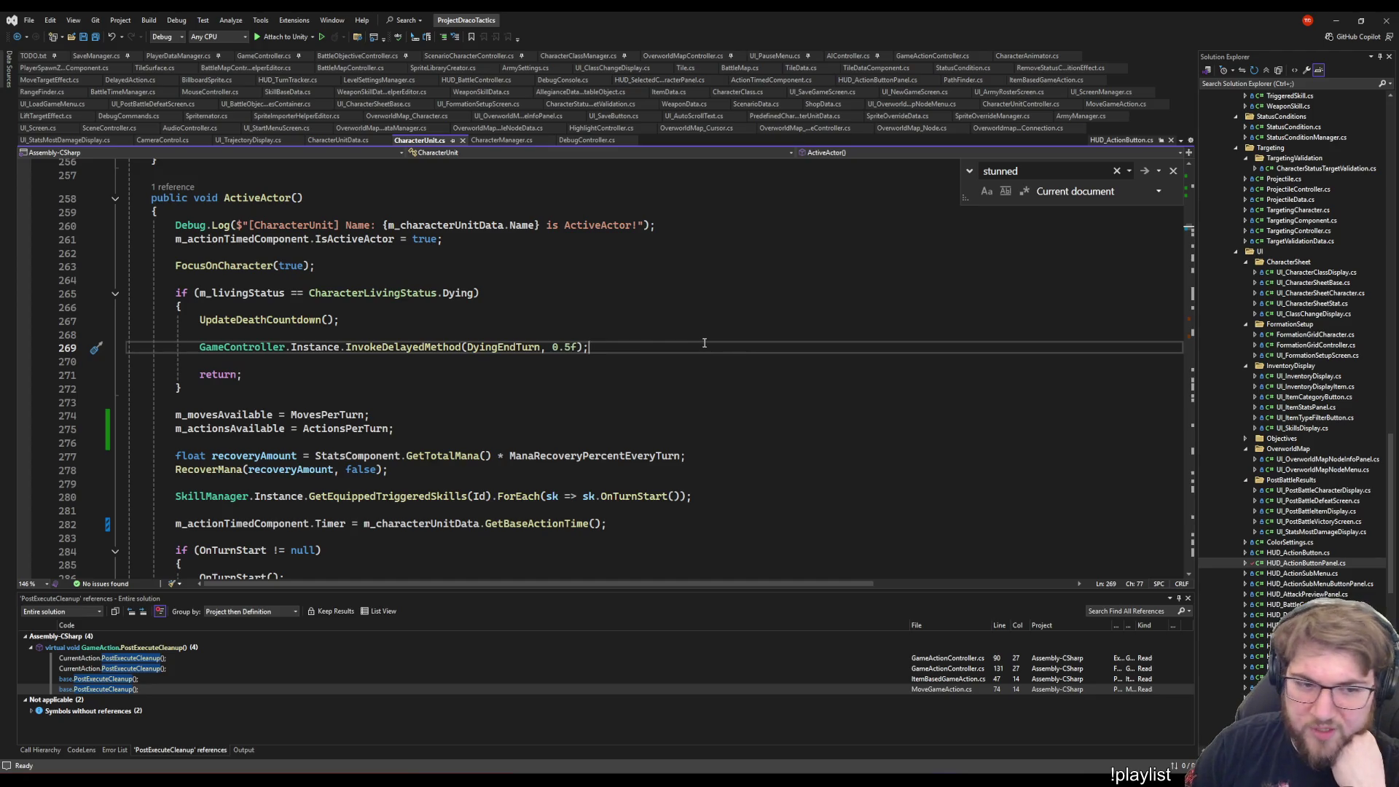
- Review the moves, actions and action-timer reset lines in CharacterUnit's turn start
scroll(706, 343, down, 4)
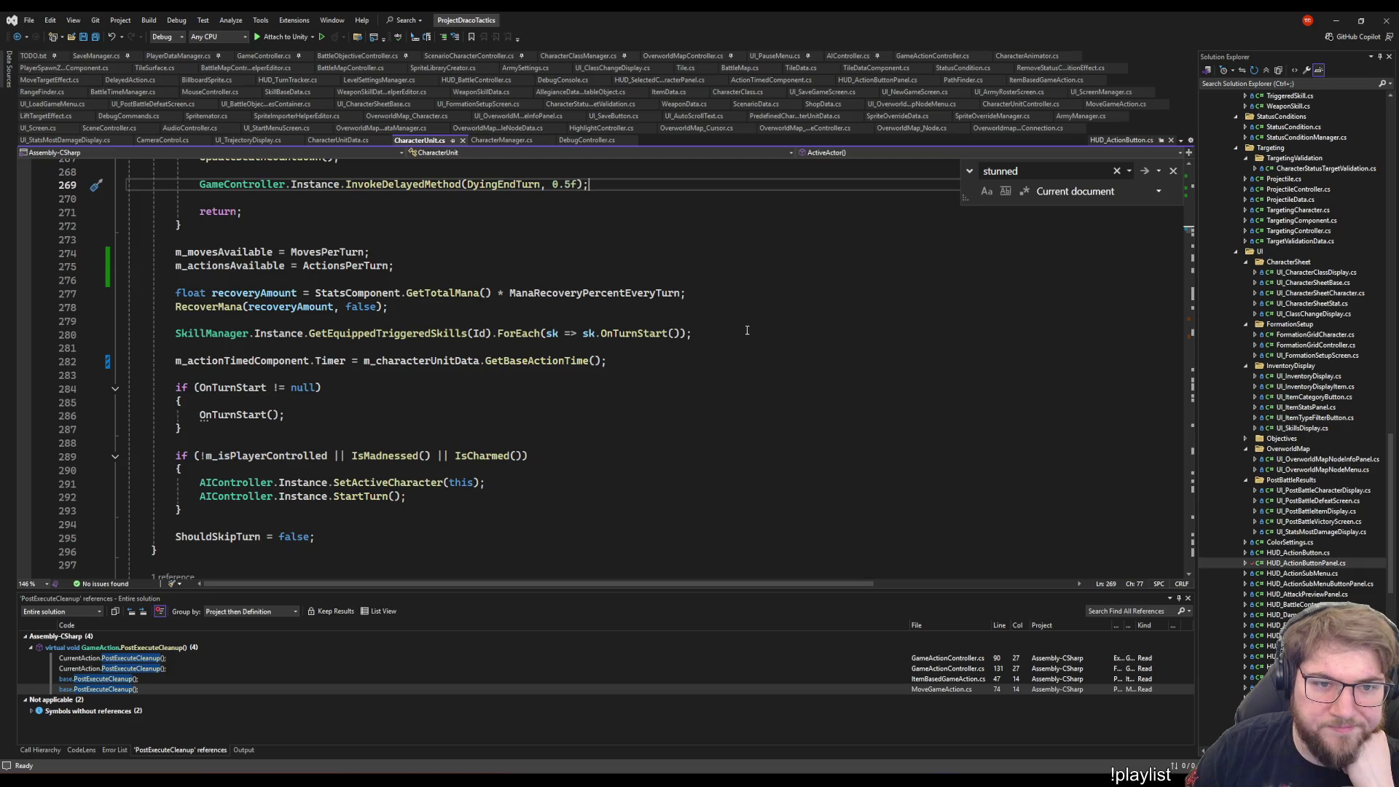
scroll(707, 421, up, 2)
click(772, 429)
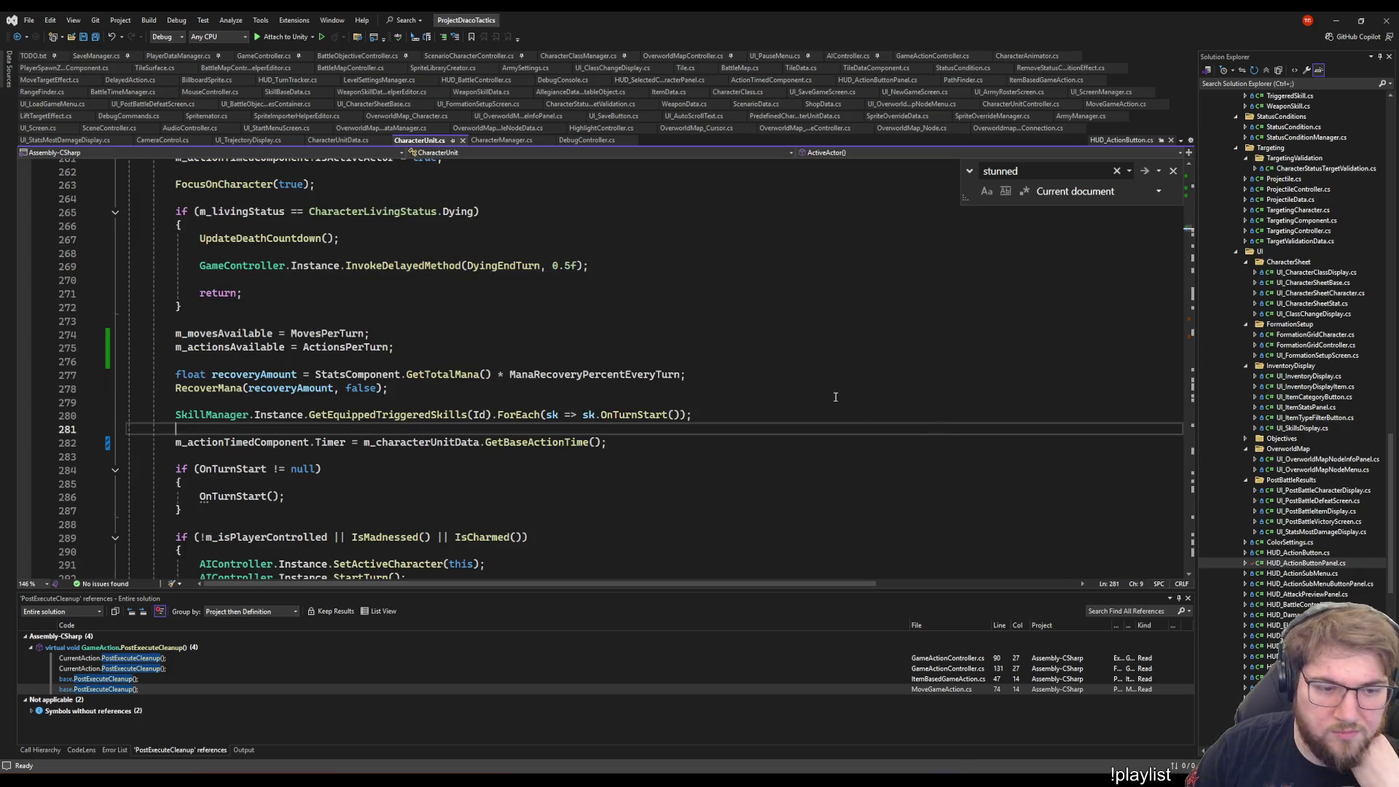
click(785, 333)
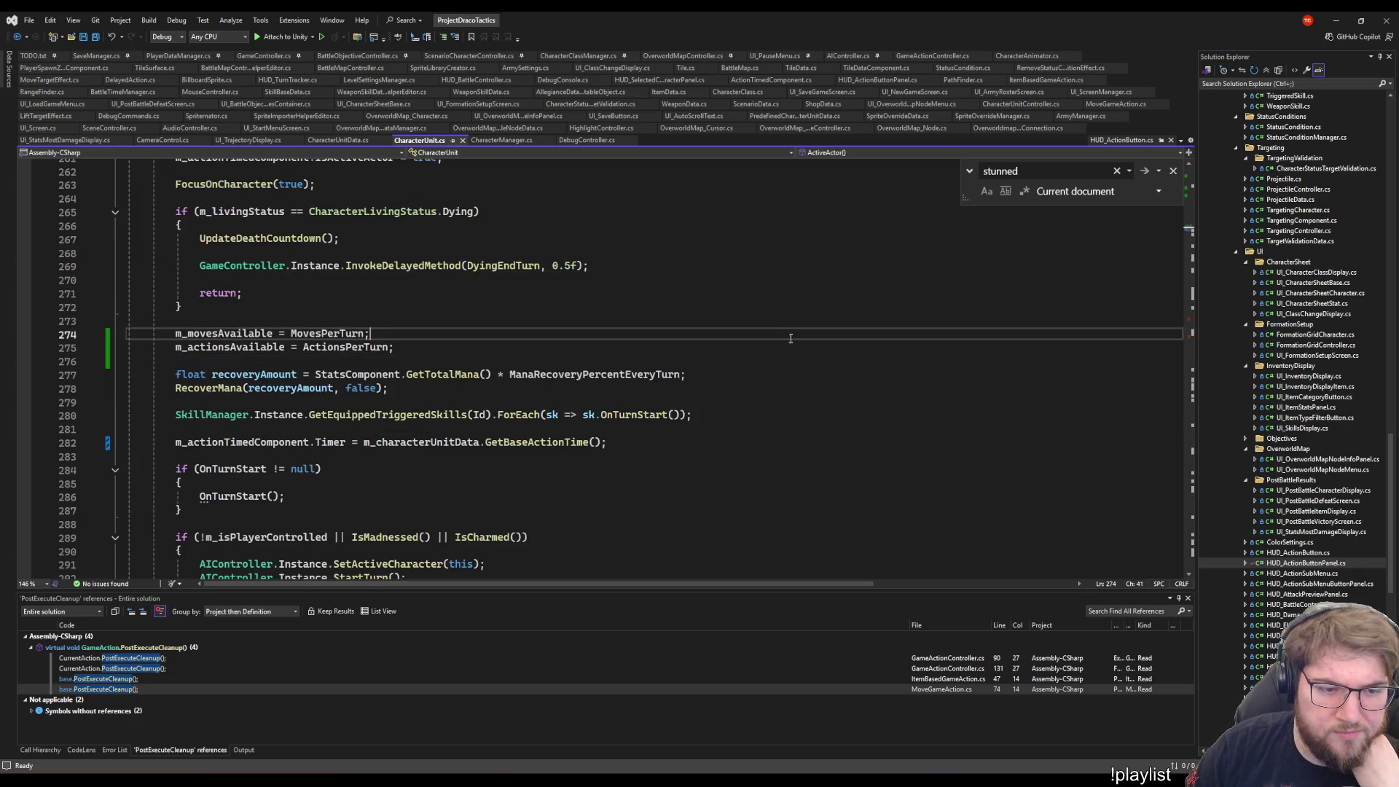
scroll(788, 330, down, 2)
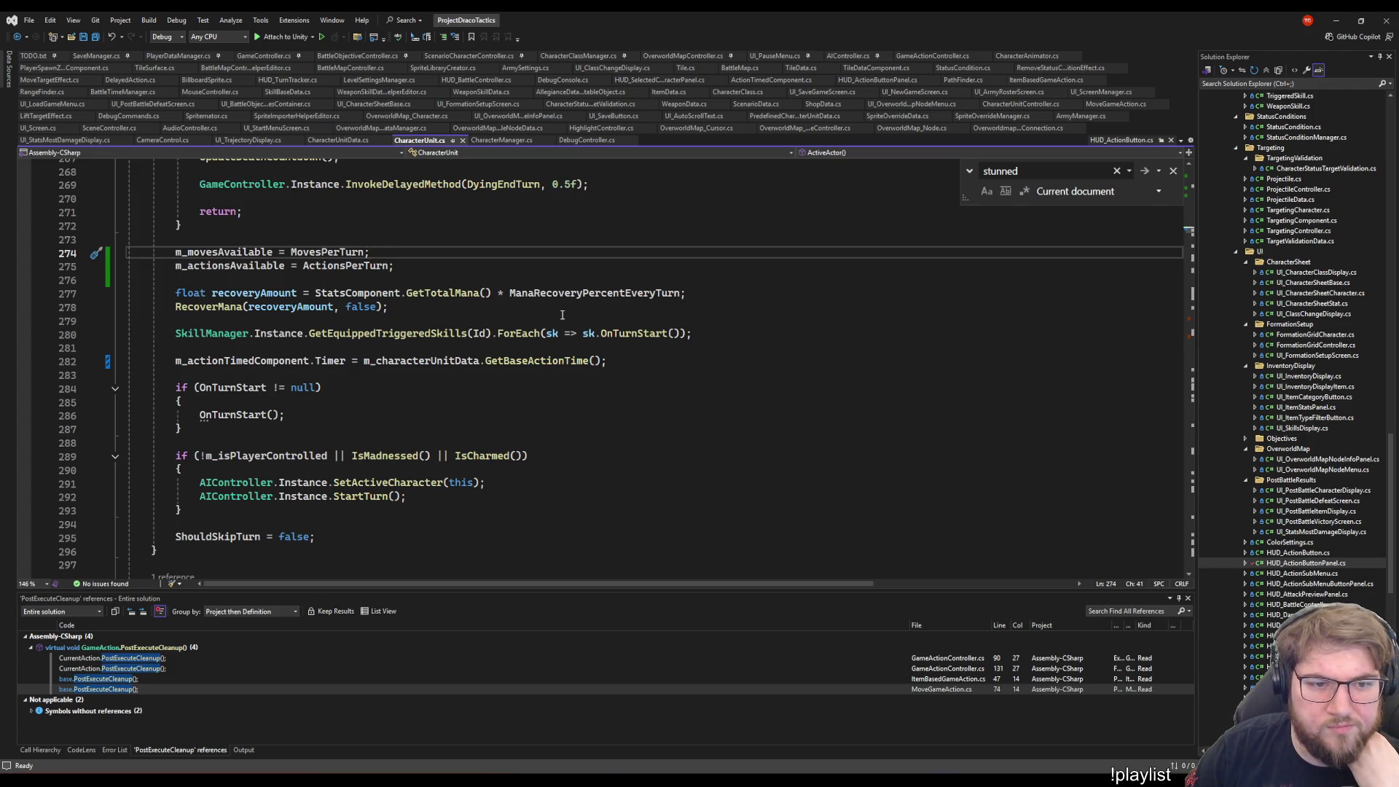
click(802, 264)
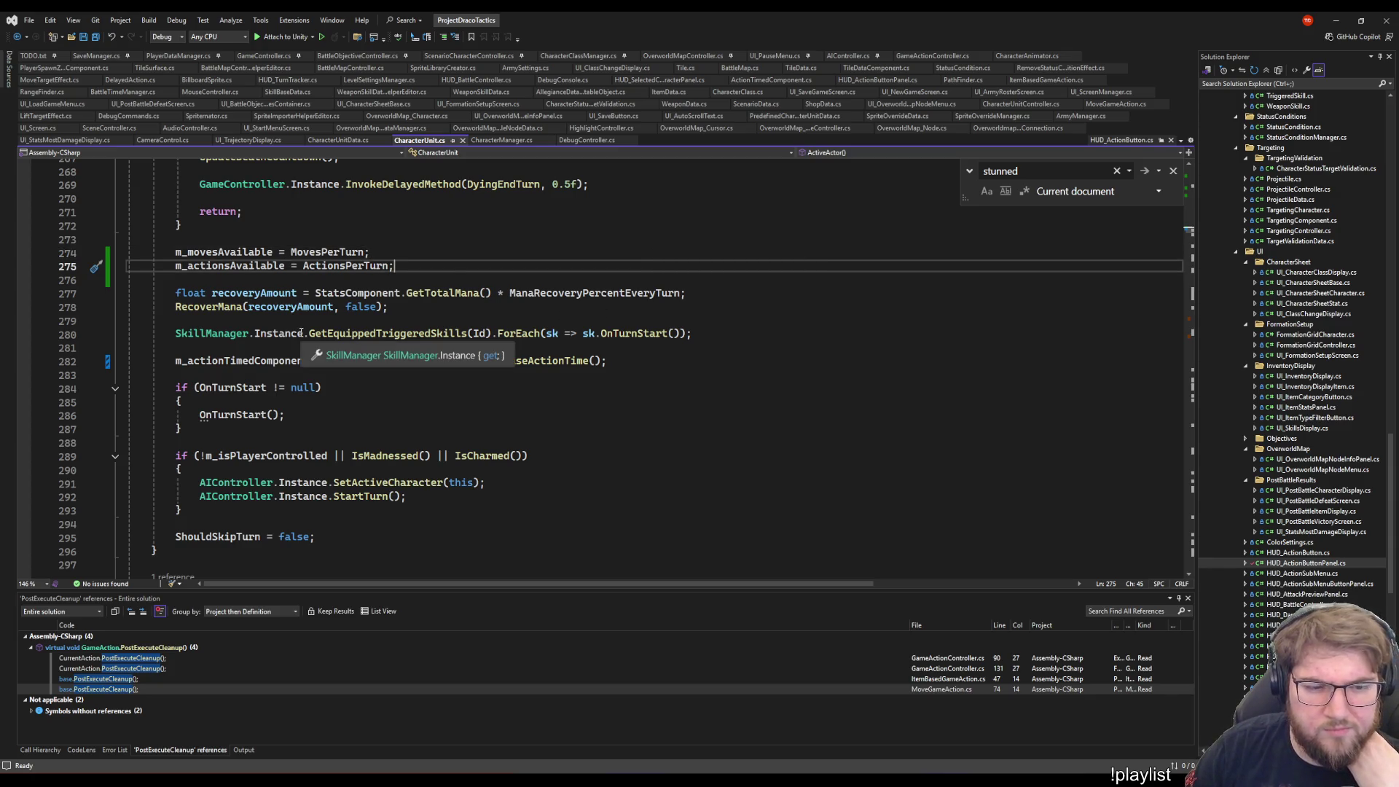
click(756, 362)
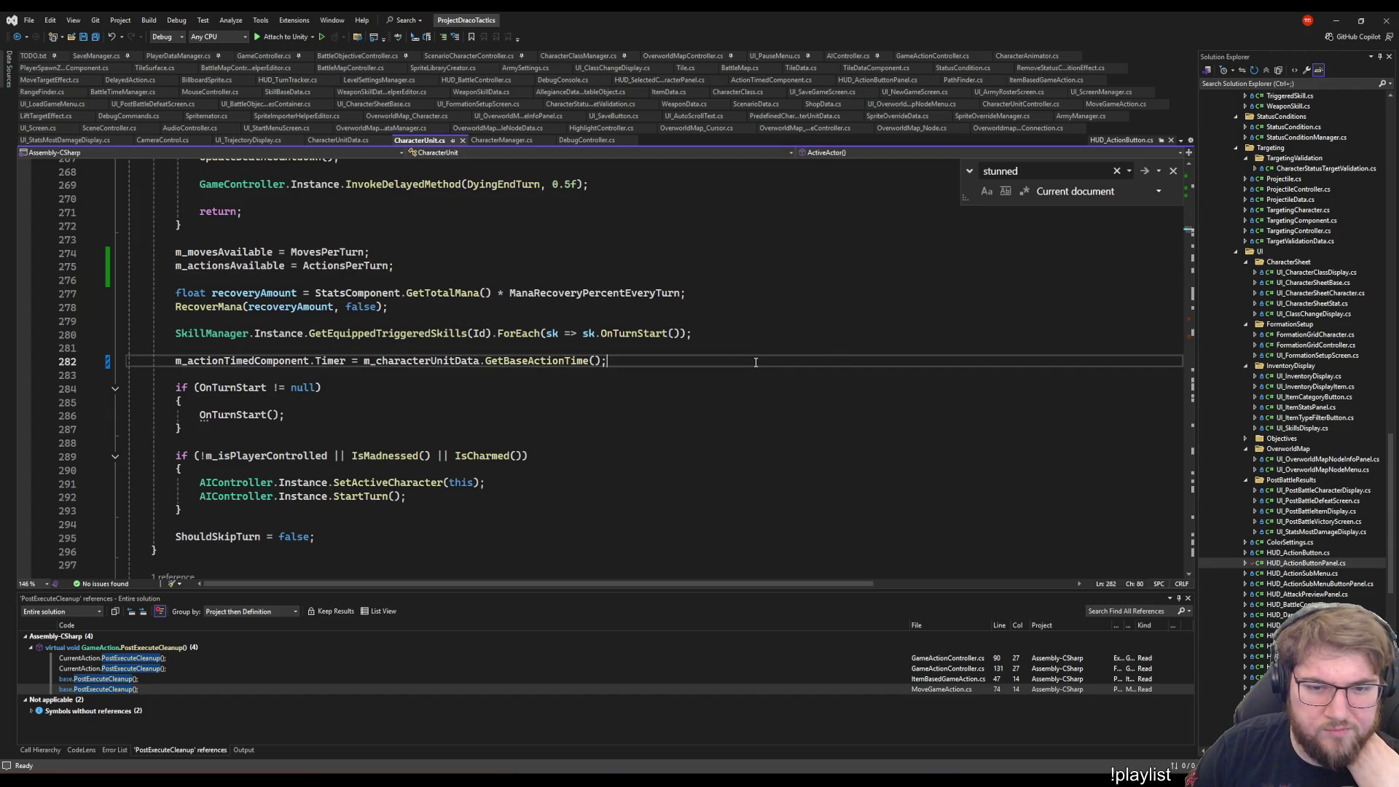
- Check usages of GetEquippedTriggeredSkills and ActionsPerTurn, then go to the running Unity battle
click(462, 333)
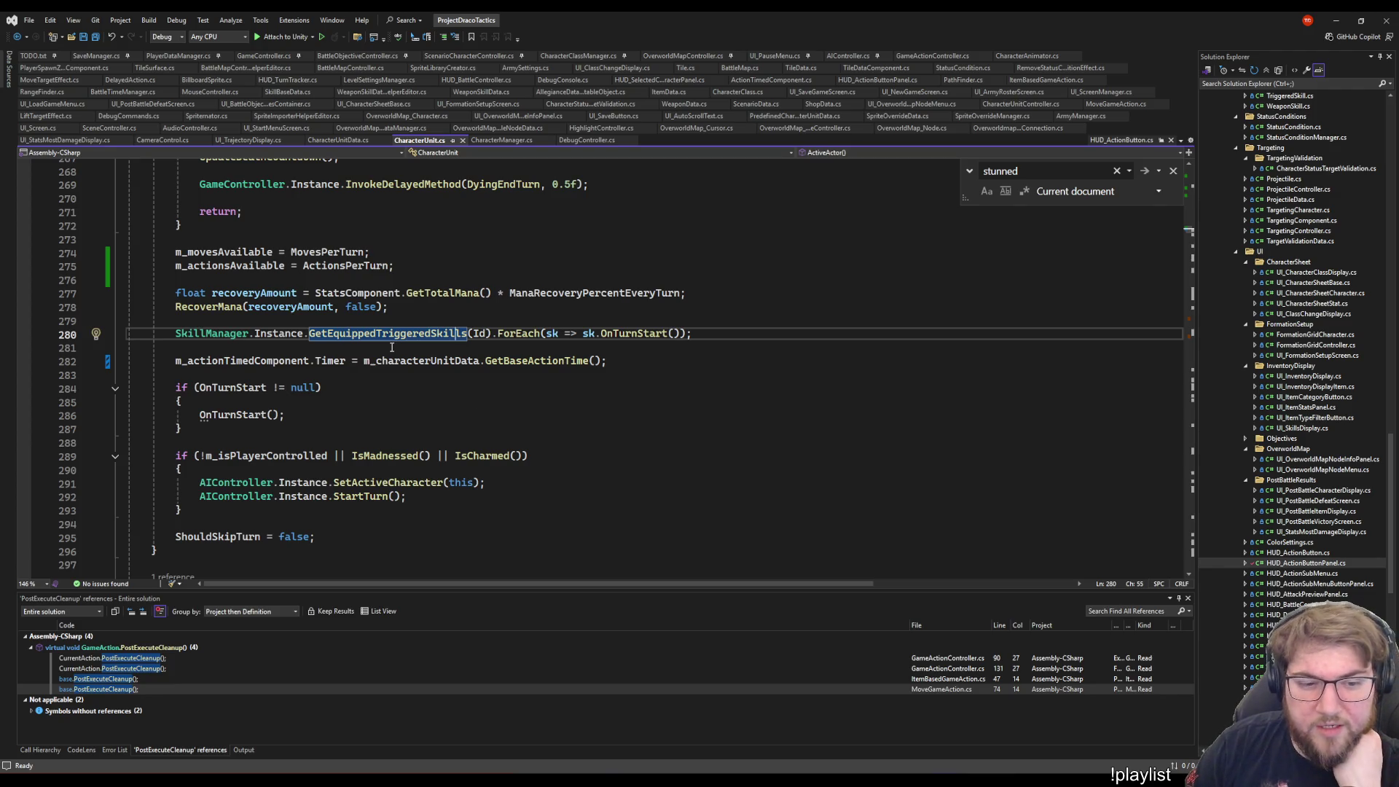
click(345, 266)
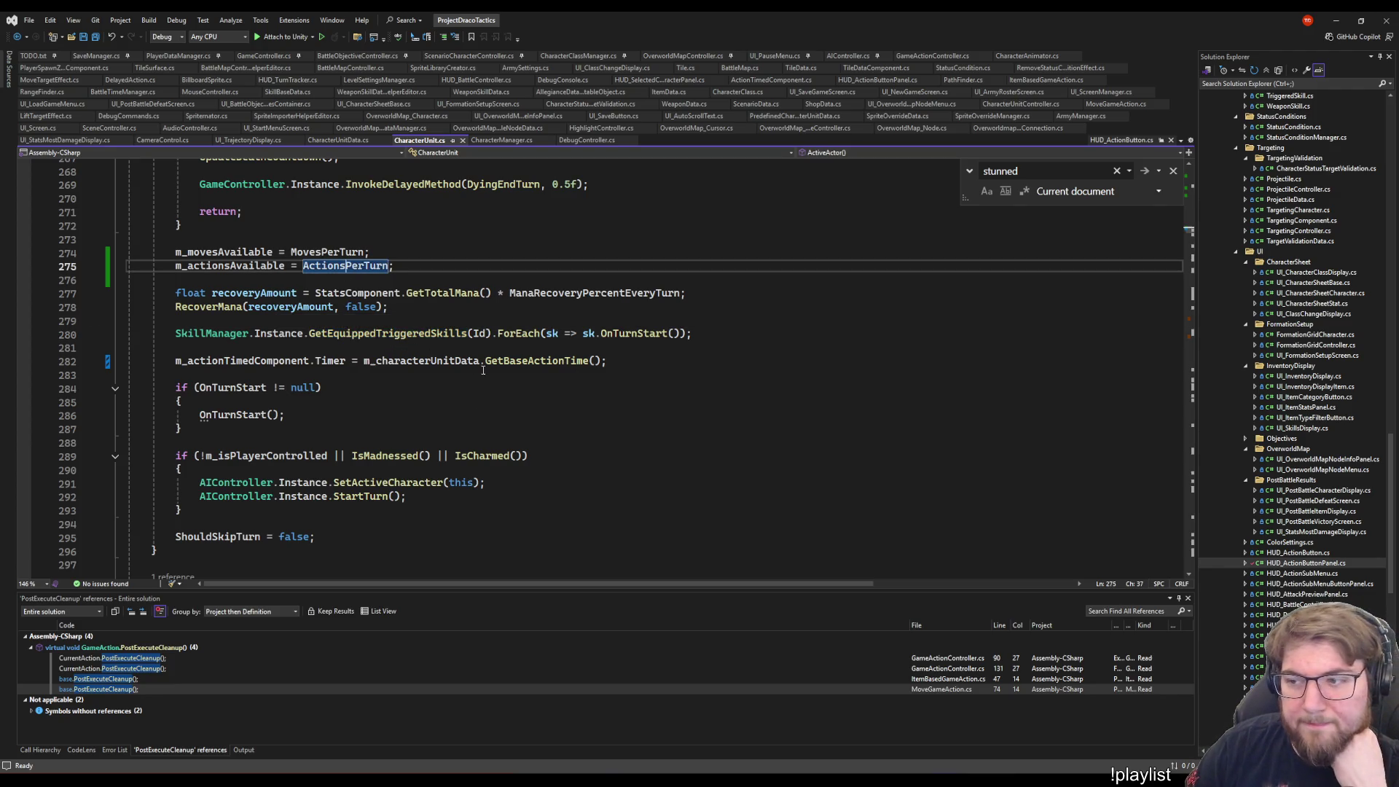
click(921, 356)
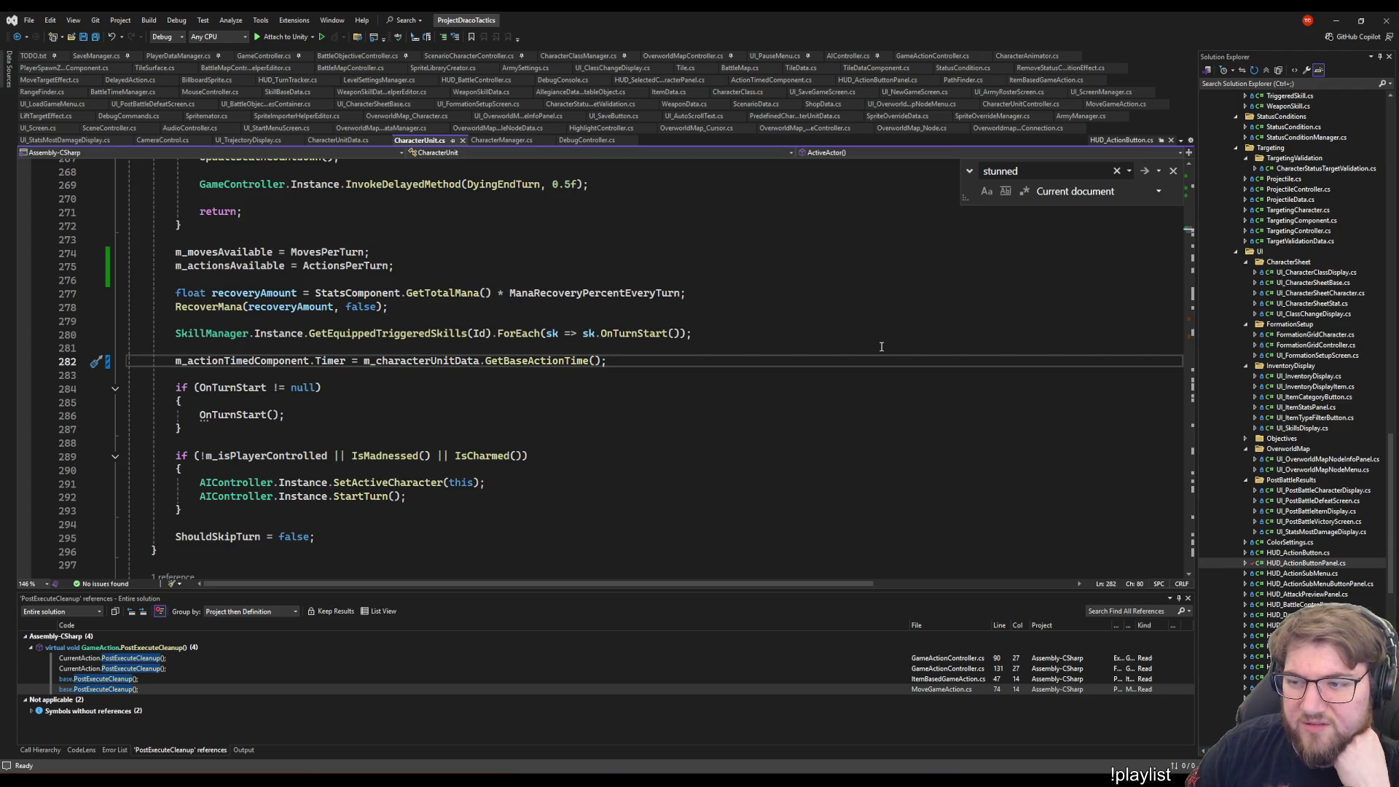
click(835, 333)
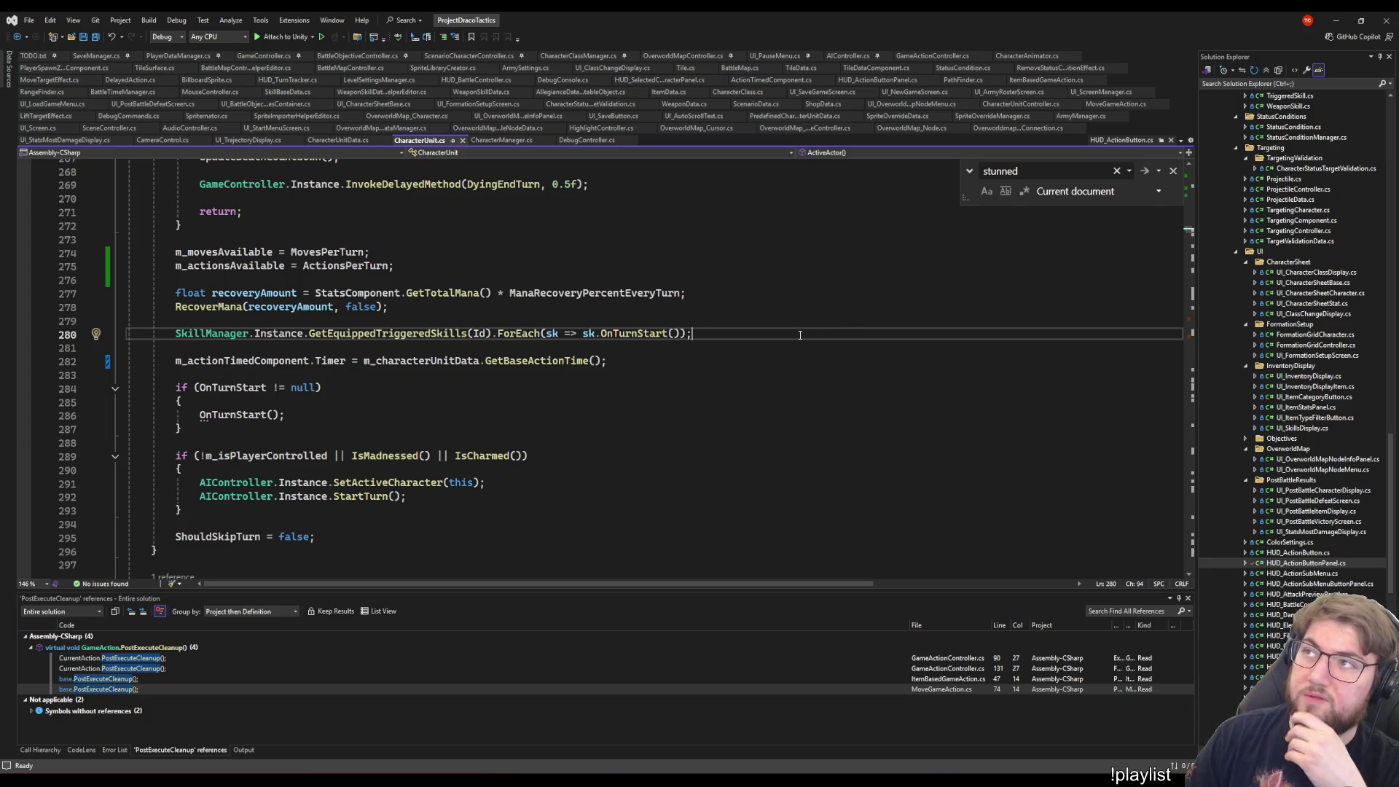
key(alt+Tab)
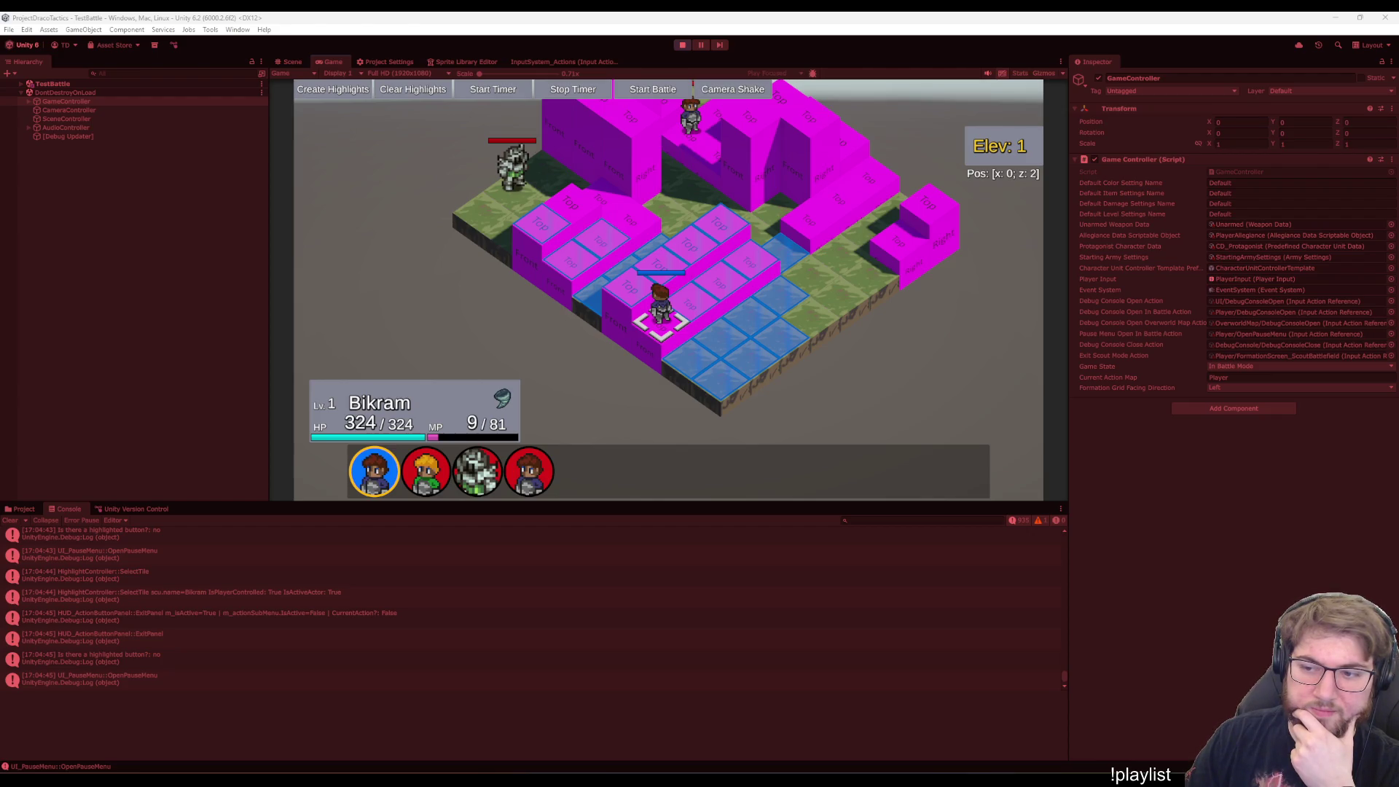
- Return to CharacterUnit.cs in Visual Studio at the AI-controlled turn branch
key(alt+Tab)
click(825, 472)
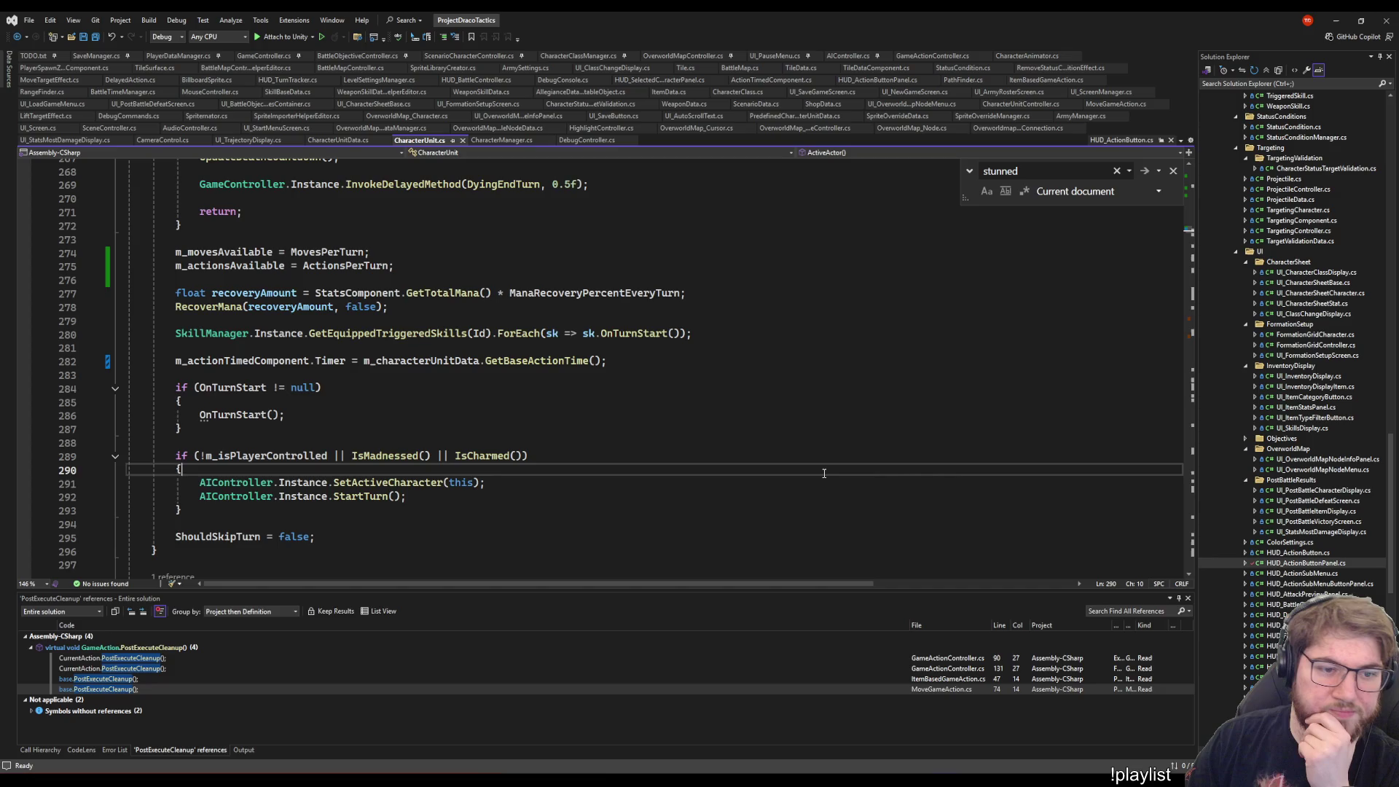
- Read the turn-start code: RecoverMana, the OnTurnStart check and the AI-controlled branch
click(684, 322)
click(637, 349)
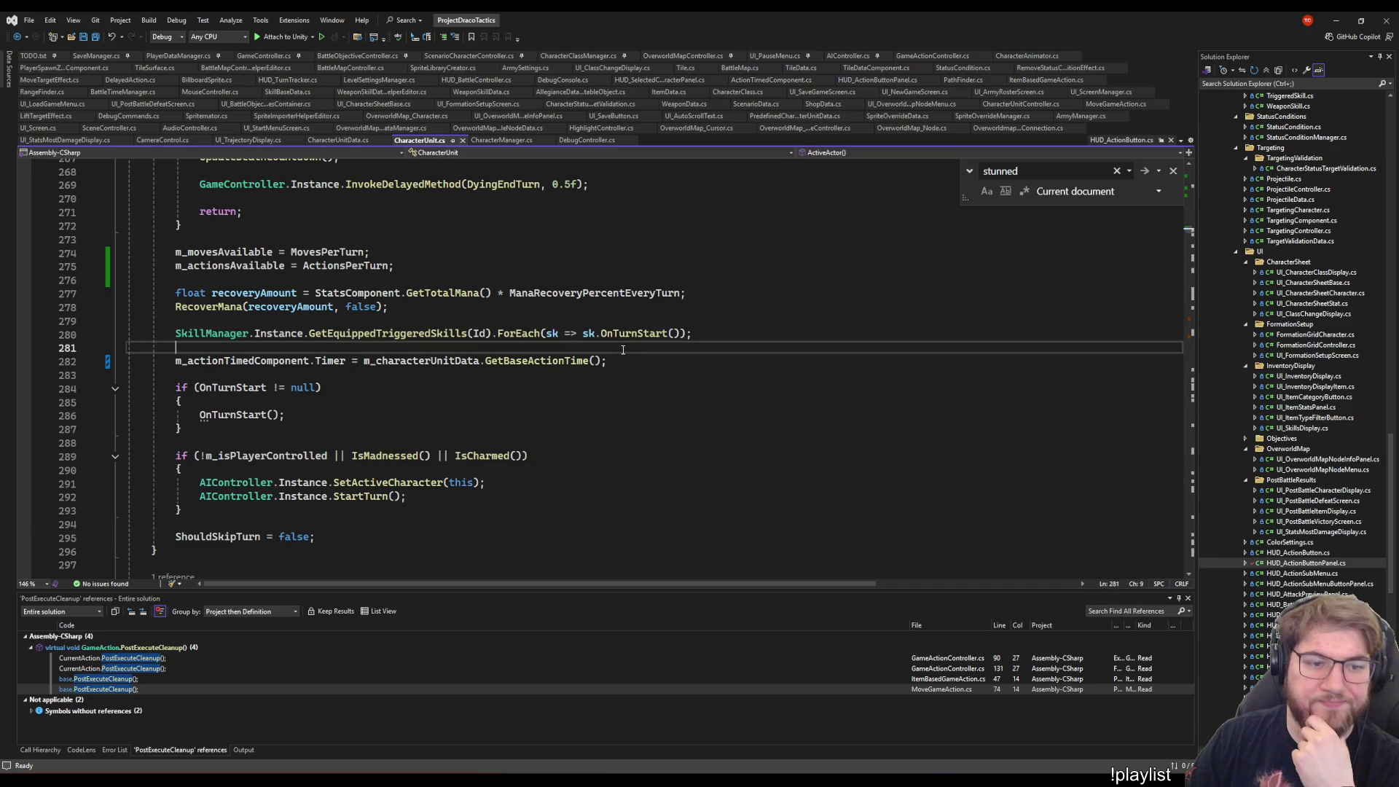
click(683, 325)
click(449, 303)
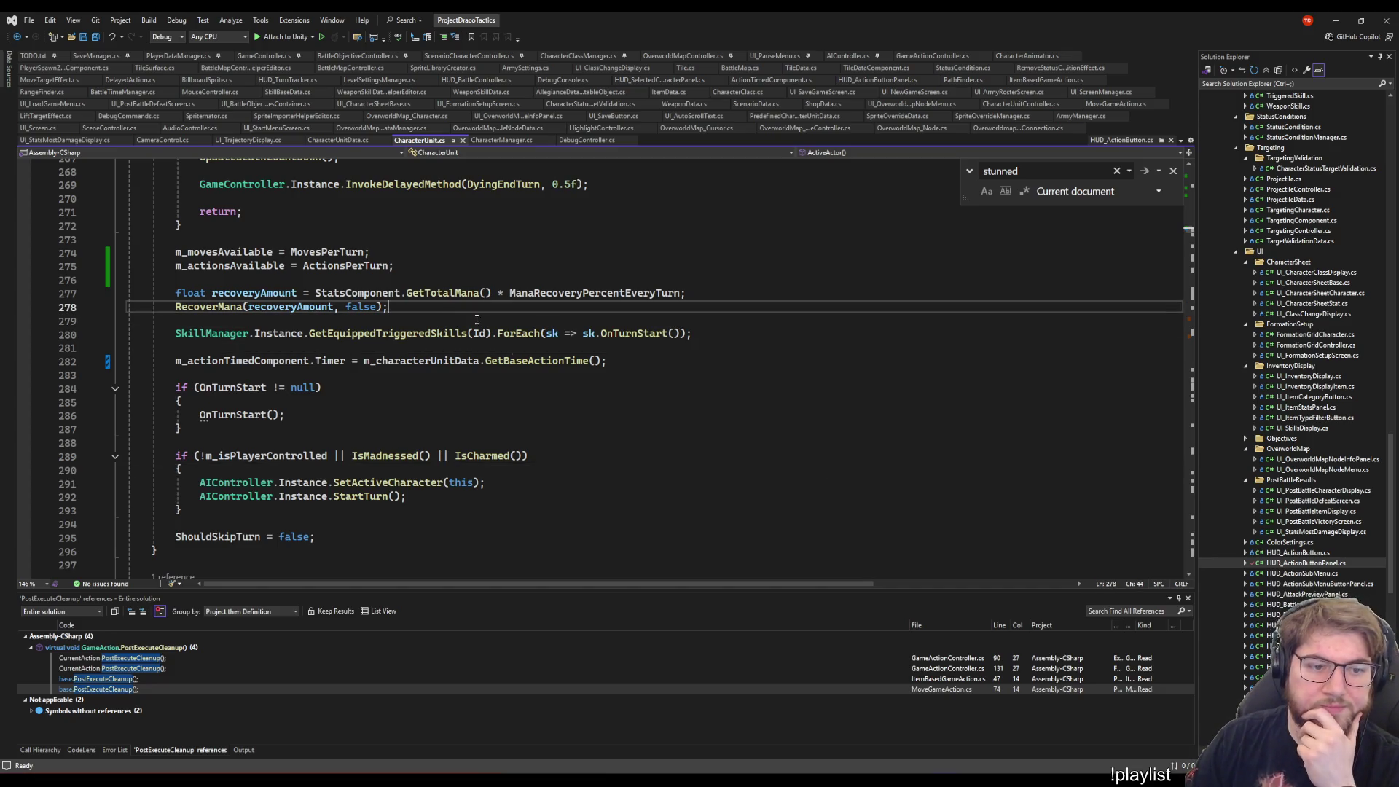
click(470, 390)
scroll(470, 390, up, 2)
scroll(756, 351, down, 6)
click(756, 351)
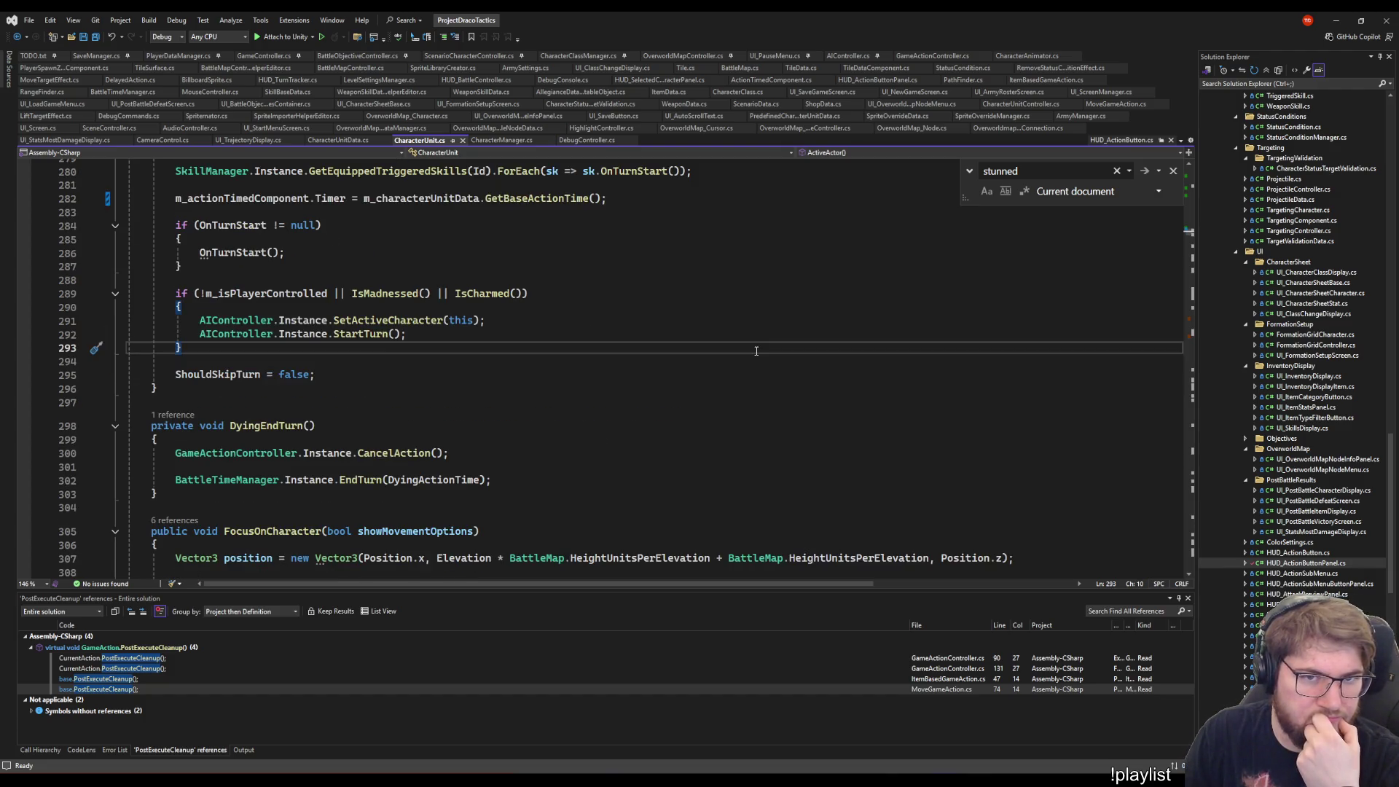
scroll(756, 352, down, 3)
scroll(728, 348, up, 3)
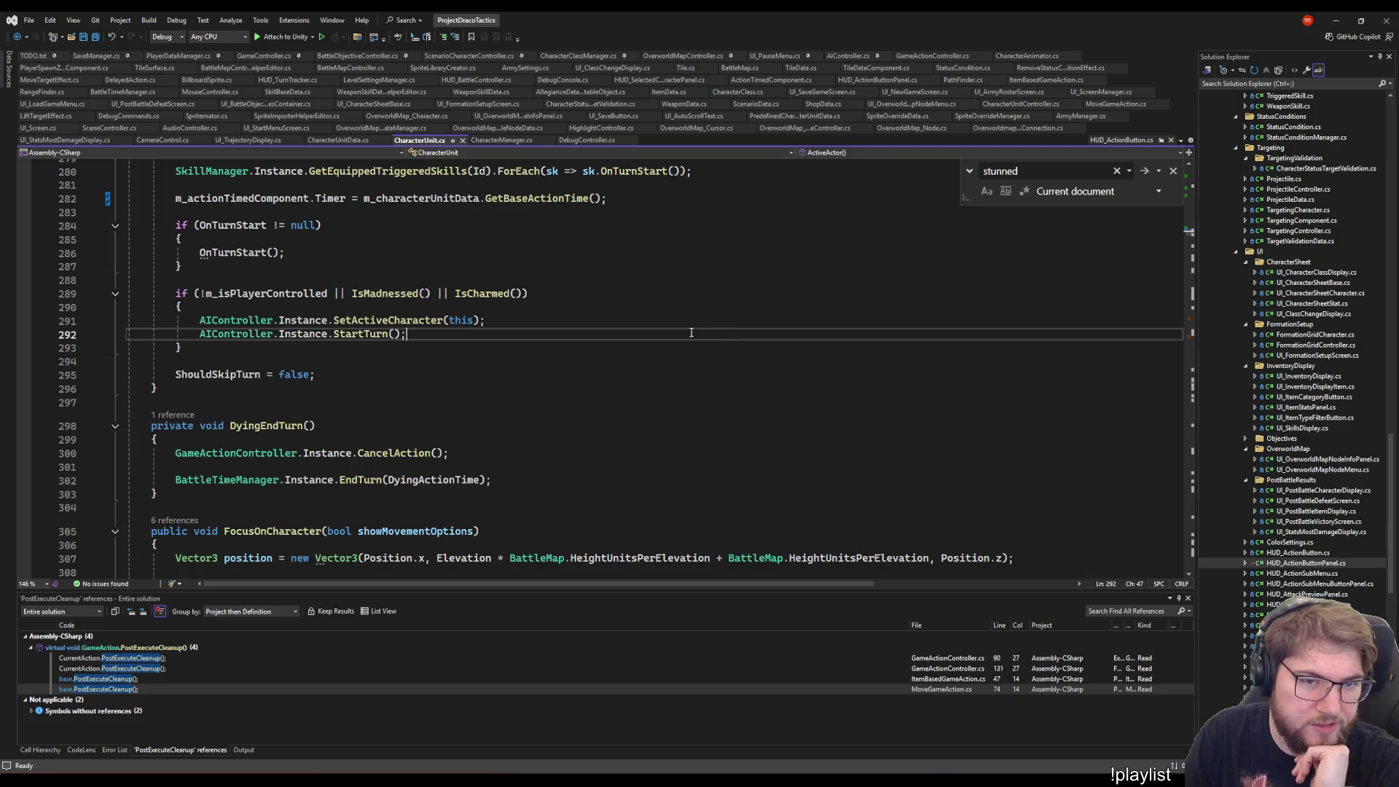
- Read through DyingEndTurn and its EndTurn call, down to the end of Tick
click(554, 400)
scroll(554, 399, down, 5)
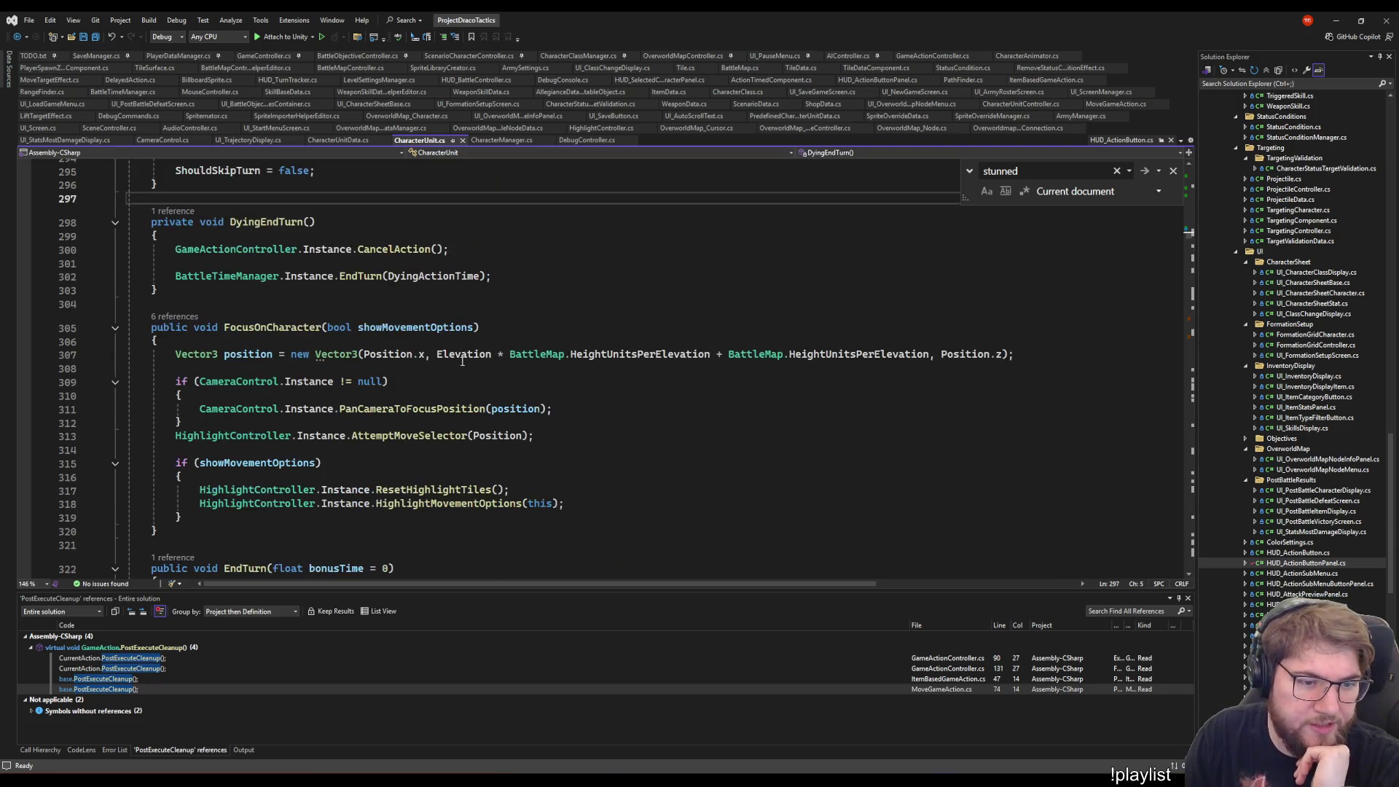
scroll(452, 372, up, 4)
scroll(343, 347, down, 3)
click(451, 320)
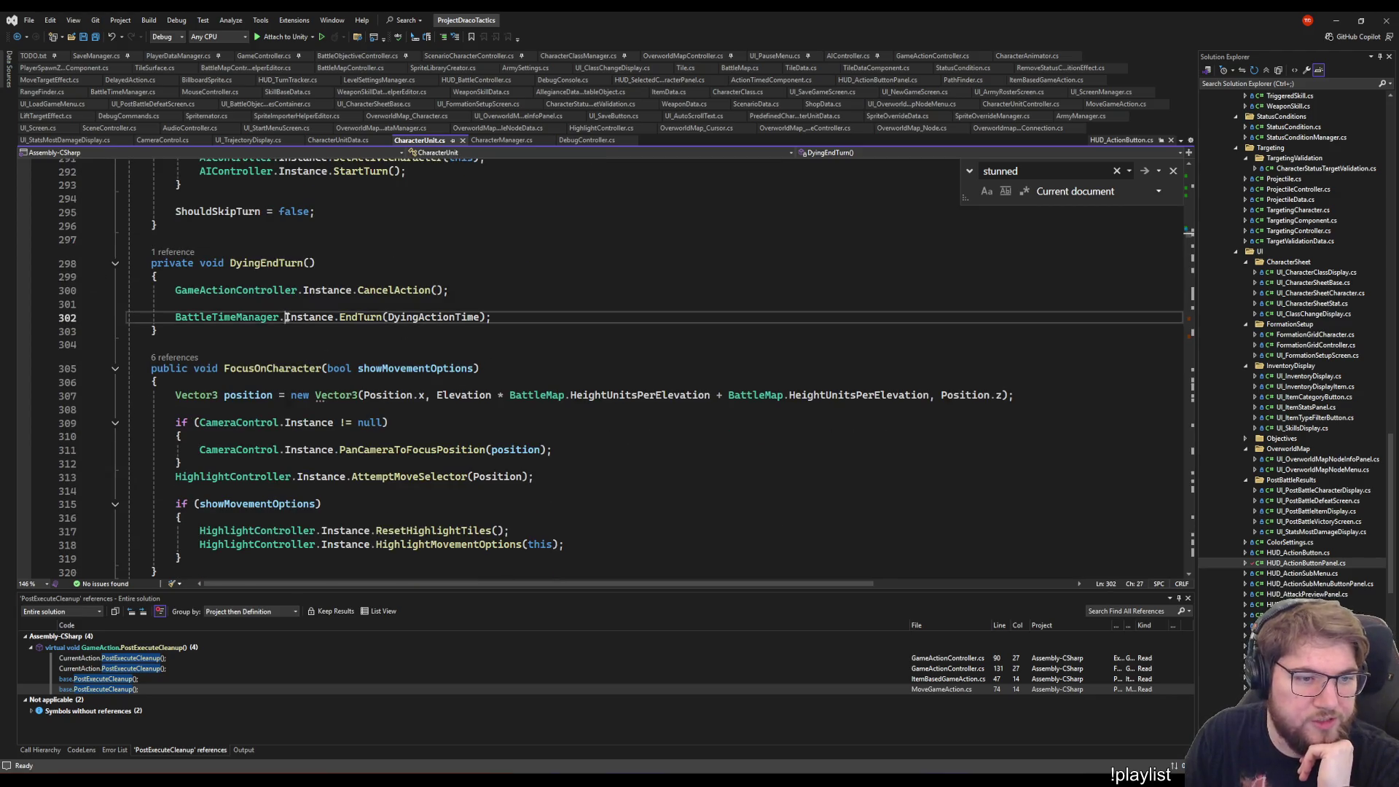
key(Down)
scroll(451, 320, down, 6)
scroll(743, 495, down, 1)
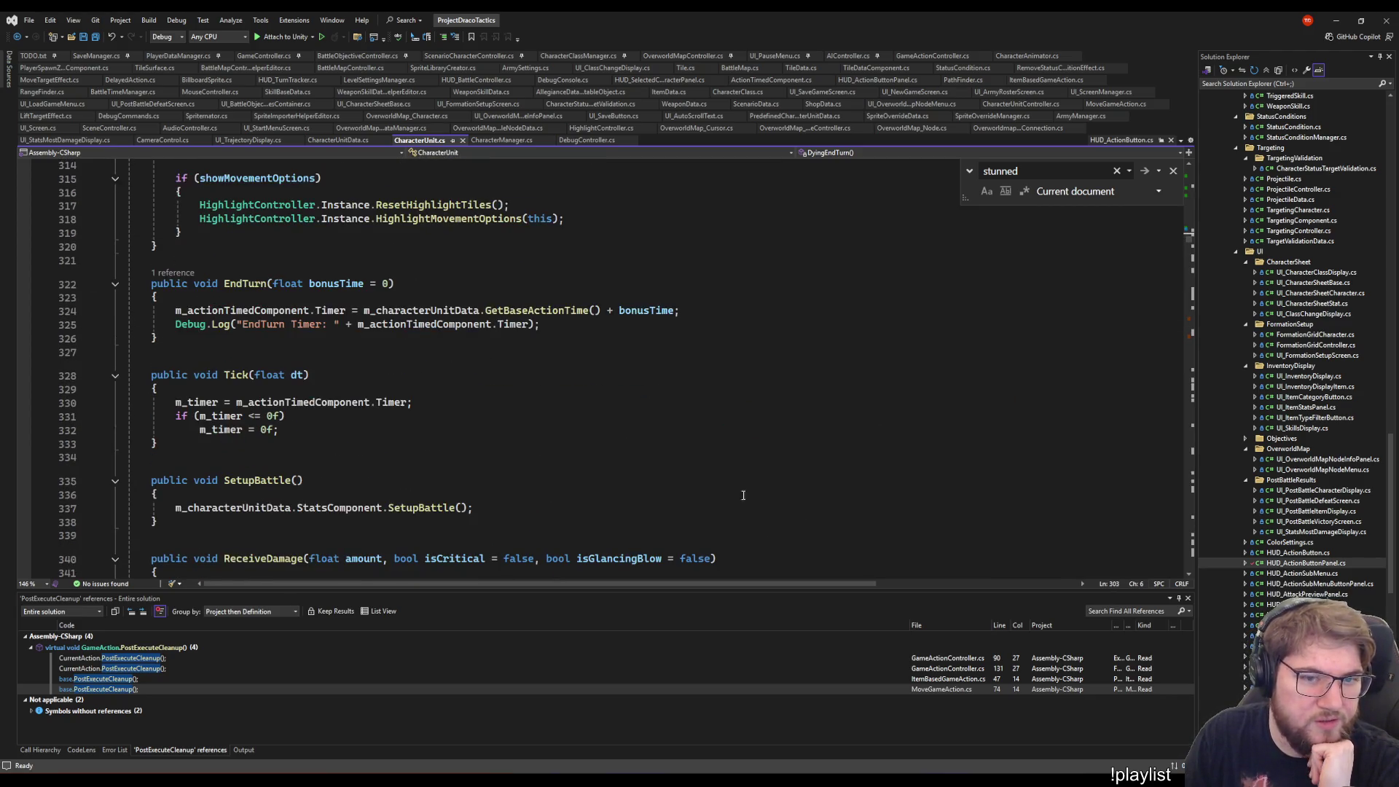
click(182, 443)
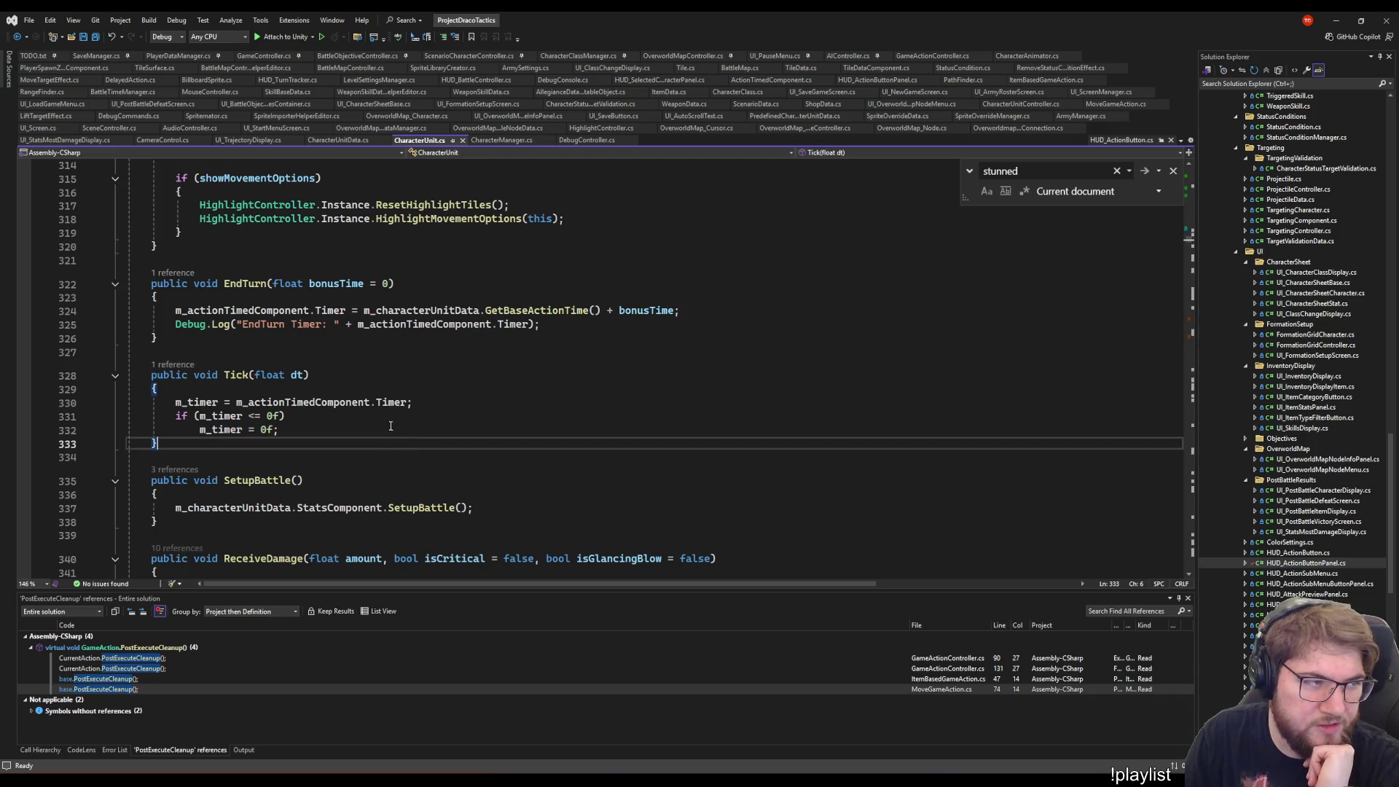
scroll(551, 339, down, 6)
- Read SetupBattle and the camera pan block in FocusOnCharacter, up to EndTurn
click(514, 293)
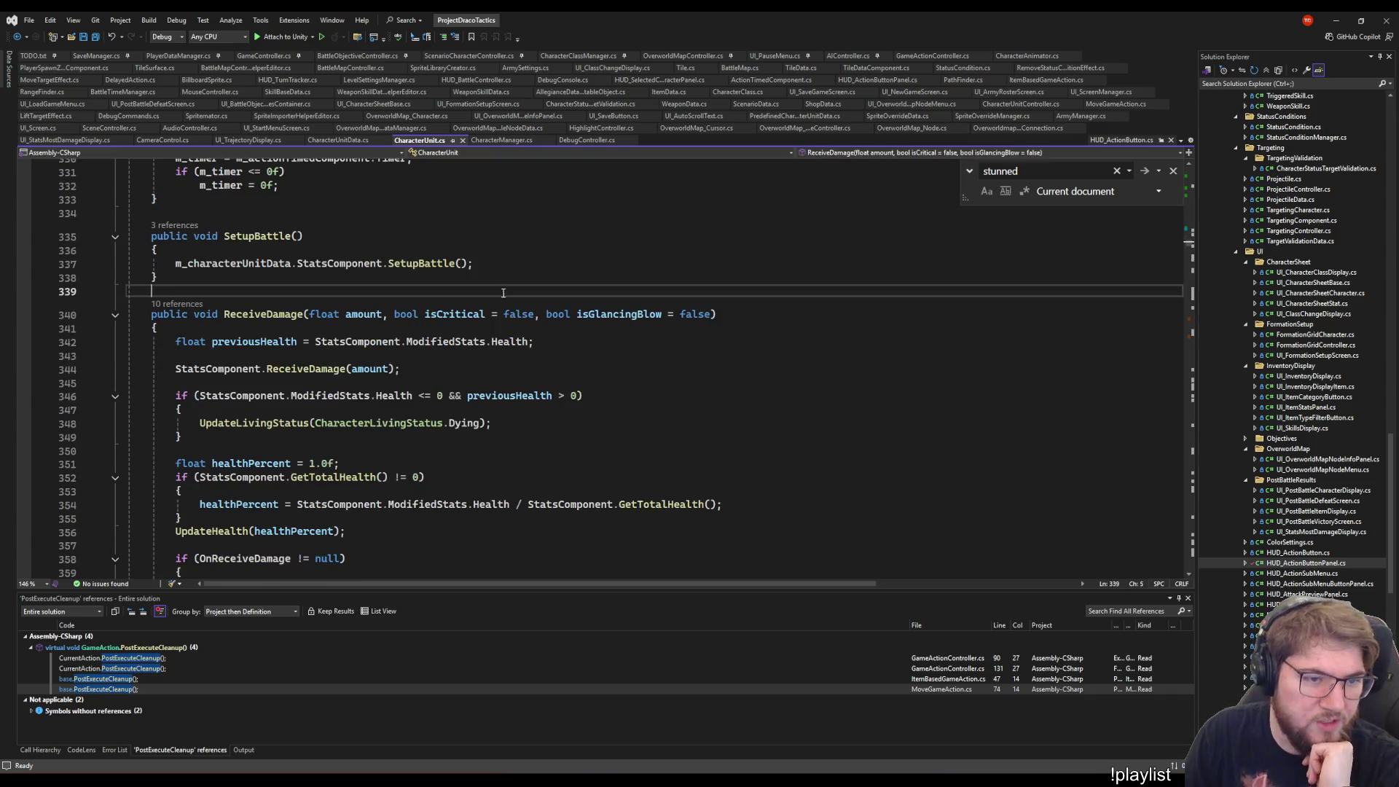
click(504, 278)
scroll(499, 255, down, 4)
scroll(495, 241, down, 3)
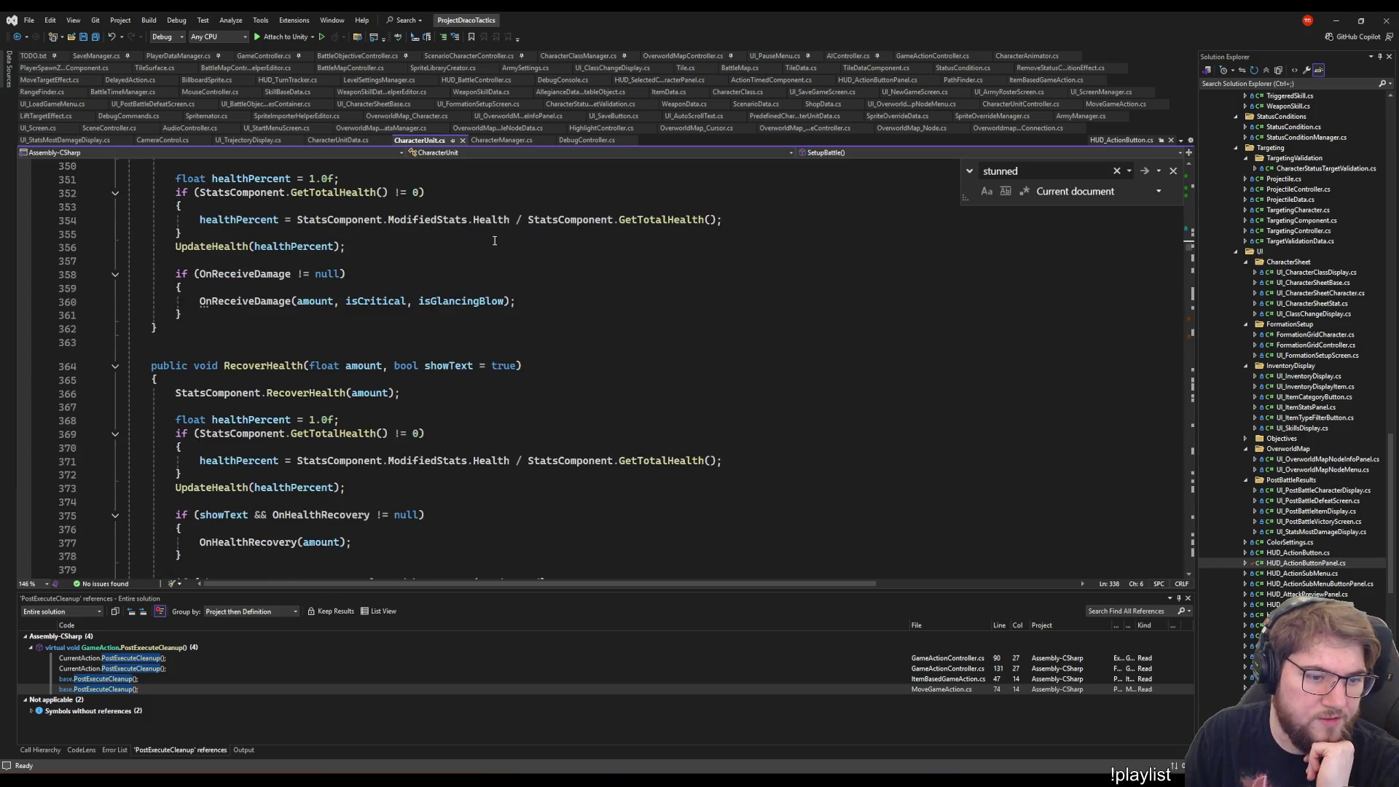
scroll(499, 249, down, 5)
scroll(575, 343, up, 15)
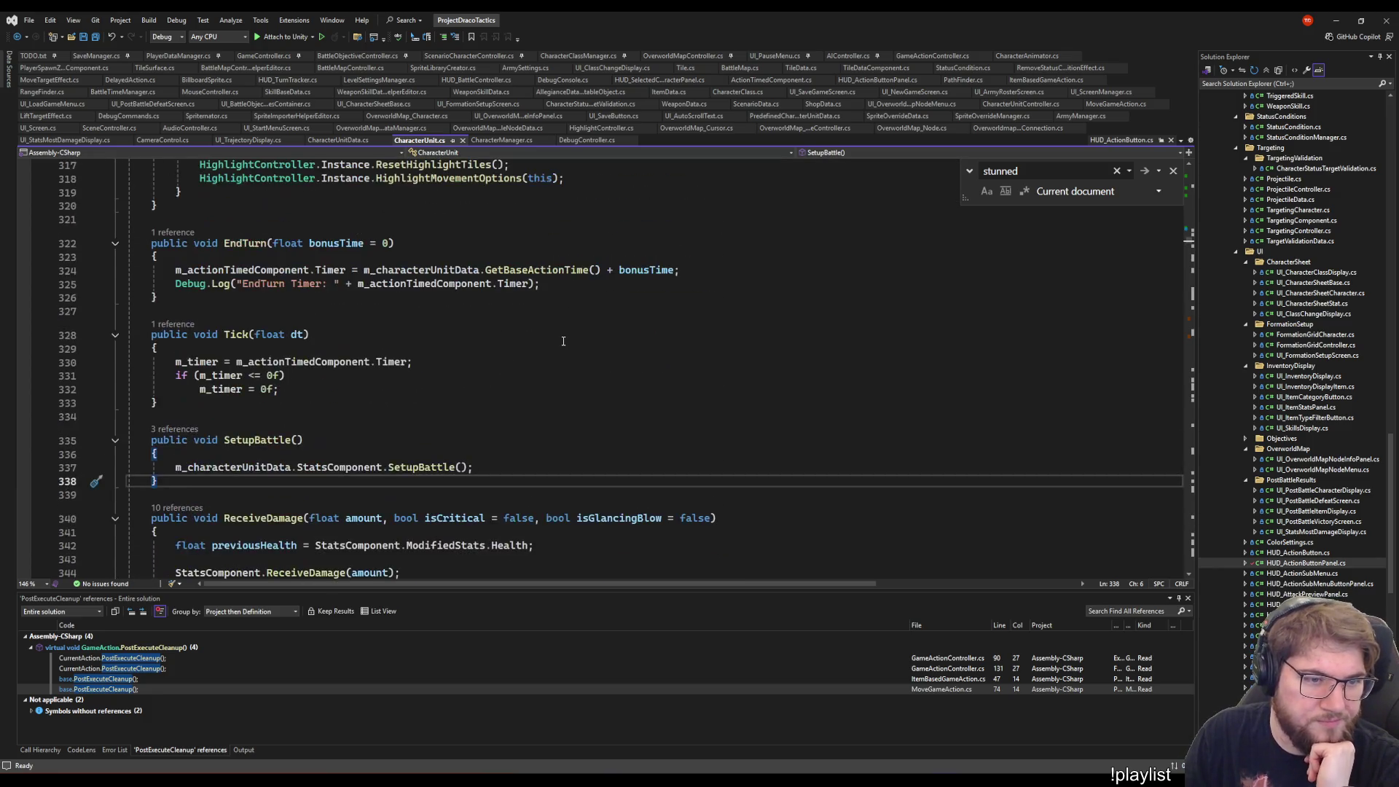
scroll(551, 388, up, 6)
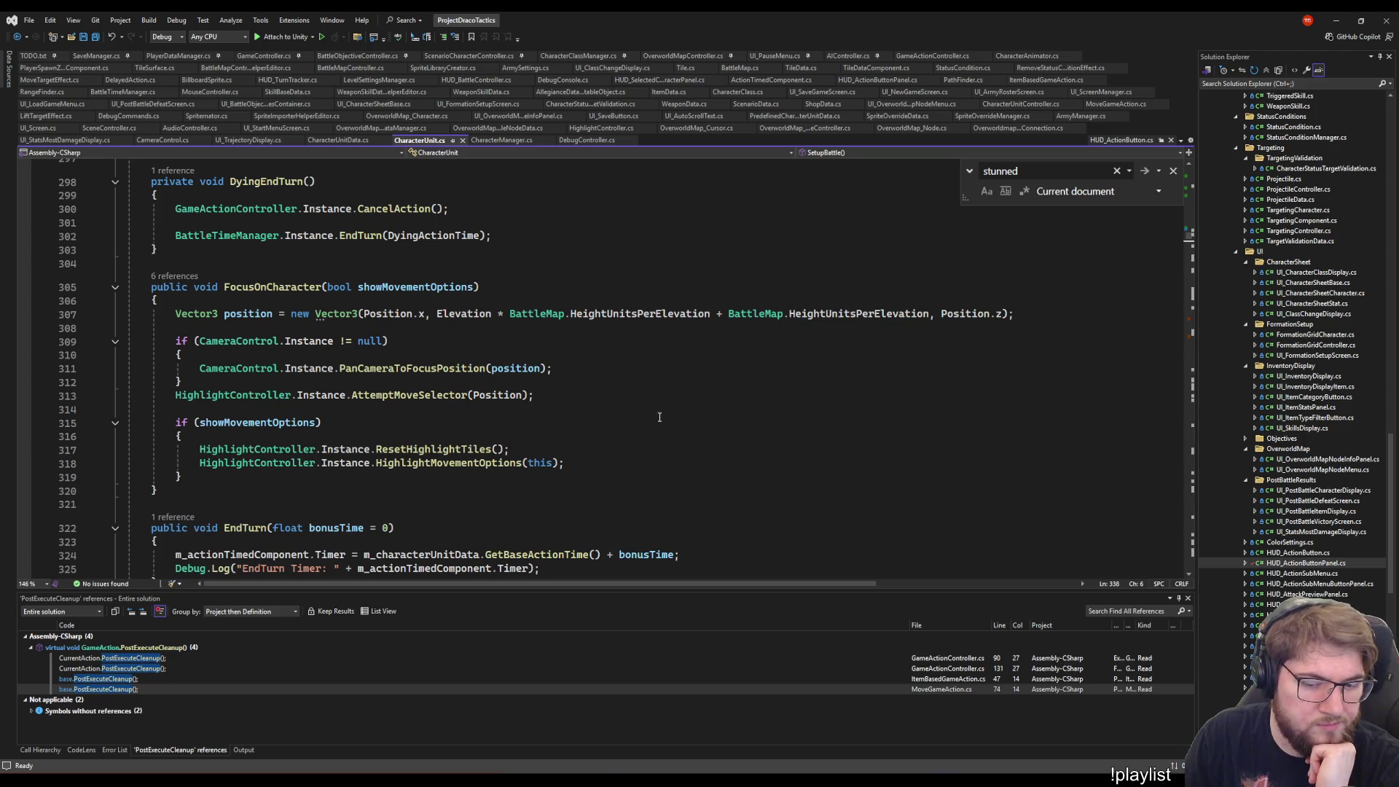
click(641, 381)
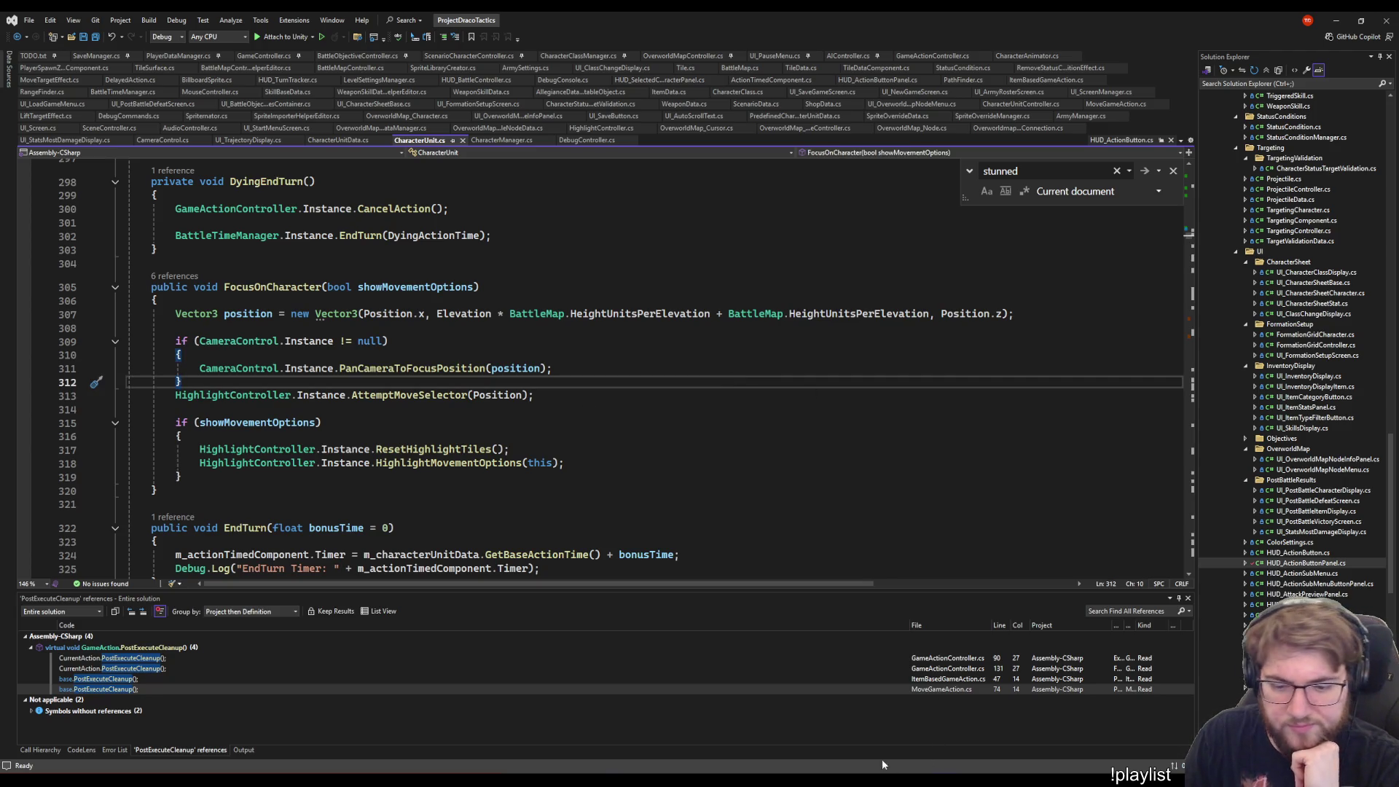
click(627, 504)
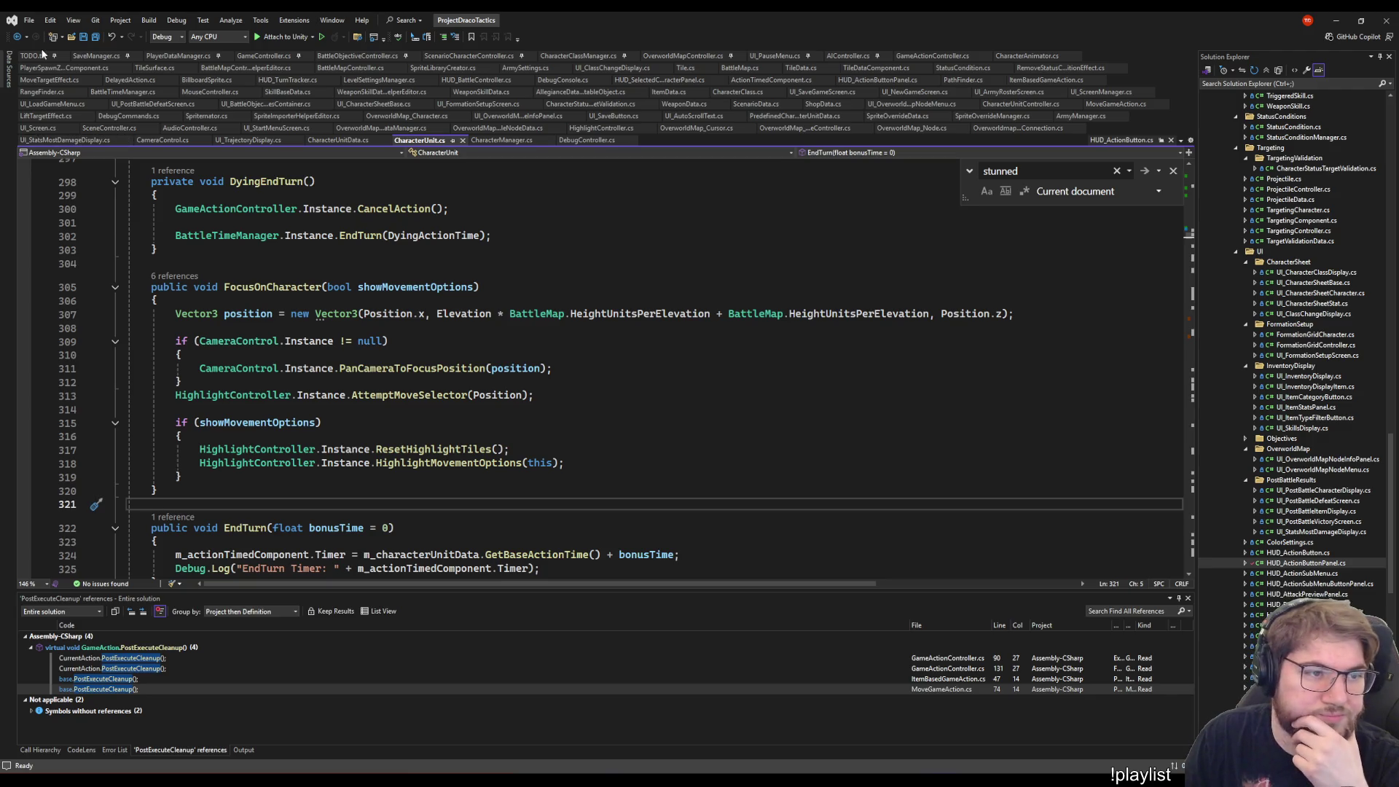
- Open TODO.txt and look at the exp bar animations task
click(33, 56)
click(794, 446)
scroll(744, 417, down, 3)
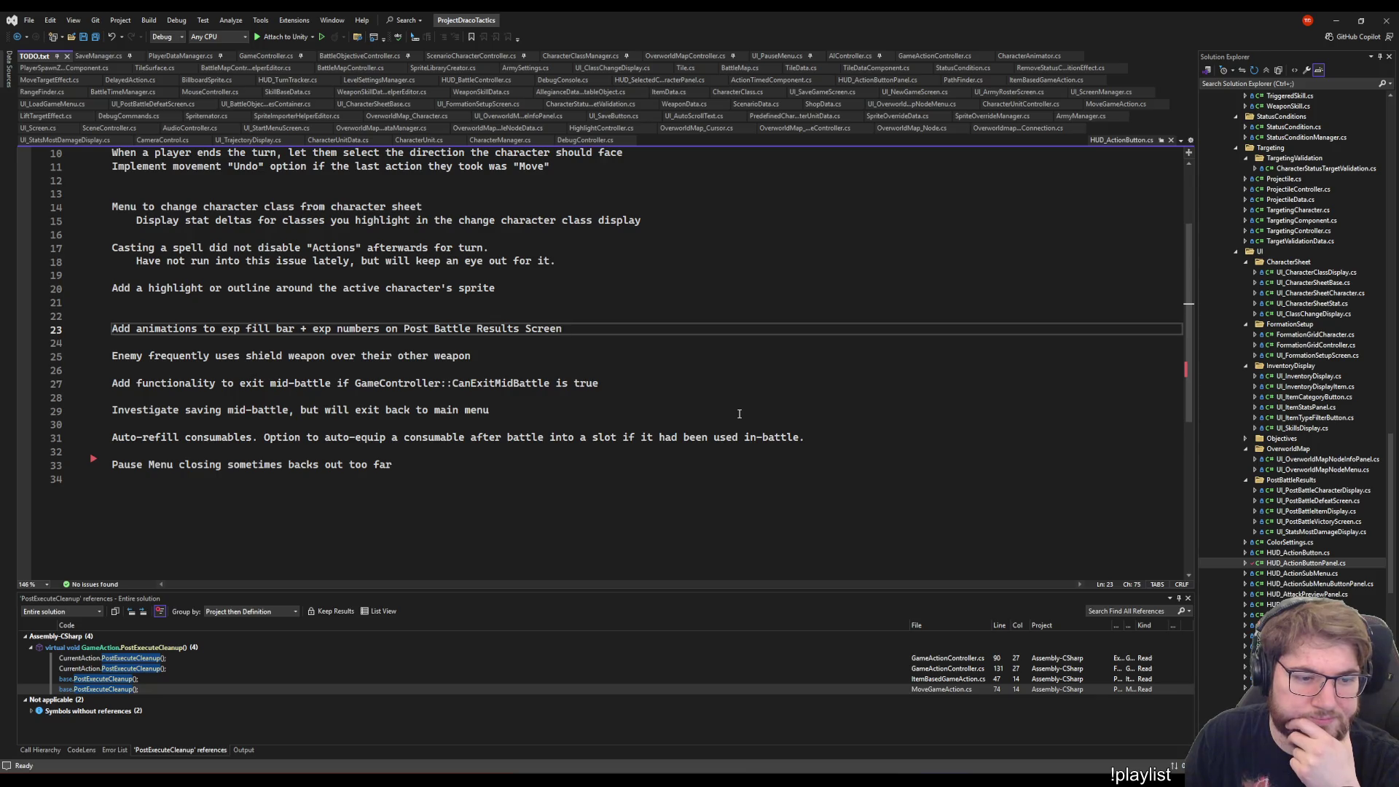
- Locate and select the movement 'Undo' item in the TODO list
click(574, 449)
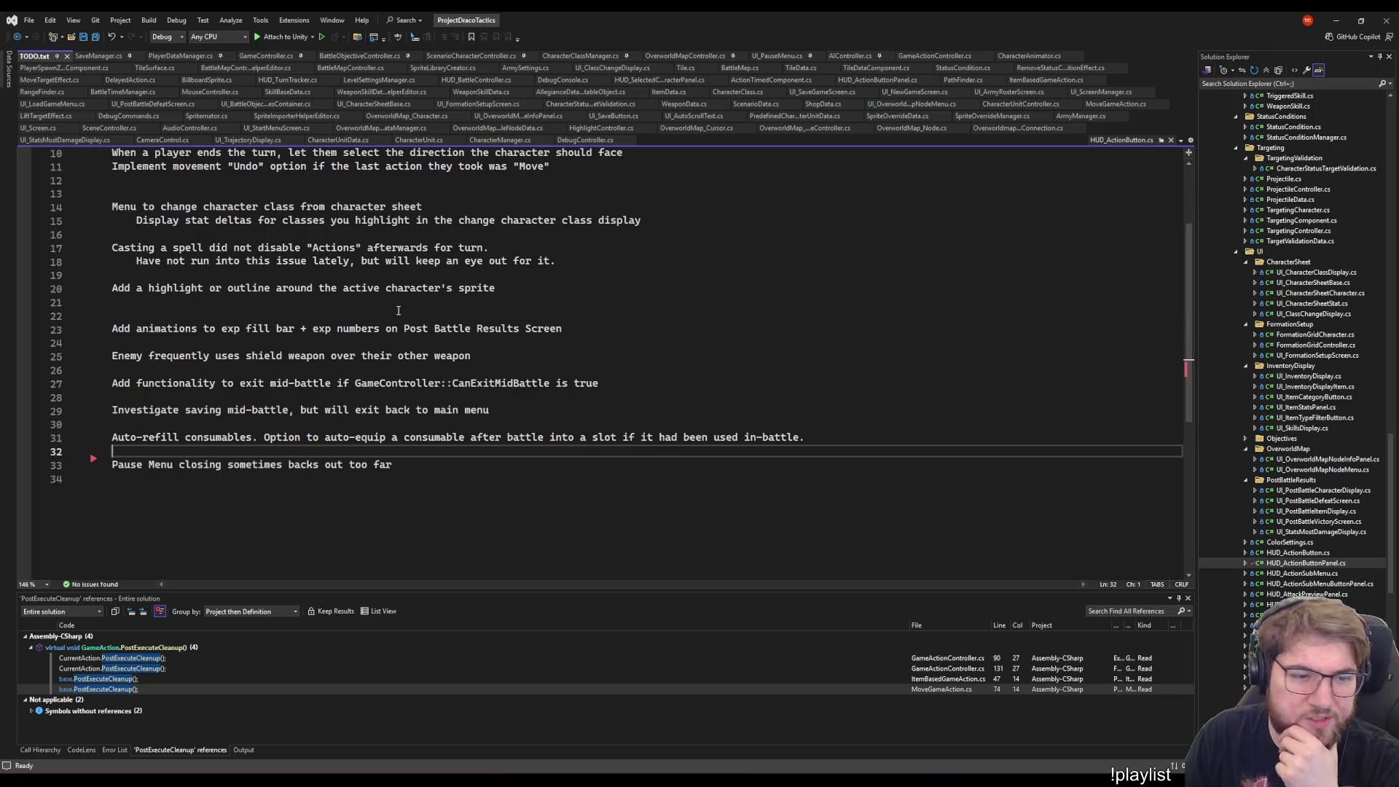
click(398, 311)
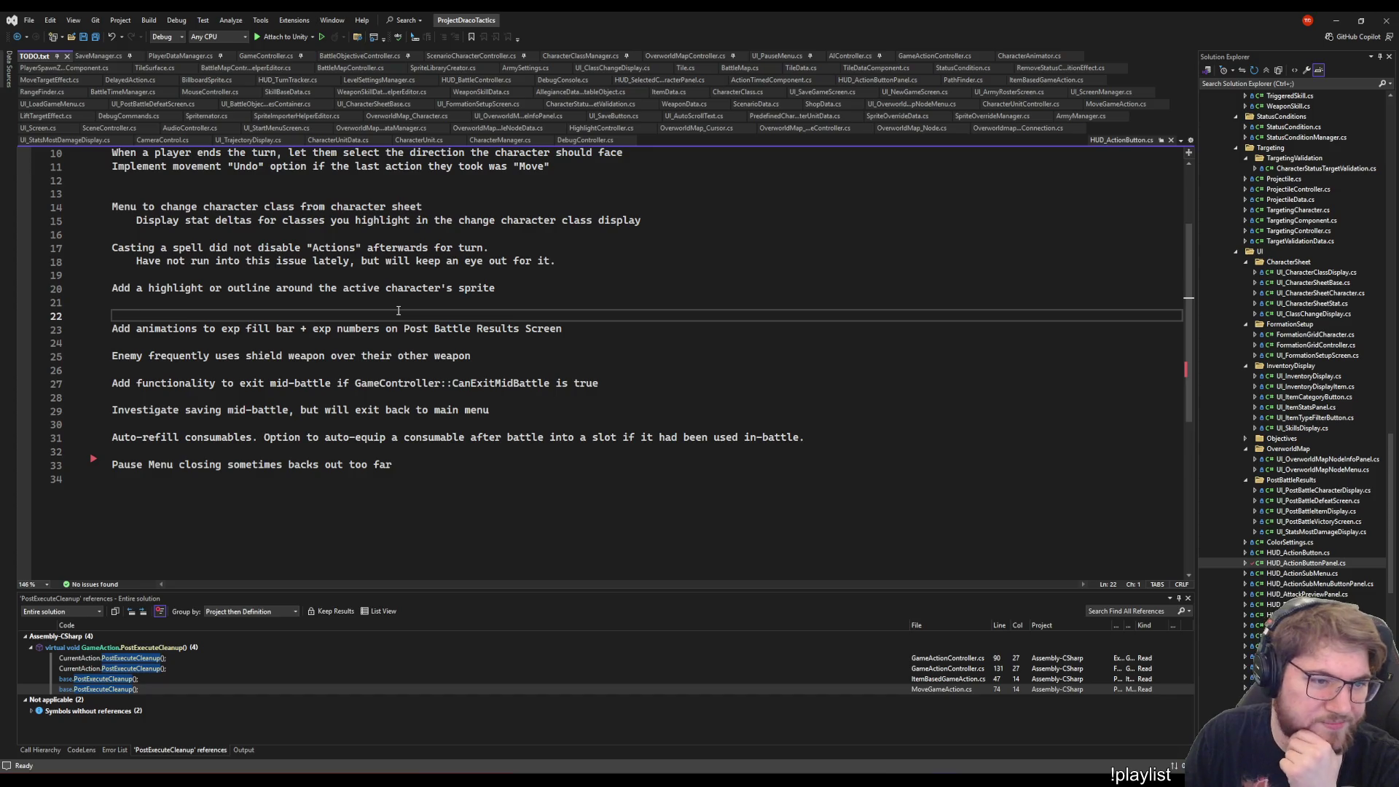
scroll(511, 388, up, 3)
click(285, 303)
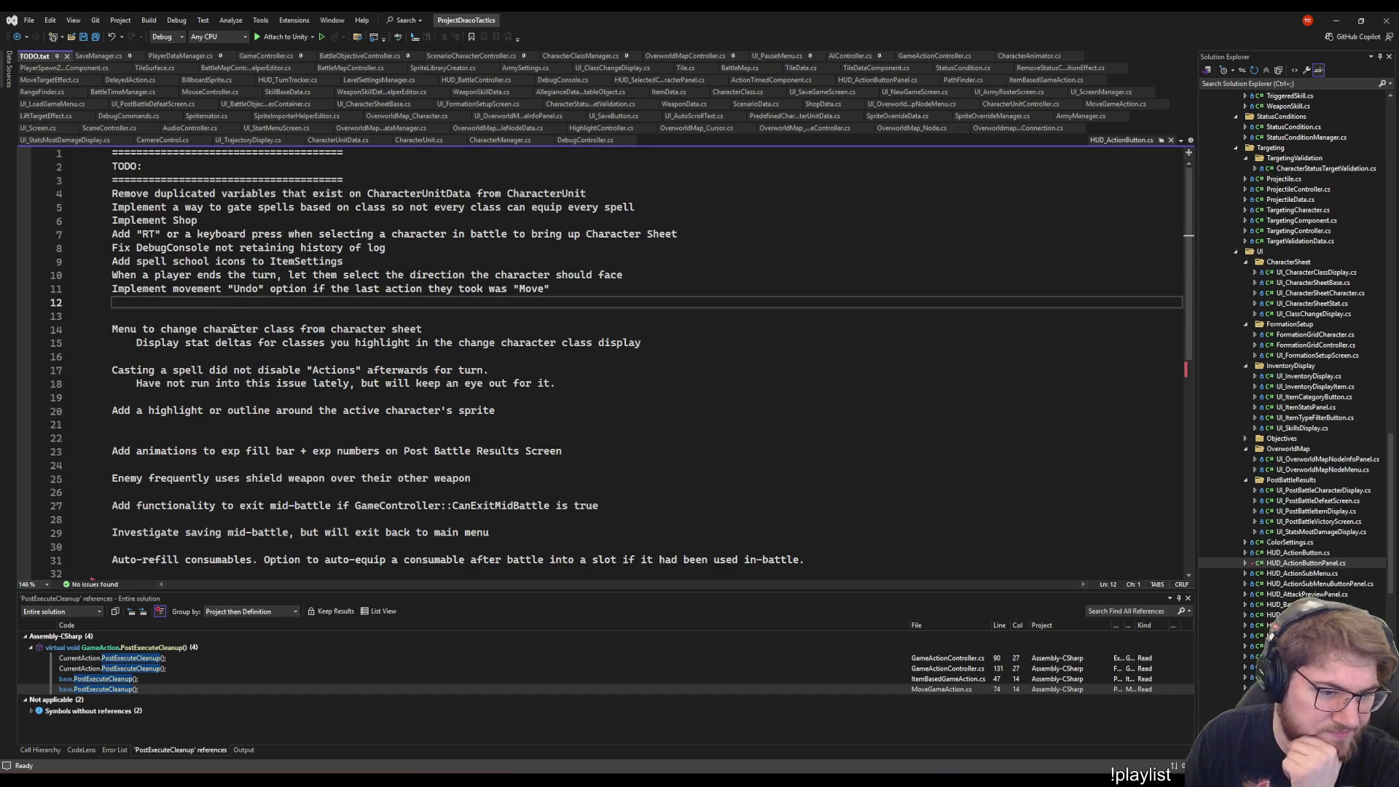
click(460, 290)
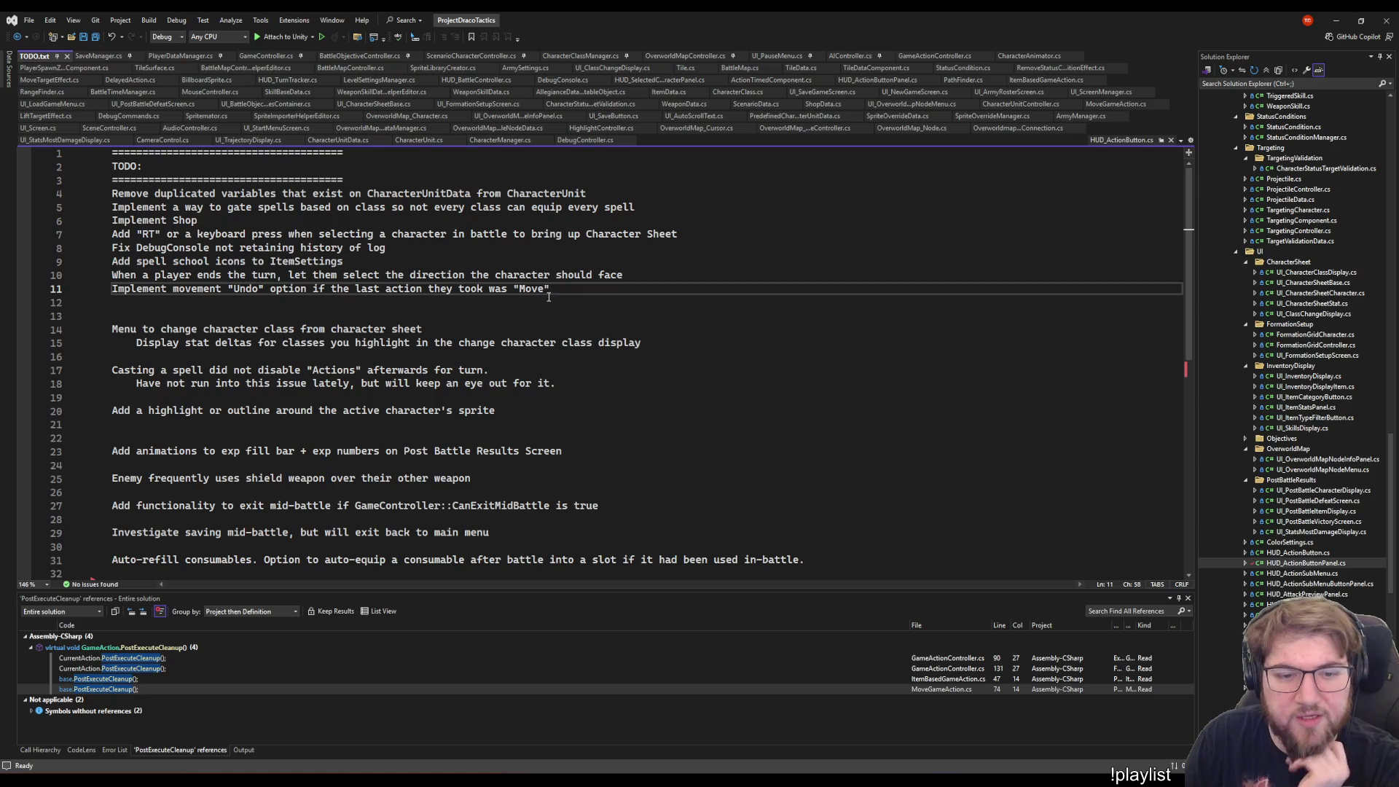
drag(549, 292, 92, 294)
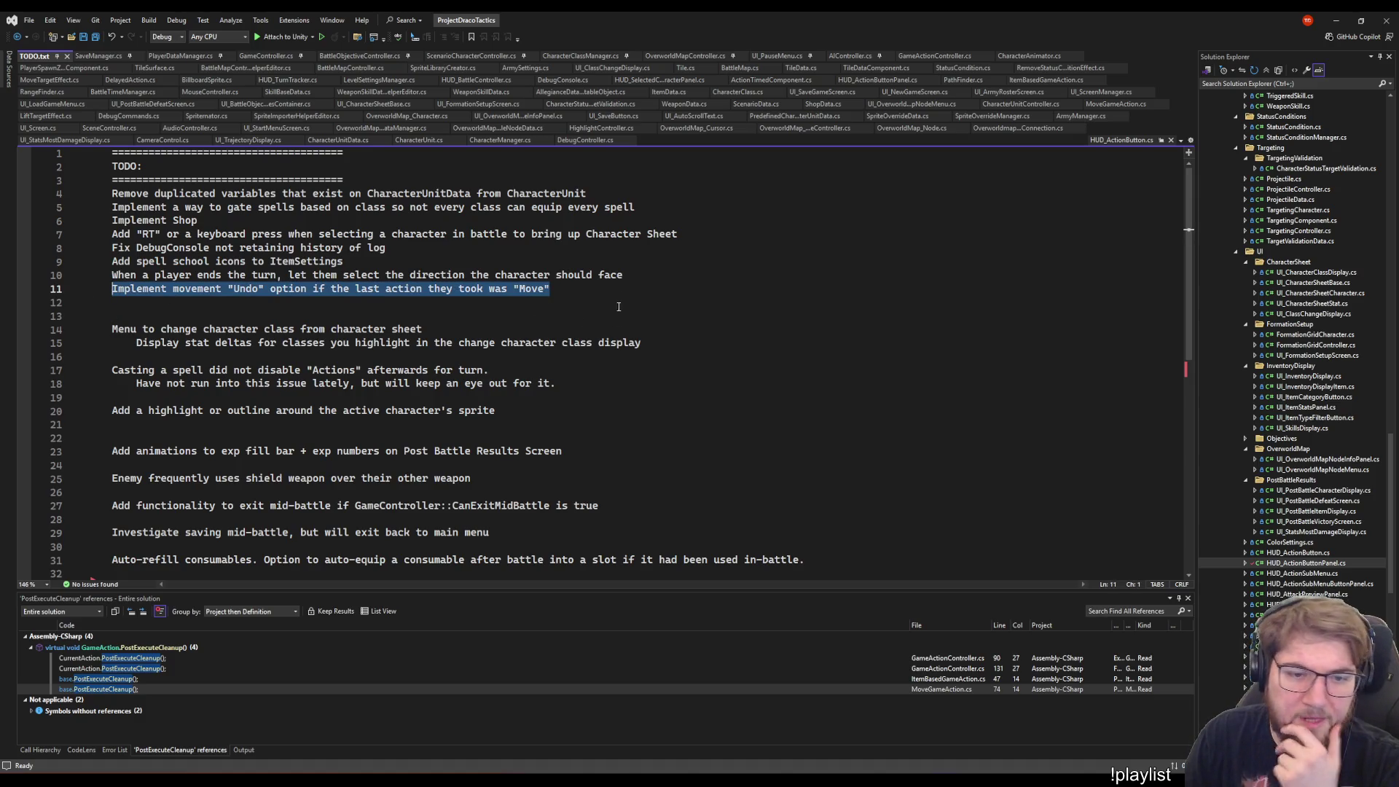
- Insert blank lines to set the Undo item apart, then return to CharacterUnit.cs
click(645, 281)
key(Return)
key(Return)
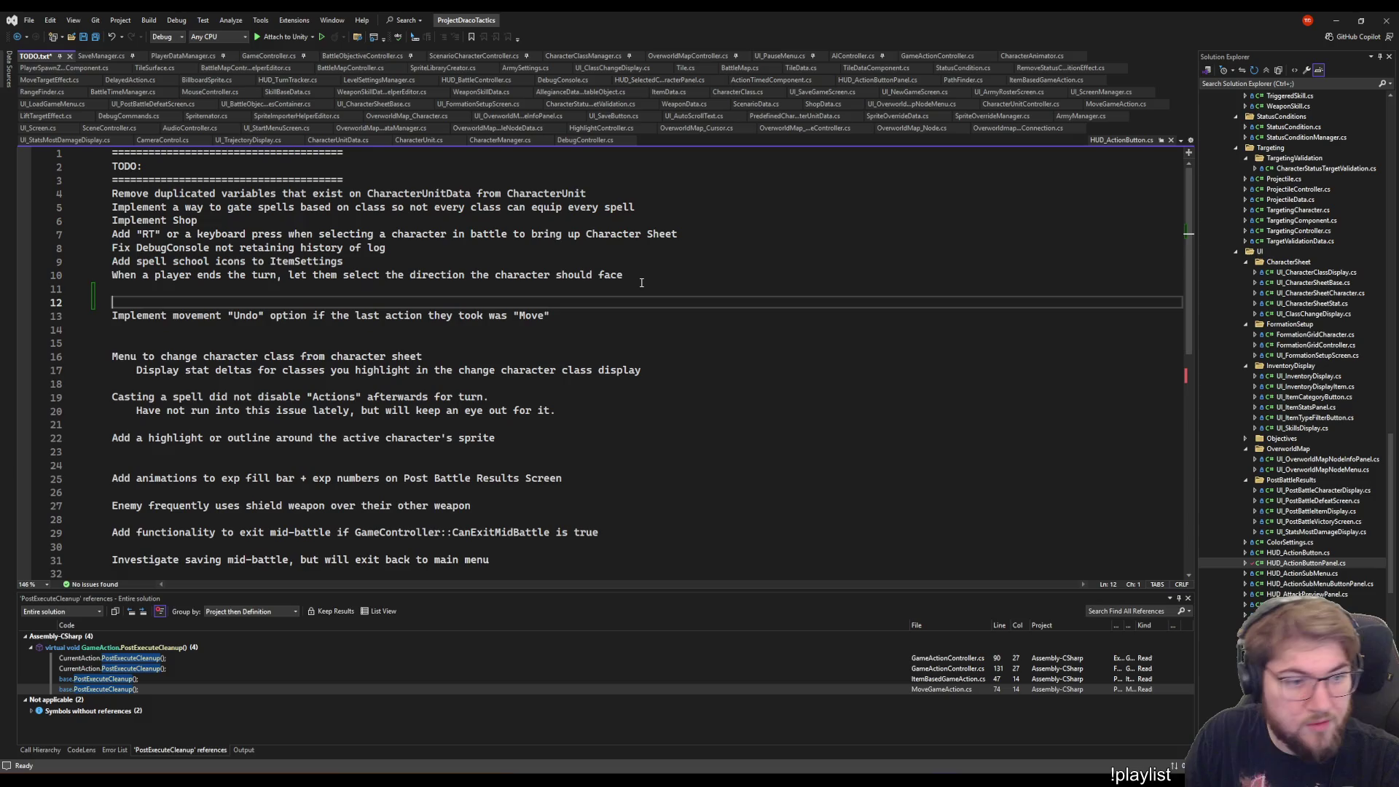
click(593, 313)
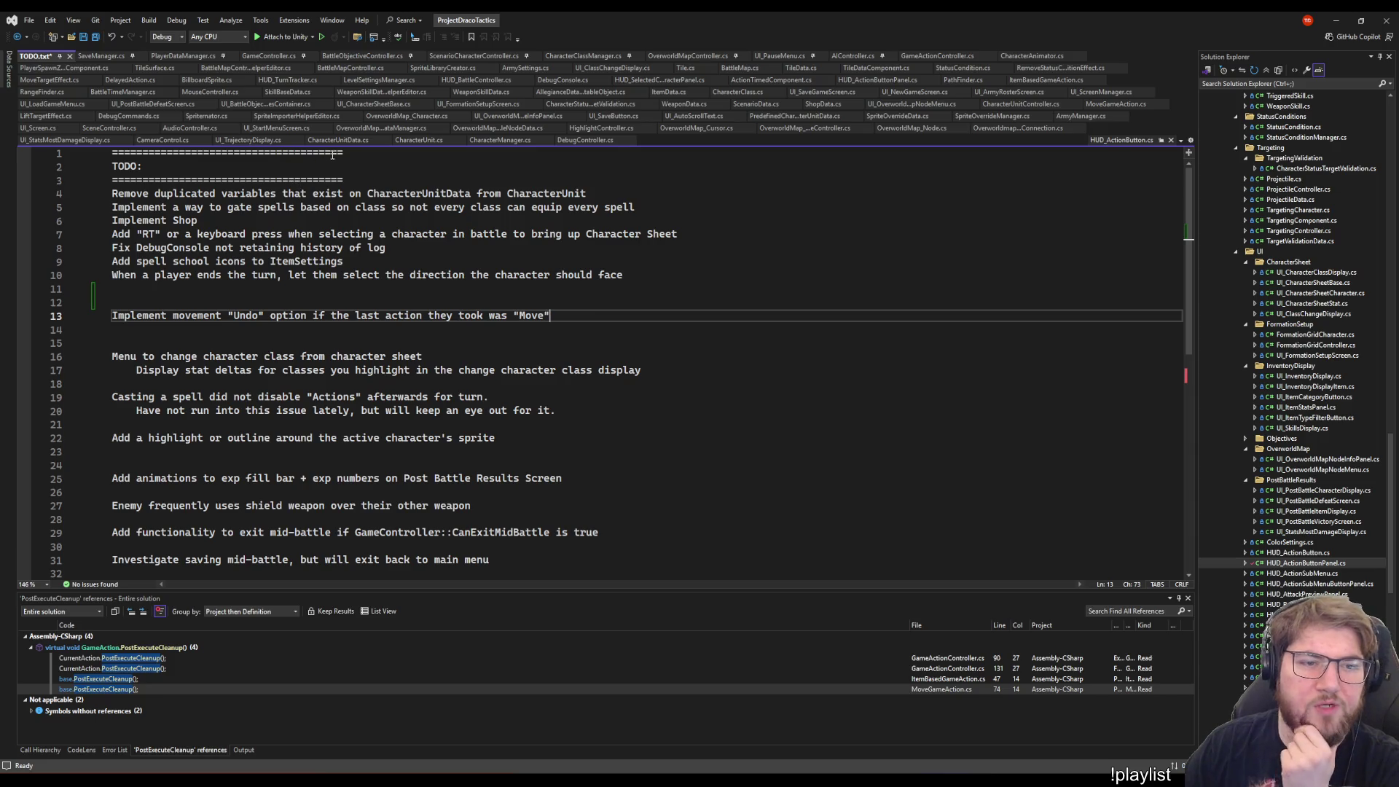
click(420, 140)
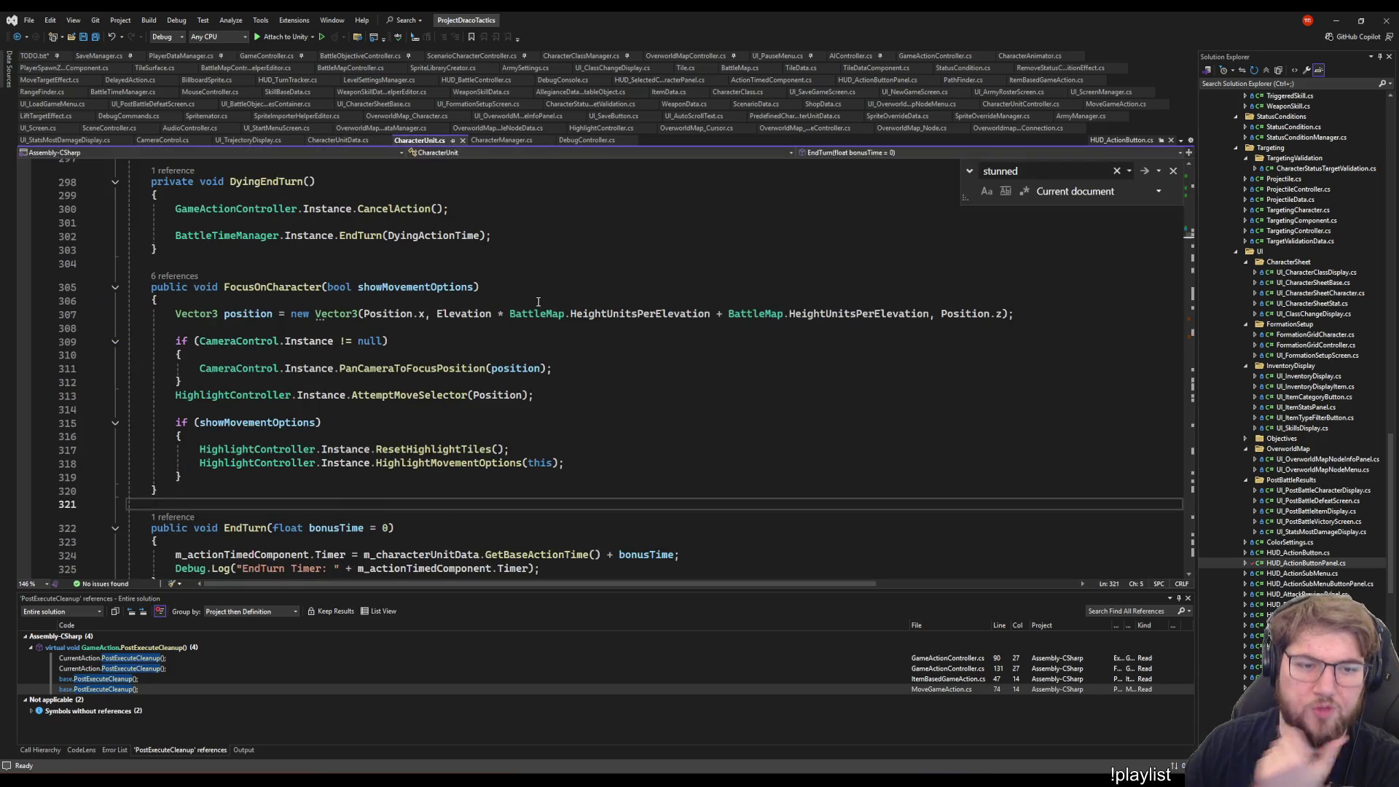
- Find the field declarations around m_actionsAvailable and the event declarations
scroll(677, 330, up, 15)
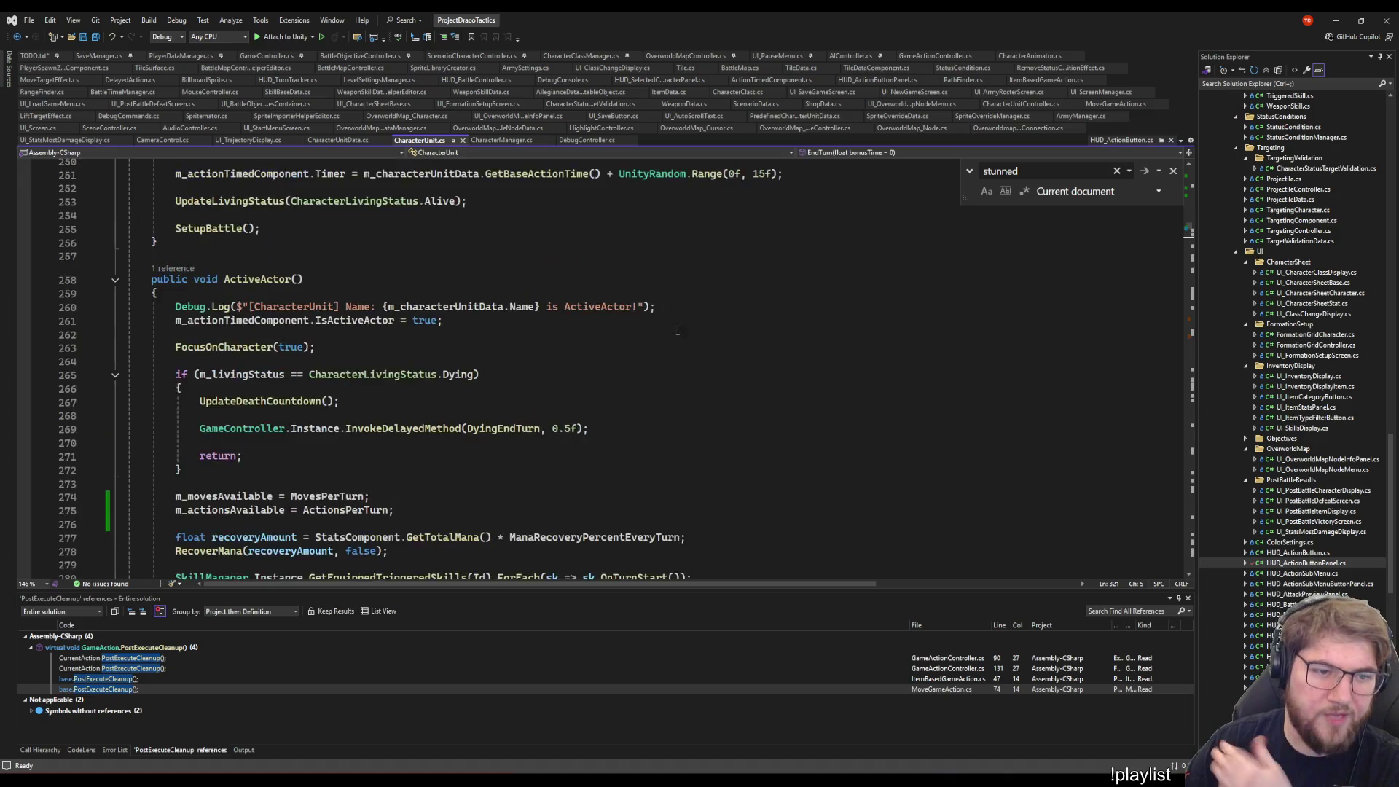
scroll(678, 330, up, 20)
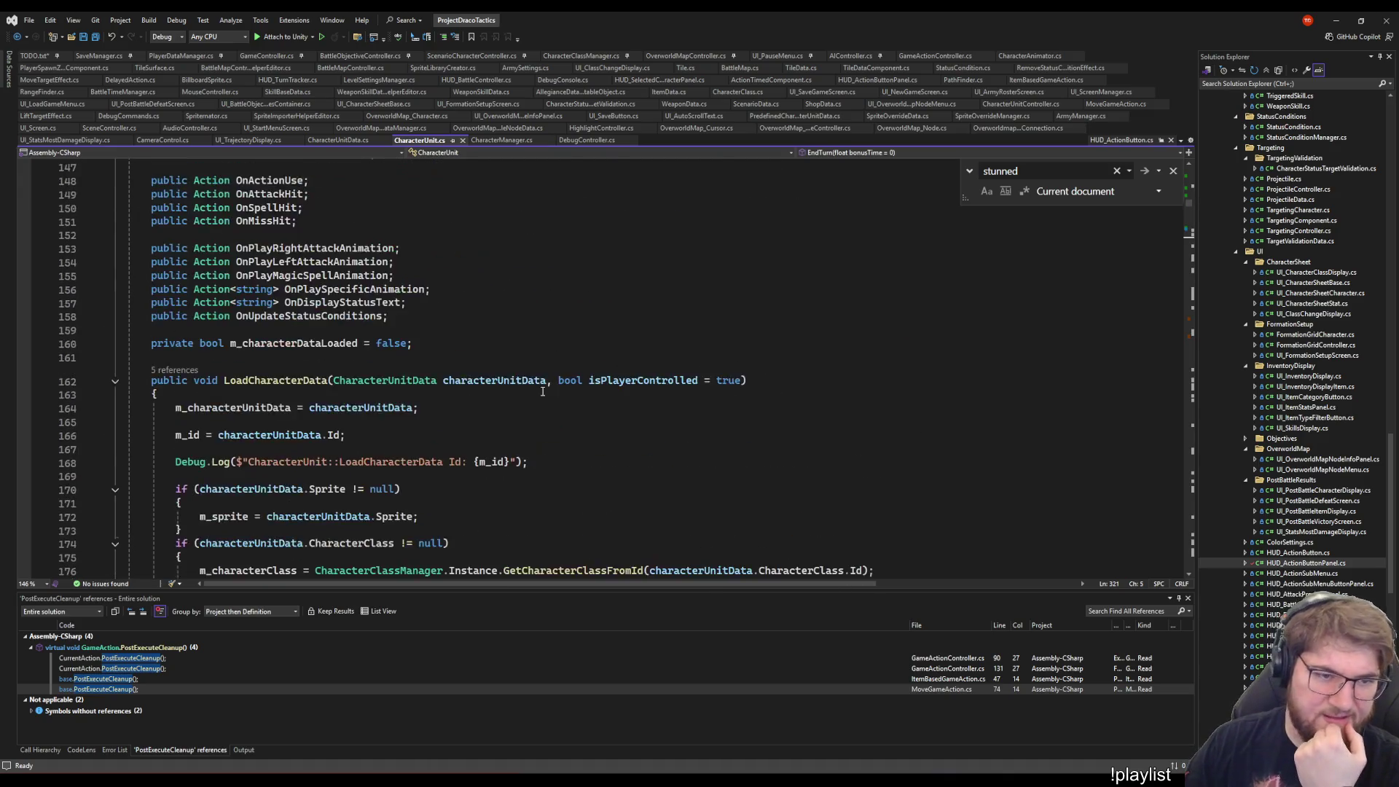
scroll(542, 391, up, 8)
scroll(551, 434, down, 6)
scroll(510, 440, up, 6)
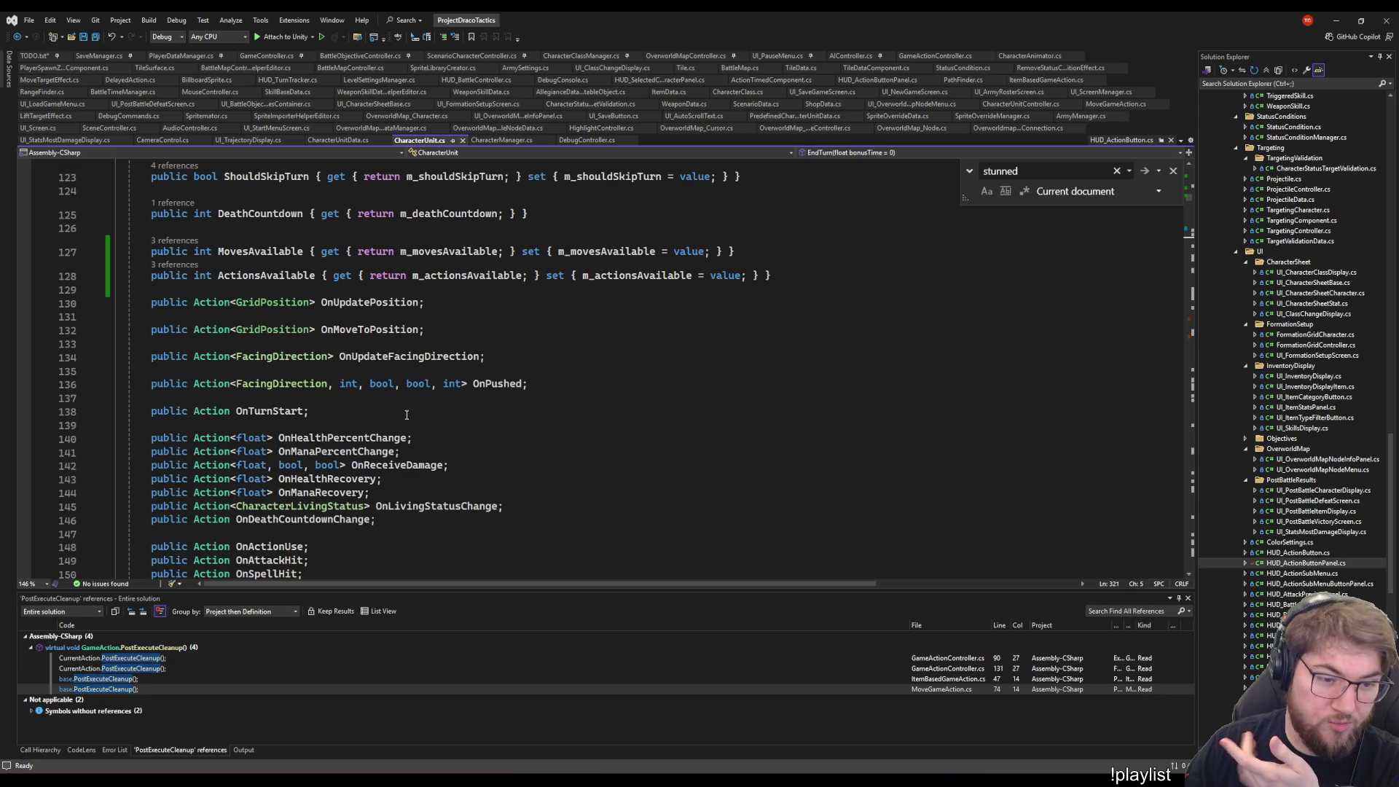
click(435, 522)
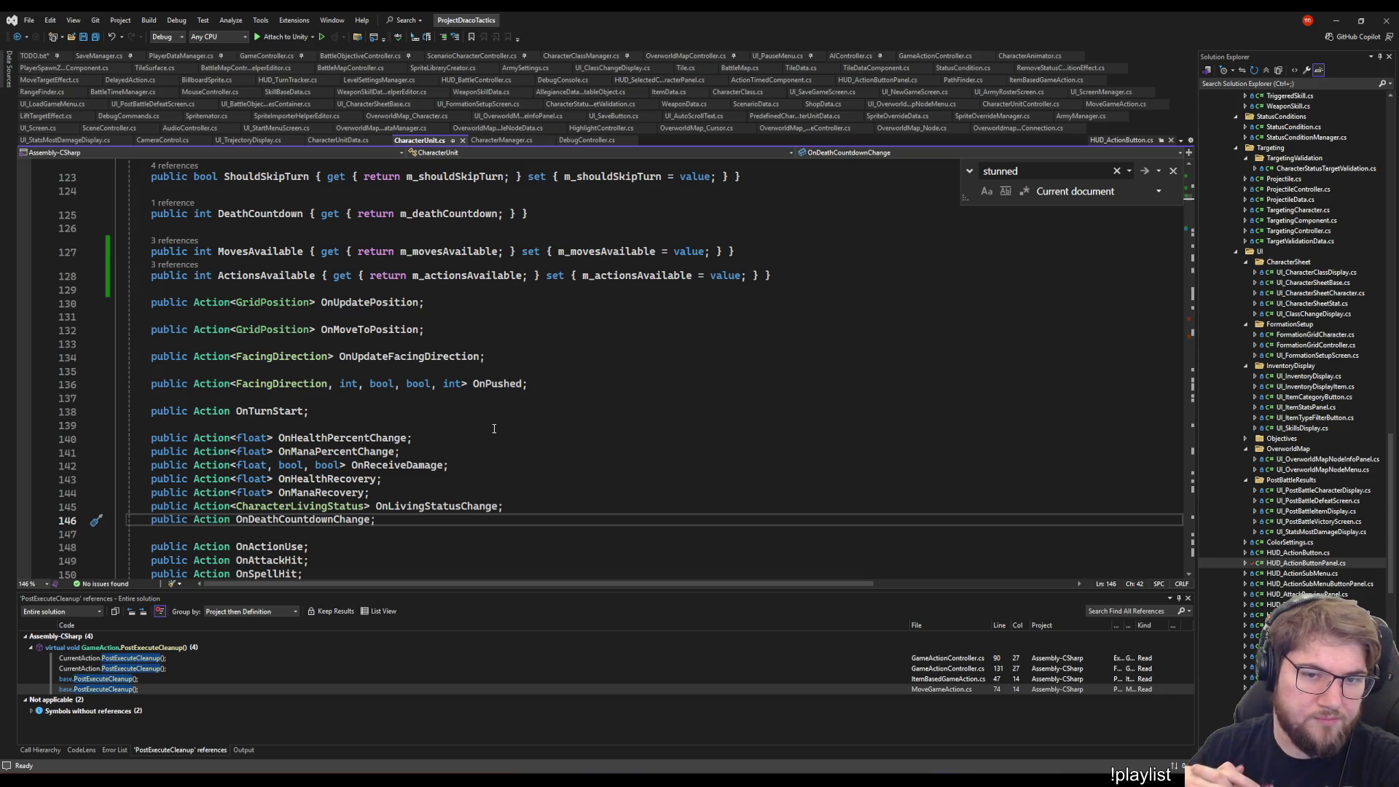
click(510, 277)
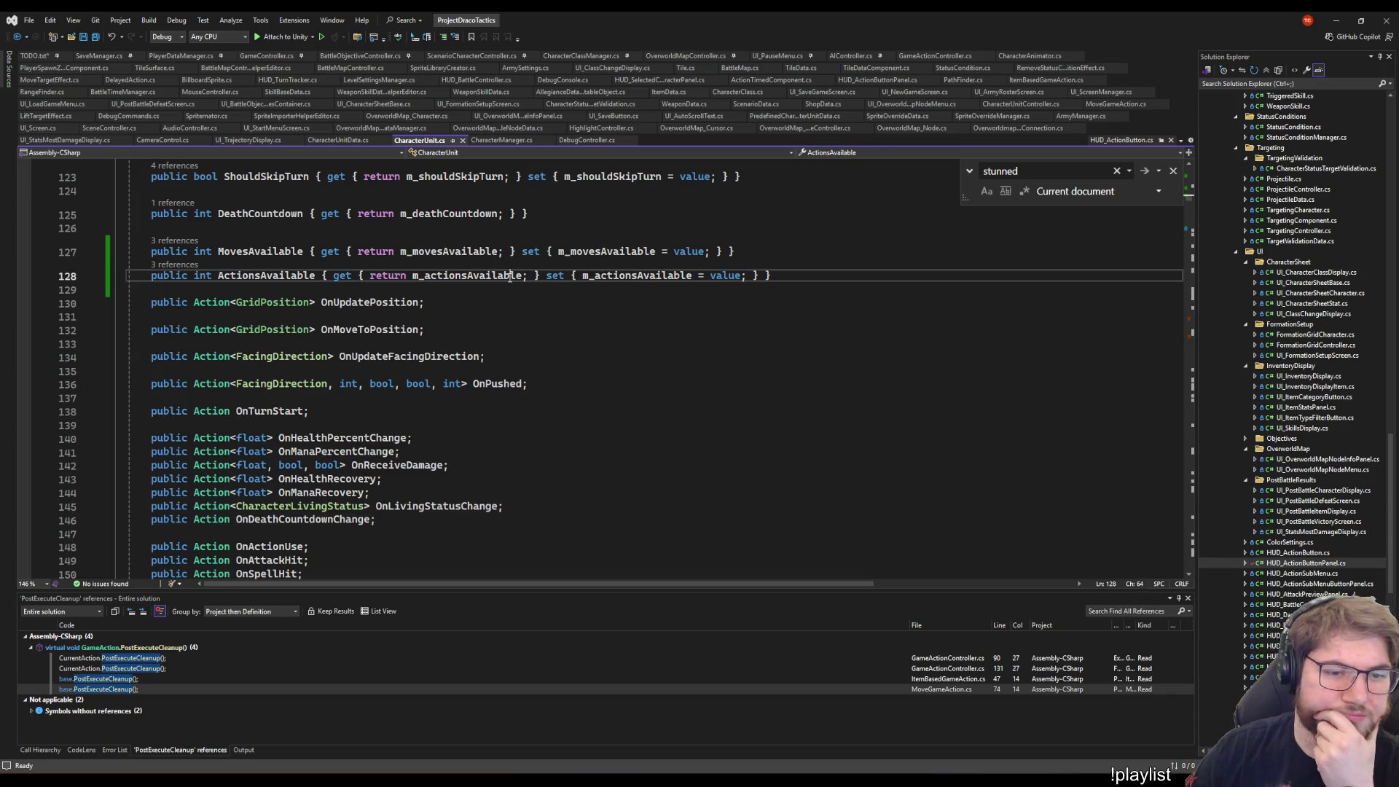
key(End)
click(634, 466)
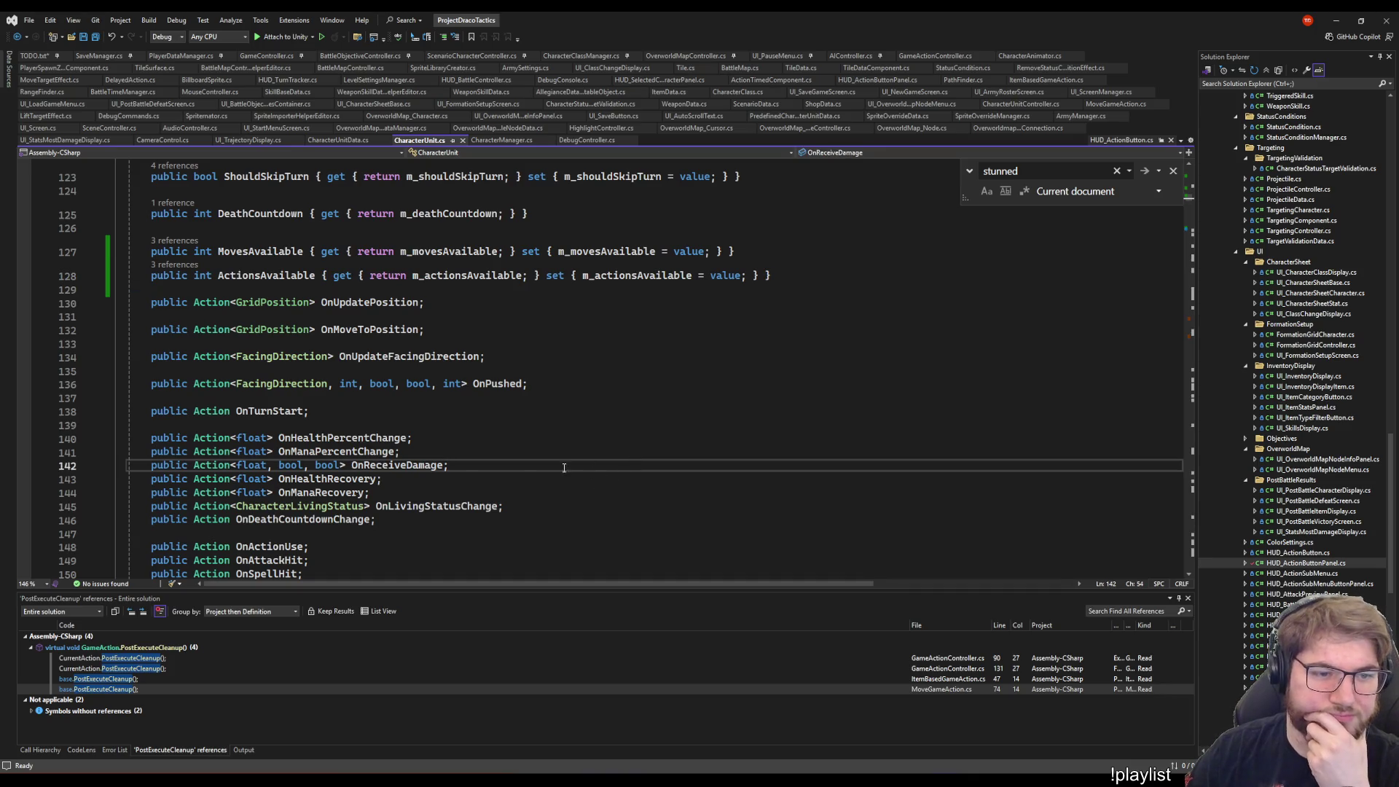
scroll(435, 306, up, 13)
click(427, 298)
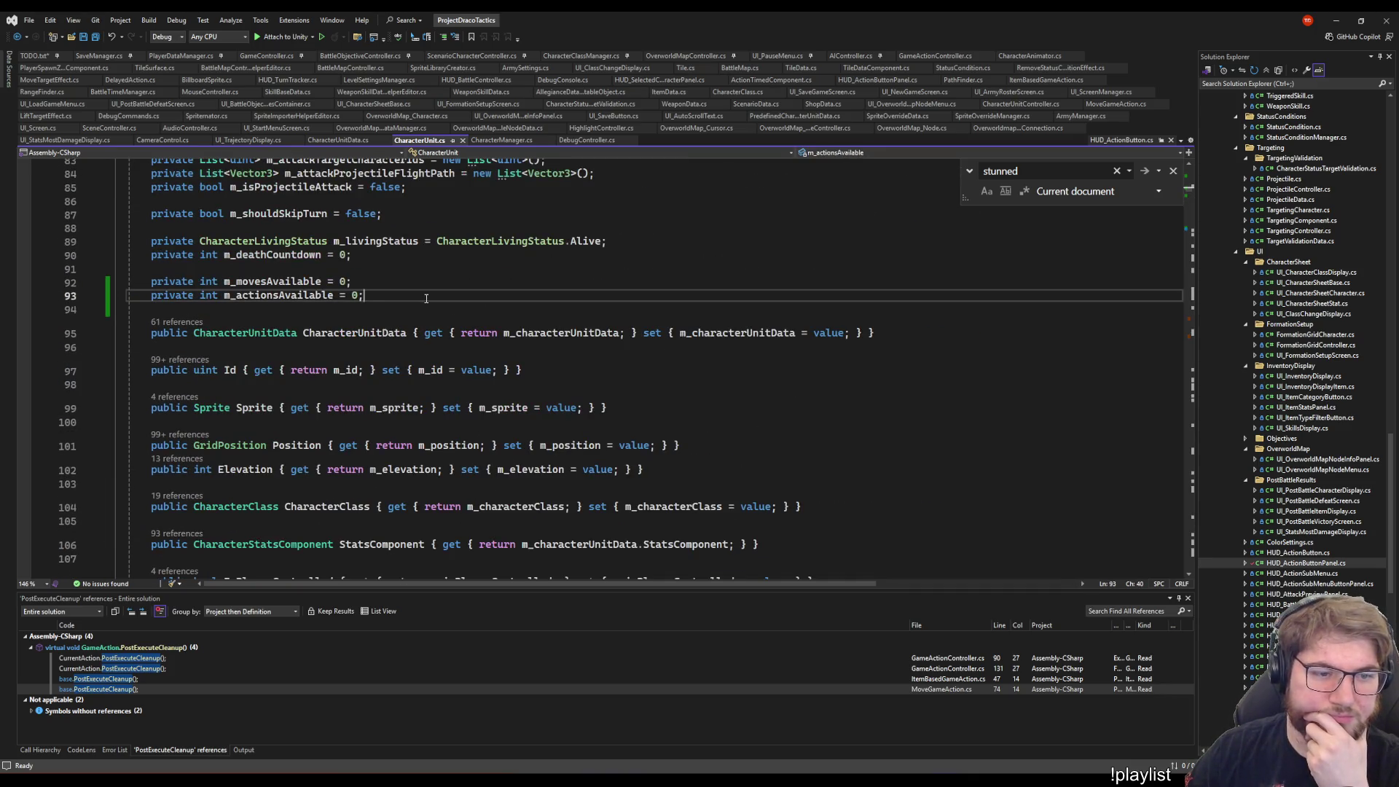
- Add 'private bool m_isMoveUndoAvailable = false;' above m_movesAvailable
key(Up)
key(ctrl+Return)
text(p)
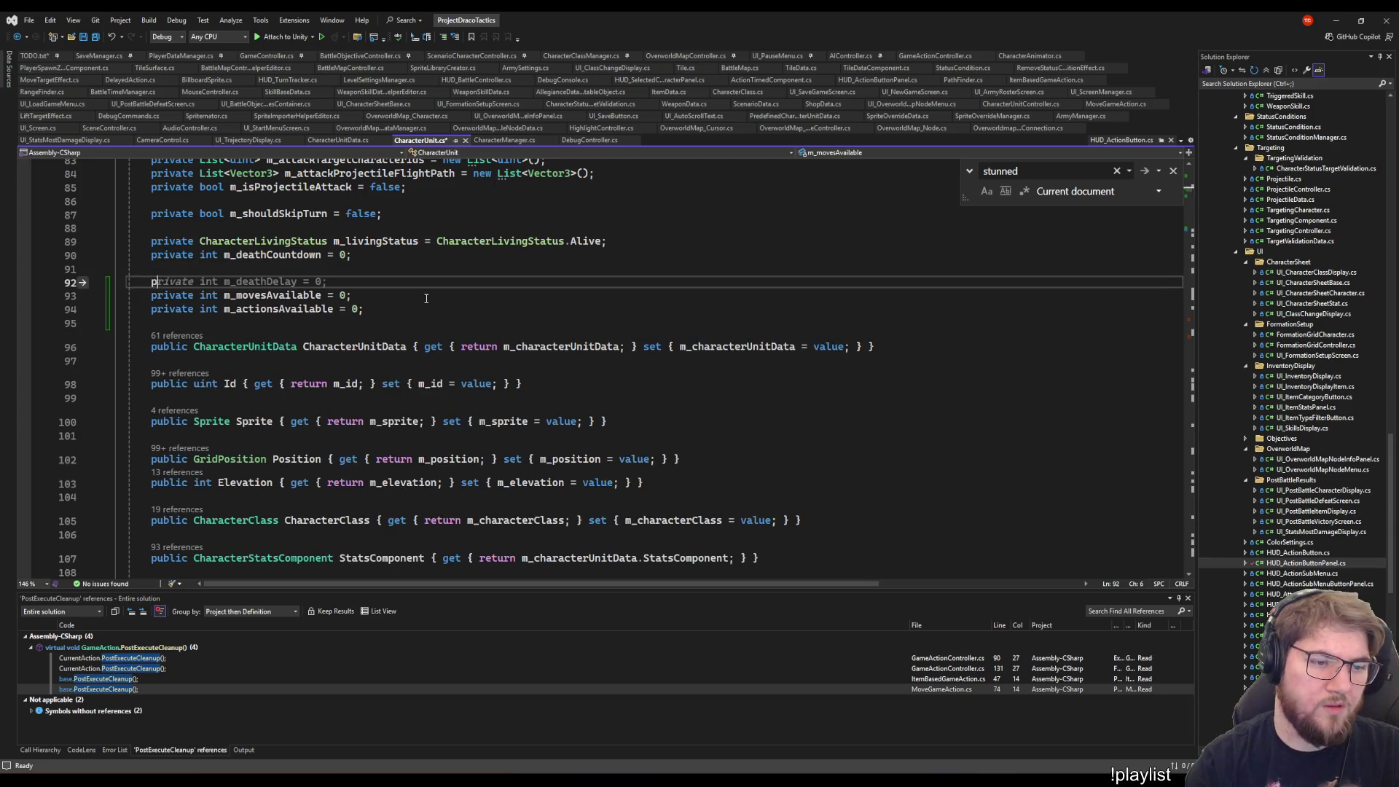
text(rivate bool )
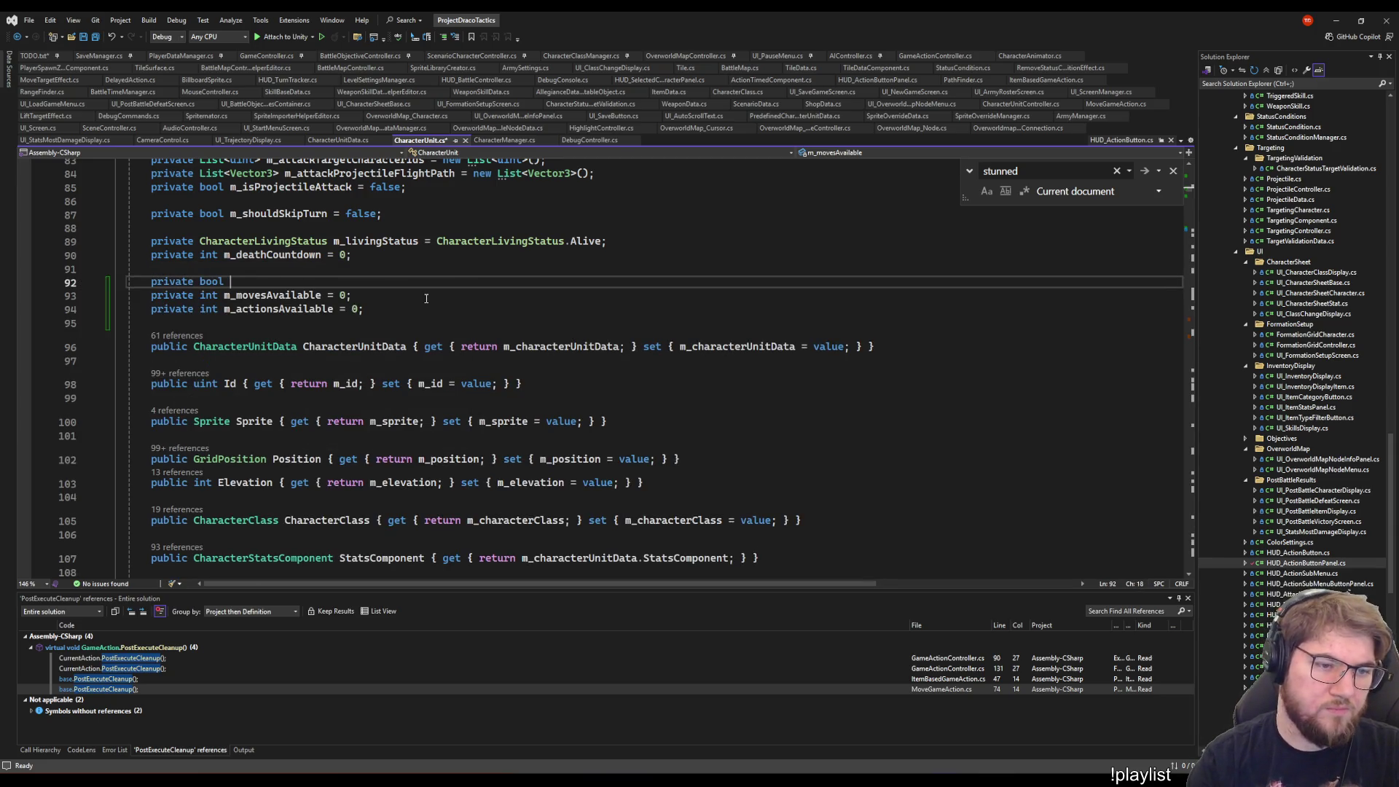
text(m_move)
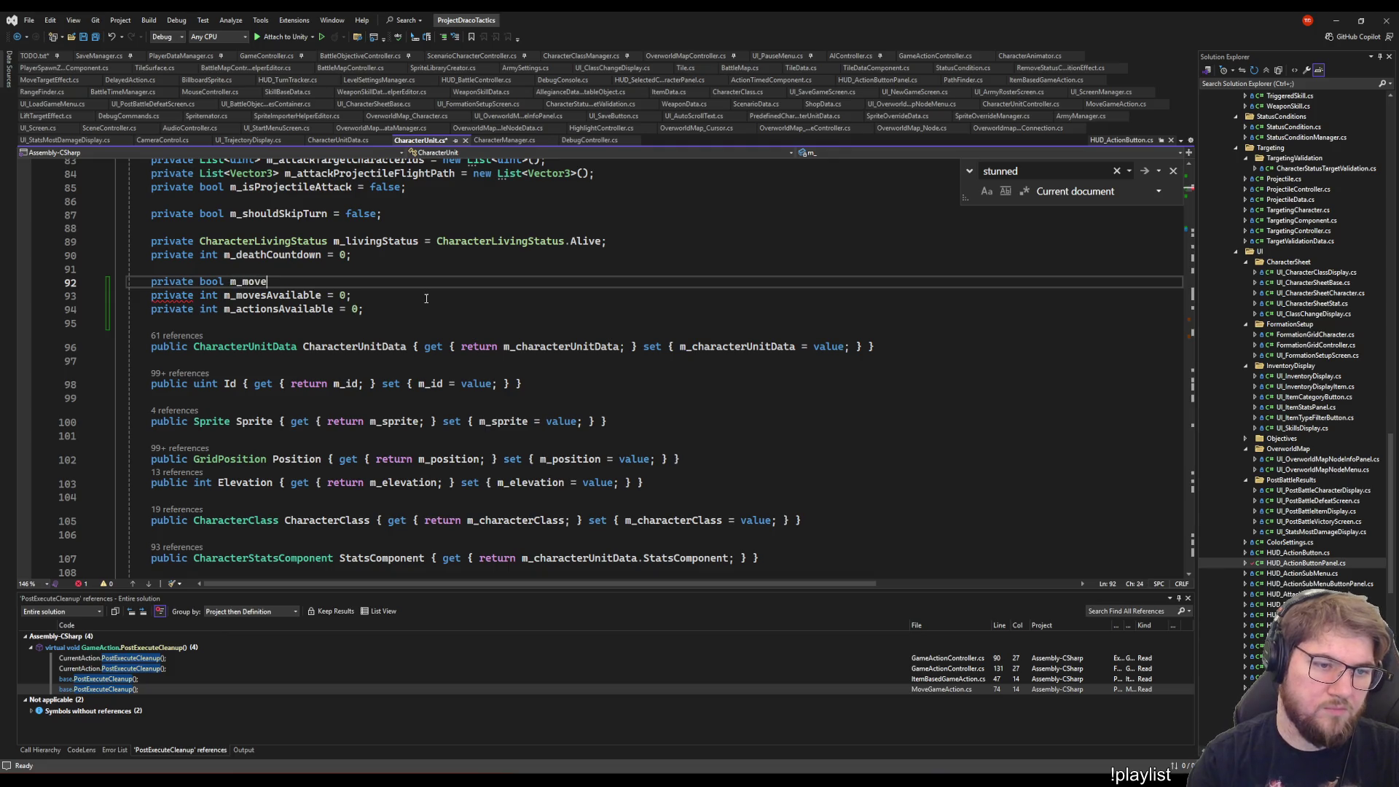
text(UndoAvailable)
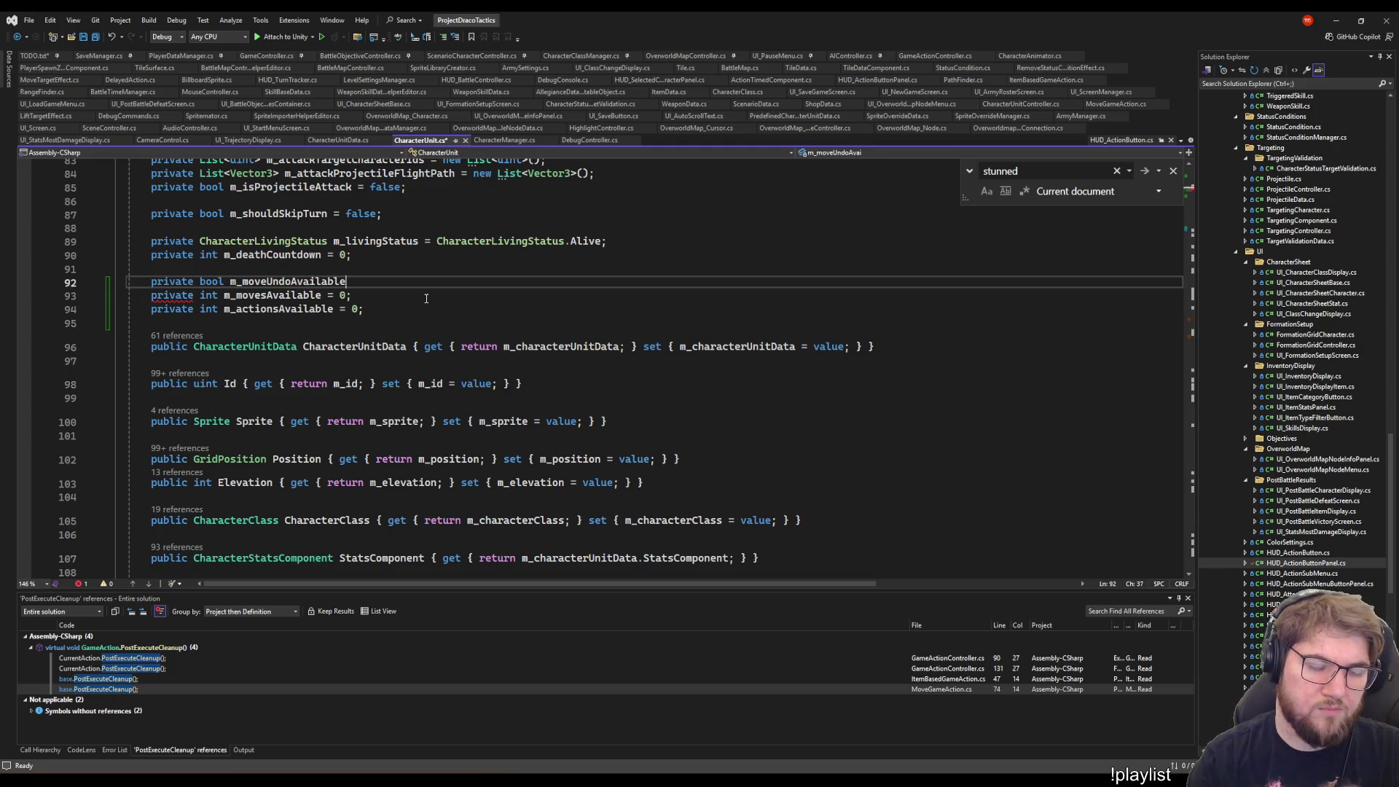
key(ctrl+Left)
key(Right)
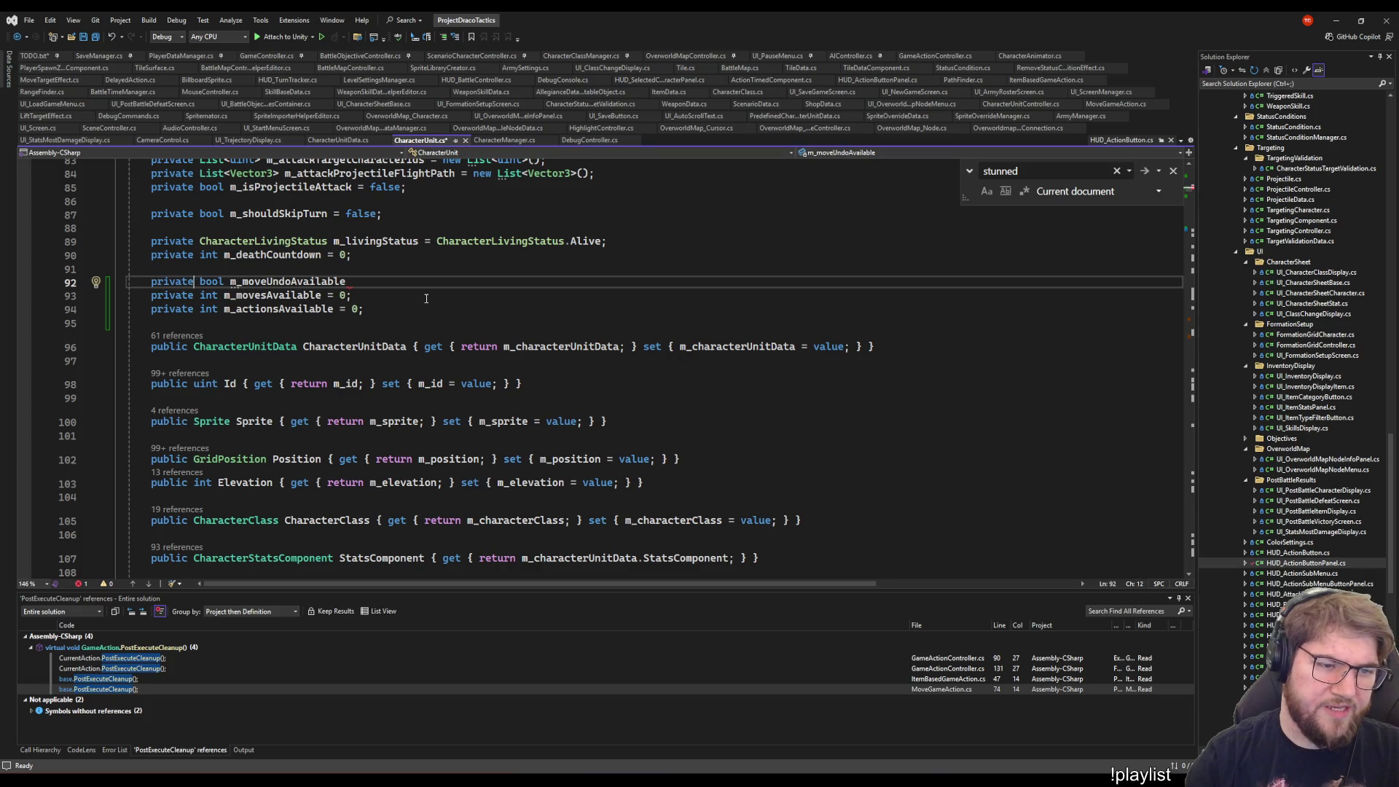
text(isM)
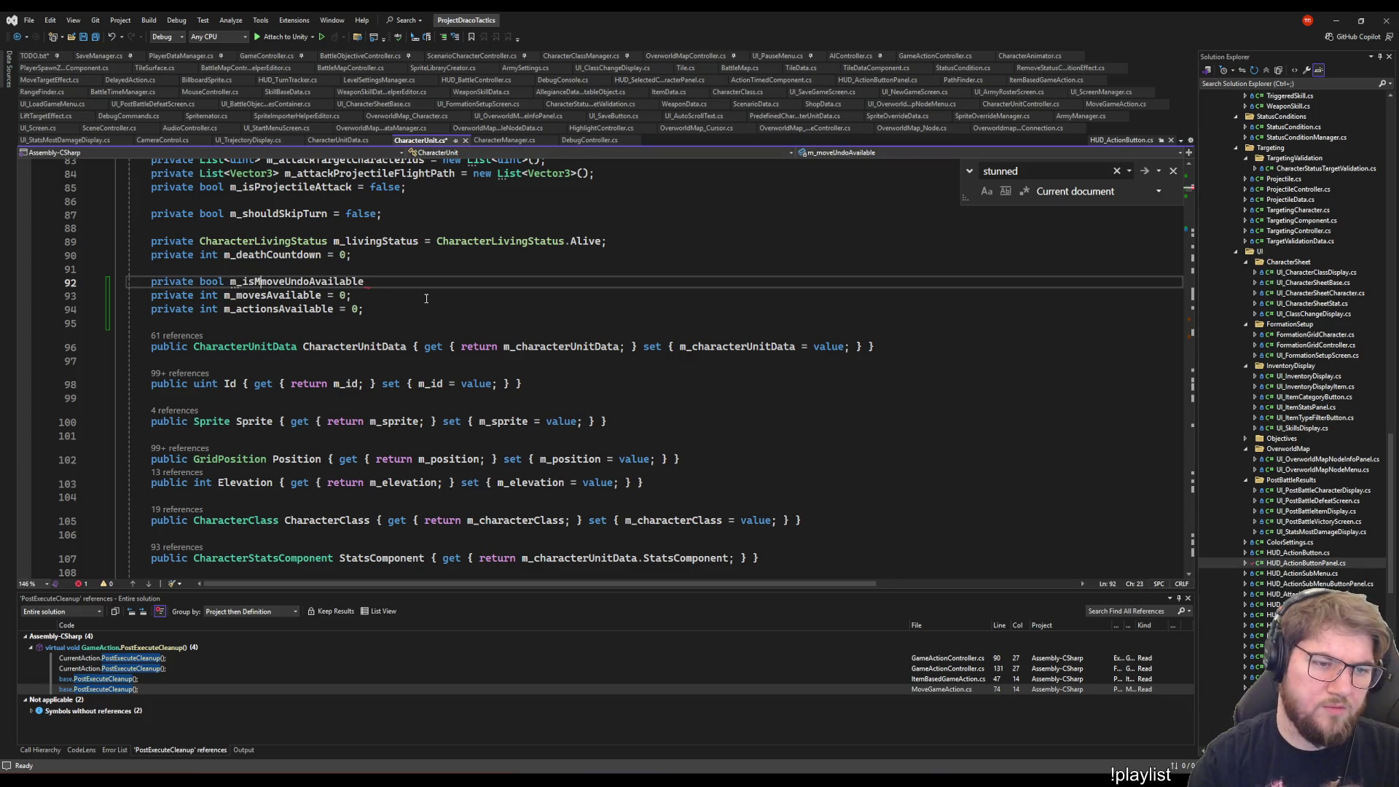
key(Delete)
key(End)
text(= false;)
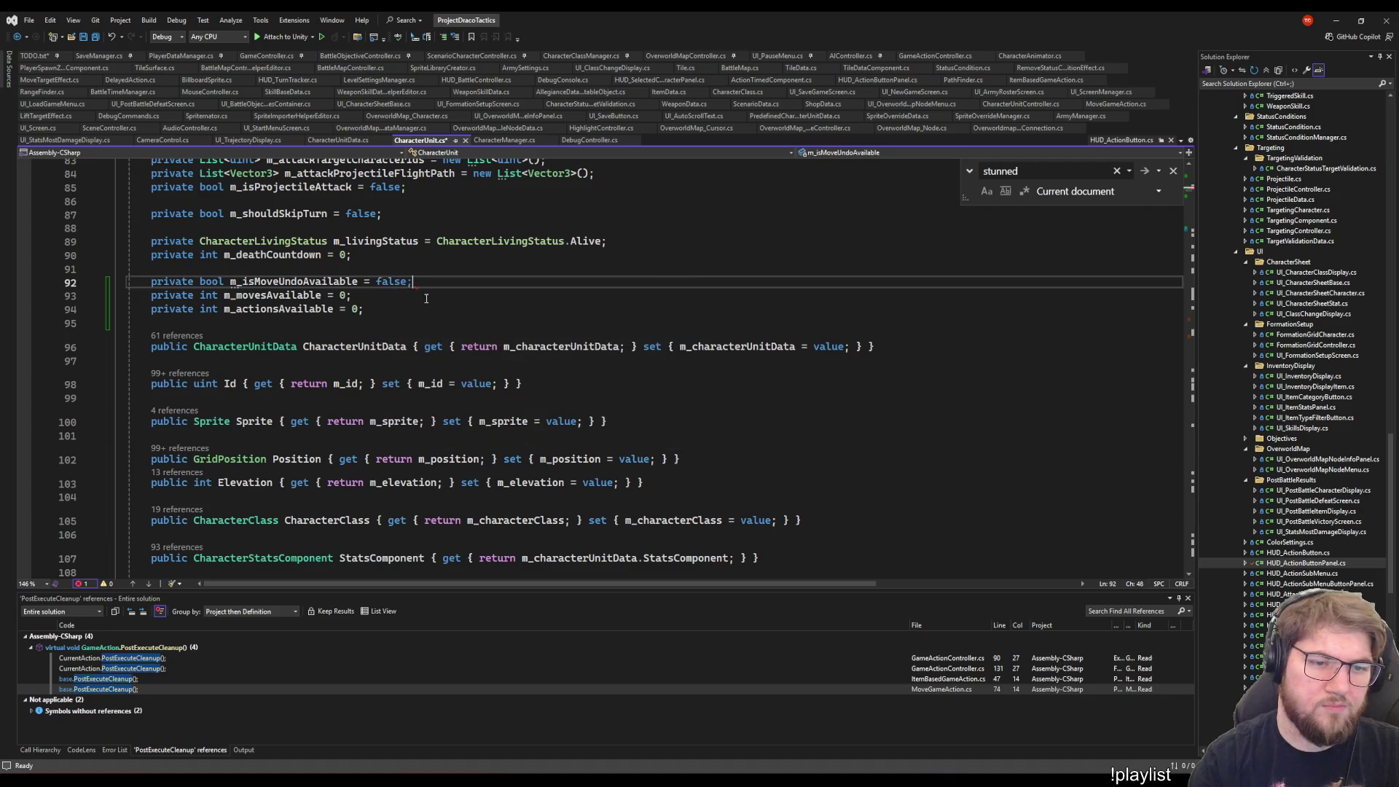
- Try true as the default and save, then revert it to false
key(ctrl+space)
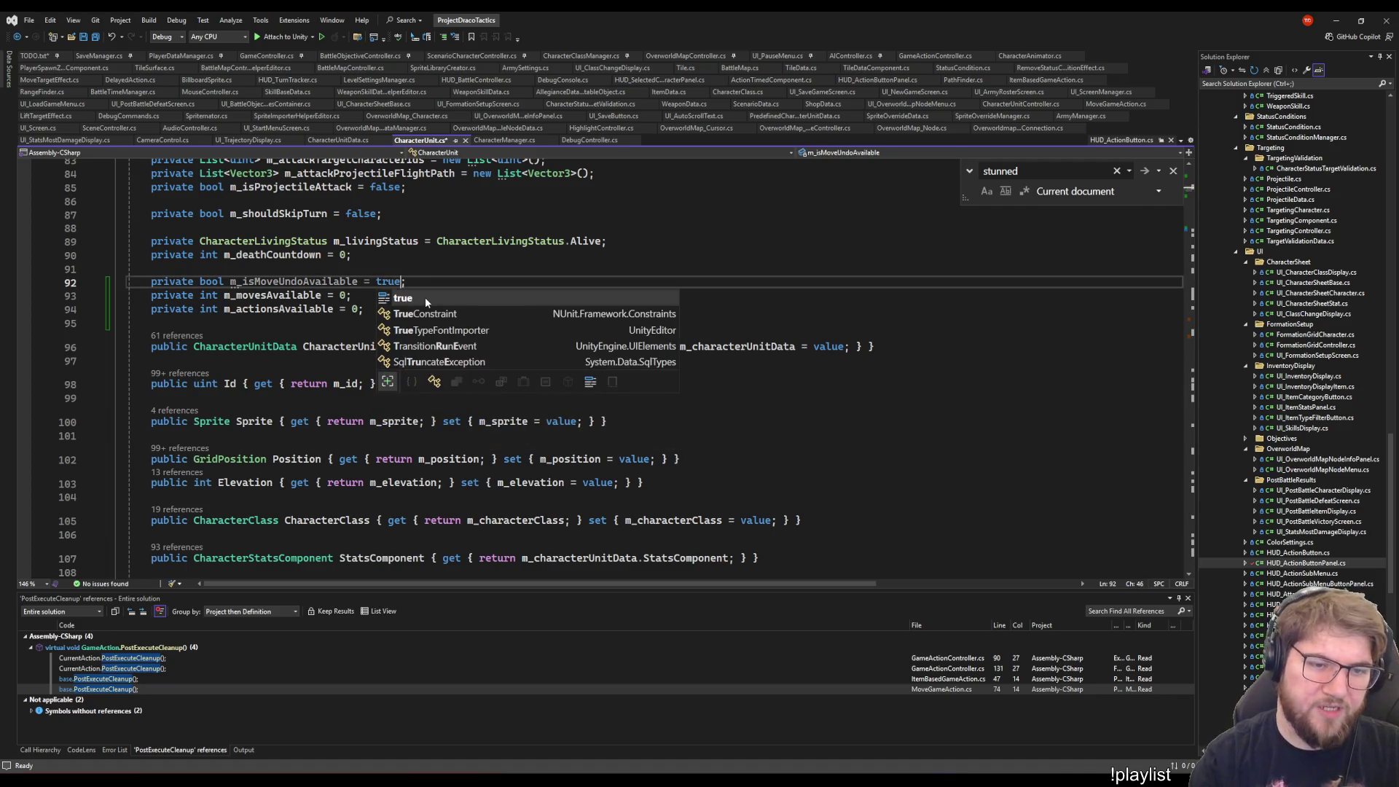
key(Escape)
text(true)
key(ctrl+s)
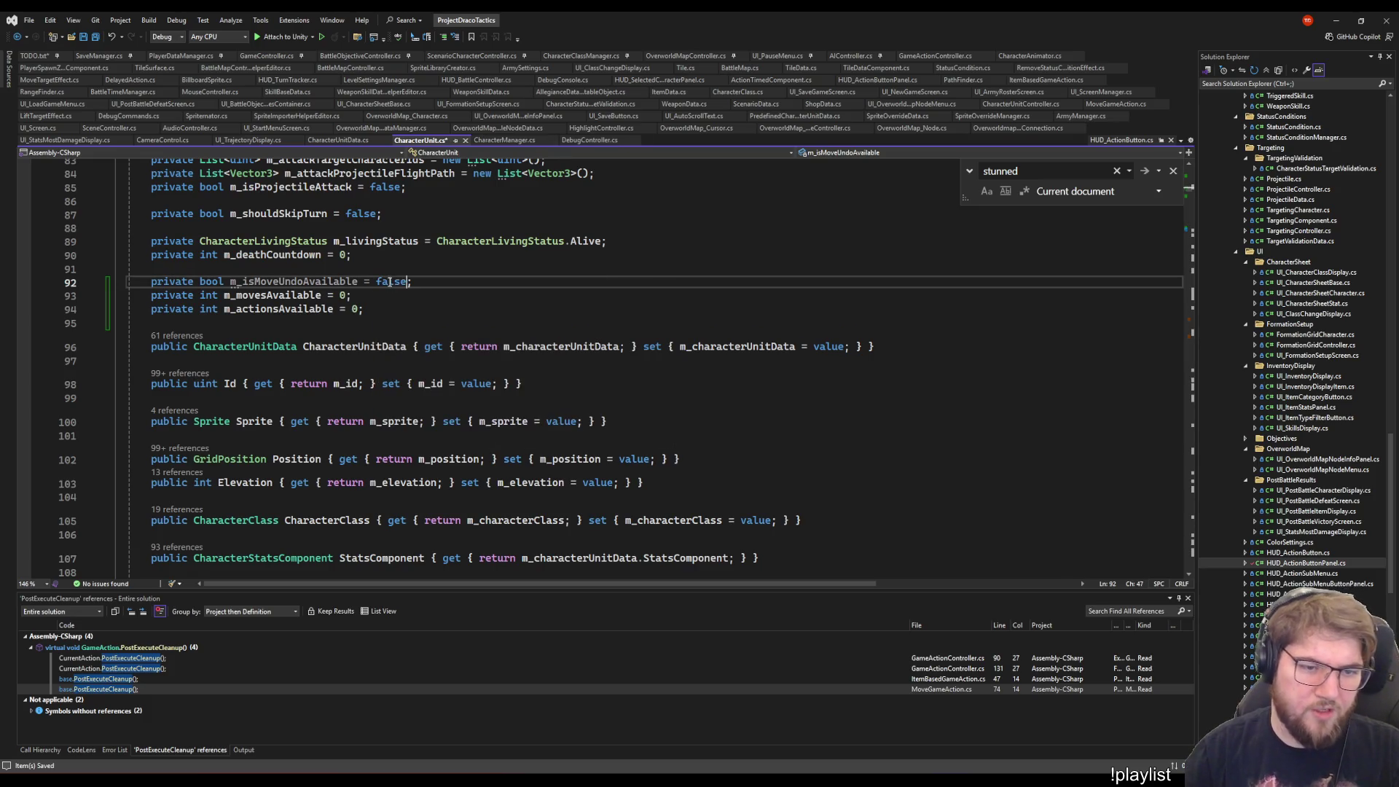
key(ctrl+z)
double_click(304, 285)
- Make room in ActiveActor below the moves and actions counter resets
scroll(305, 285, down, 20)
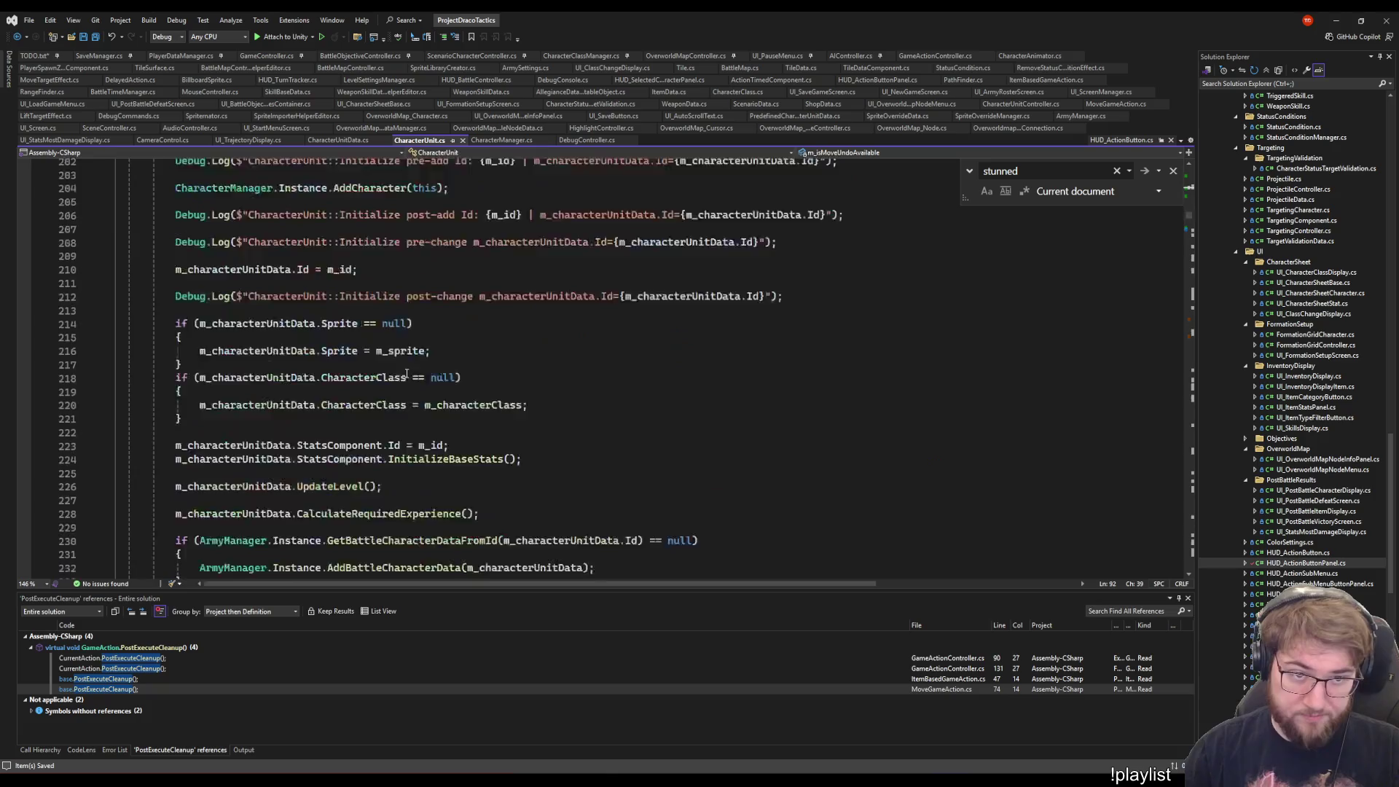
scroll(419, 383, up, 6)
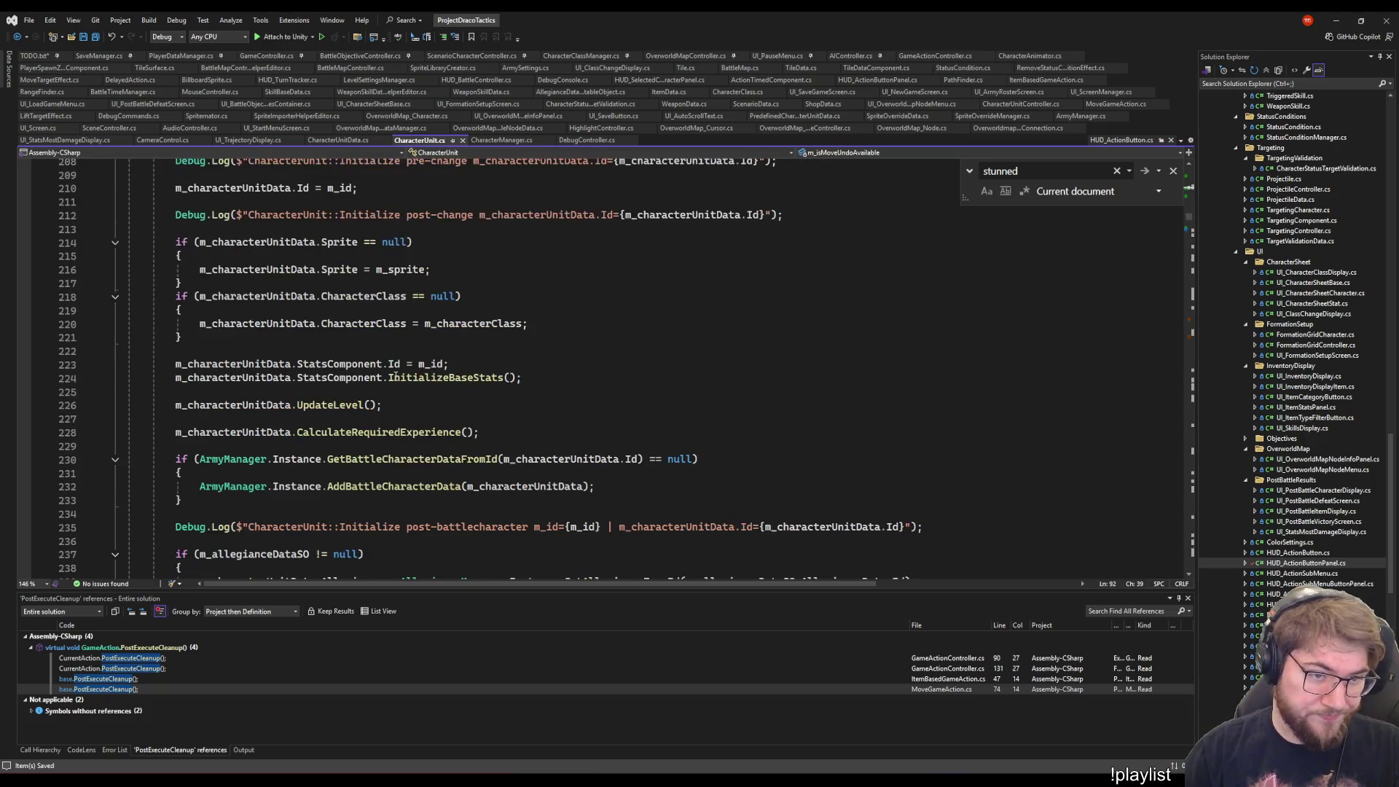
scroll(408, 387, down, 20)
scroll(394, 392, down, 7)
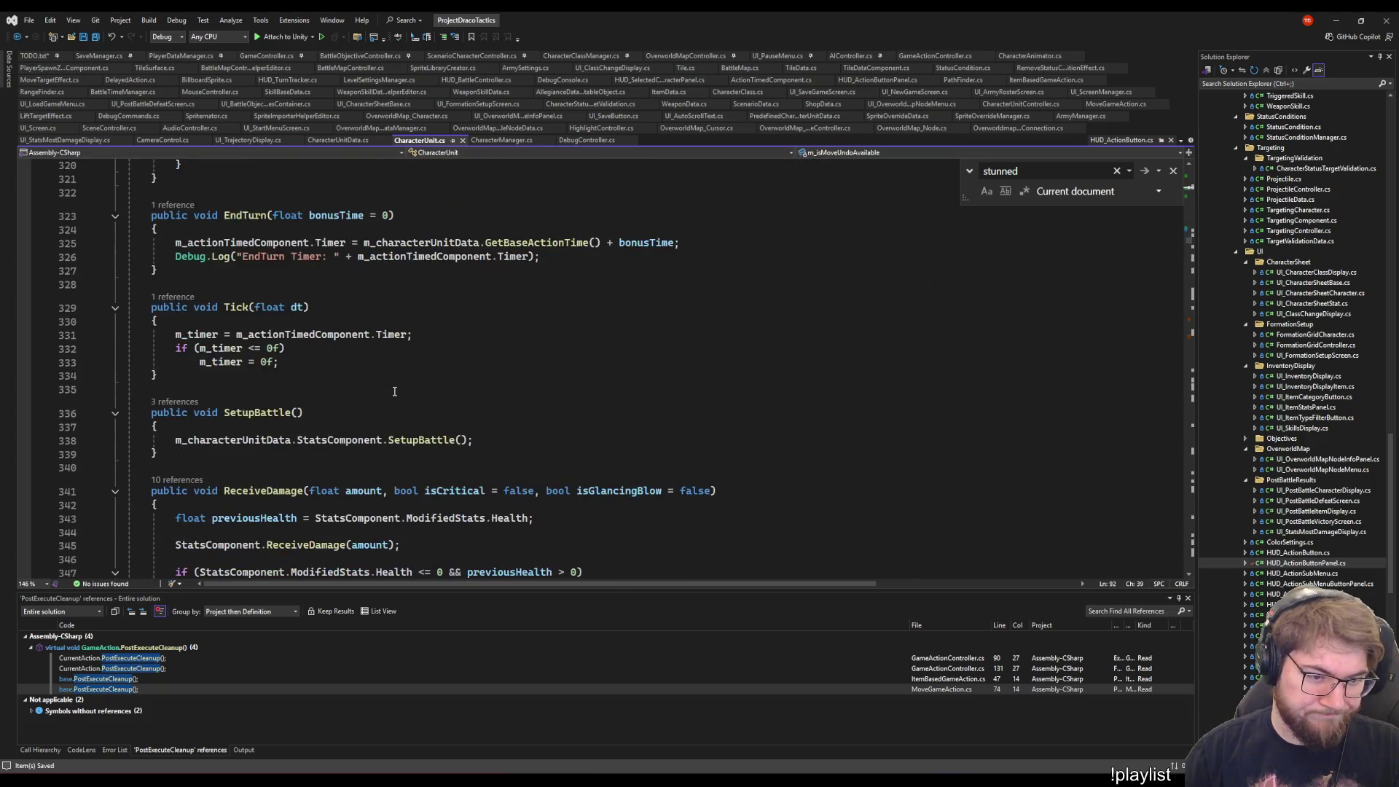
scroll(395, 392, down, 15)
scroll(372, 361, up, 20)
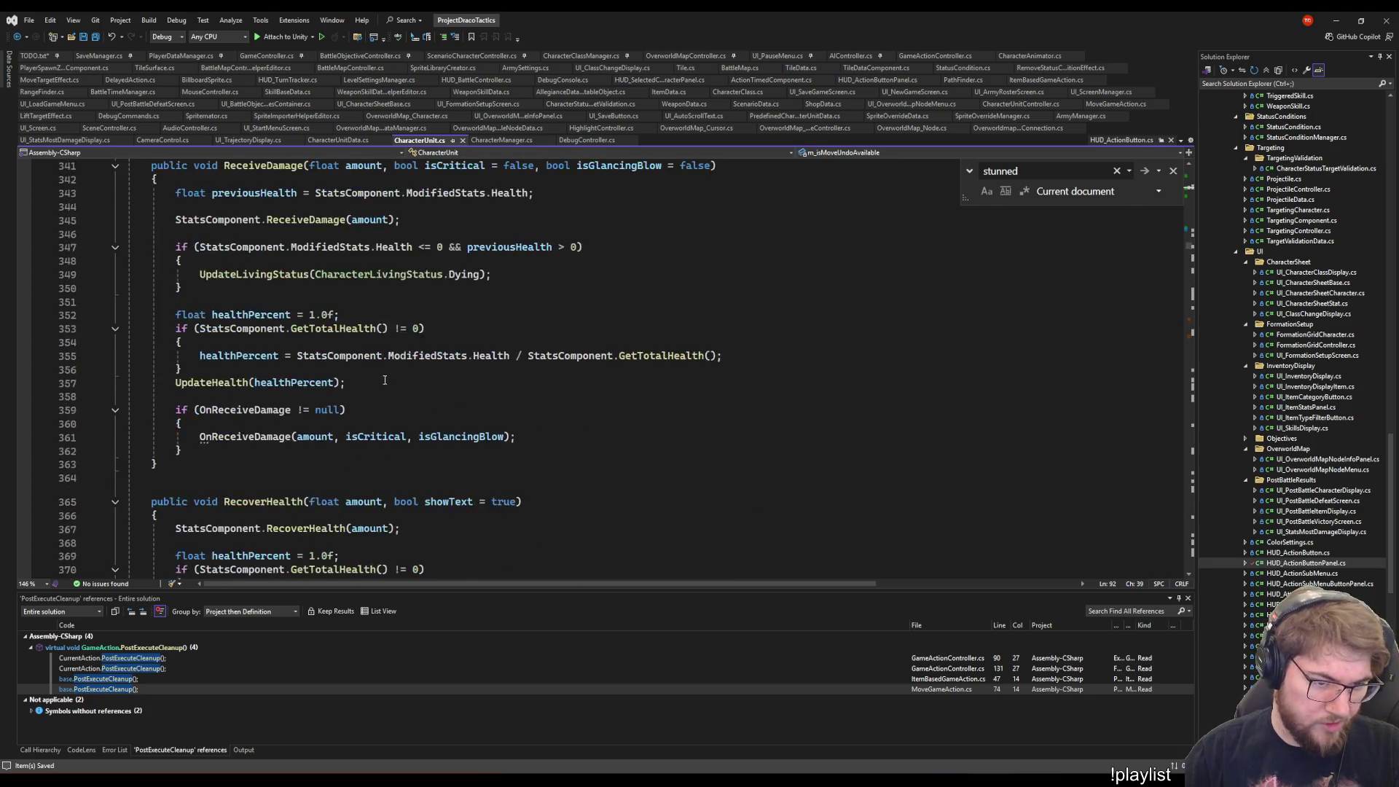
scroll(365, 352, up, 5)
scroll(377, 457, up, 4)
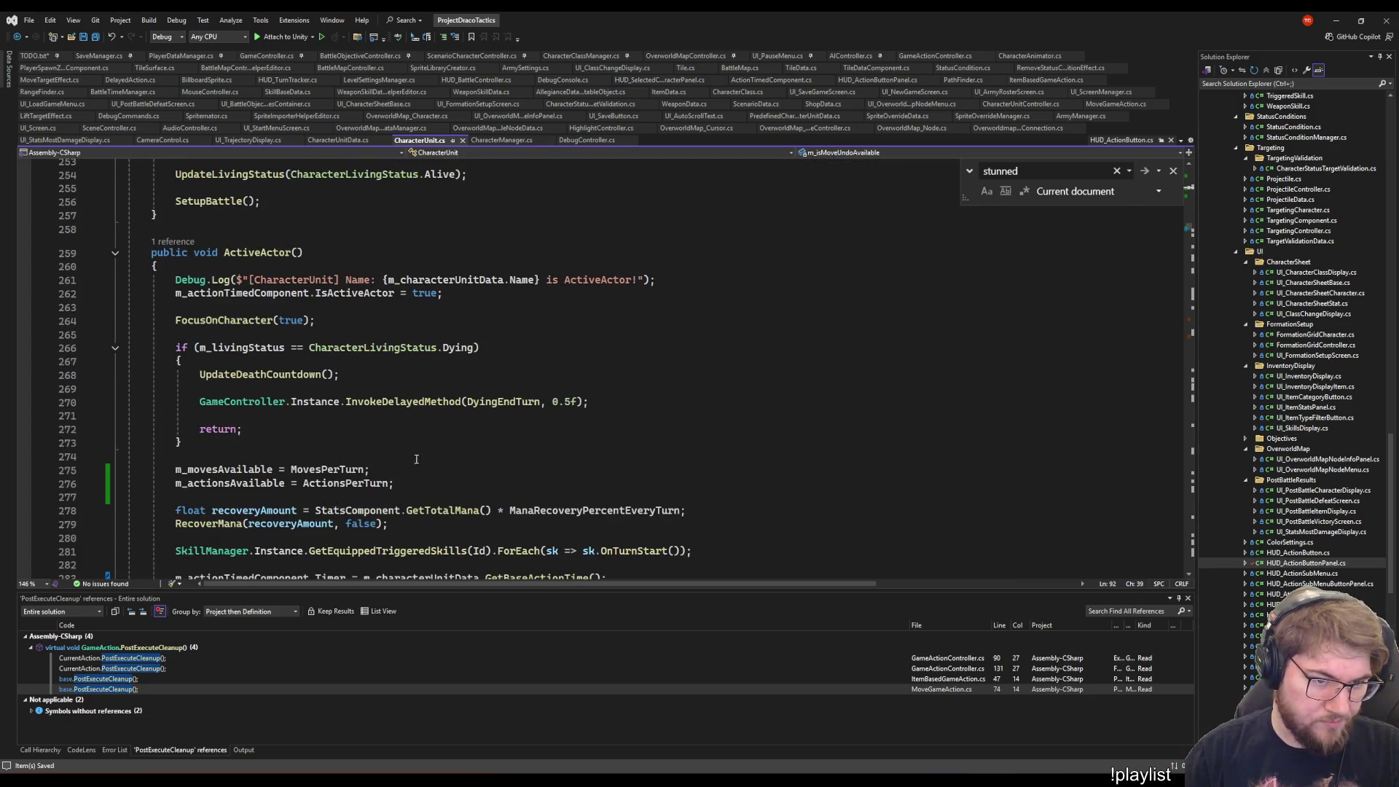
click(408, 469)
key(Up)
key(Up)
key(Return)
key(Return)
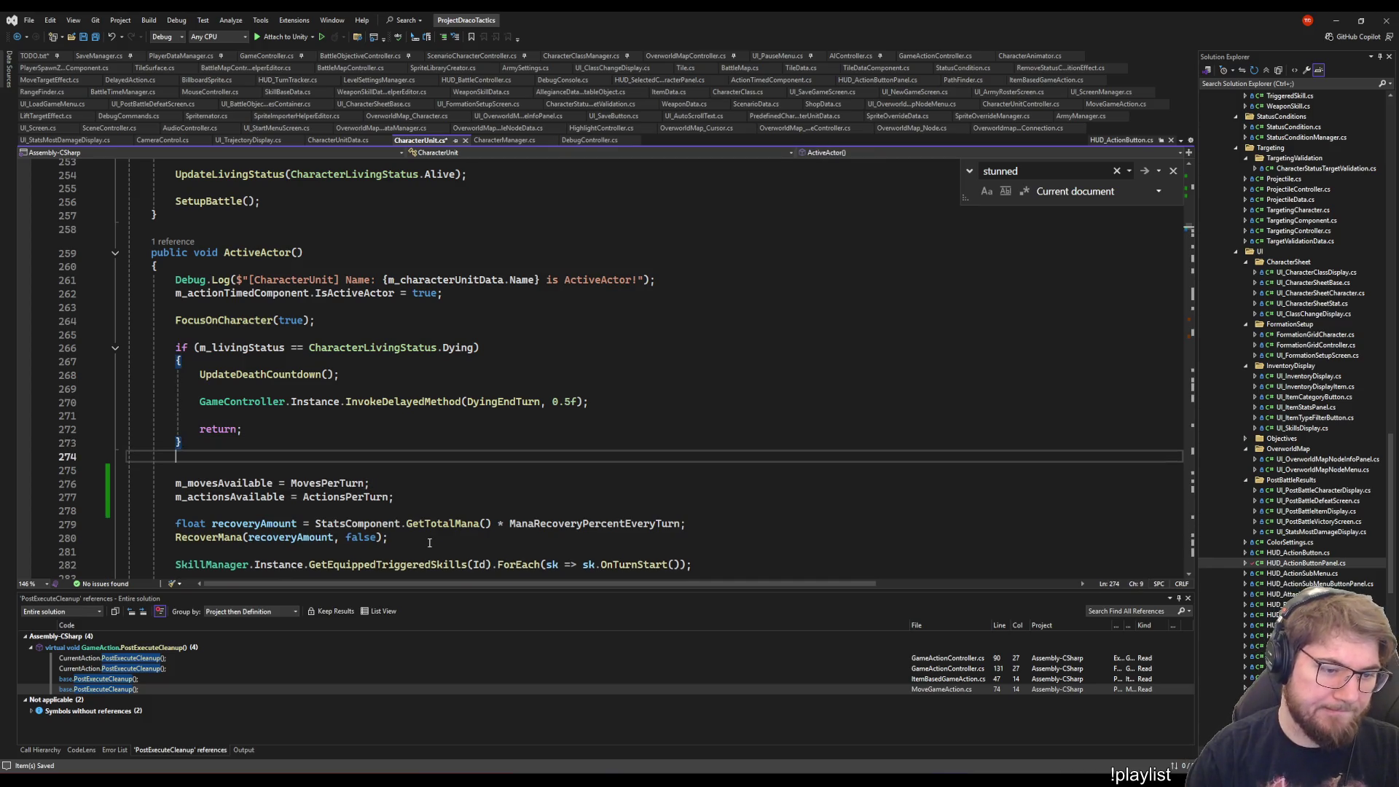
text(m_isMoveUndoAvailable)
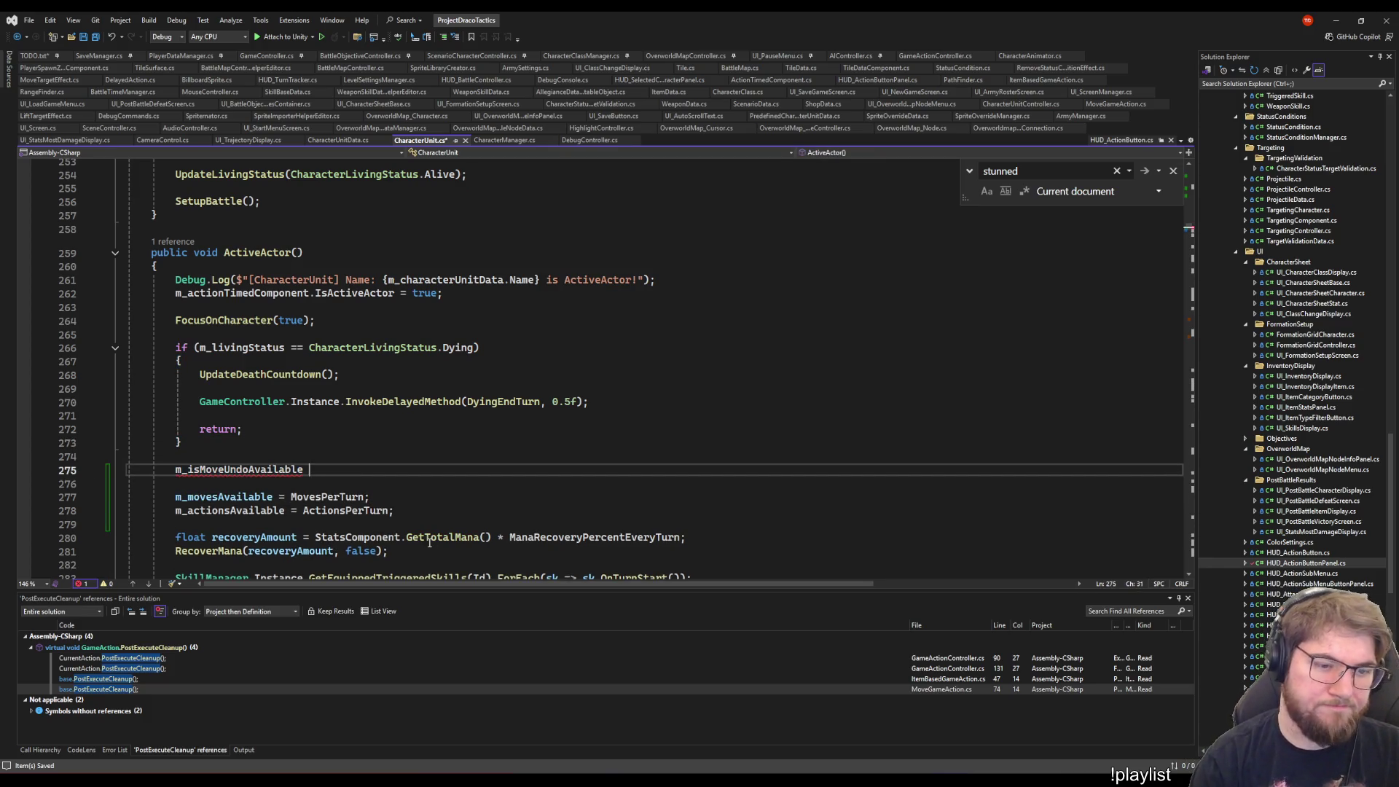
key(ctrl+BackSpace)
key(Down)
key(shift+Up)
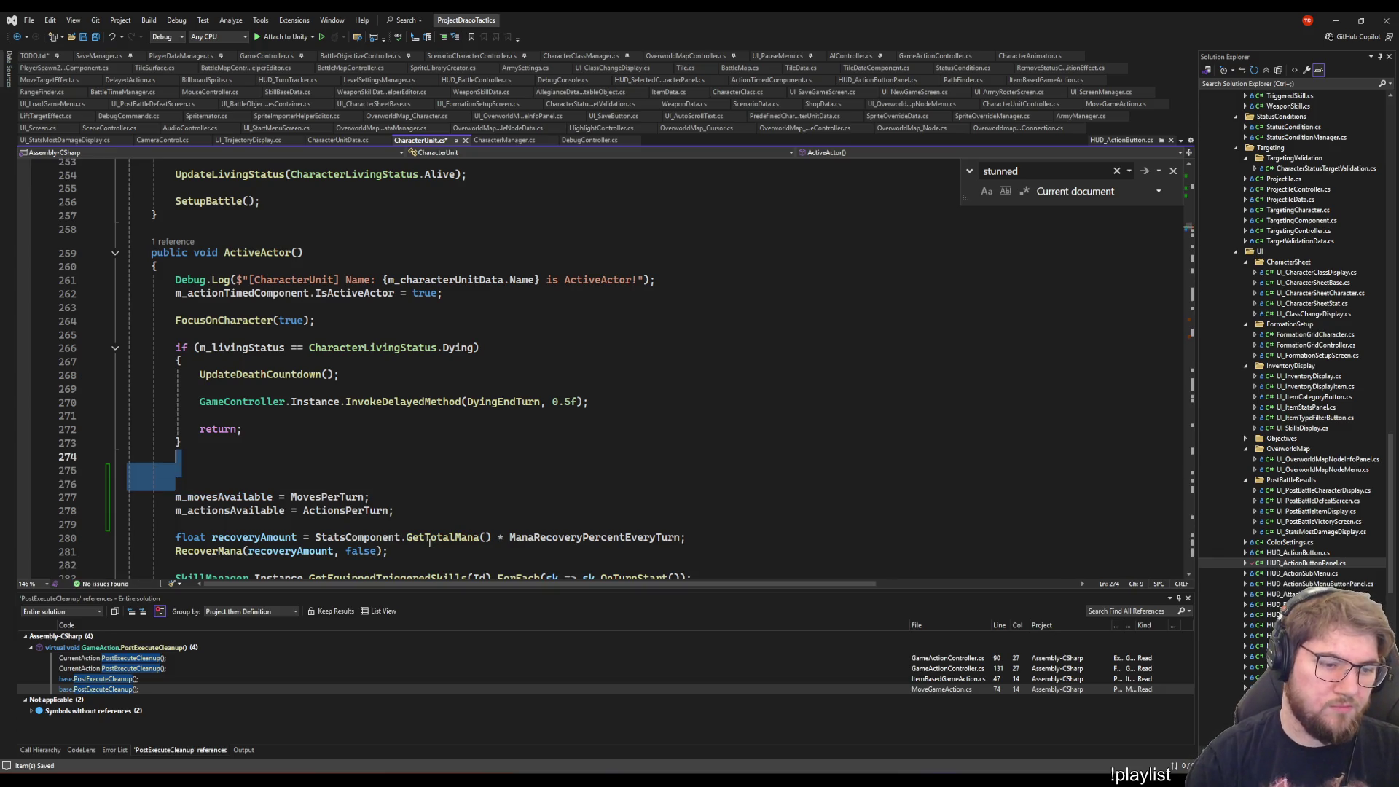
key(alt+Down)
key(alt+Down)
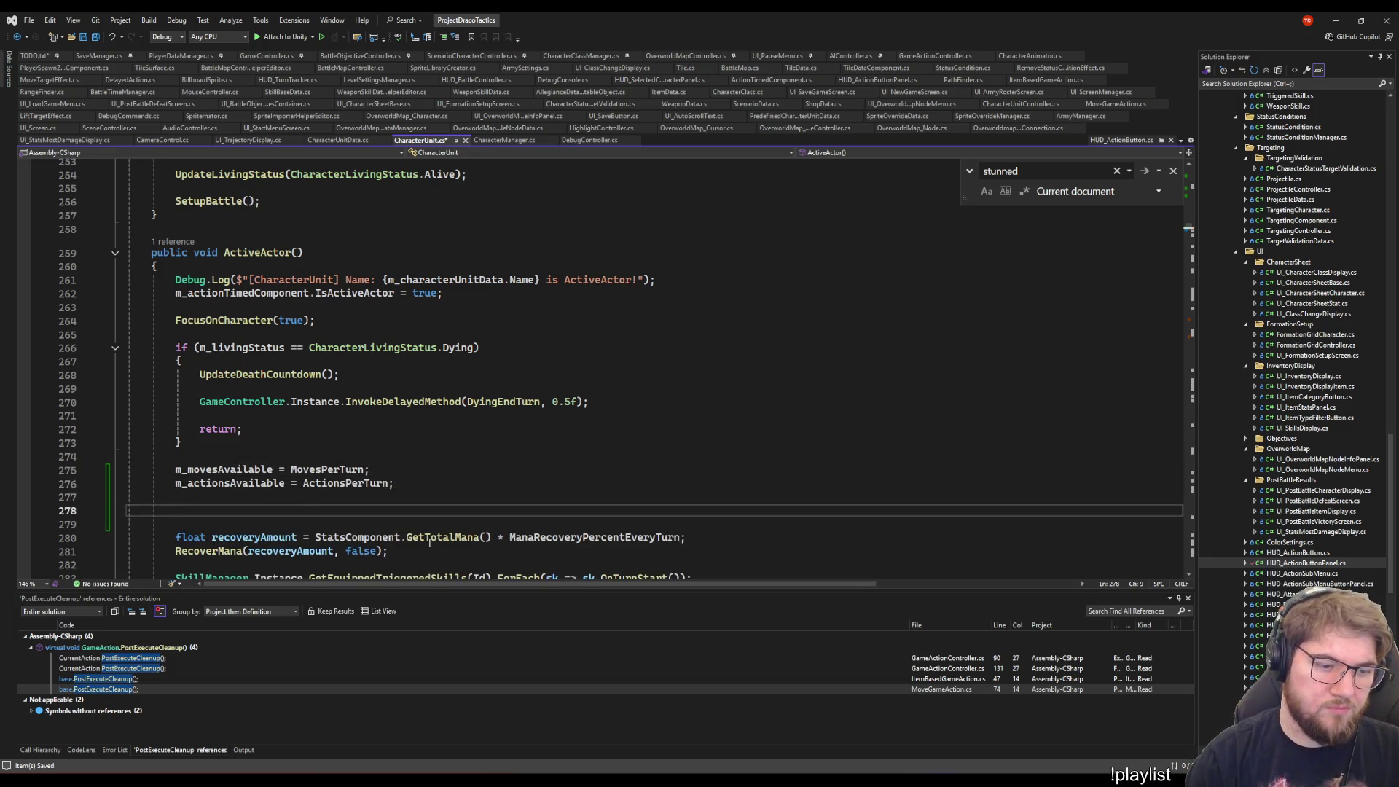
- Write 'm_isMoveUndoAvailable = m_movesAvailable > 0;' and save CharacterUnit.cs
text(m_isMoveUndoAvailable )
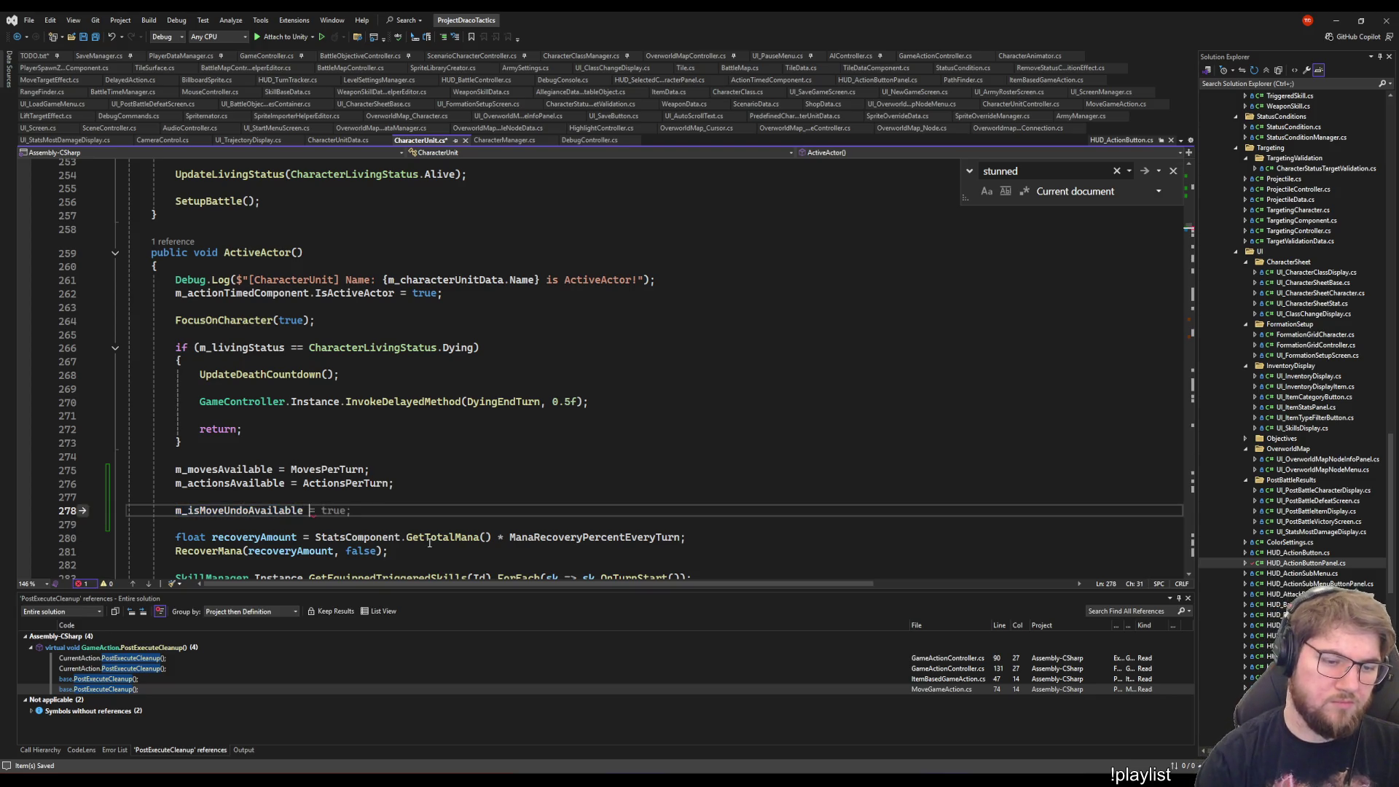
text(= m_mov)
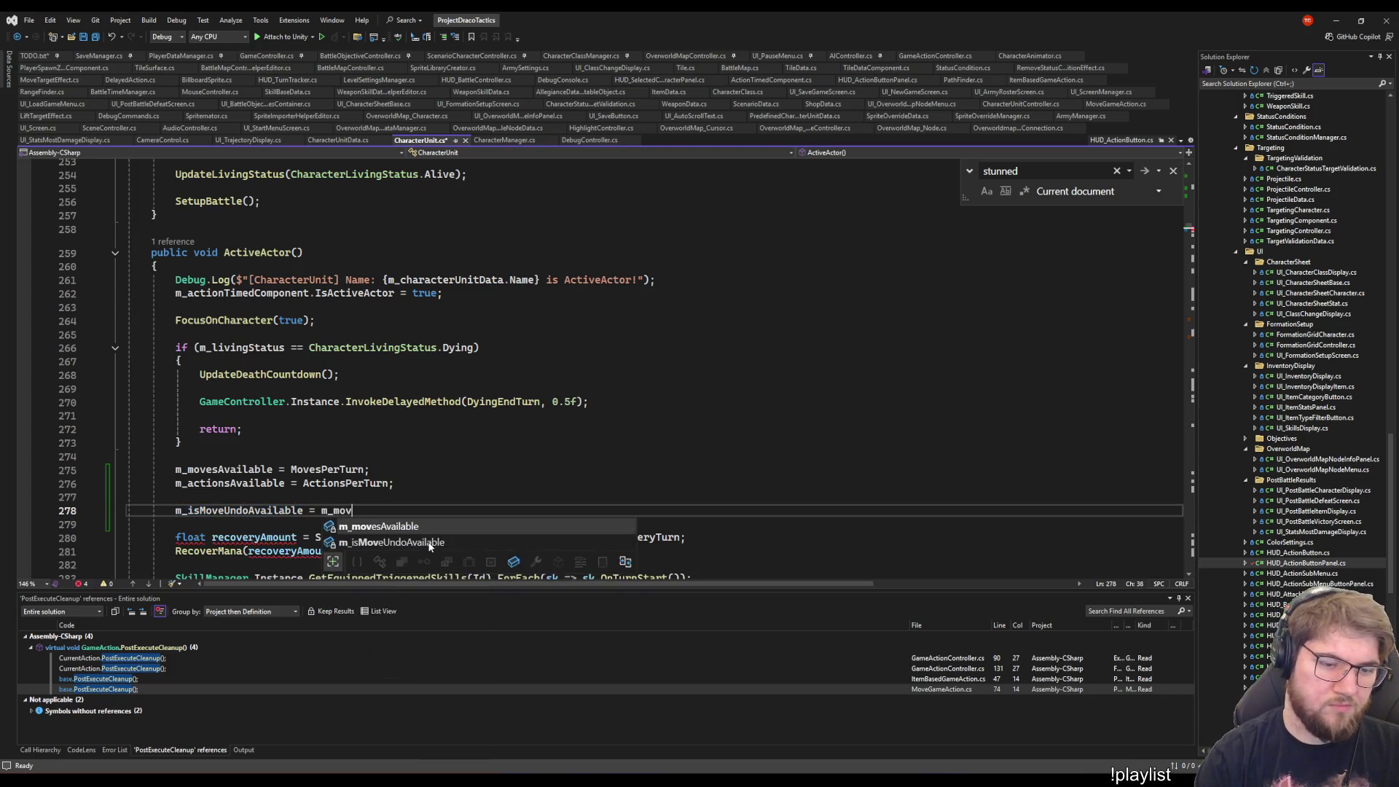
key(Tab)
text(0;)
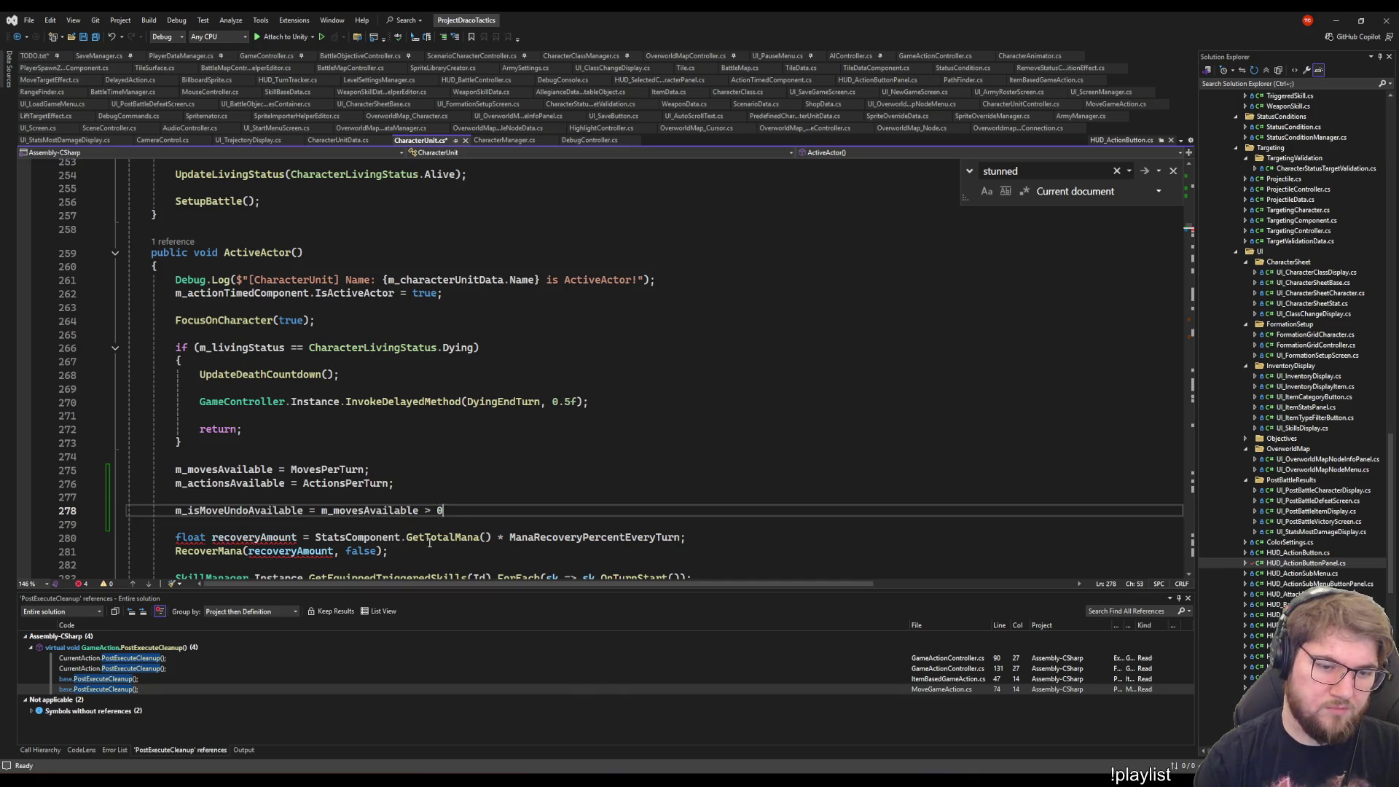
key(ctrl+s)
scroll(462, 504, down, 6)
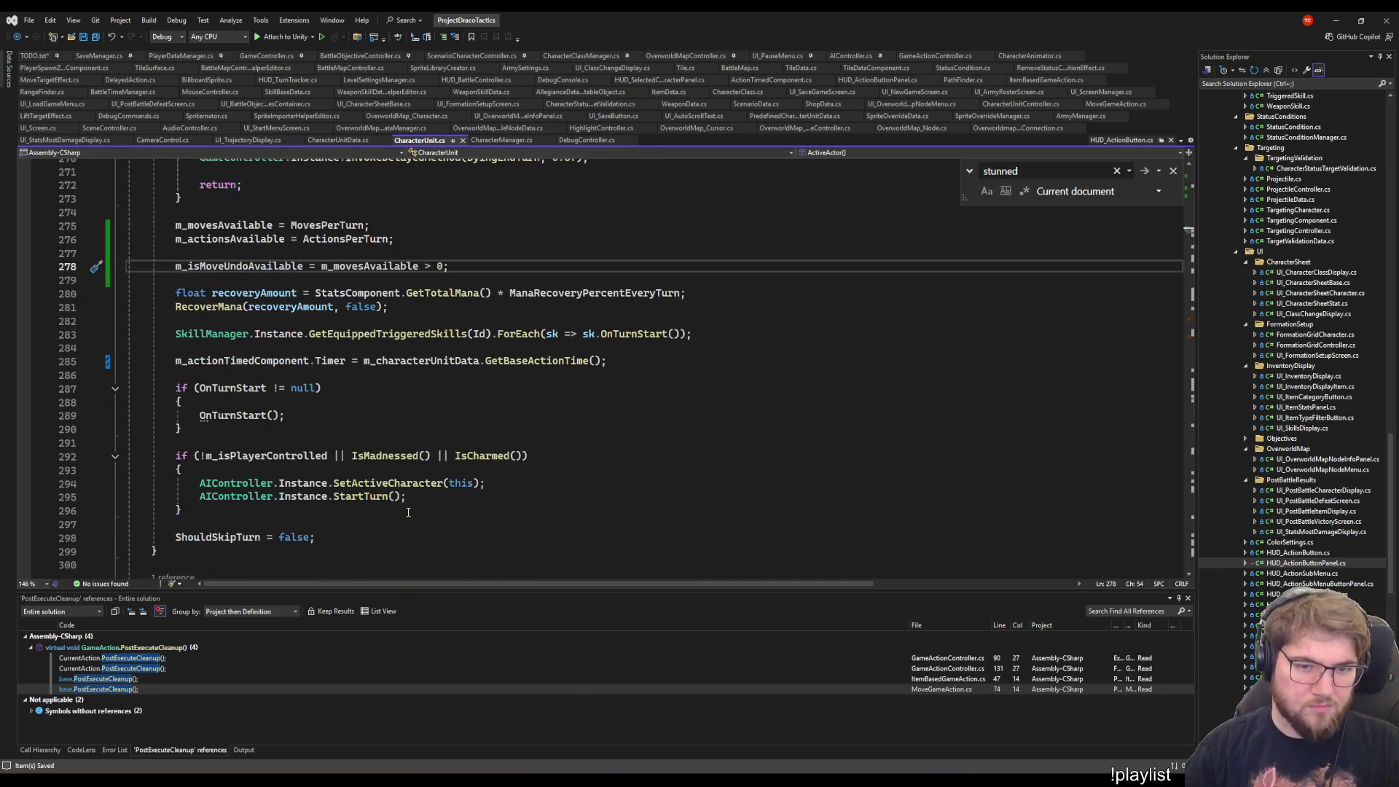
- Delete the m_isMoveUndoAvailable assignment line and its leftover blank lines
key(shift+Home)
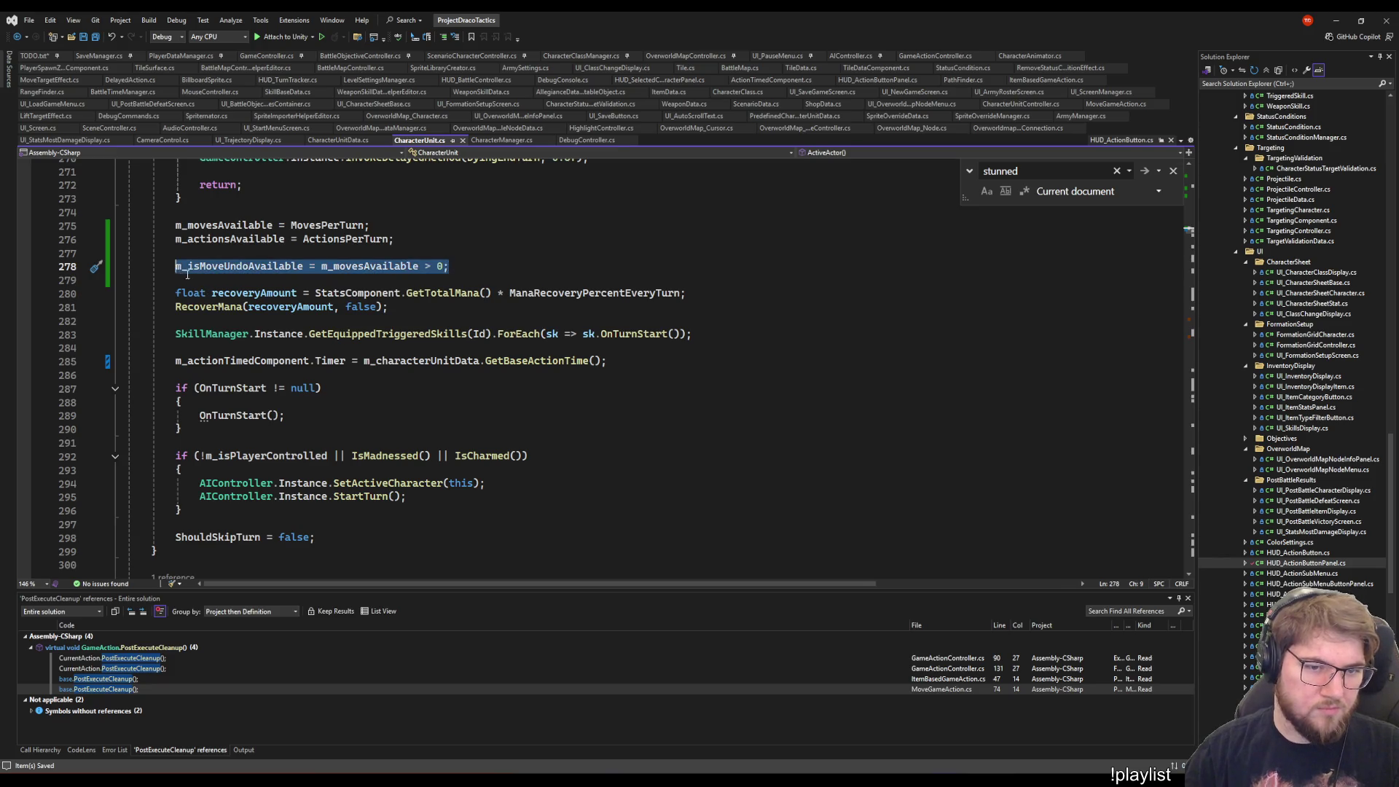
key(BackSpace)
key(Delete)
key(Delete)
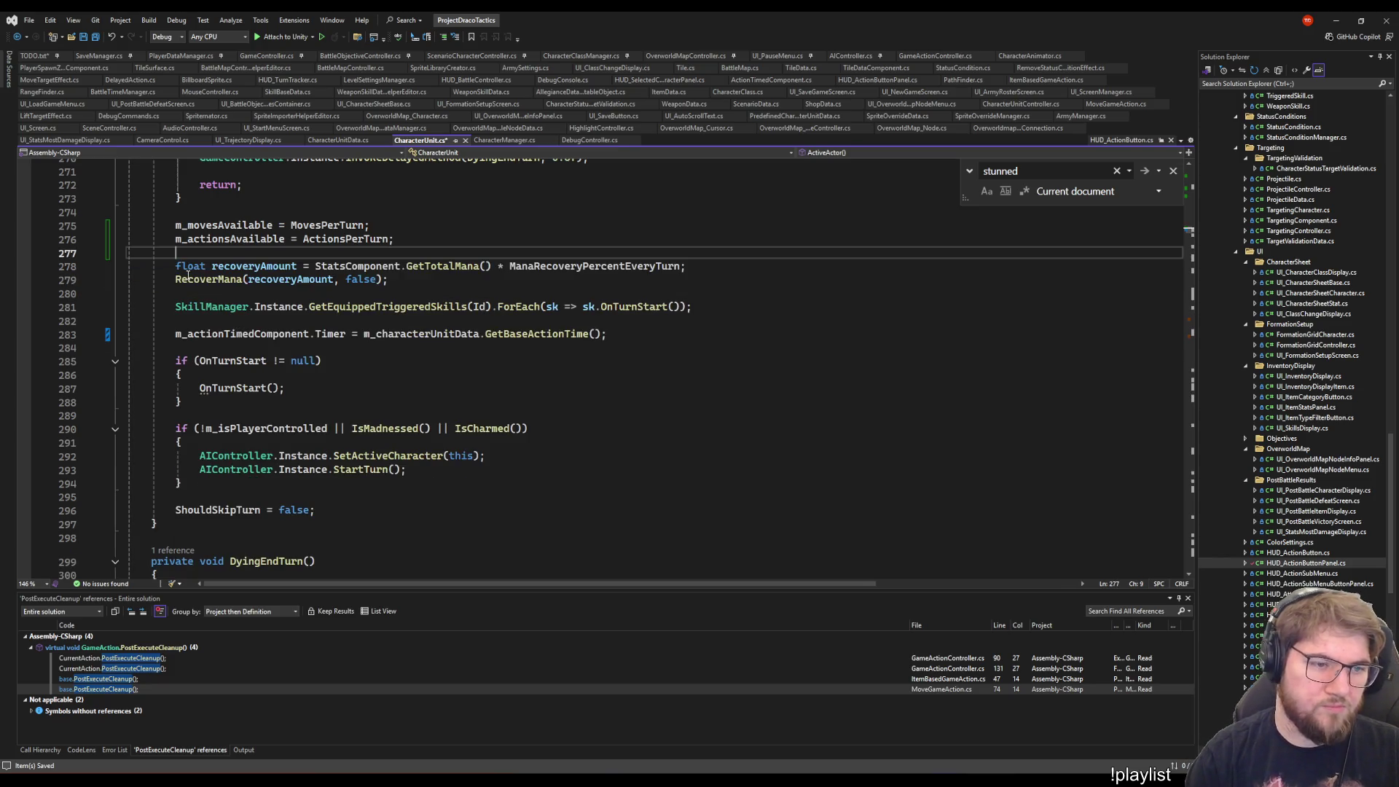
key(Down)
key(Down)
key(Down)
- Re-add the assignment after the AI block and place it below ShouldSkipTurn = false
key(Up)
key(Up)
key(Up)
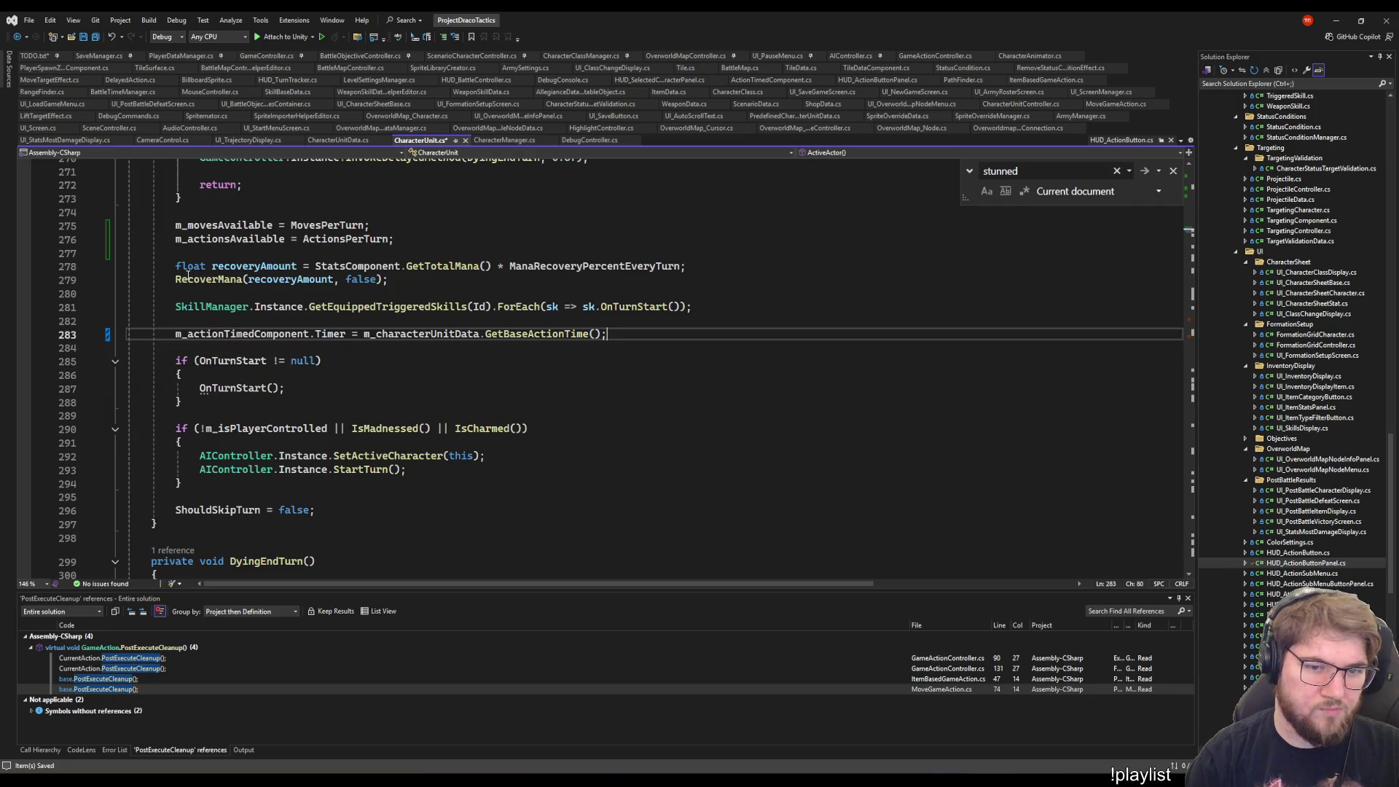
key(Down)
key(Down)
key(Down)
key(End)
key(Up)
key(Up)
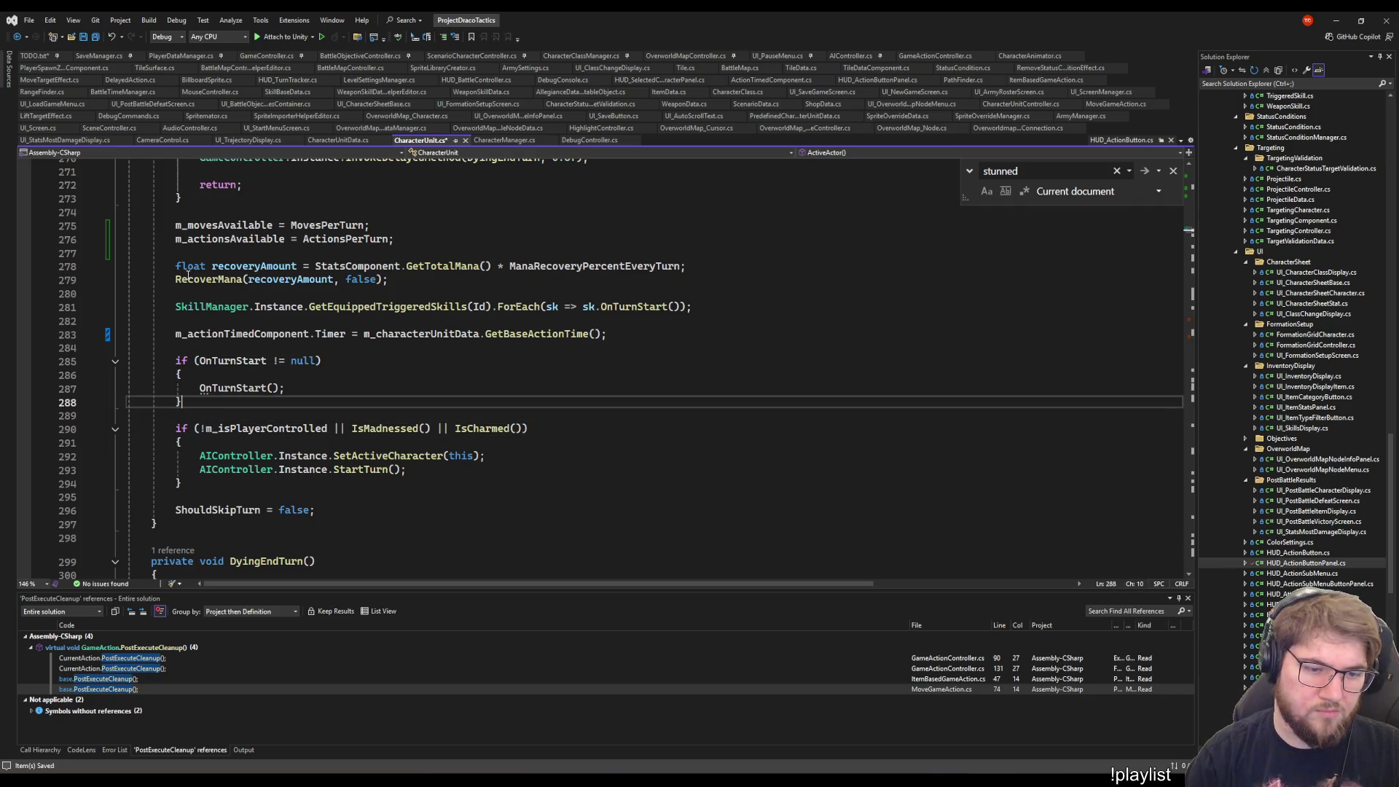
key(Down)
key(Down)
key(Down)
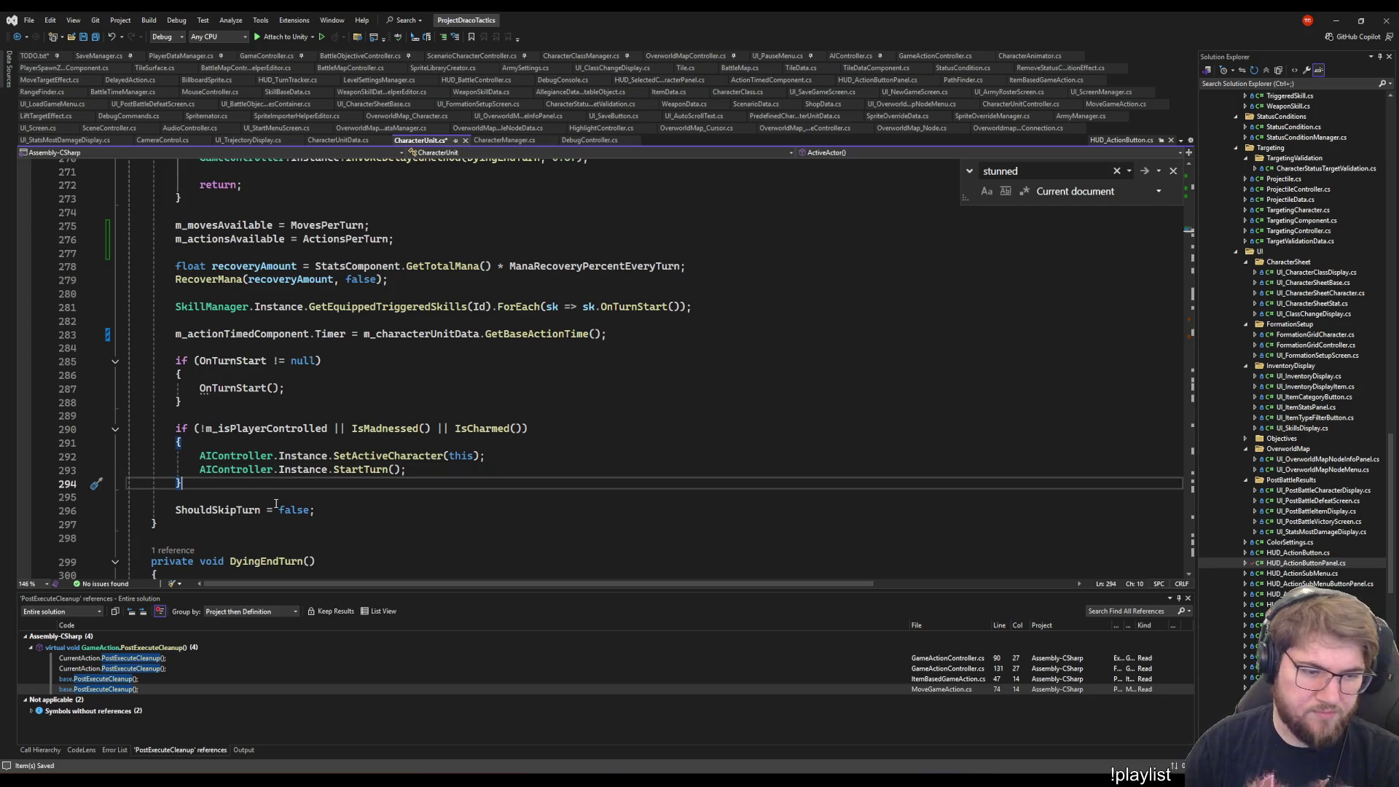
key(Return)
key(Return)
key(Tab)
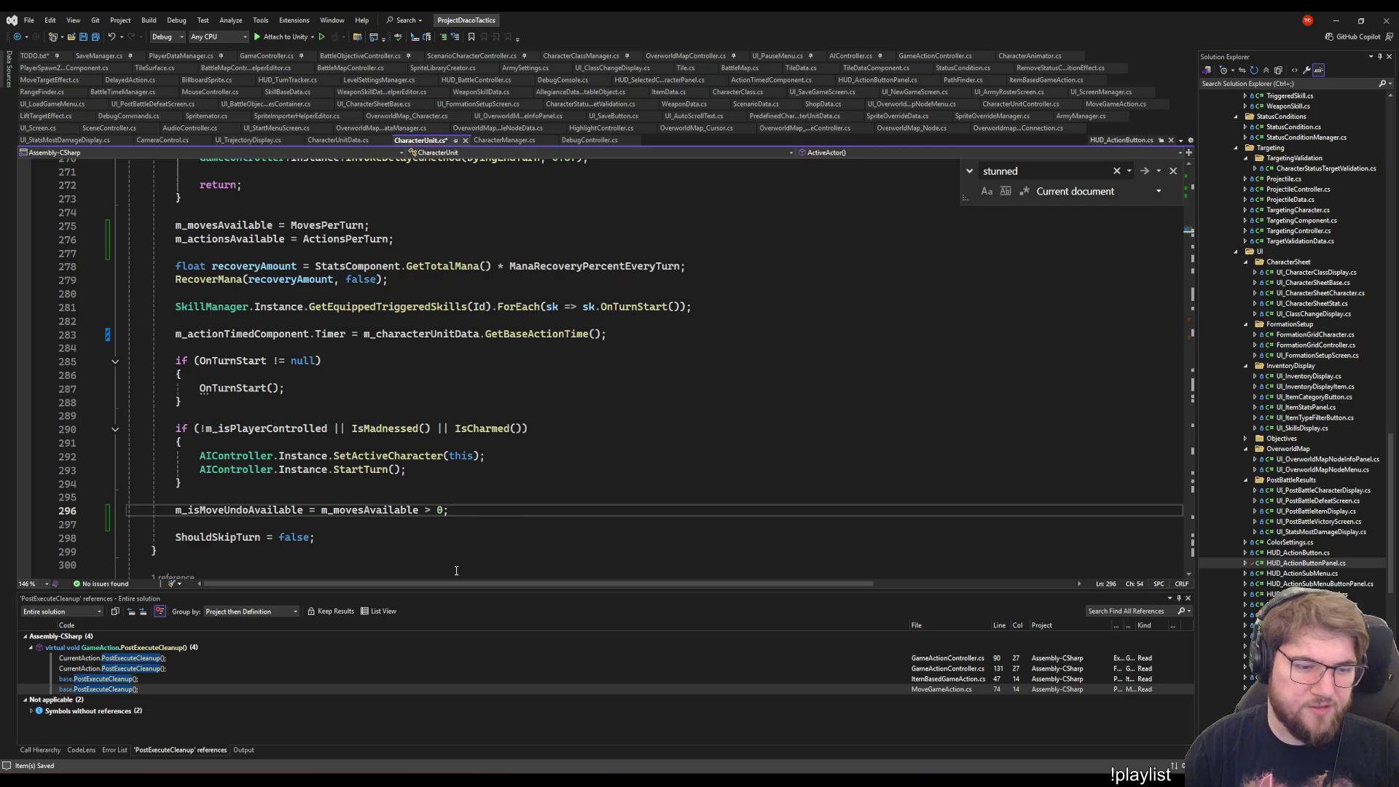
key(alt+Down)
key(alt+Down)
key(Up)
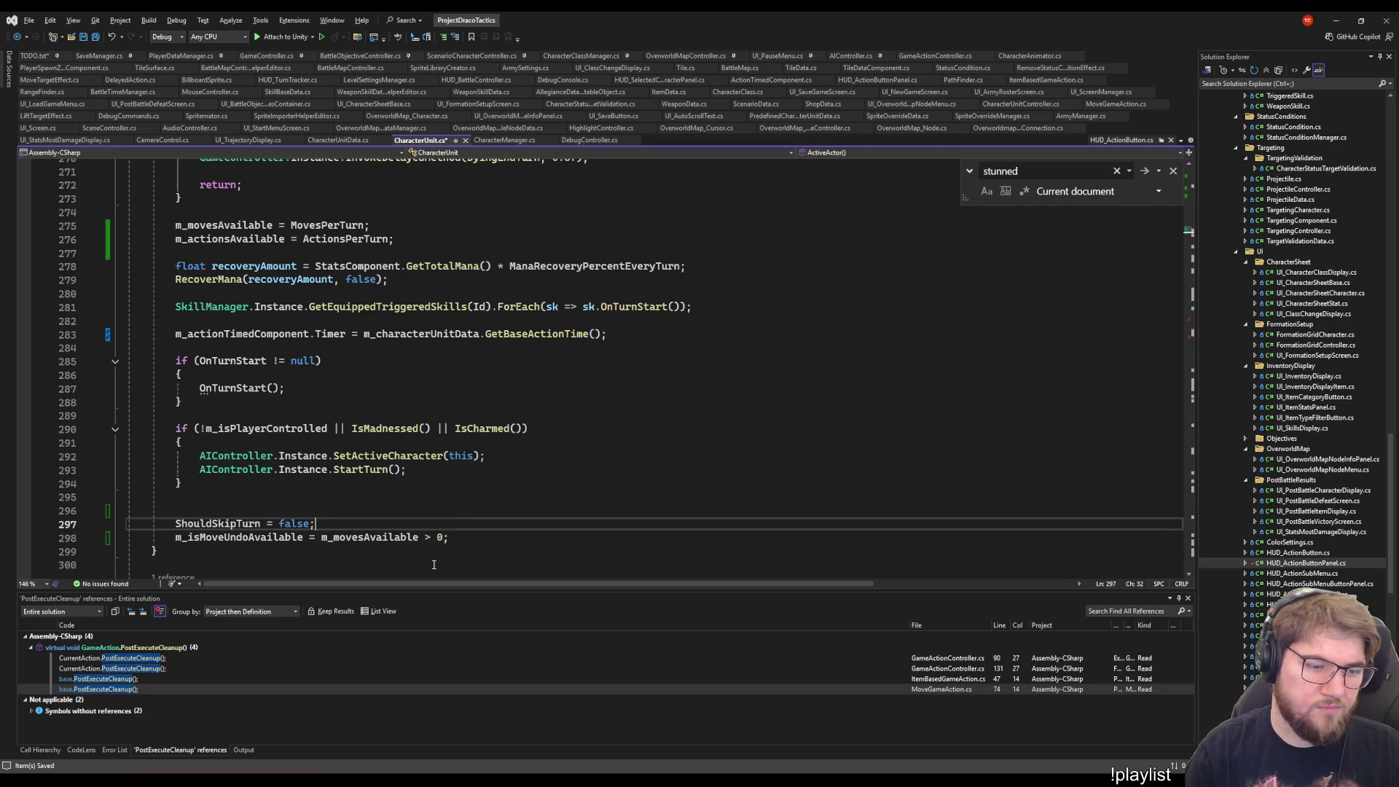
key(alt+Up)
key(Delete)
key(Return)
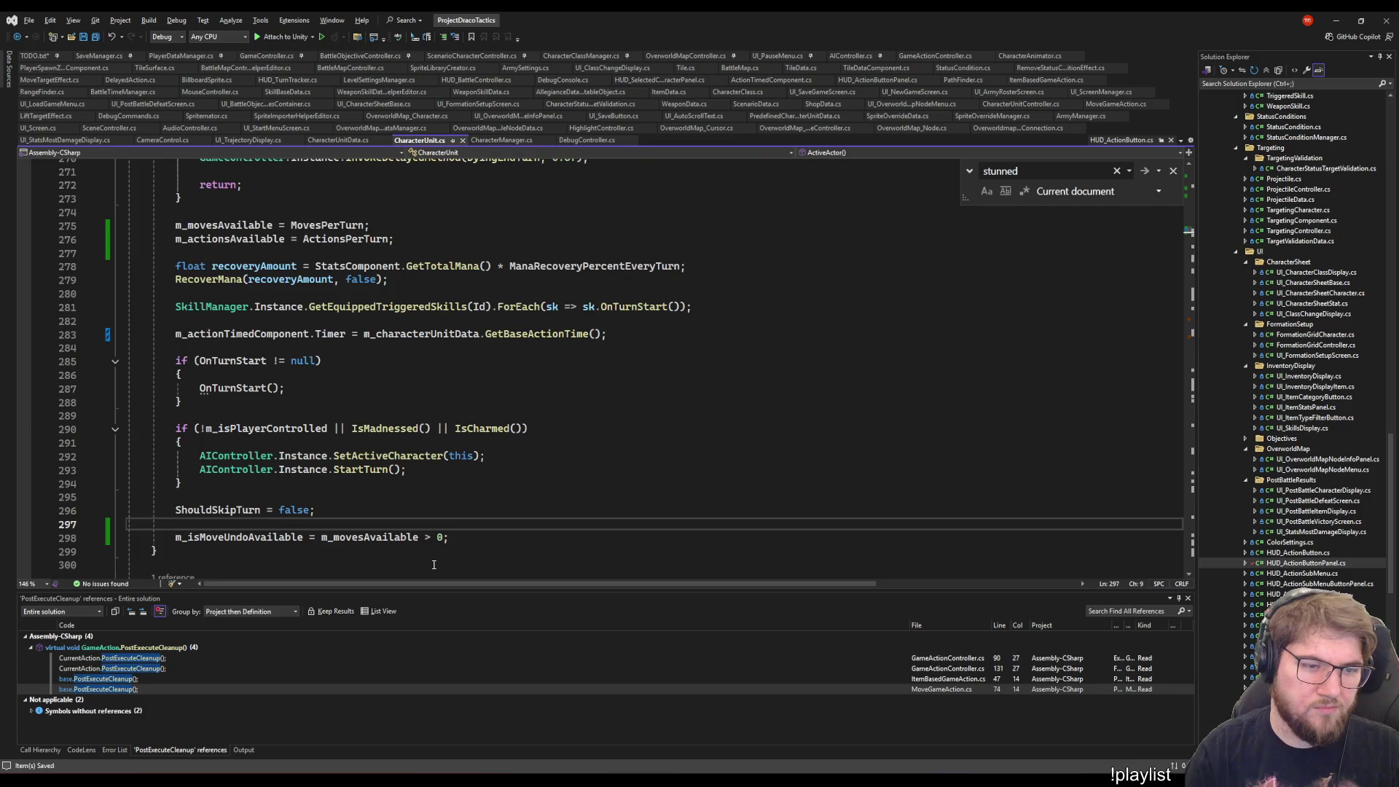
click(485, 511)
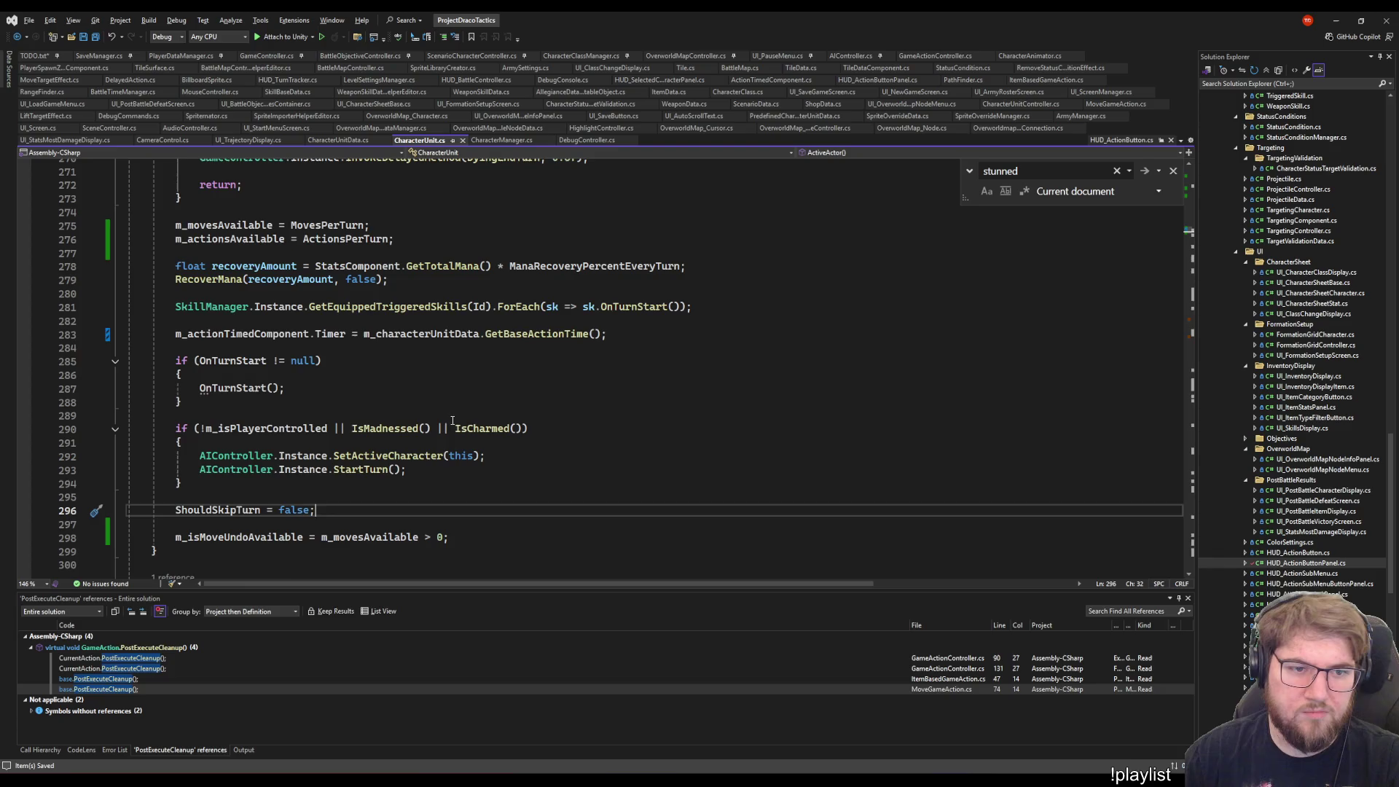
- Add a public void PerformMovement() method after UpdateMana that decrements m_movesAvailable
scroll(453, 421, down, 6)
scroll(386, 411, up, 7)
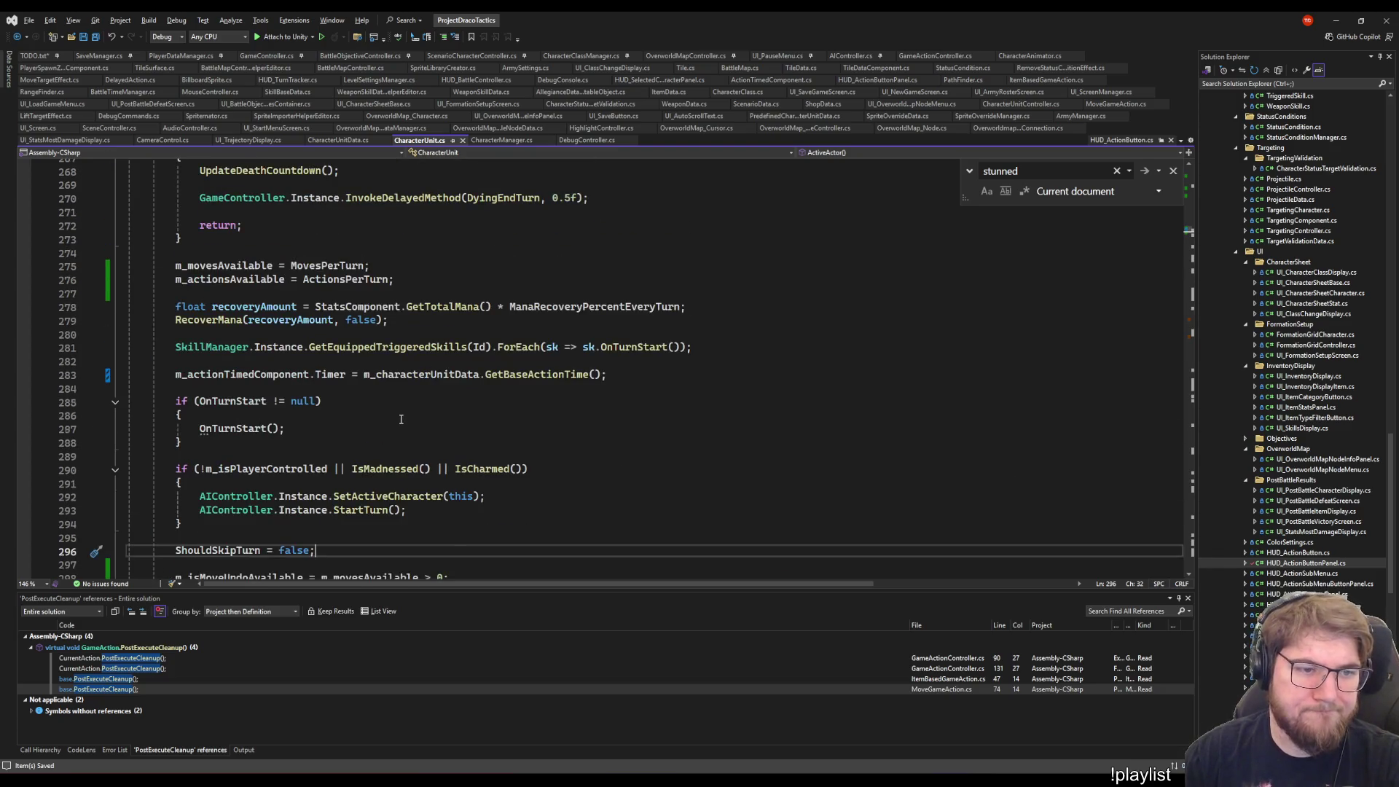
scroll(401, 419, down, 20)
scroll(291, 254, up, 7)
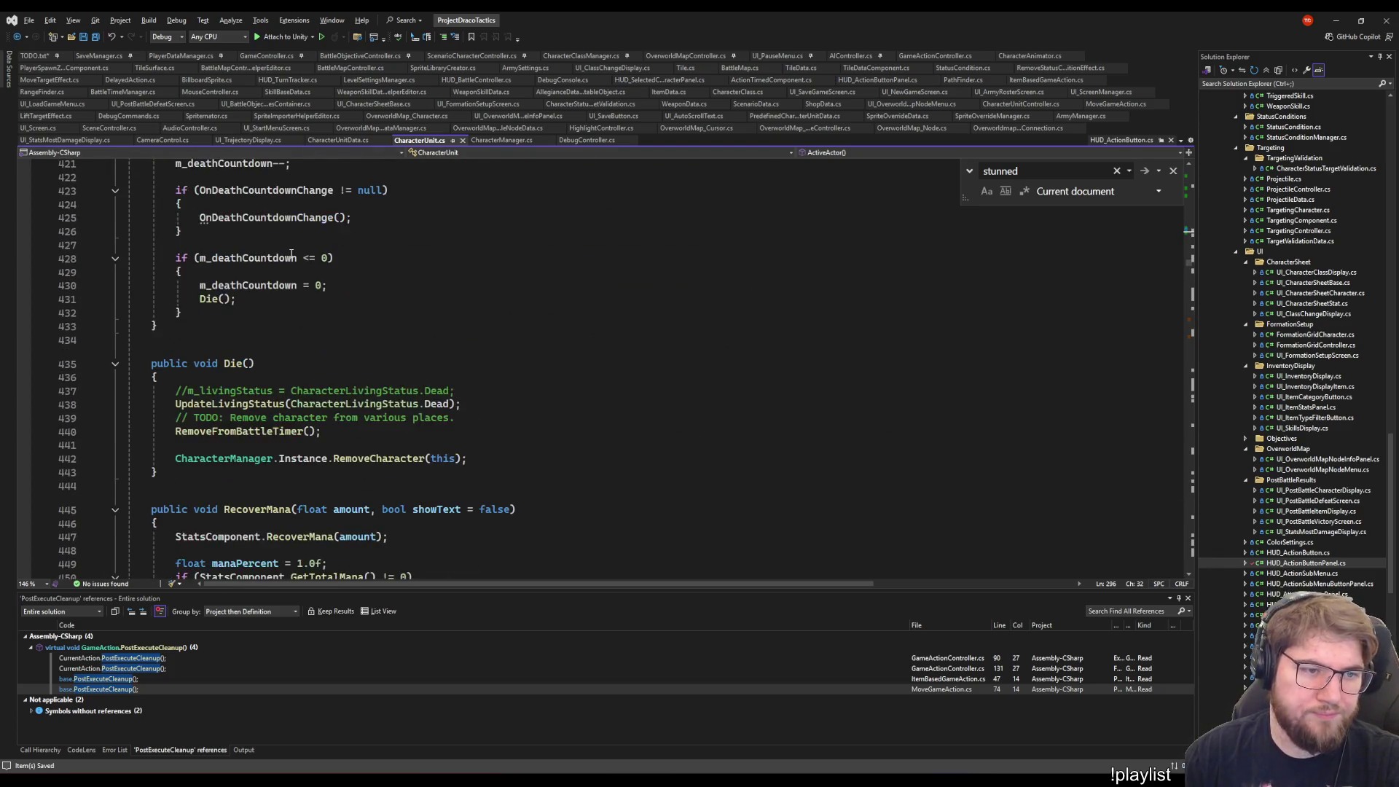
scroll(292, 254, up, 1)
click(194, 365)
scroll(352, 394, up, 6)
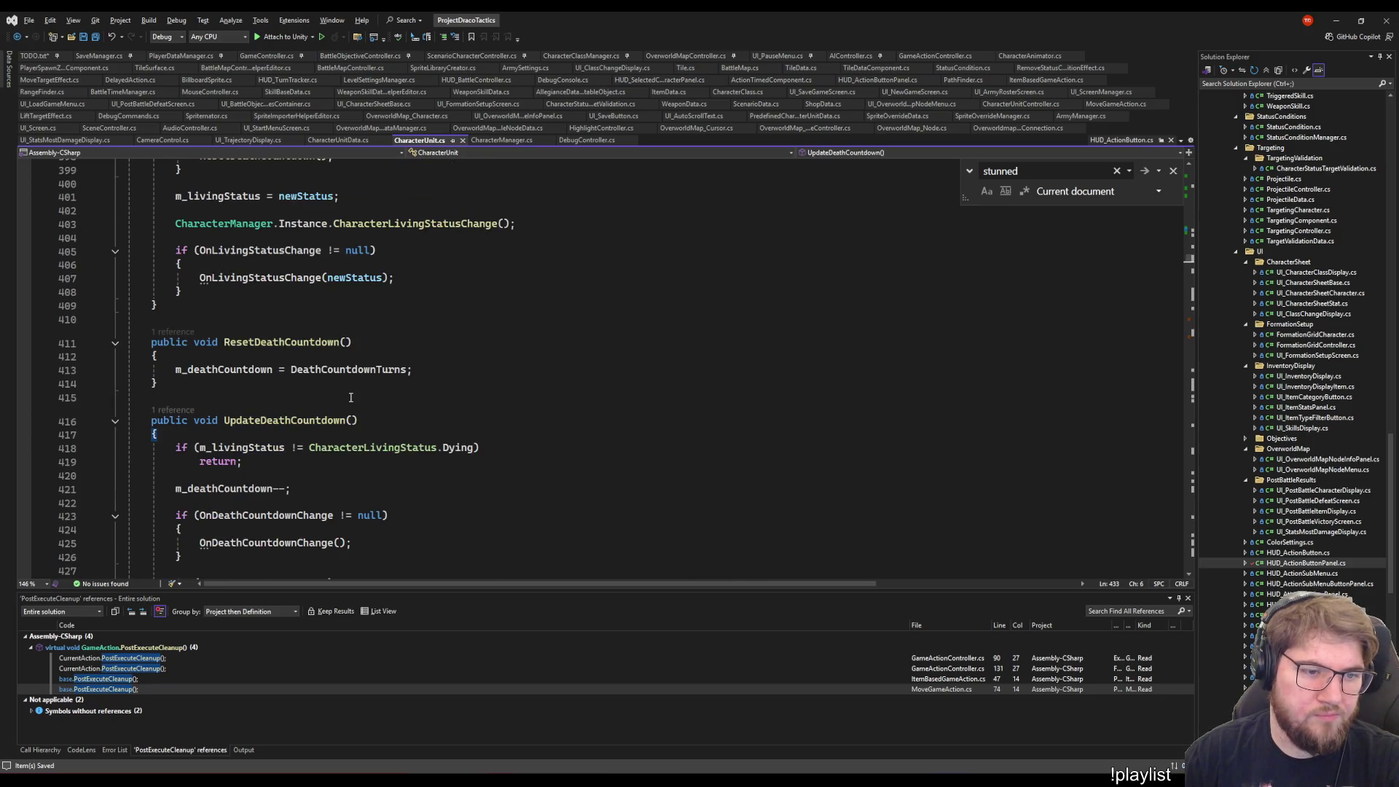
scroll(356, 391, down, 4)
scroll(357, 391, down, 15)
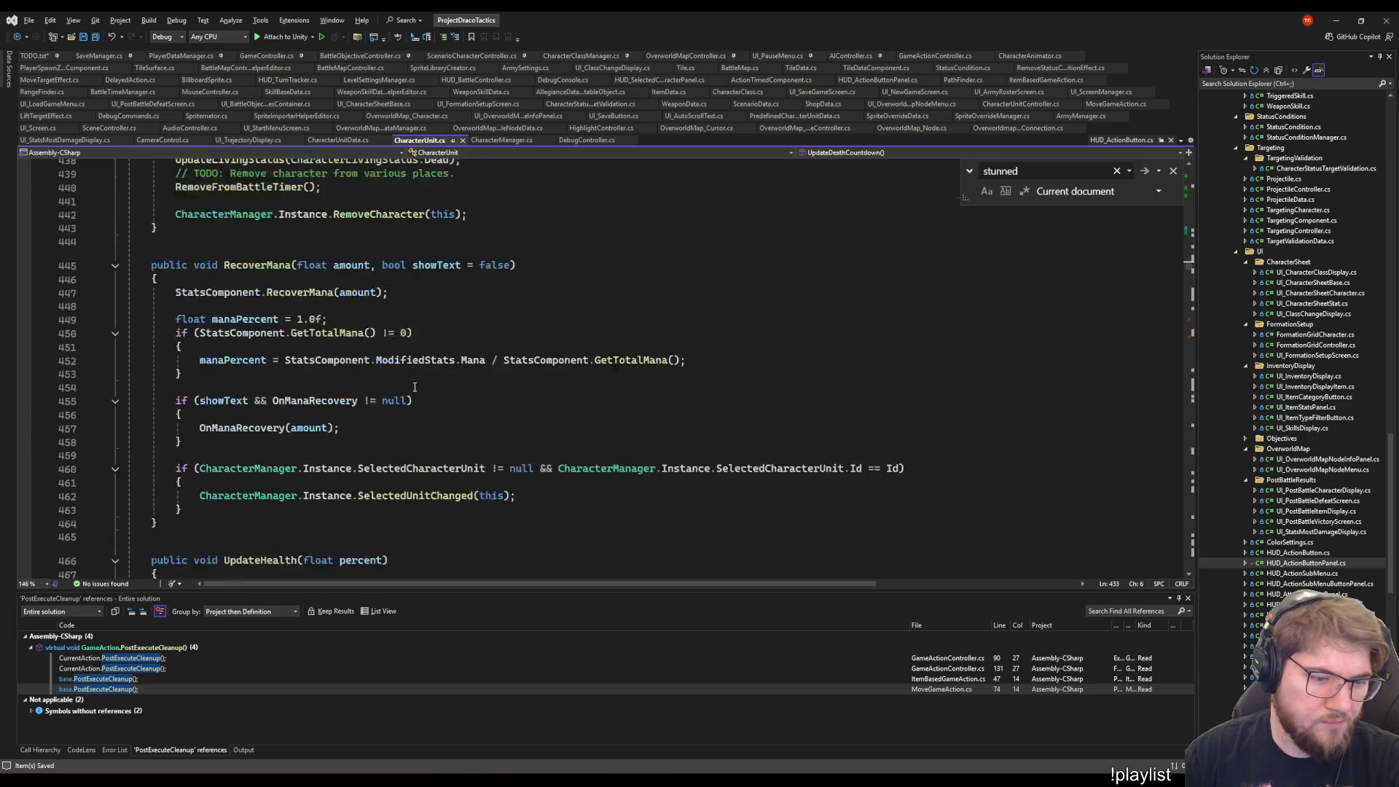
scroll(416, 375, down, 2)
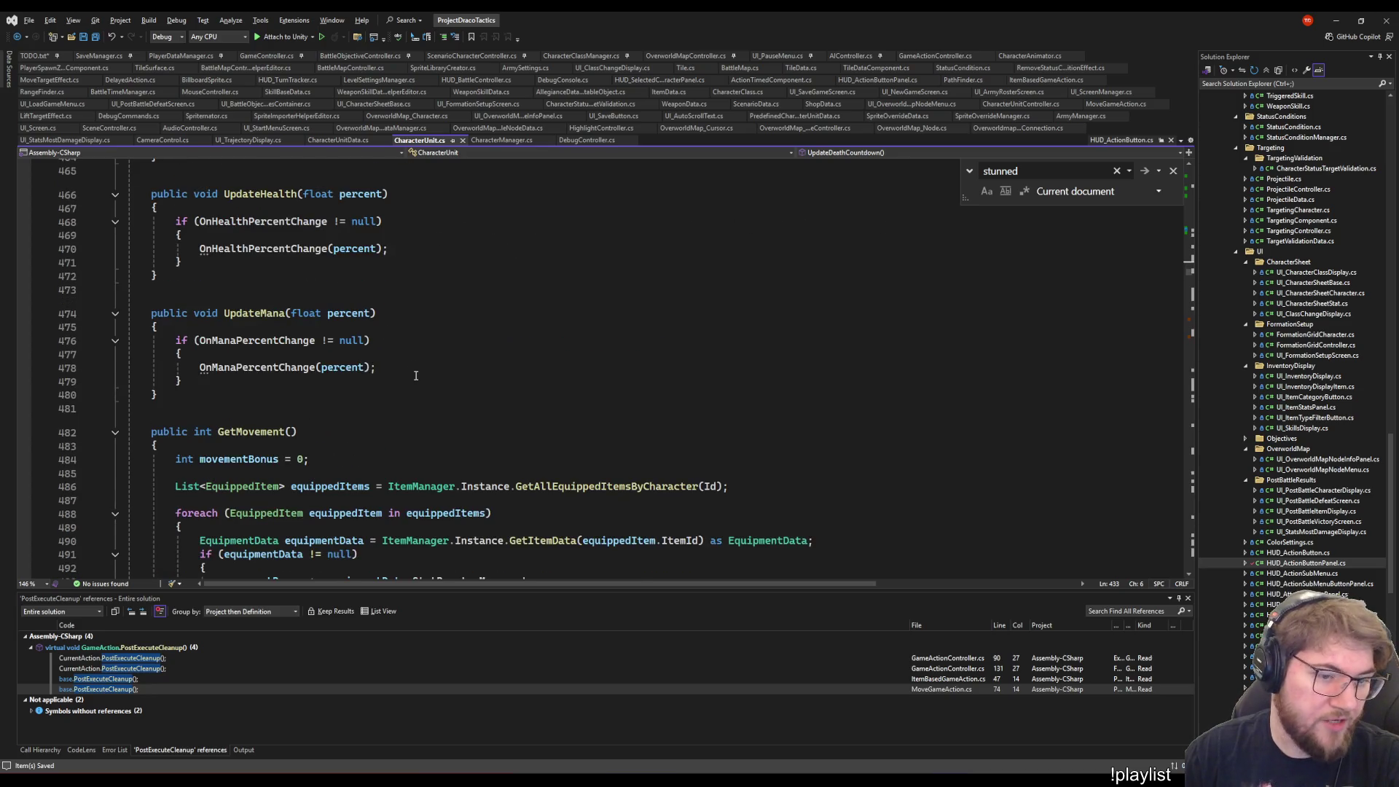
scroll(415, 375, down, 6)
scroll(415, 375, up, 6)
click(185, 382)
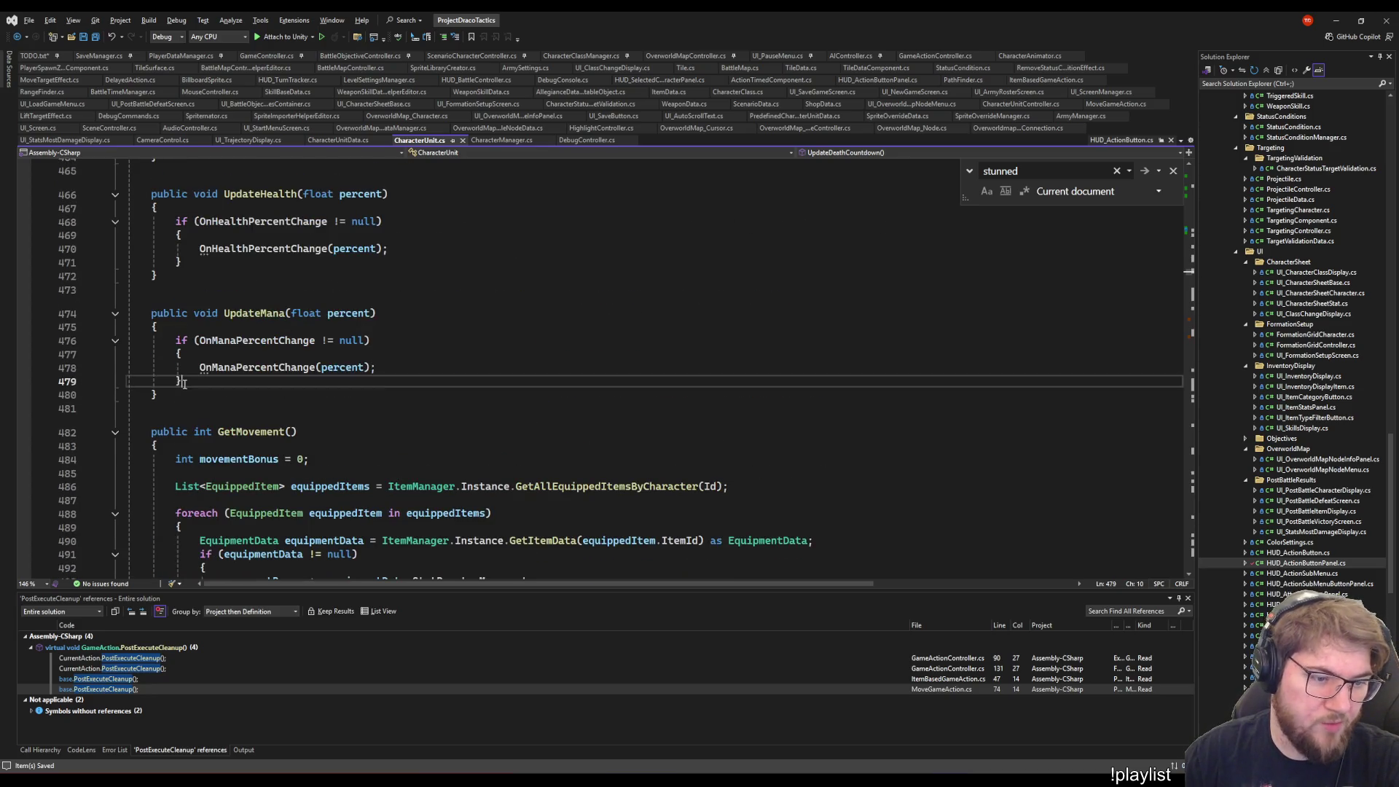
key(Down)
key(Return)
key(Return)
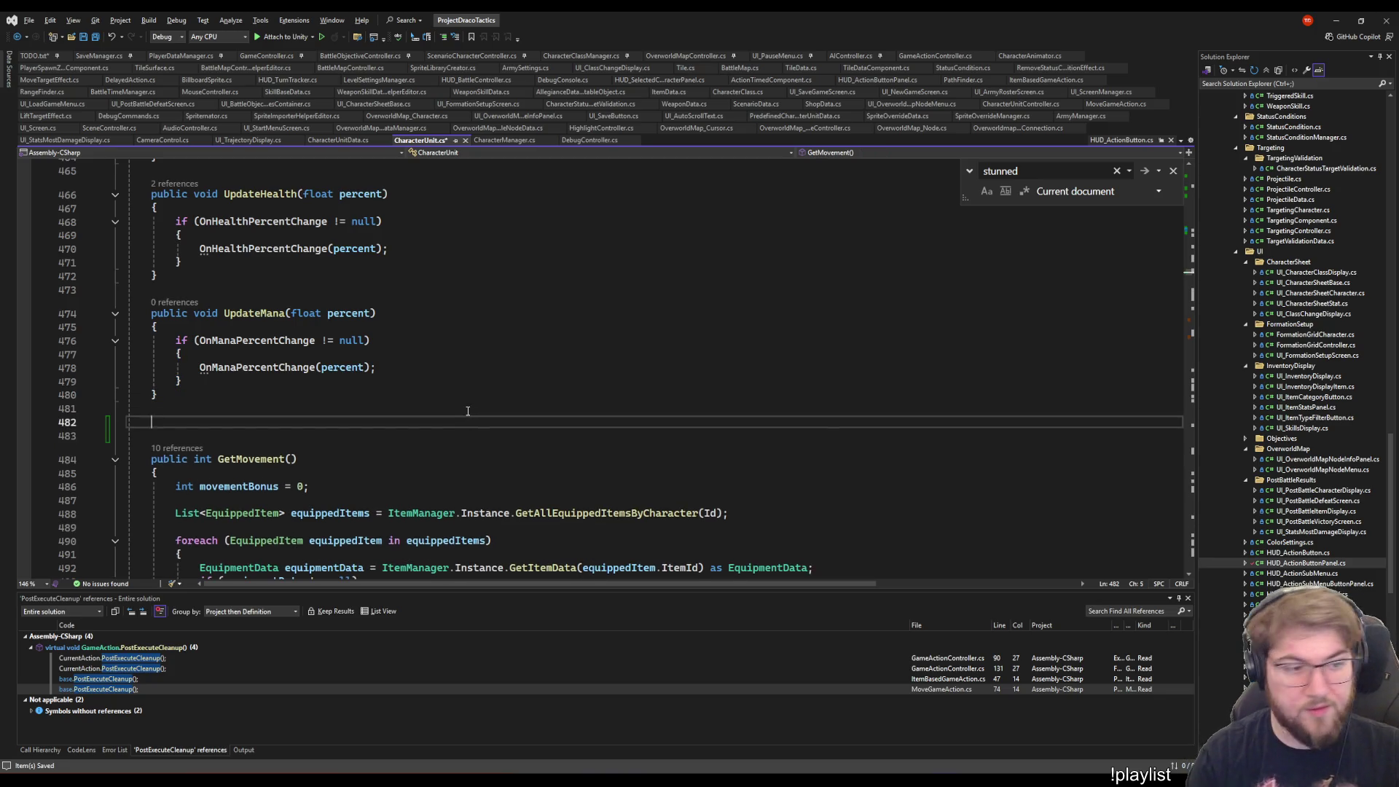
text(public v)
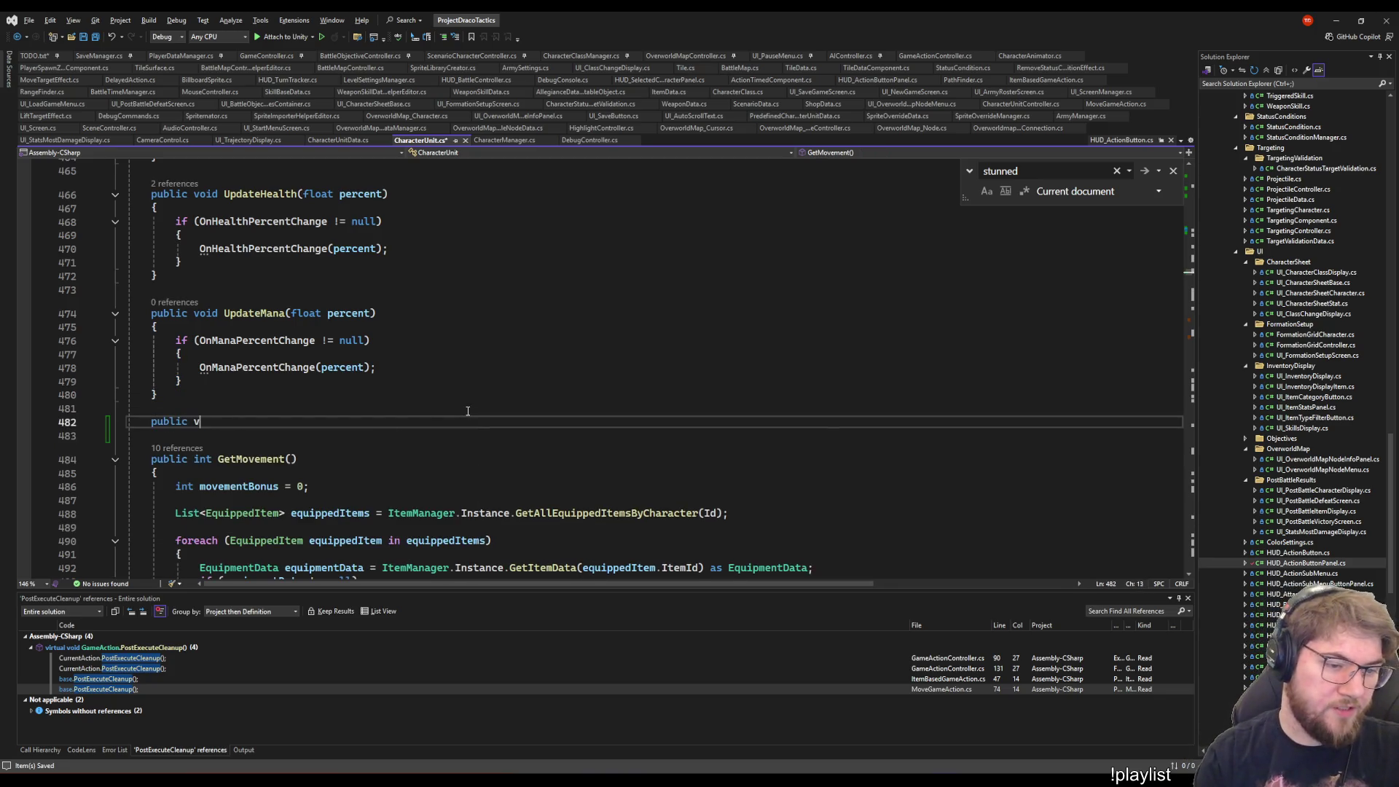
text(oid )
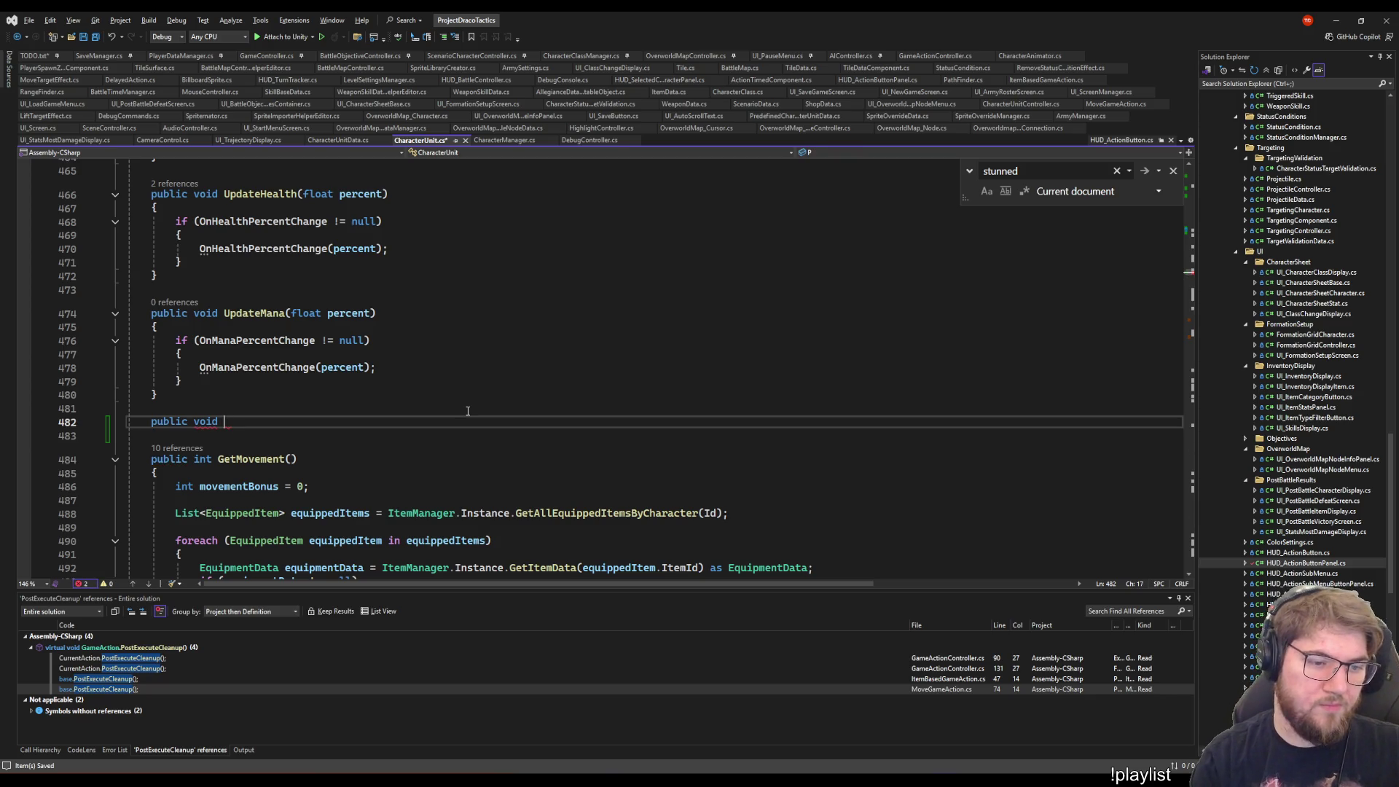
text(UseMove)
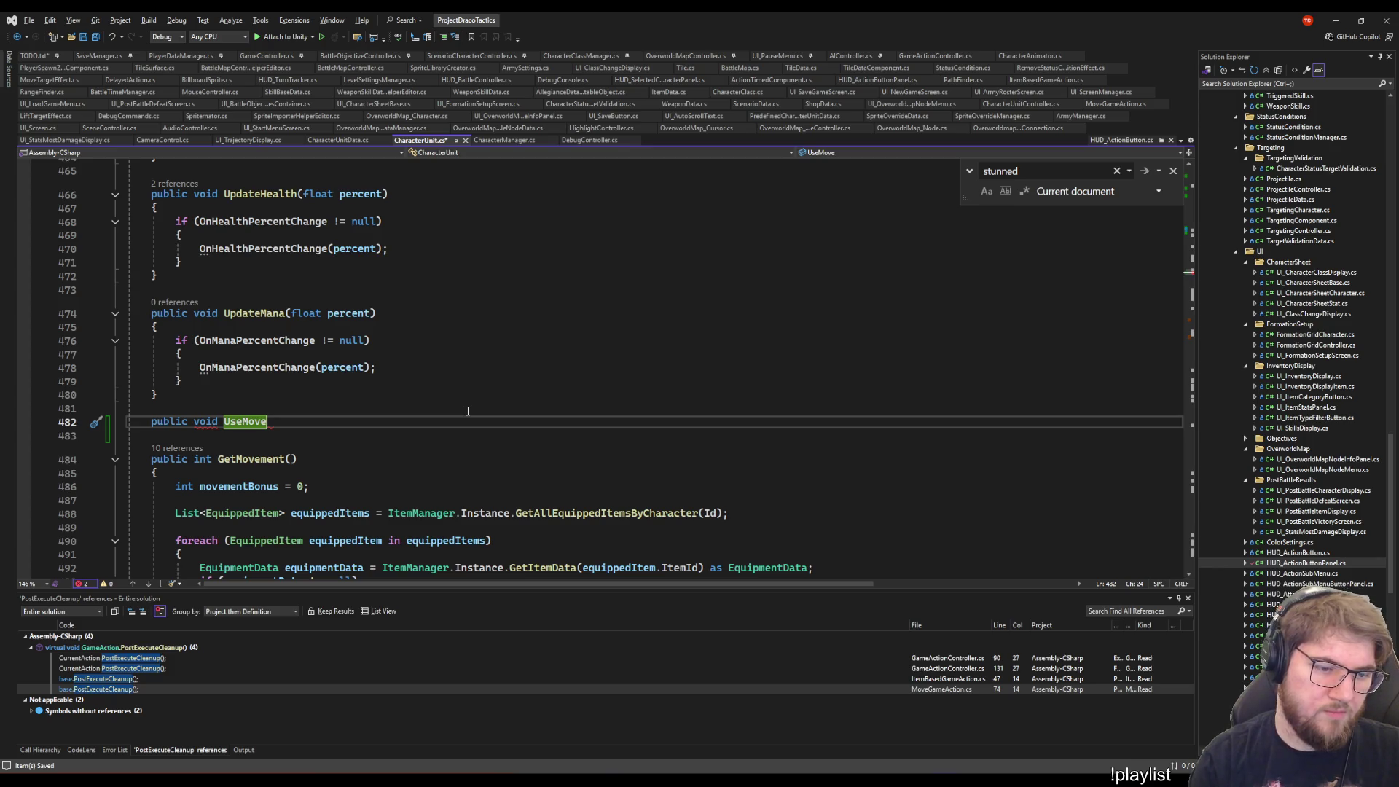
key(BackSpace)
key(BackSpace)
key(BackSpace)
text(Perf)
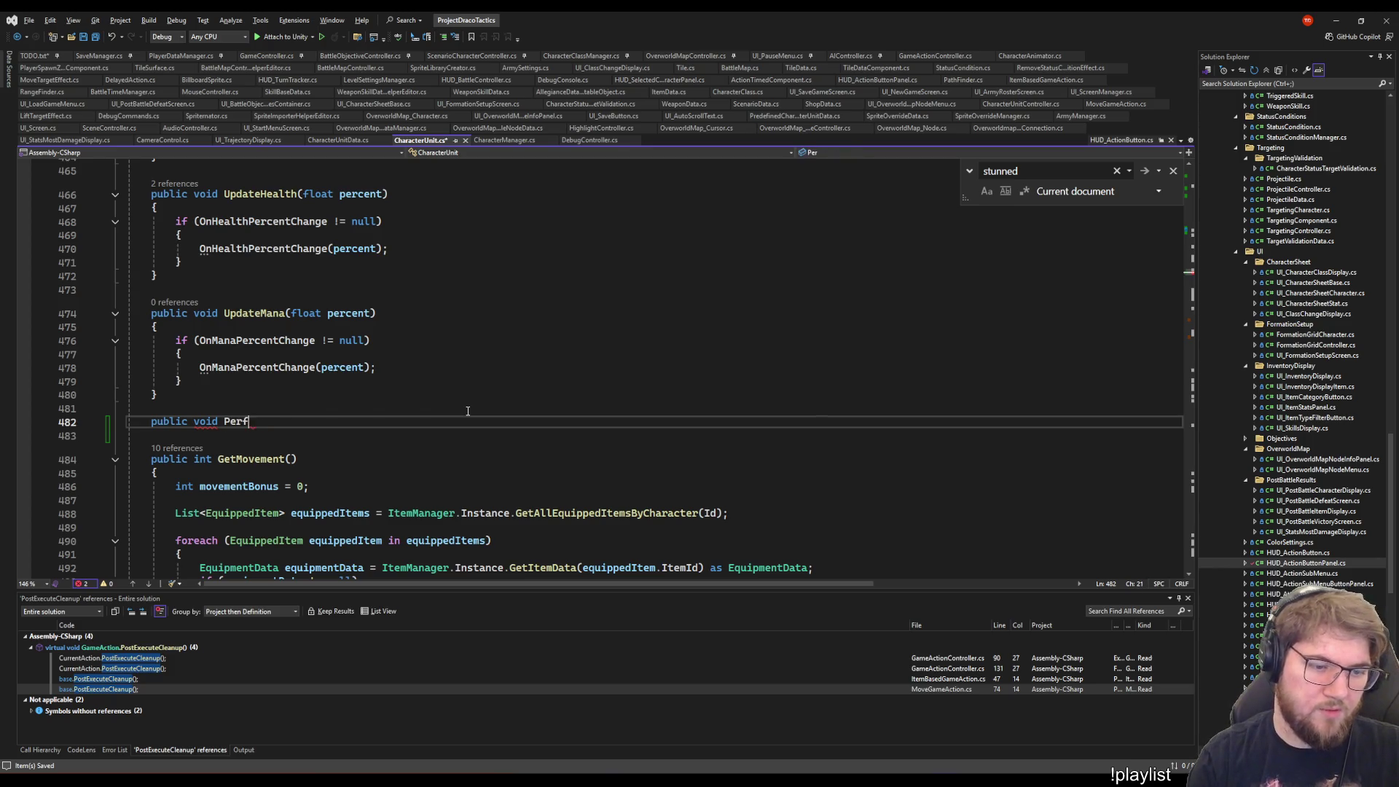
text(ormMovement())
key(Return)
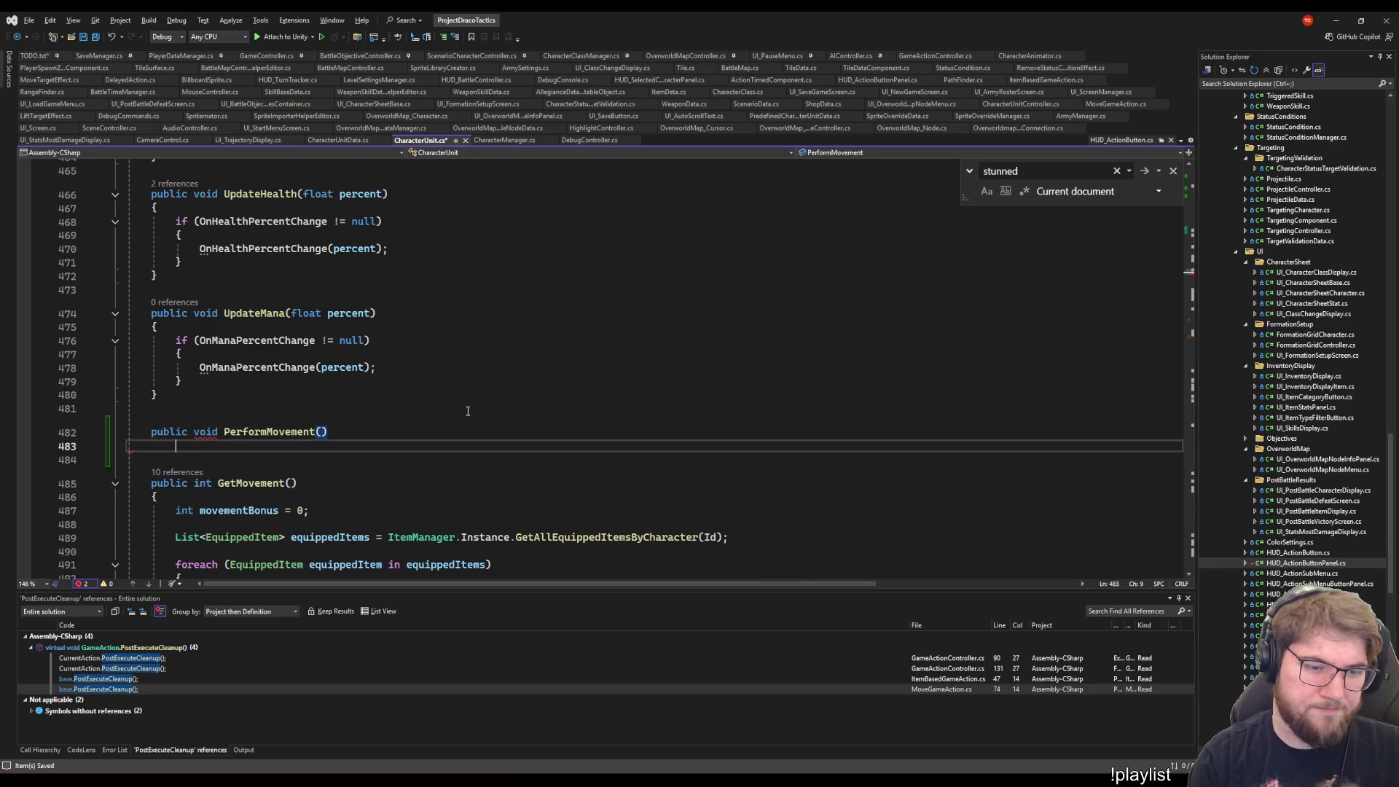
text({)
key(Return)
text(m)
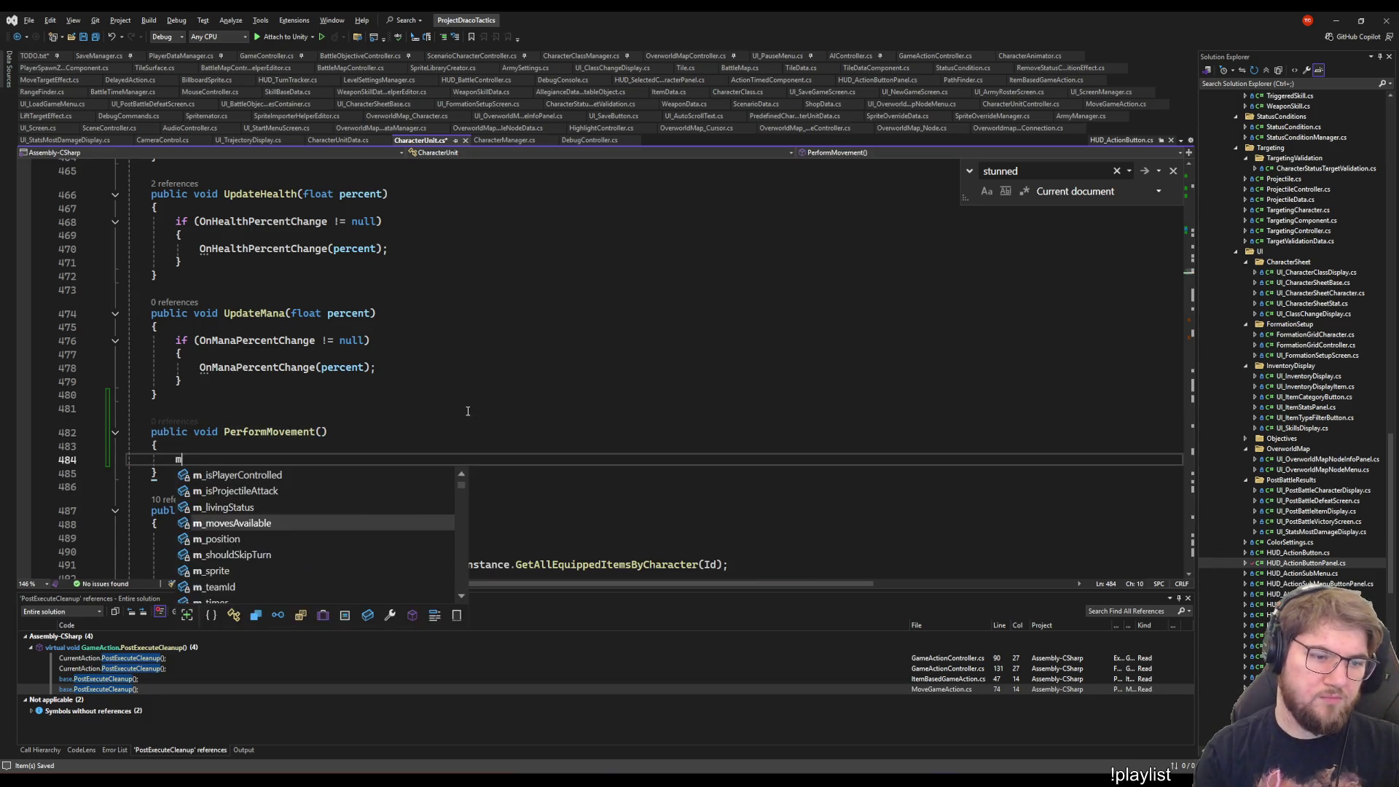
text(_movesAvailable--;)
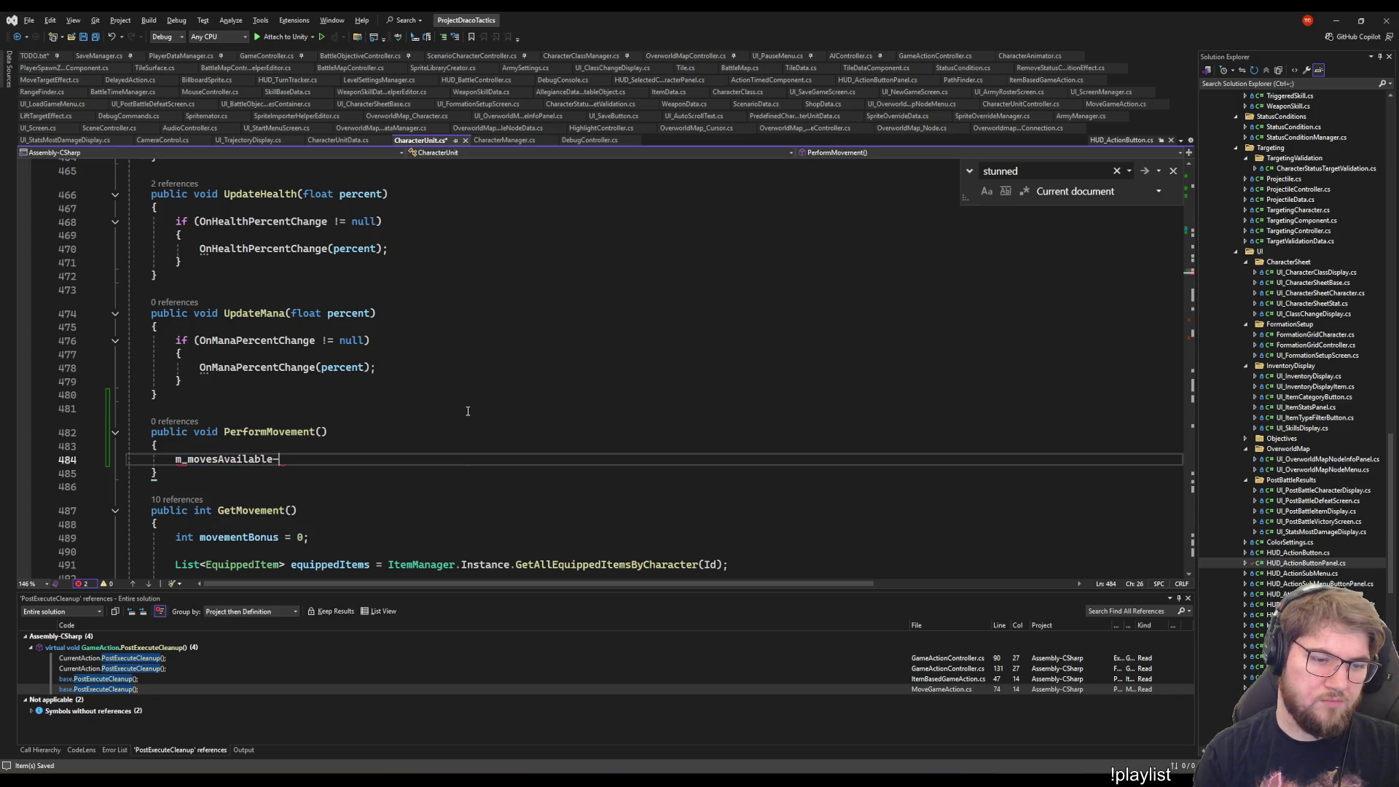
- Start a public void PerformAction() declaration on a new line below PerformMovement
scroll(470, 410, down, 4)
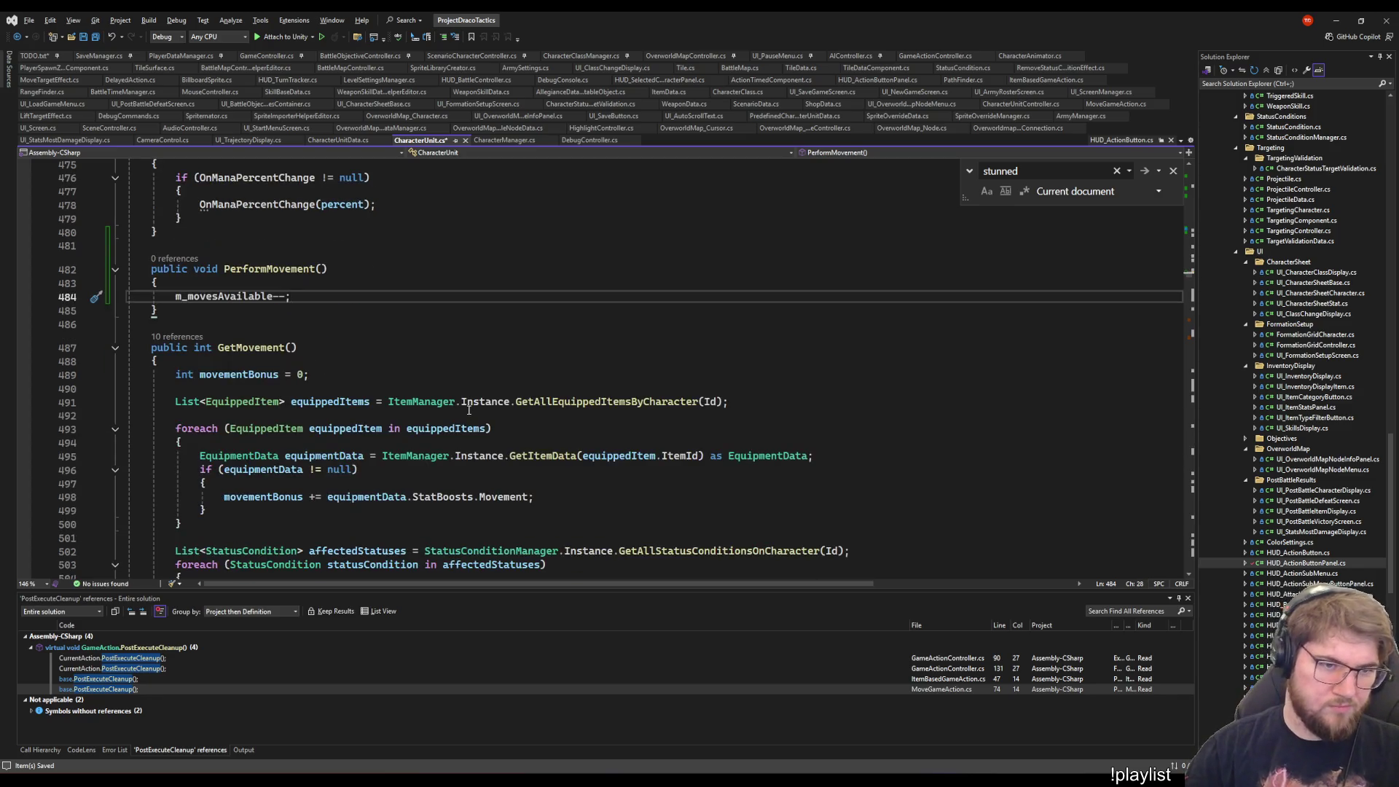
key(Down)
key(Return)
key(Return)
text(pub)
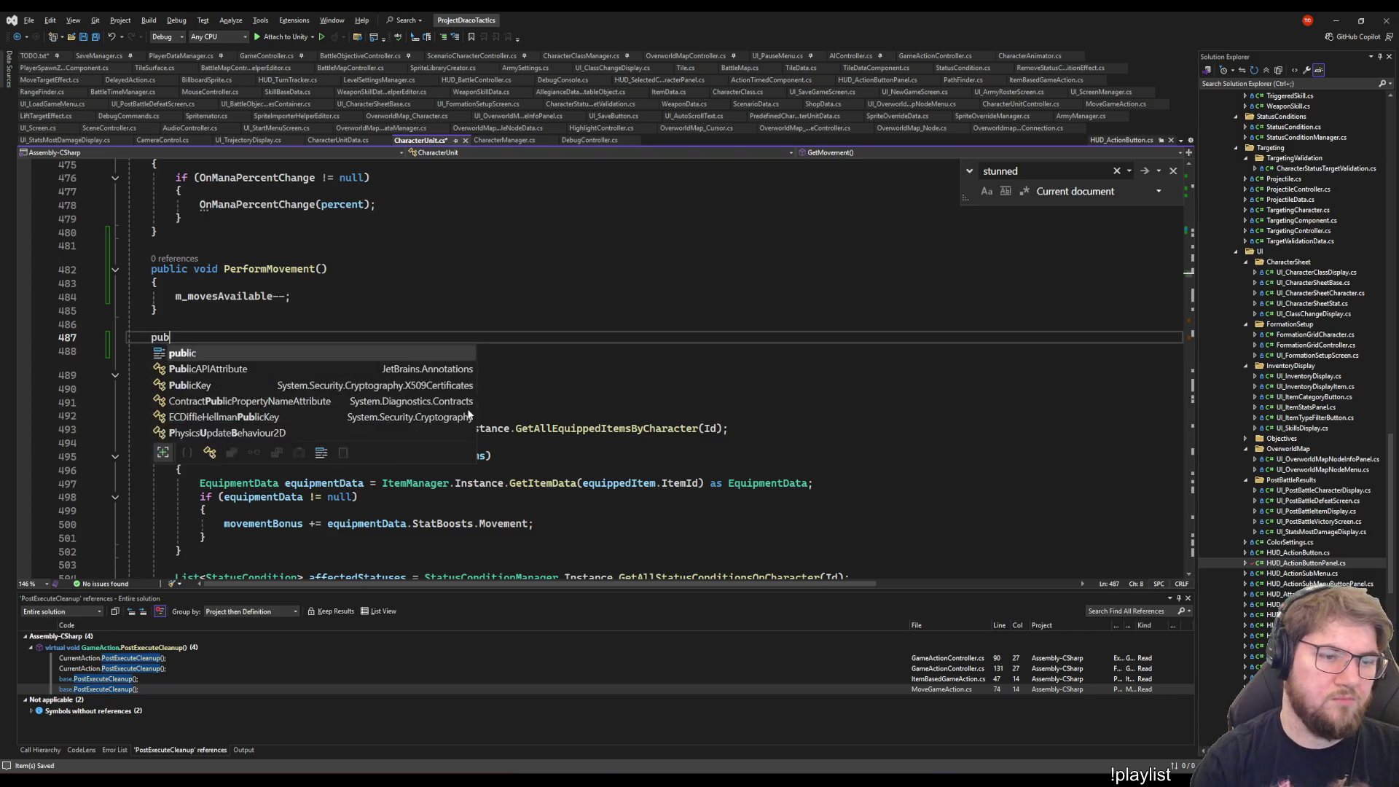
text(lic void Perform)
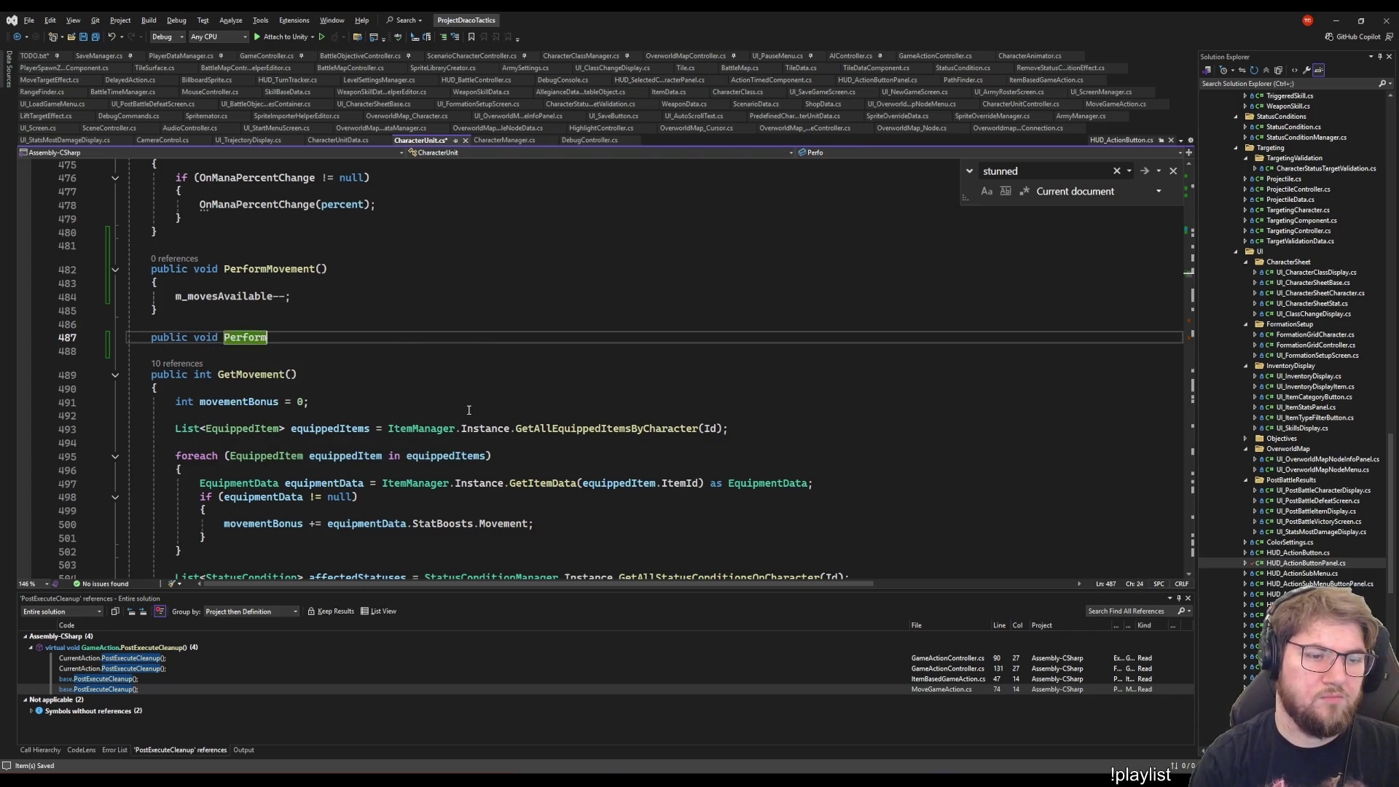
text(Action())
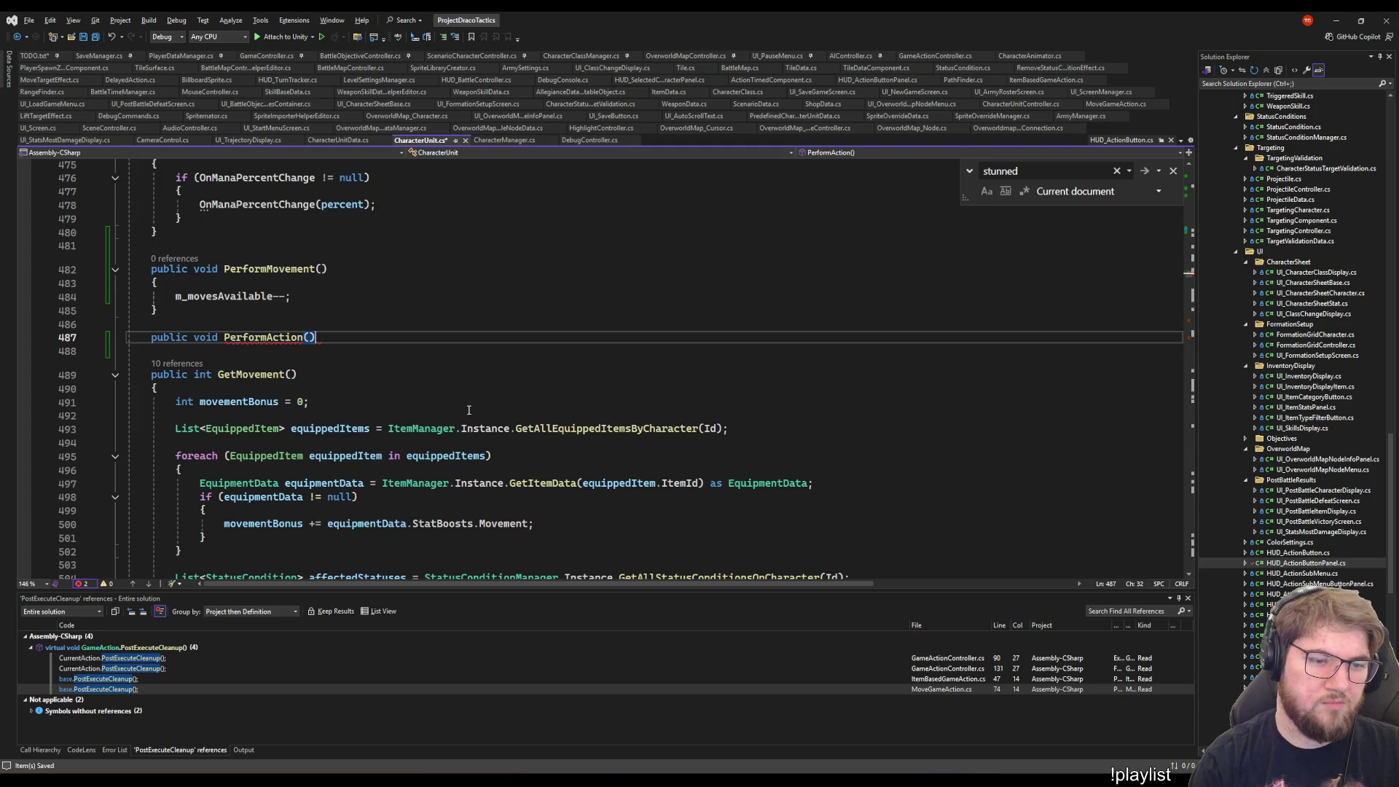
- Give PerformAction() a body that decrements m_actionsAvailable and save the file
key(Up)
key(Up)
key(Up)
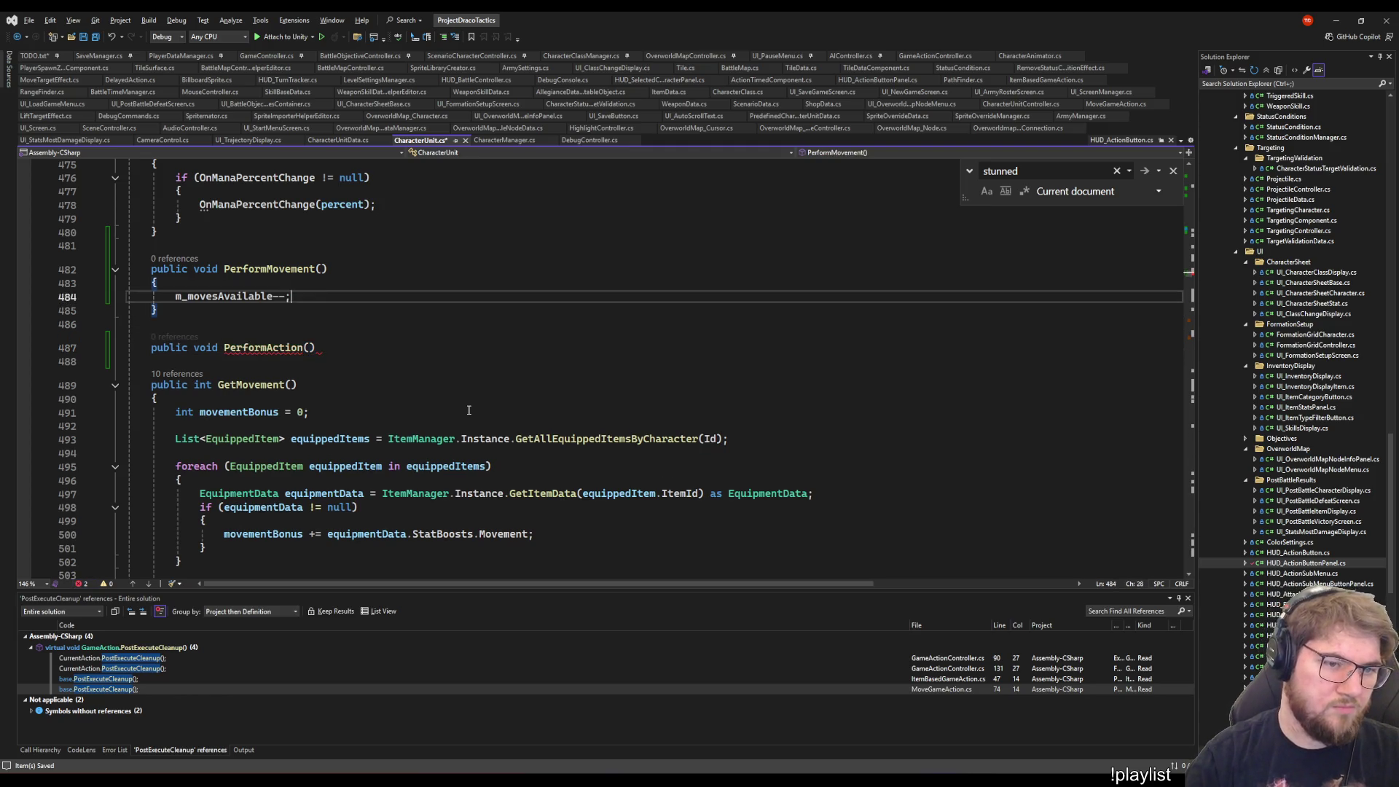
key(Up)
key(Up)
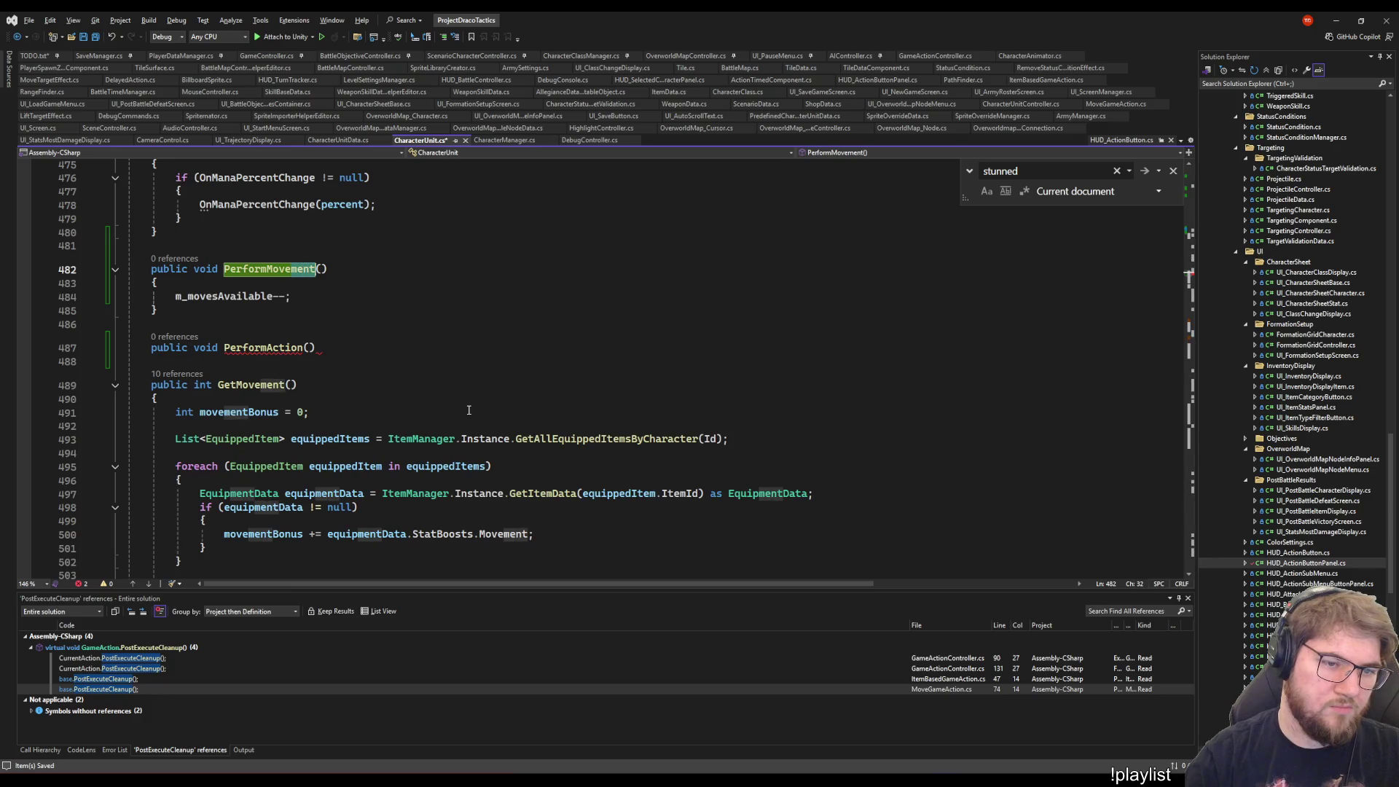
key(Down)
key(Down)
key(Down)
key(Return)
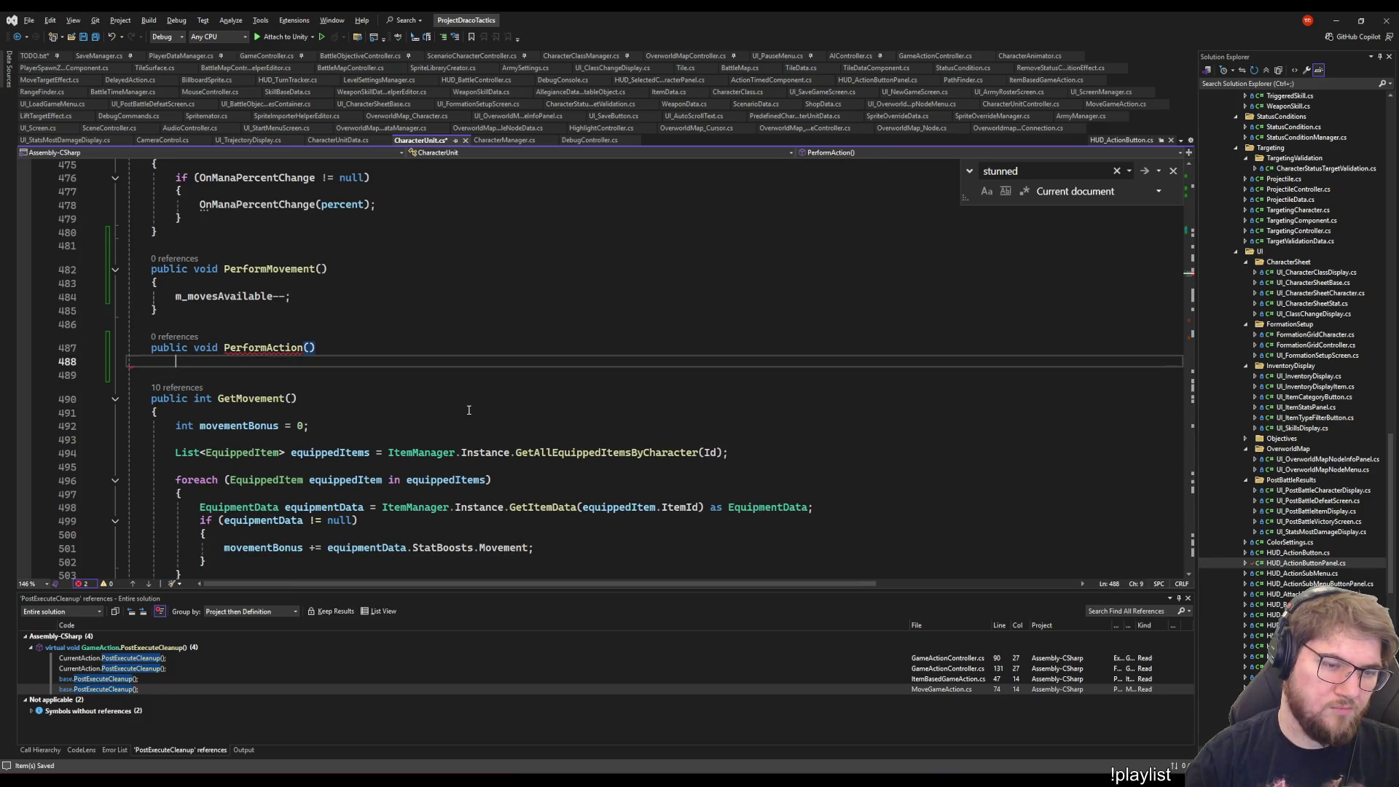
text({)
key(Return)
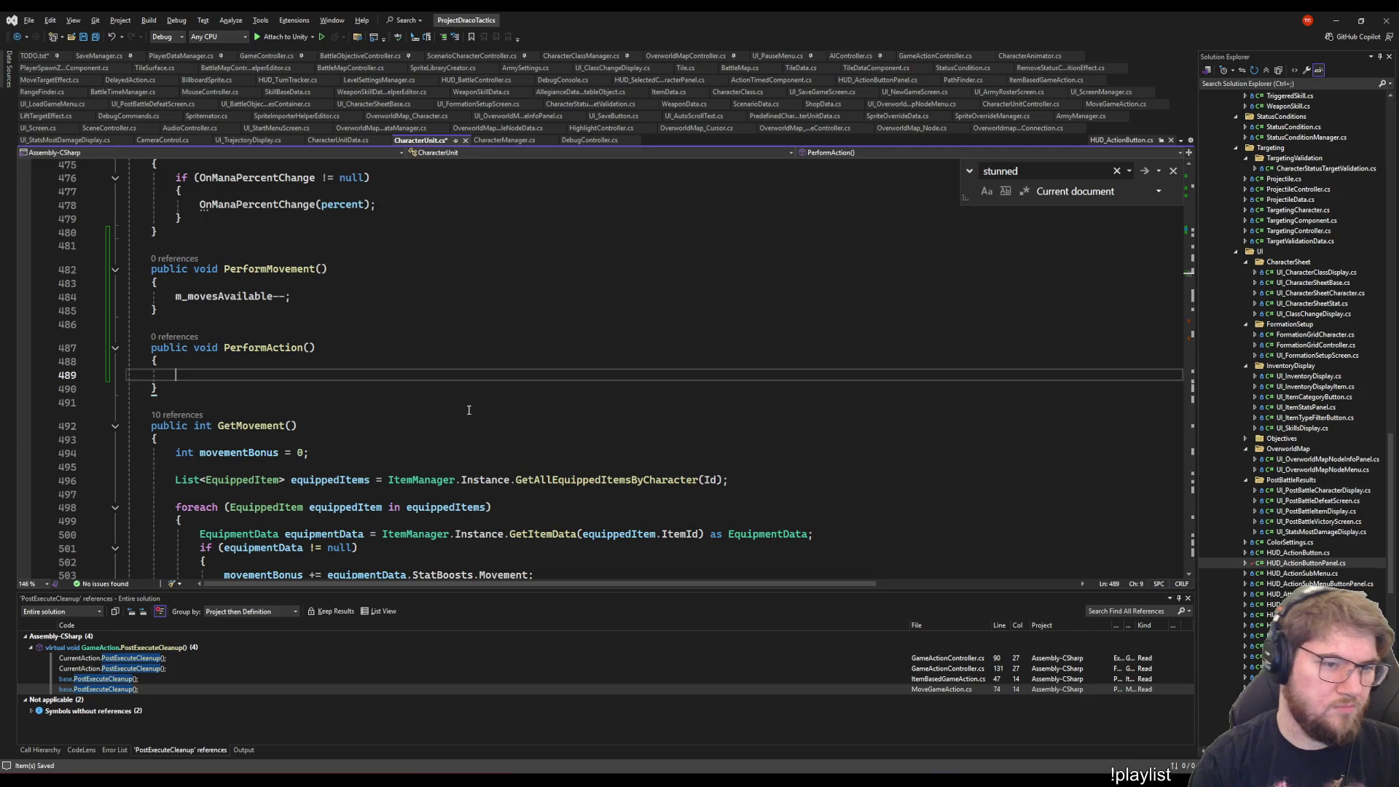
text(m_act)
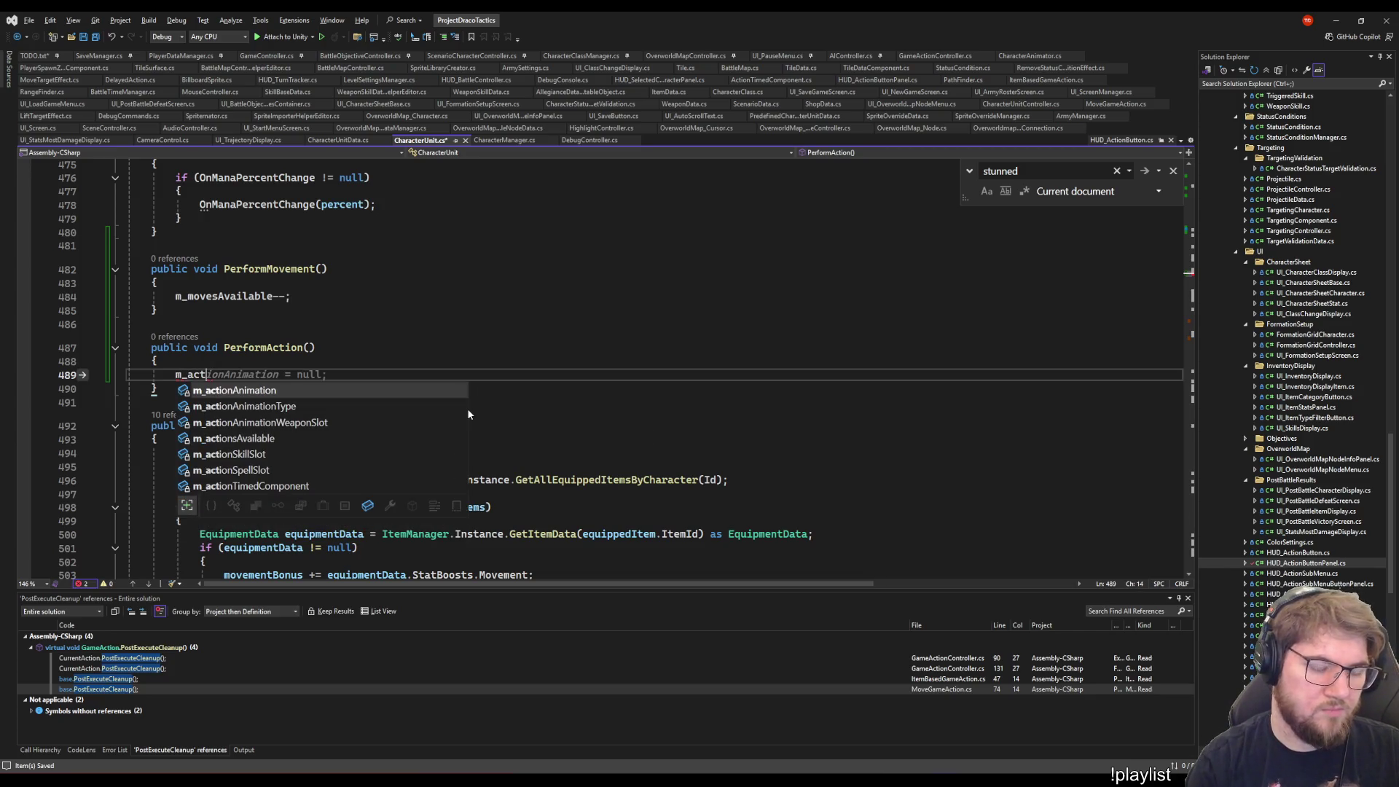
key(Down)
key(Down)
key(Down)
key(Tab)
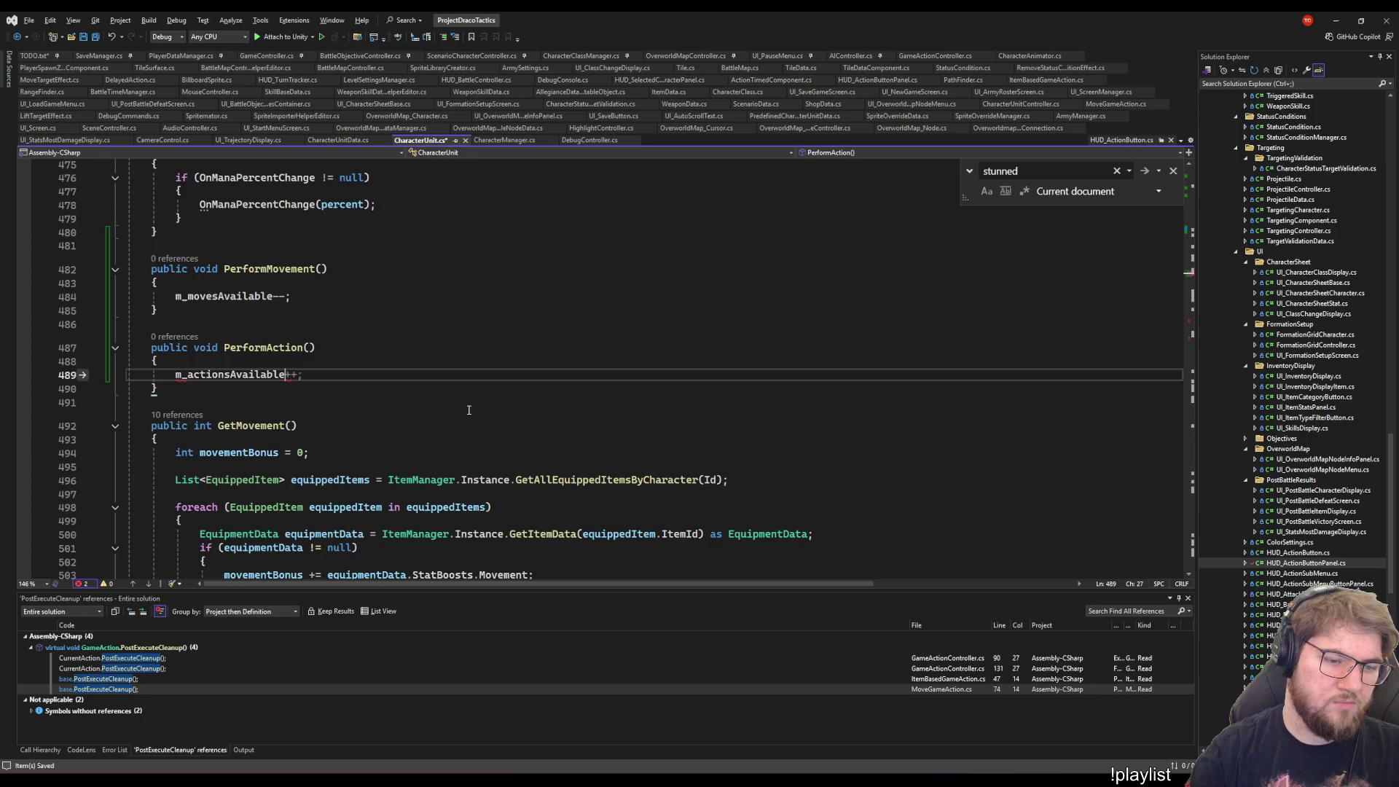
text(--;)
key(ctrl+s)
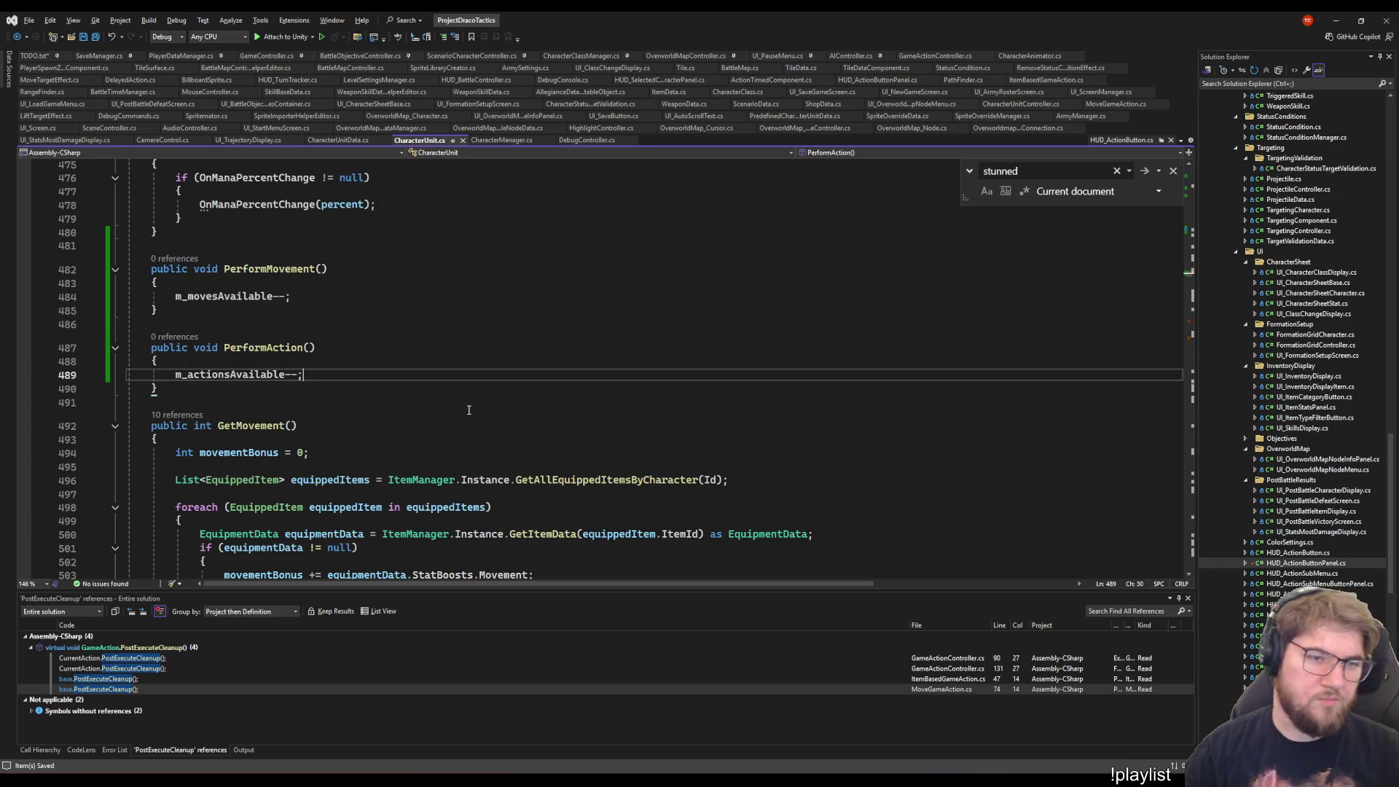
- Begin an if check inside PerformMovement, then remove it and save the unchanged method
click(394, 292)
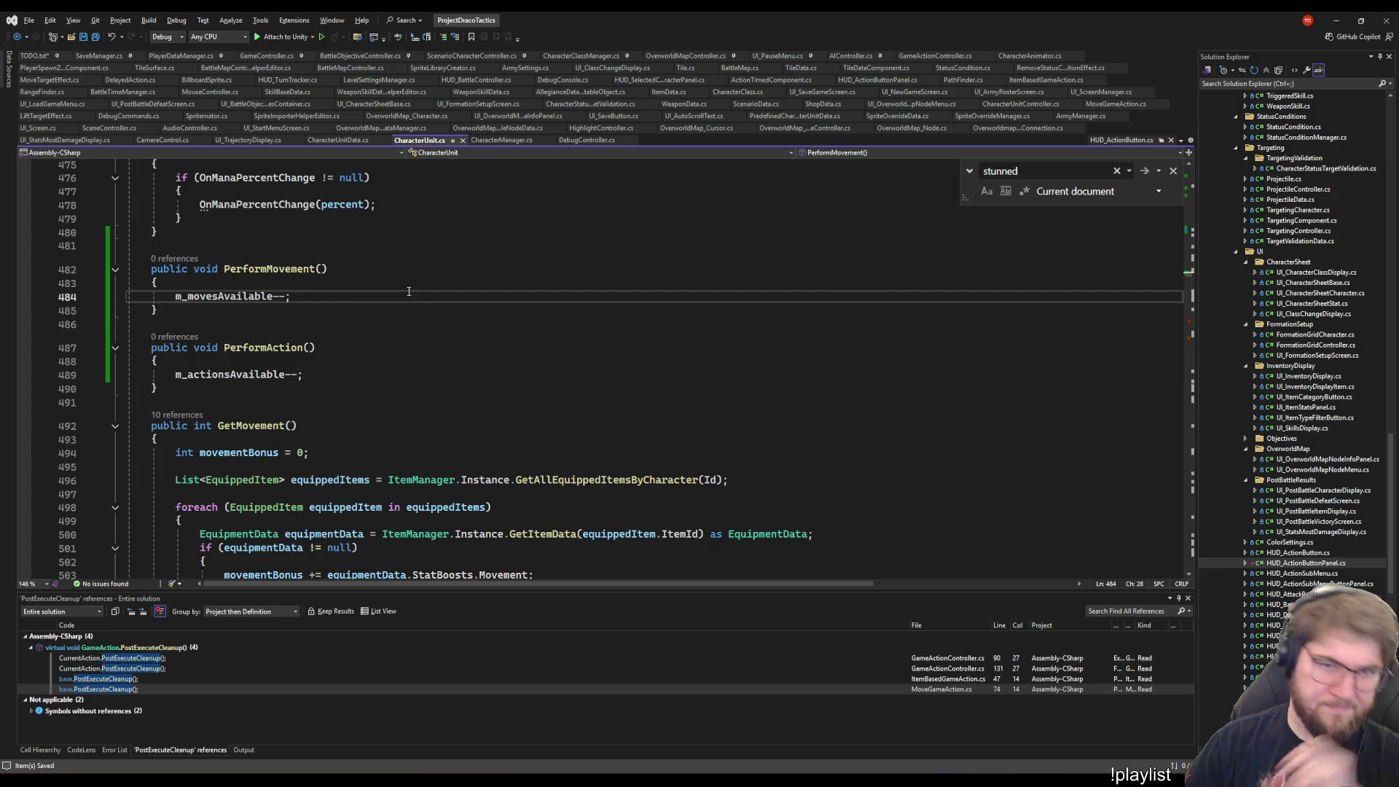
key(Return)
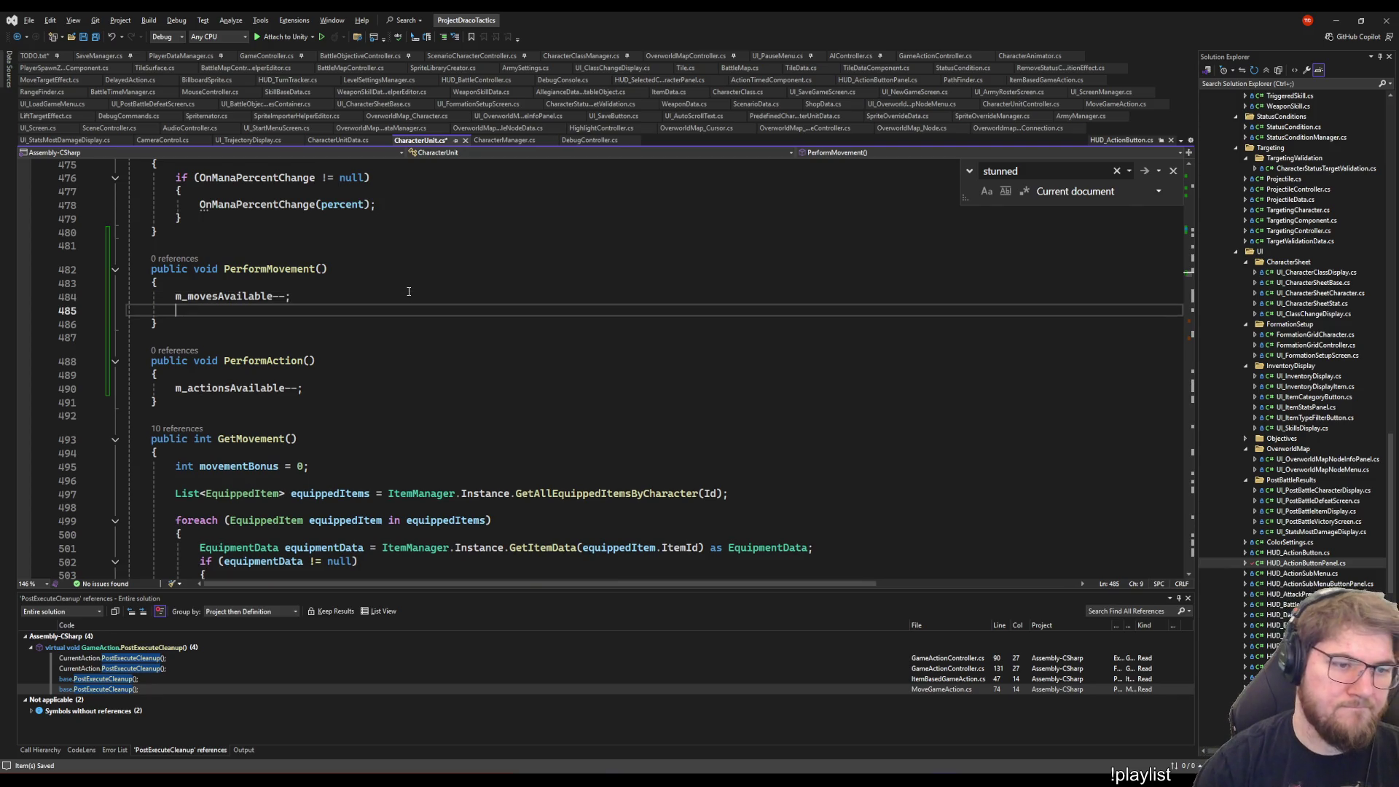
key(Return)
text(if (m_)
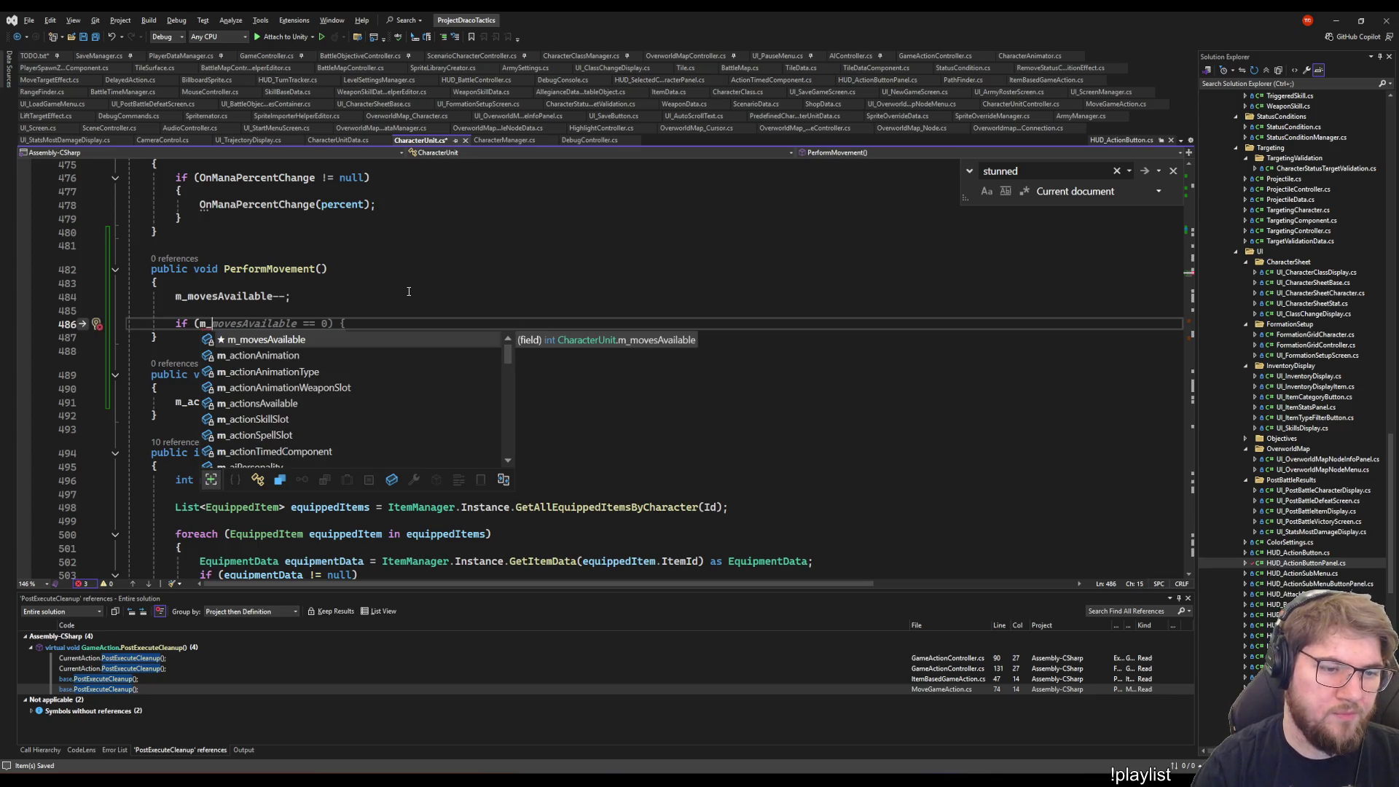
key(Escape)
key(BackSpace)
key(BackSpace)
key(BackSpace)
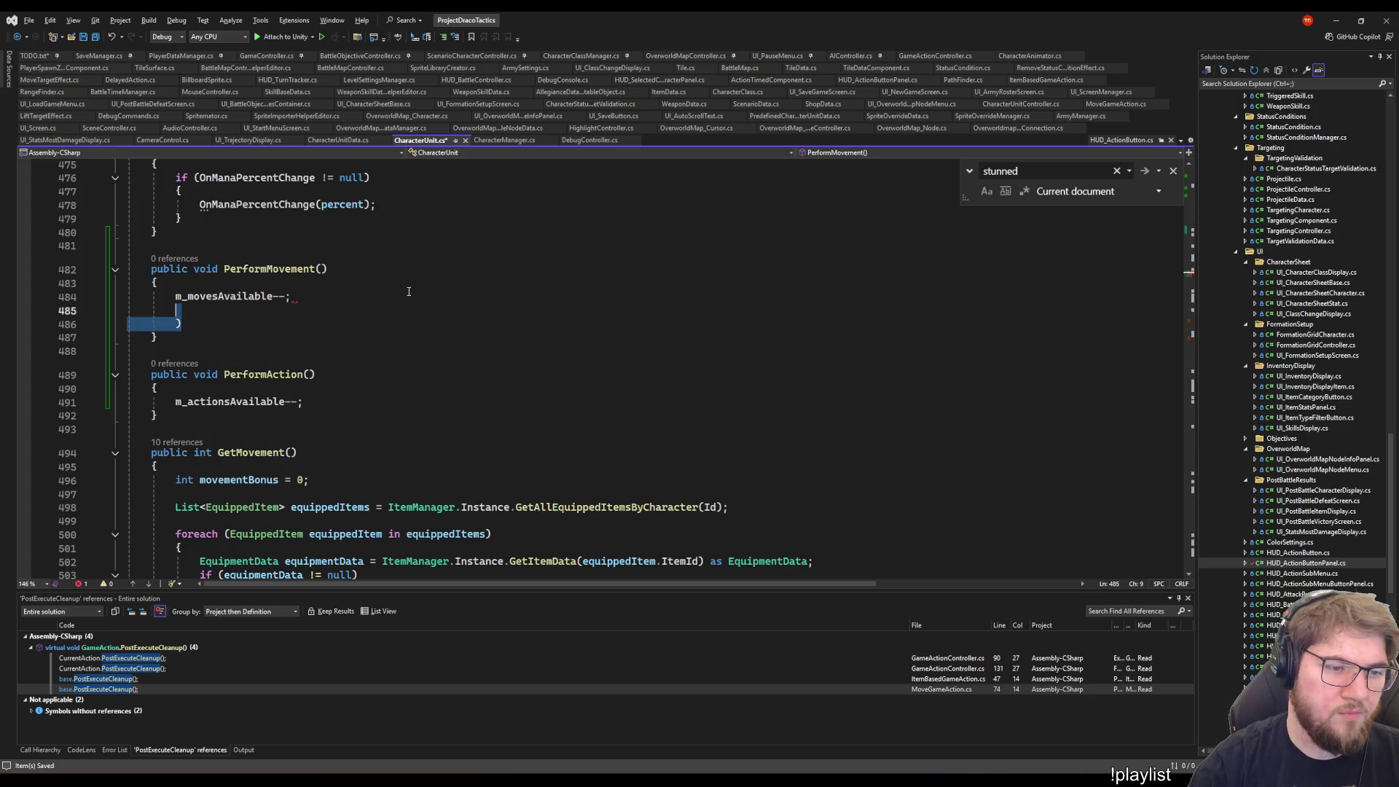
key(shift+Up)
key(End)
key(Delete)
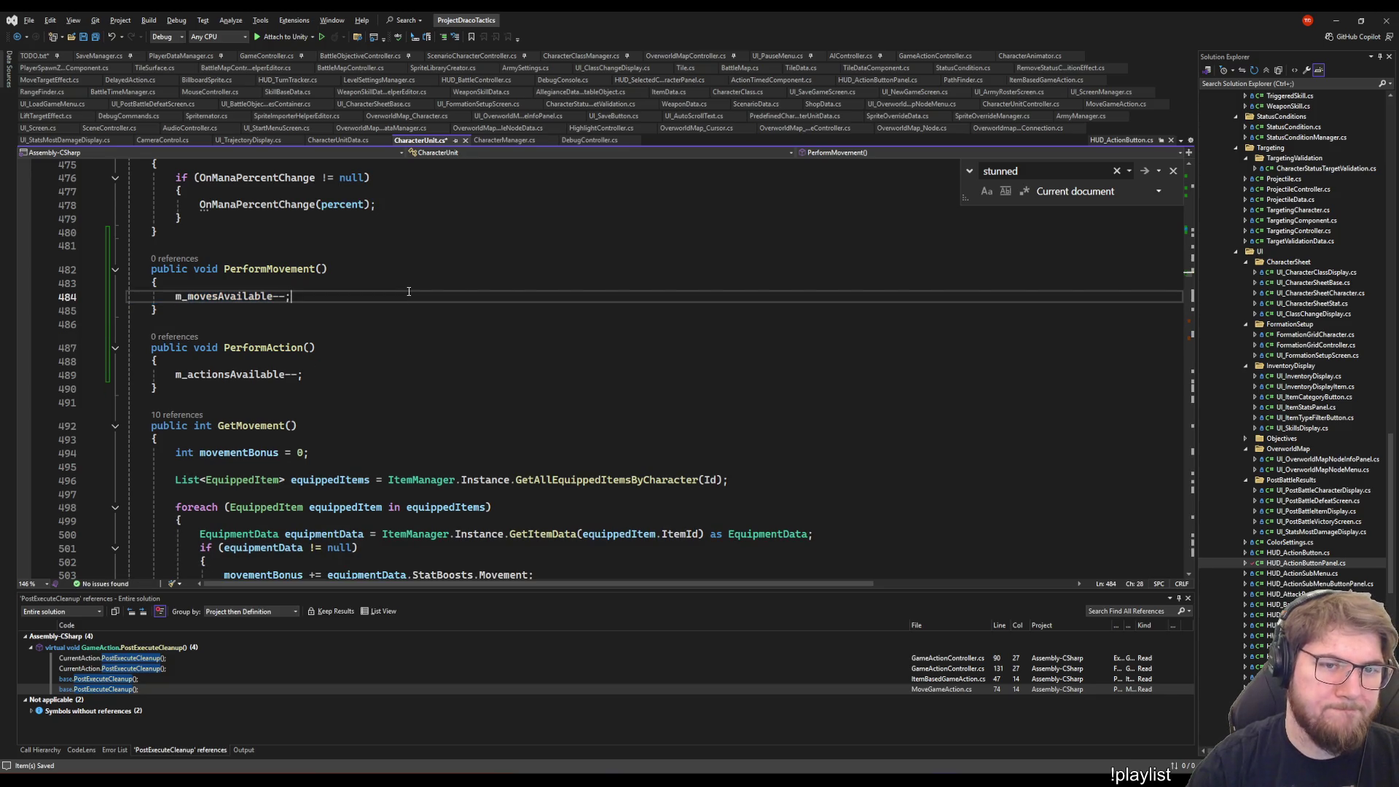
key(ctrl+s)
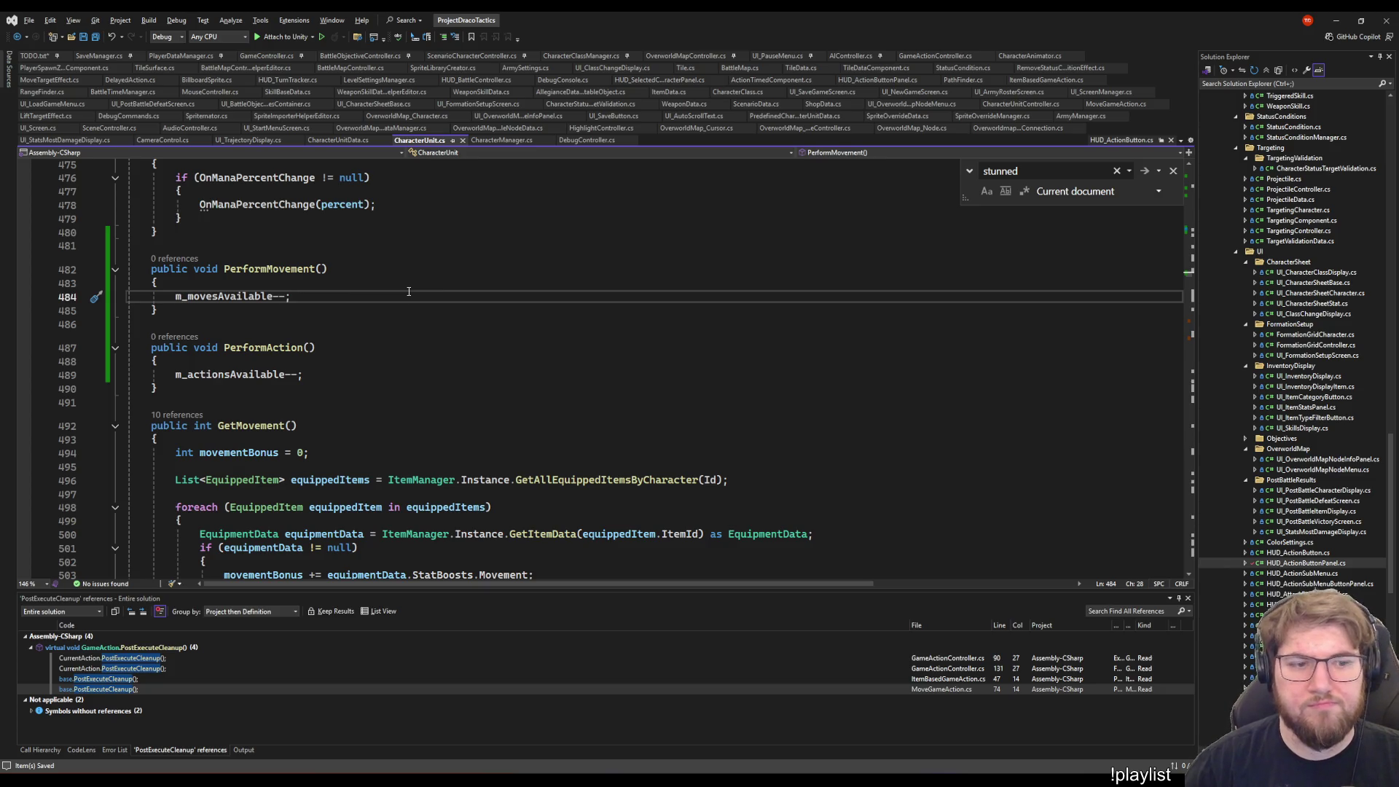
- On line 298, replace m_movesAvailable > 0 with false in the m_isMoveUndoAvailable assignment
scroll(410, 293, up, 18)
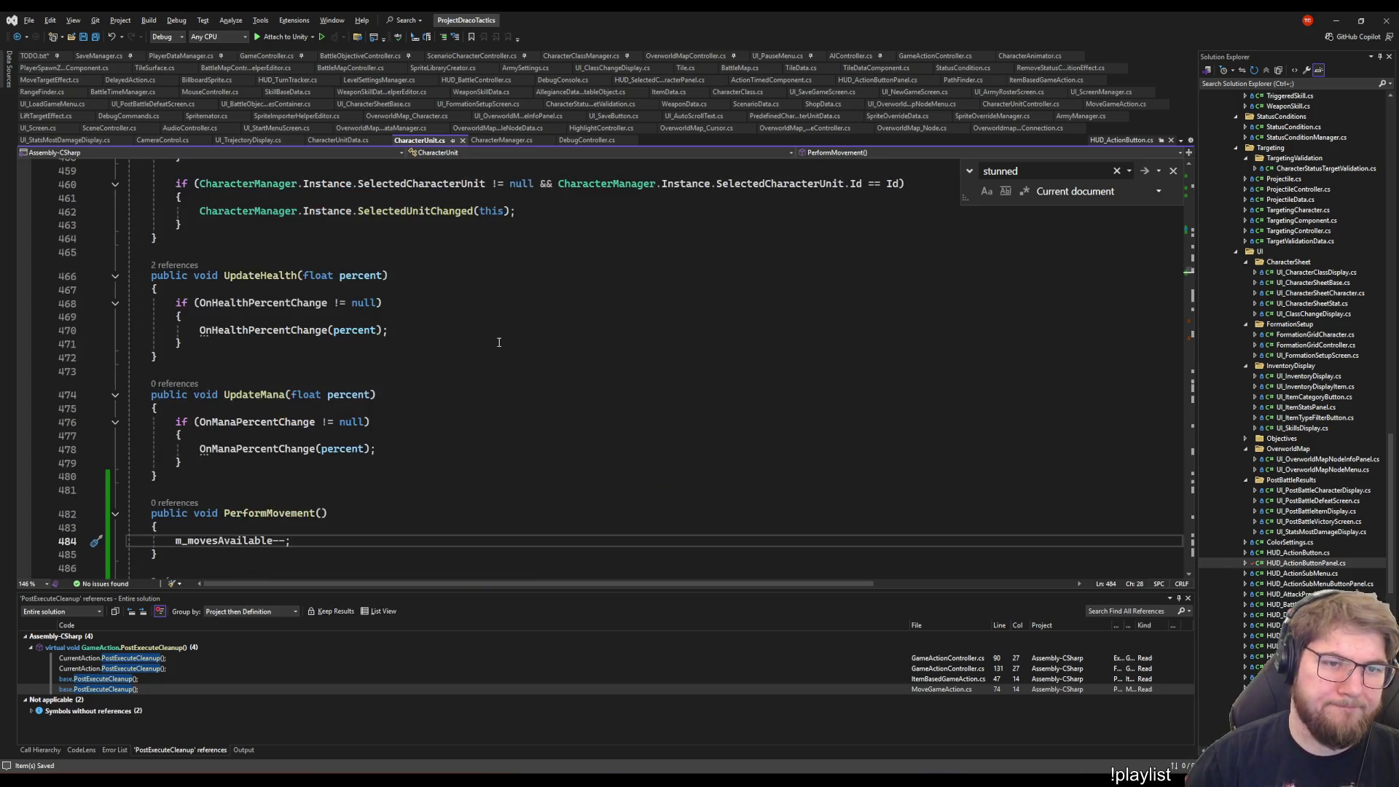
scroll(485, 402, up, 4)
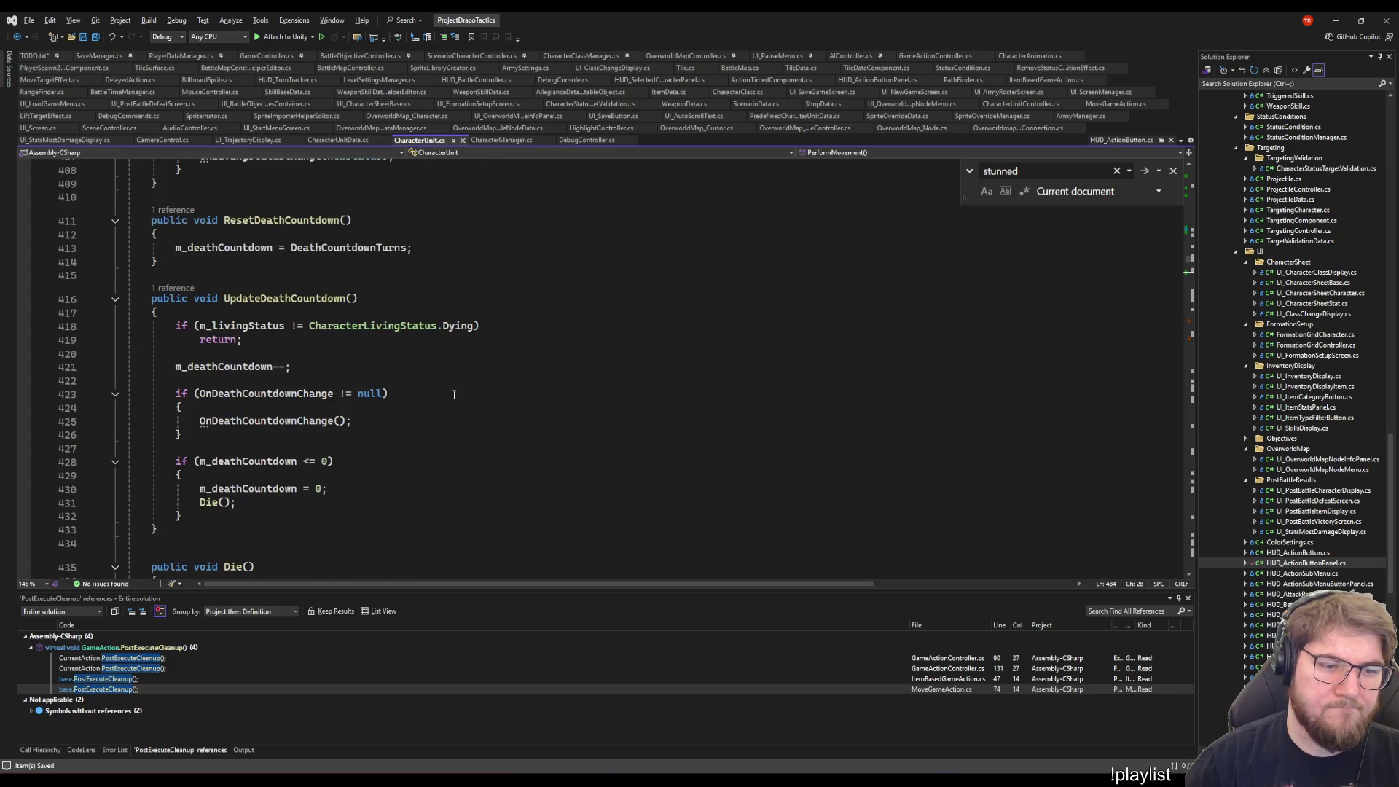
scroll(384, 425, down, 20)
scroll(383, 425, down, 2)
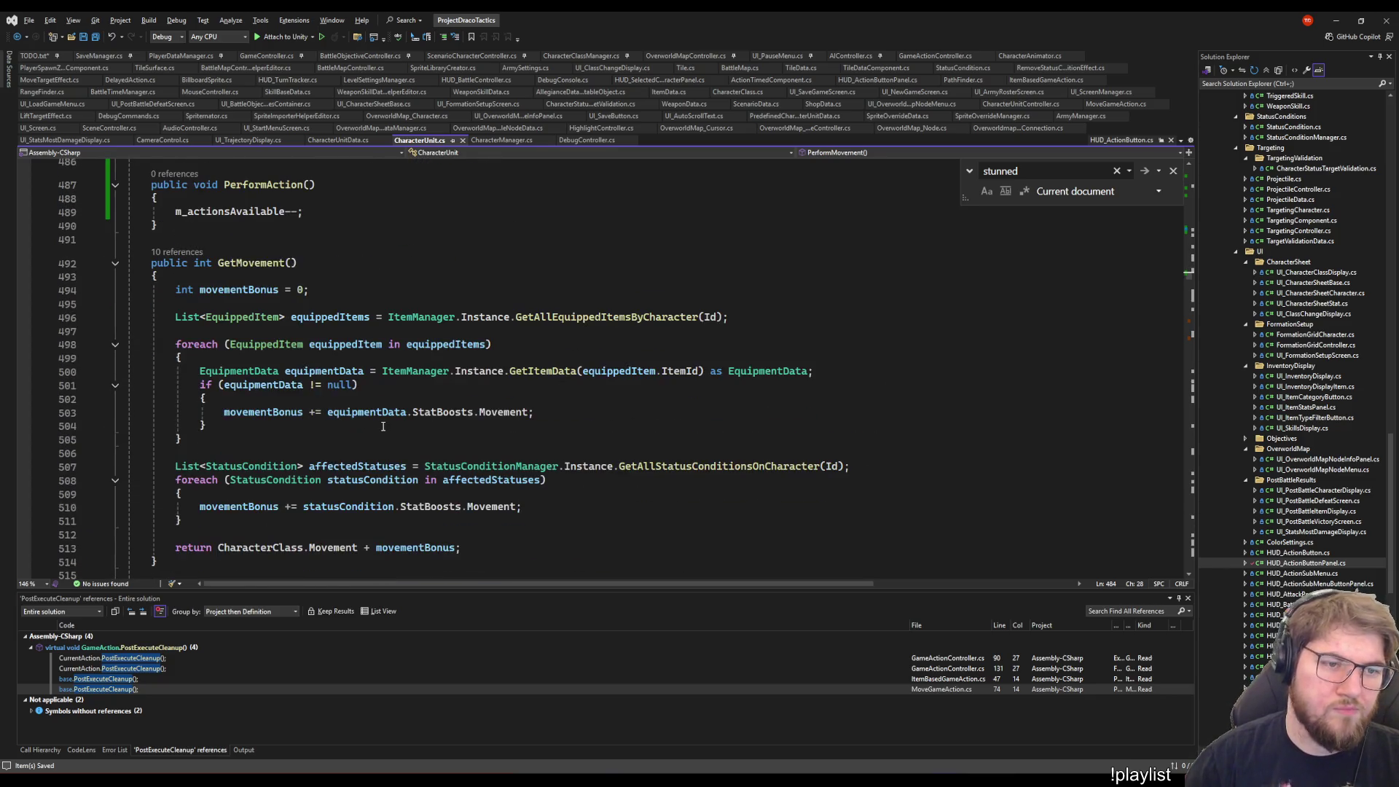
scroll(383, 425, up, 4)
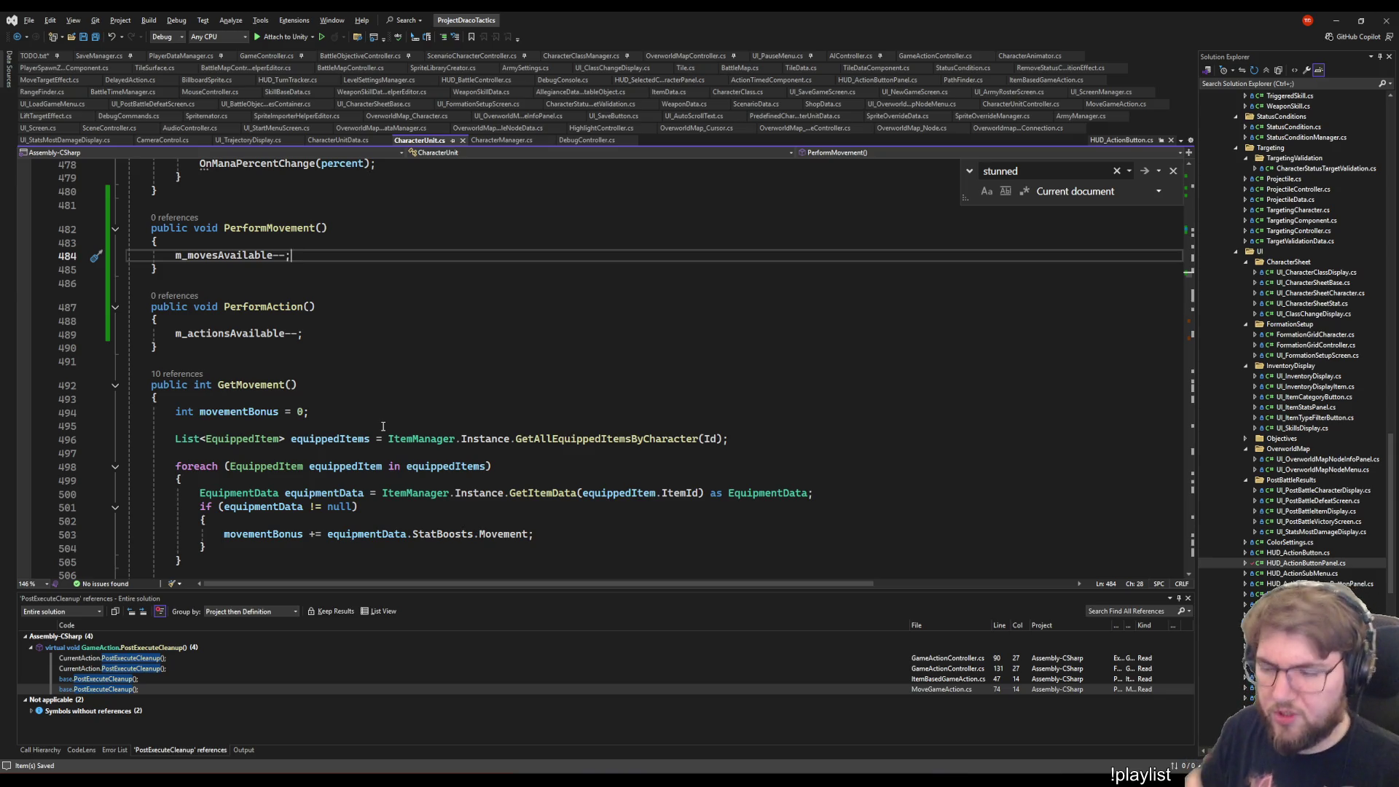
scroll(383, 425, up, 20)
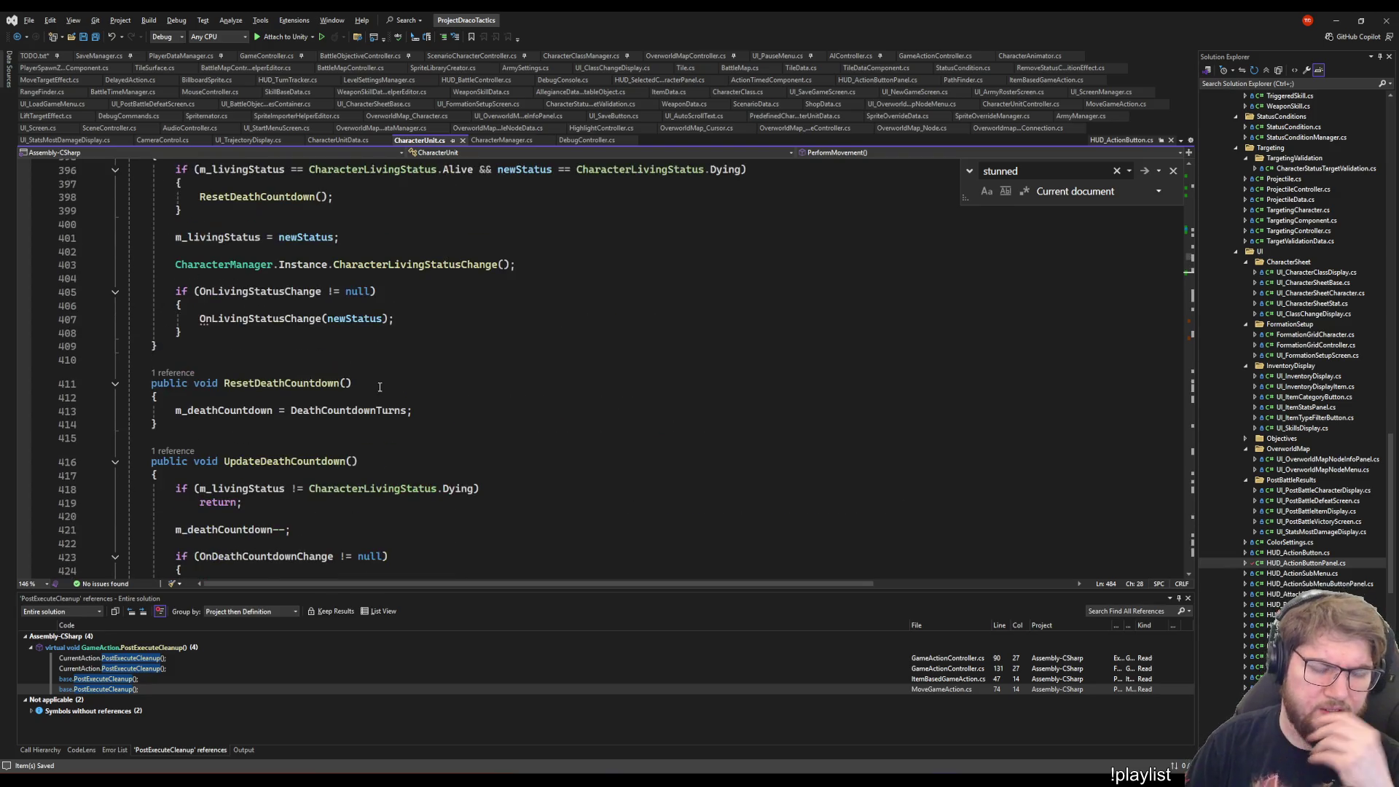
scroll(352, 355, up, 18)
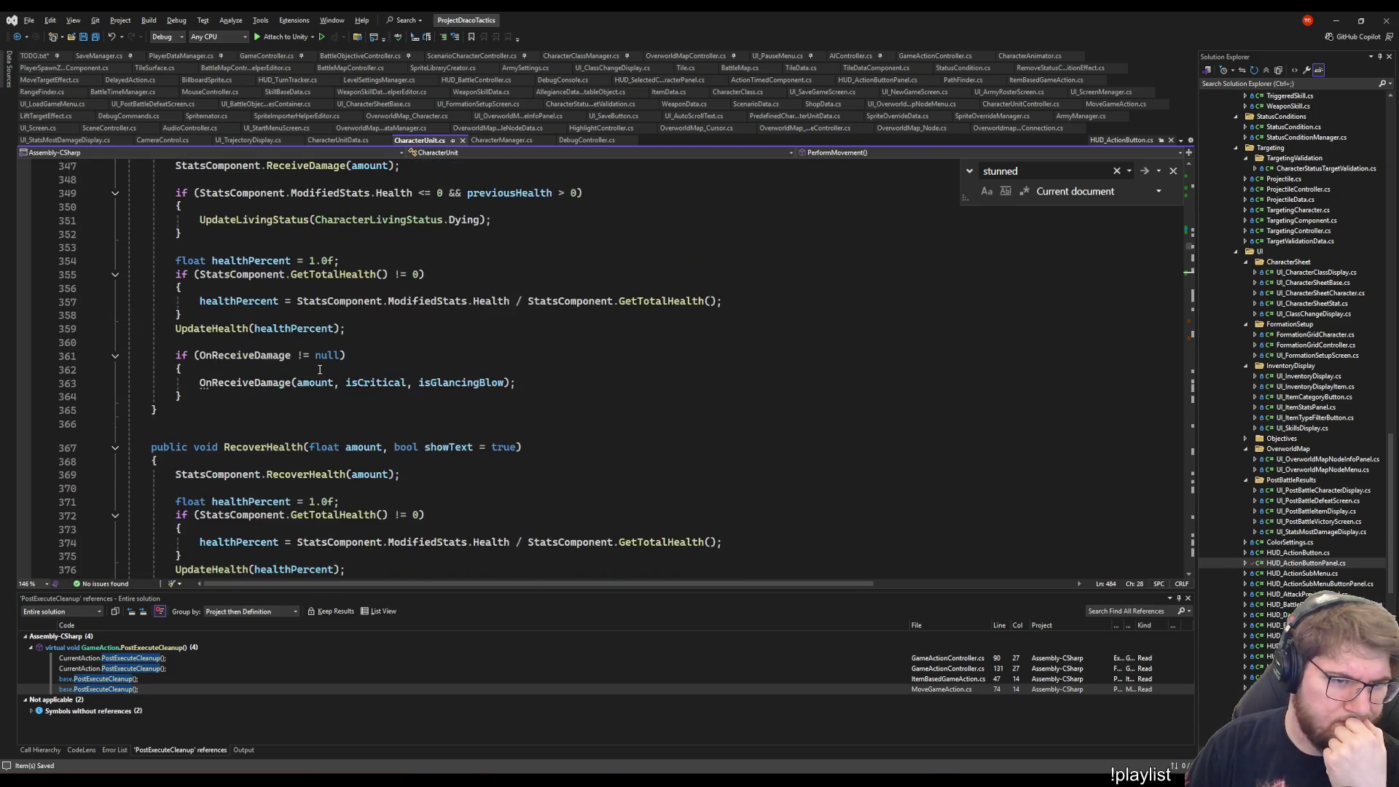
scroll(319, 369, up, 20)
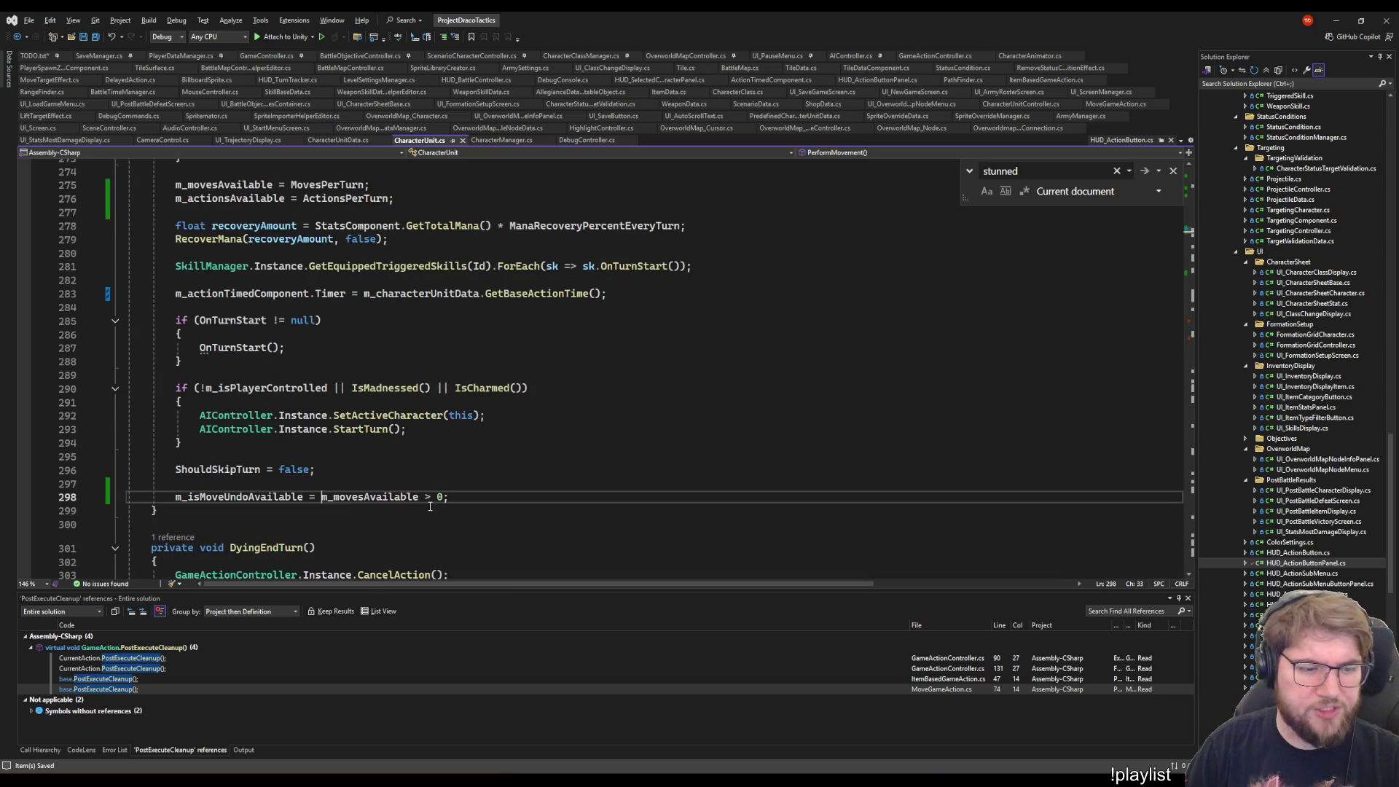
drag(321, 497, 519, 502)
key(Left)
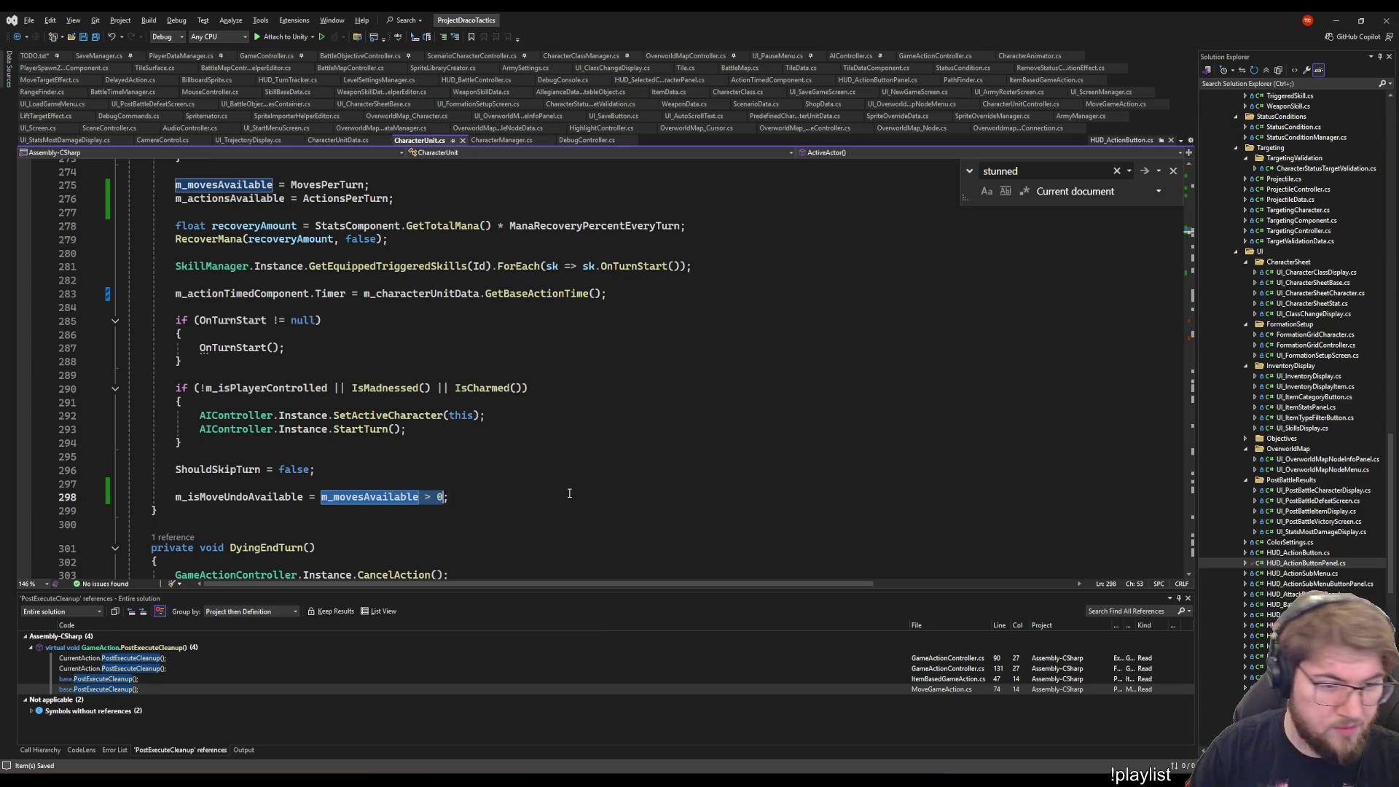
text(false)
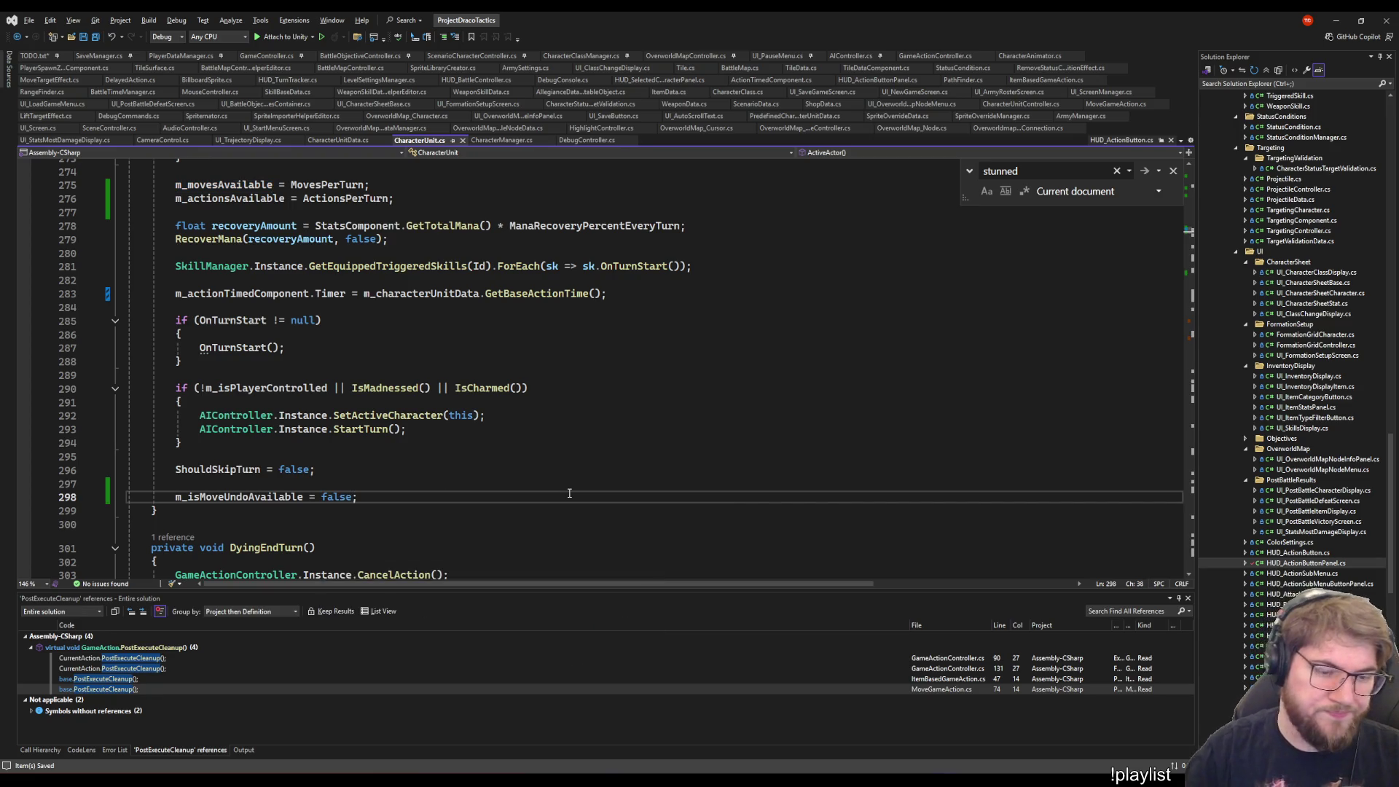
scroll(401, 479, up, 20)
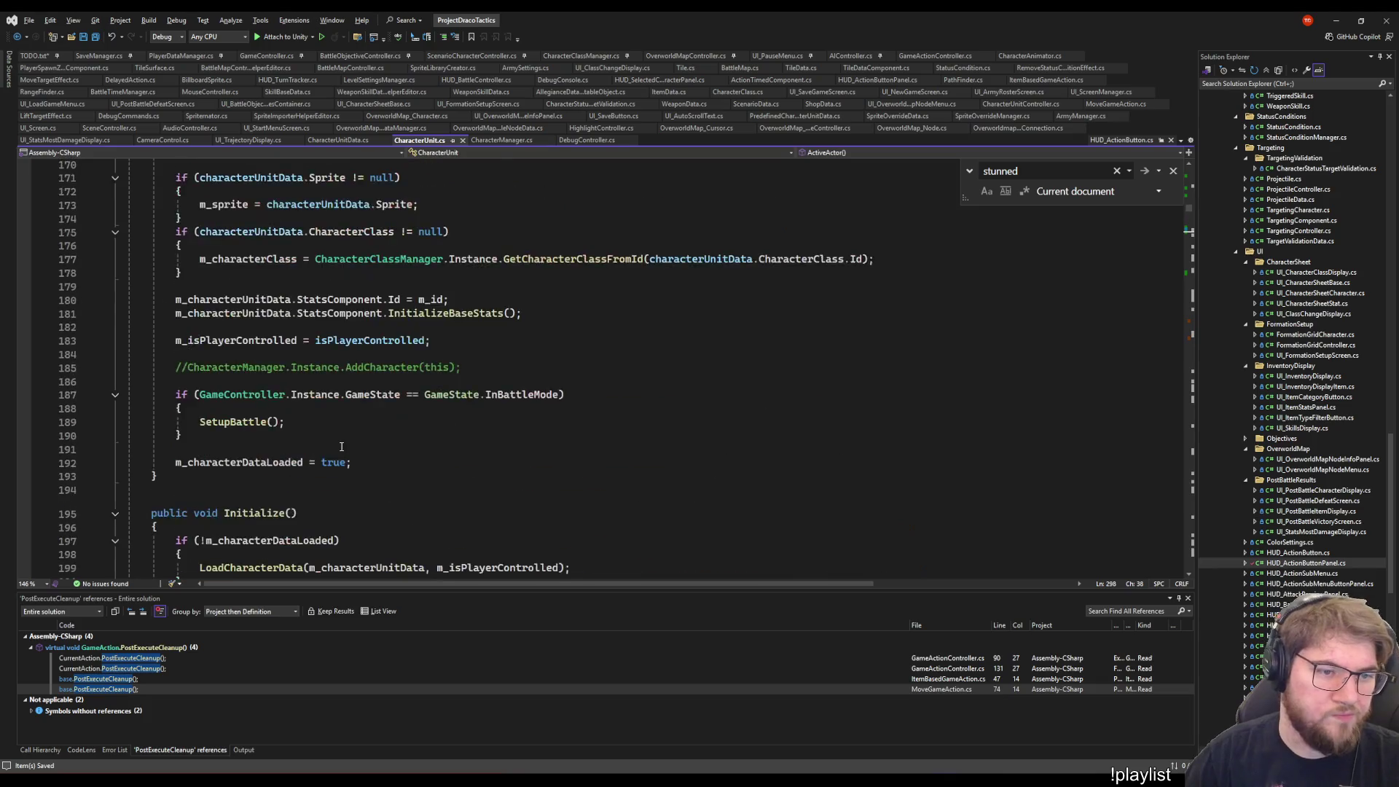
- Start a public bool IsMoveUndoAvailable property on a new line after ActionsAvailable
scroll(343, 451, up, 7)
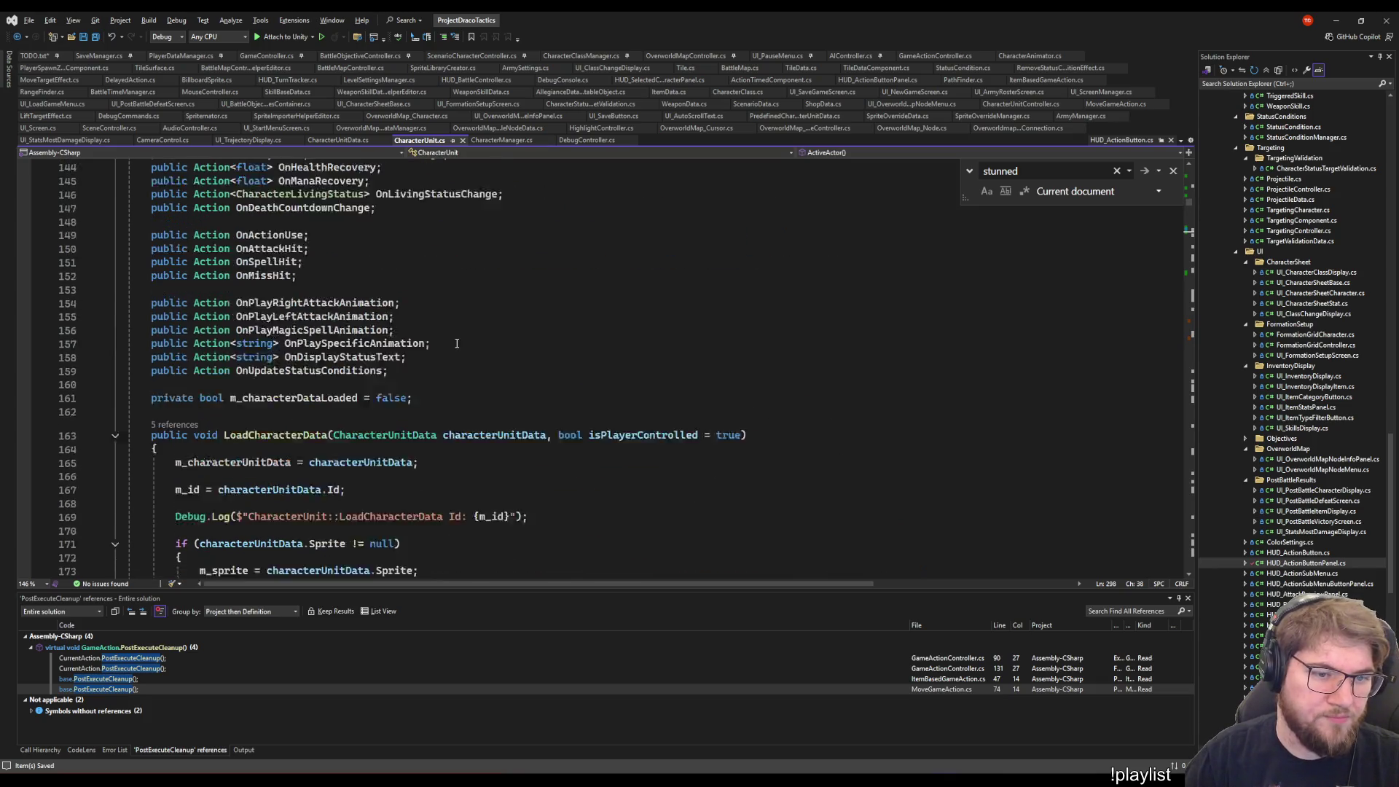
click(804, 249)
key(Return)
key(Return)
text(public bool )
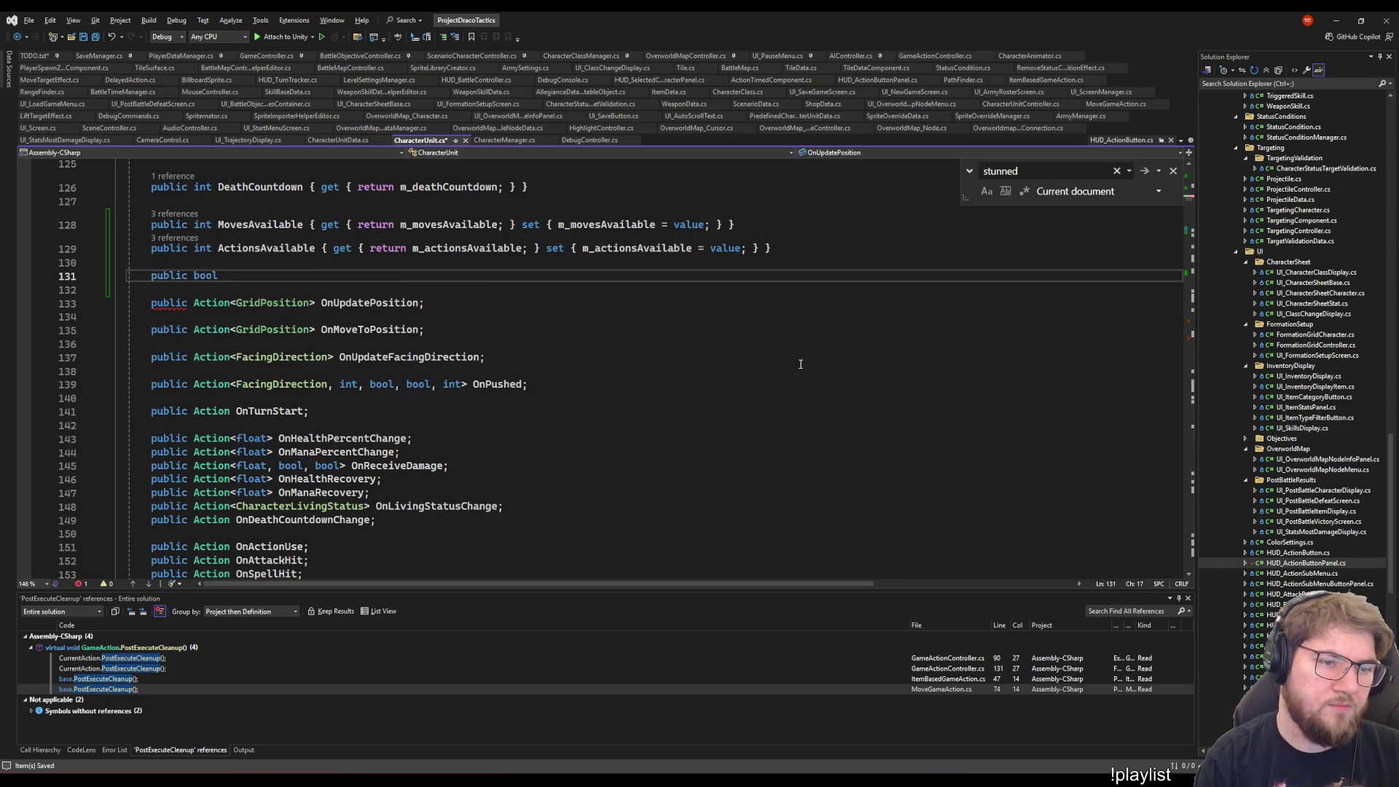
text(IsMoveUn)
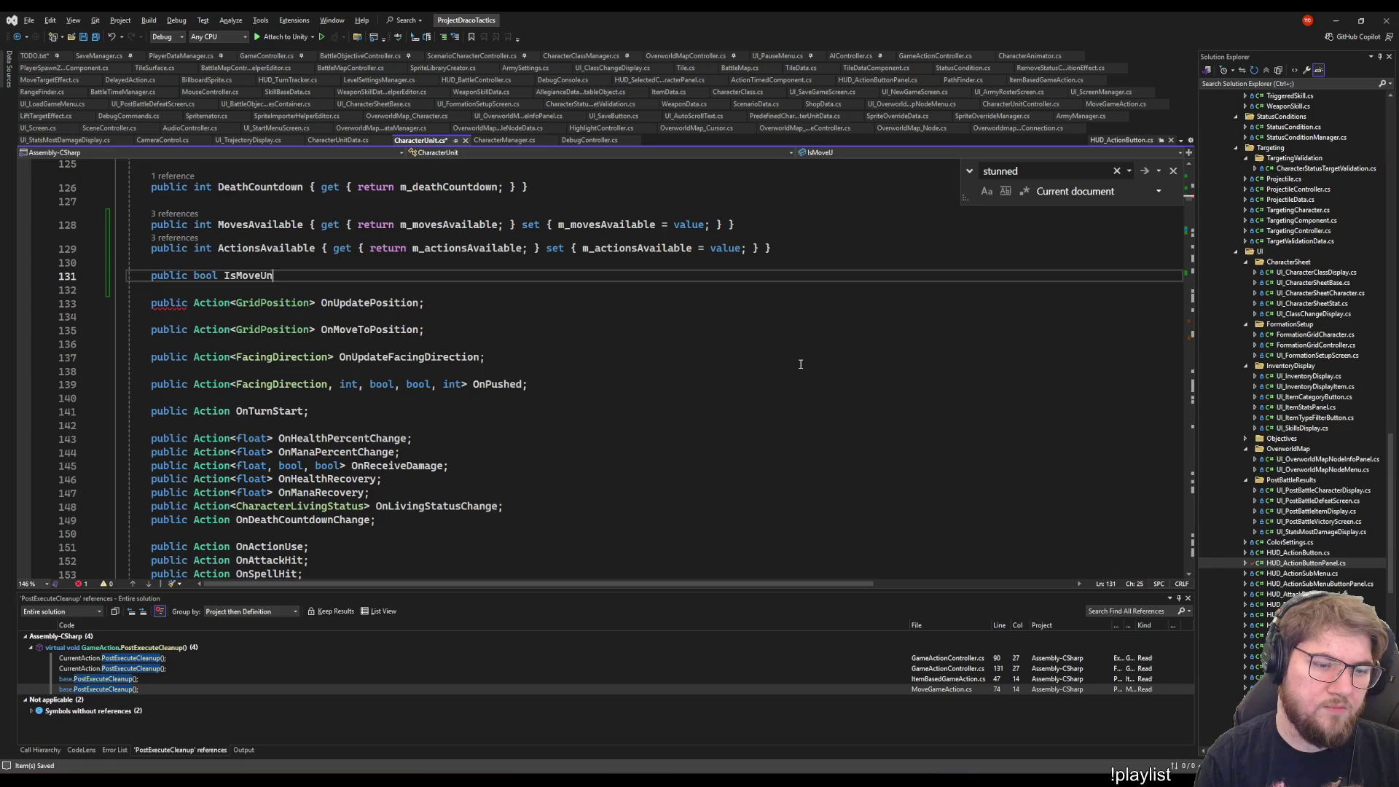
text(d)
scroll(920, 356, down, 7)
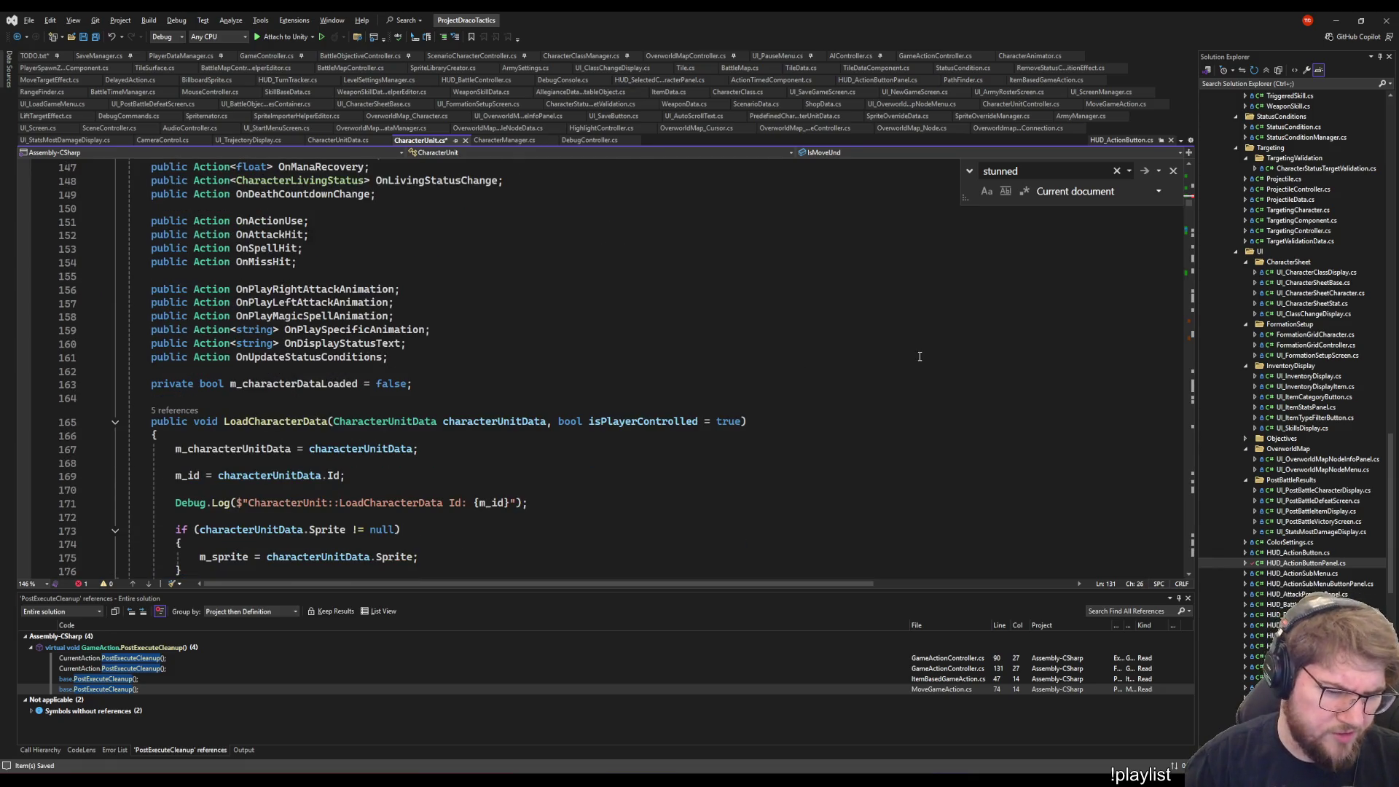
scroll(919, 357, up, 2)
scroll(919, 356, up, 15)
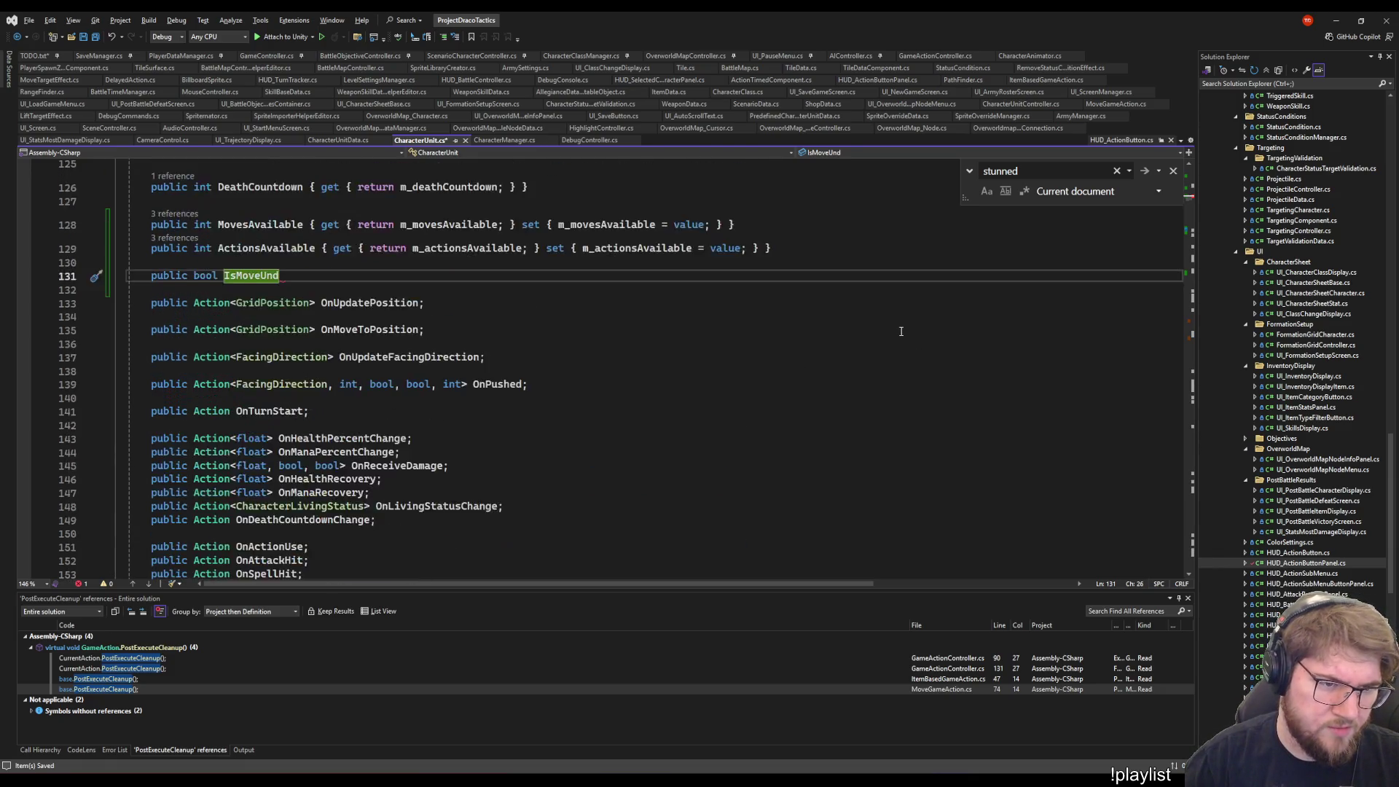
scroll(892, 341, up, 4)
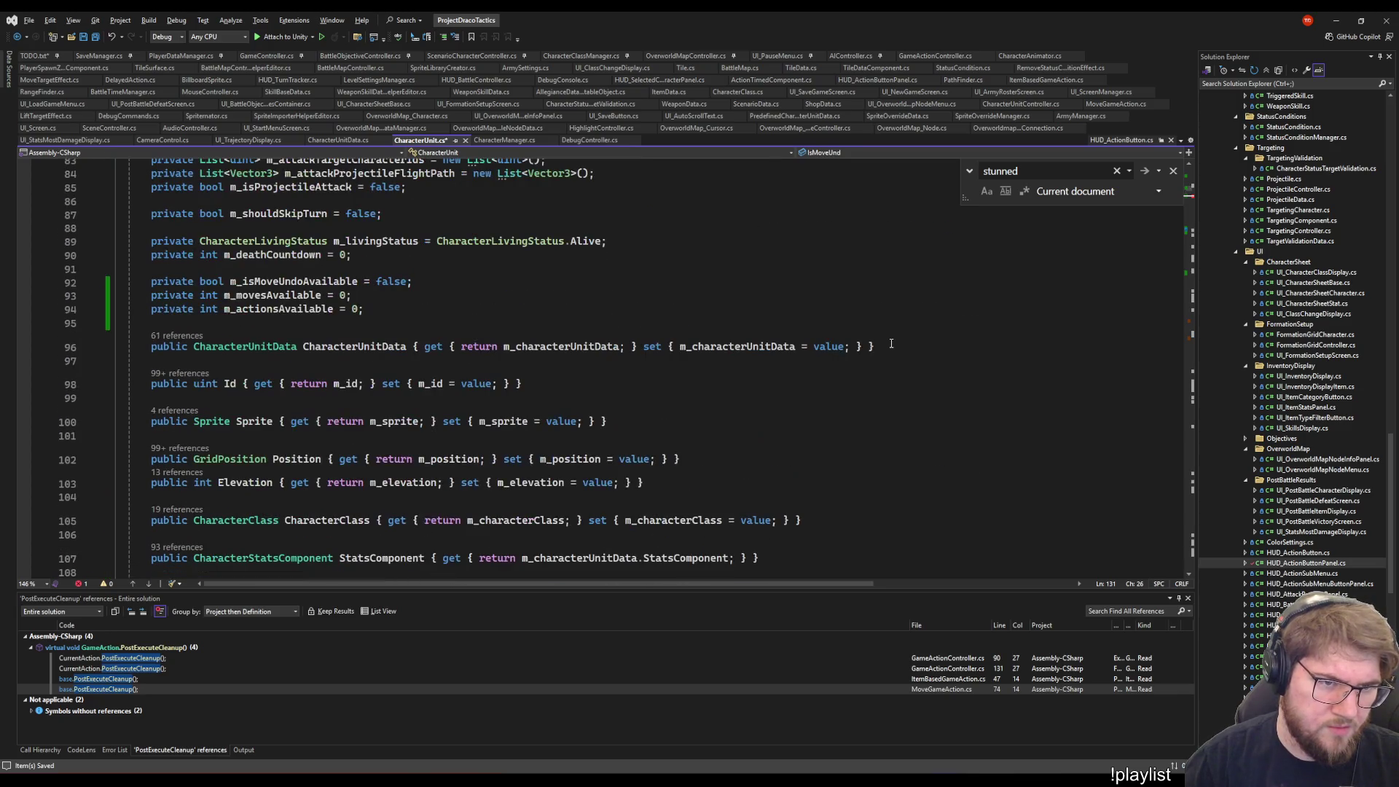
scroll(890, 343, down, 12)
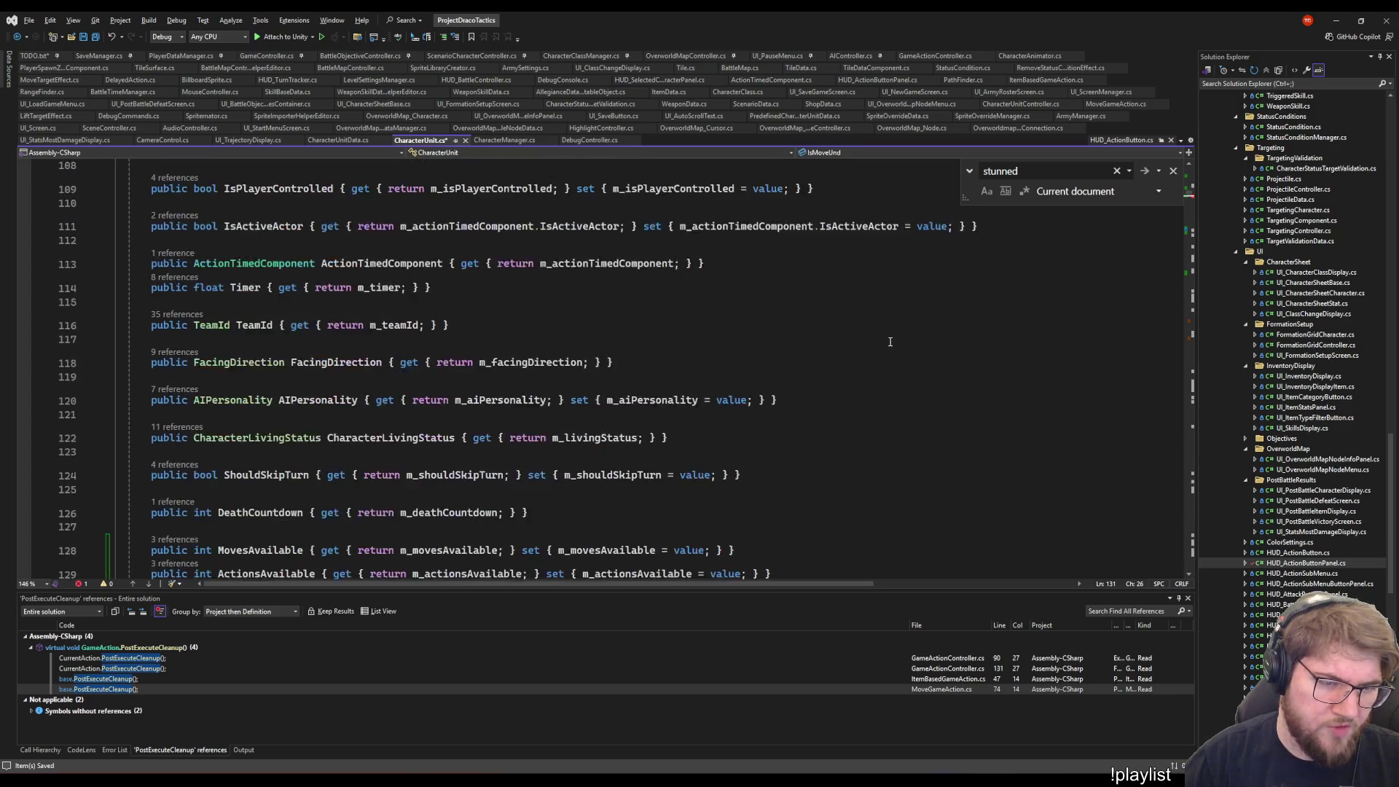
- Complete its getter to return m_isMoveUndoAvailable and save CharacterUnit.cs
text(oA)
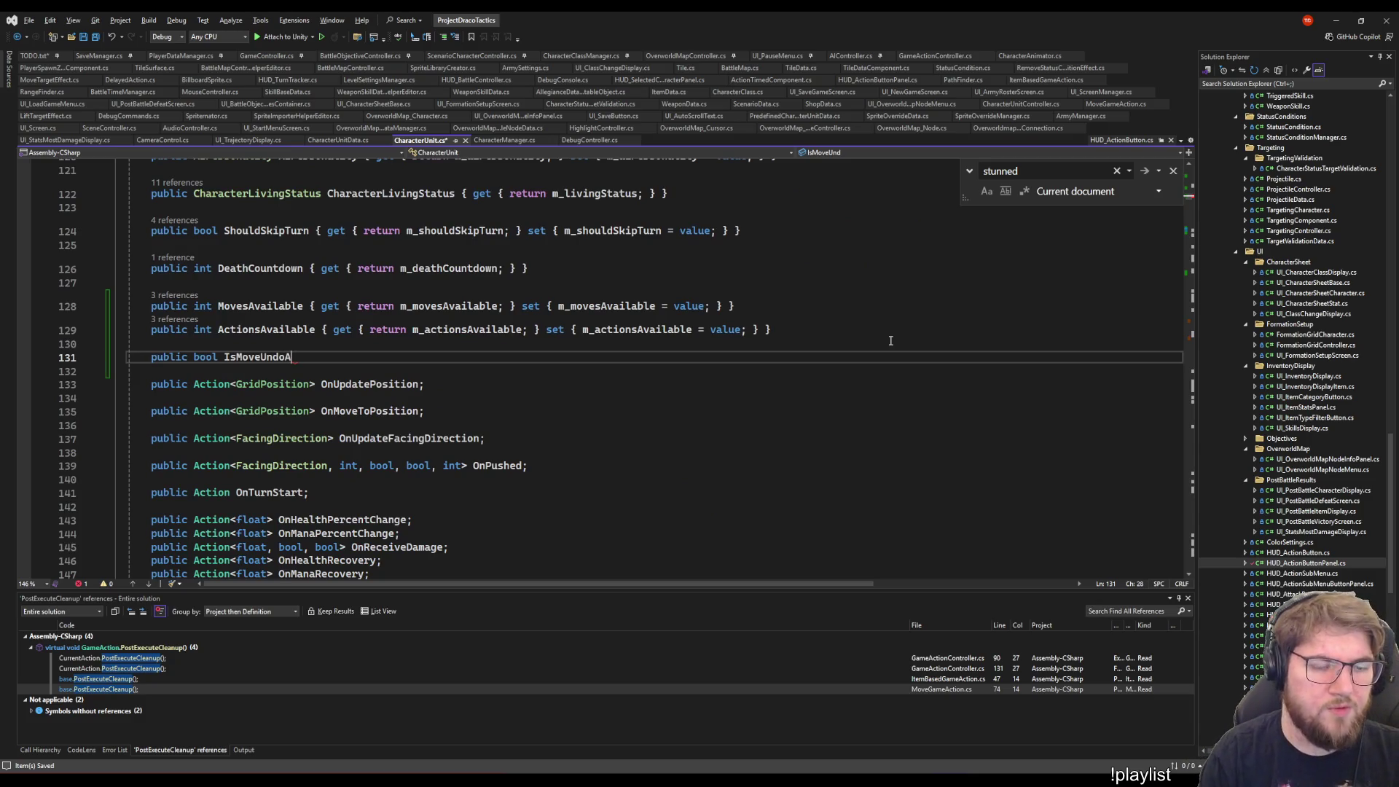
text(vailable { )
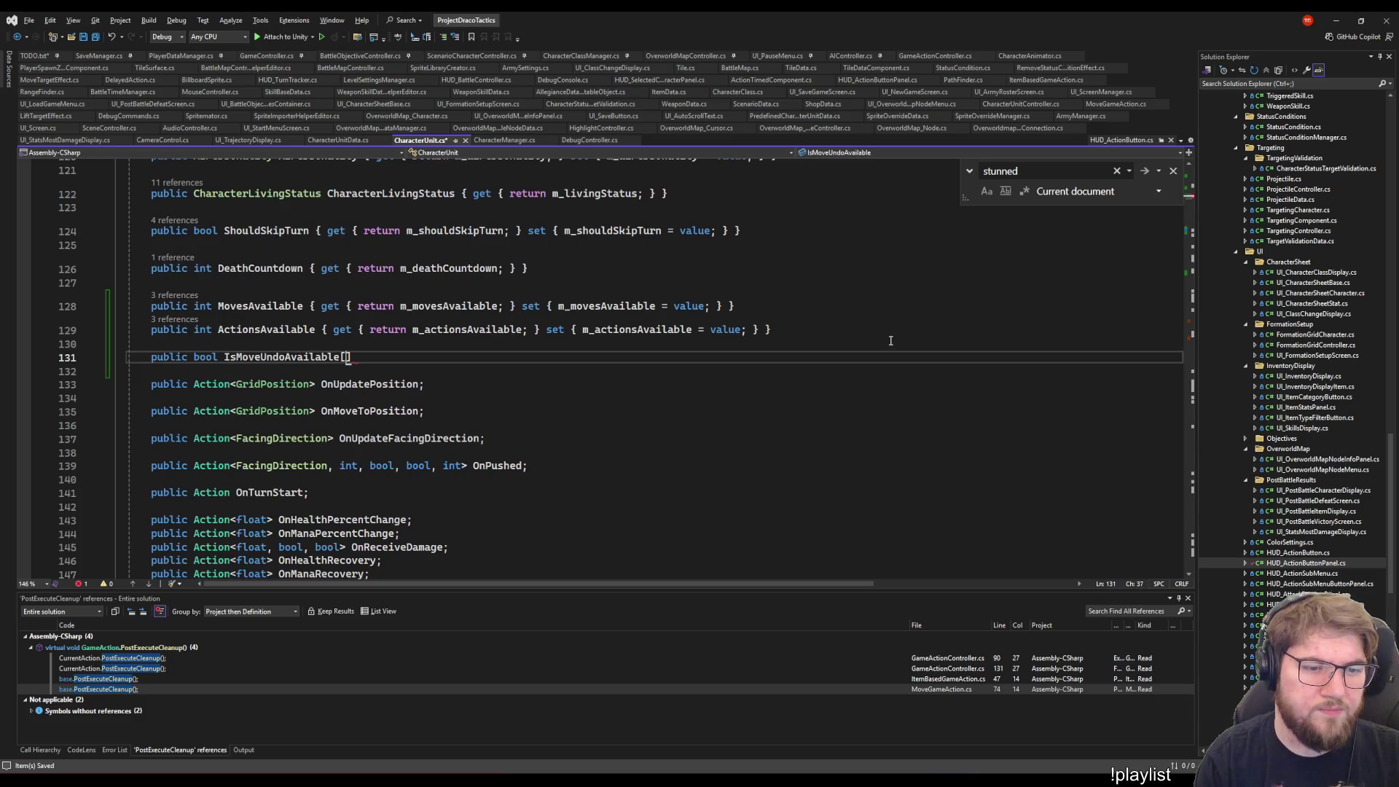
text(get { ret)
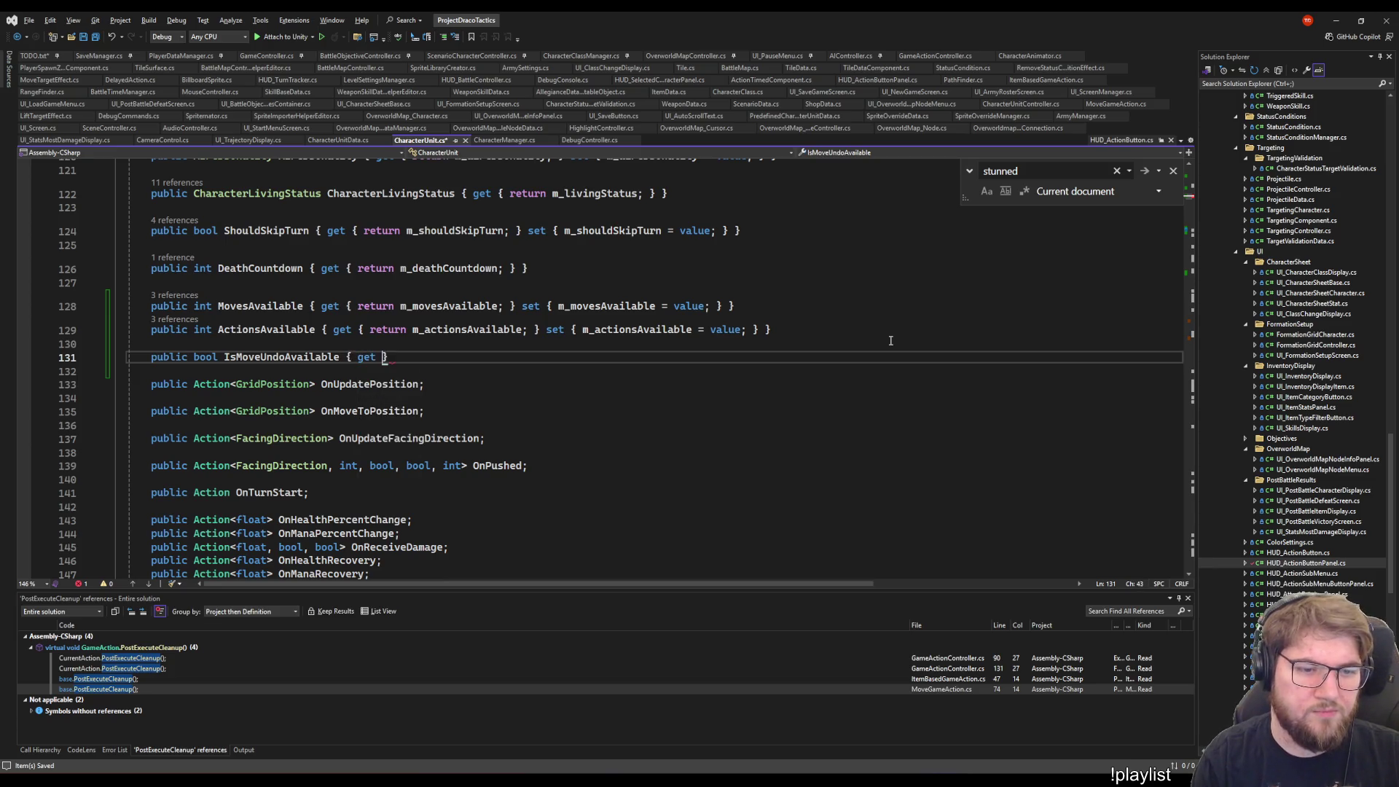
text(urn m_)
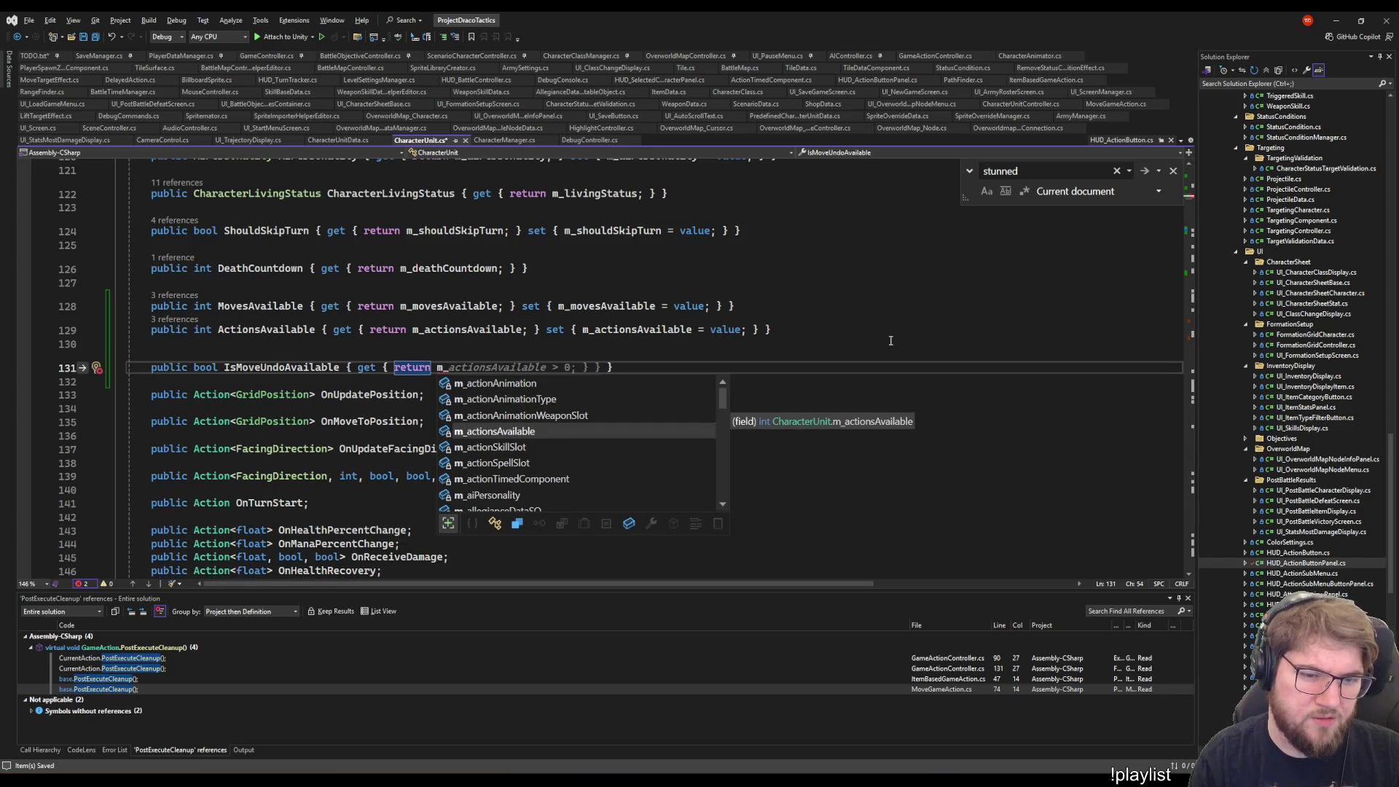
text(m)
key(Down)
key(Tab)
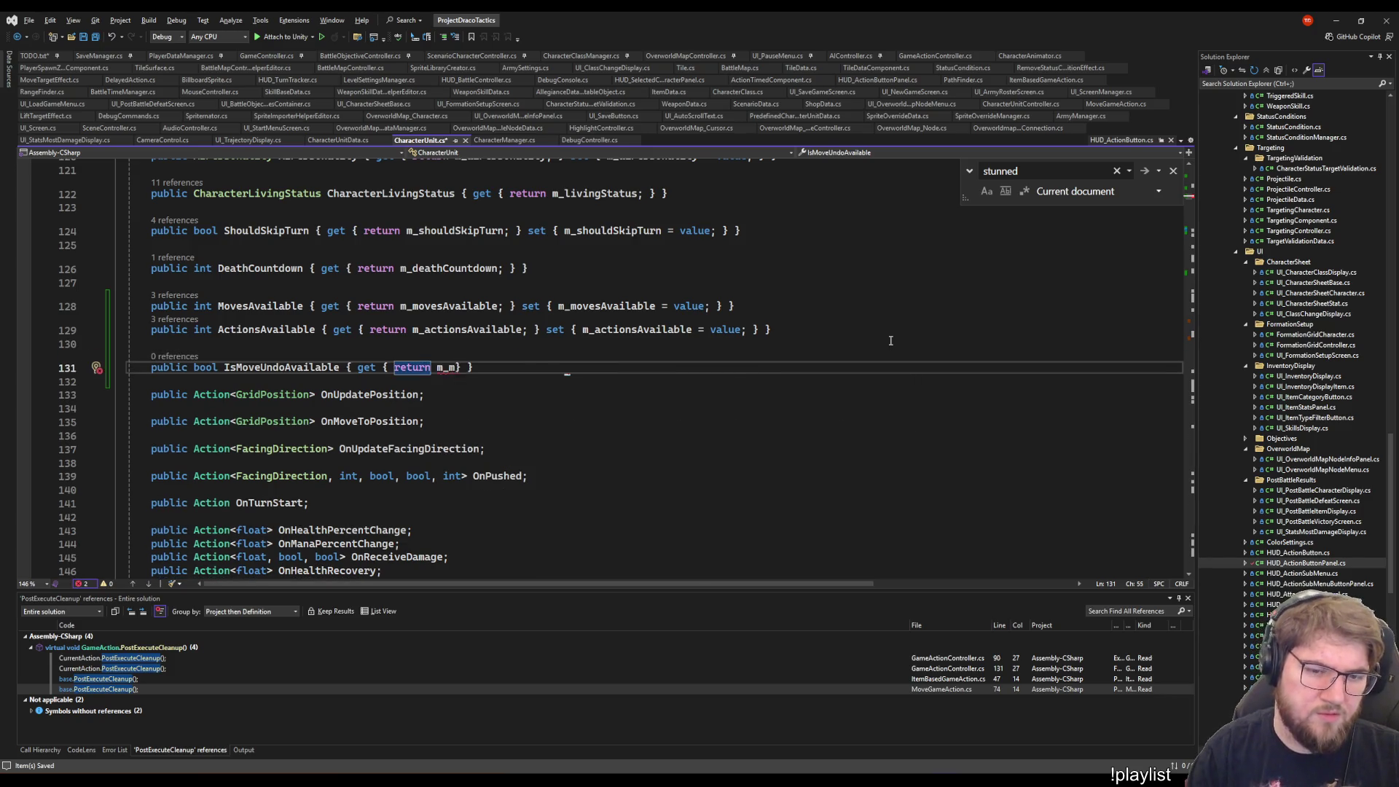
text(;)
key(End)
key(ctrl+s)
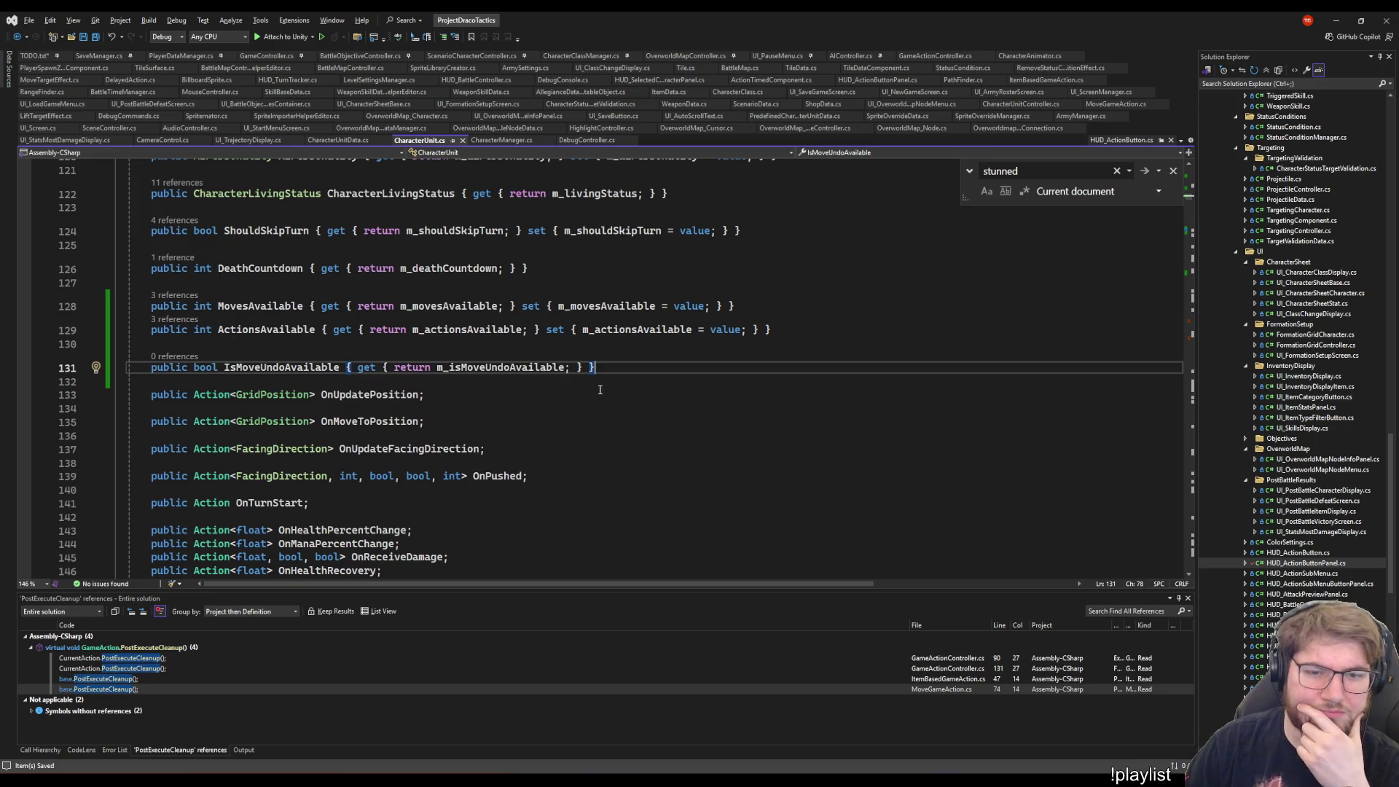
click(626, 379)
scroll(389, 427, down, 9)
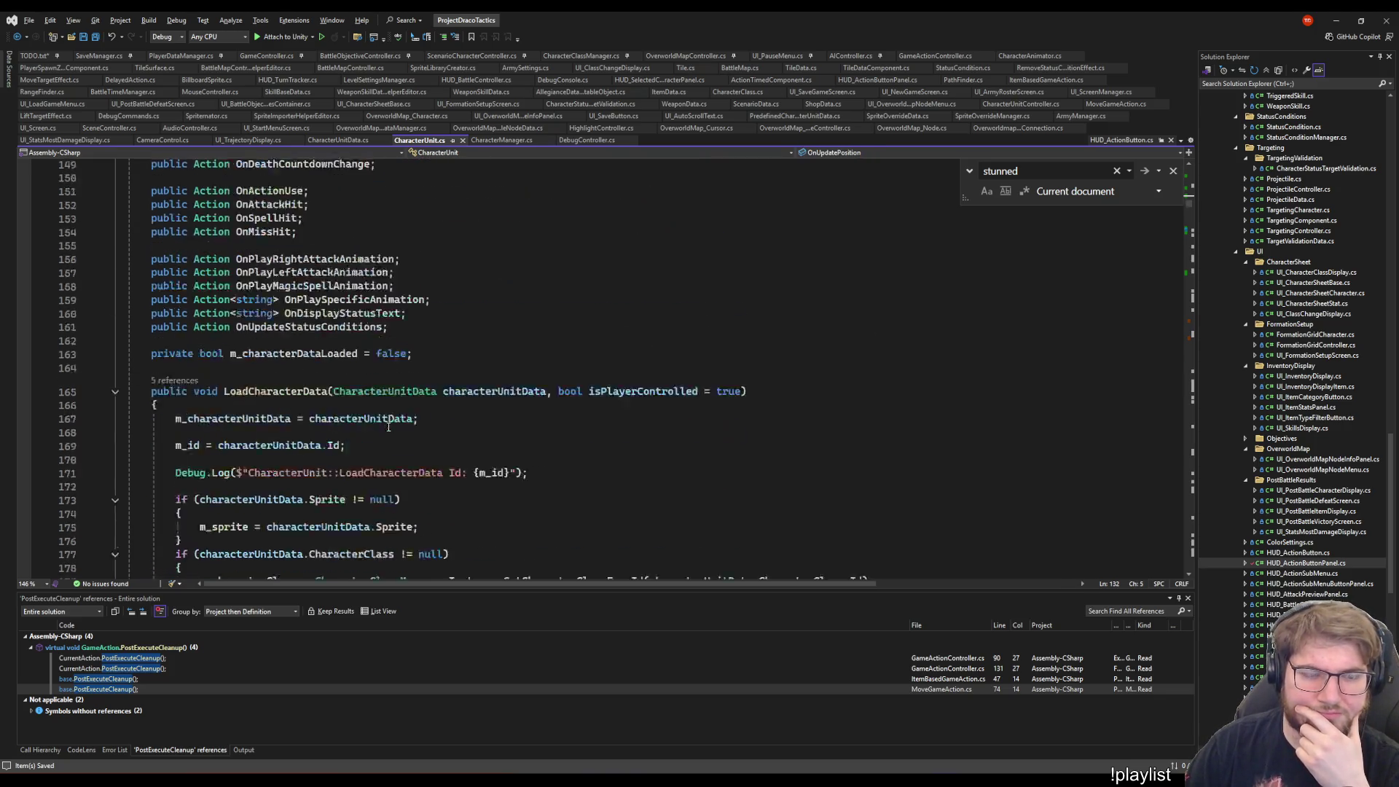
scroll(389, 427, down, 20)
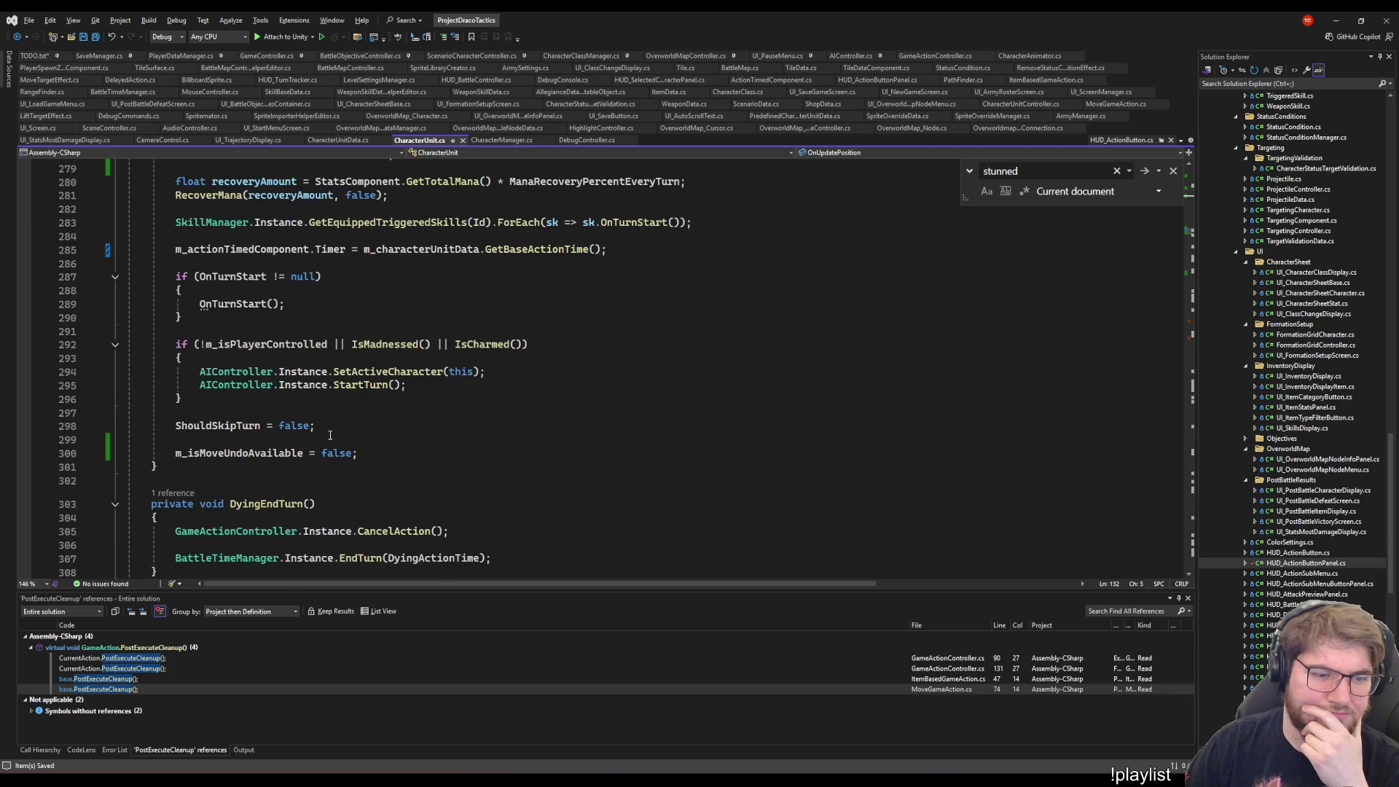
scroll(330, 435, down, 17)
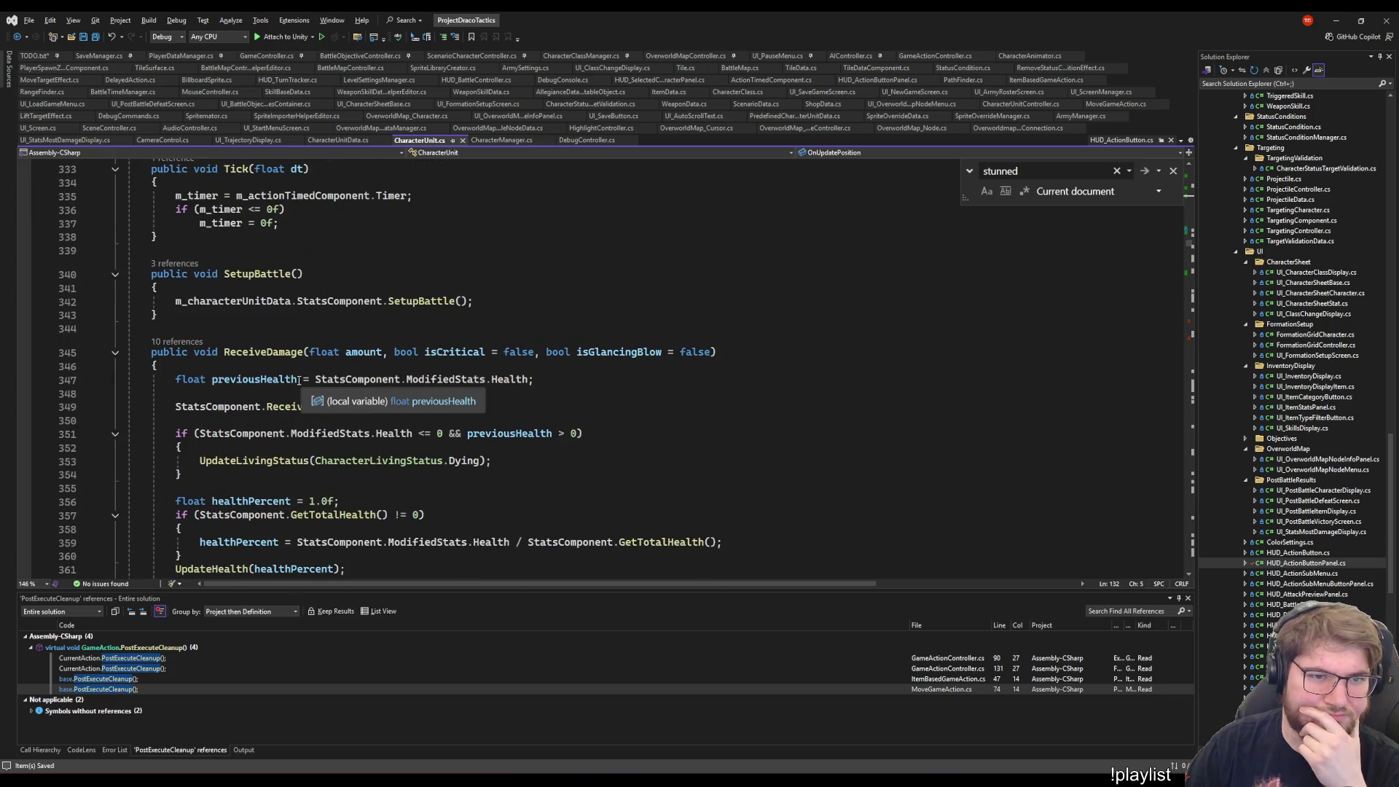
scroll(299, 380, up, 5)
scroll(313, 408, down, 9)
scroll(336, 452, up, 14)
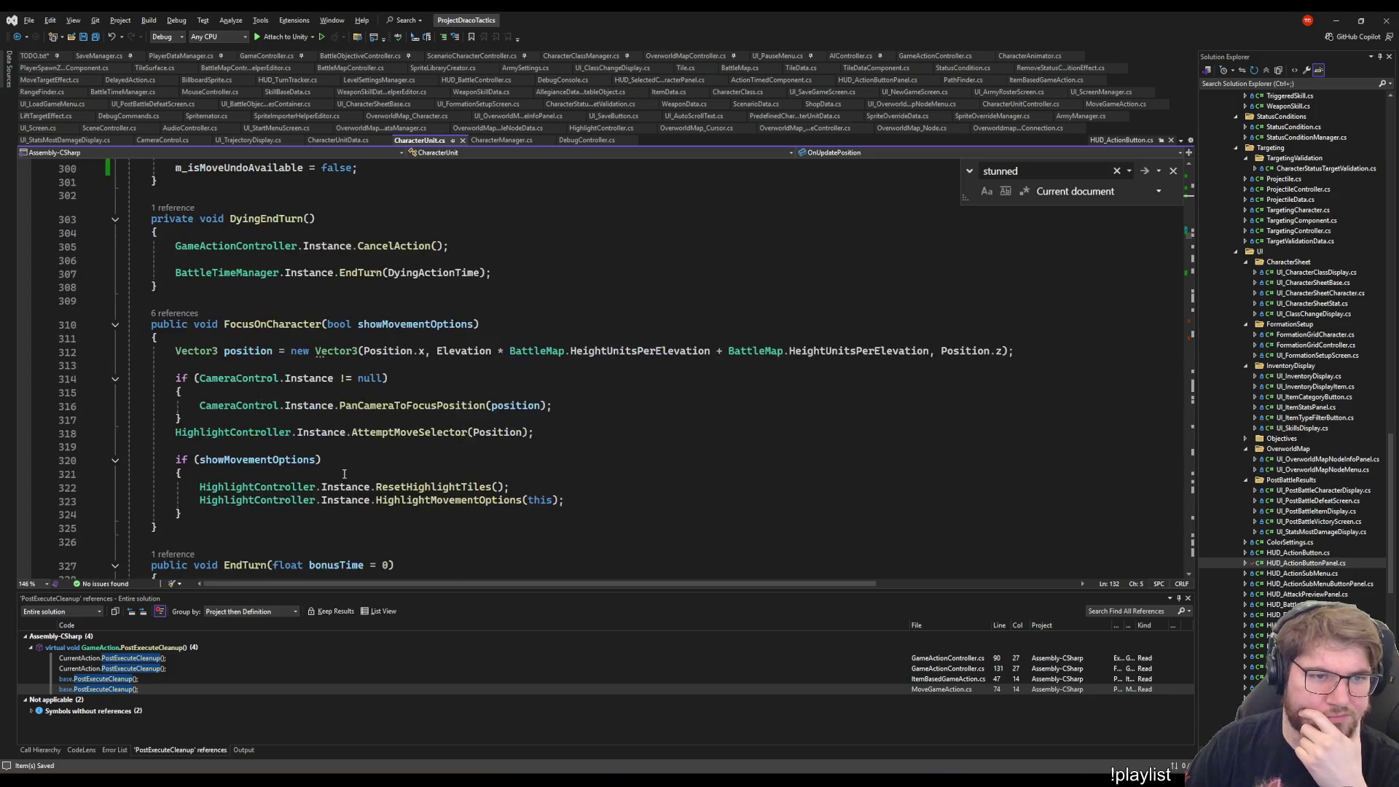
scroll(351, 483, up, 7)
scroll(352, 484, up, 9)
scroll(361, 474, down, 14)
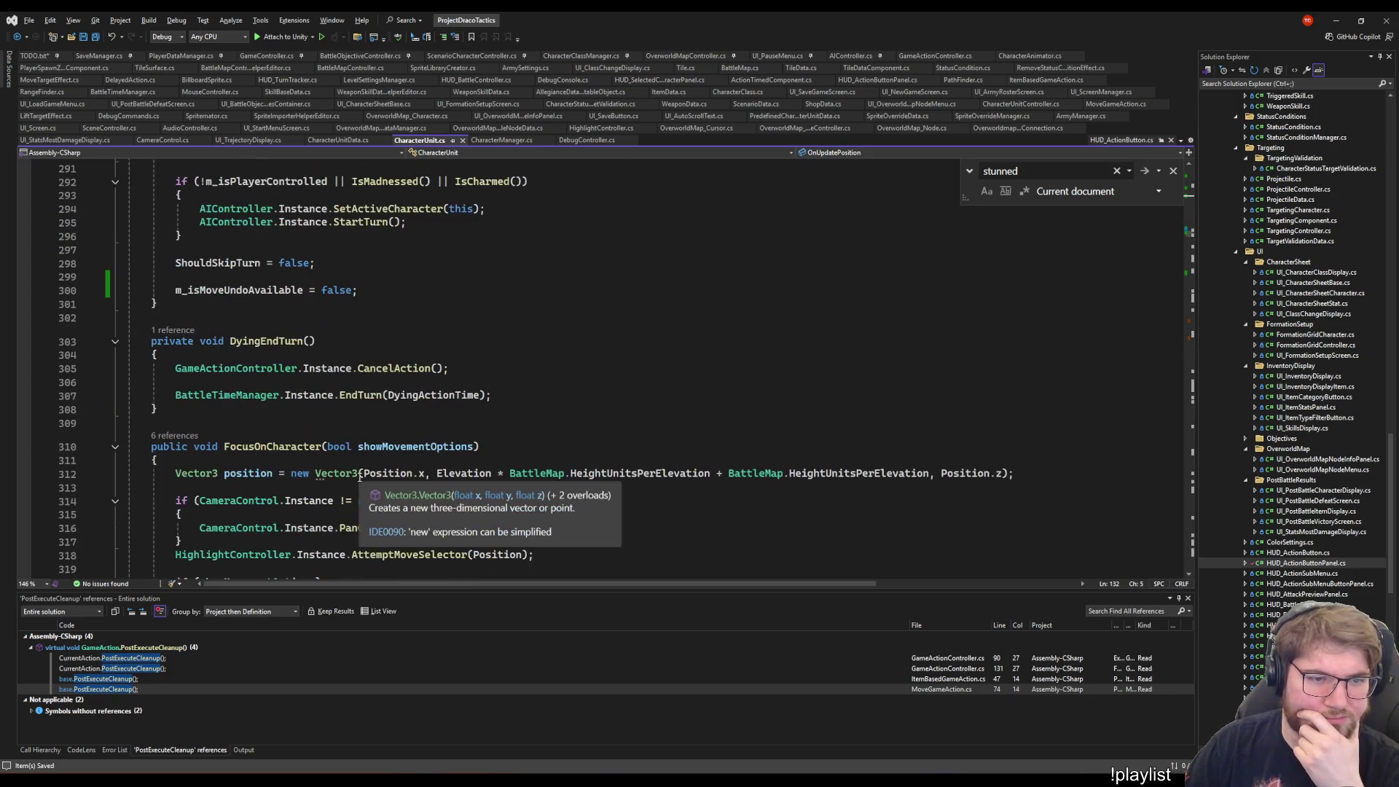
scroll(362, 457, down, 18)
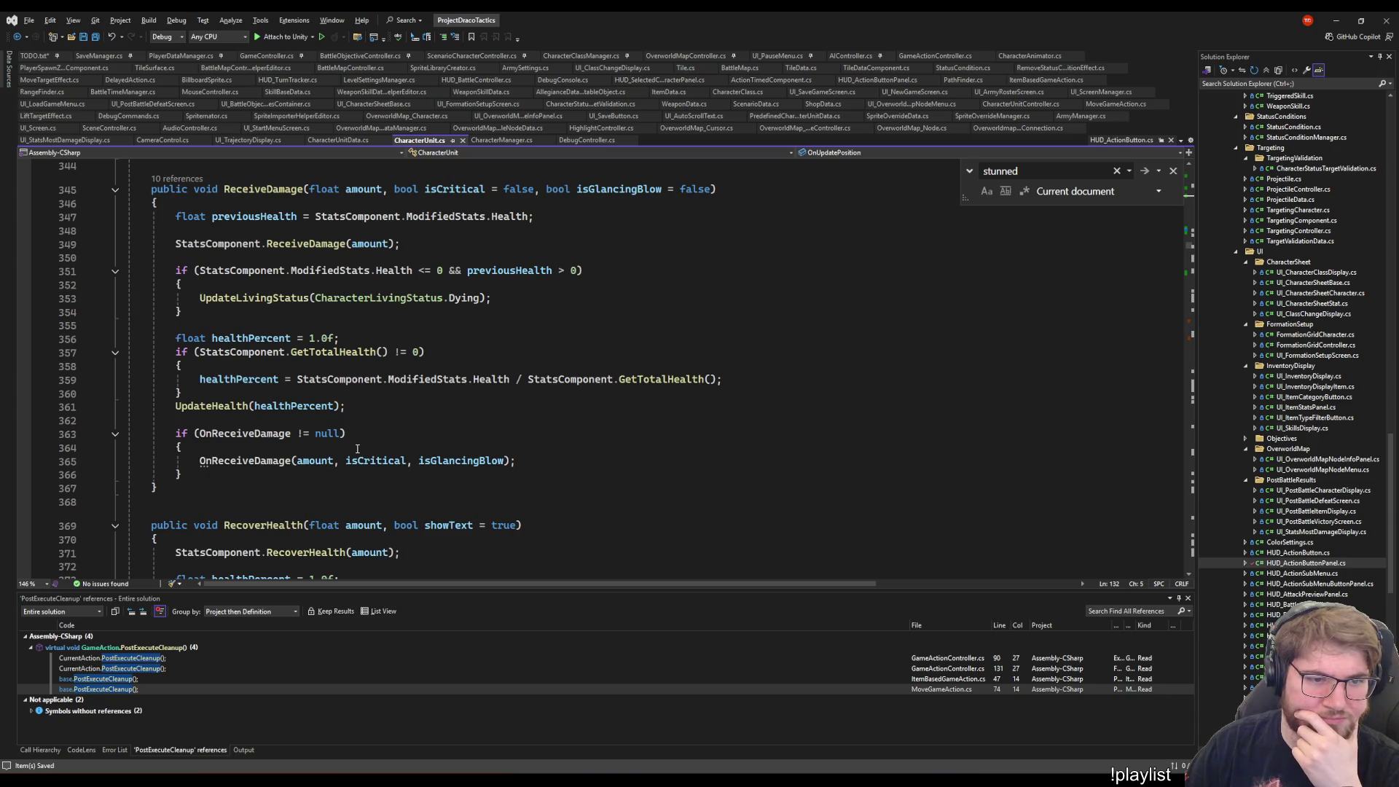
scroll(357, 448, down, 18)
scroll(347, 446, down, 9)
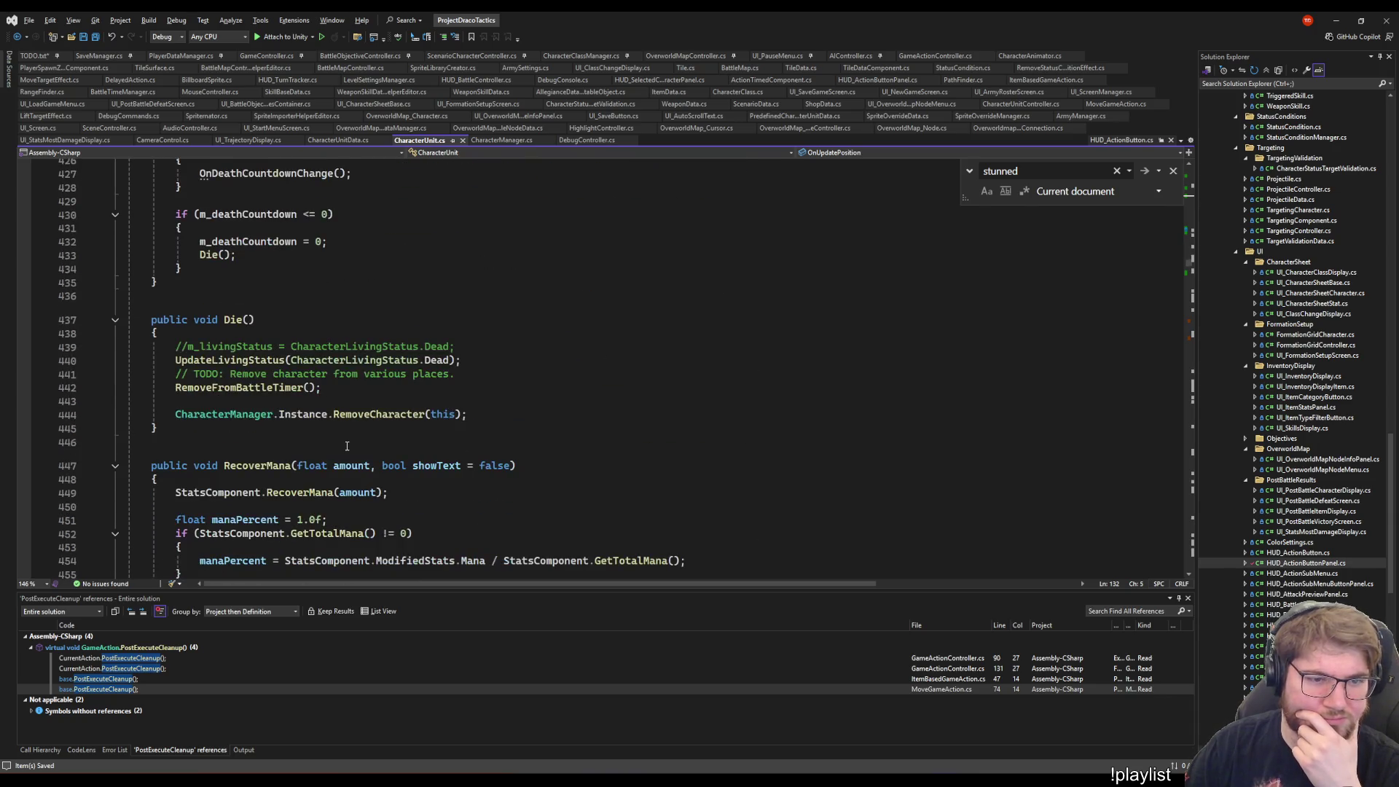
scroll(347, 446, down, 5)
scroll(321, 404, down, 10)
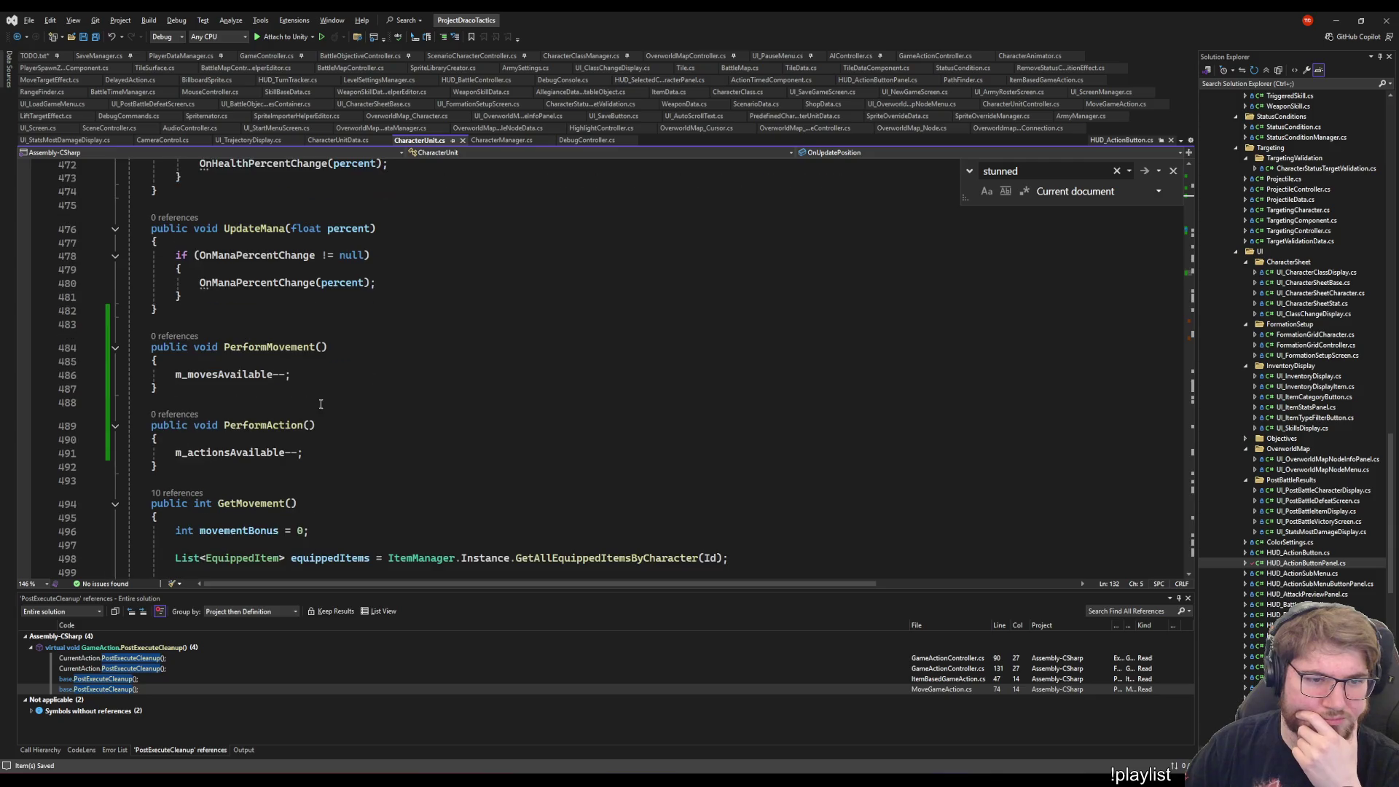
click(310, 389)
click(296, 375)
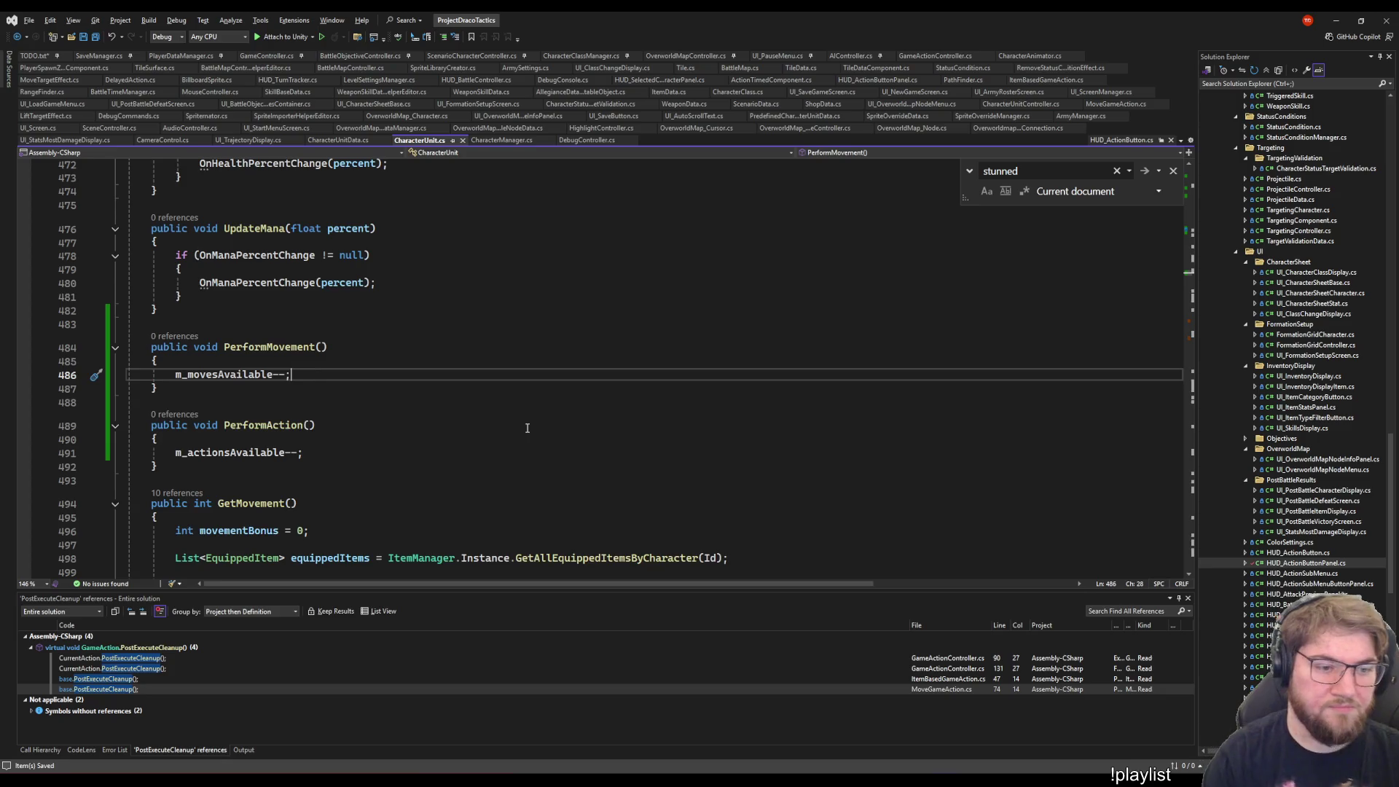
key(Return)
key(Return)
text(i)
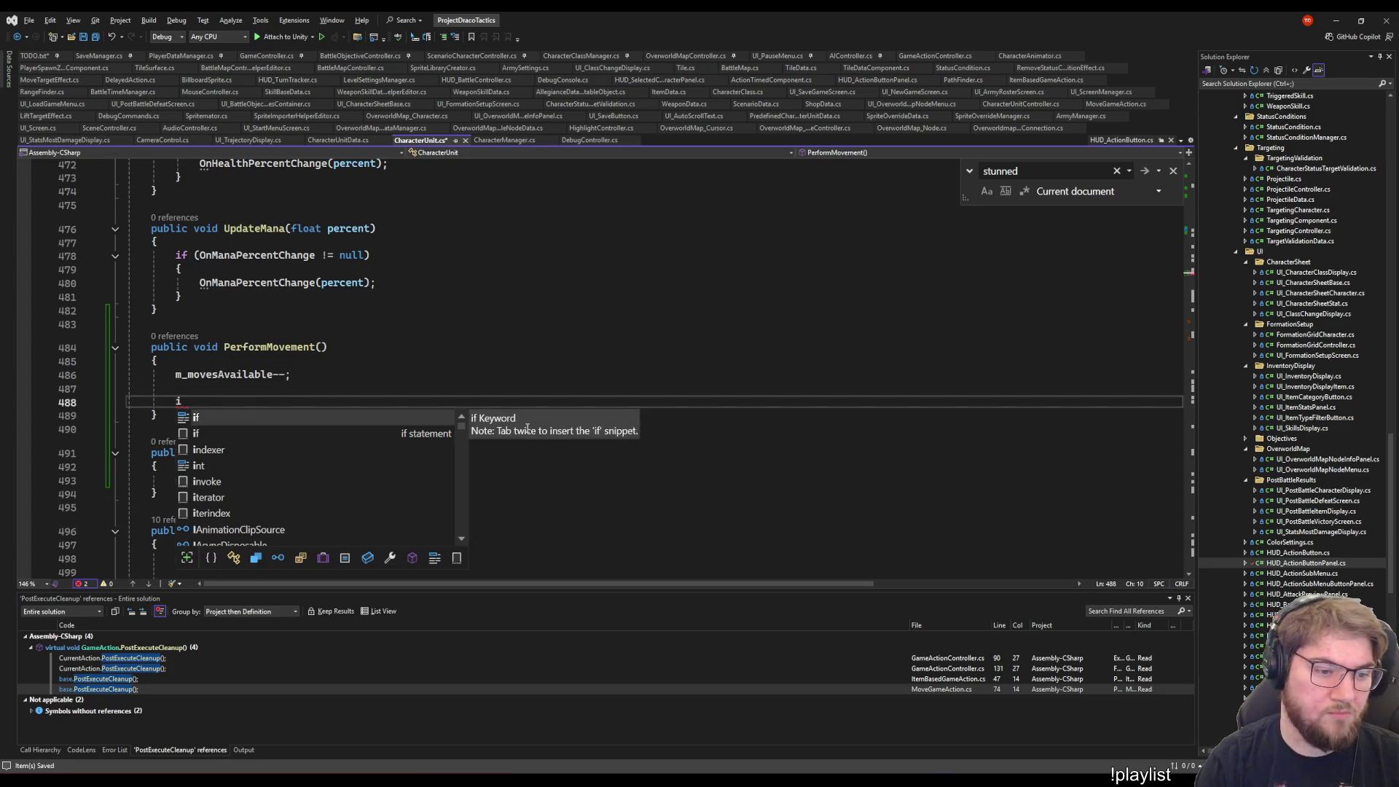
key(BackSpace)
key(BackSpace)
key(BackSpace)
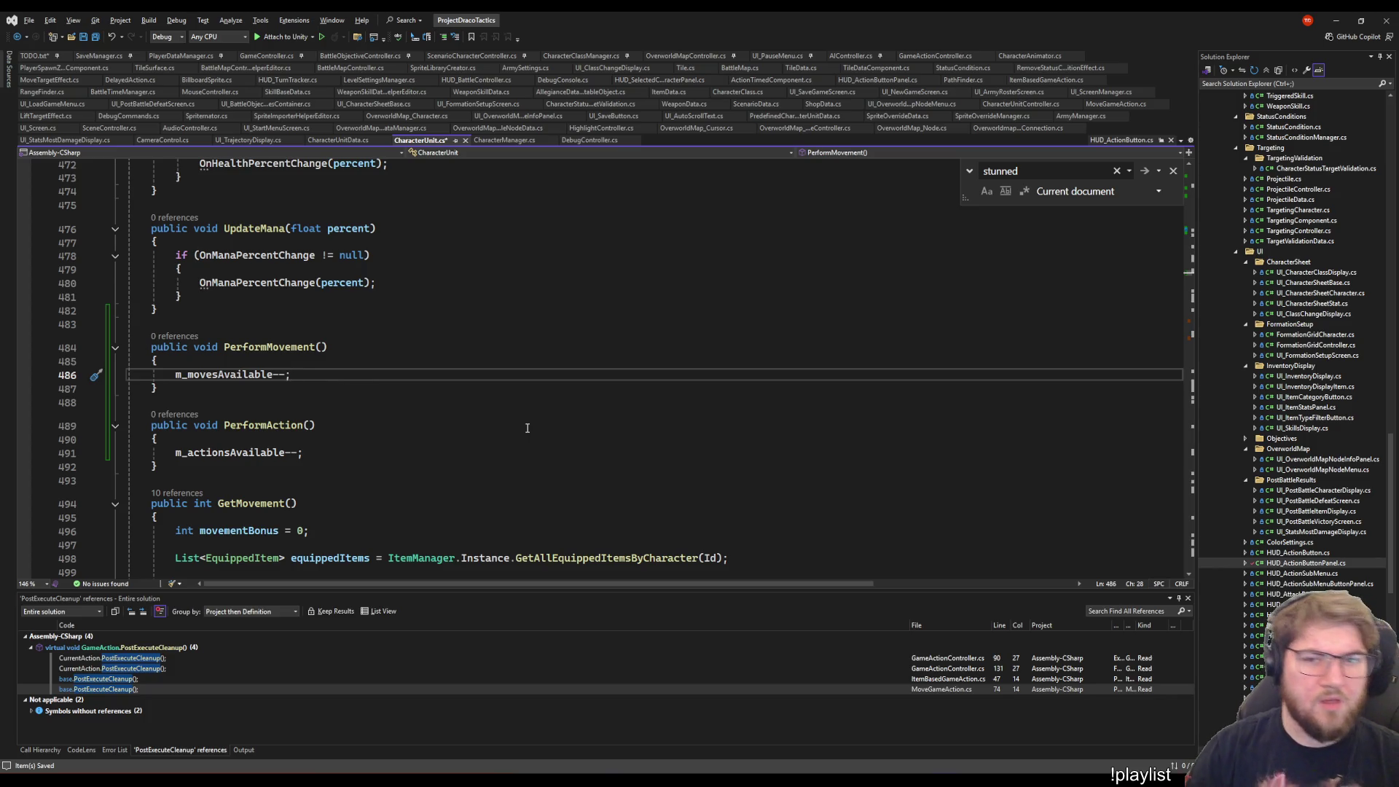
scroll(510, 438, up, 20)
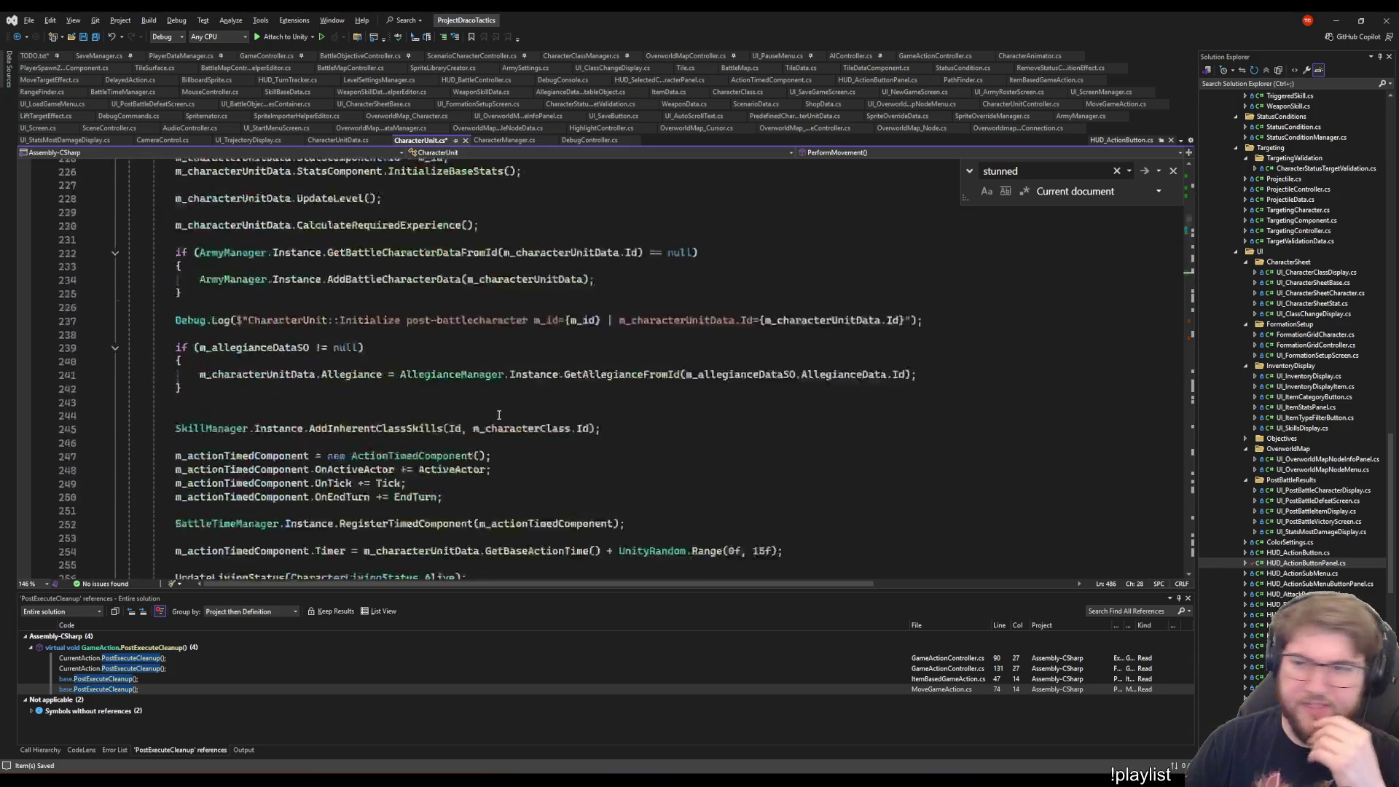
- Scroll through the CharacterUnit.cs fields and the Solution Explorer up to Assets > Scripts > Action
scroll(493, 421, up, 12)
scroll(464, 462, down, 10)
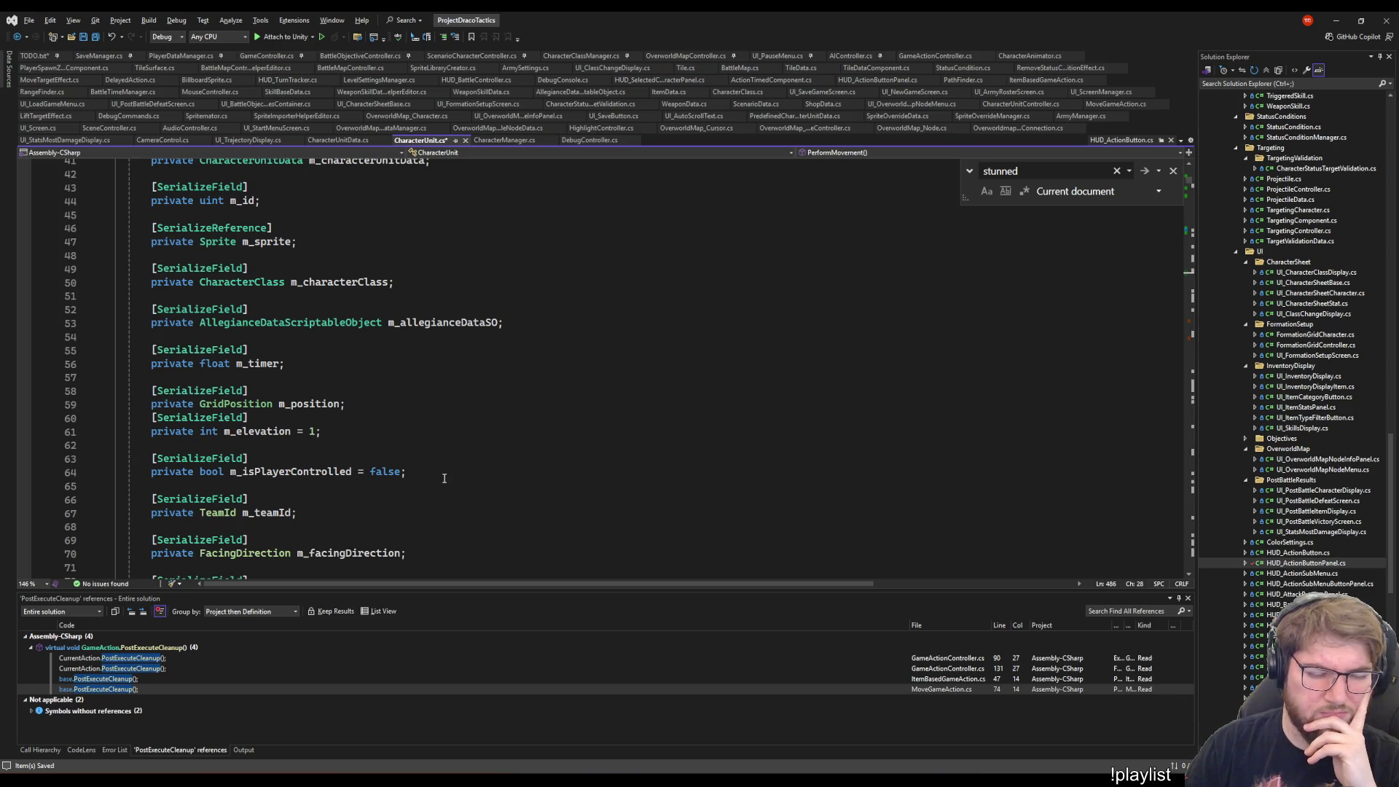
scroll(430, 470, up, 6)
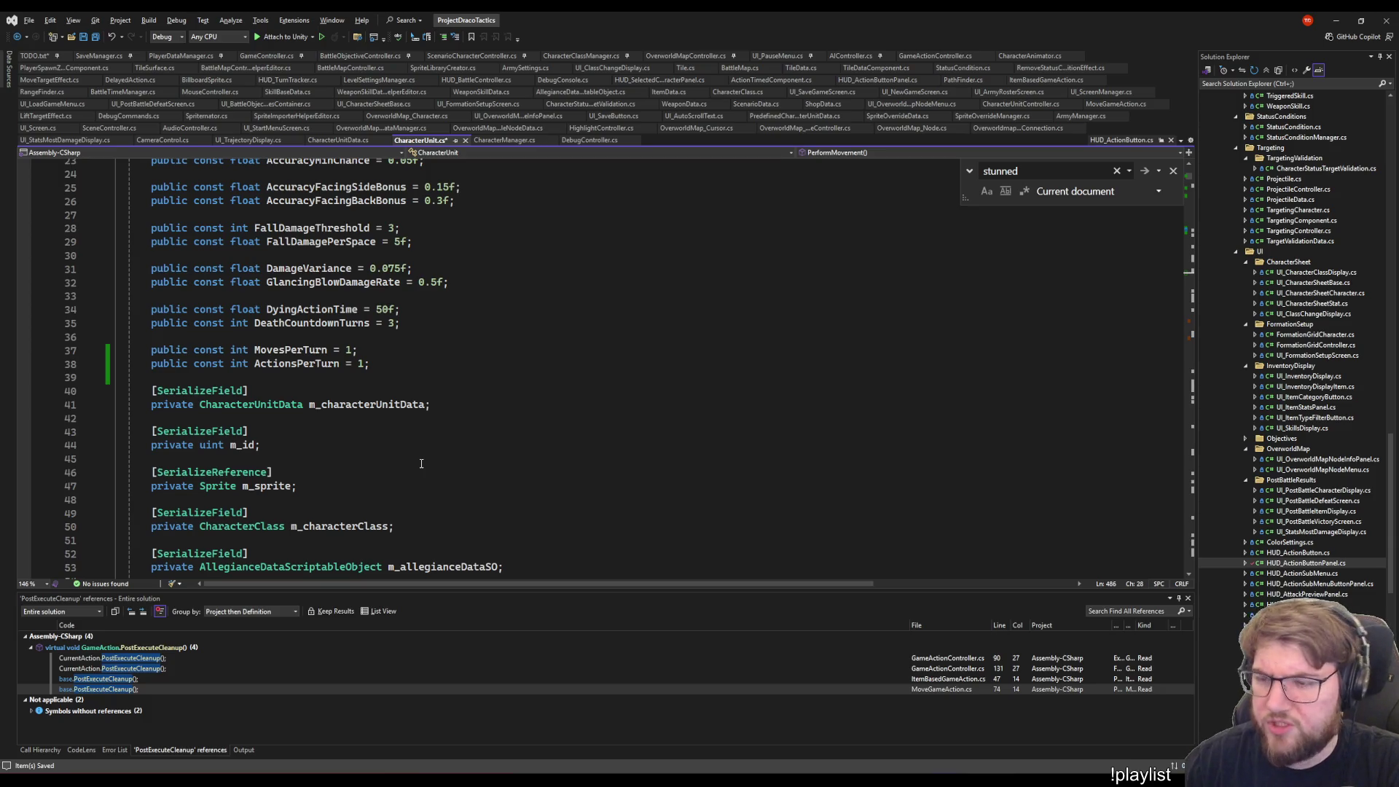
scroll(1271, 573, down, 6)
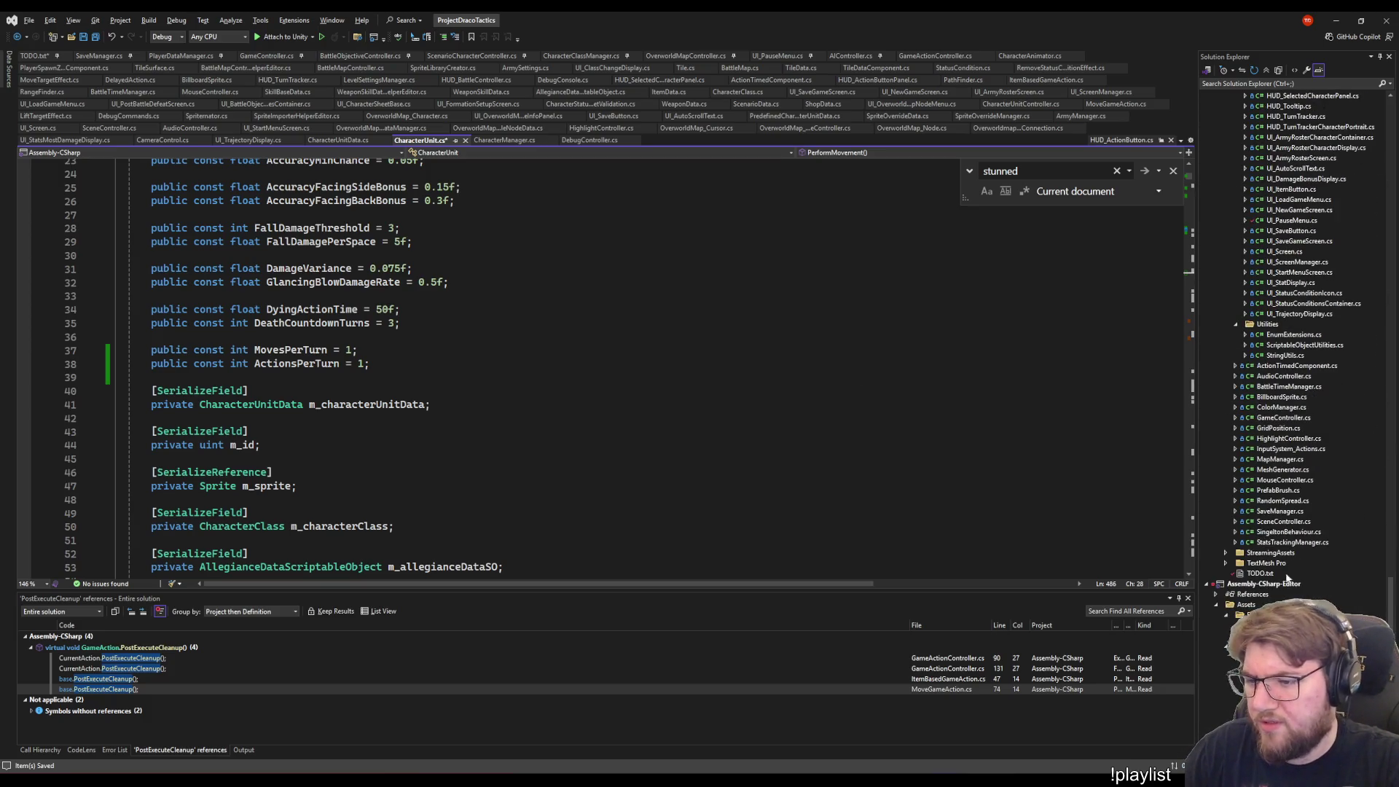
scroll(1271, 573, down, 3)
scroll(1292, 365, up, 8)
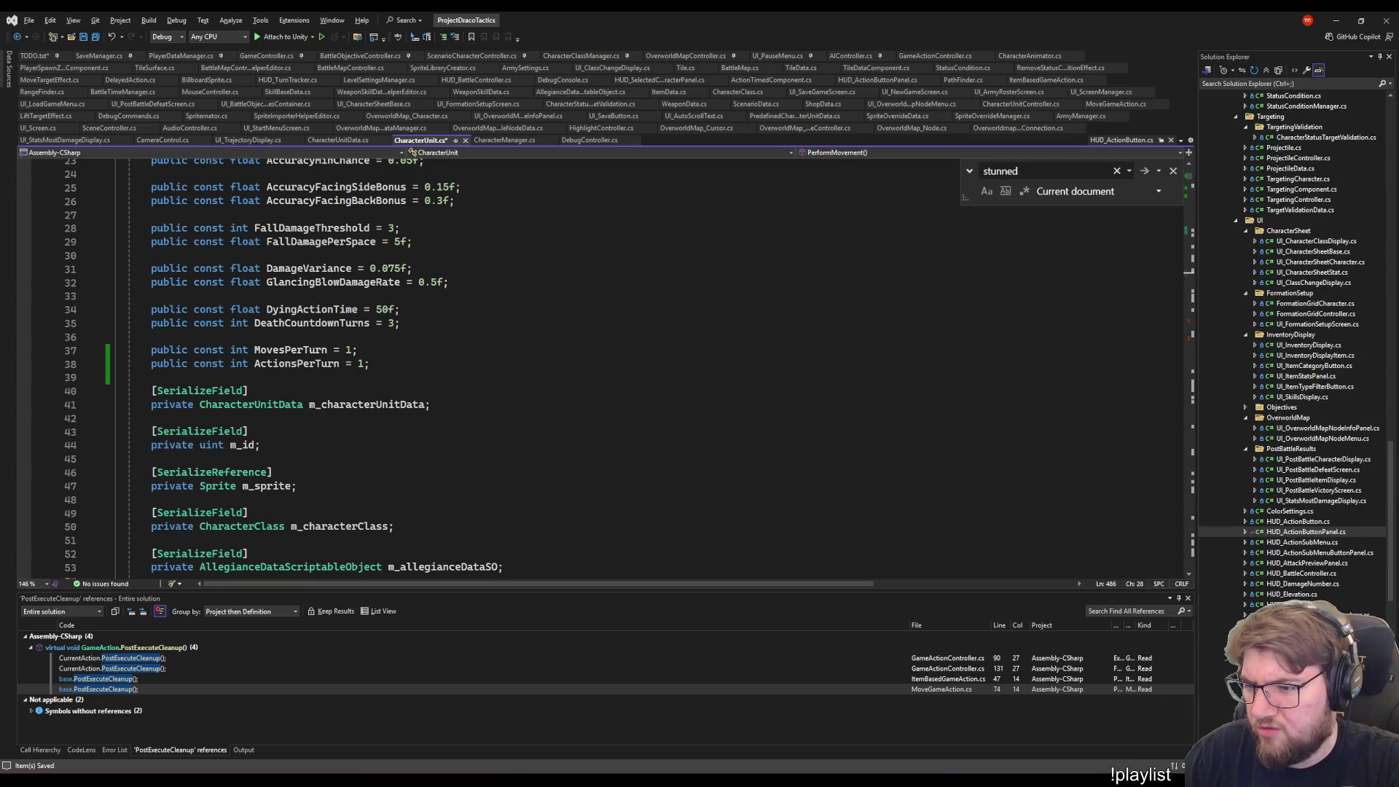
scroll(1299, 592, up, 10)
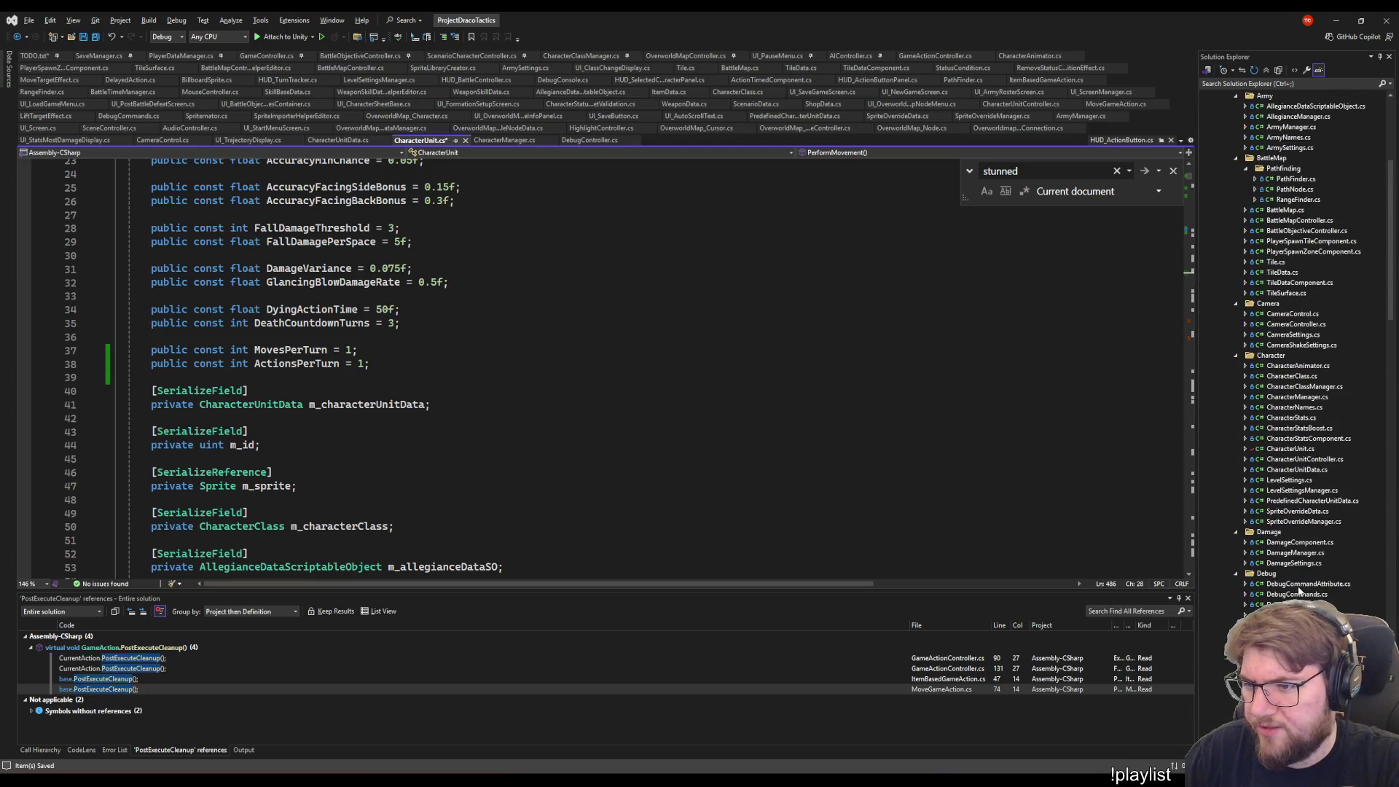
scroll(1299, 583, up, 6)
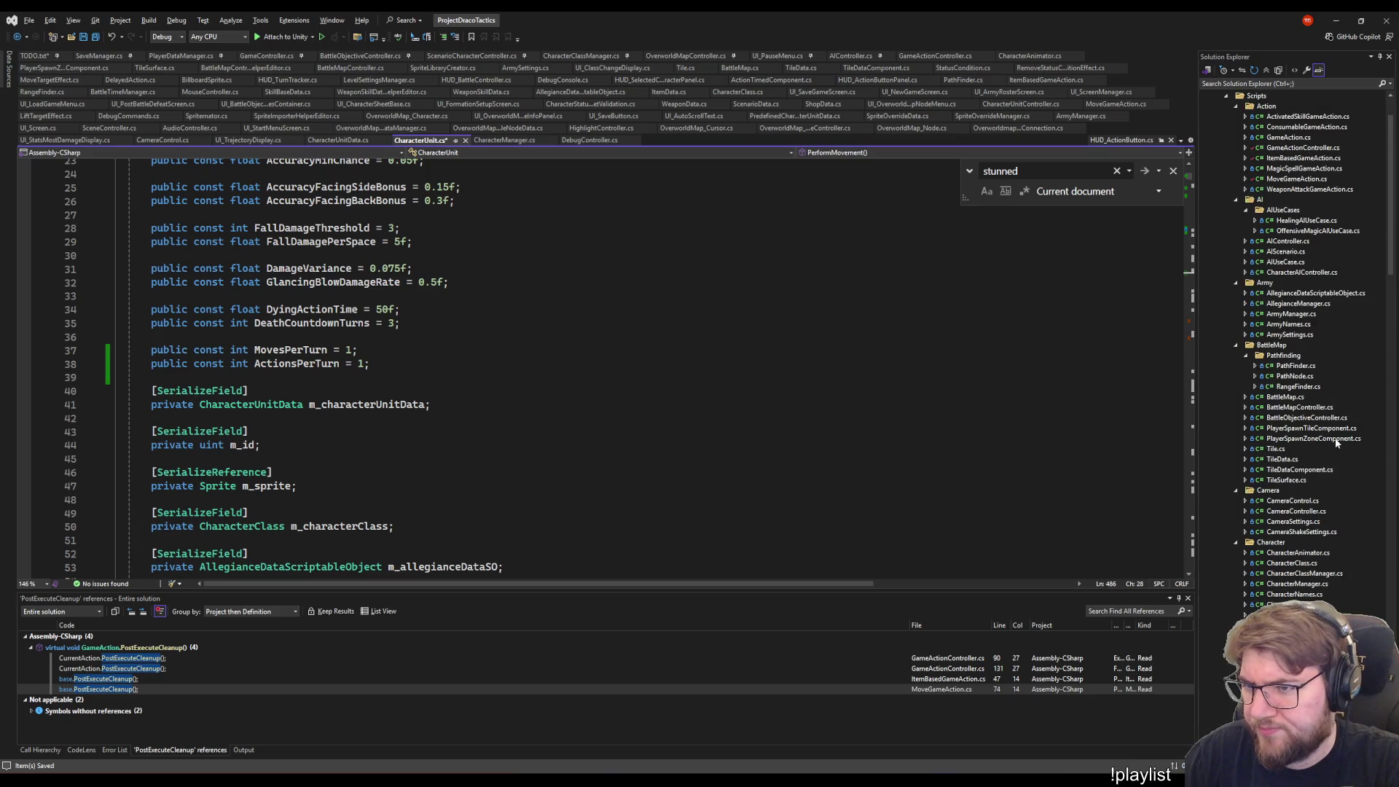
scroll(1335, 442, up, 2)
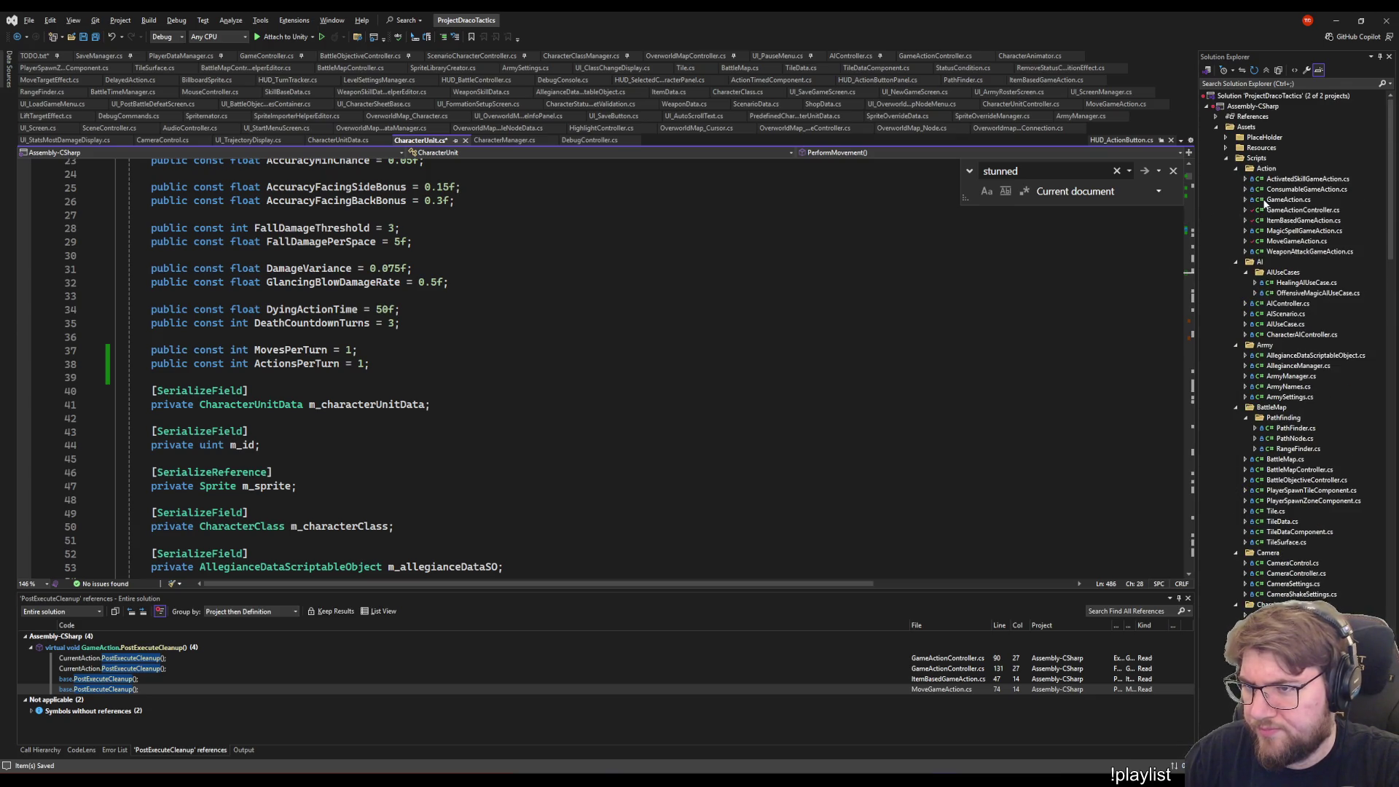
- Look through GameAction.cs and MagicSpellGameAction.cs, then open ItemBasedGameAction.cs at PostExecuteCleanup
click(1288, 199)
scroll(898, 449, down, 5)
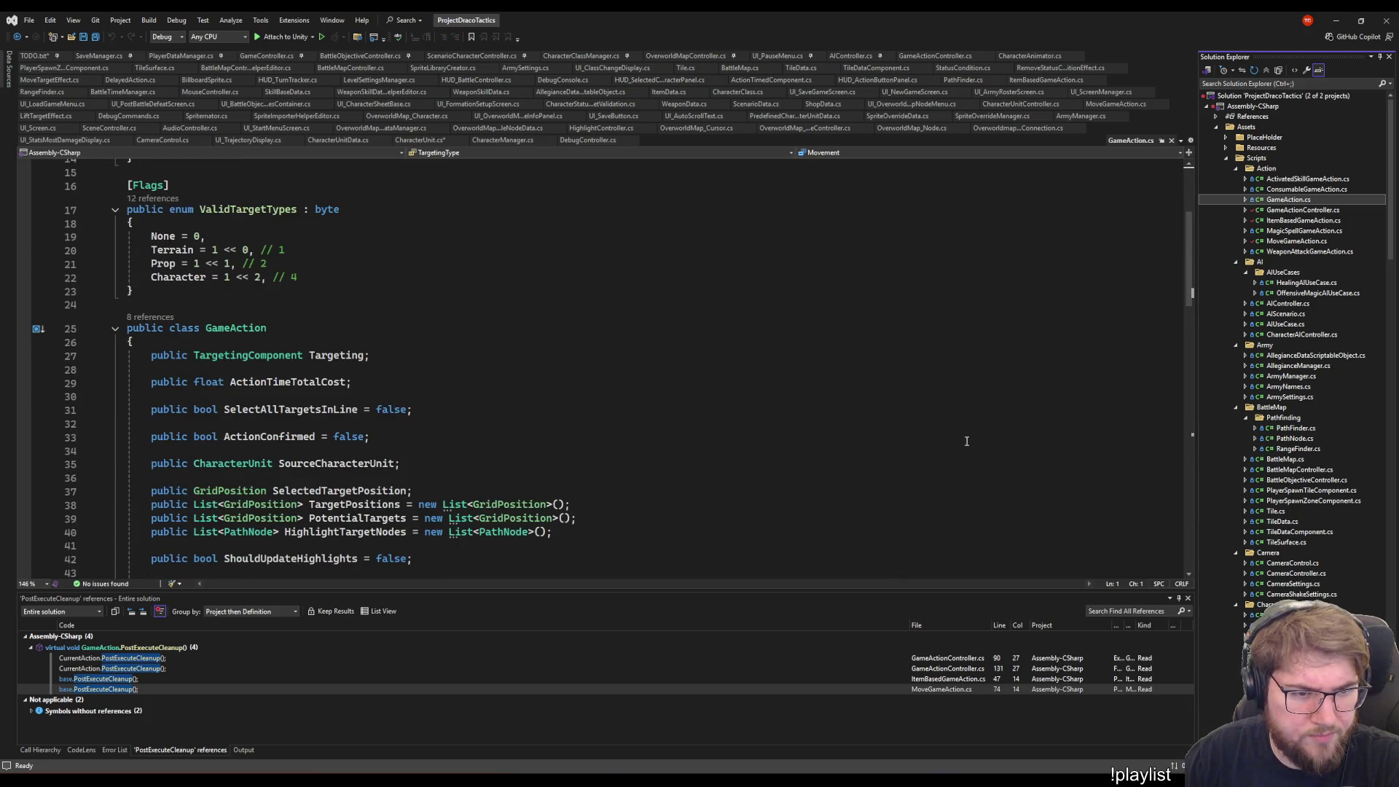
scroll(966, 441, down, 3)
scroll(991, 385, up, 2)
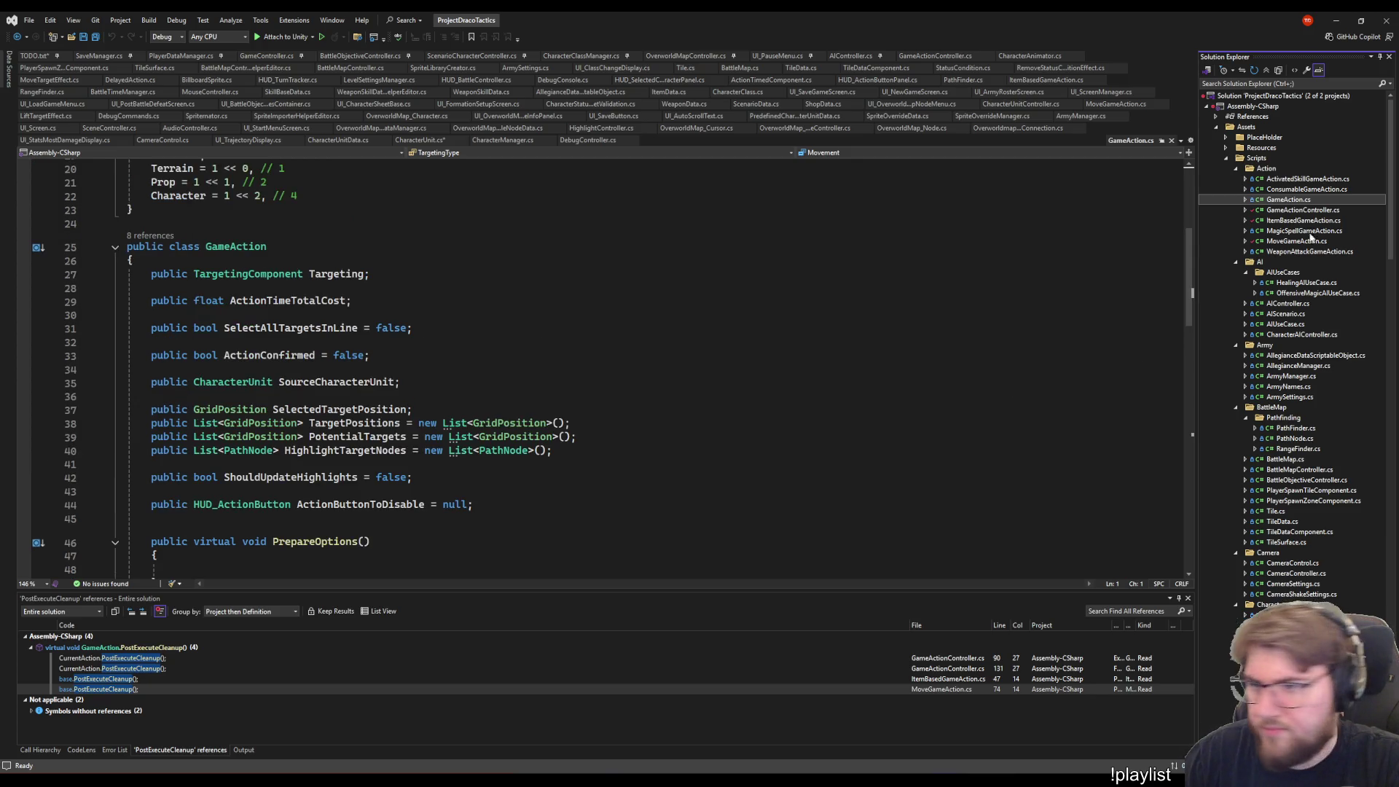
click(1312, 210)
click(1295, 232)
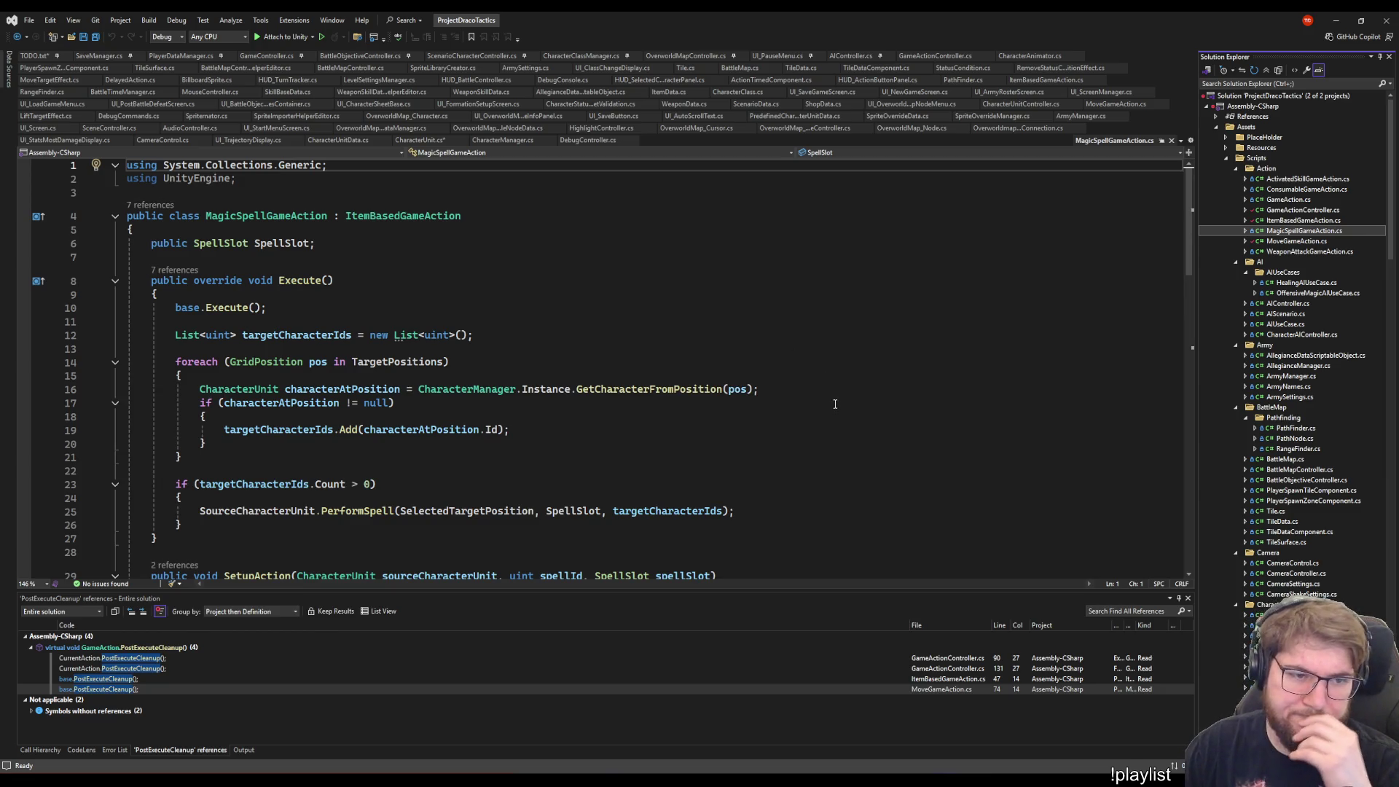
click(1309, 251)
click(1288, 221)
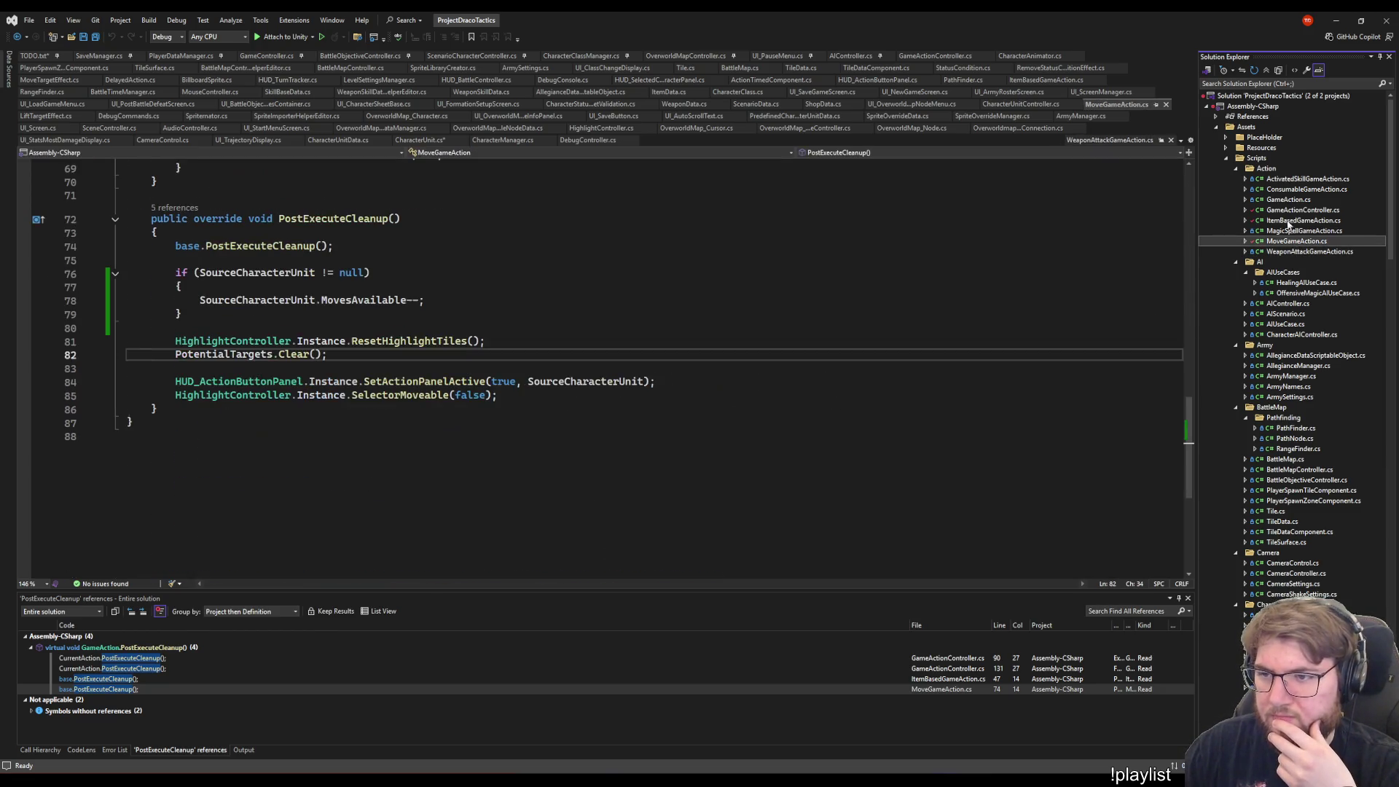
scroll(755, 400, up, 15)
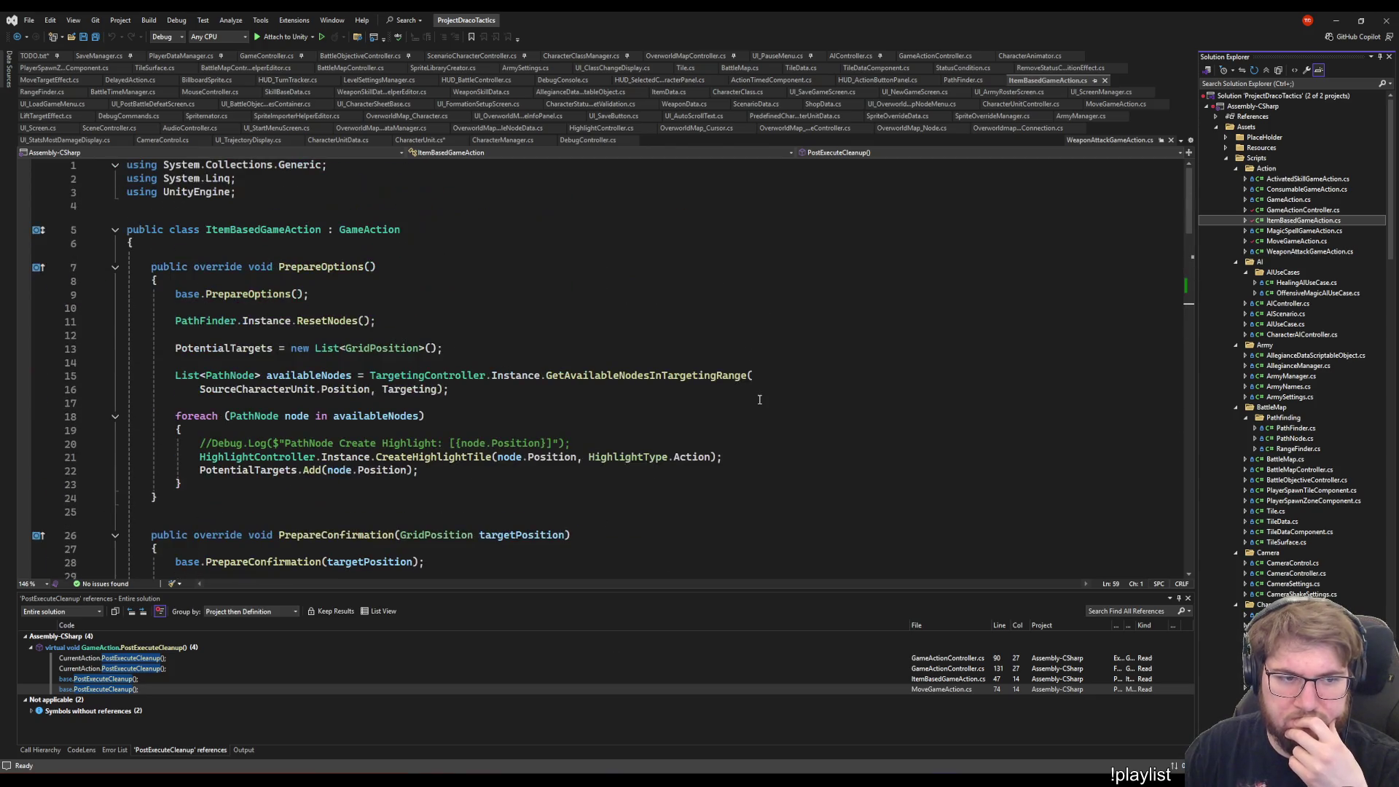
scroll(836, 360, down, 20)
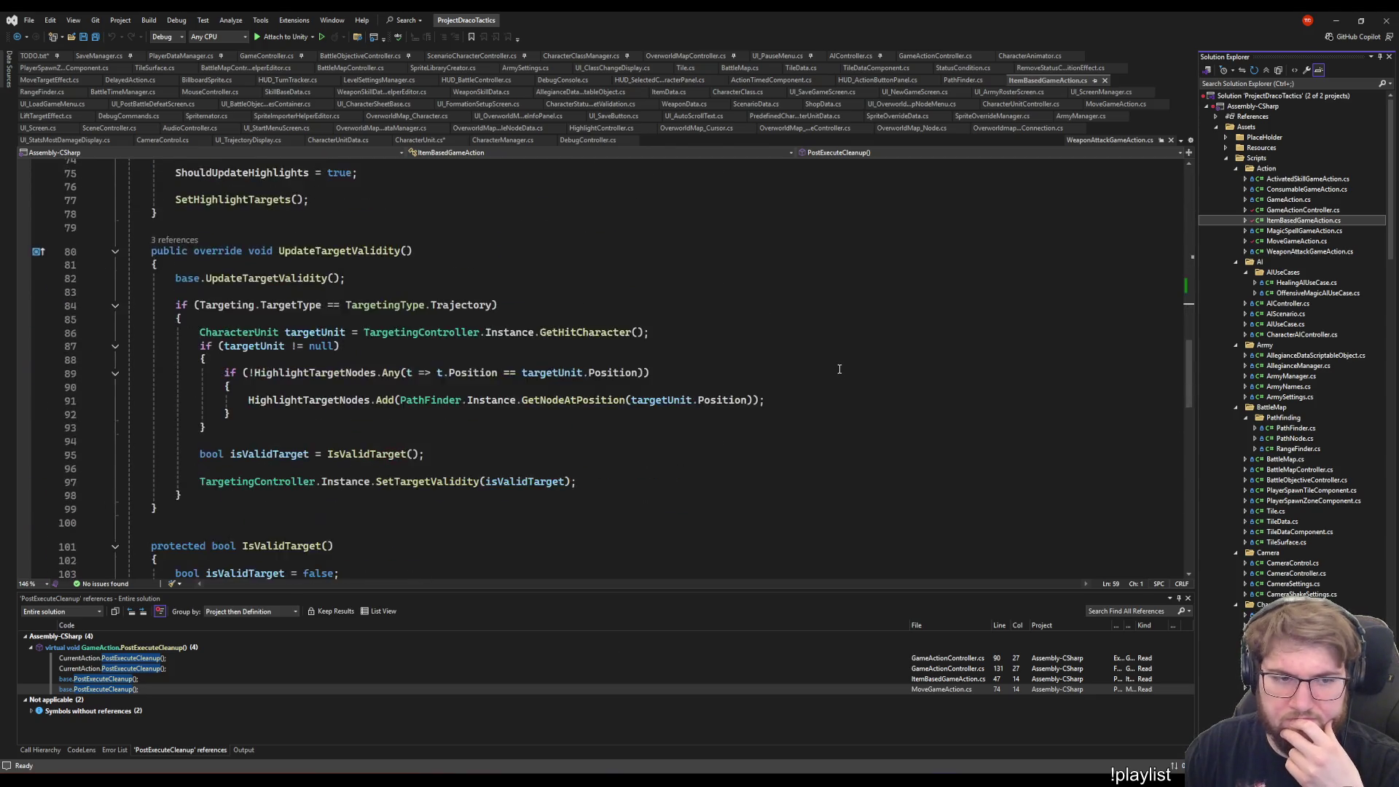
scroll(838, 372, up, 20)
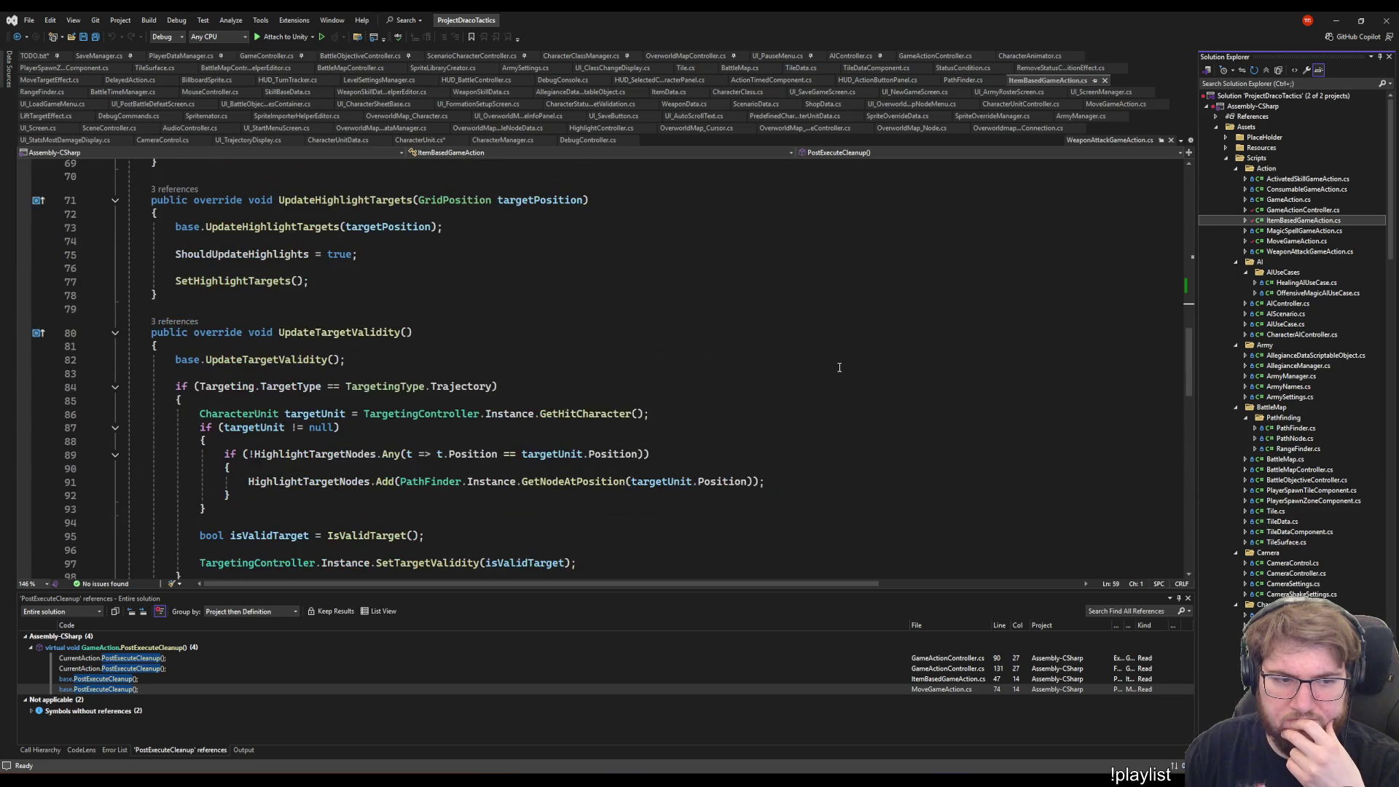
scroll(834, 372, up, 6)
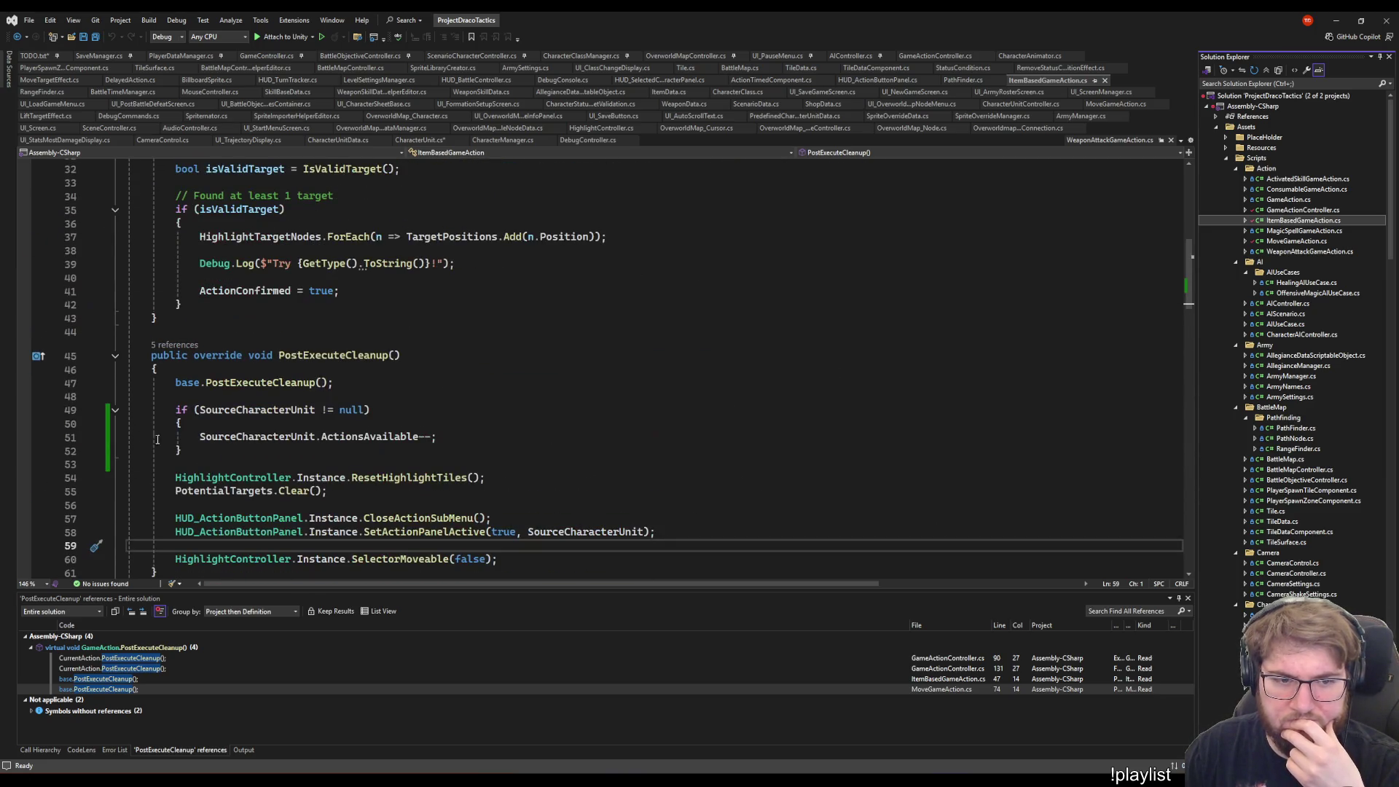
- Replace .ActionsAvailable-- with .PerformAction() on line 51 and save ItemBasedGameAction.cs
click(315, 437)
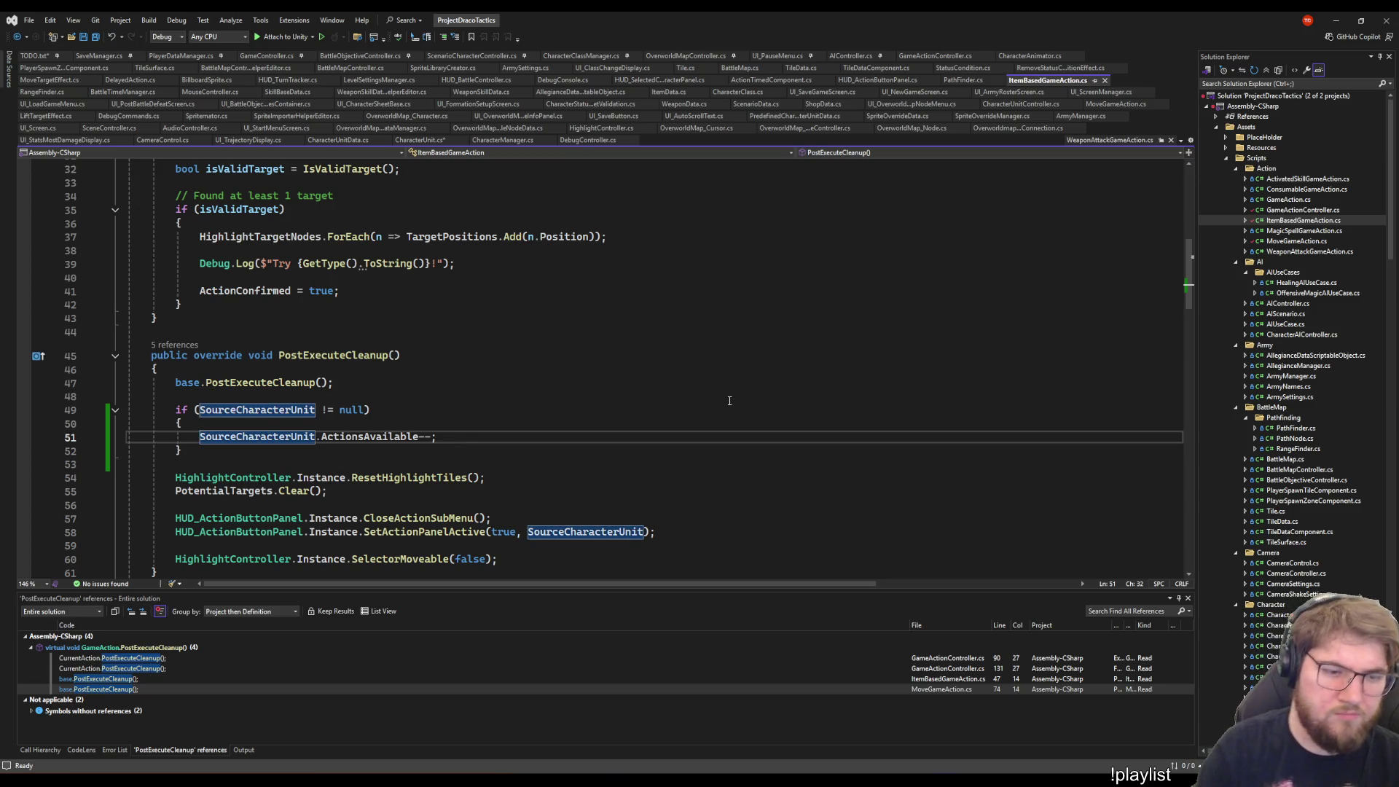
text(.PerformAction())
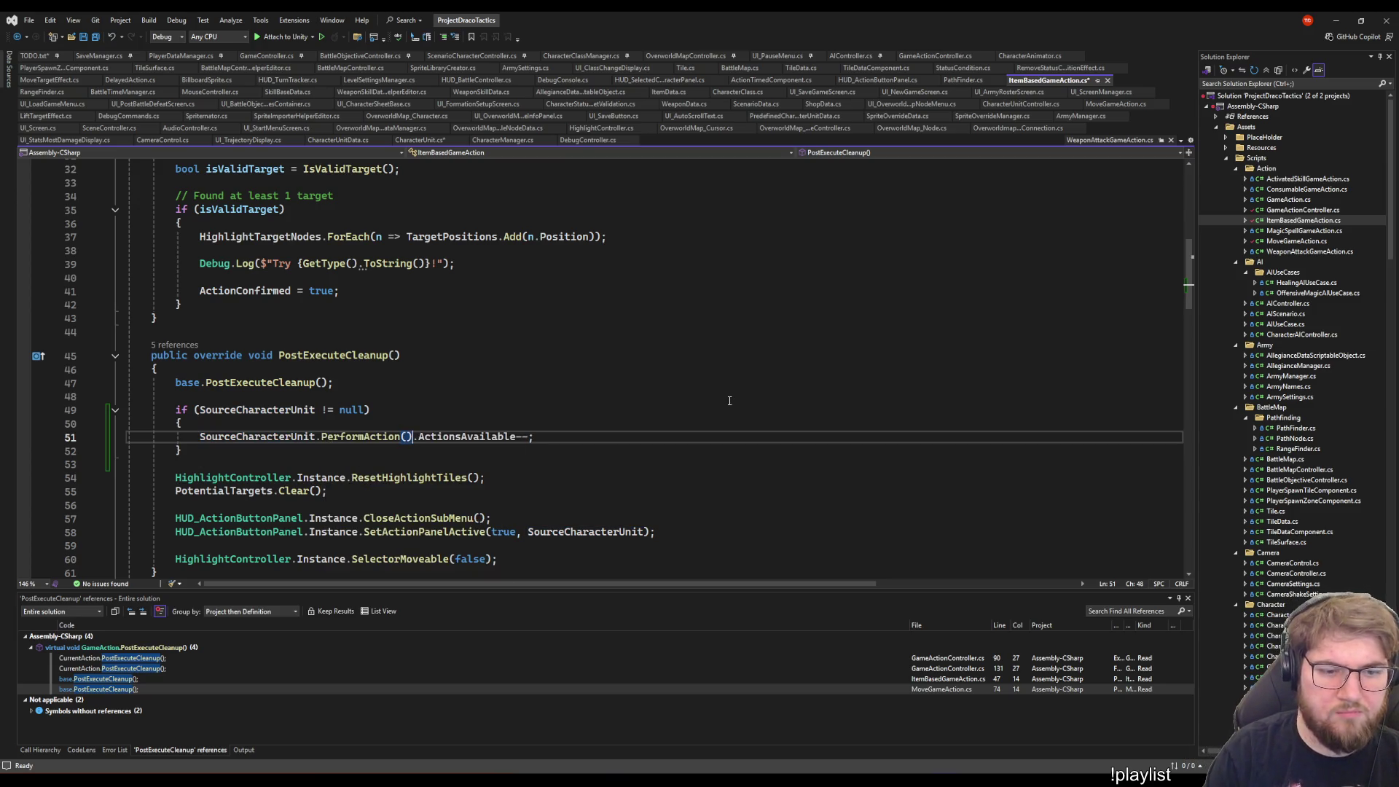
key(ctrl+shift+Right)
key(ctrl+shift+Right)
key(ctrl+shift+Right)
key(Delete)
key(ctrl+s)
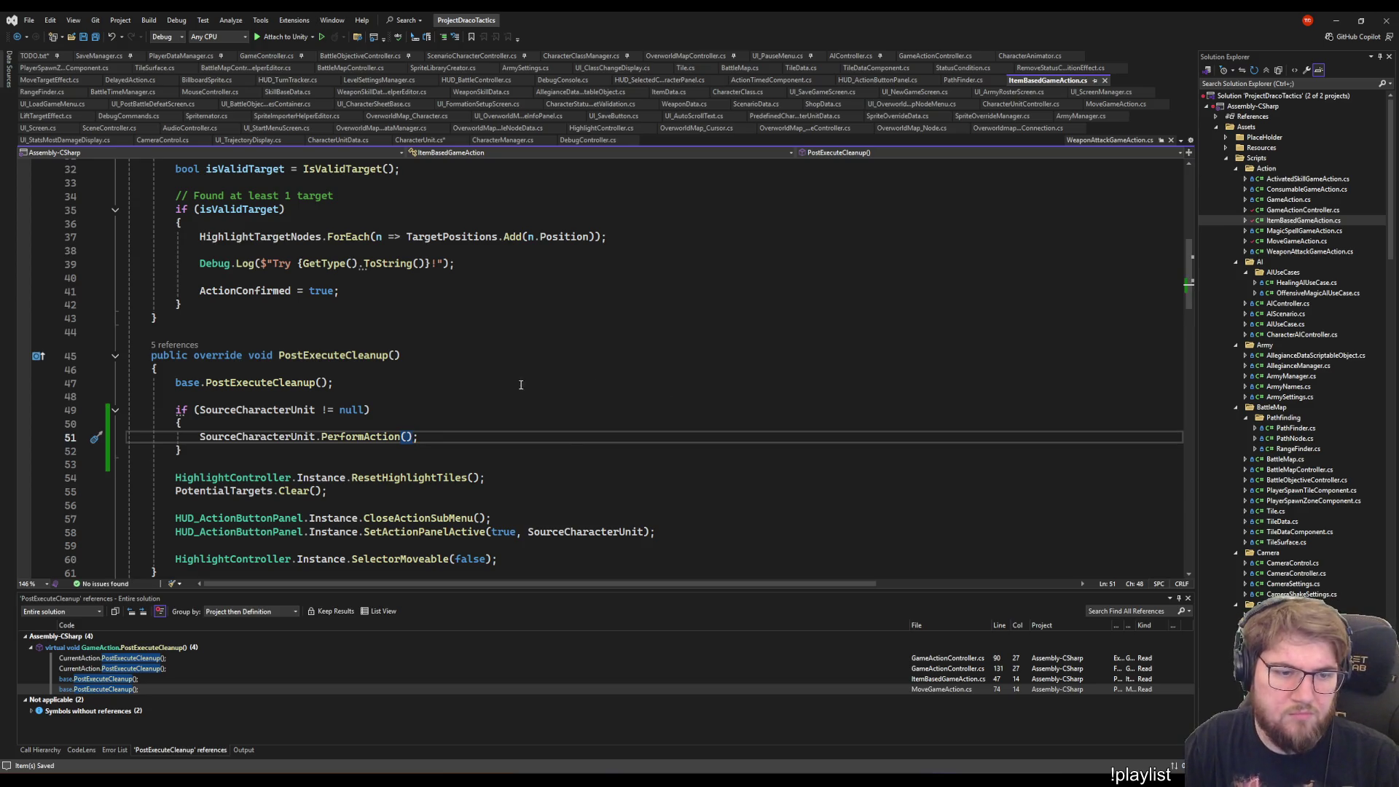
- Compare against MagicSpellGameAction.cs, then open MoveGameAction.cs
scroll(524, 408, down, 6)
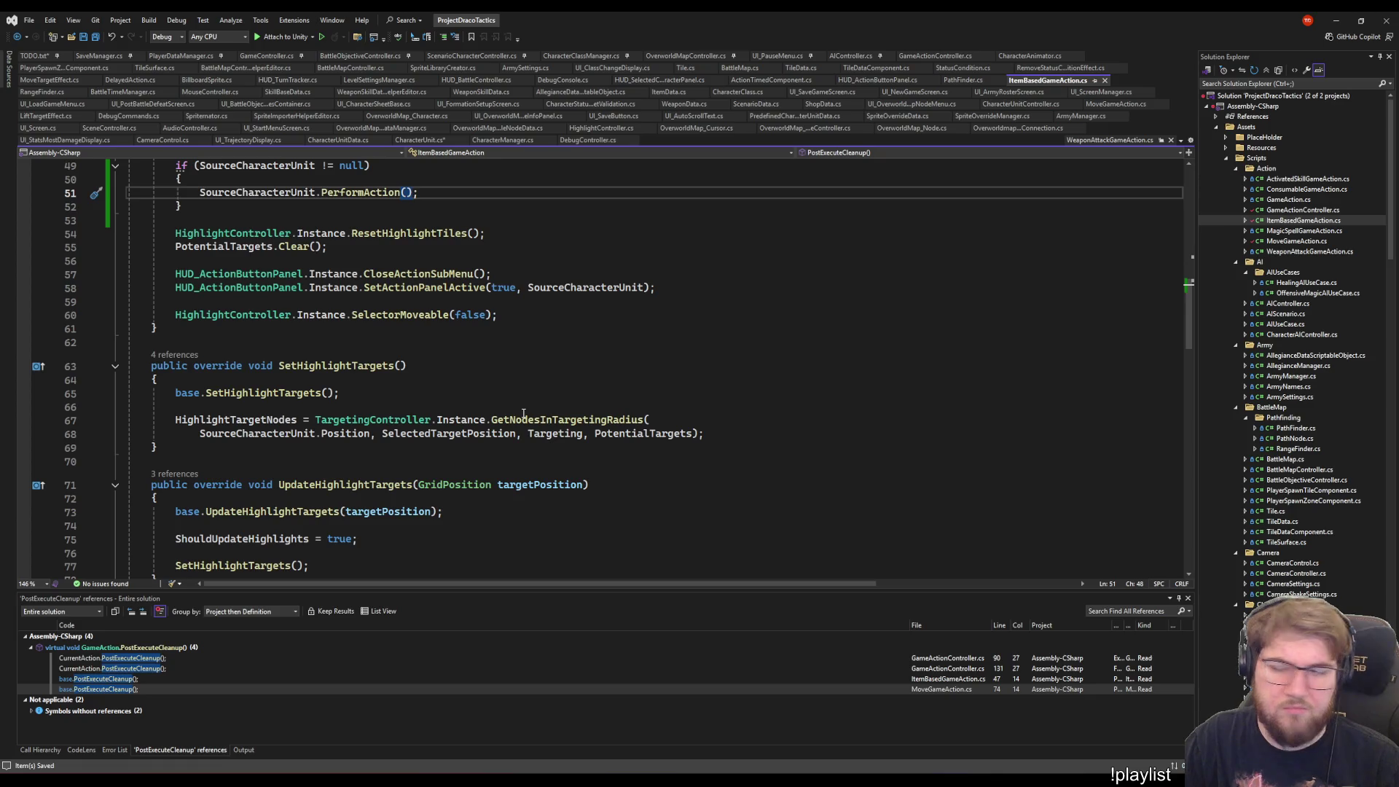
scroll(791, 402, up, 2)
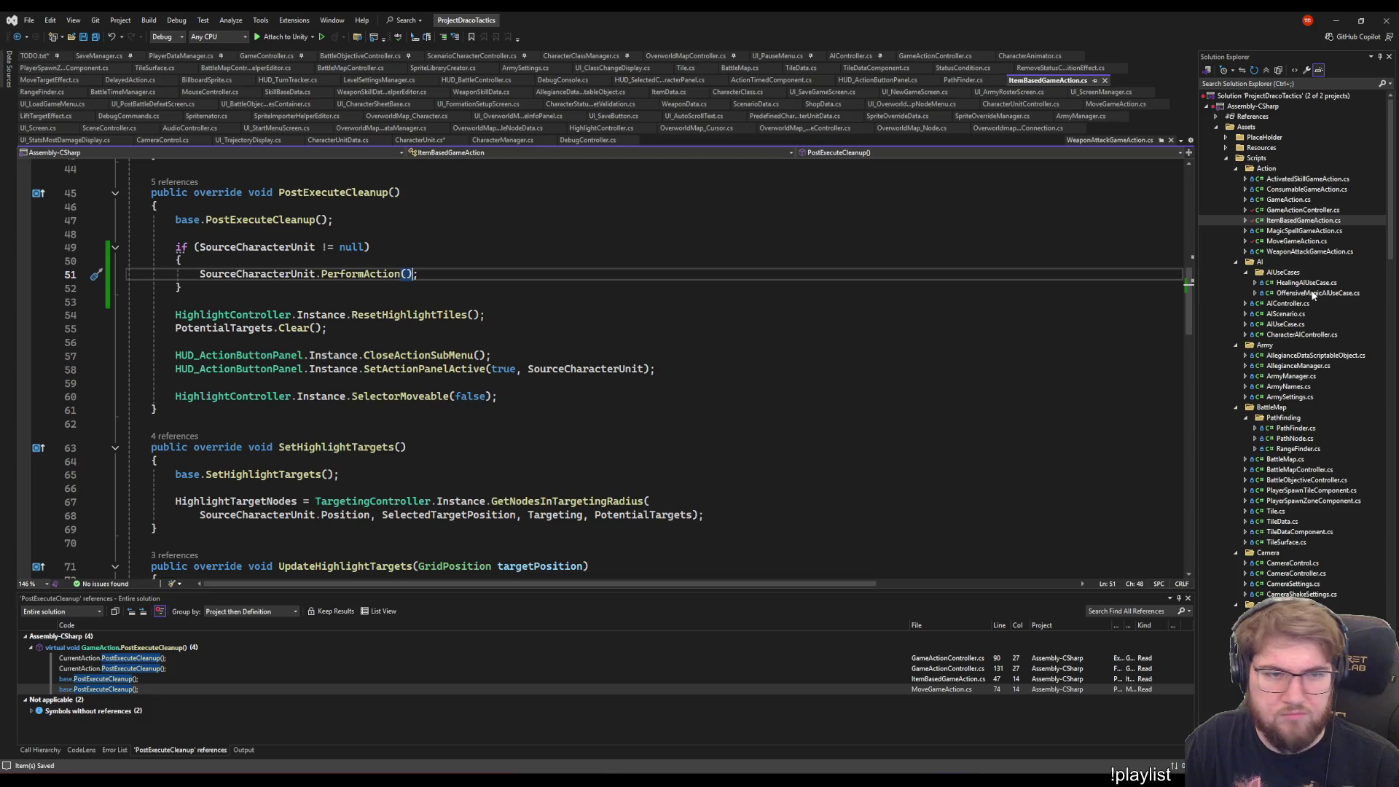
click(1289, 230)
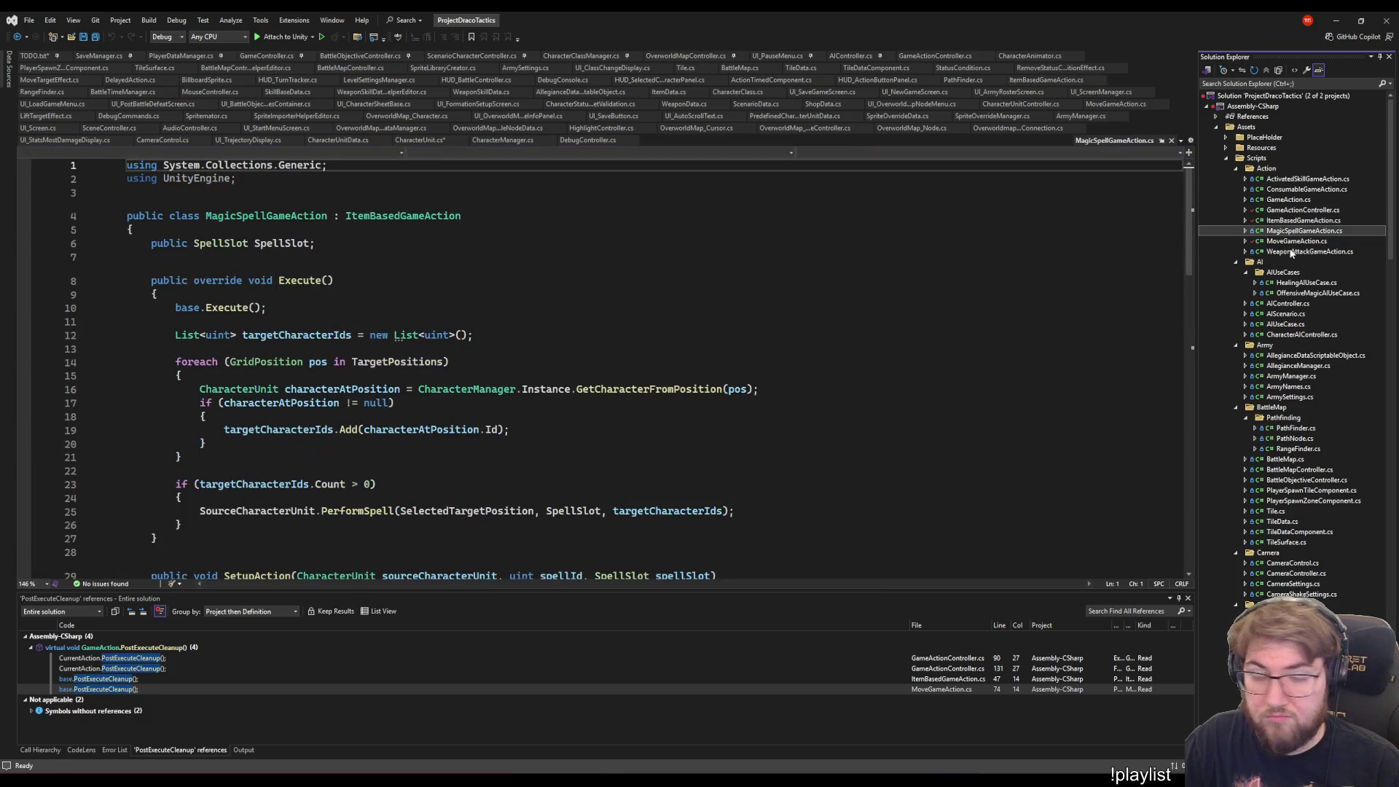
scroll(700, 375, down, 20)
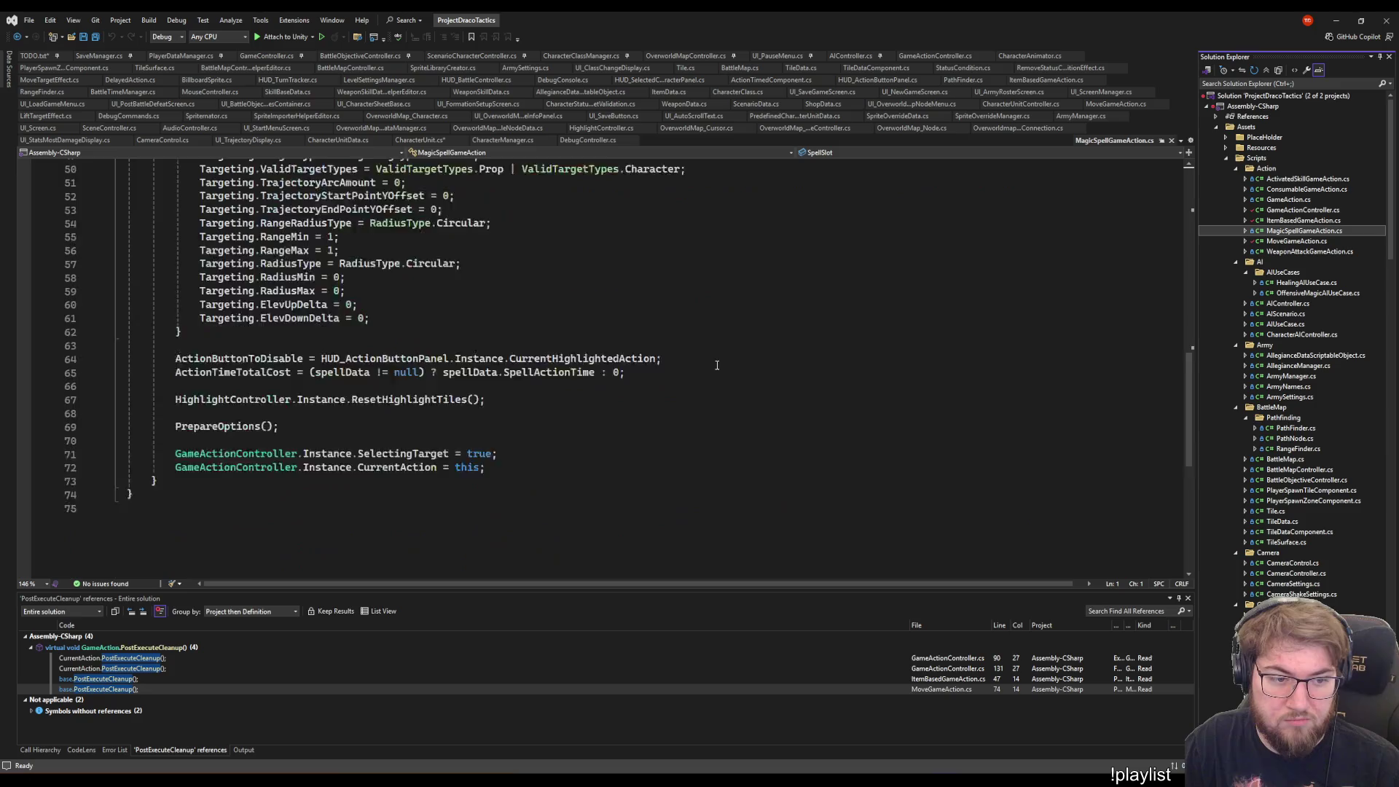
scroll(719, 371, up, 20)
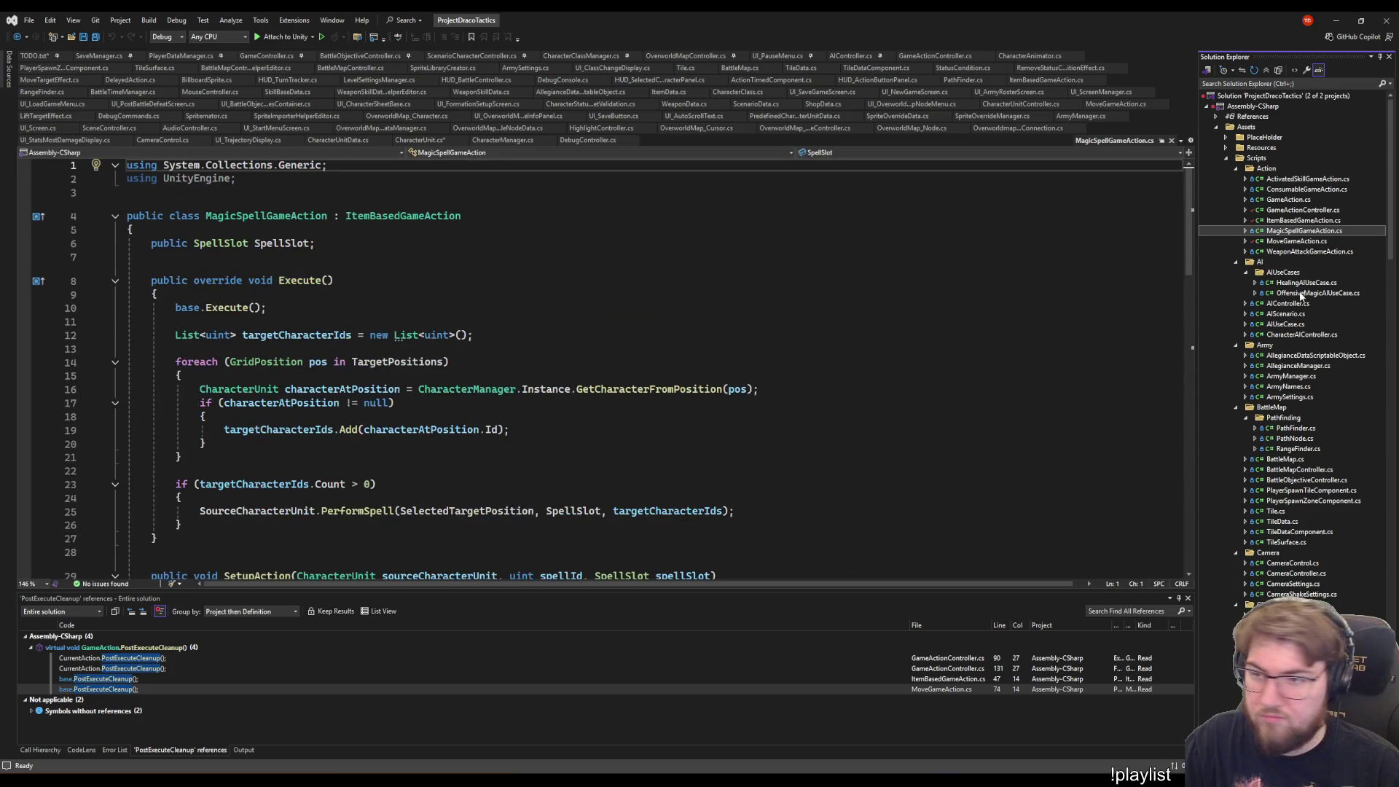
click(1294, 241)
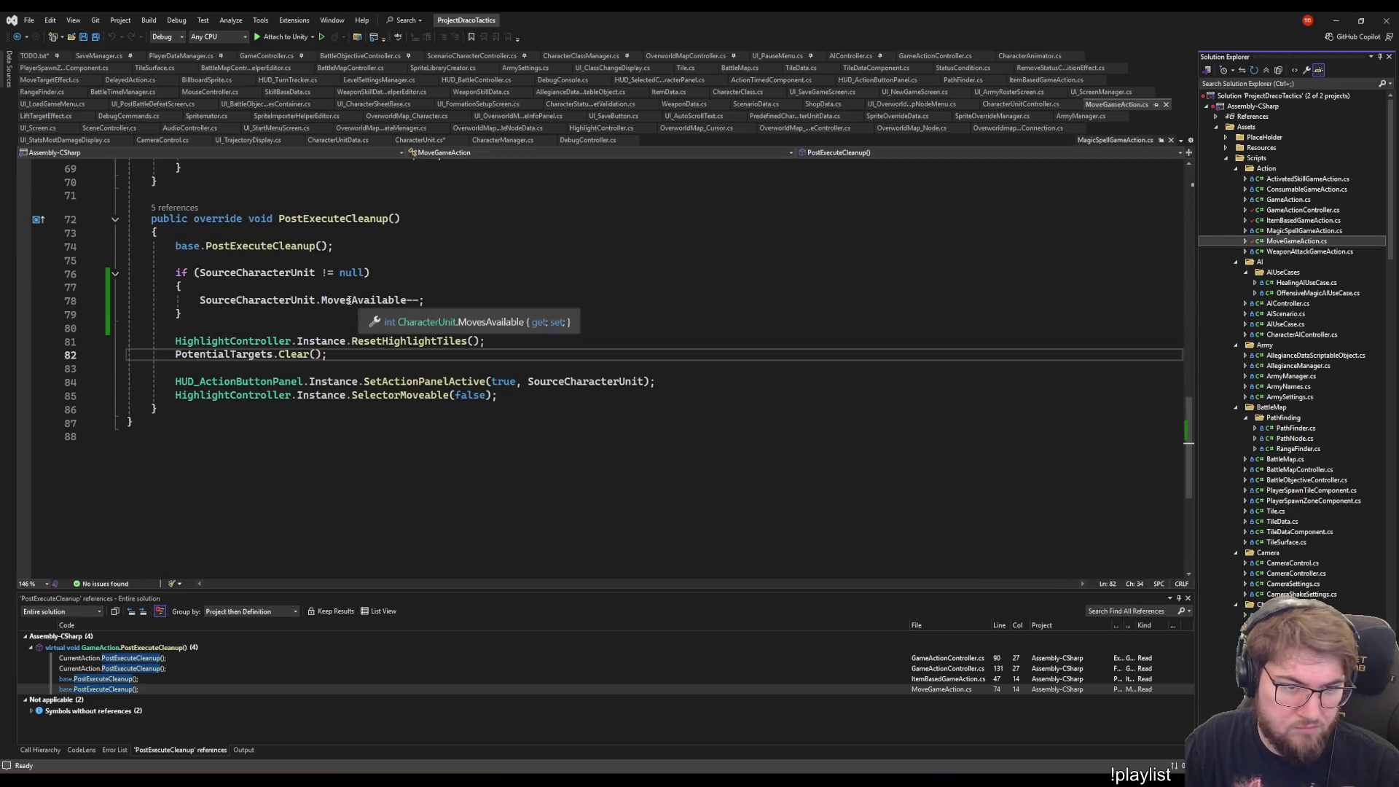
- Replace MovesAvailable-- on line 78 with PerformMovement() and save MoveGameAction.cs
double_click(358, 301)
text(Per)
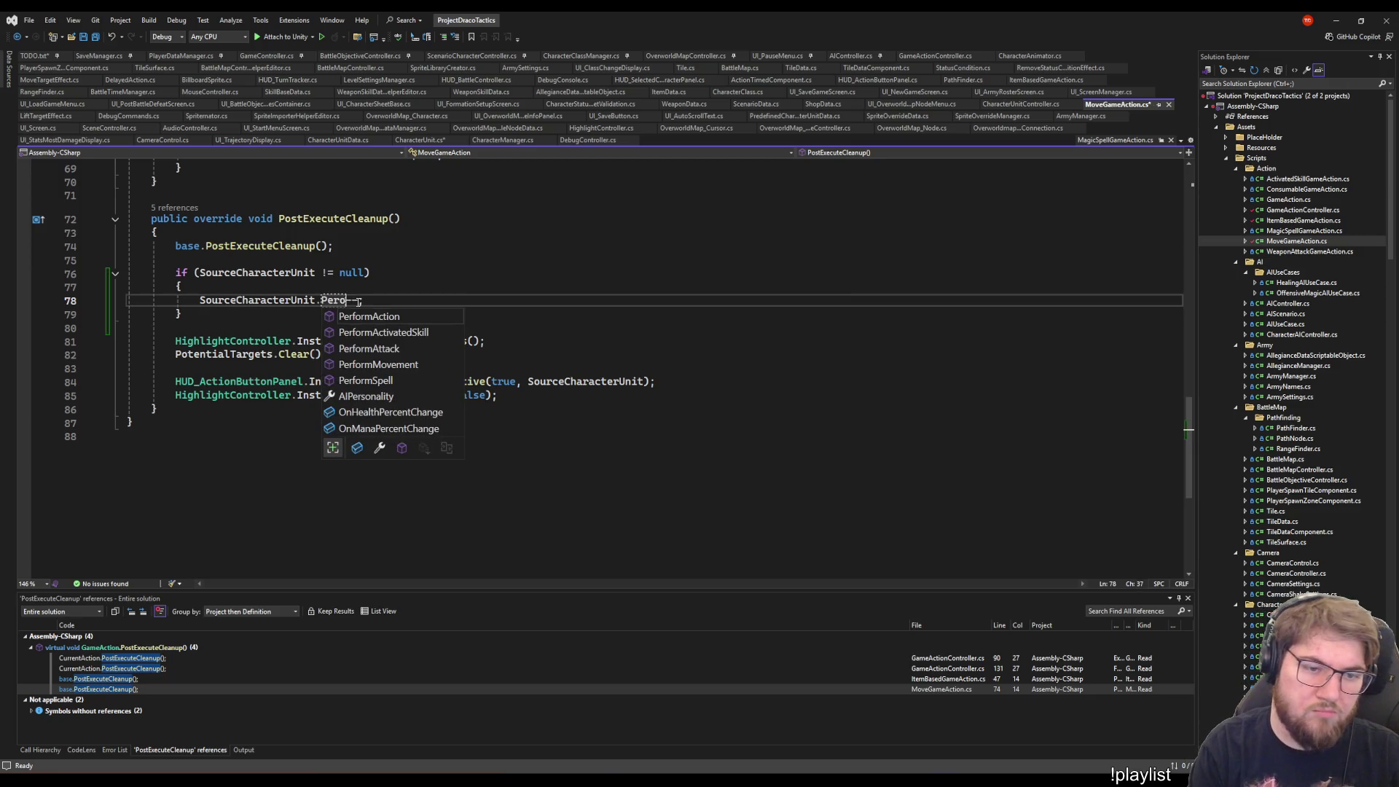
key(Down)
key(Down)
key(Down)
key(Tab)
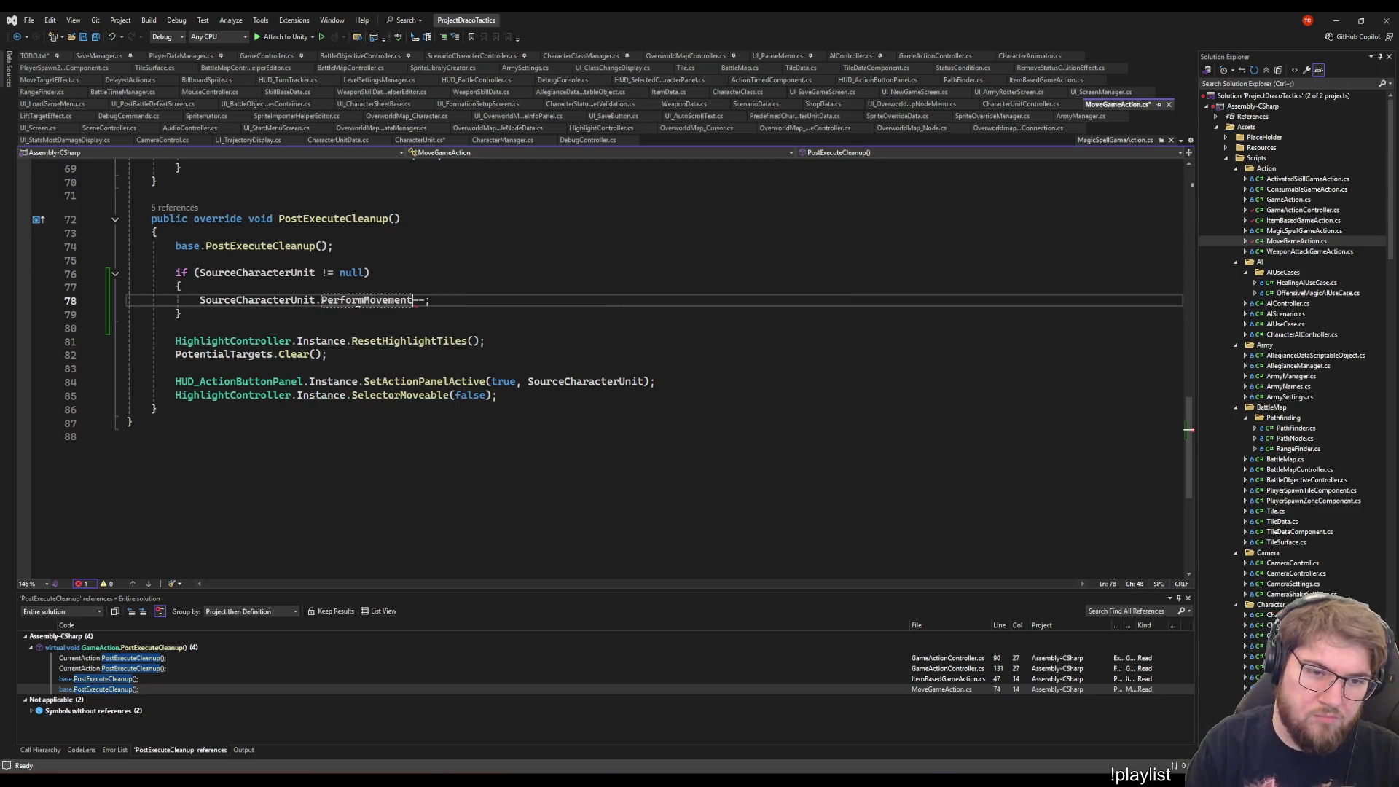
text(())
key(Delete)
key(Delete)
key(End)
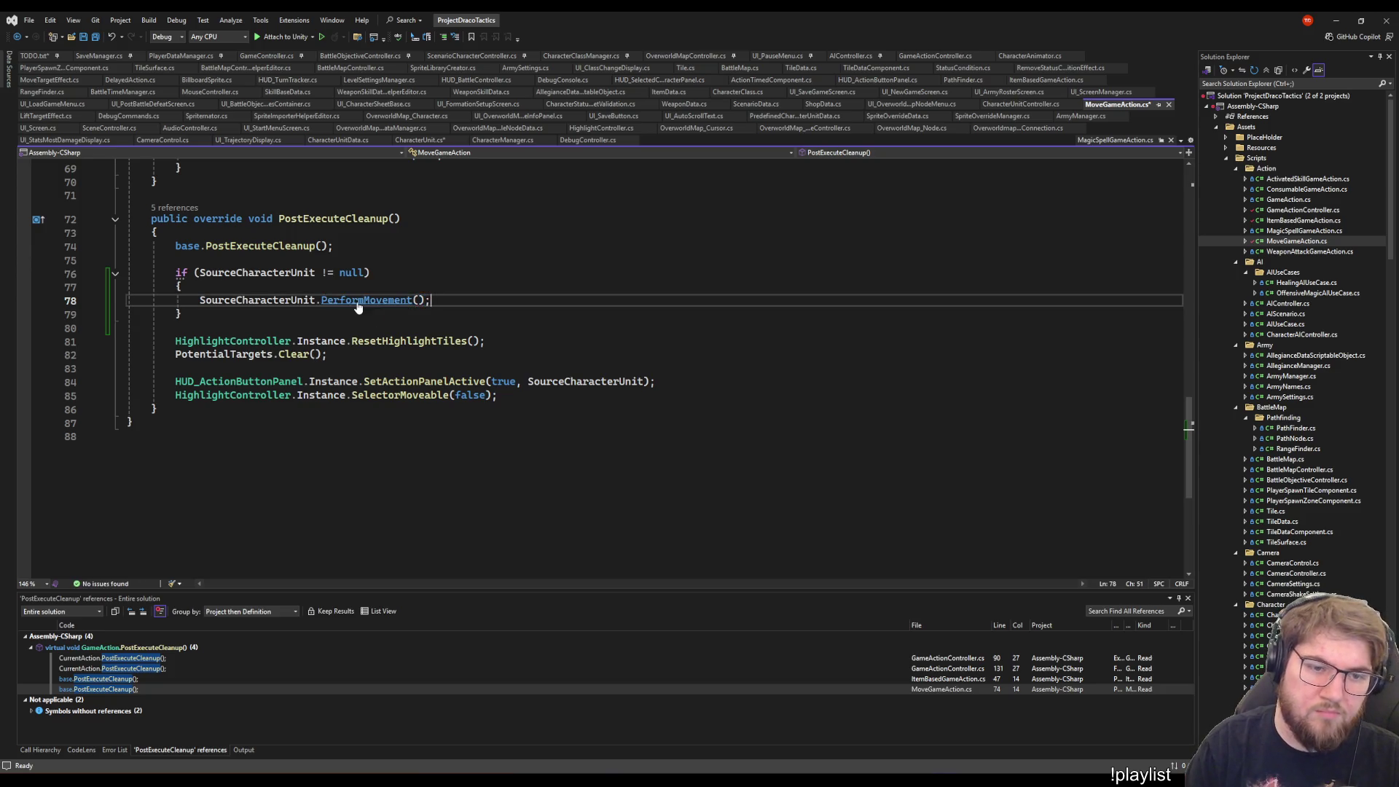
key(ctrl+s)
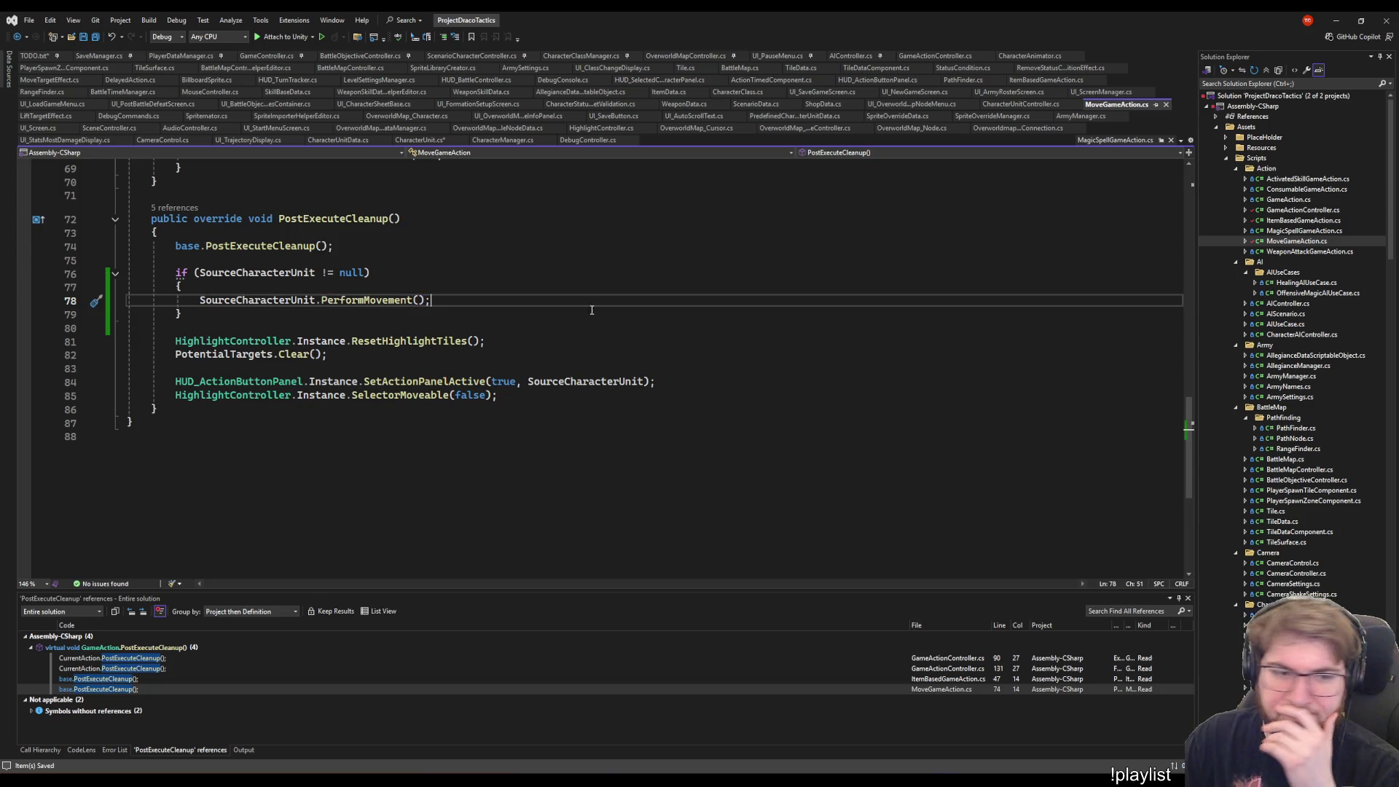
- Rename PerformMovement to PerformMovementAction everywhere with Ctrl+R,R
click(394, 300)
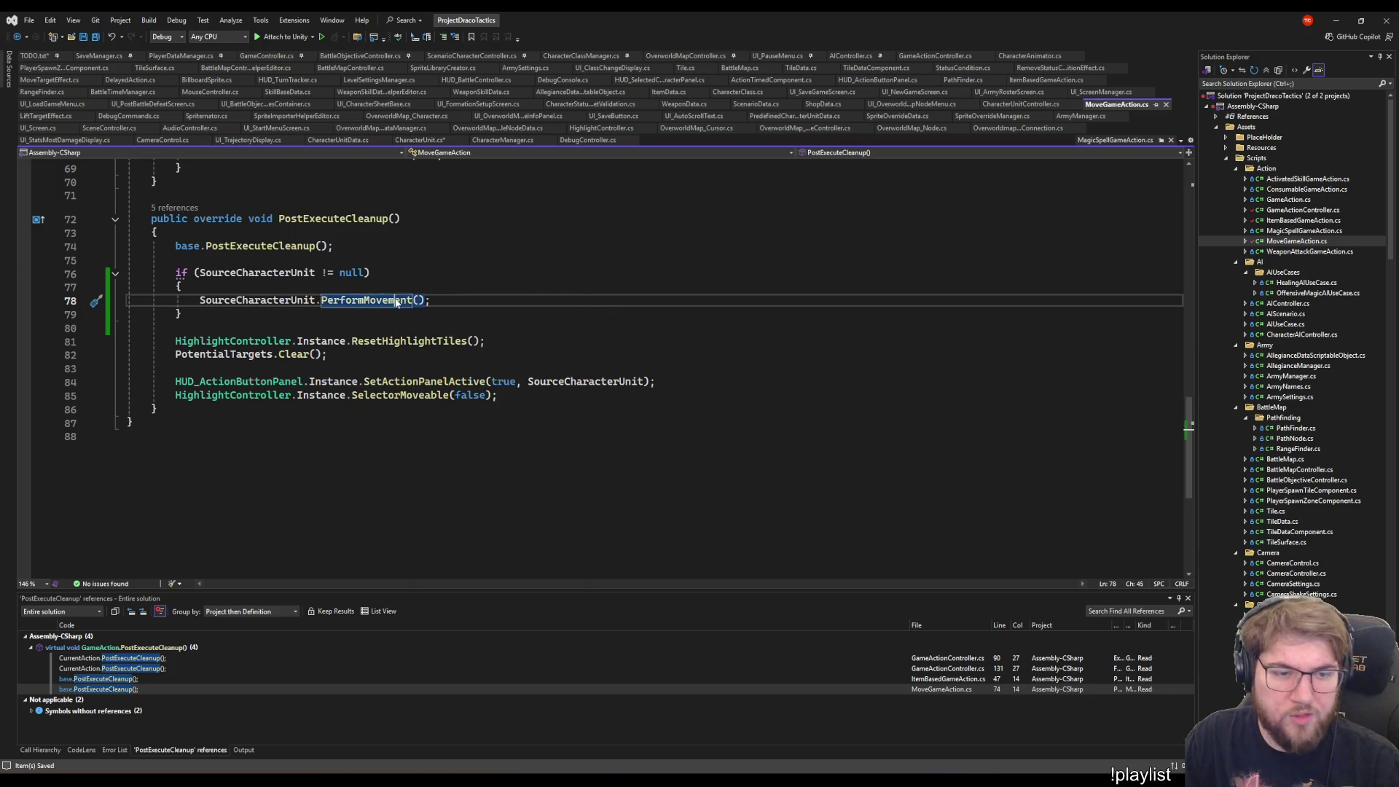
key(ctrl+r)
key(ctrl+r)
key(End)
text(Action)
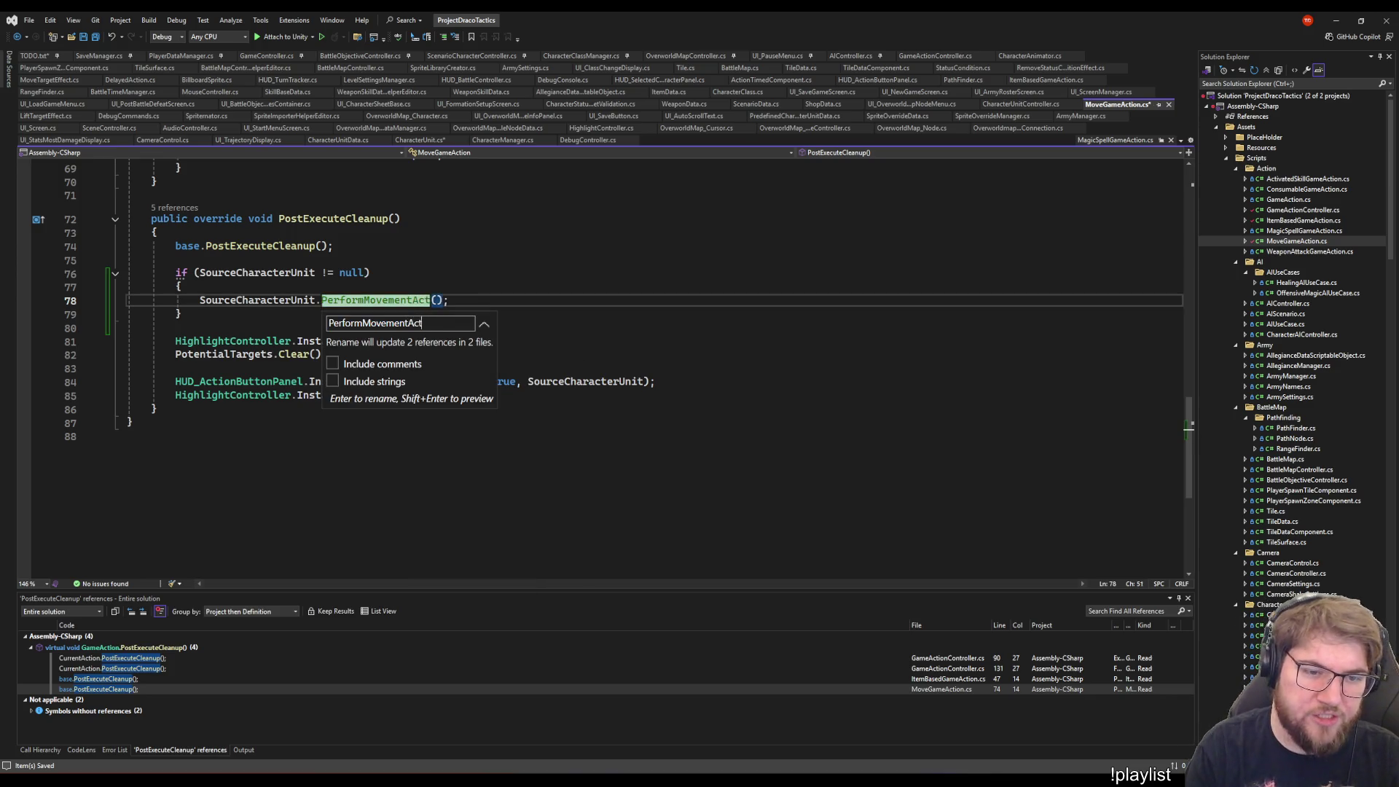
key(Return)
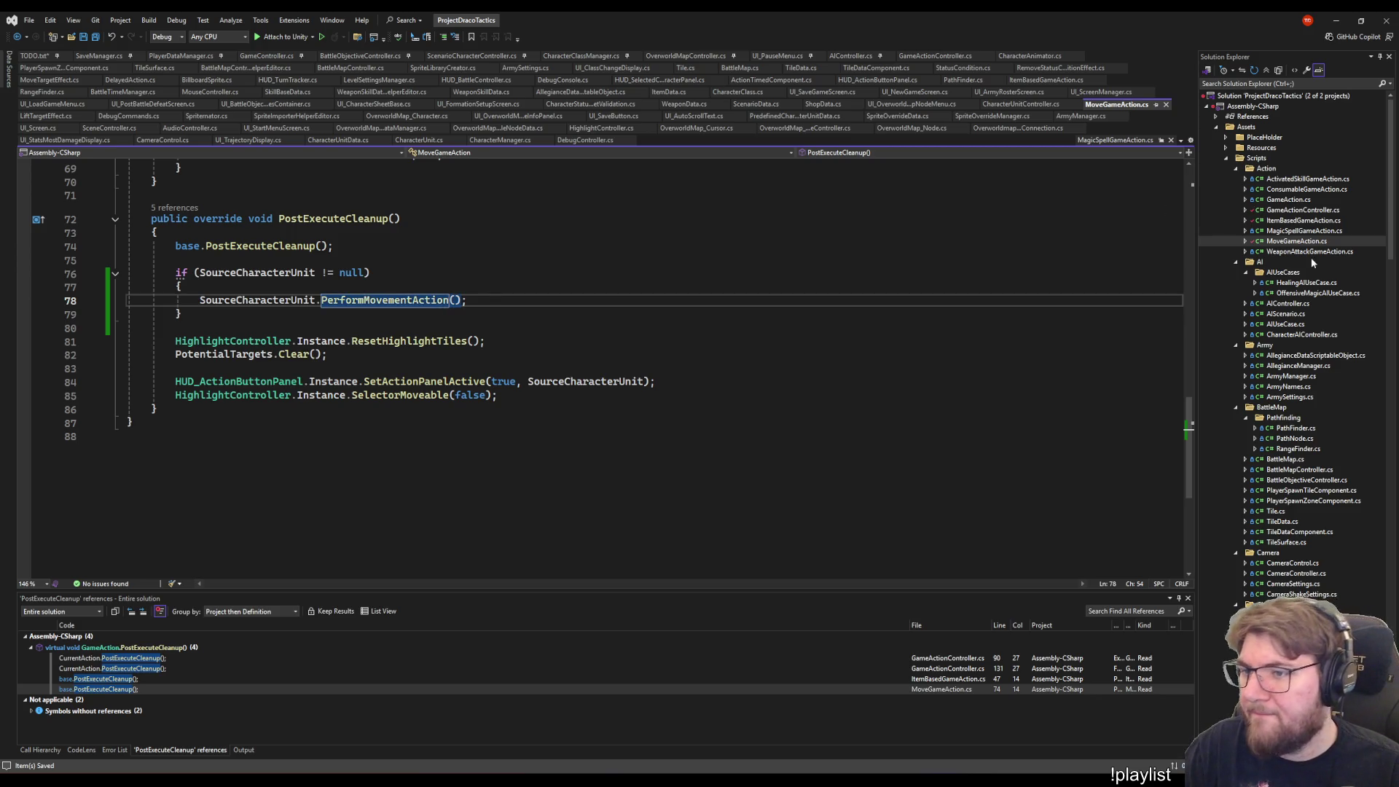
click(1304, 231)
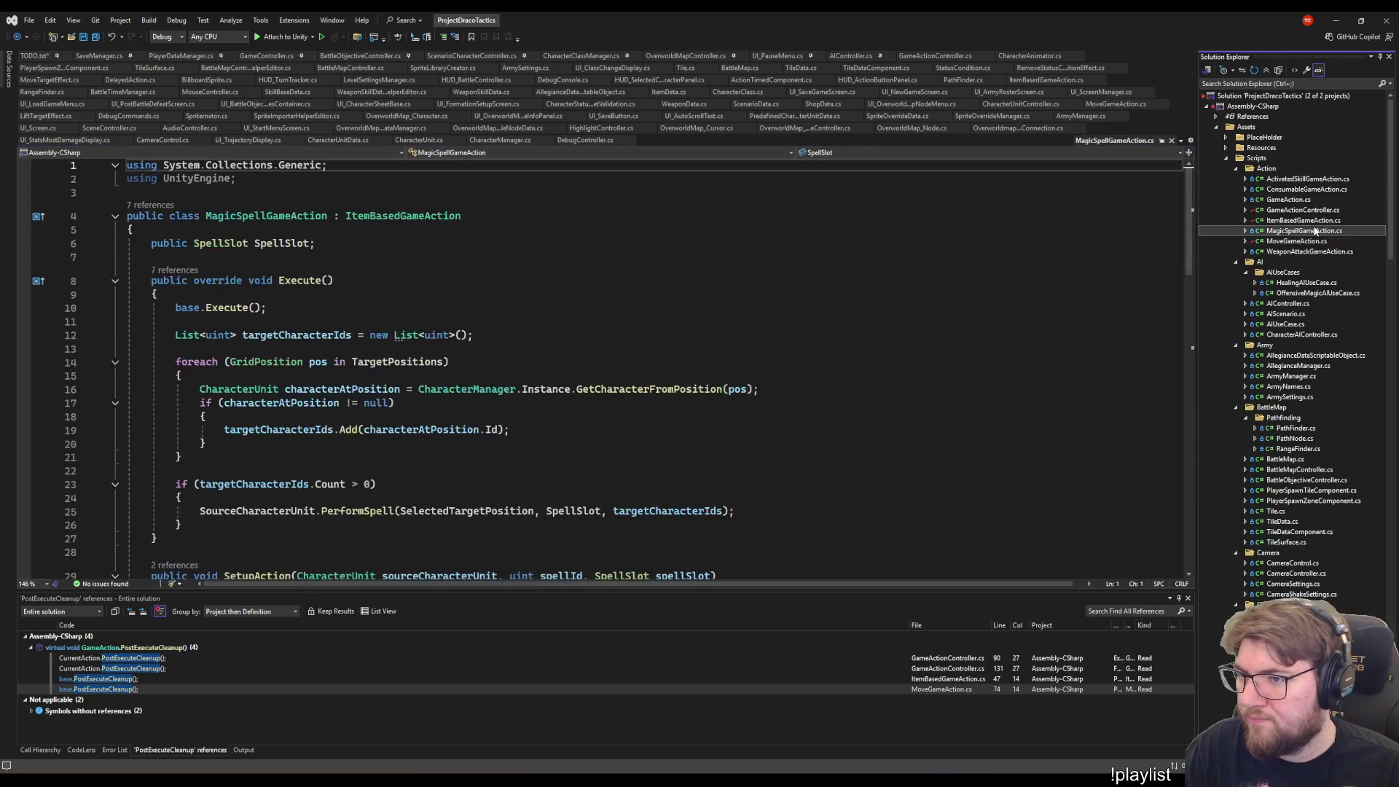
- Save ItemBasedGameAction.cs and go from its PerformAction call to the definition in CharacterUnit.cs
key(ctrl+shift+BackSpace)
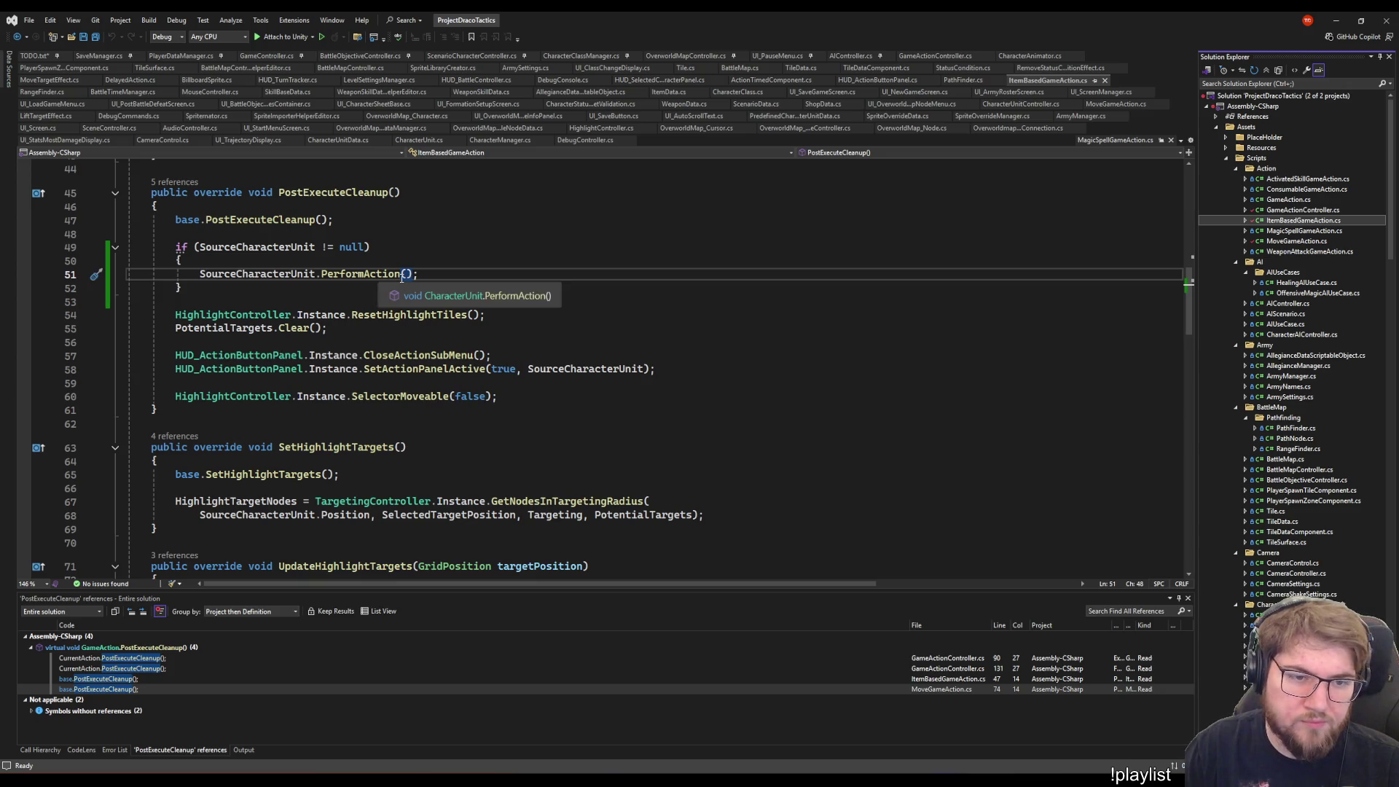
click(362, 274)
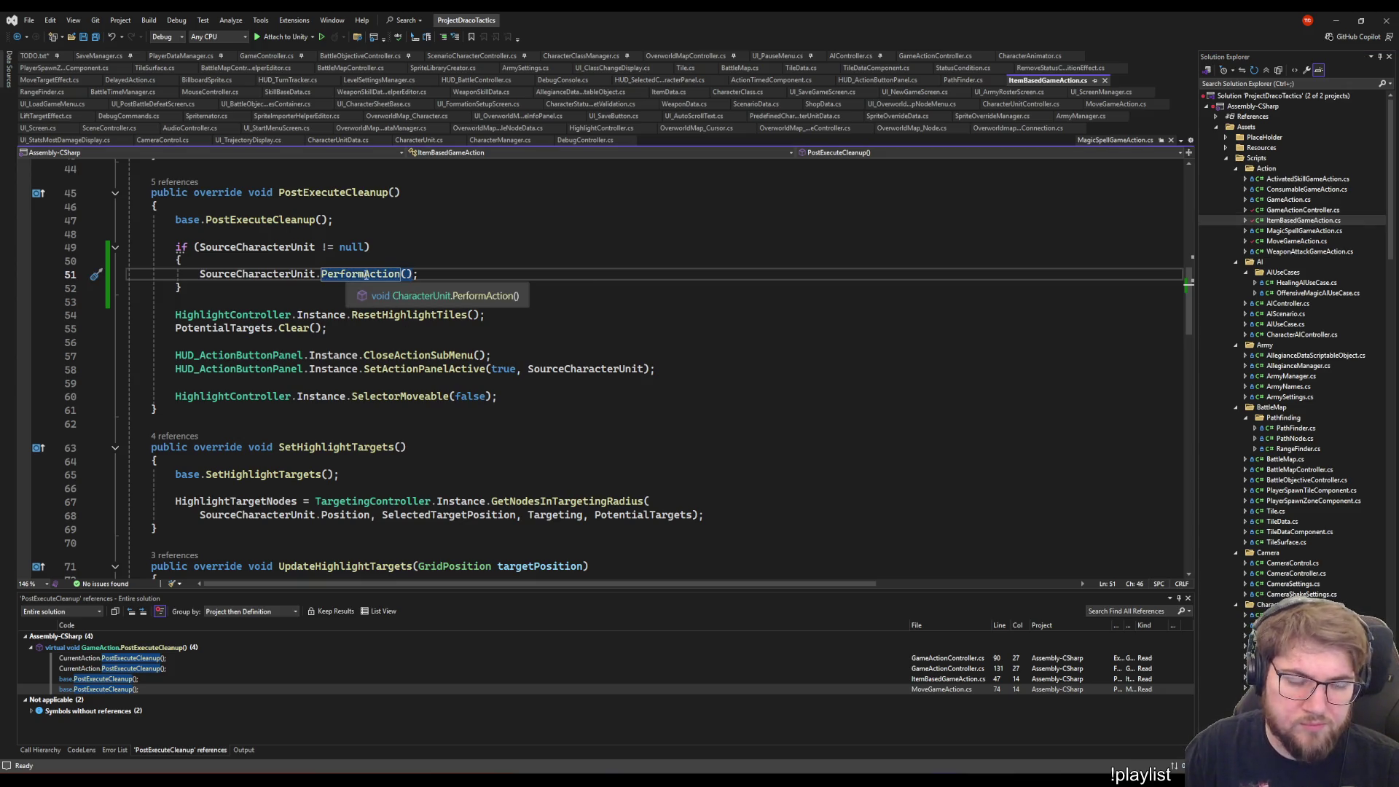
key(ctrl+s)
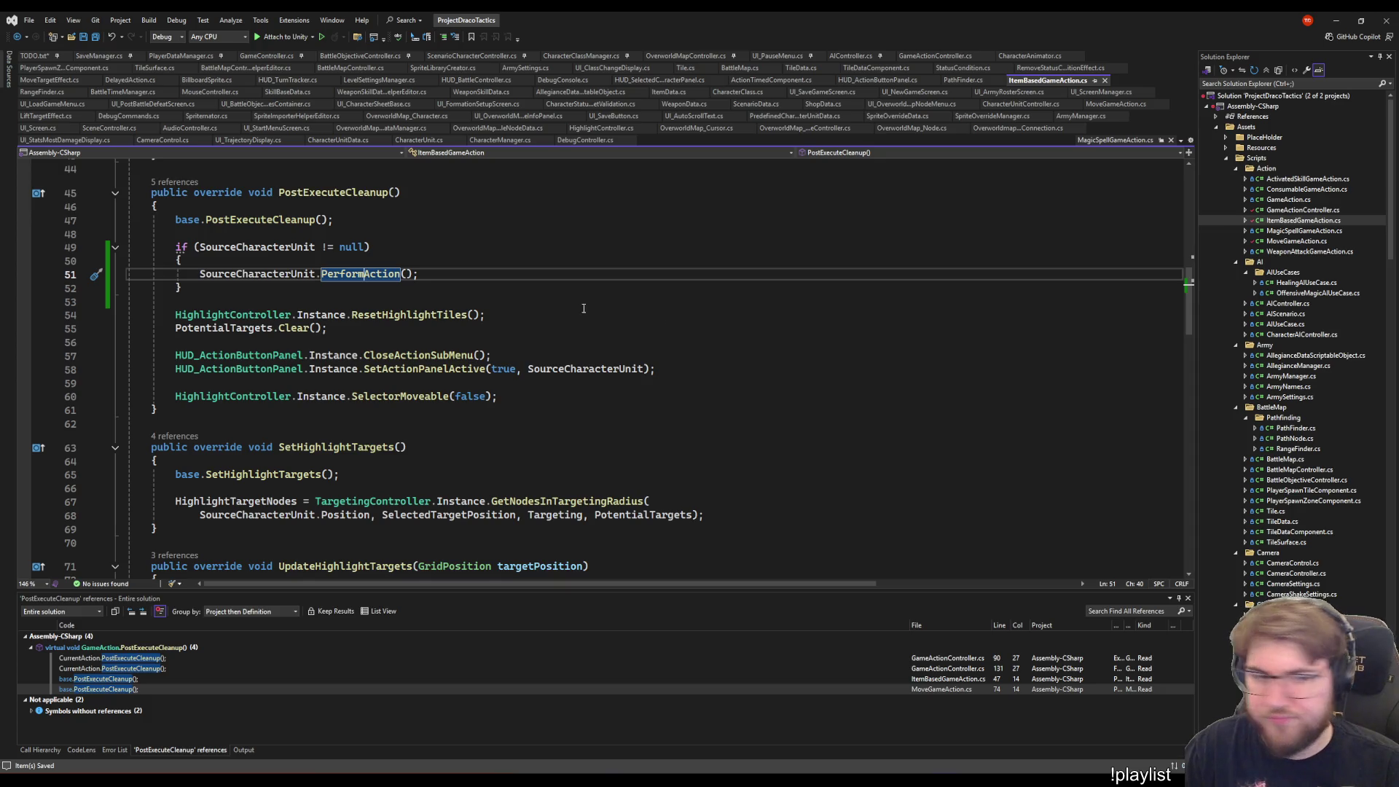
click(453, 279)
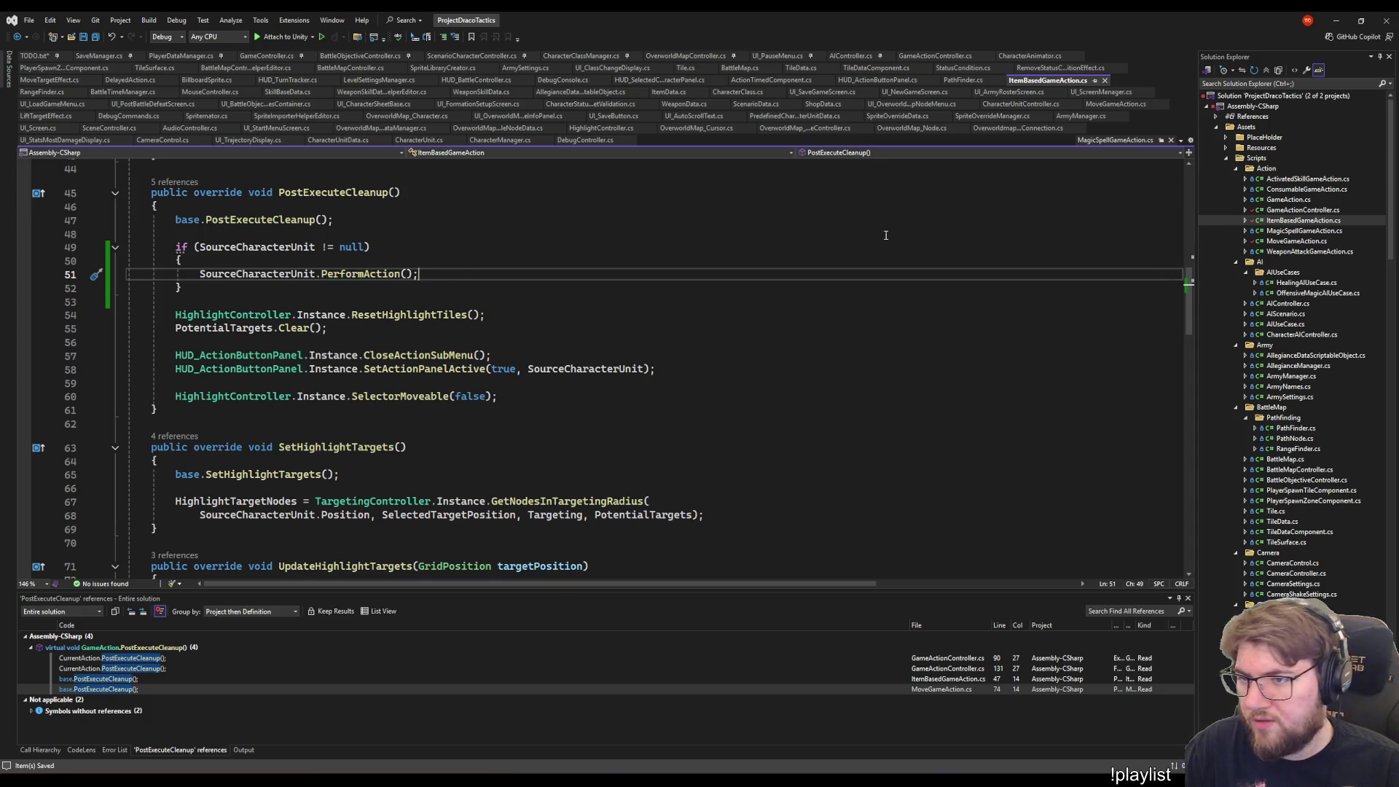
right_click(351, 274)
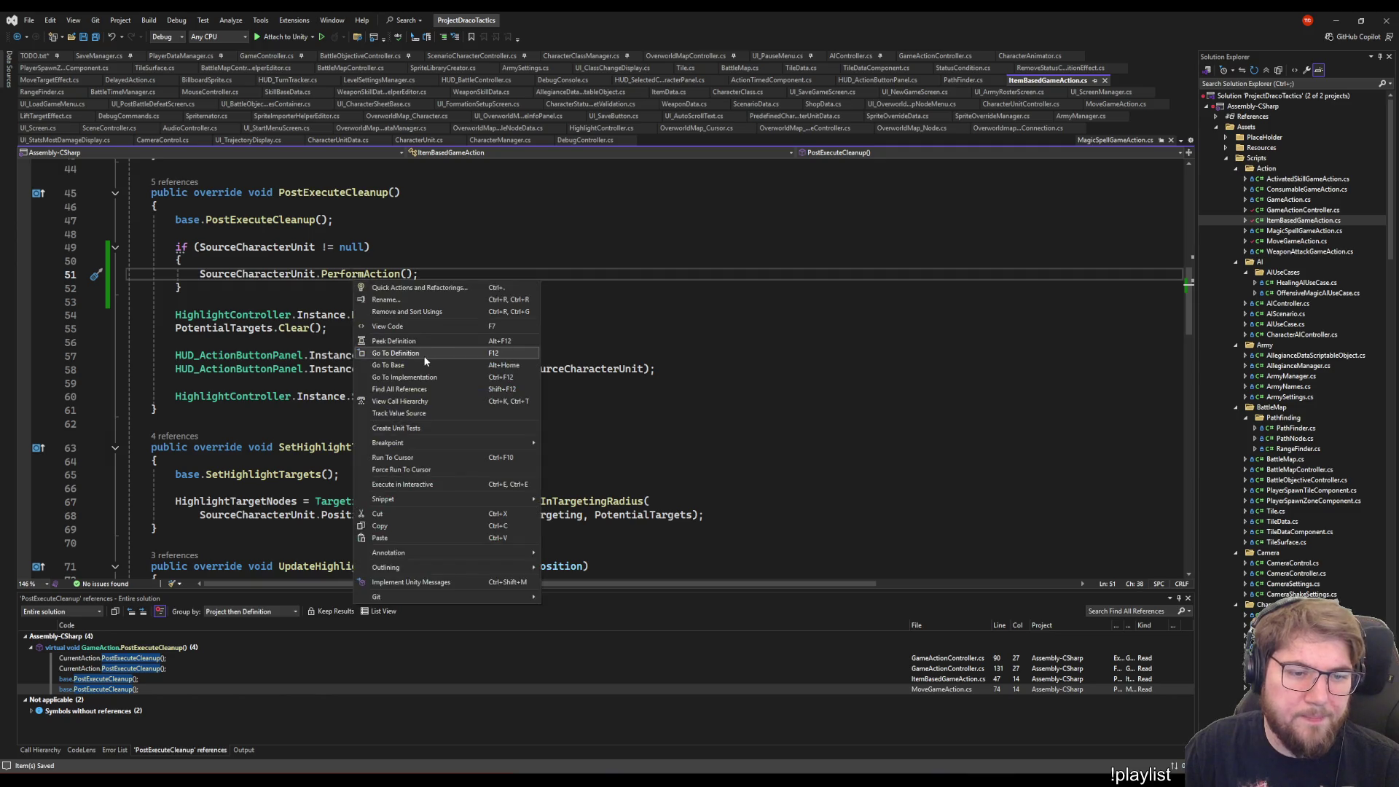
click(426, 356)
click(399, 290)
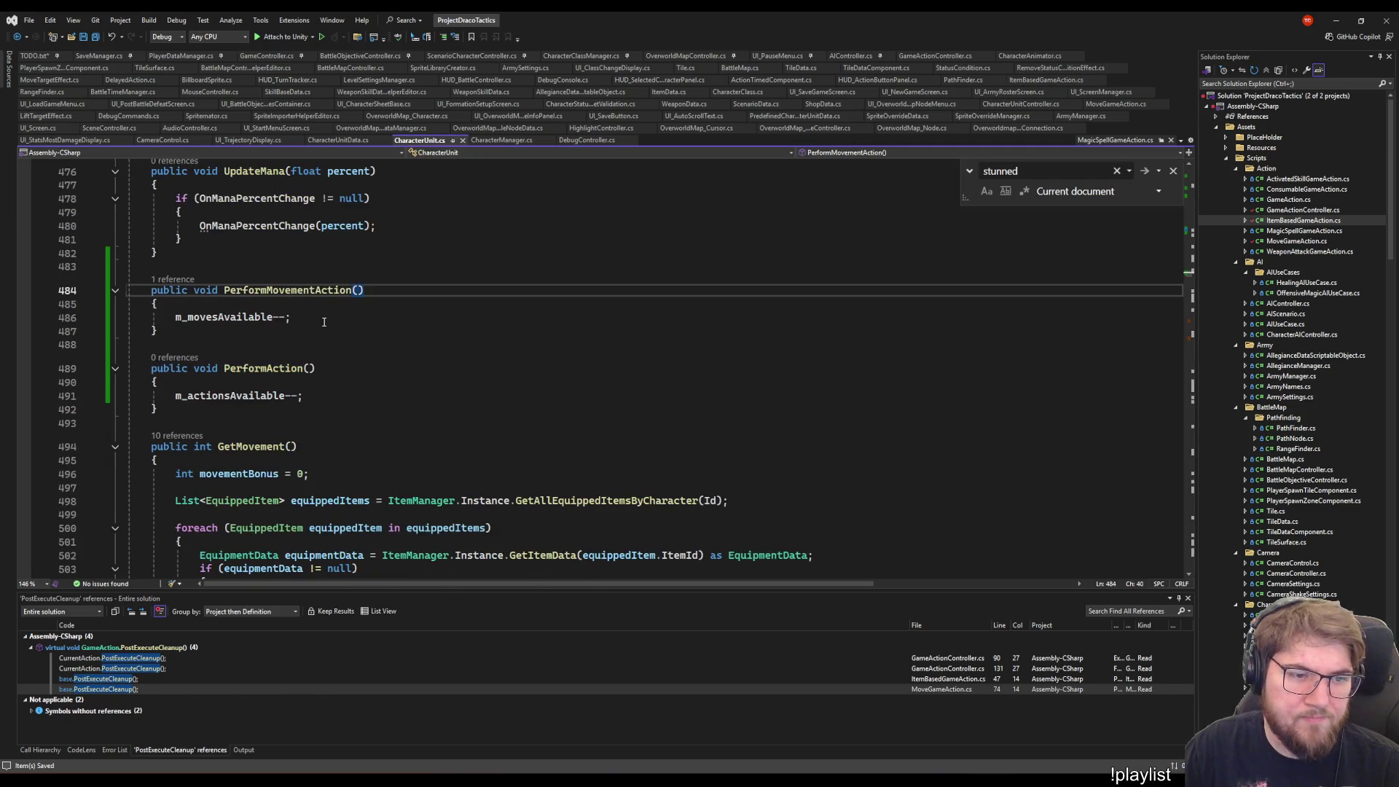
click(324, 321)
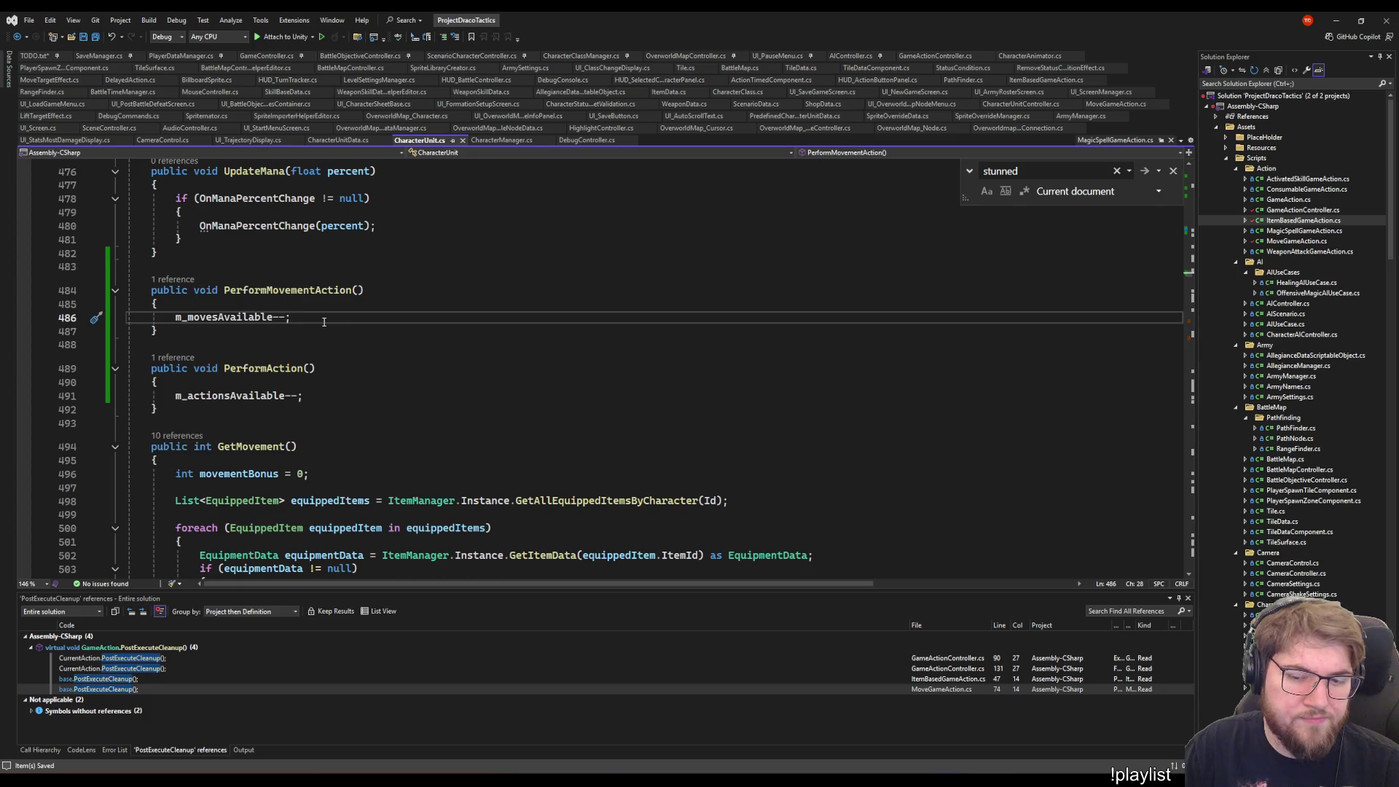
scroll(447, 395, up, 3)
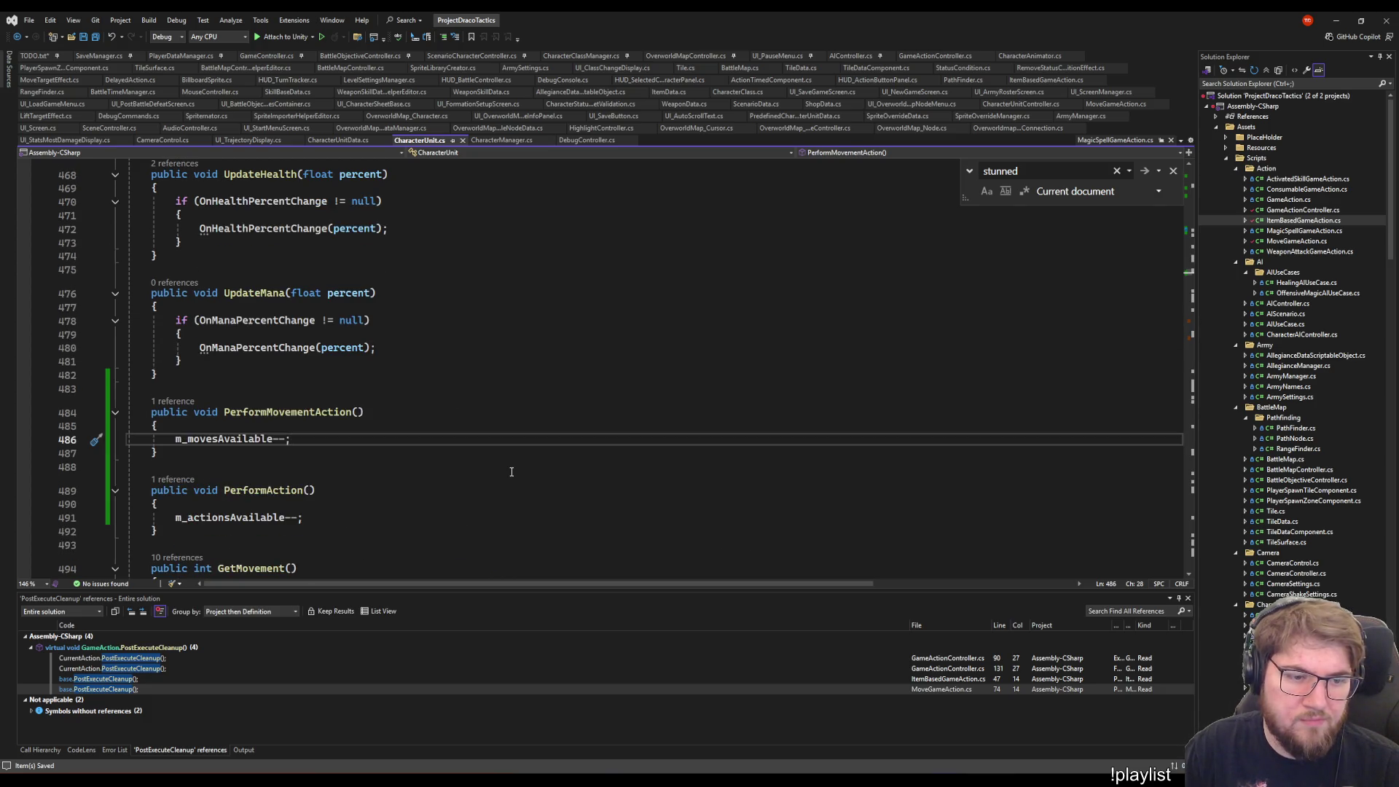
scroll(512, 472, down, 4)
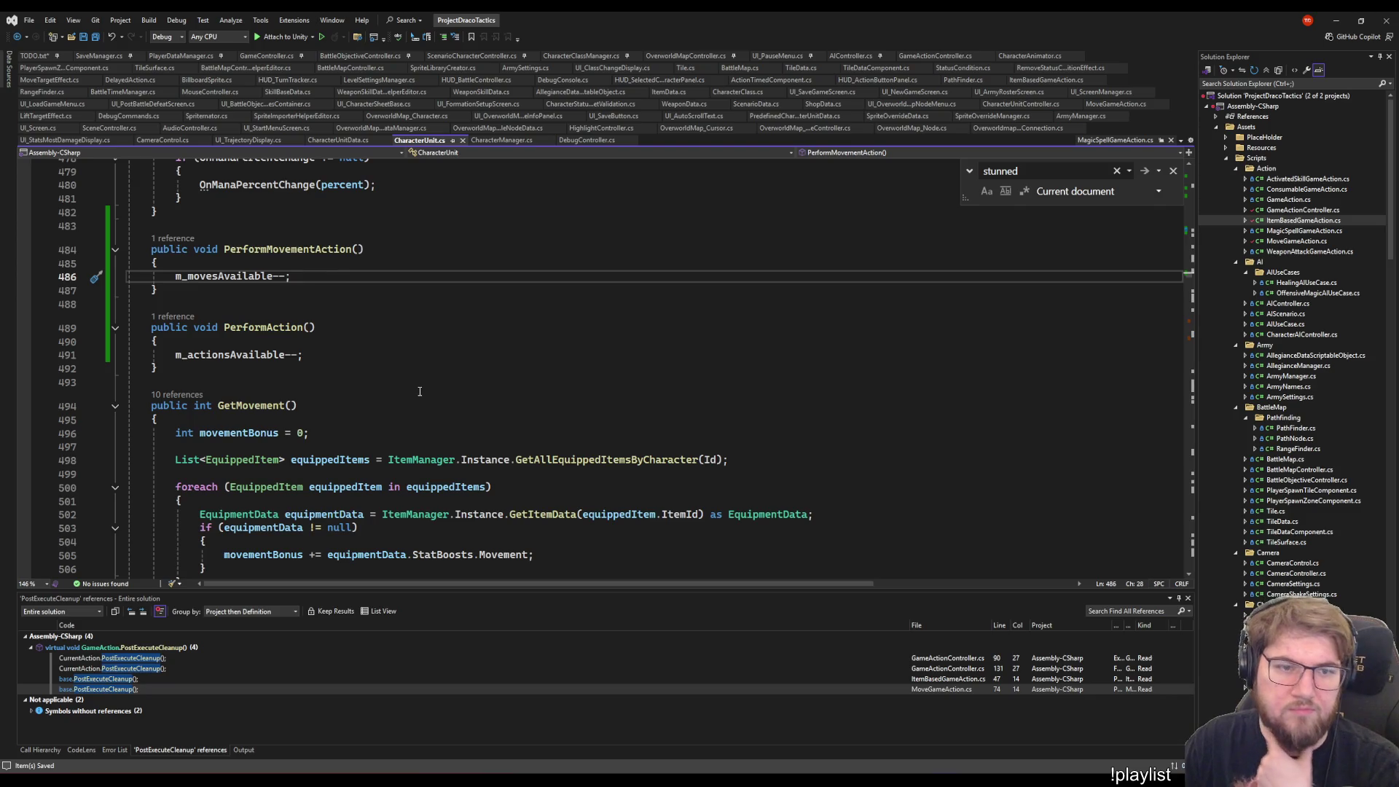
- Insert m_isMoveUndoAvailable = true; on a new line right after m_movesAvailable-- in PerformMovementAction
key(Down)
key(Down)
key(Down)
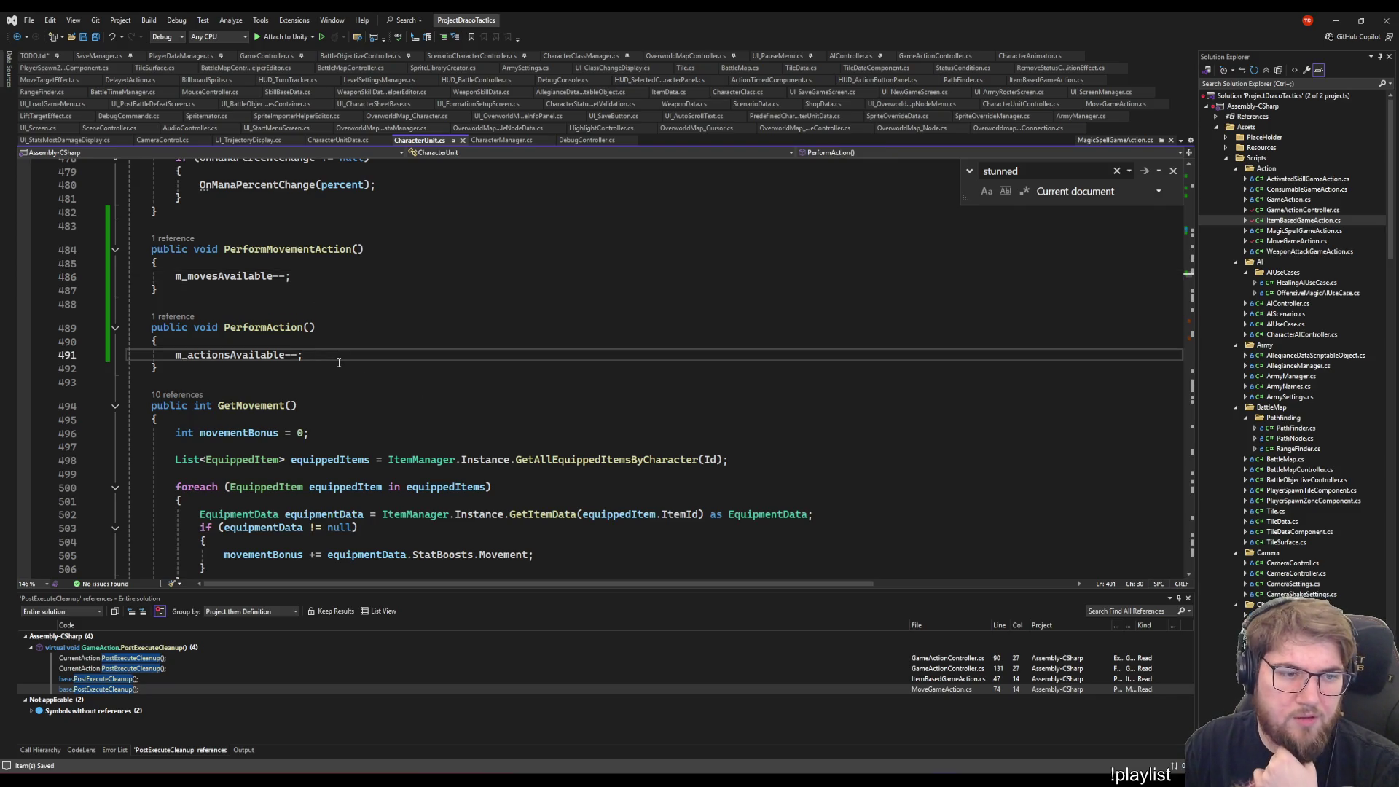
key(Up)
key(Up)
key(Up)
click(327, 275)
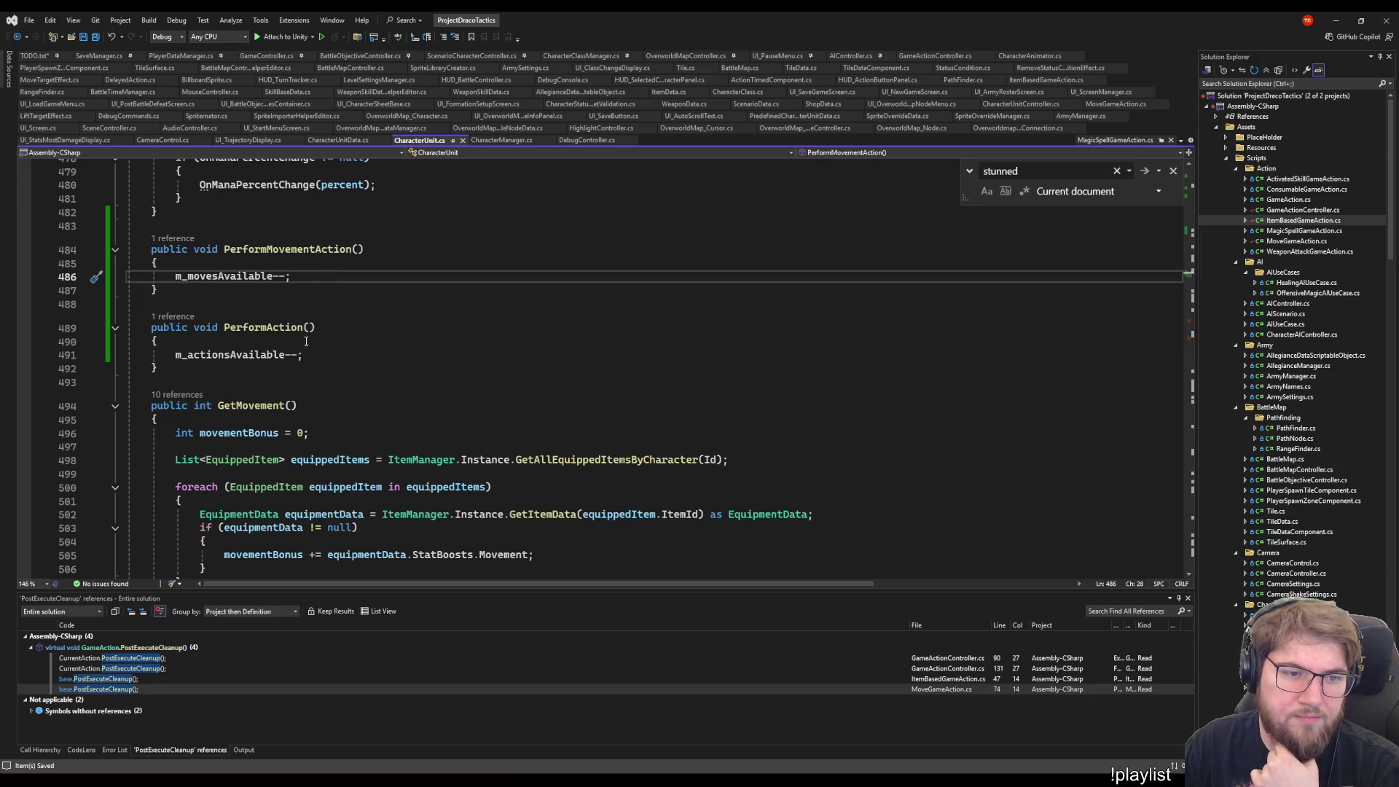
mouse_move(288, 271)
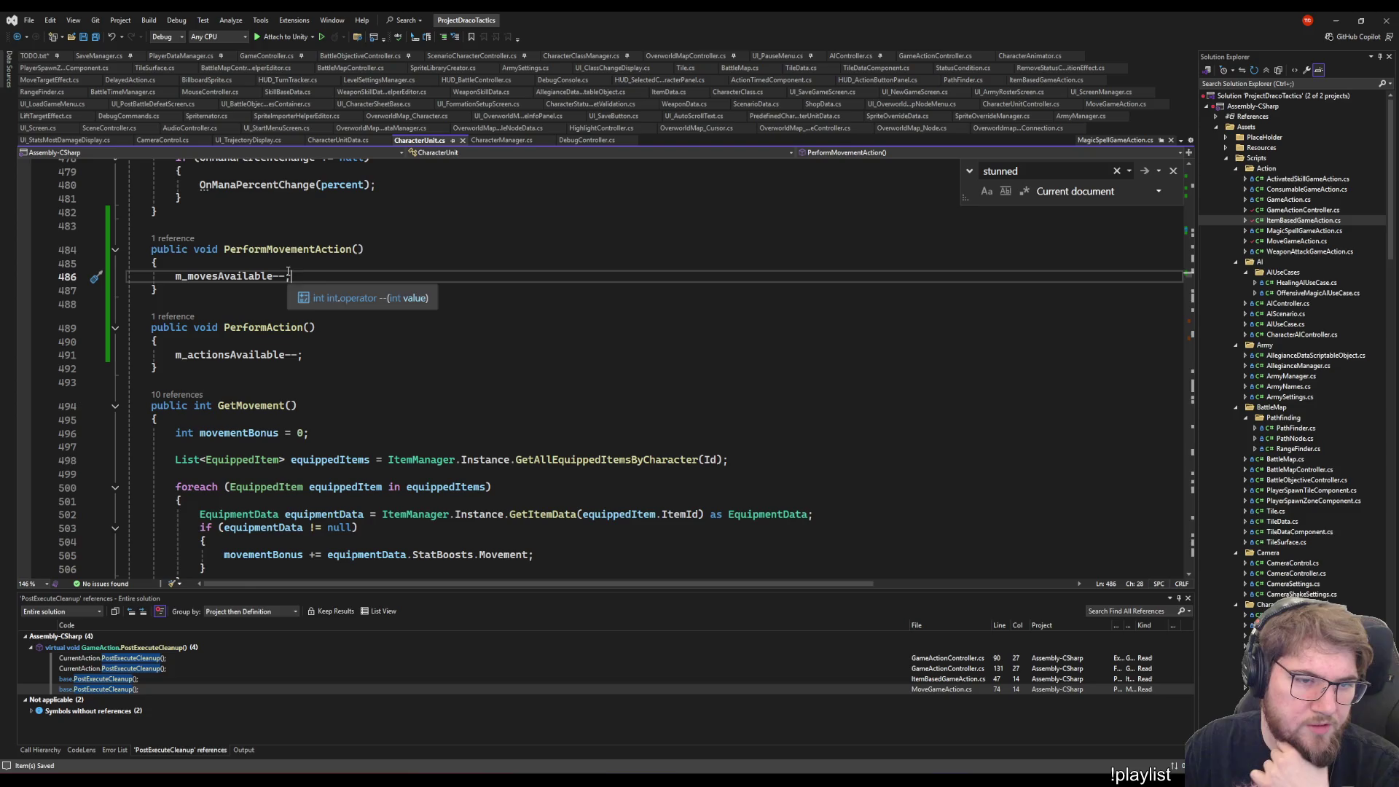
key(Return)
key(Return)
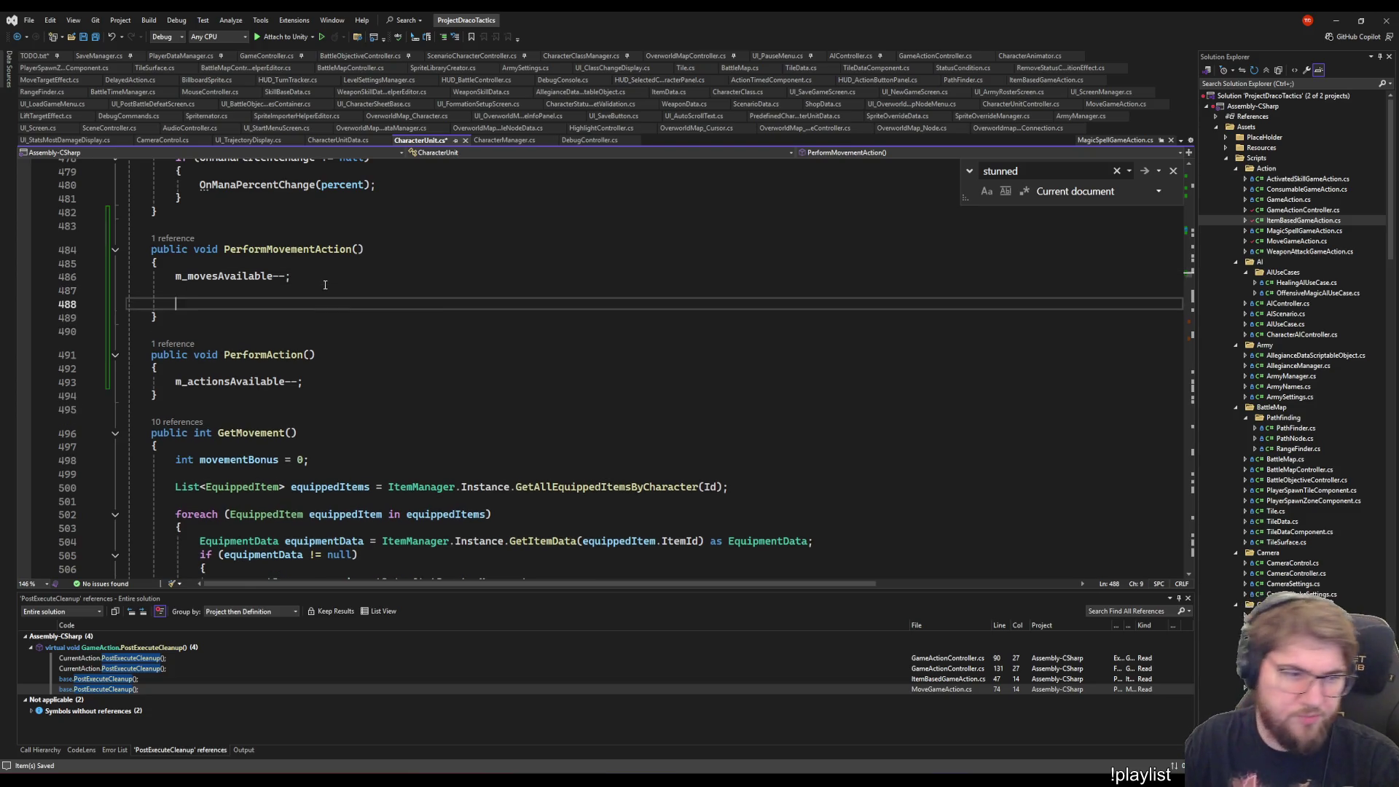
text(m_)
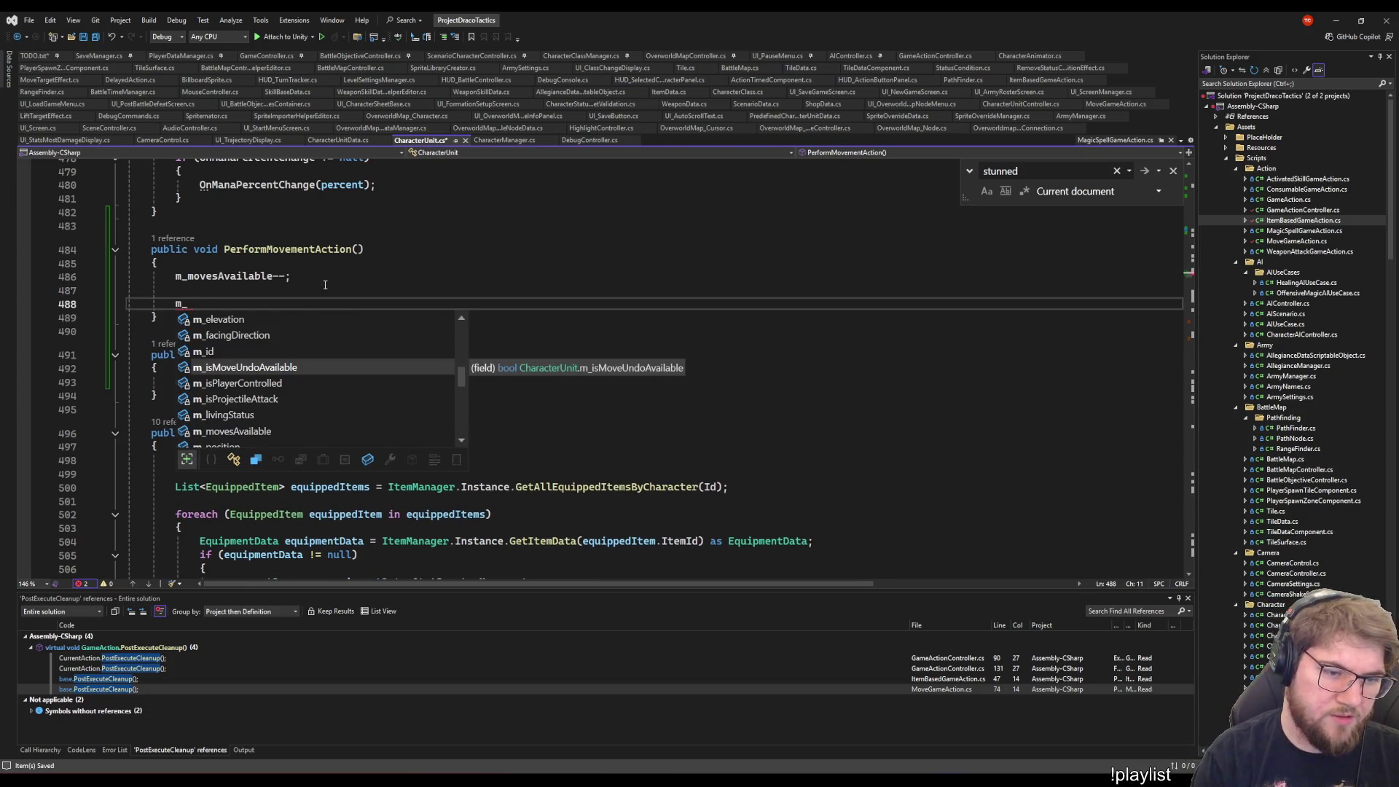
key(Tab)
text(= true;)
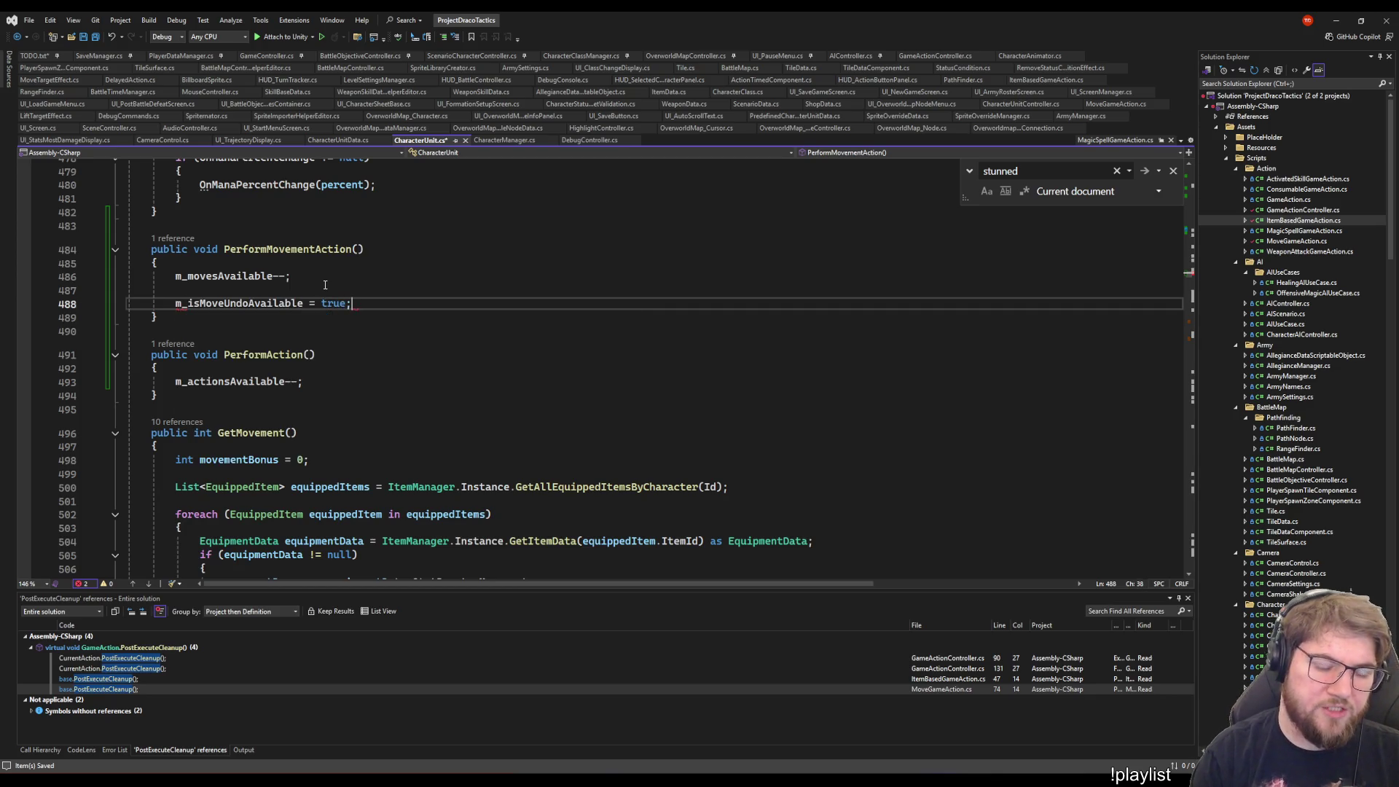
key(Down)
key(Down)
key(Down)
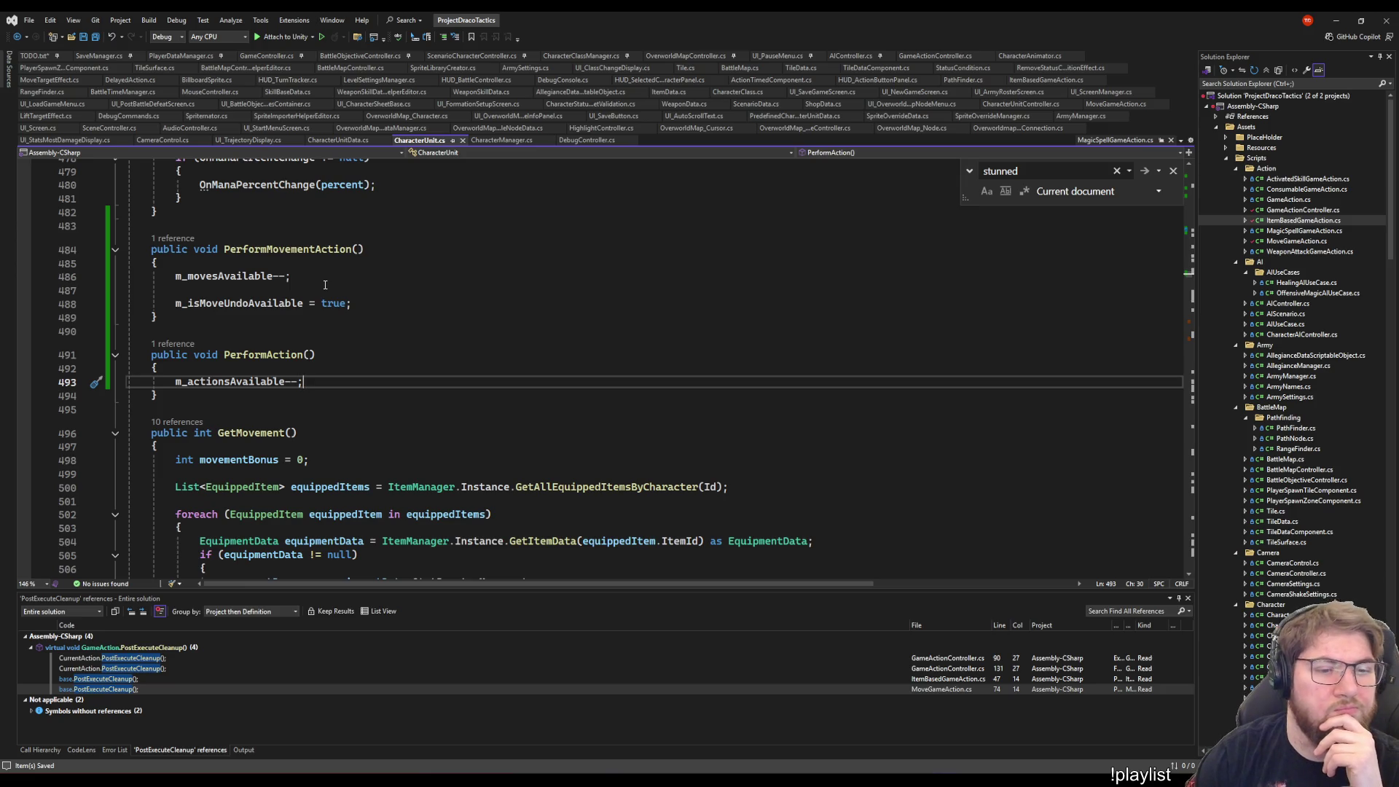
key(Return)
key(Return)
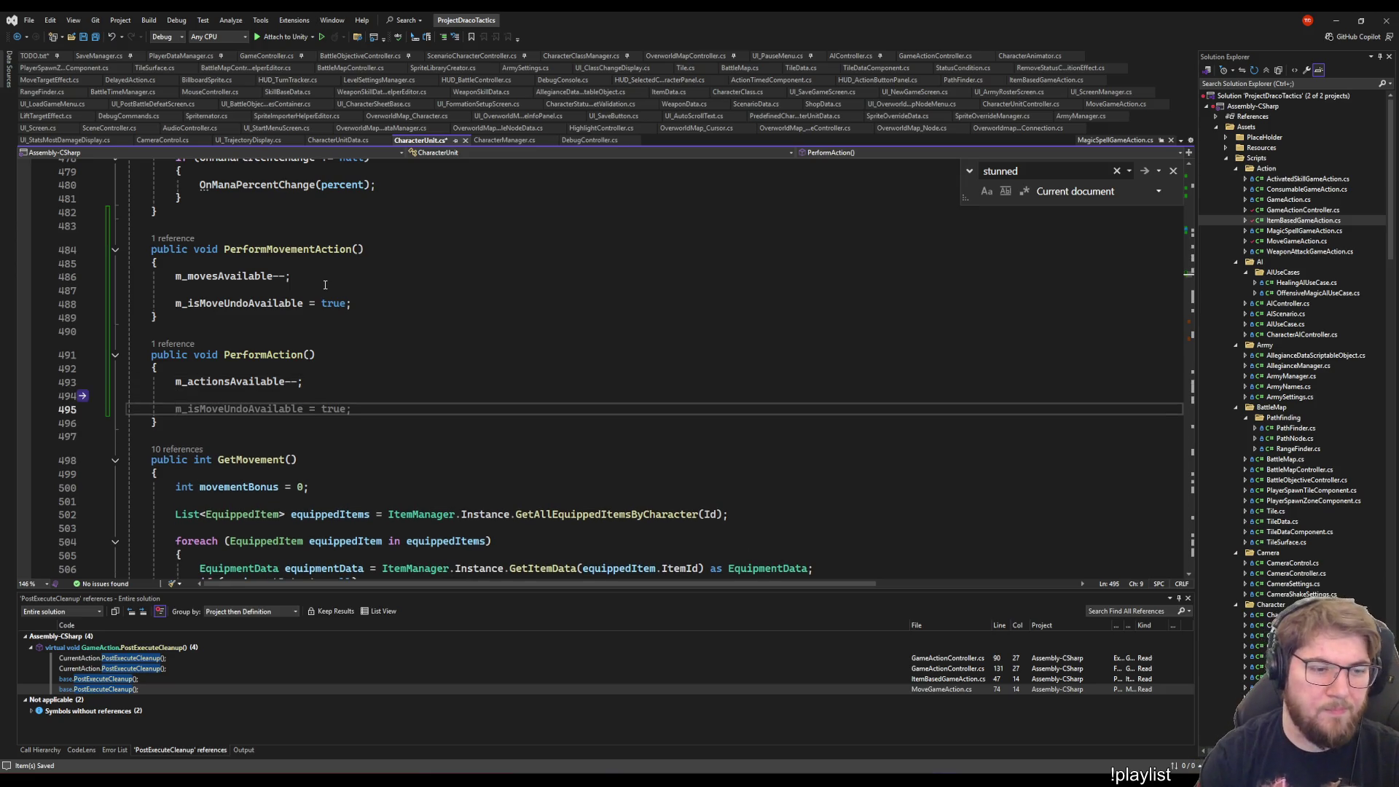
- Add if (m_isMoveUndoAvailable) { m_isMoveUndoAvailable = false; } in PerformAction
text(if (m_)
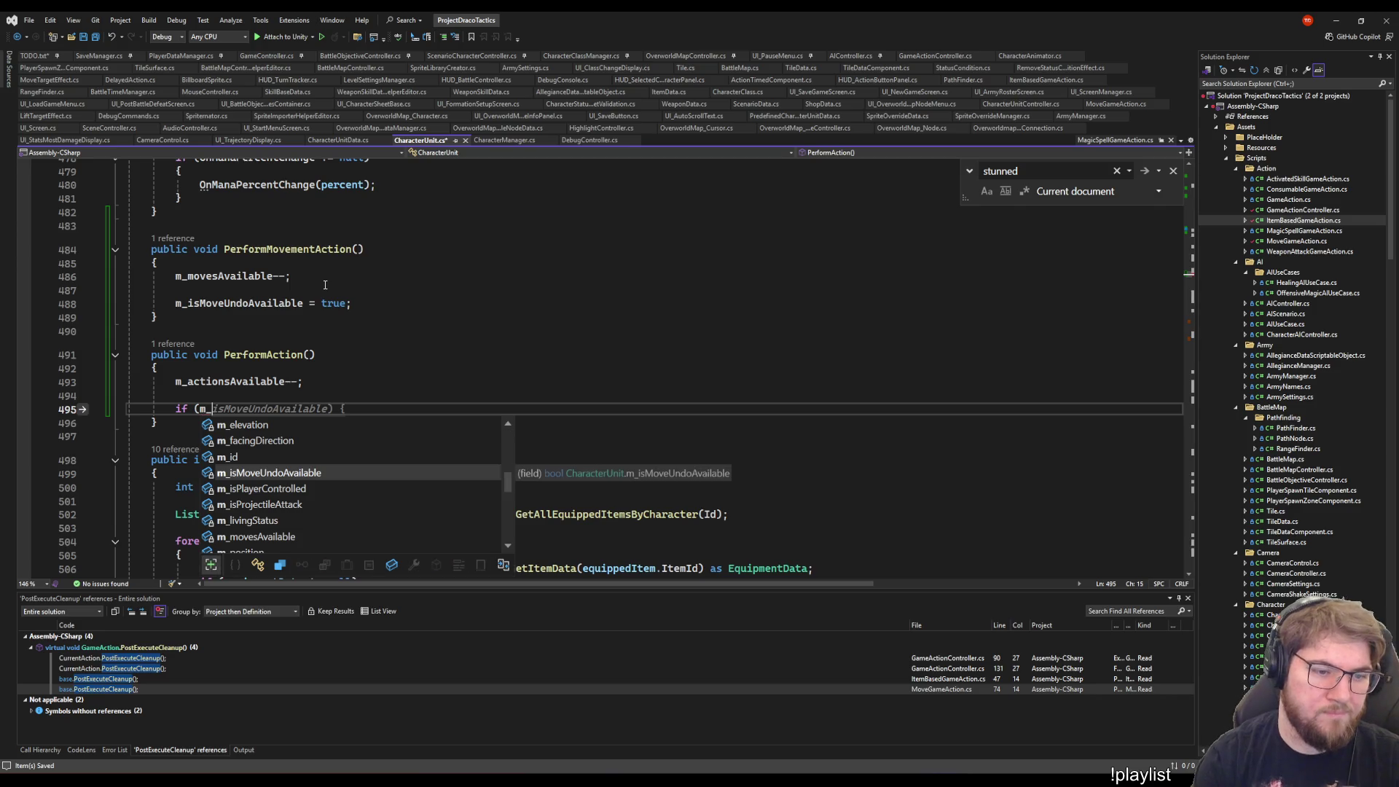
key(Tab)
text())
key(Return)
text({)
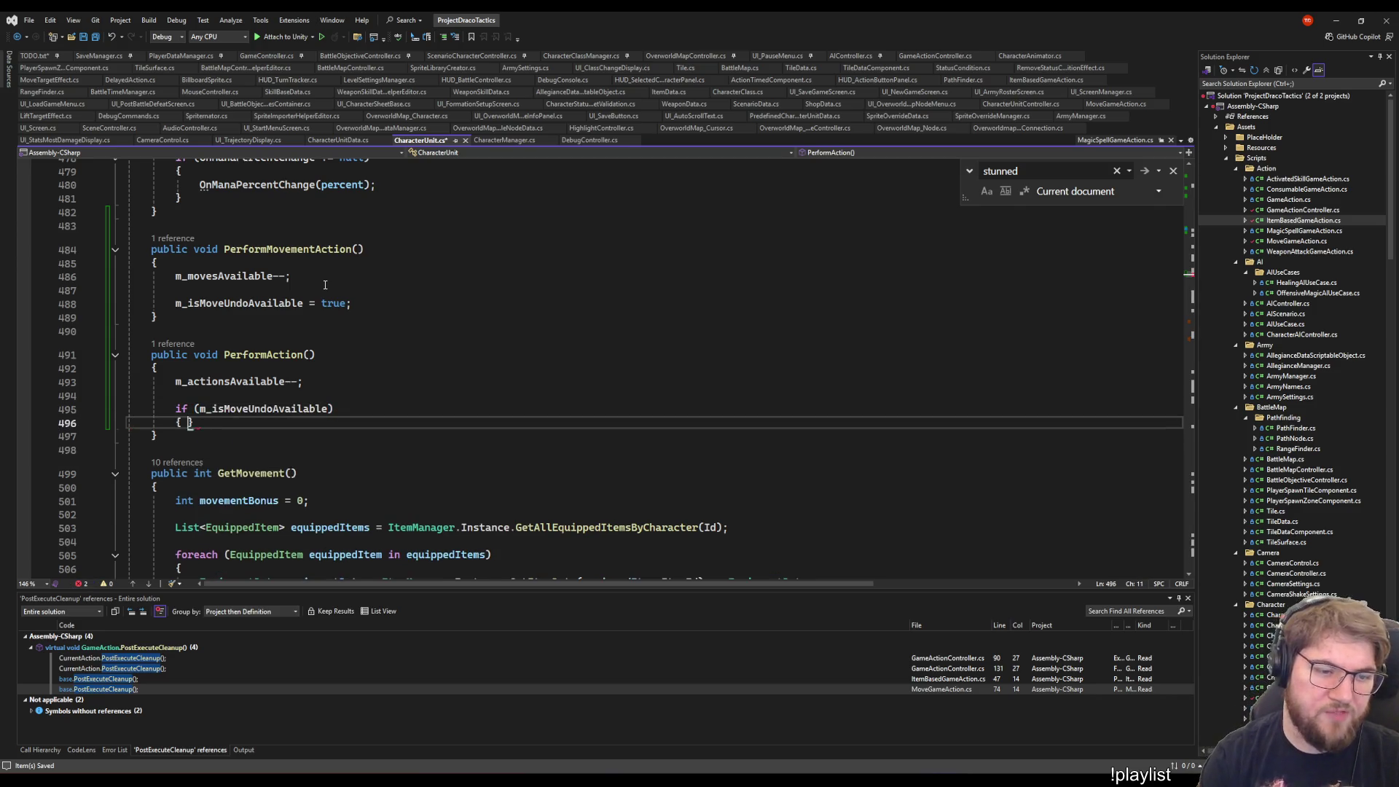
key(Return)
key(Tab)
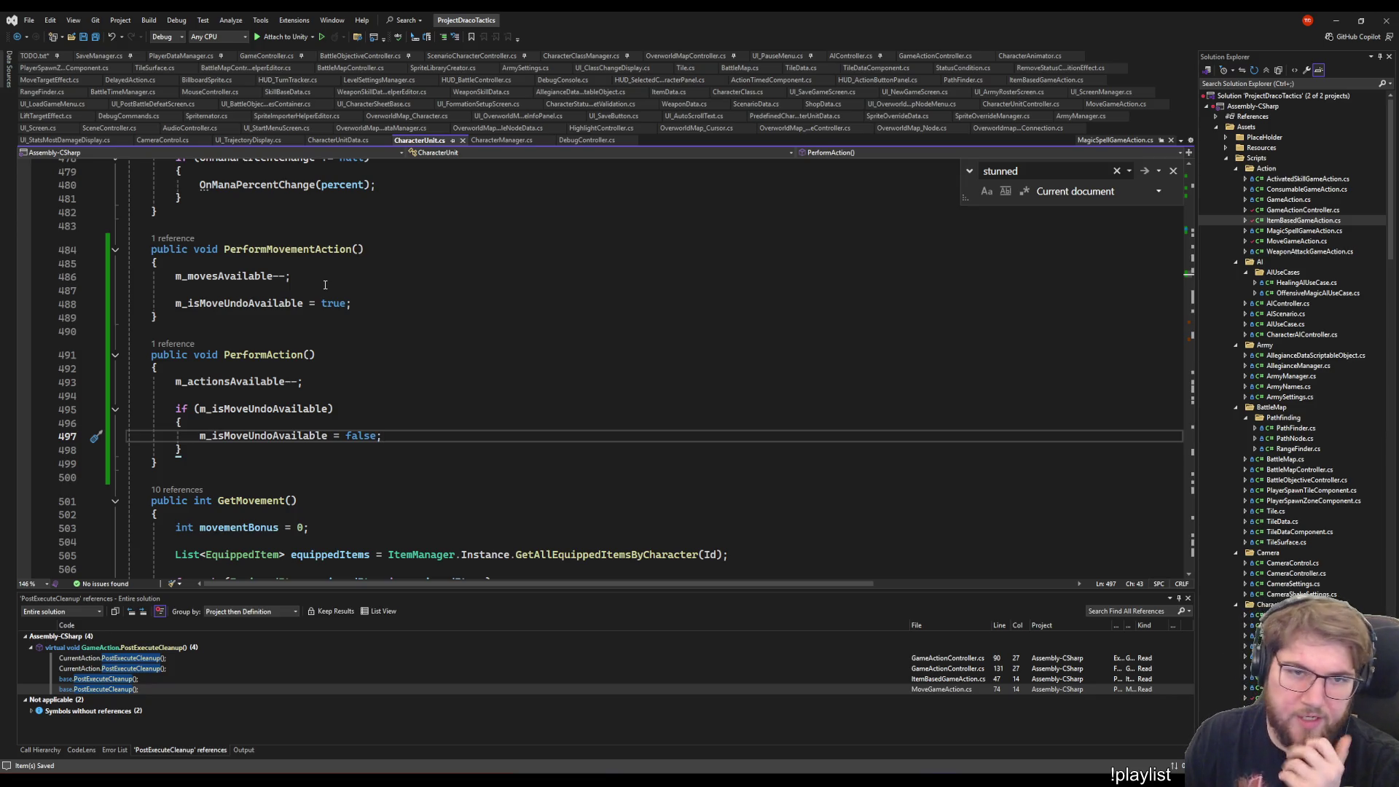
- Start a public void UndoMove declaration below PerformAction
click(171, 460)
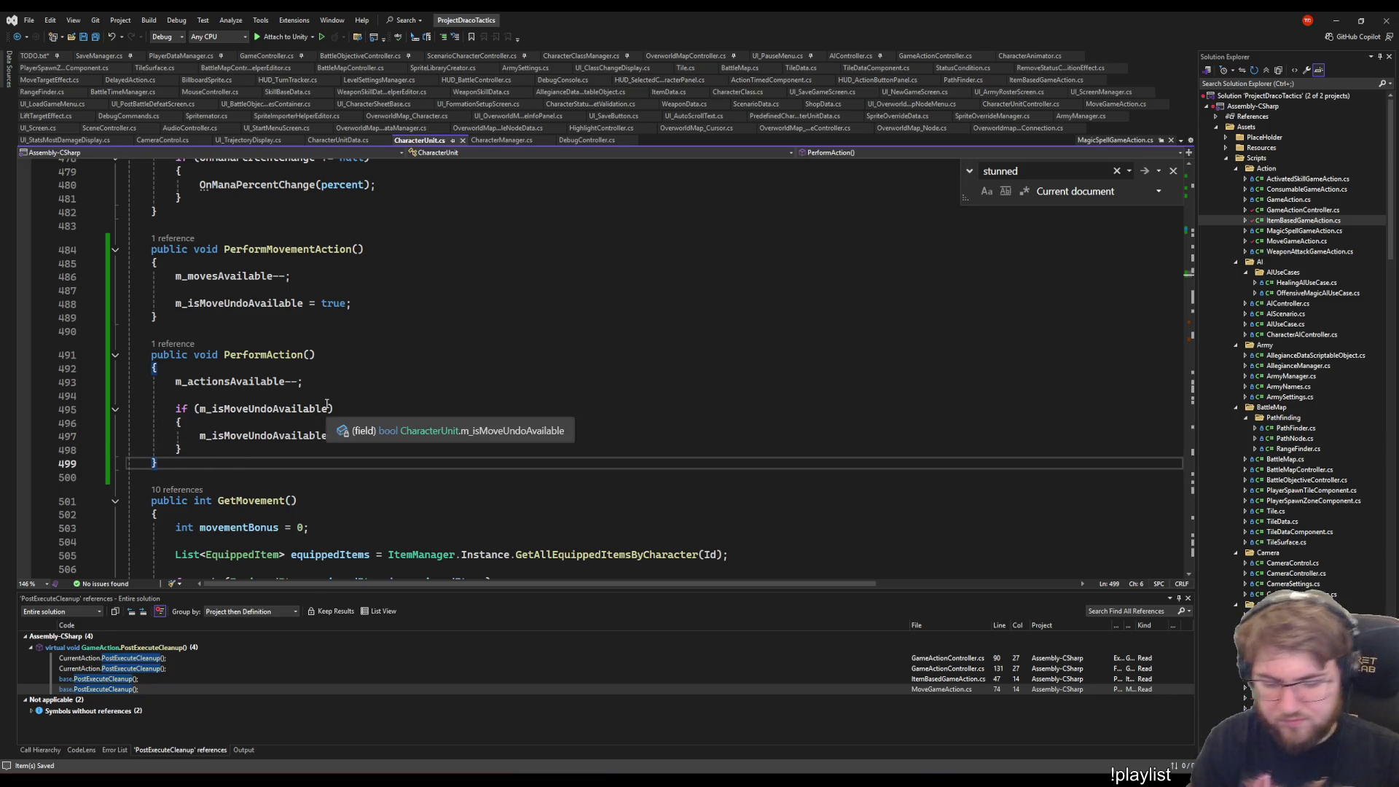
key(Return)
key(Return)
text(public void UndoMove)
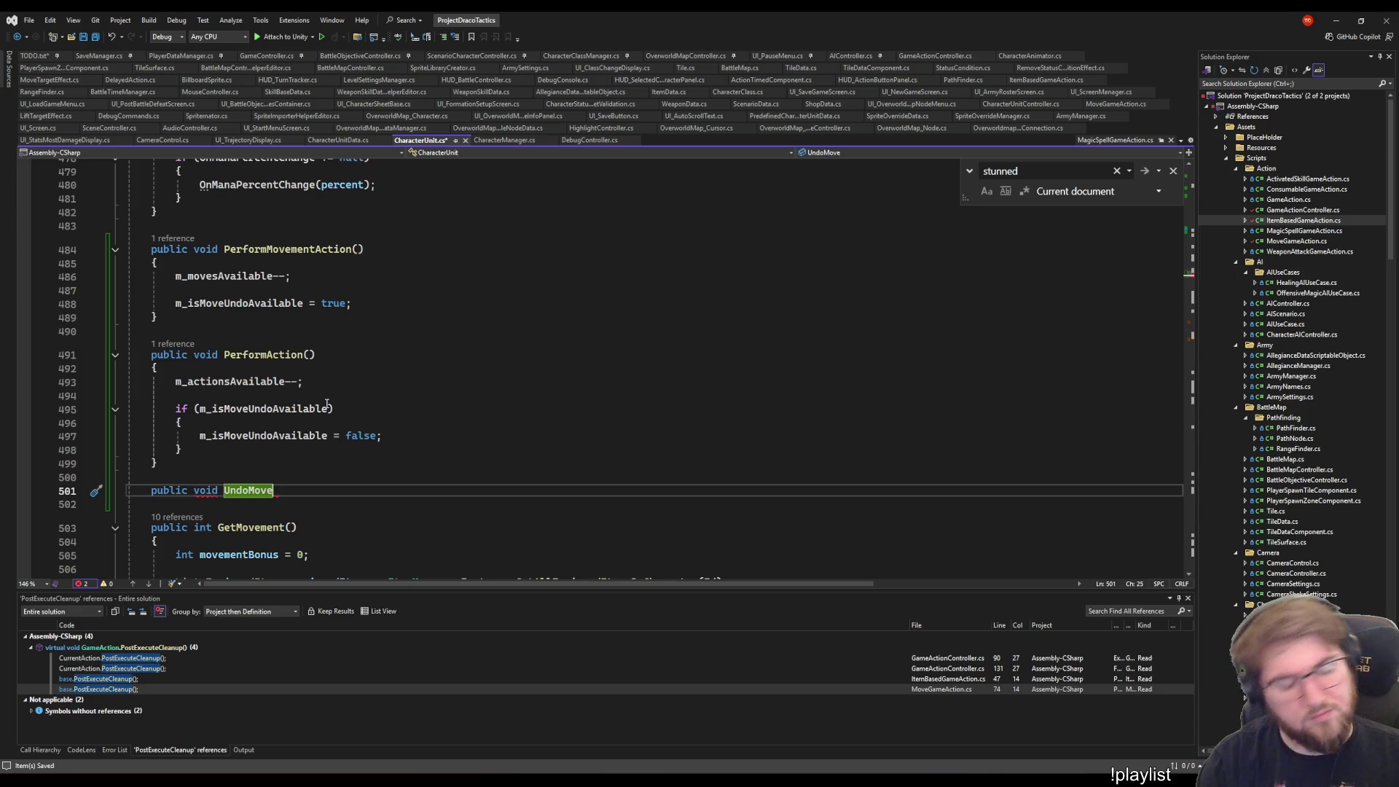
- Complete UndoMove() with a body containing m_movesAvailable++;
text(())
key(Return)
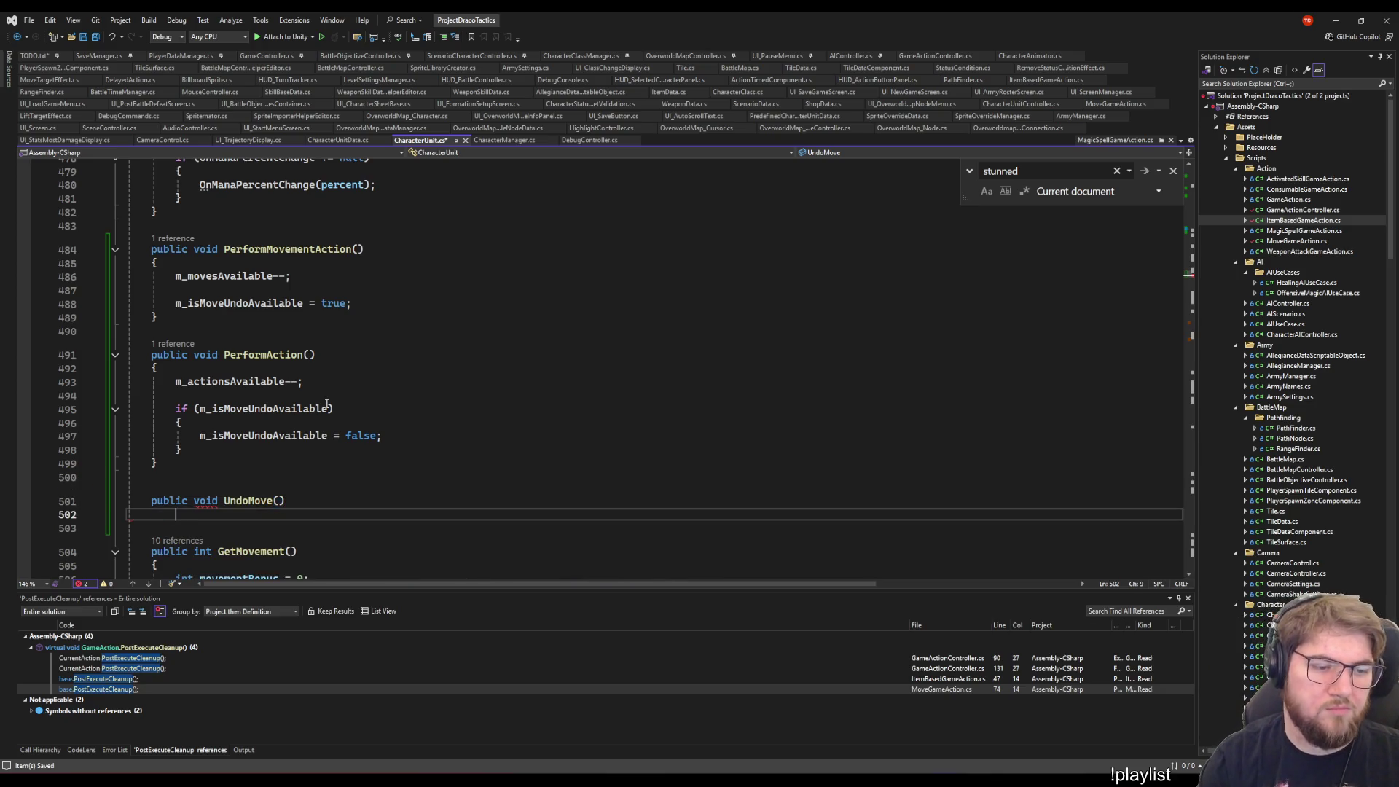
text({)
key(Return)
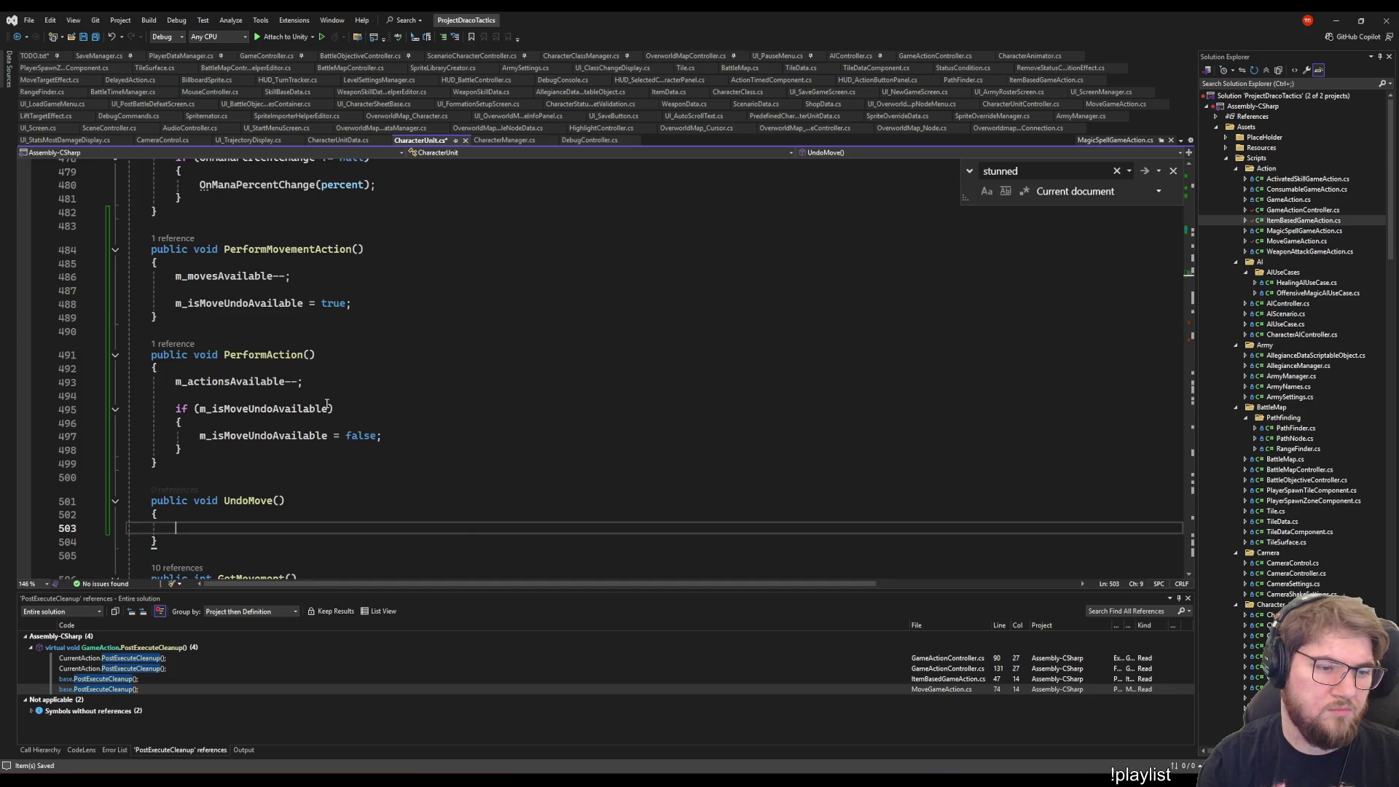
text(m_movesAvailable)
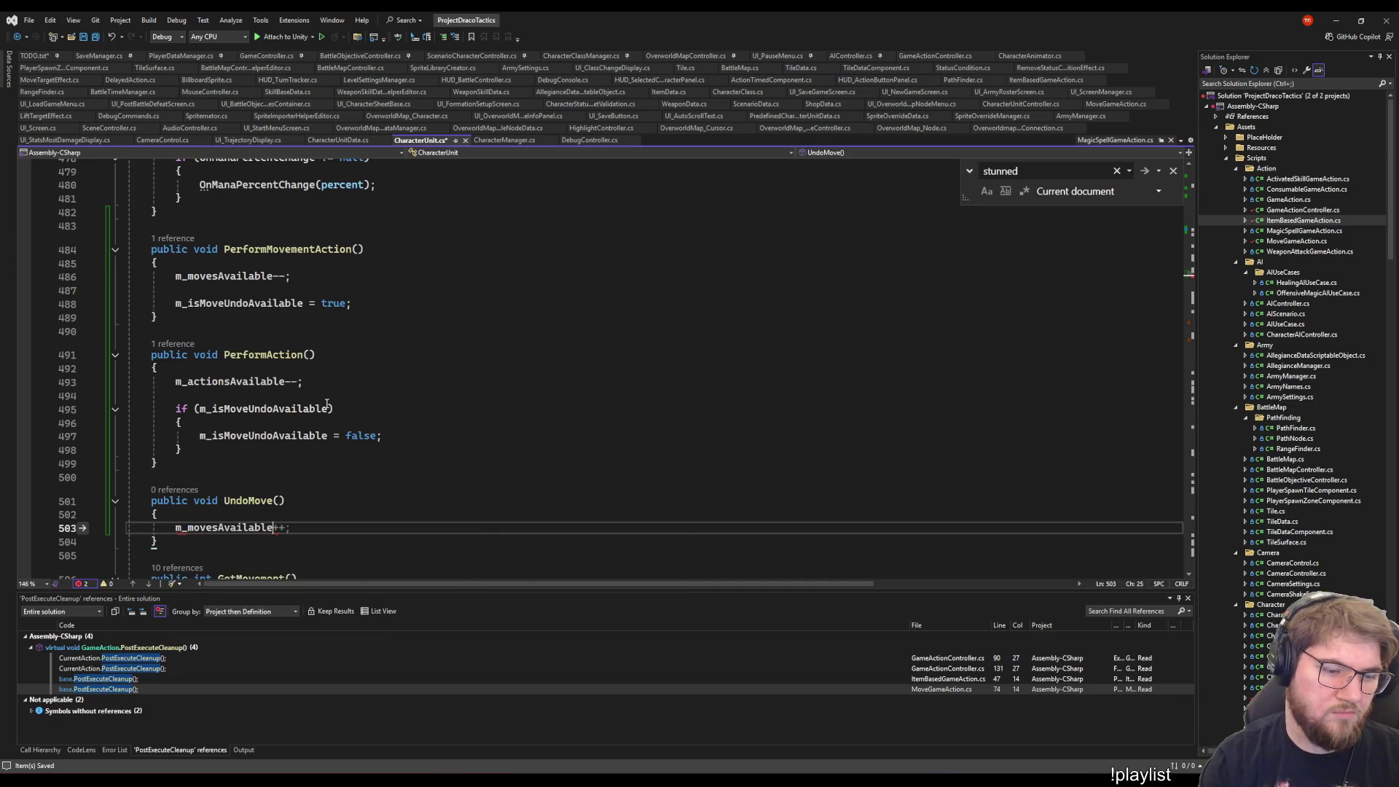
text(+)
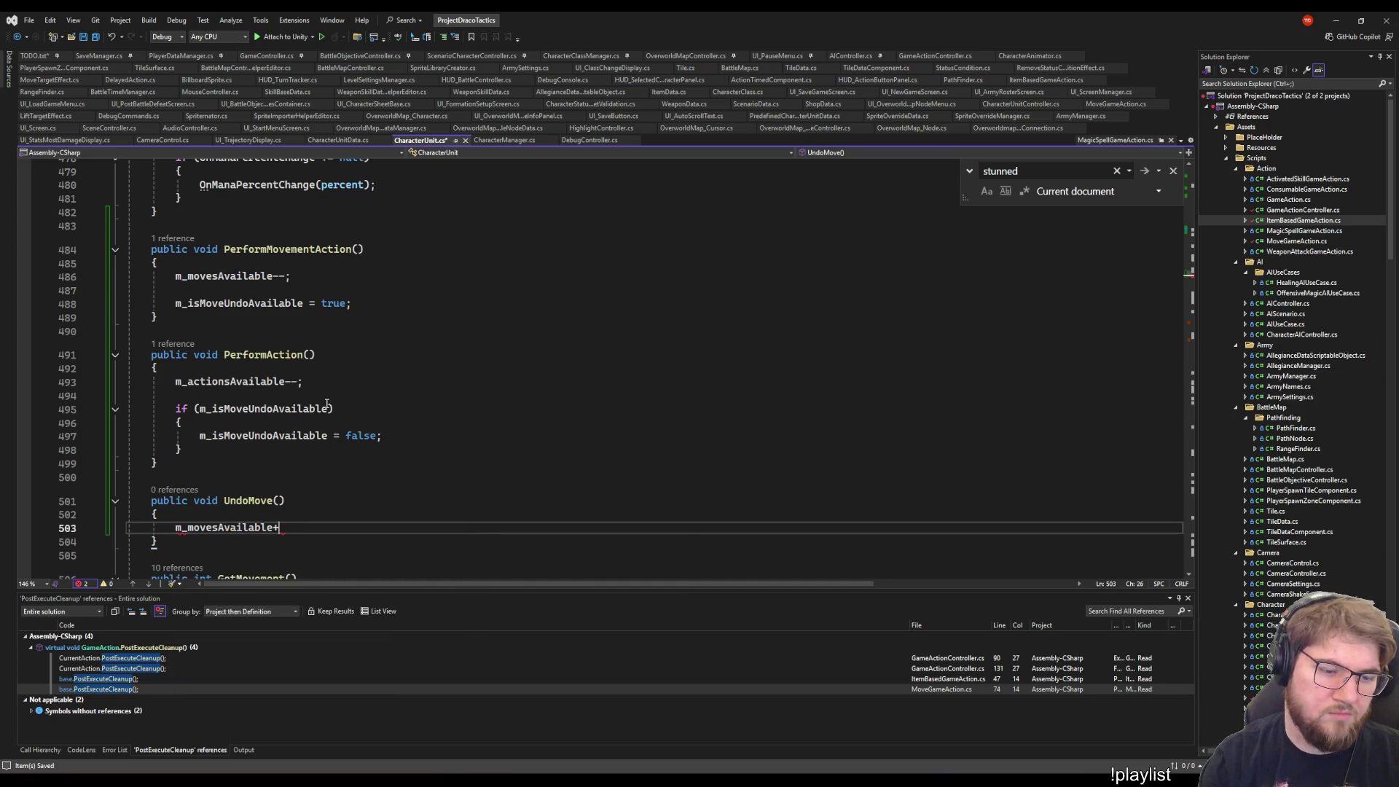
text(+;)
key(Return)
- Delete the extra m_isMoveUndoAvailable = true line just added to UndoMove
text(m_is)
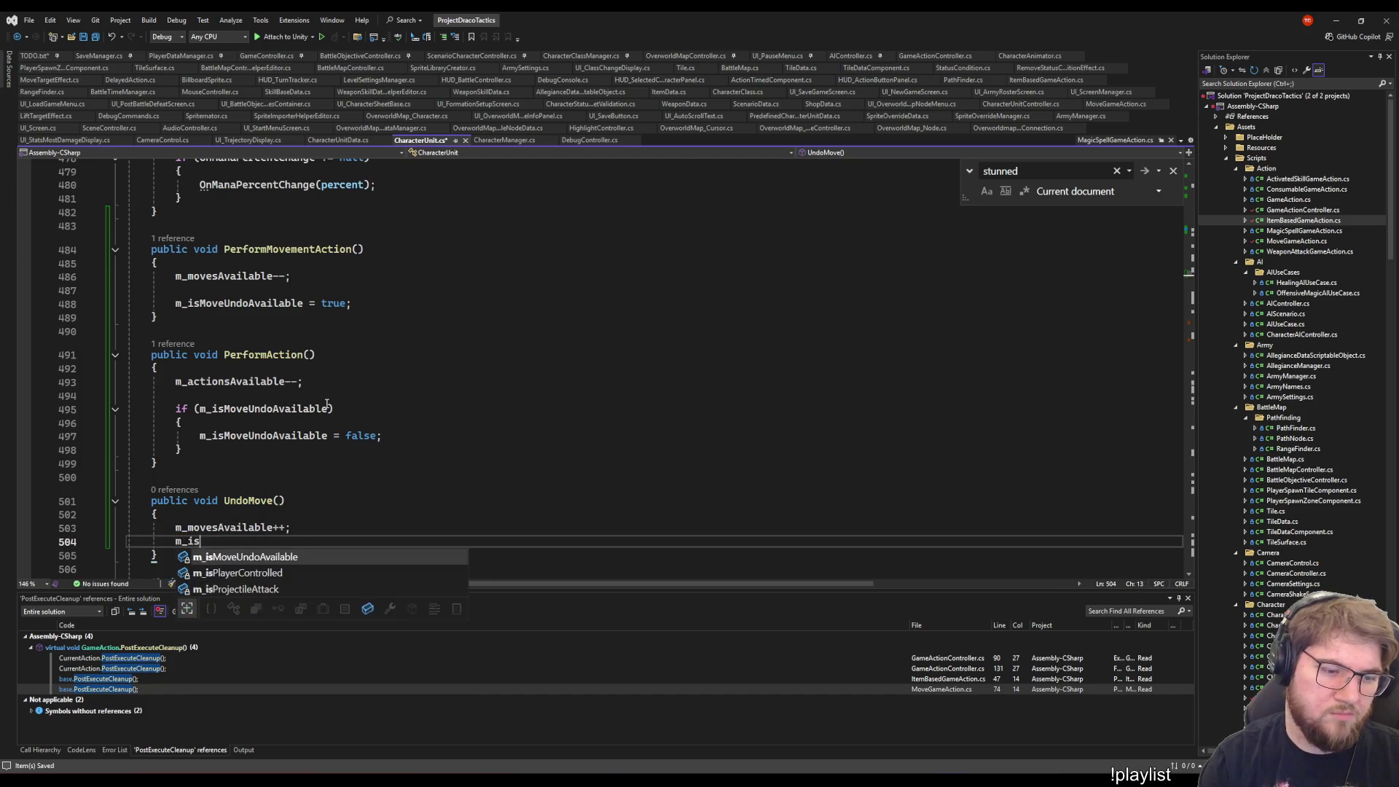
text(M)
key(Tab)
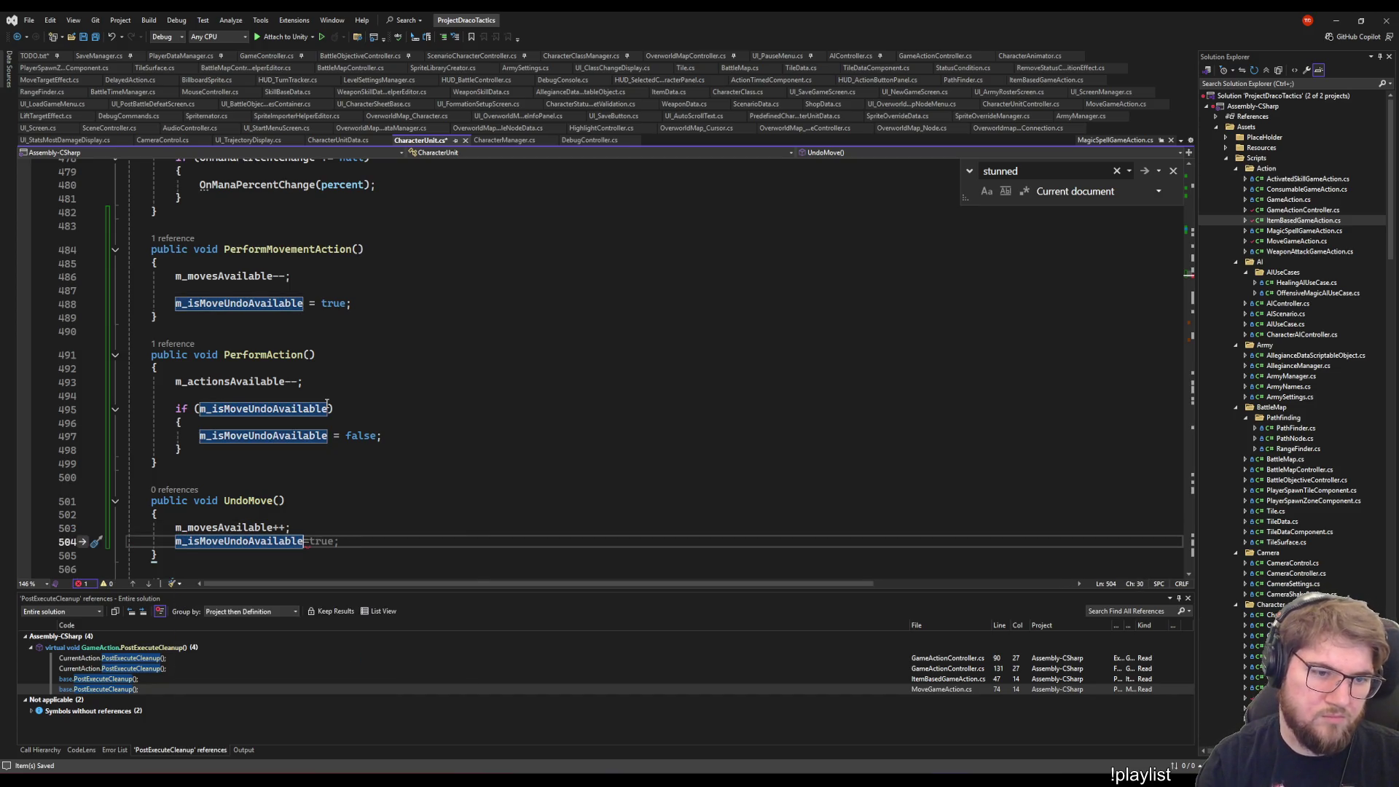
text(=true;)
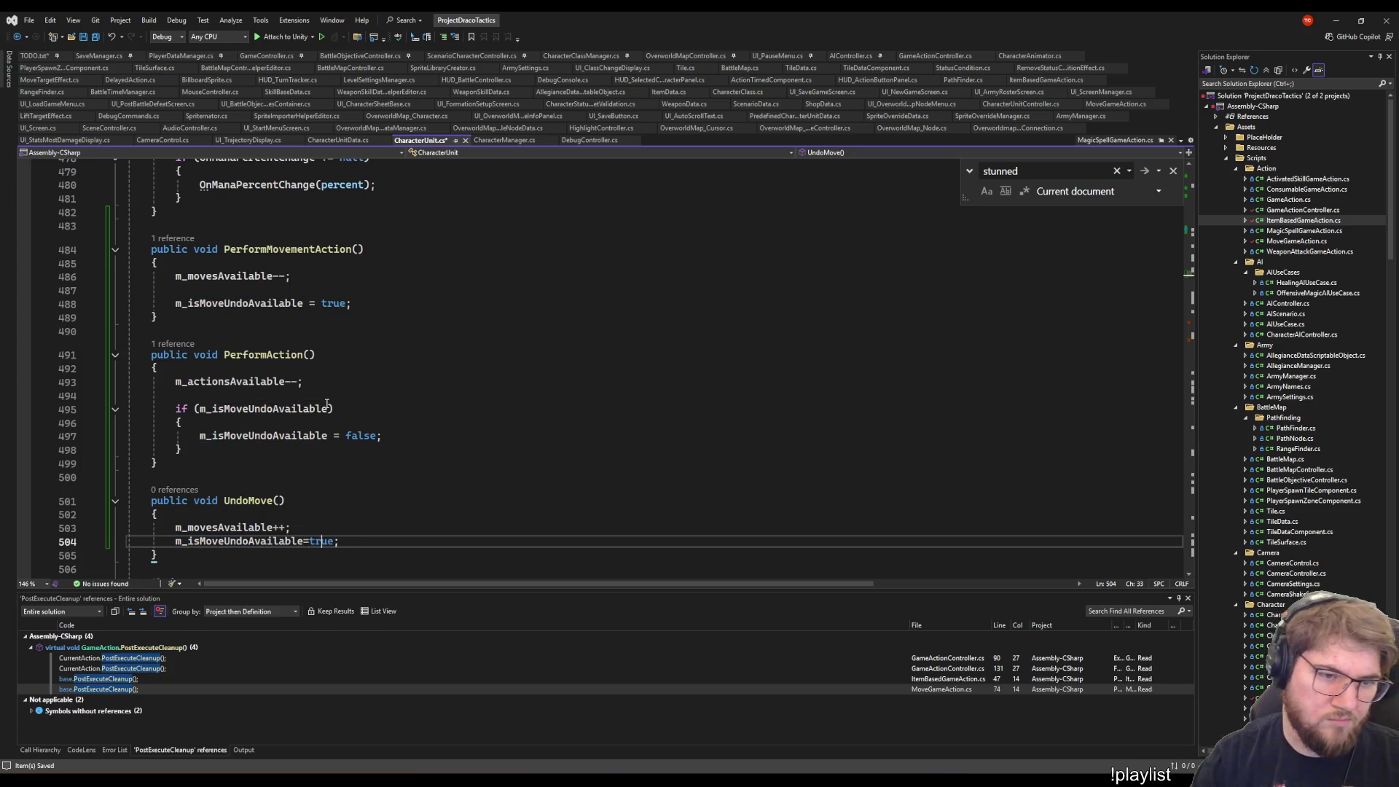
key(Left)
key(Left)
key(Left)
key(Right)
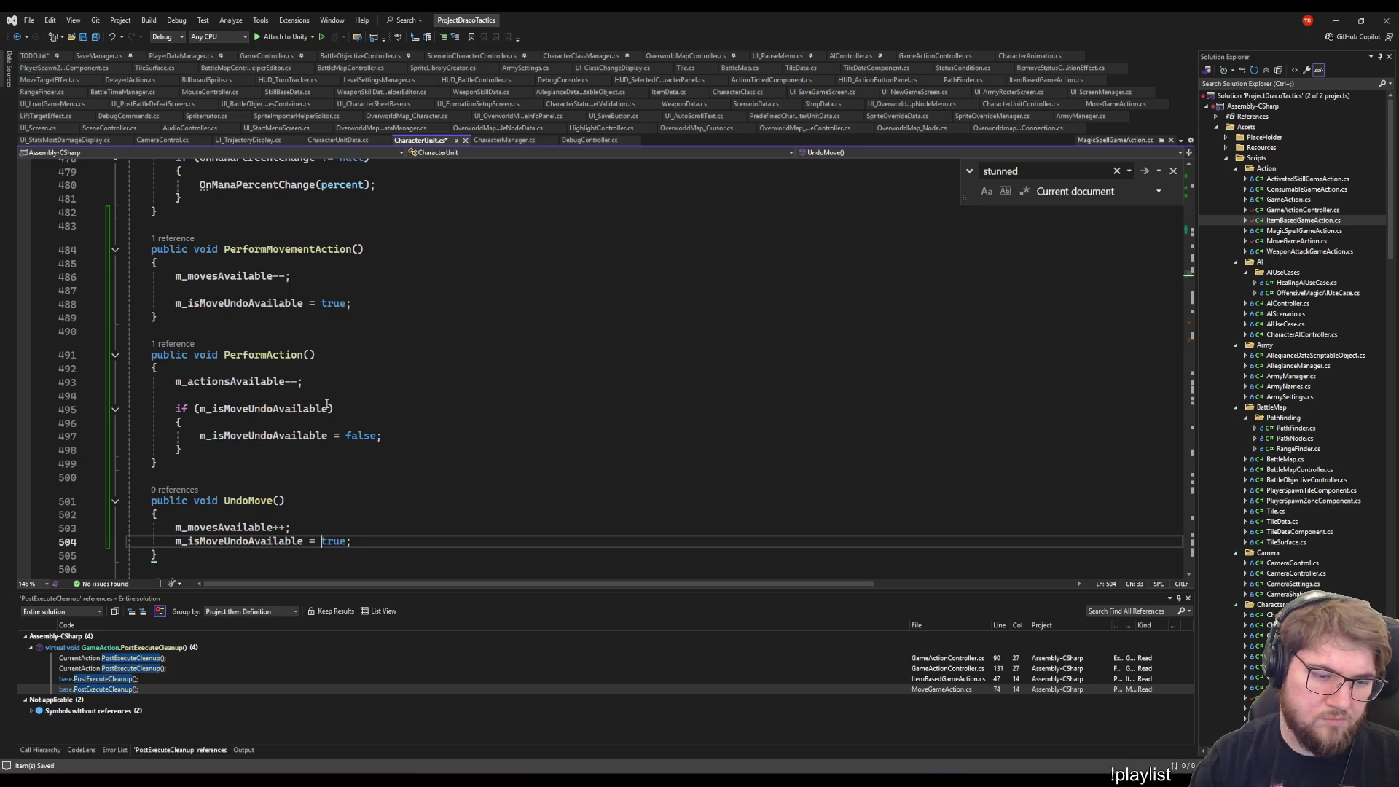
key(End)
key(shift+Home)
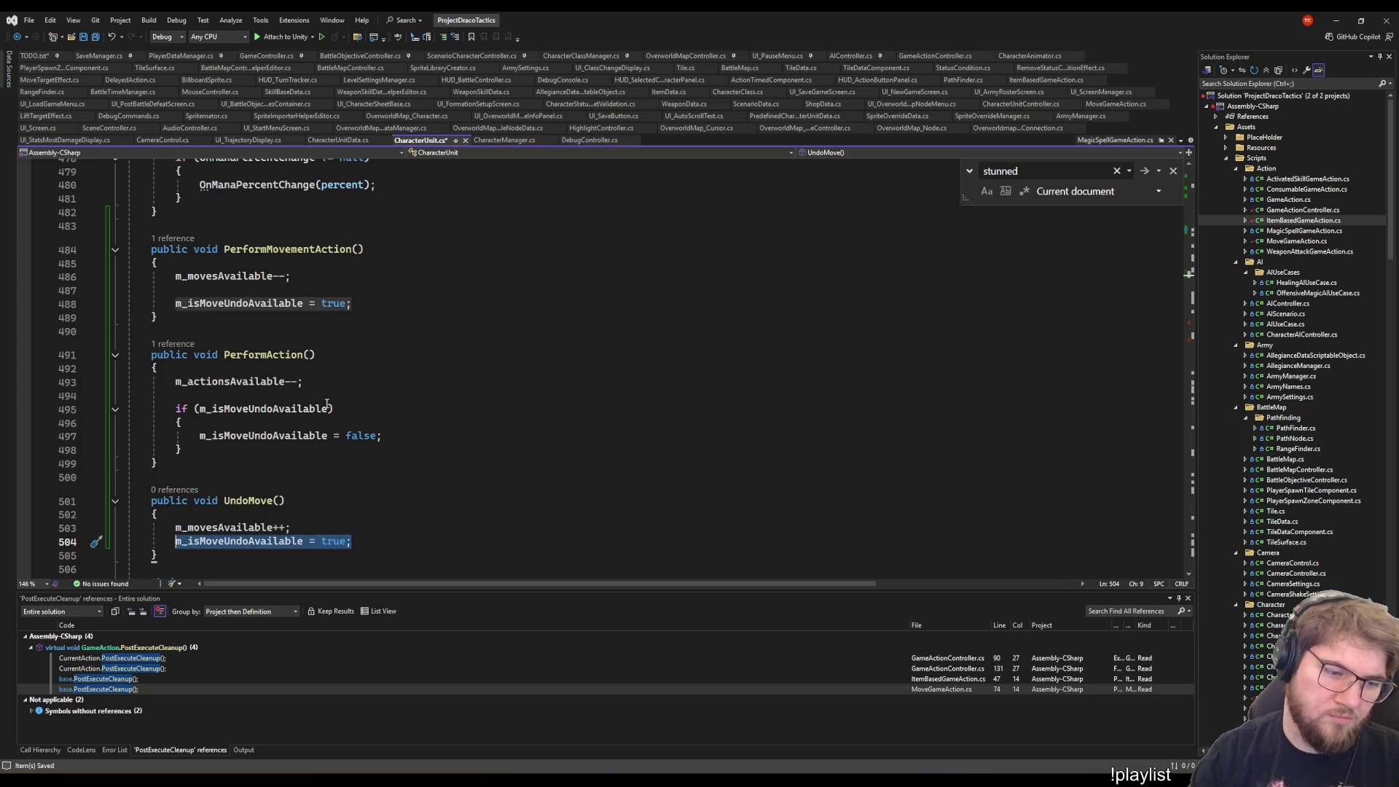
key(BackSpace)
key(BackSpace)
key(BackSpace)
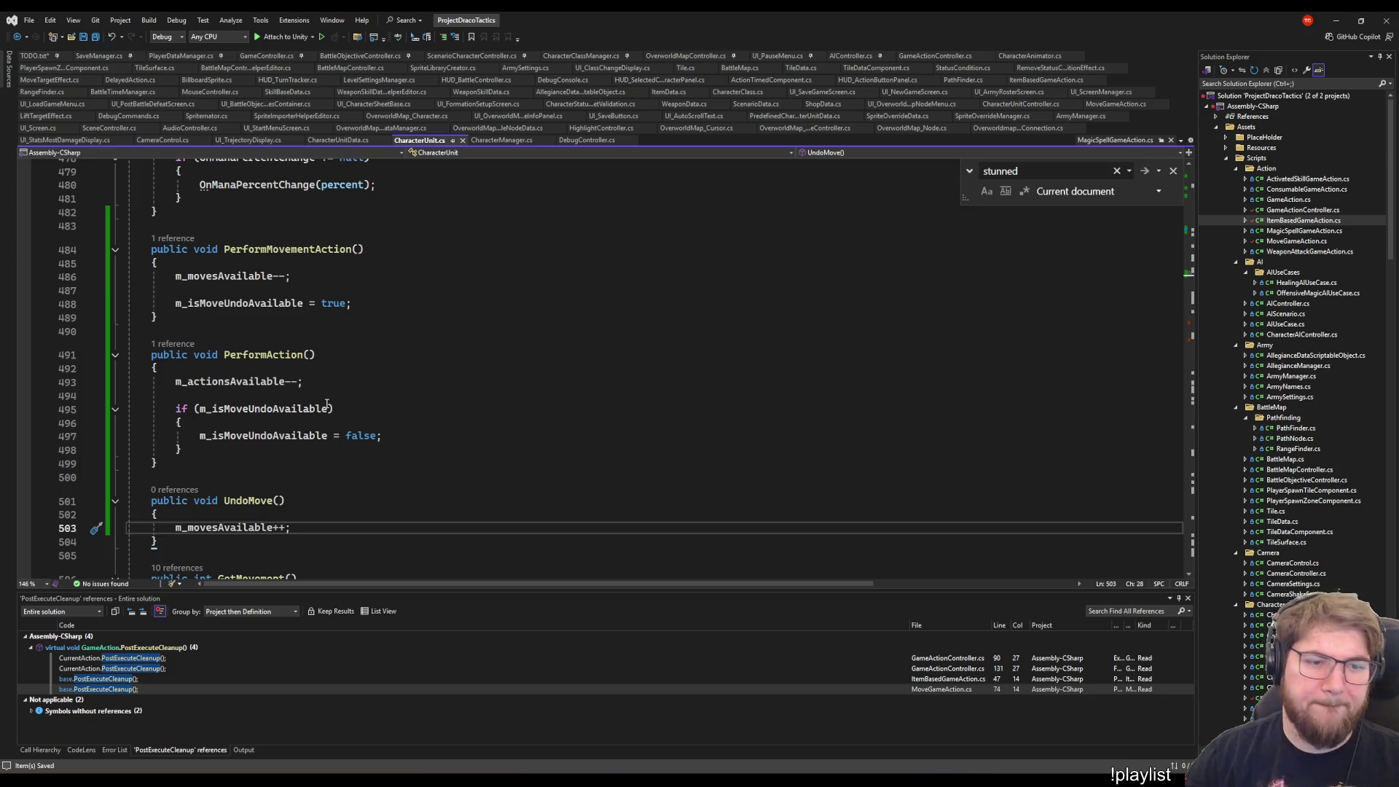
key(Up)
key(Up)
key(Up)
key(Down)
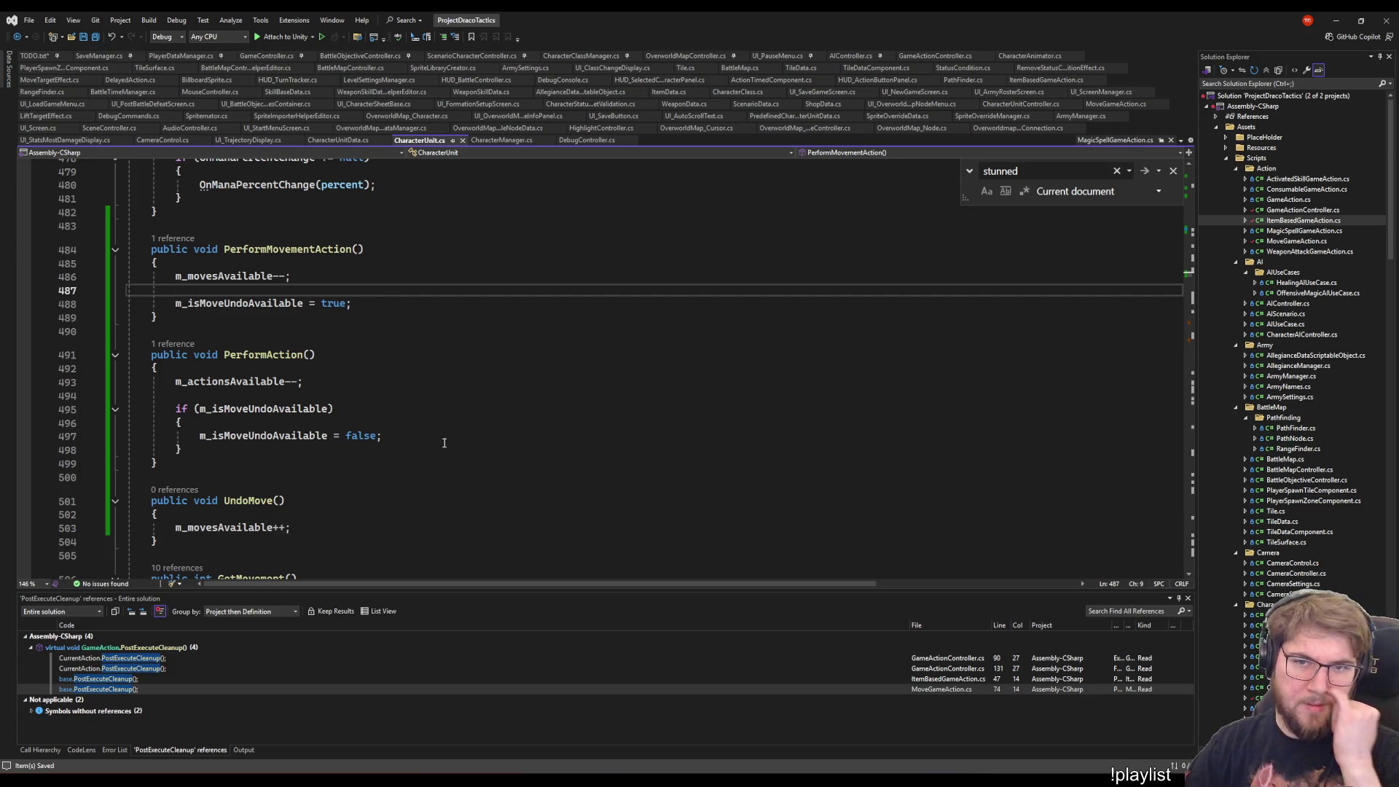
- Scroll CharacterUnit.cs up to the event declarations and the OnUpdatePosition event
scroll(444, 442, down, 15)
scroll(401, 433, up, 20)
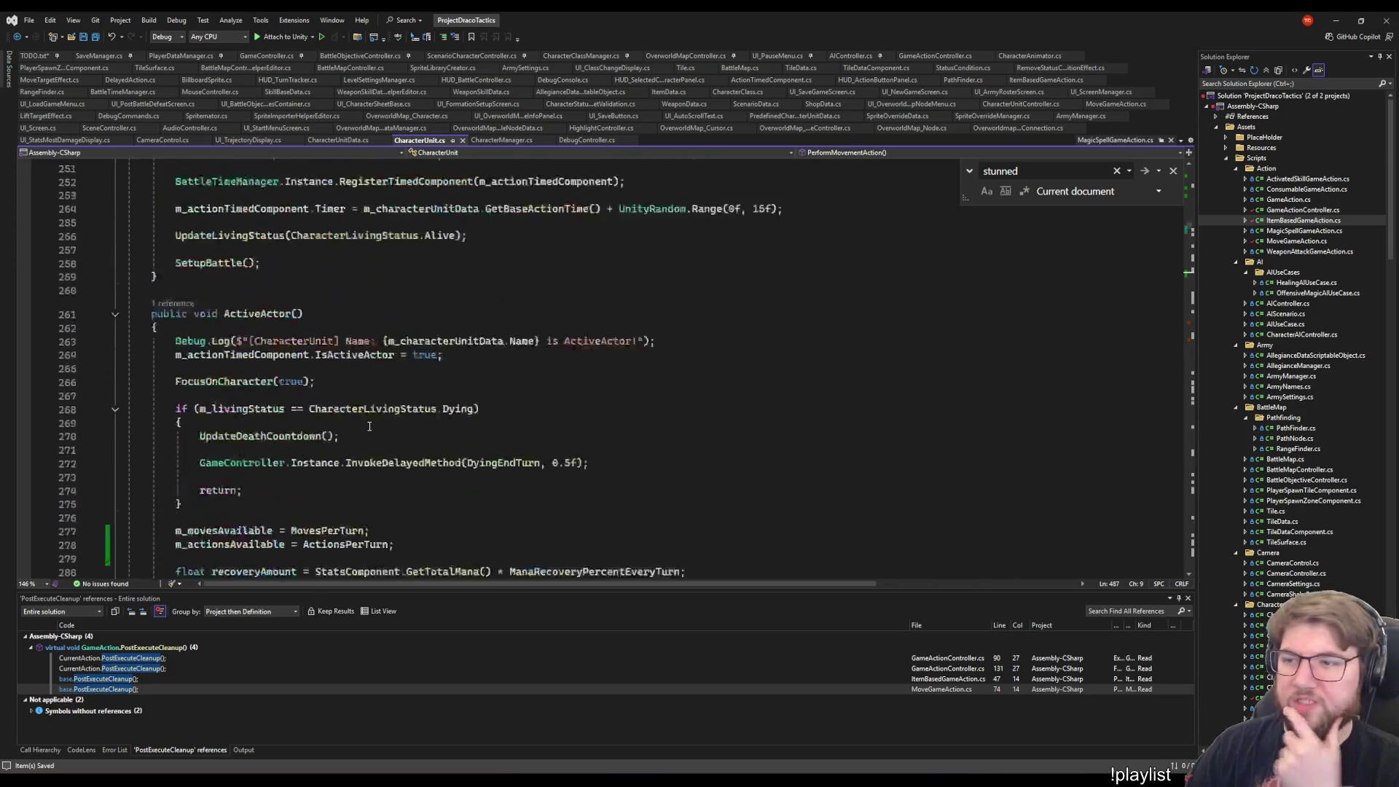
scroll(369, 426, up, 20)
click(400, 485)
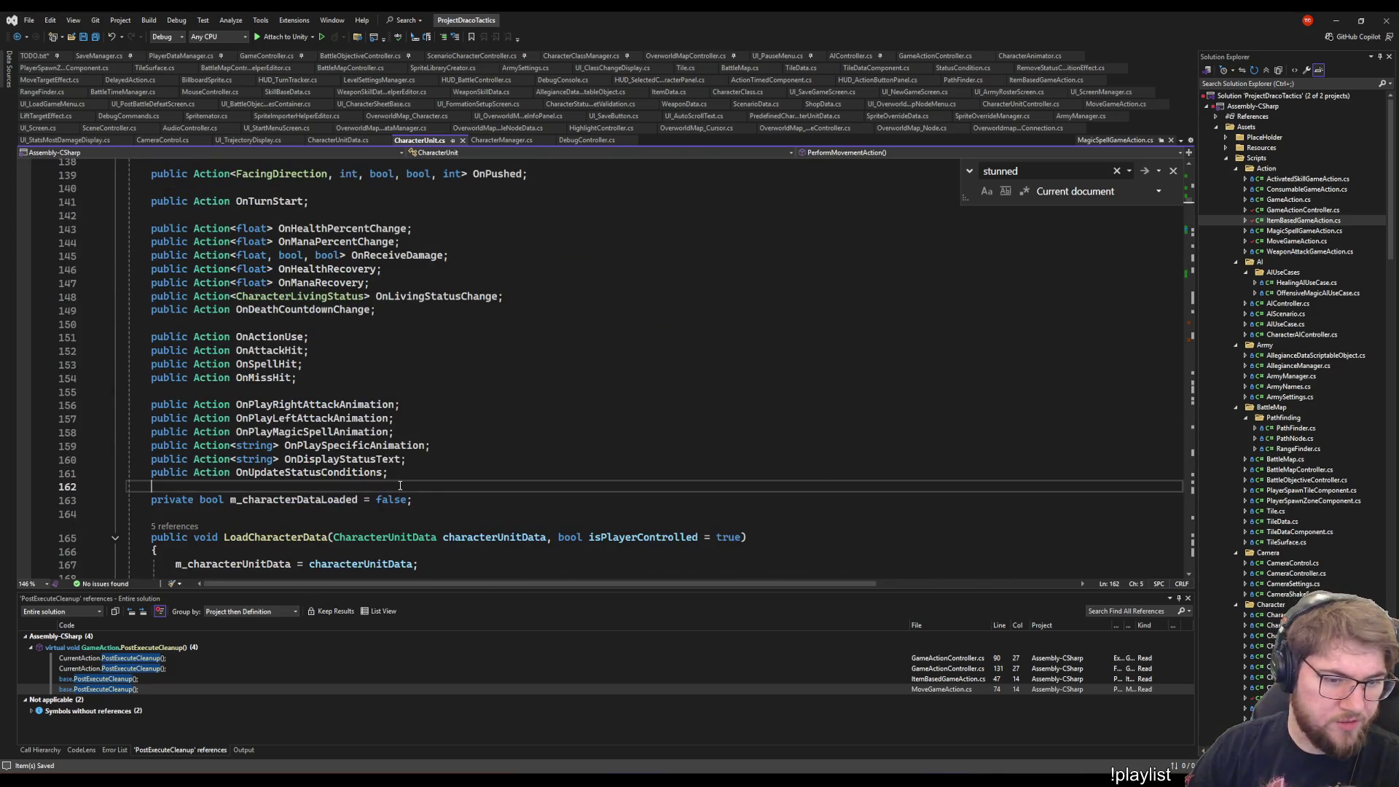
scroll(431, 507, up, 1)
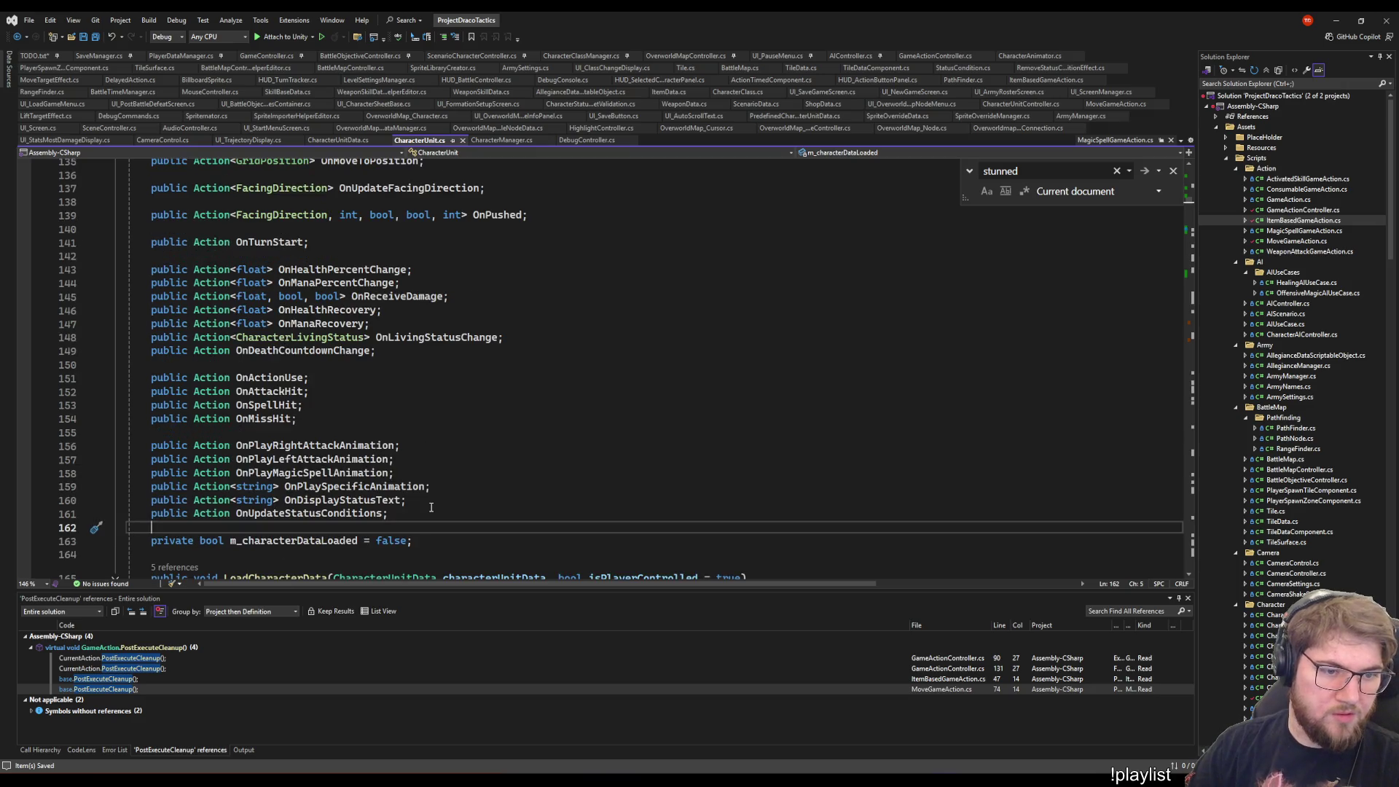
scroll(430, 507, up, 10)
scroll(408, 481, down, 20)
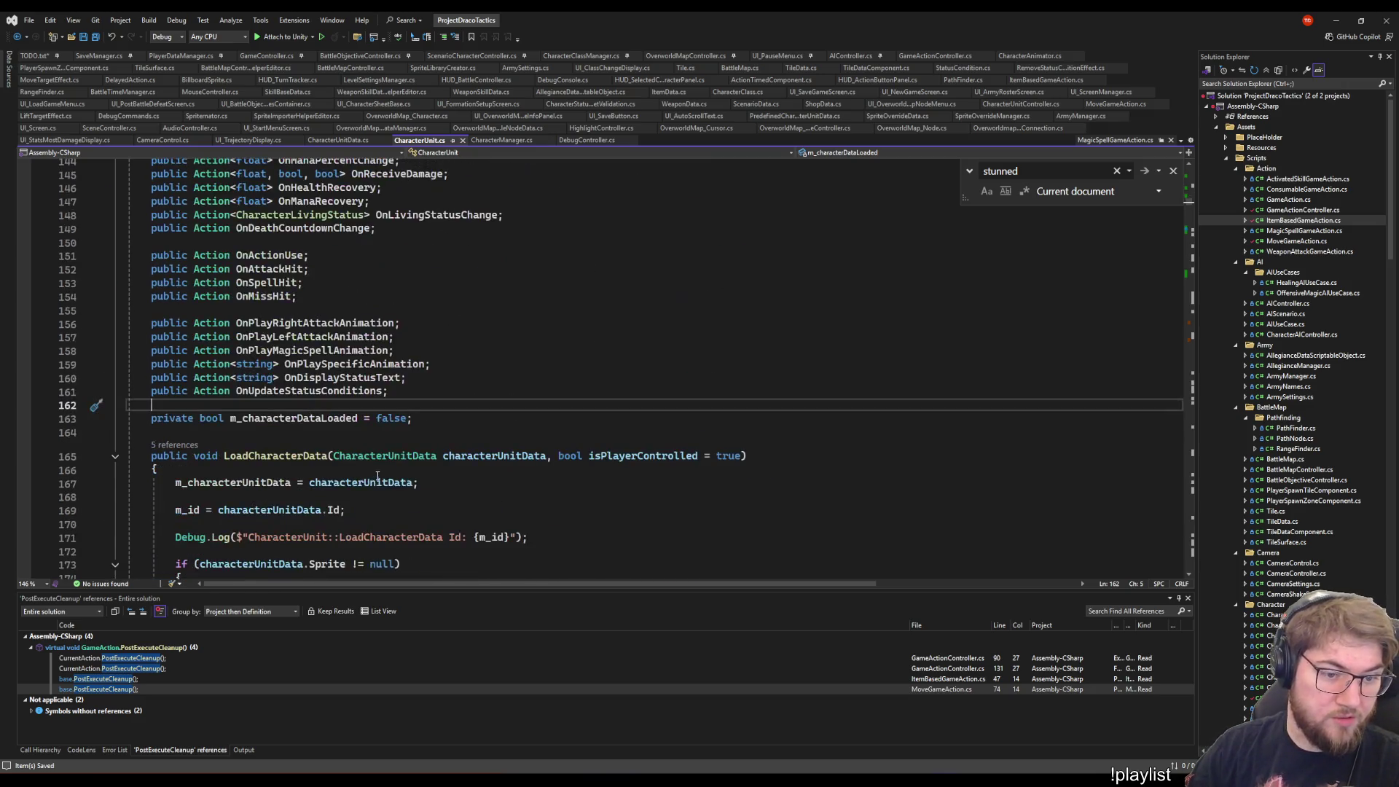
scroll(393, 467, down, 13)
scroll(410, 394, up, 20)
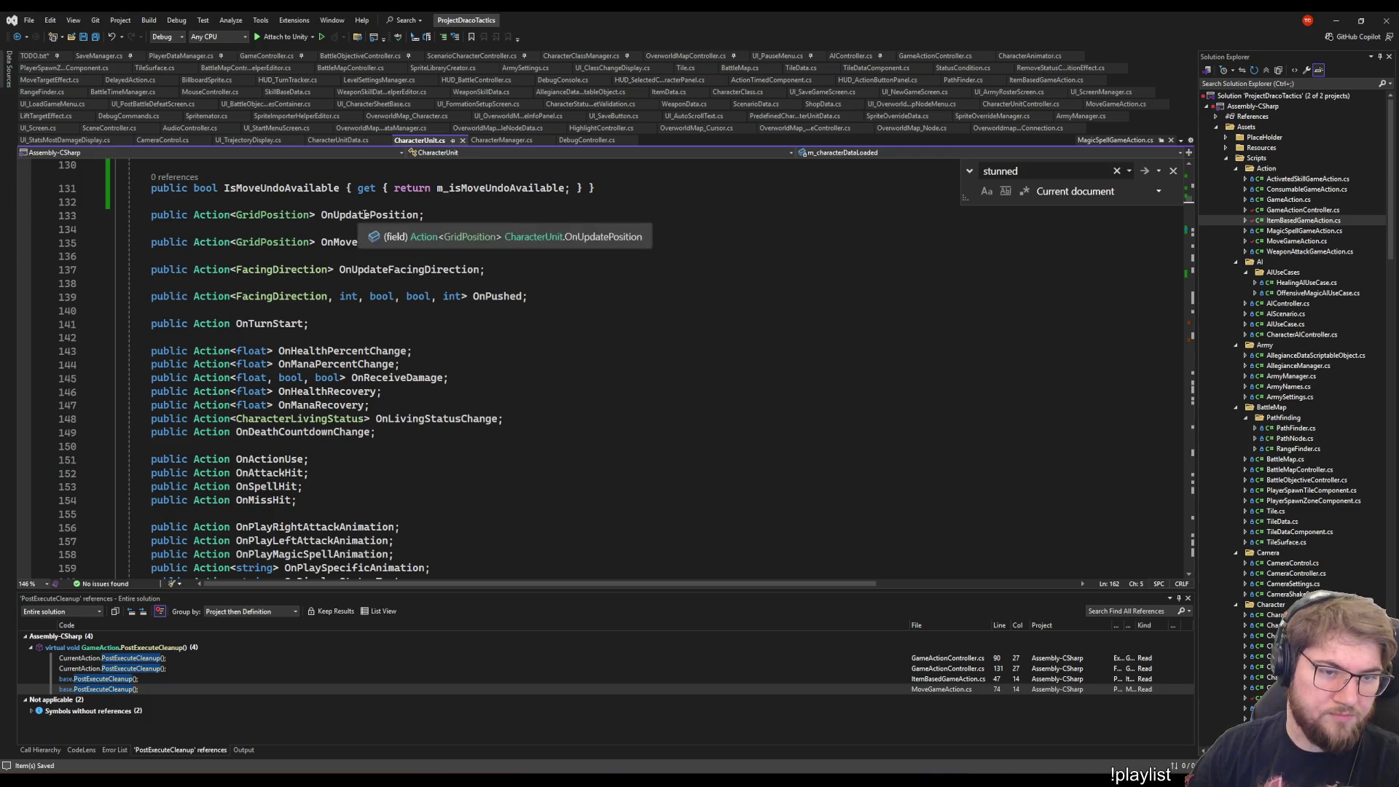
right_click(378, 215)
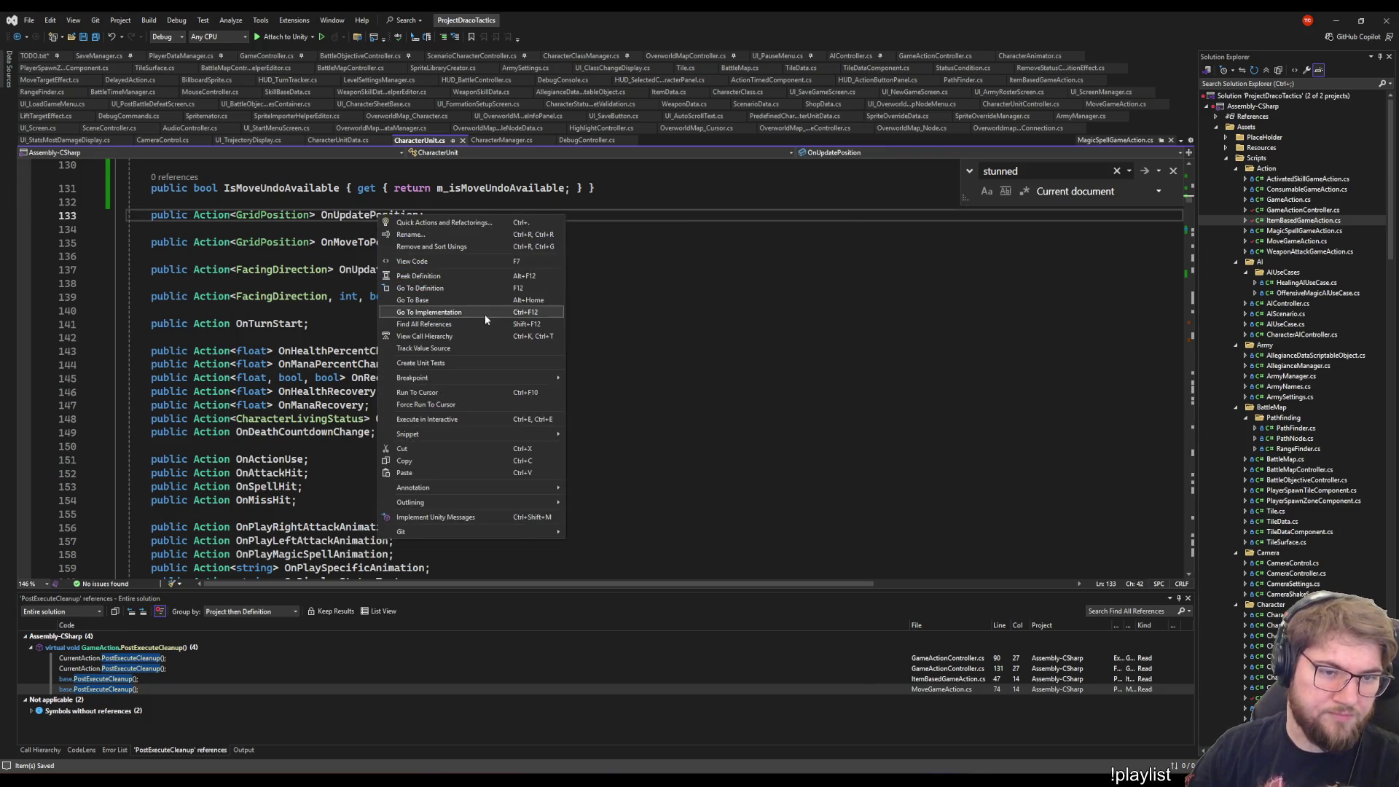
- Find OnUpdatePosition's references and view the controller's UpdatePosition handler definition
click(465, 322)
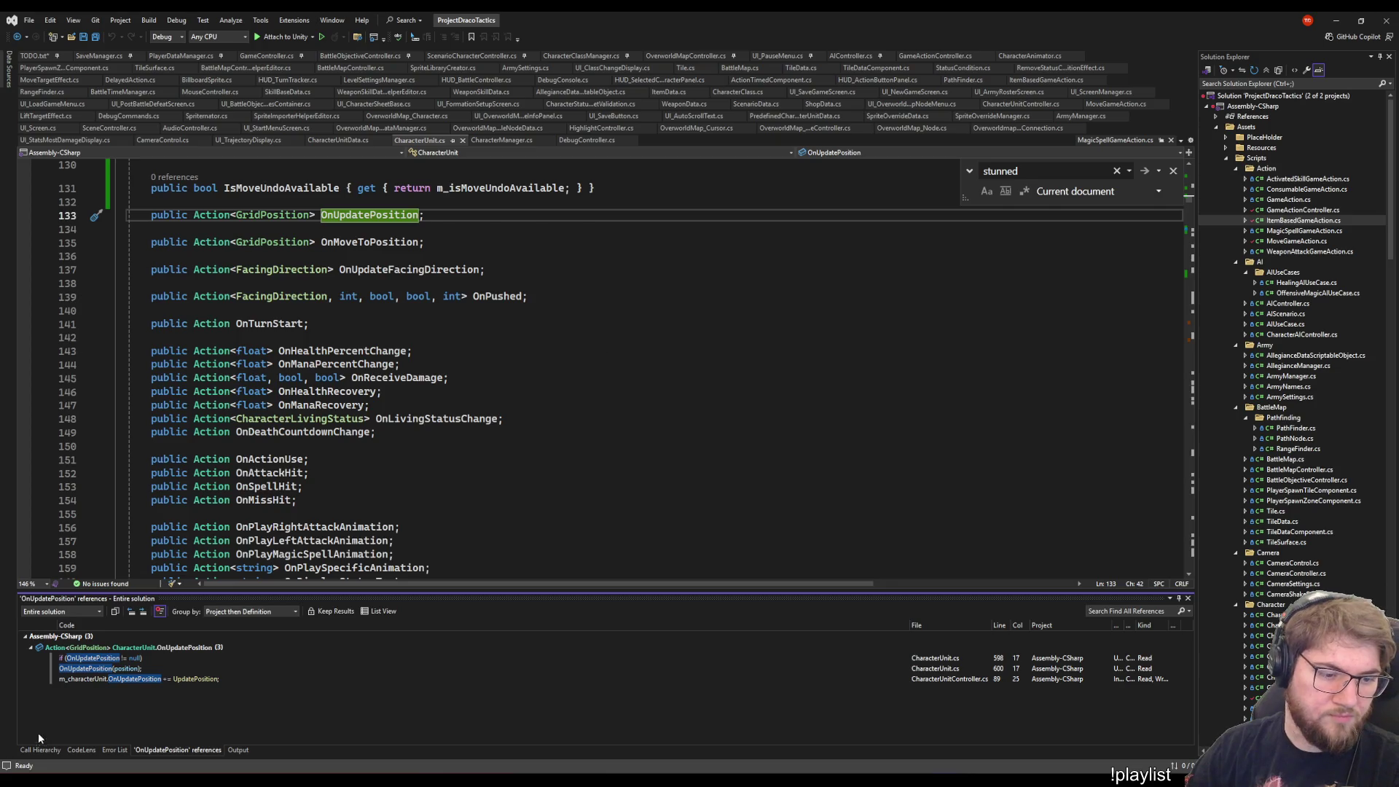
double_click(193, 680)
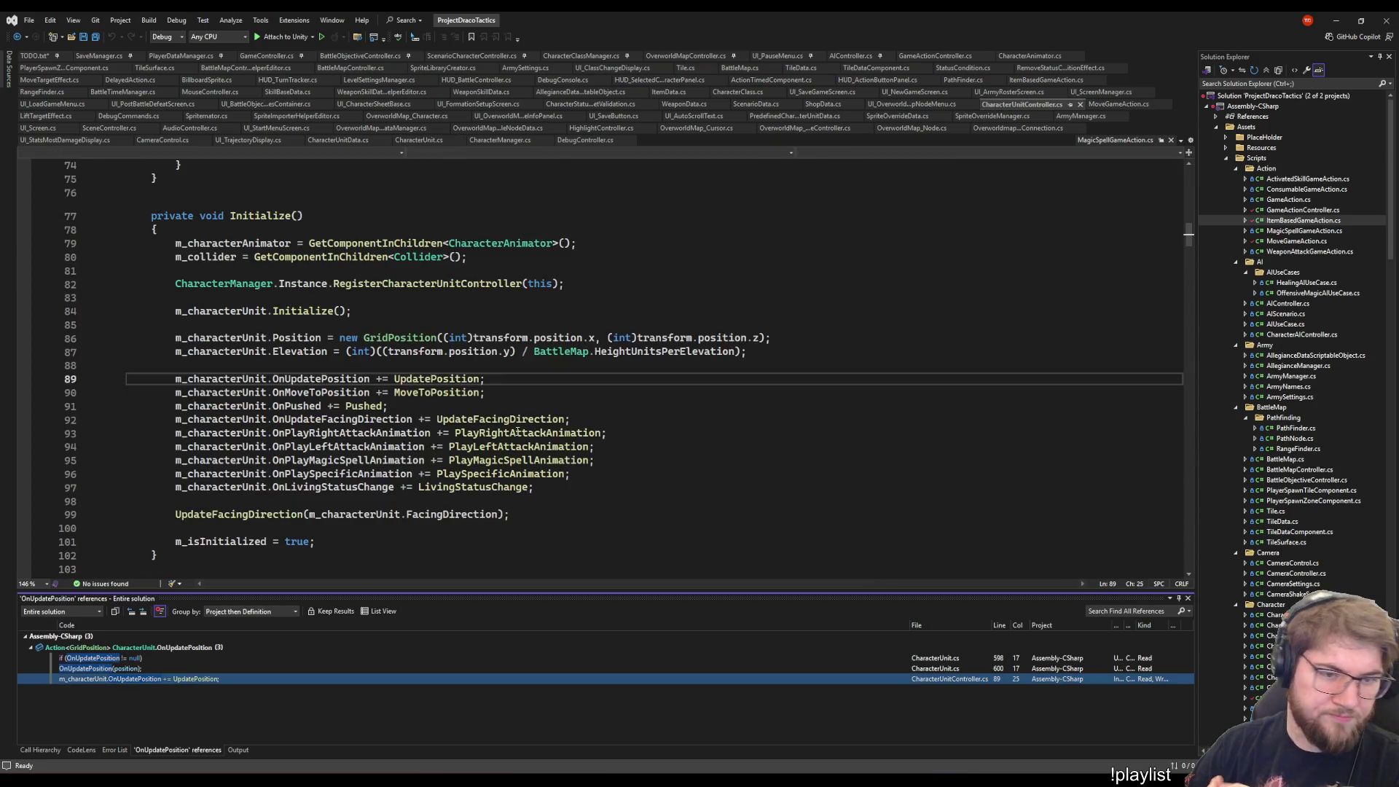
right_click(401, 383)
click(443, 452)
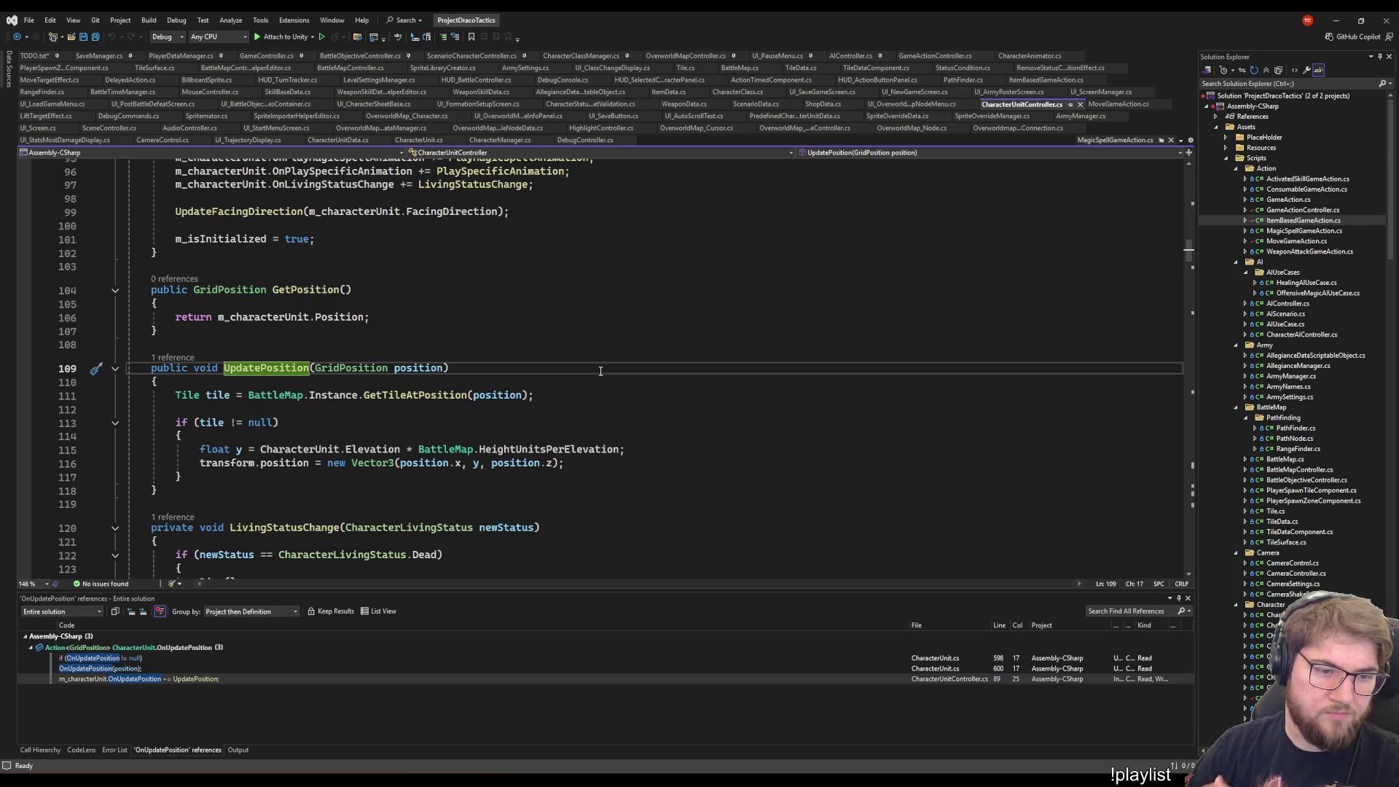
key(ctrl+minus)
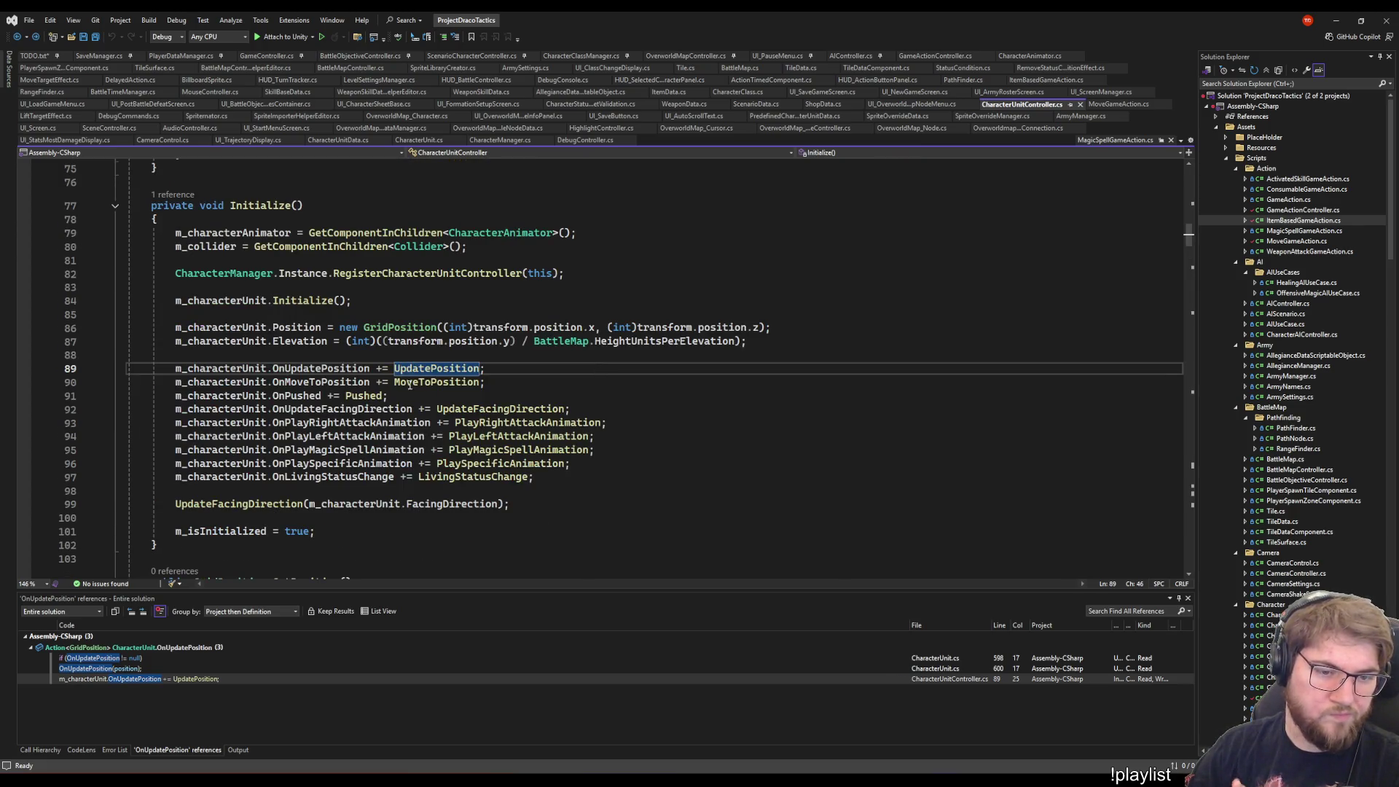
- Inspect the controller's MoveToPosition handler through its definition and references, returning to line 90
right_click(409, 385)
click(487, 474)
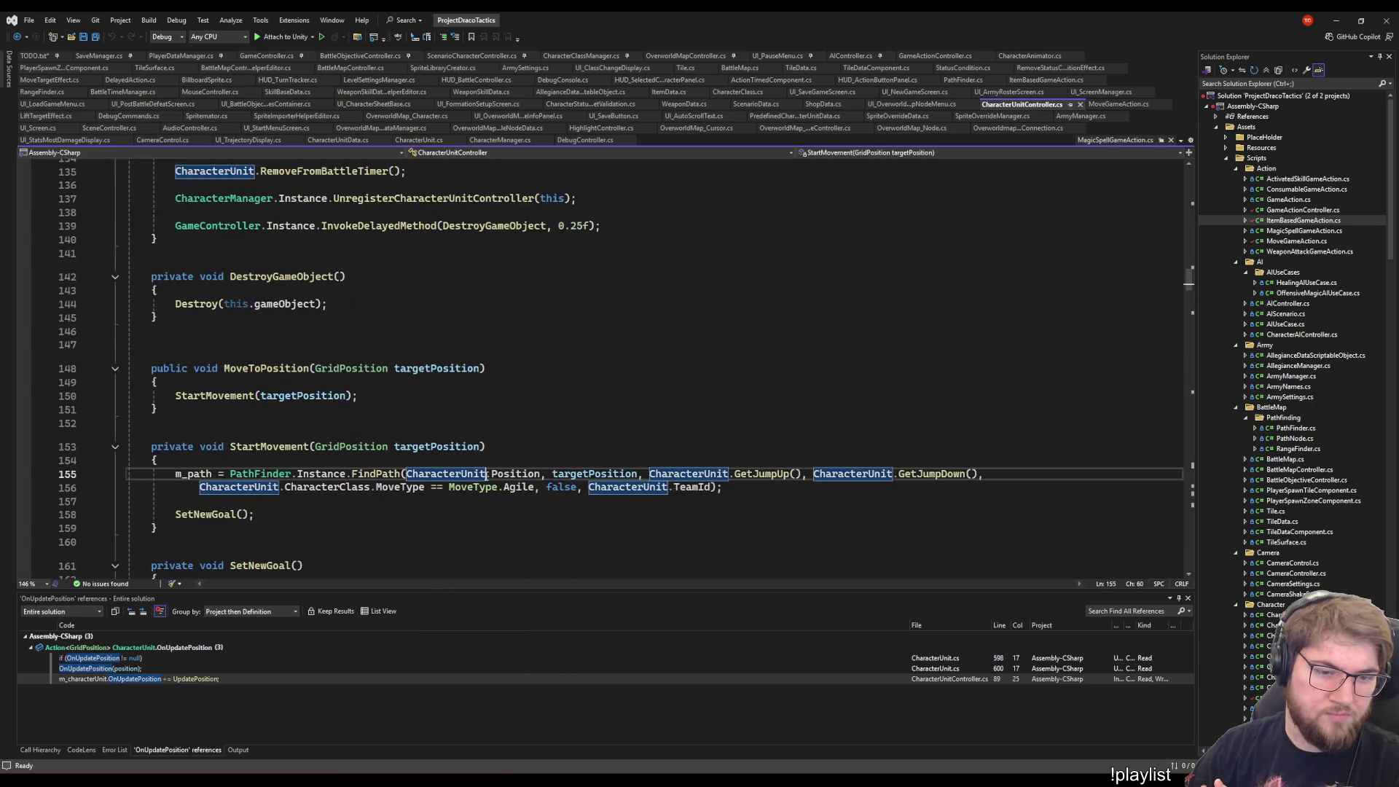
key(ctrl+minus)
right_click(418, 369)
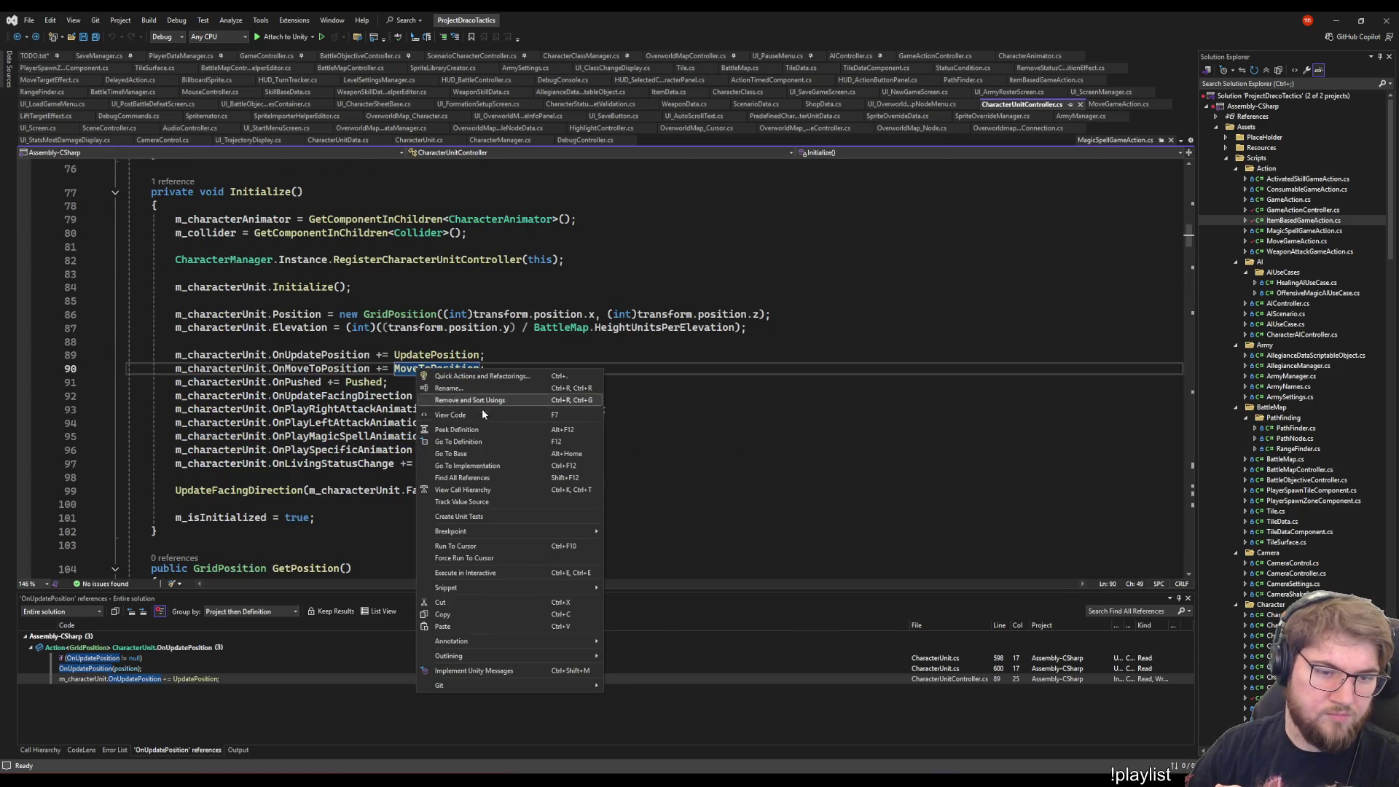
click(470, 477)
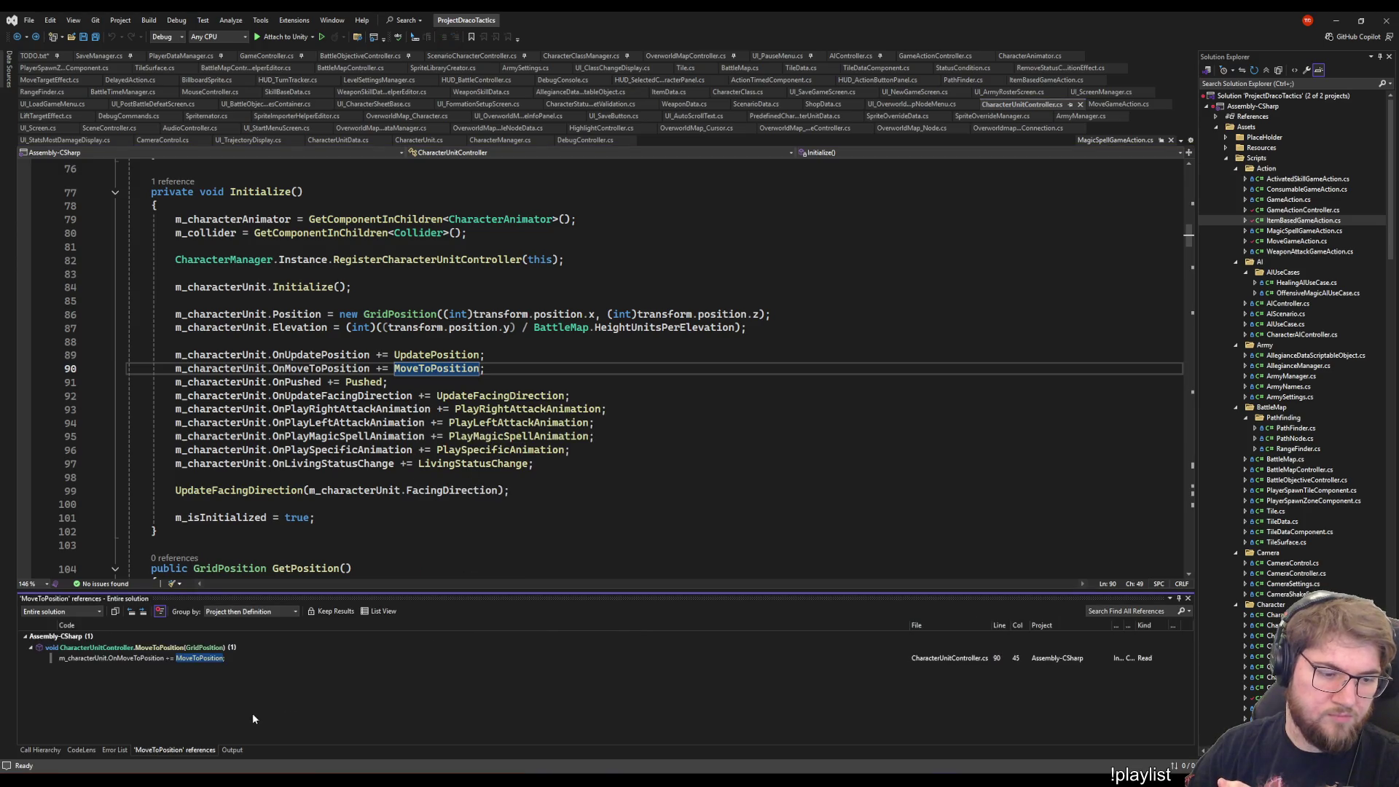
click(171, 648)
click(172, 658)
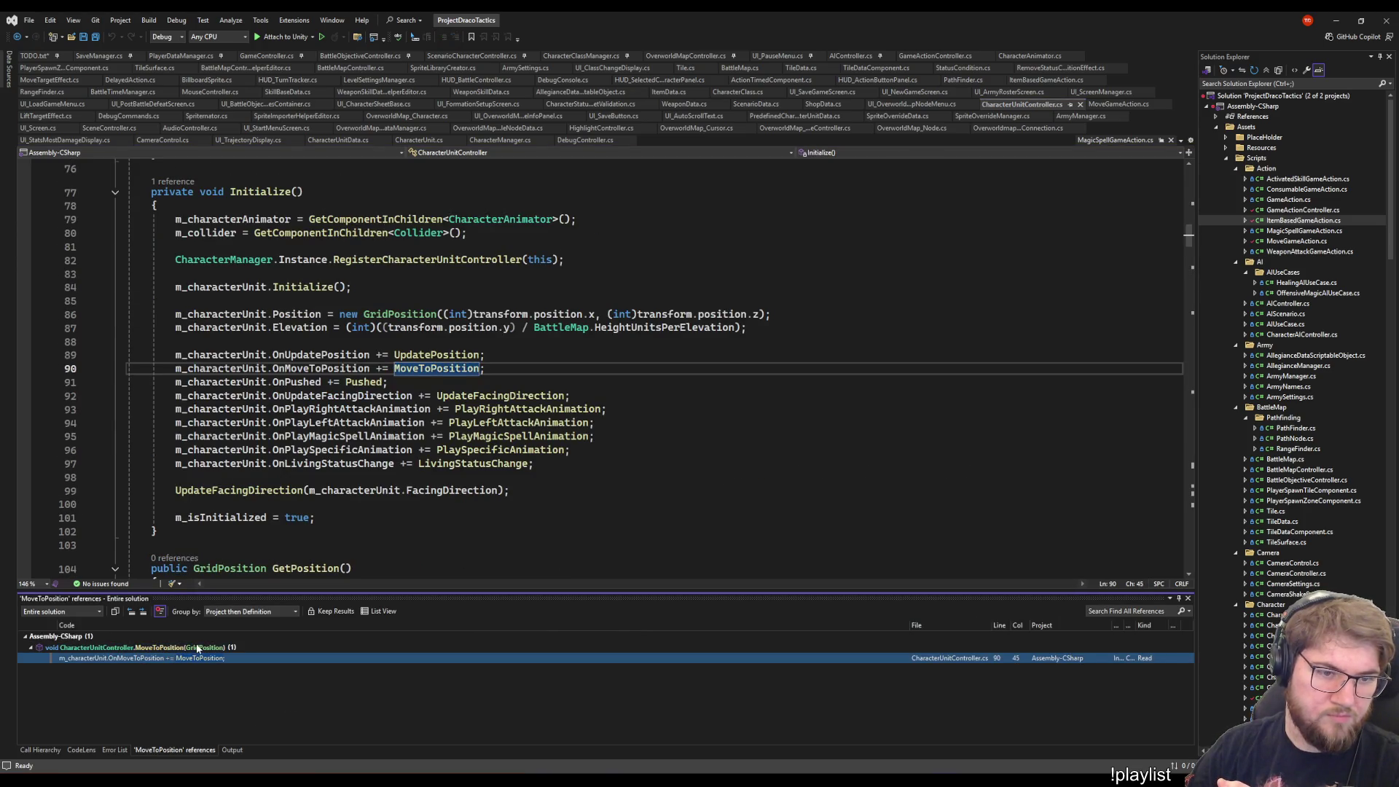
click(200, 648)
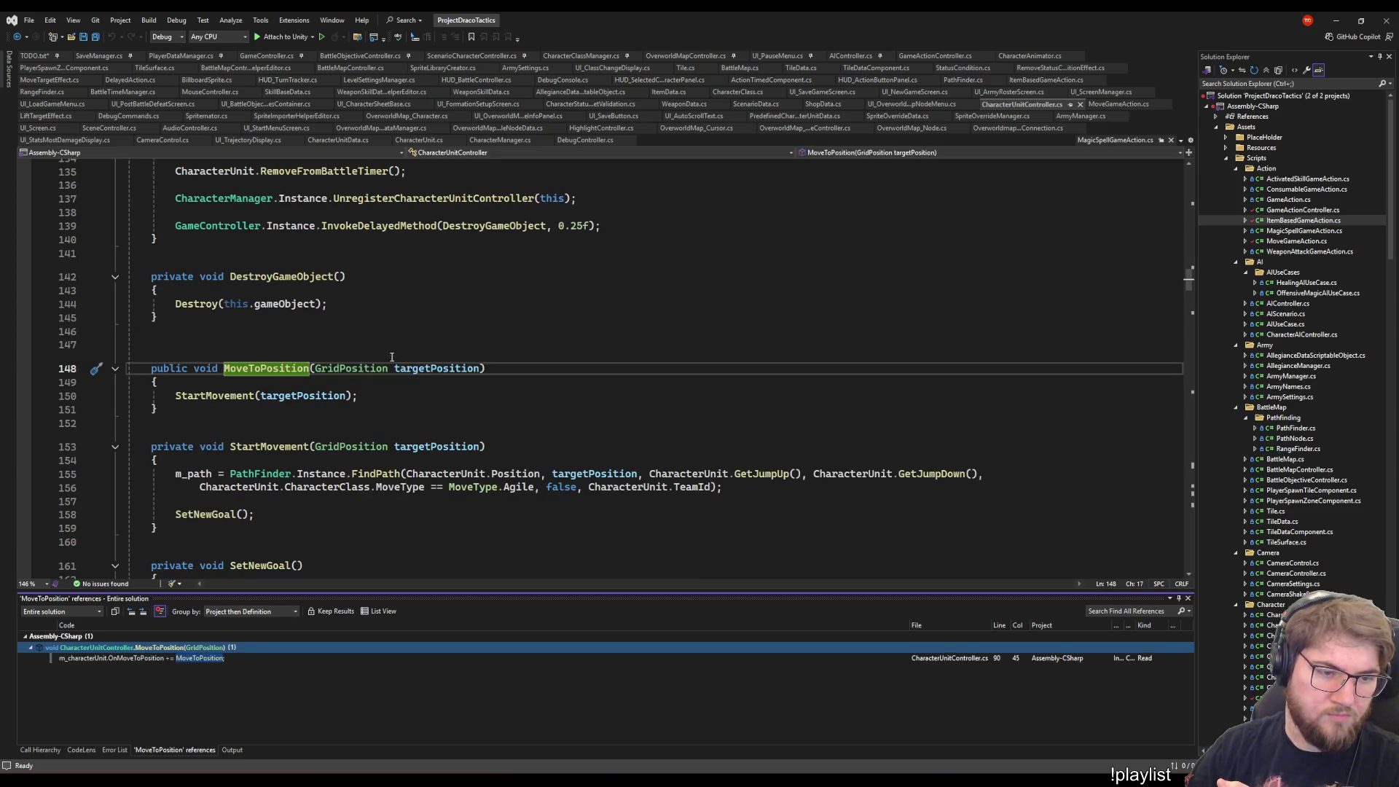
key(ctrl+minus)
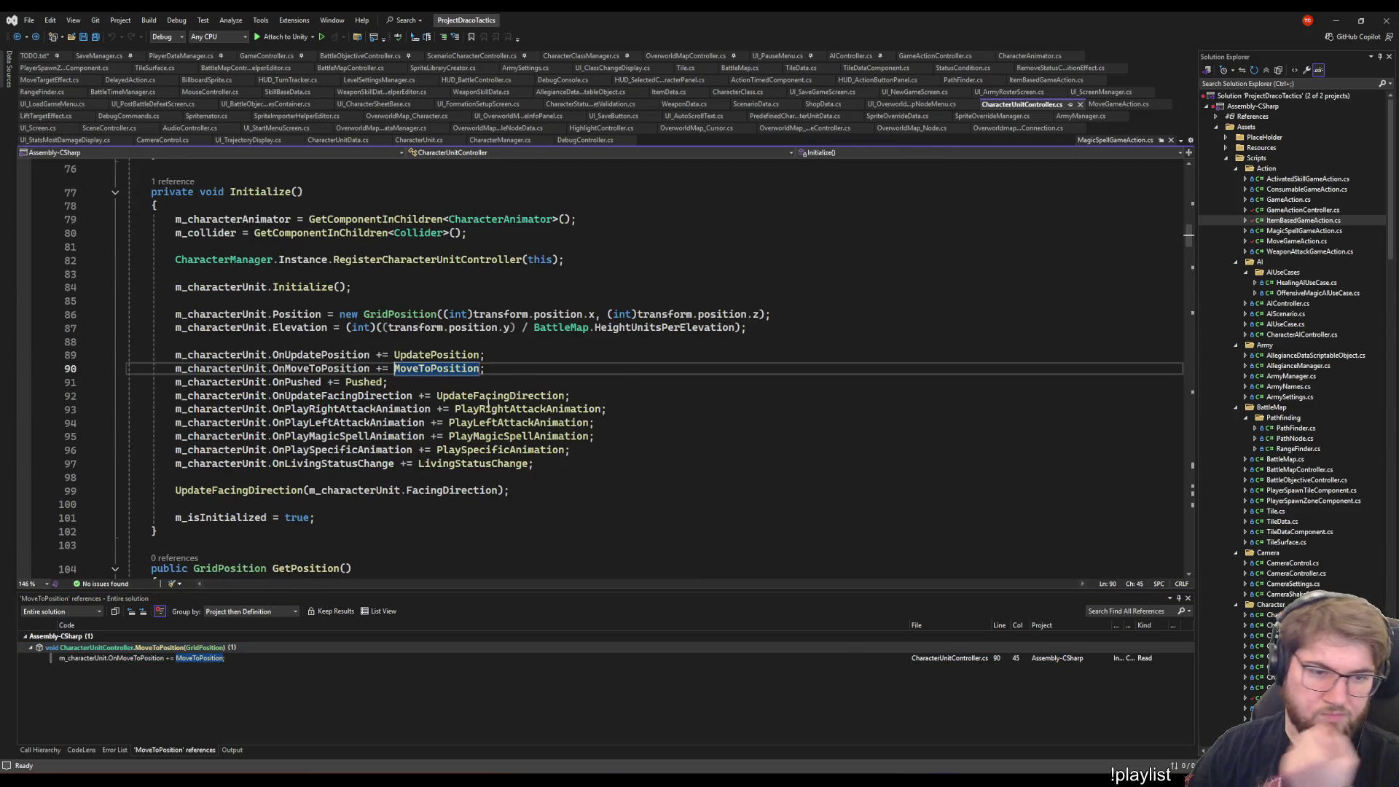
key(F12)
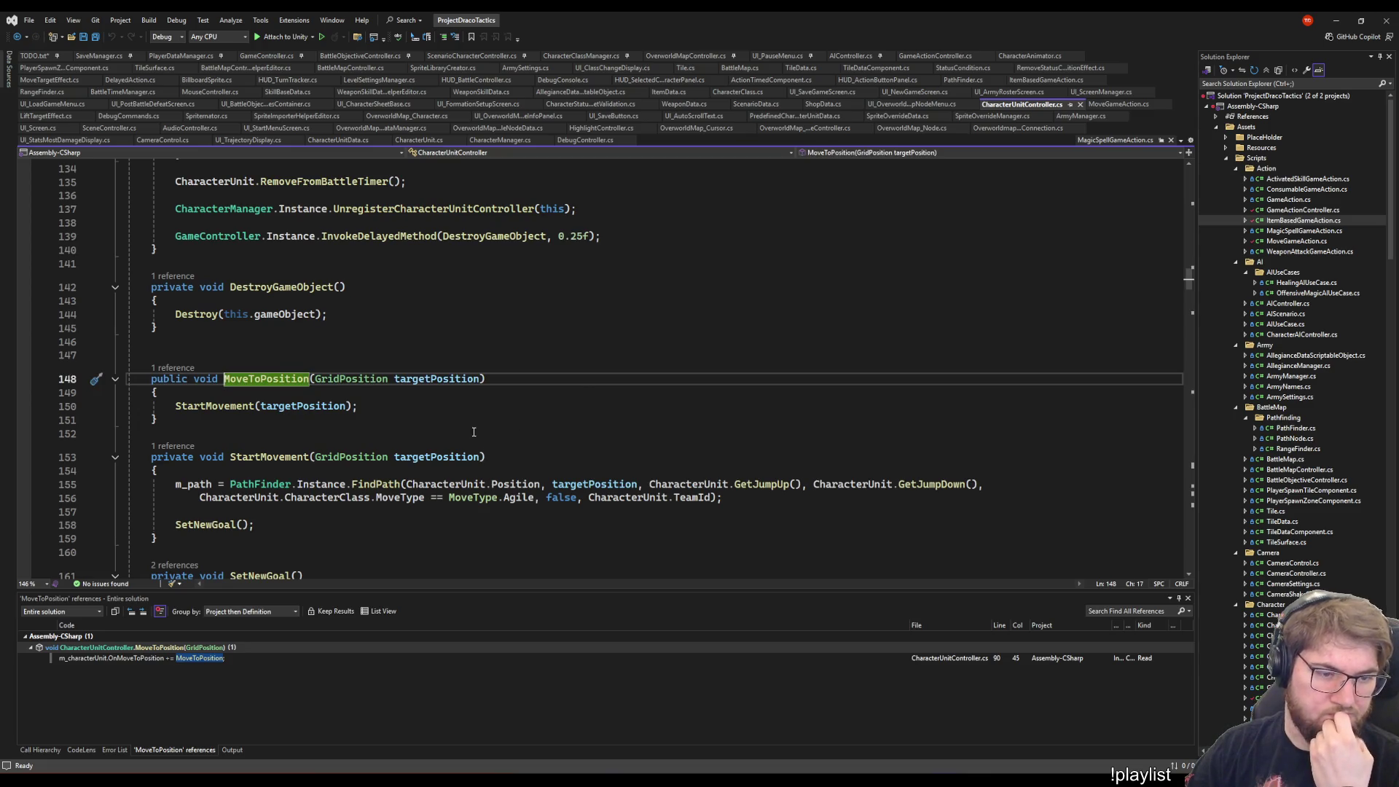
key(ctrl+minus)
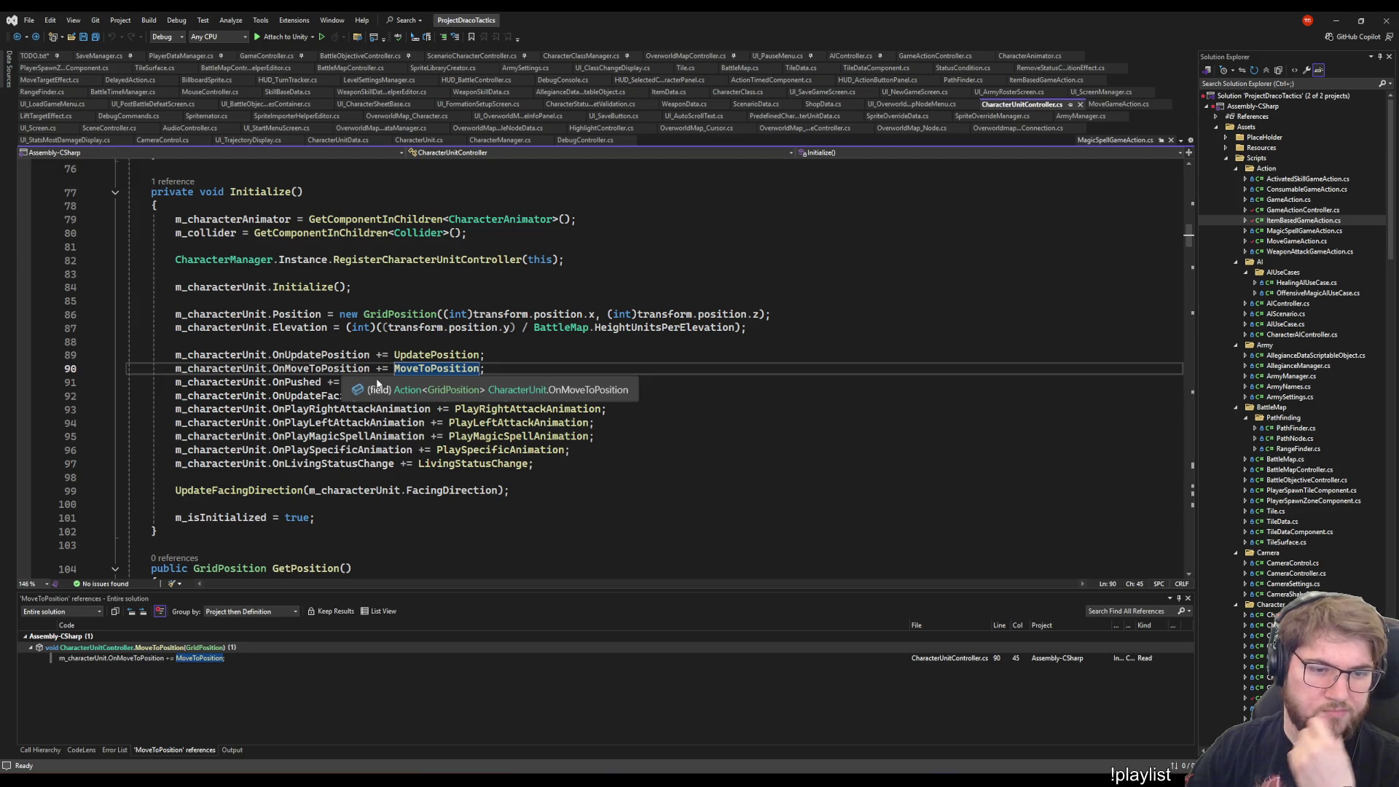
- List OnMoveToPosition's references and open where CharacterUnit raises it
right_click(337, 371)
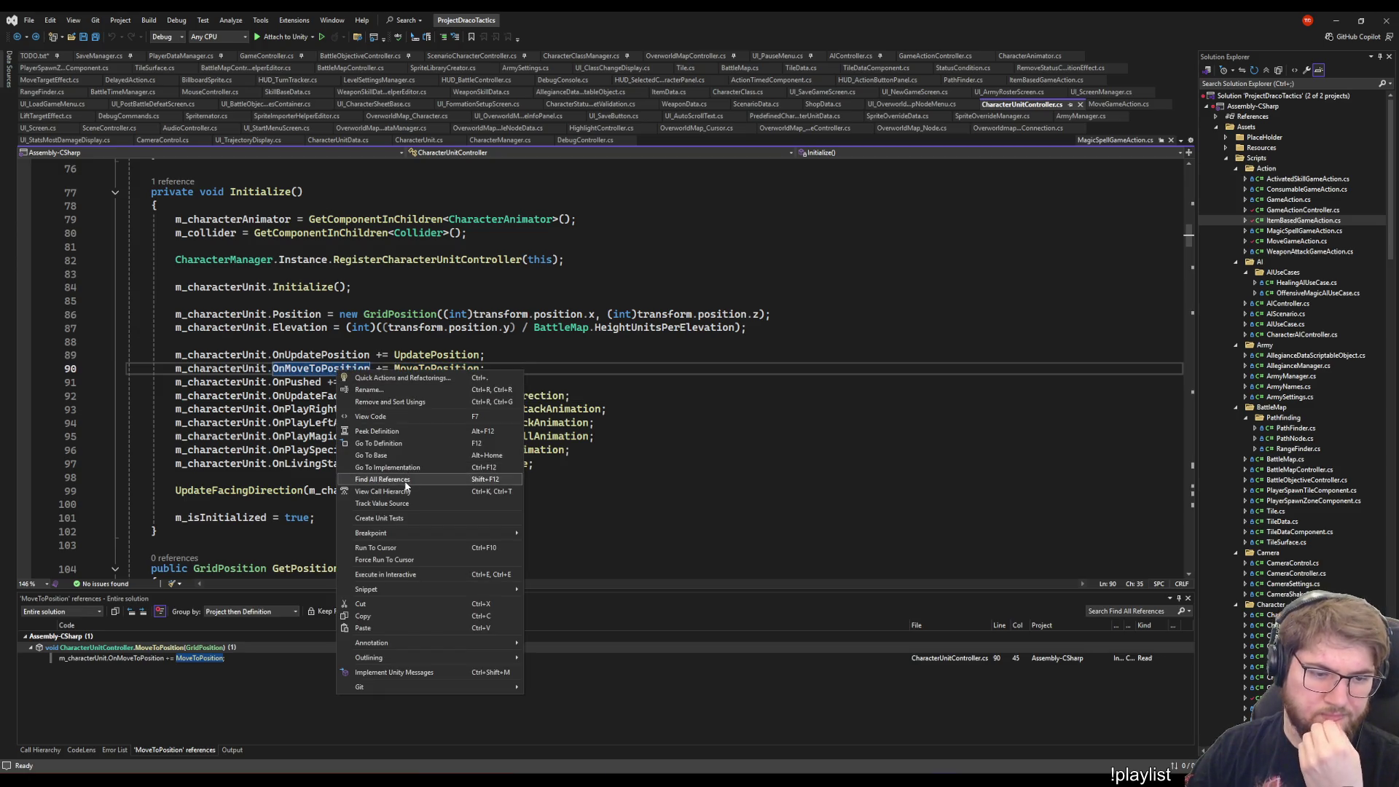
click(368, 481)
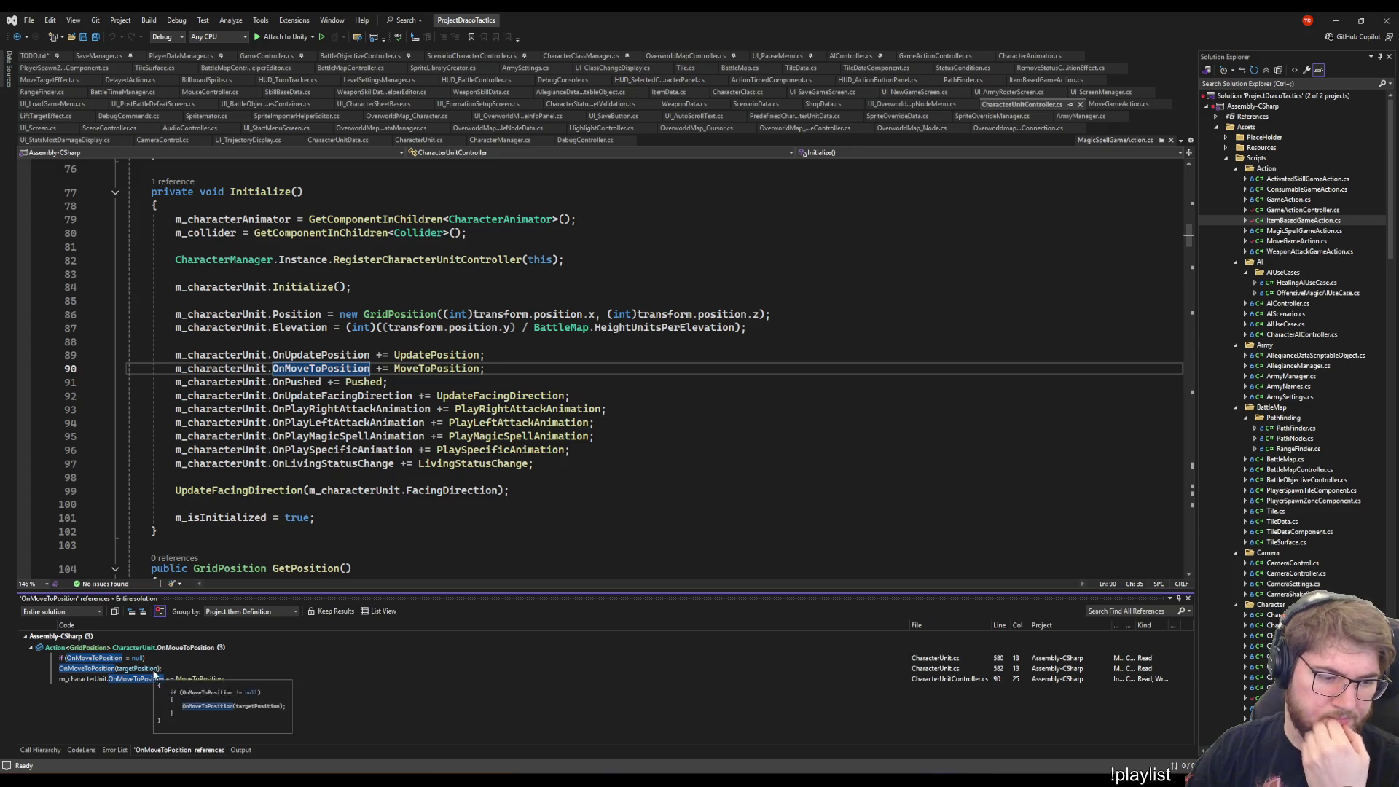
double_click(175, 668)
right_click(237, 314)
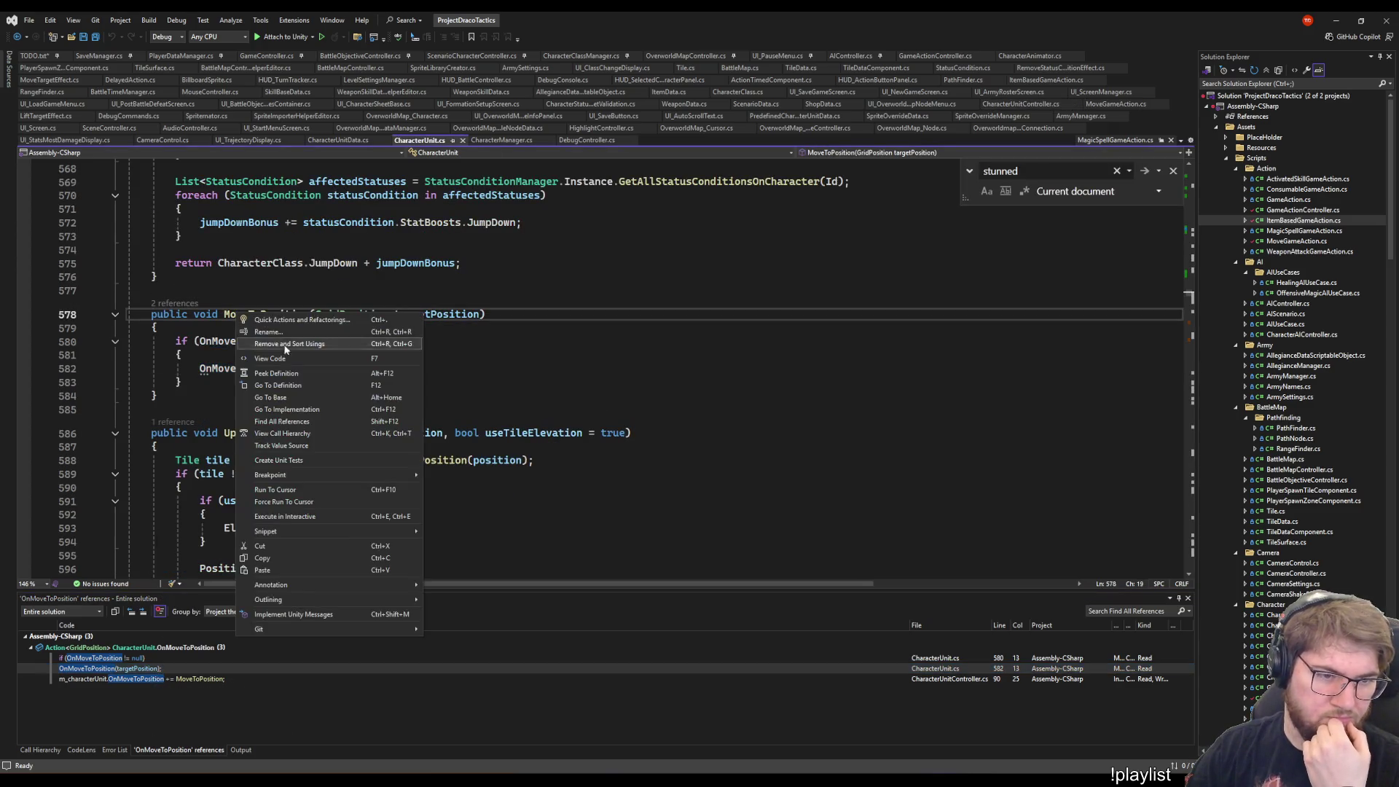
- List callers of CharacterUnit's MoveToPosition, view the AIController call, and return to the definition
click(298, 421)
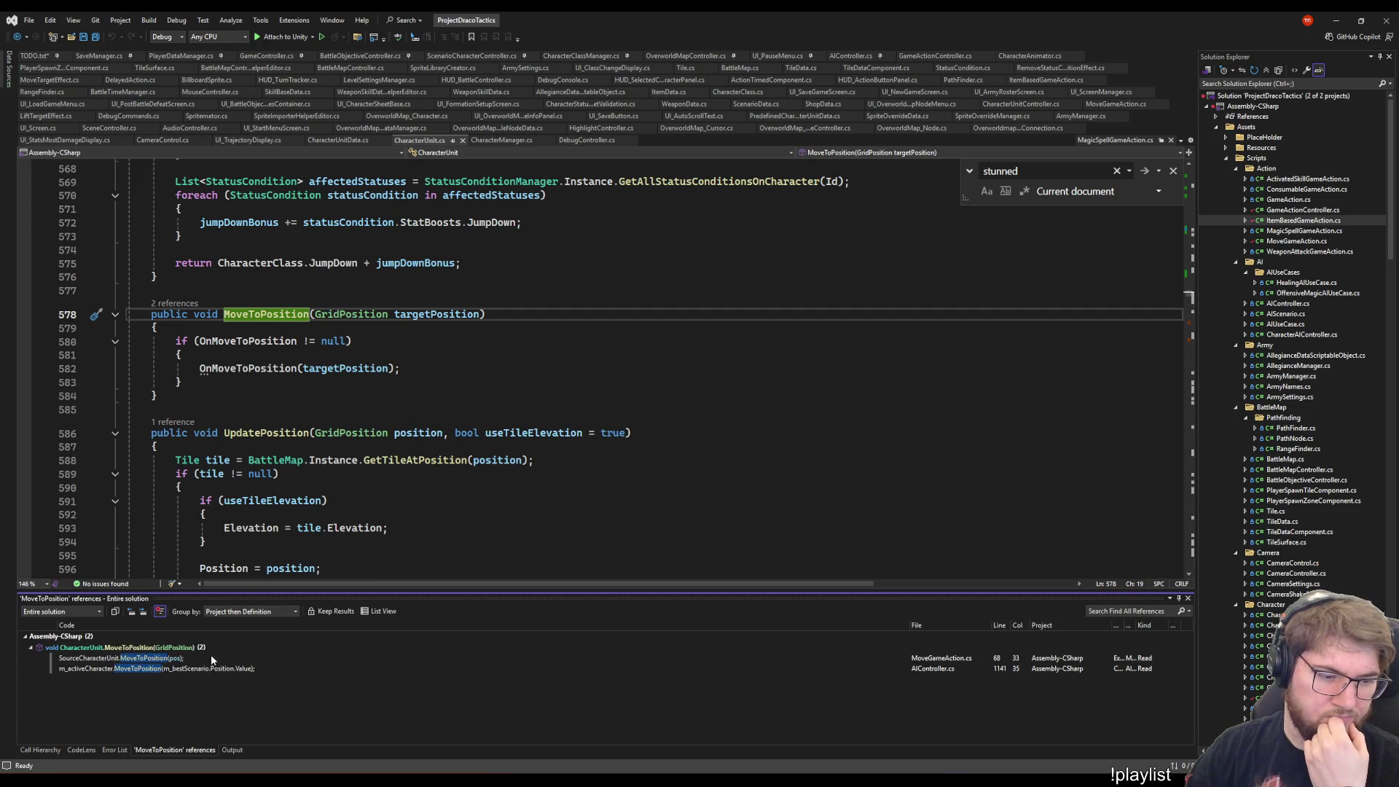
double_click(202, 669)
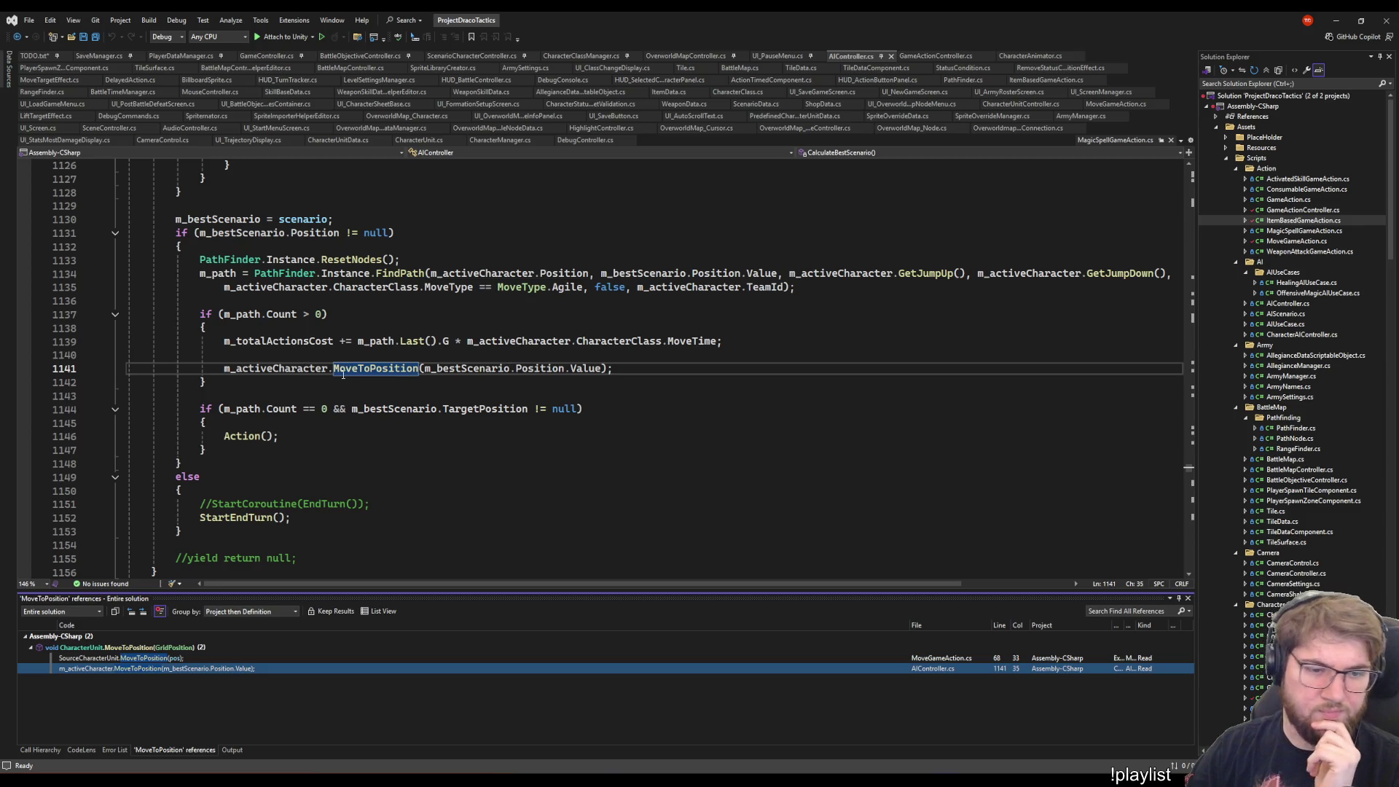
right_click(346, 368)
click(394, 445)
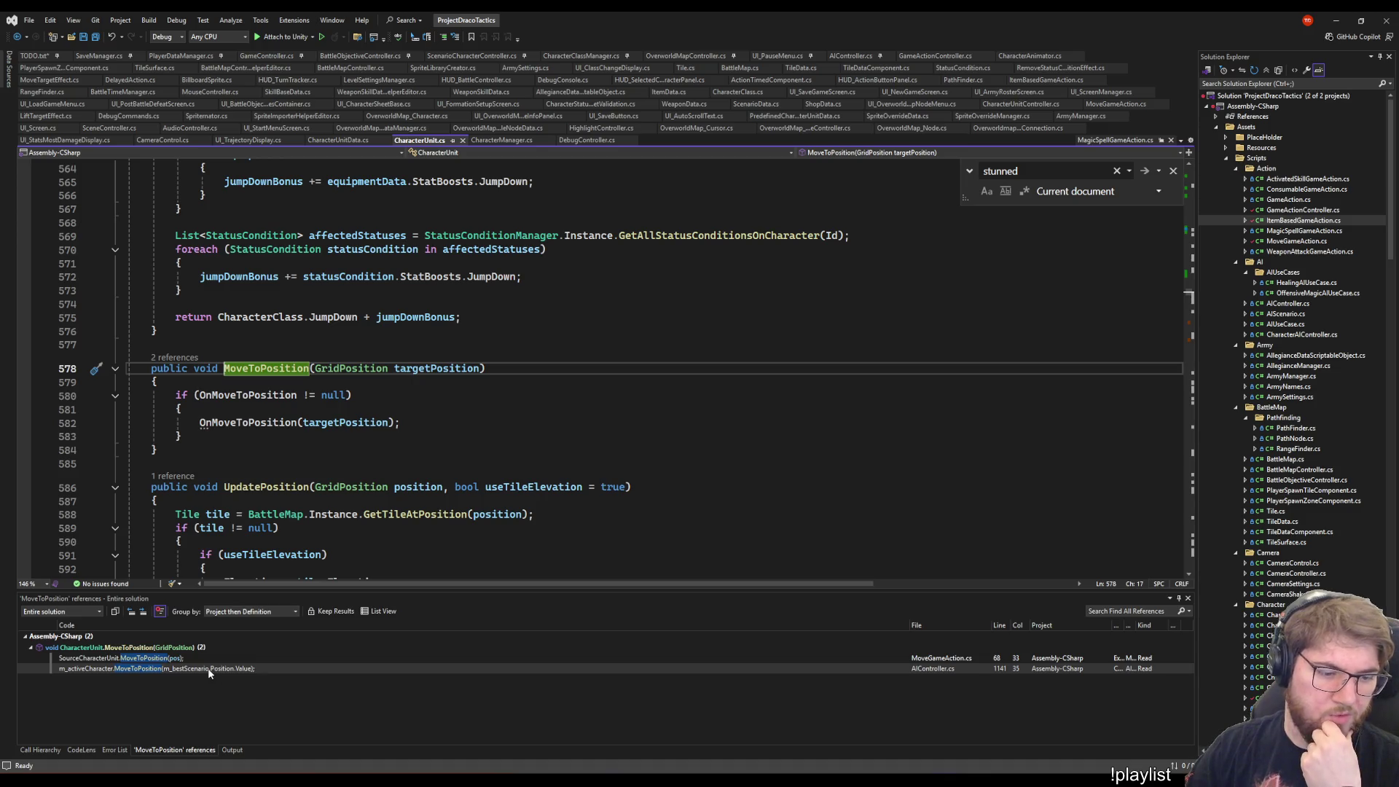
- Go to the OnMoveToPosition declaration, list its references, and open the CharacterUnitController subscription
right_click(263, 417)
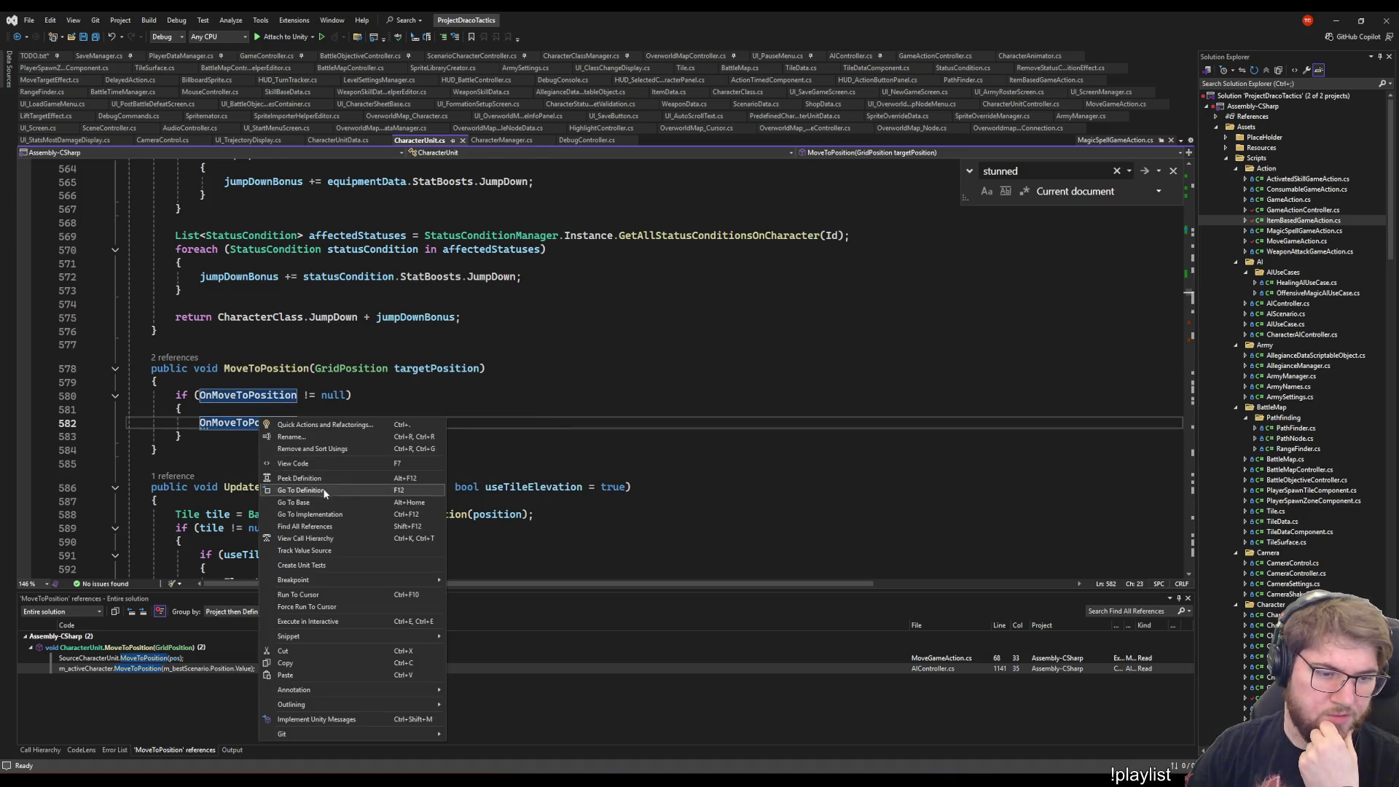
click(336, 501)
right_click(351, 372)
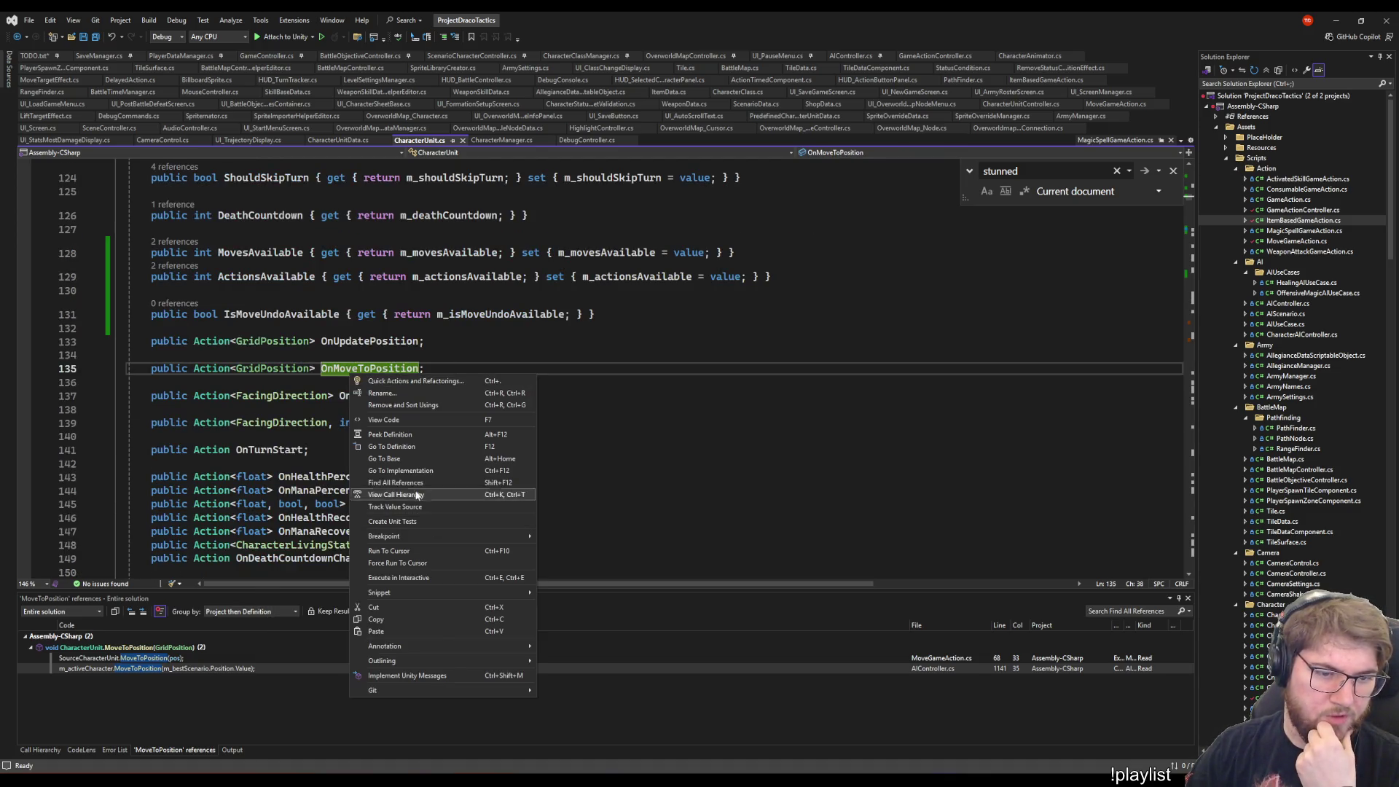
click(503, 494)
double_click(149, 680)
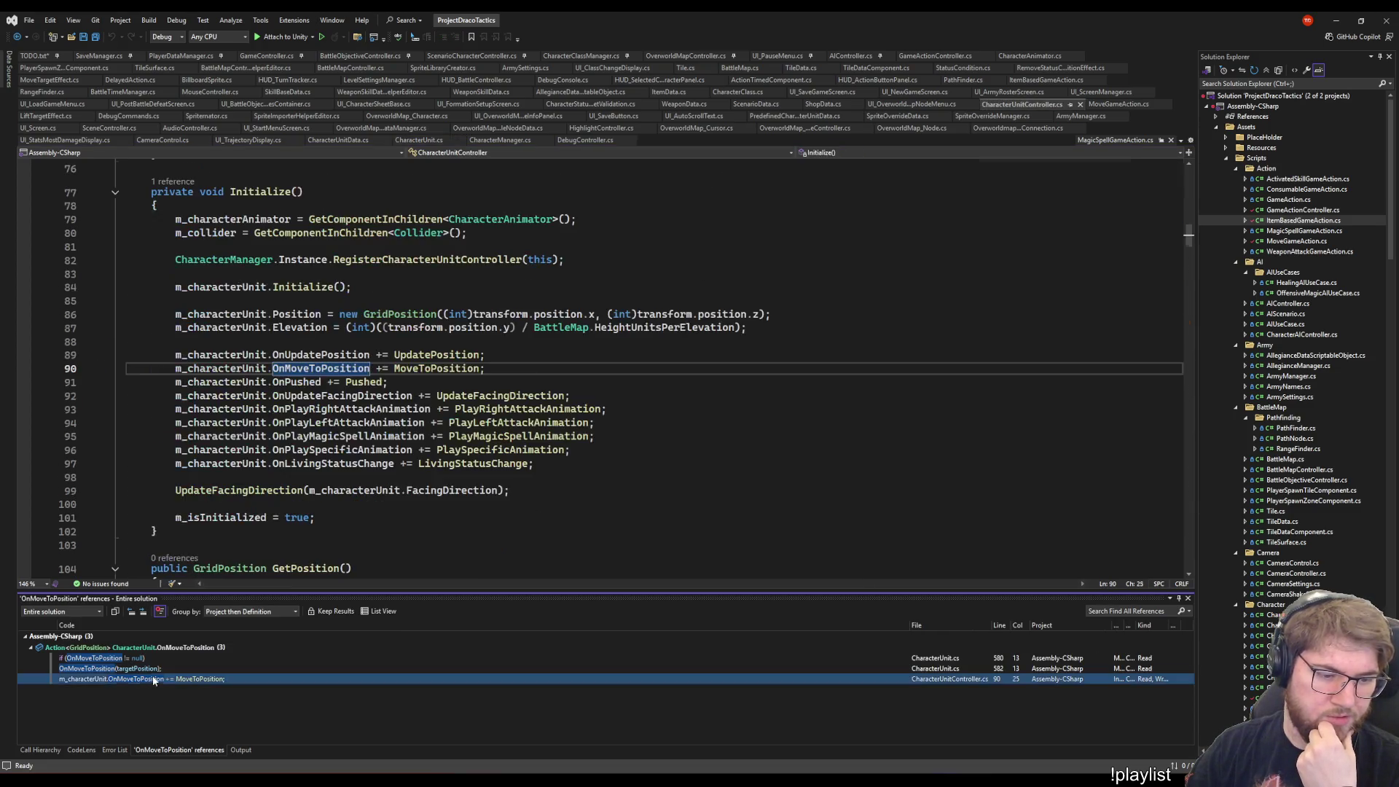
- Inspect the controller's MoveToPosition definition and where StartMovement is used
right_click(403, 371)
click(438, 455)
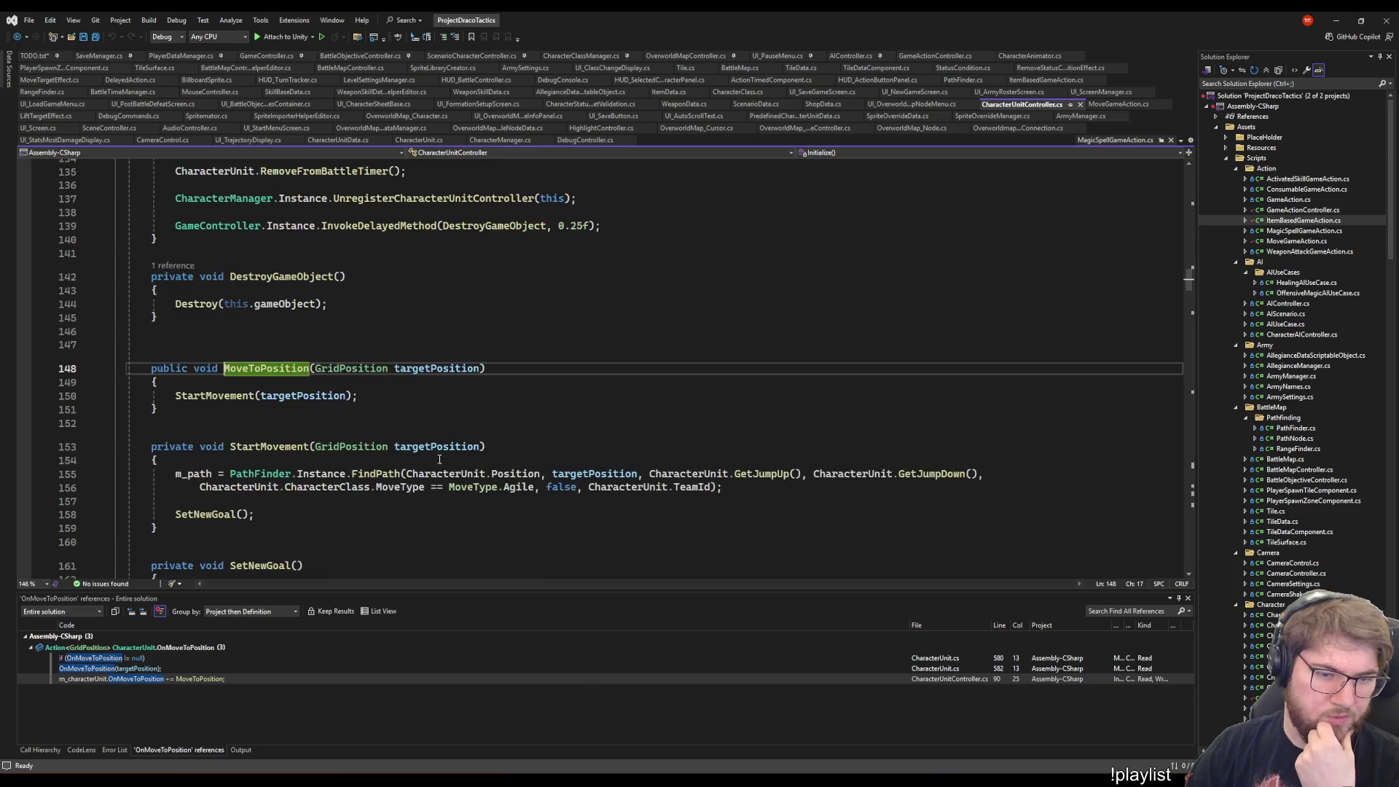
key(ctrl+minus)
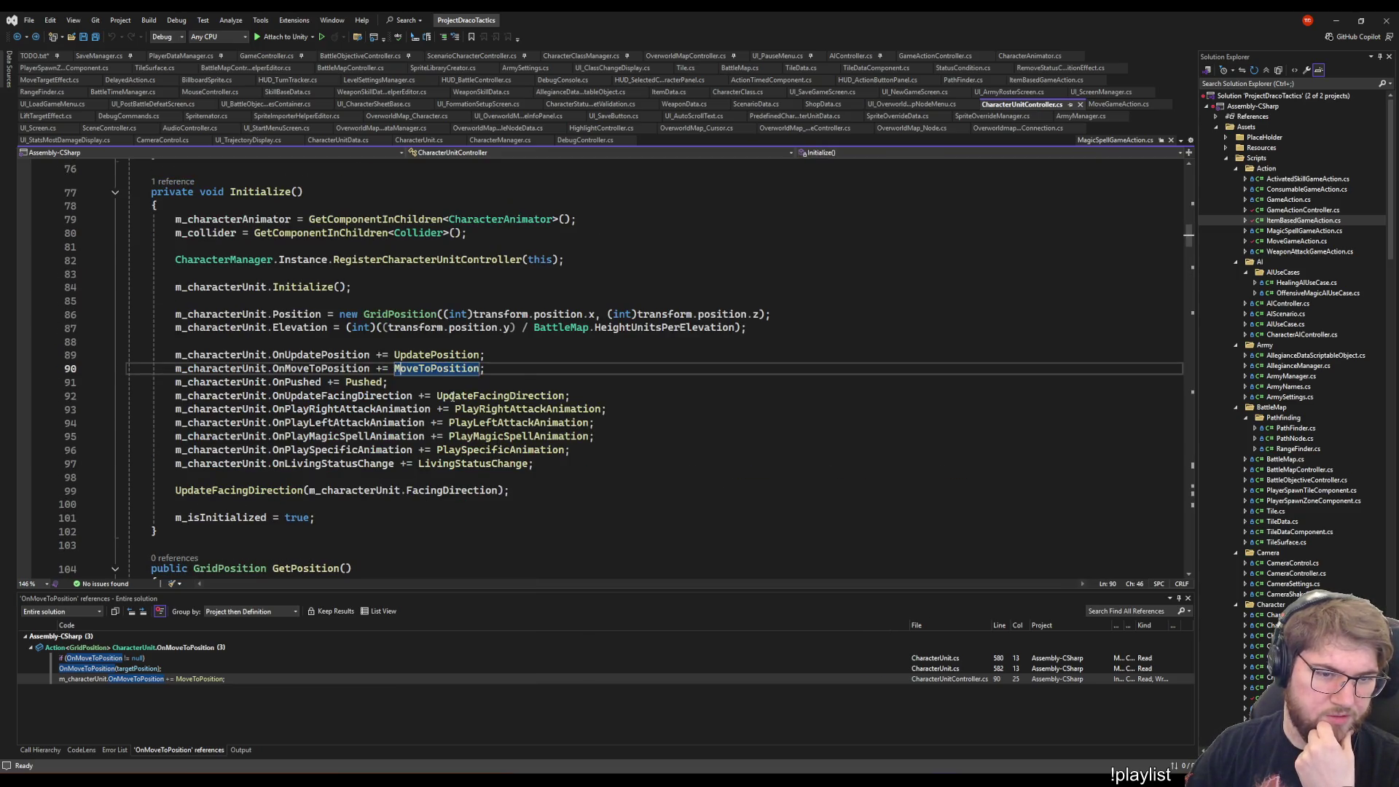
ctrl+click(436, 369)
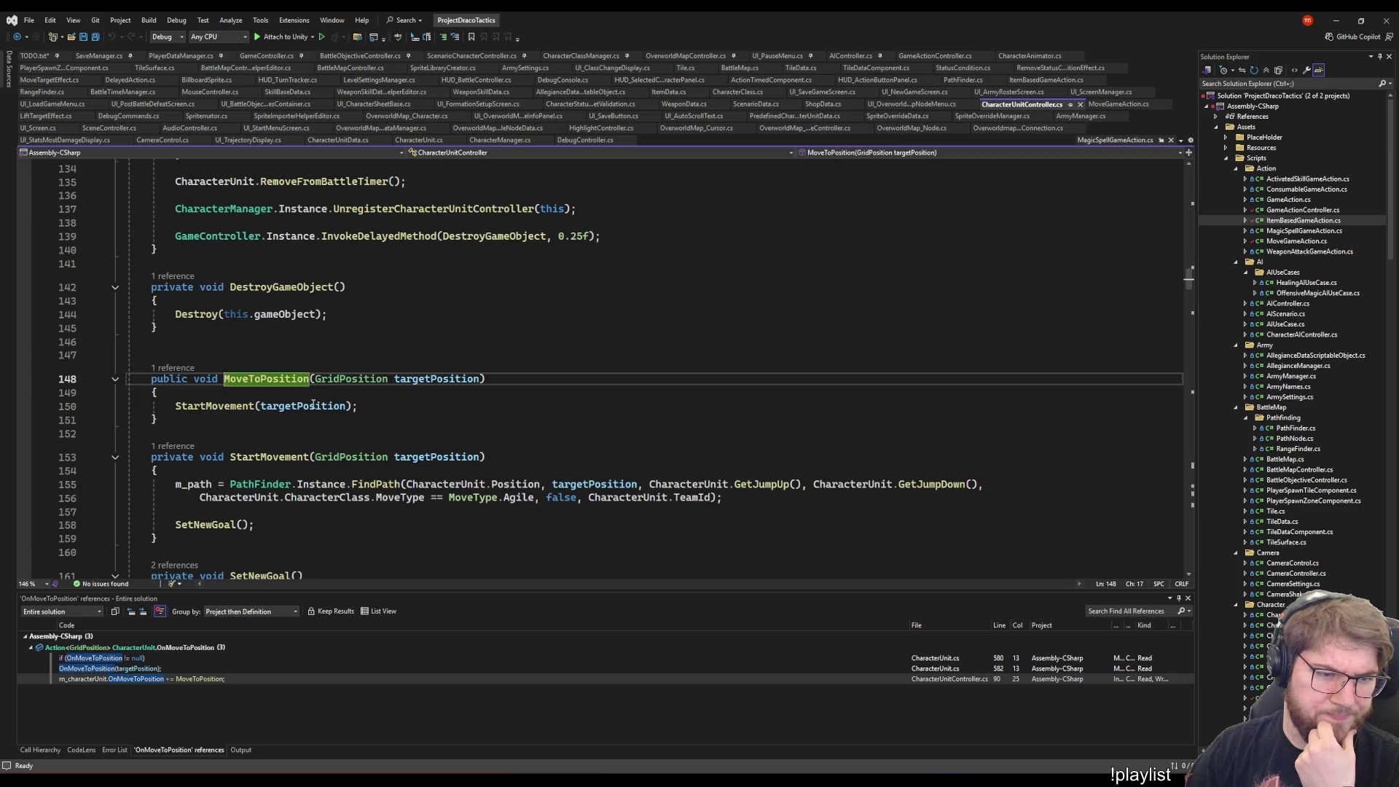
click(232, 406)
- Scroll past the Position property uses back up to Initialize around lines 80–108
scroll(291, 424, down, 2)
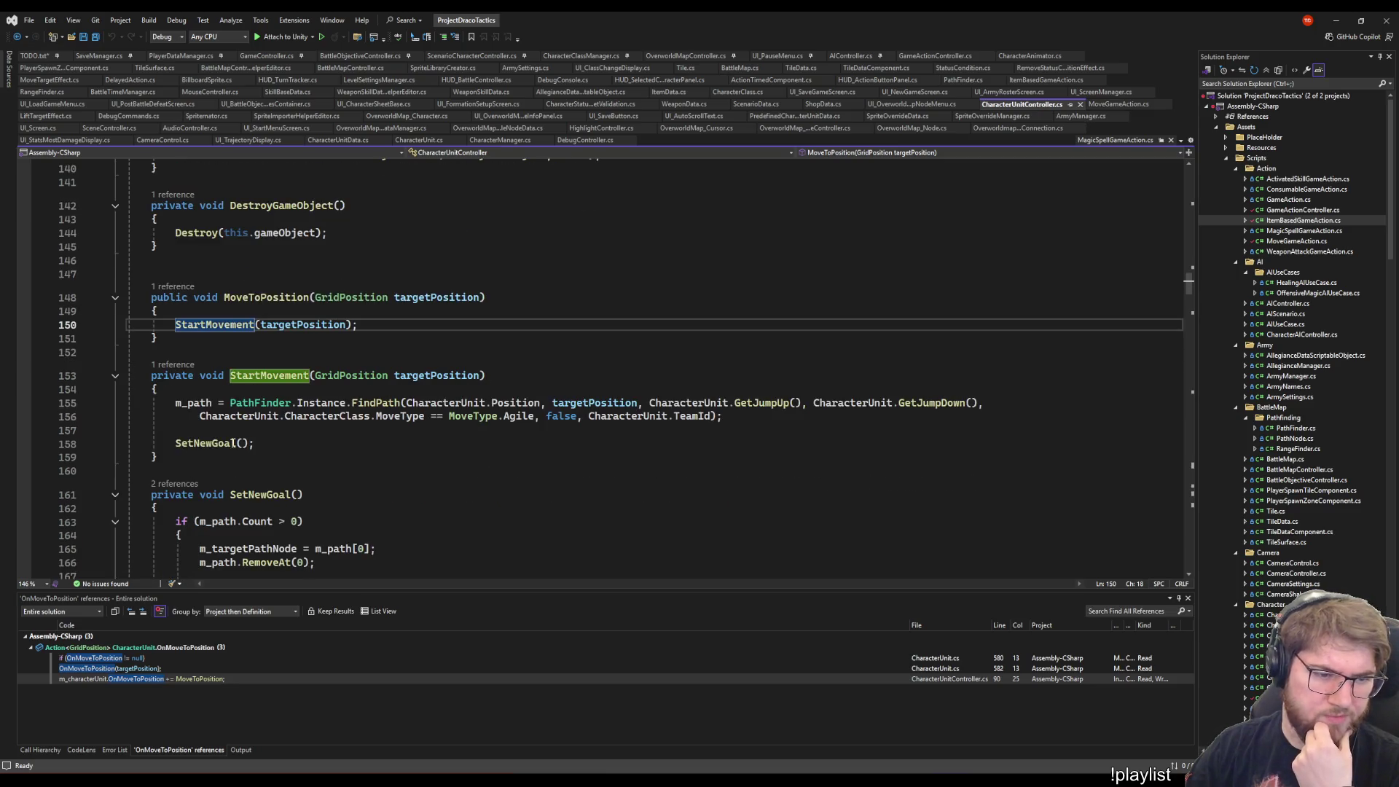
scroll(291, 424, down, 5)
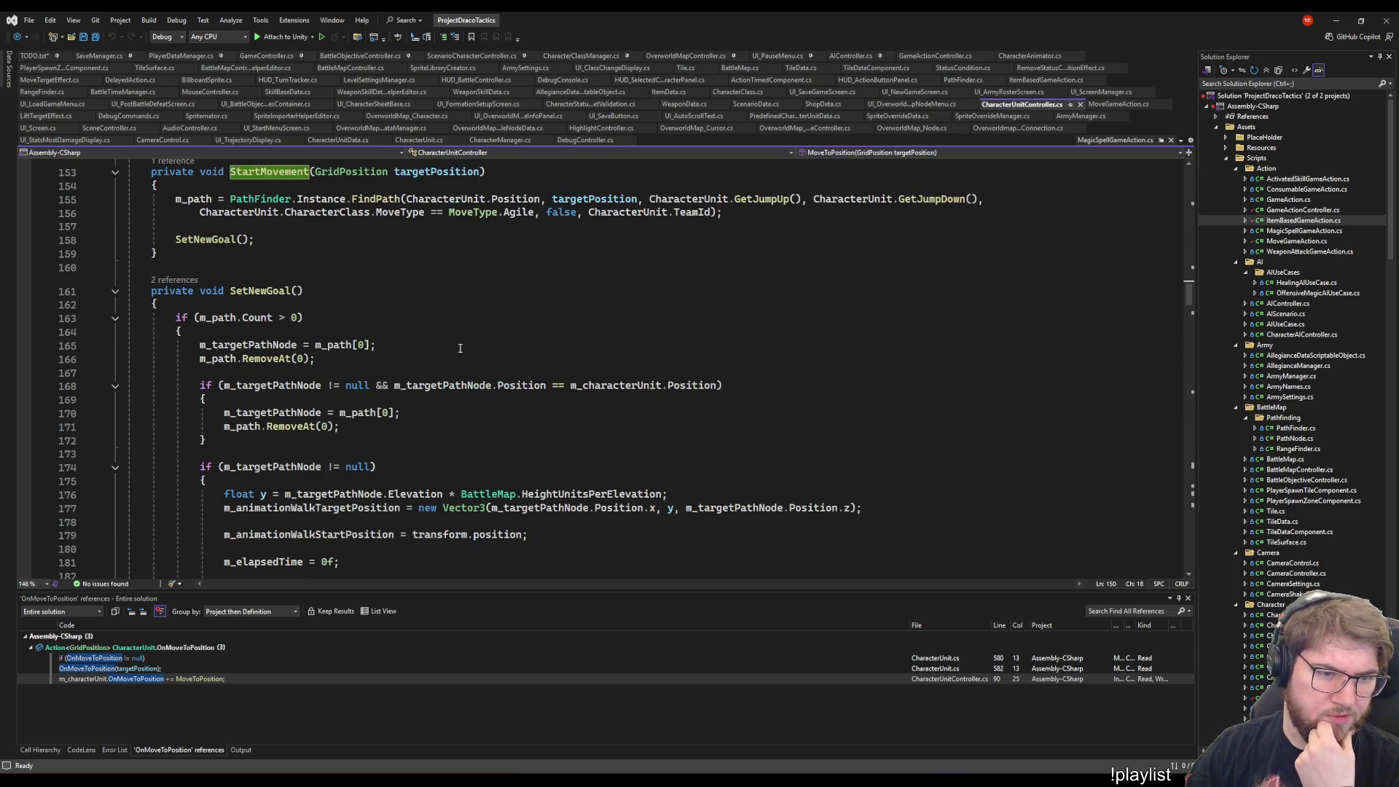
scroll(460, 348, down, 15)
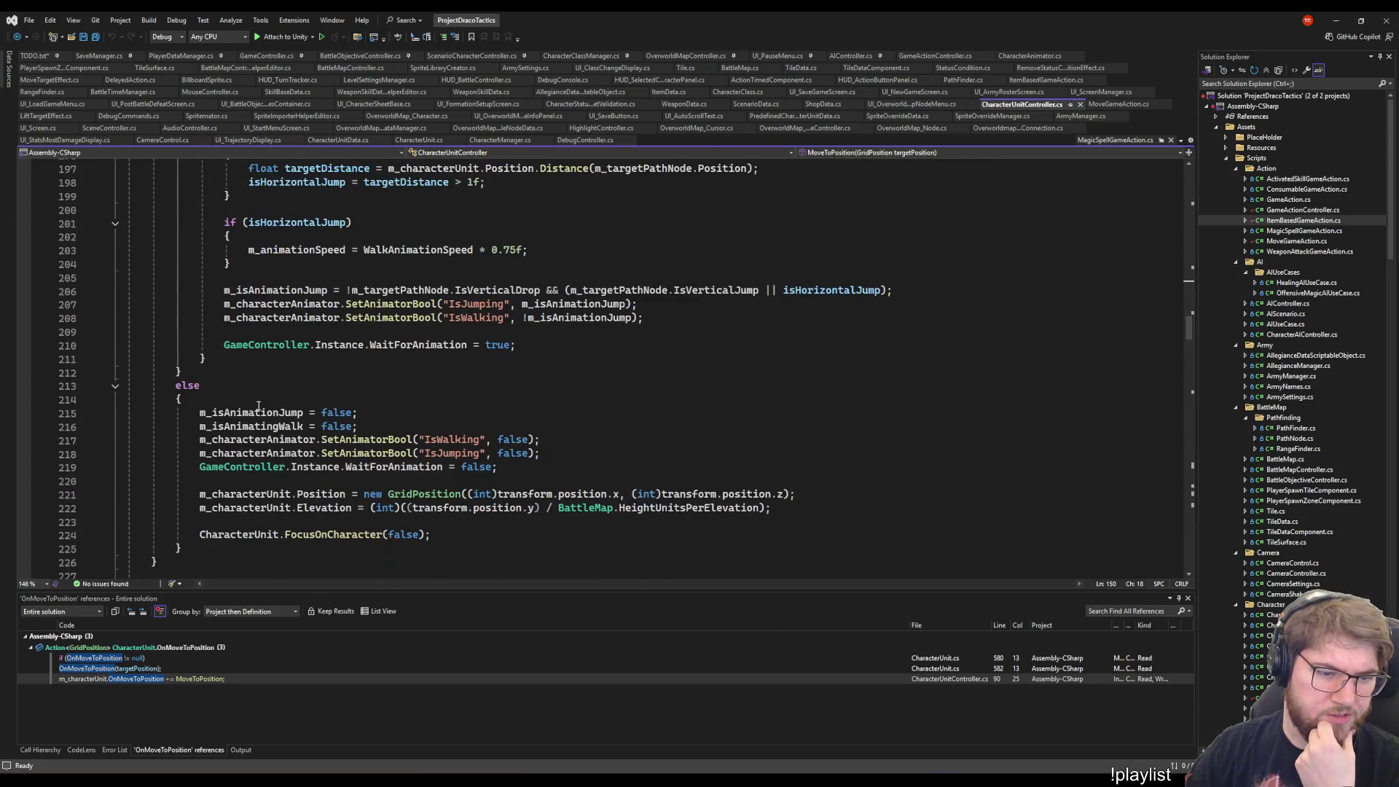
click(335, 495)
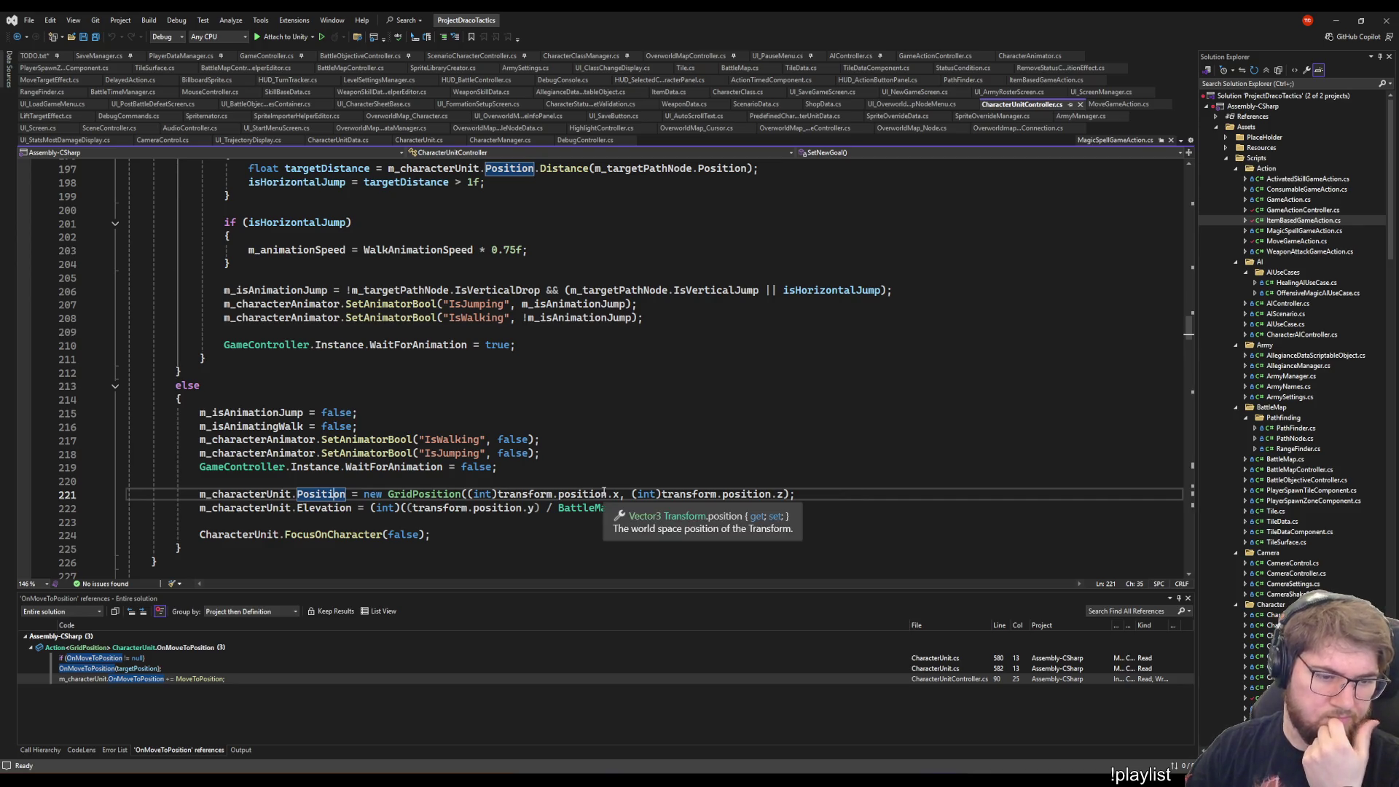
scroll(608, 511, up, 13)
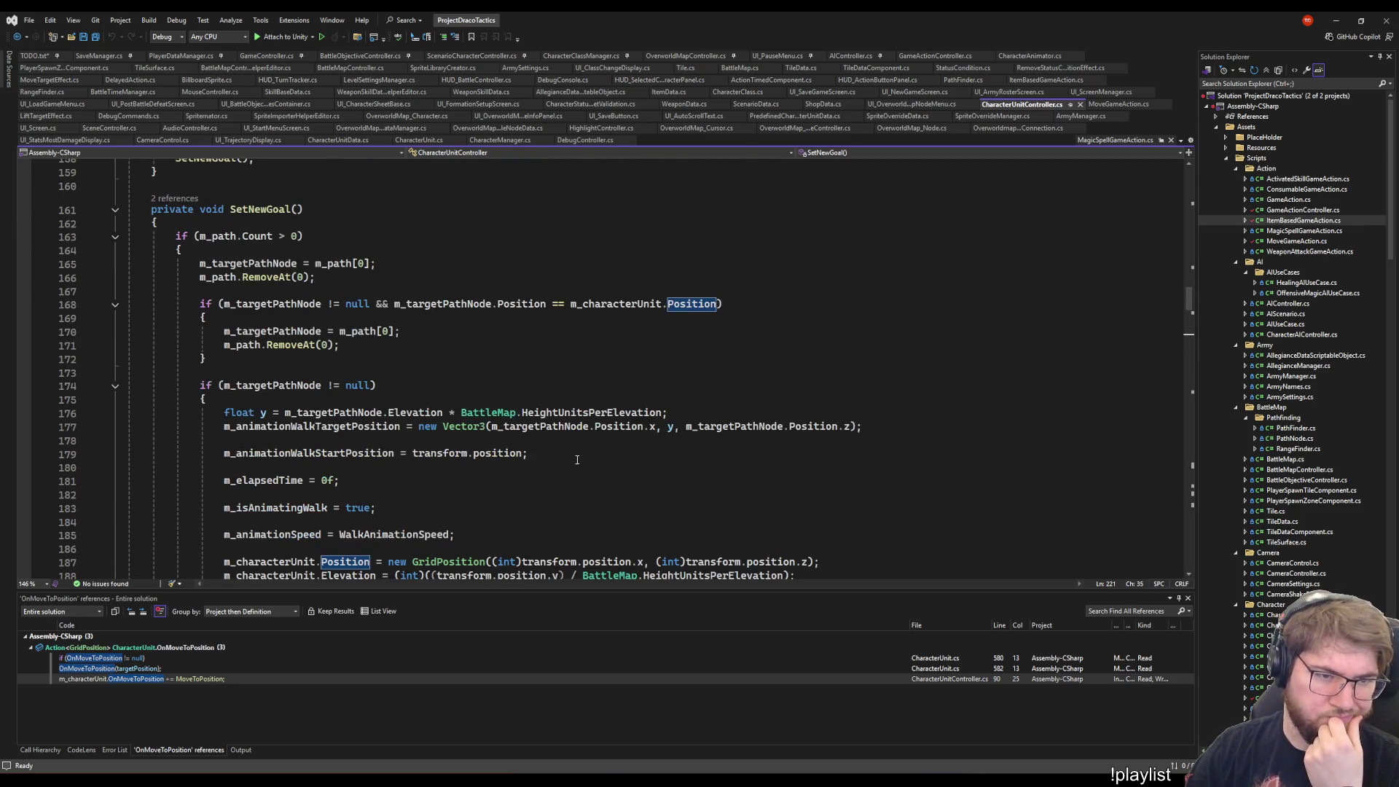
scroll(539, 459, up, 8)
scroll(532, 464, up, 2)
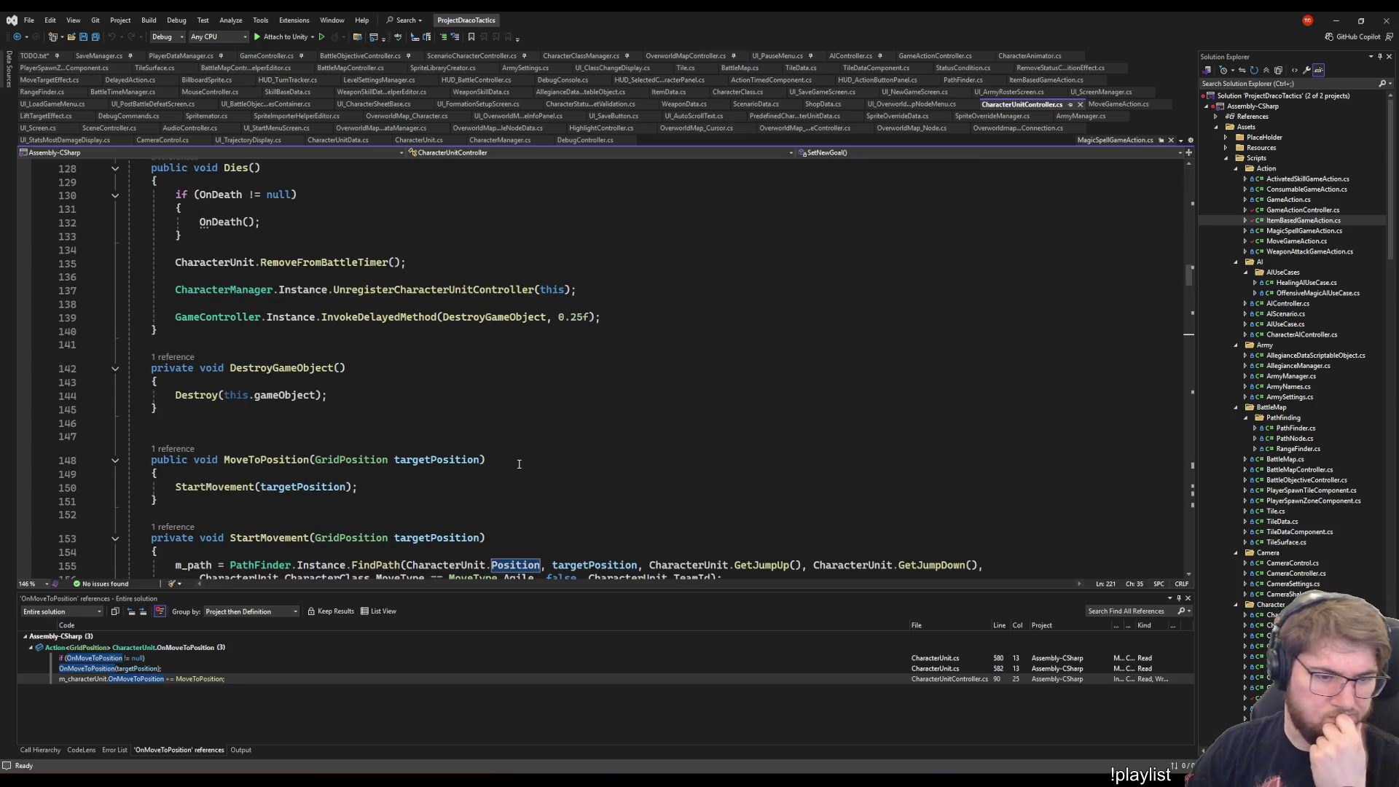
scroll(519, 464, down, 6)
scroll(525, 451, up, 20)
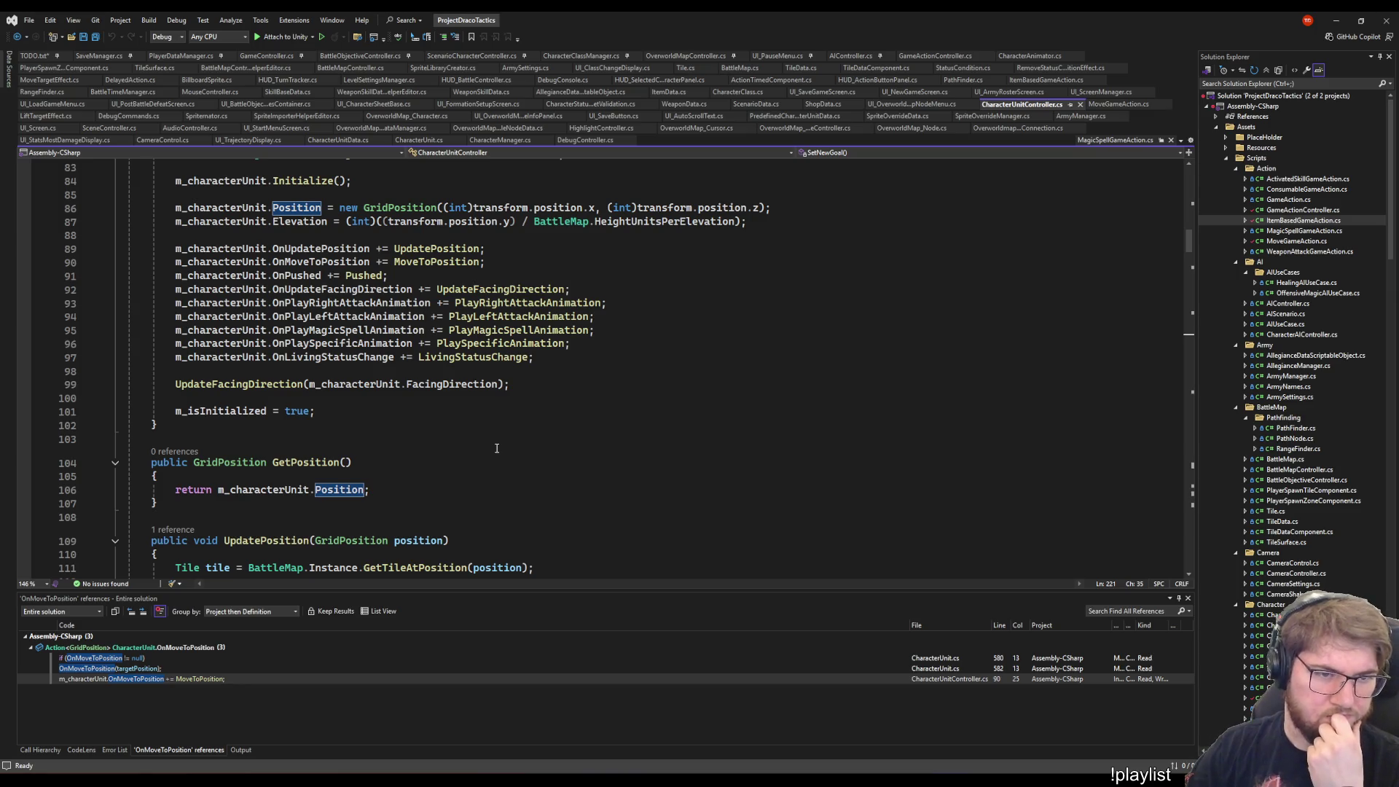
scroll(497, 448, up, 5)
scroll(553, 448, down, 4)
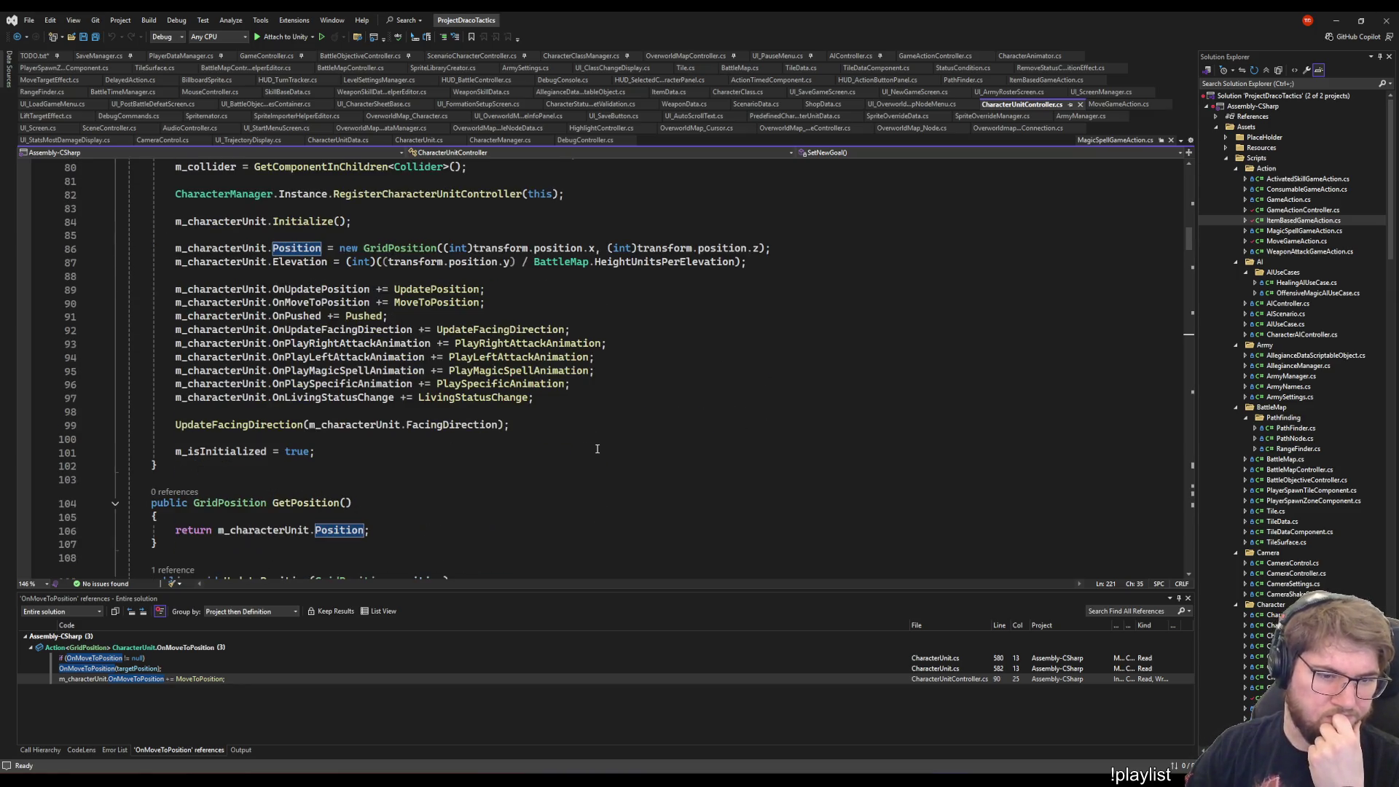
- Find all references to UpdatePosition and follow its single caller to the line 89 subscription
right_click(410, 290)
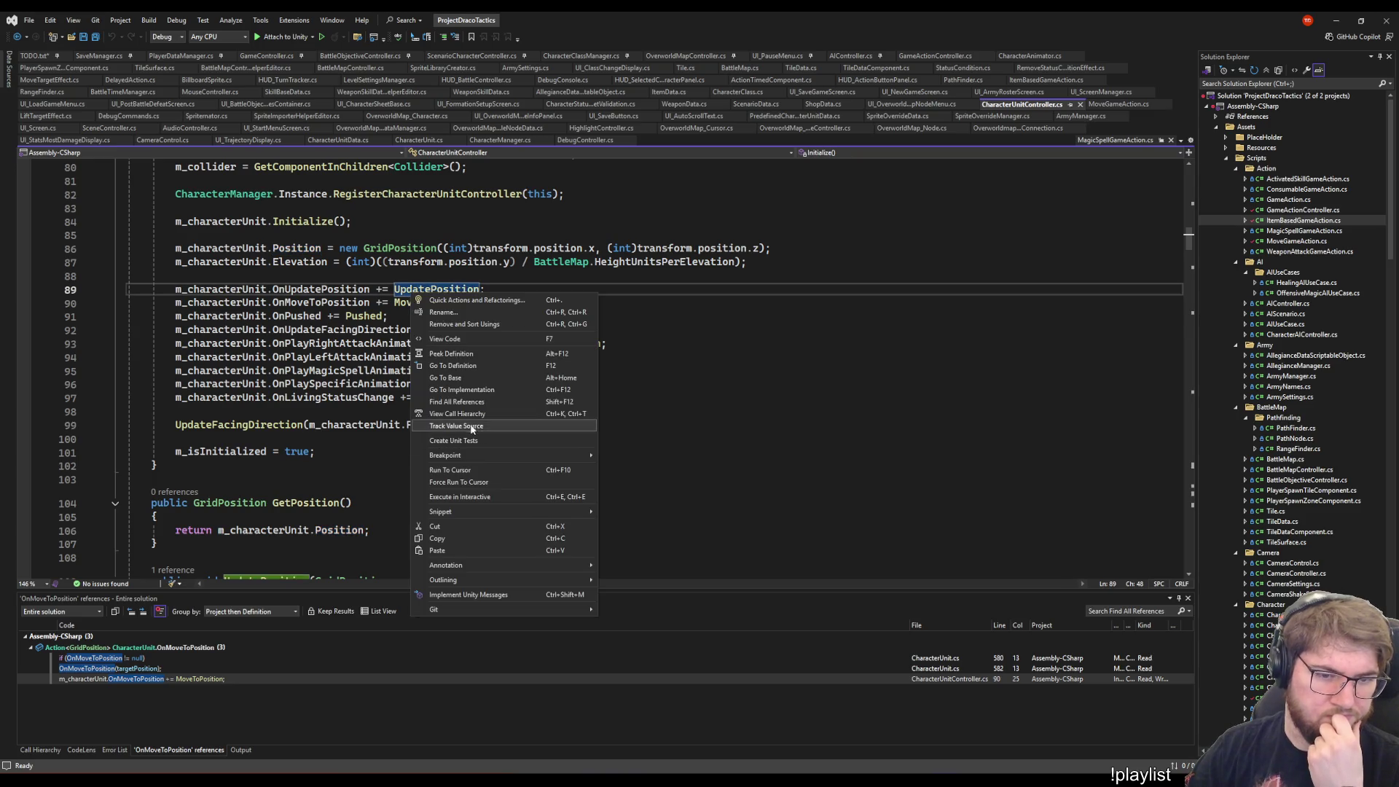
click(473, 402)
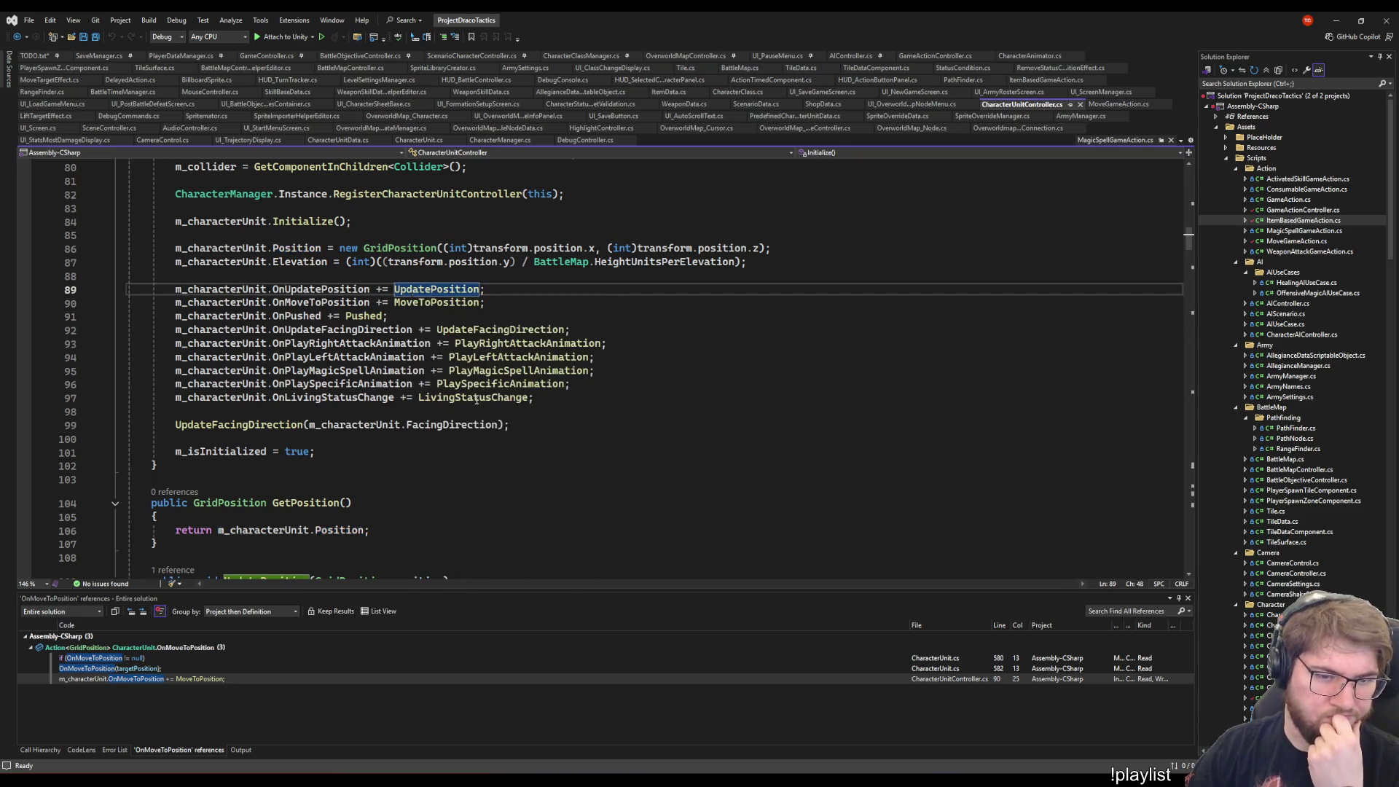
double_click(167, 648)
click(168, 658)
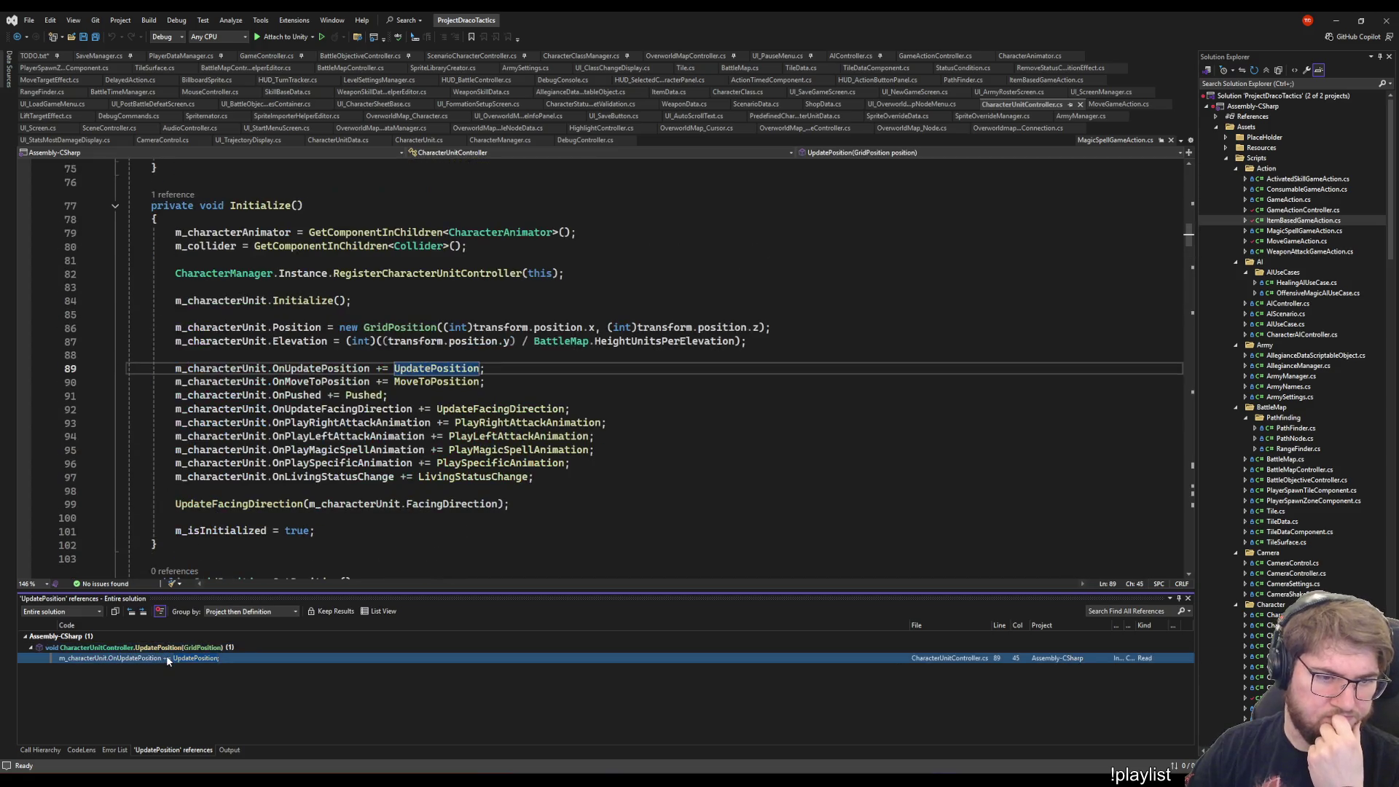
click(167, 647)
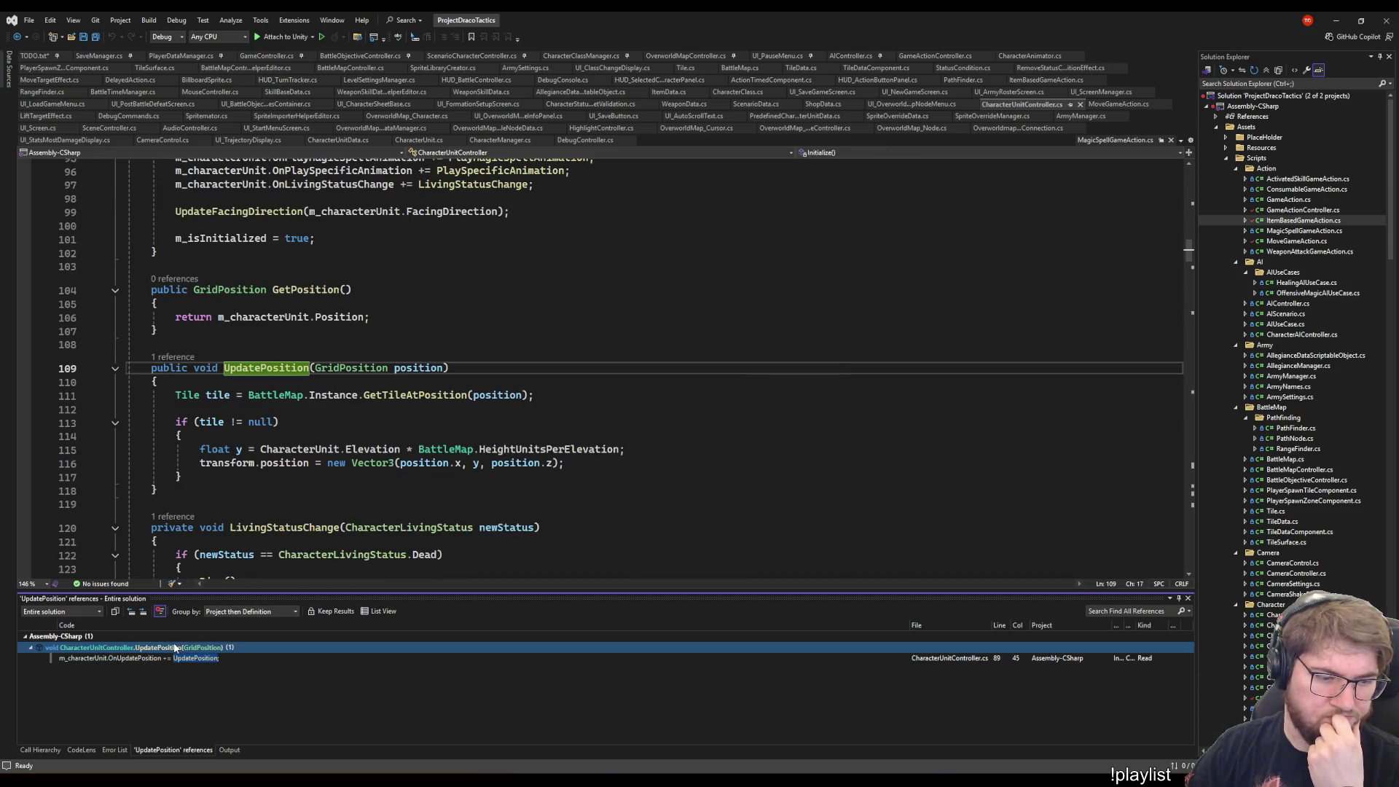
click(173, 357)
click(284, 327)
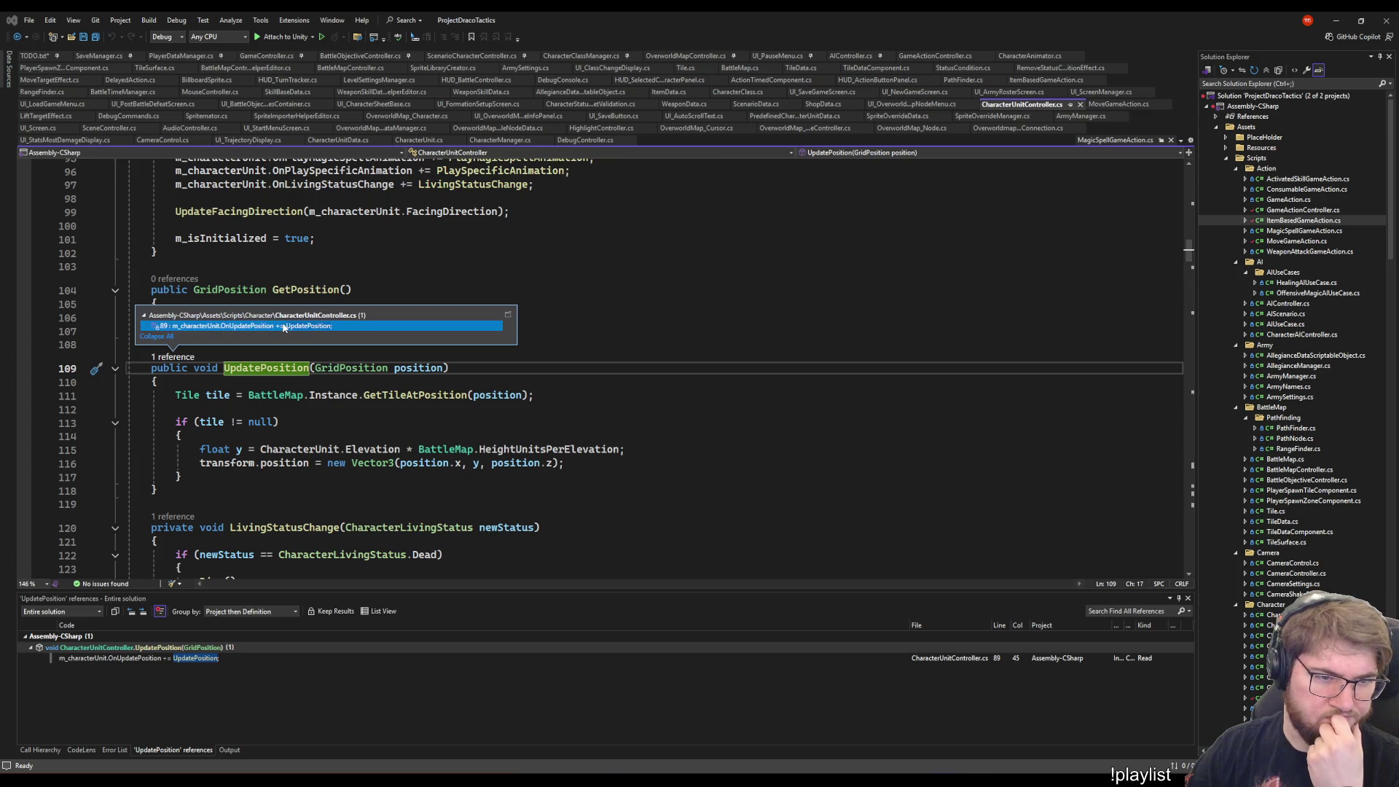
double_click(298, 327)
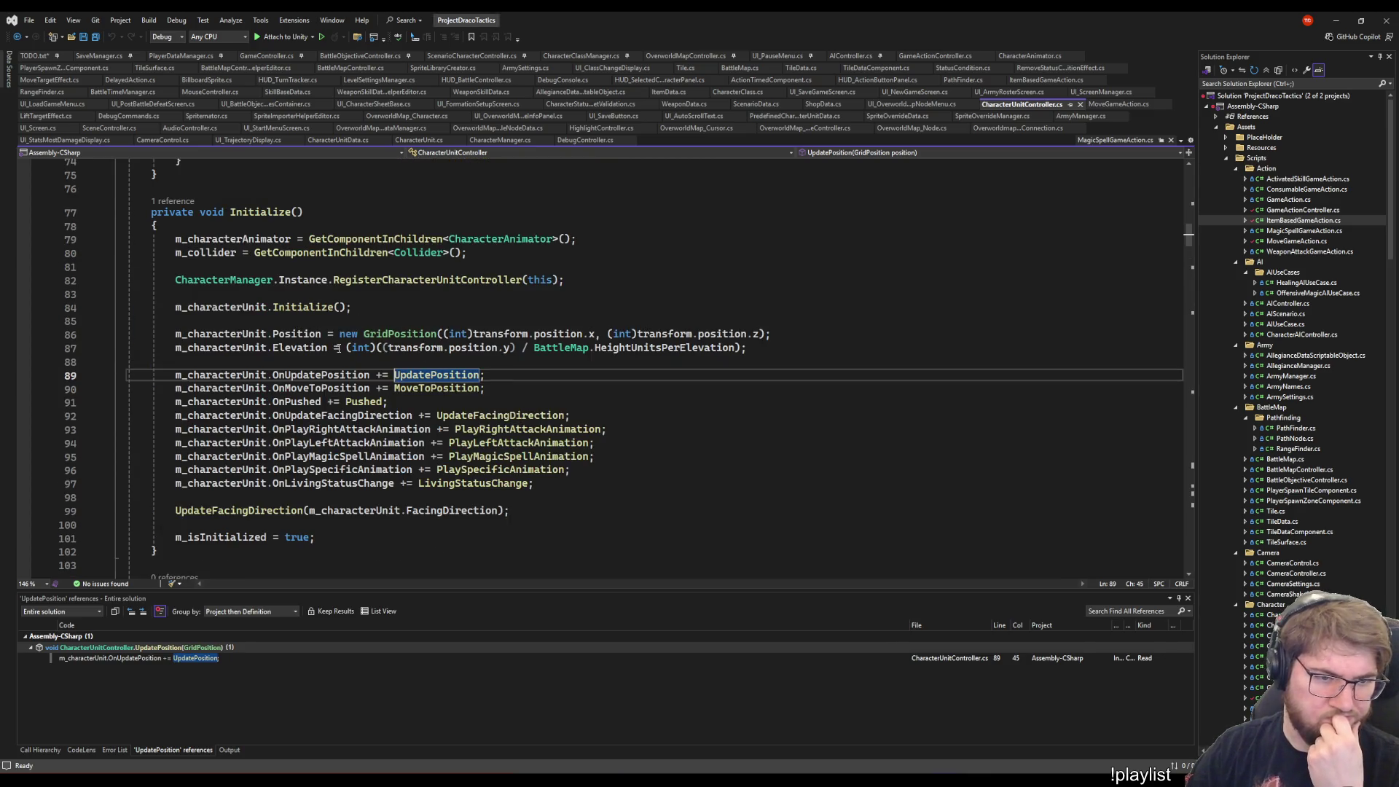
- List OnUpdatePosition's three references, visiting its null check and the UpdatePosition call in UpdateElevation
right_click(314, 381)
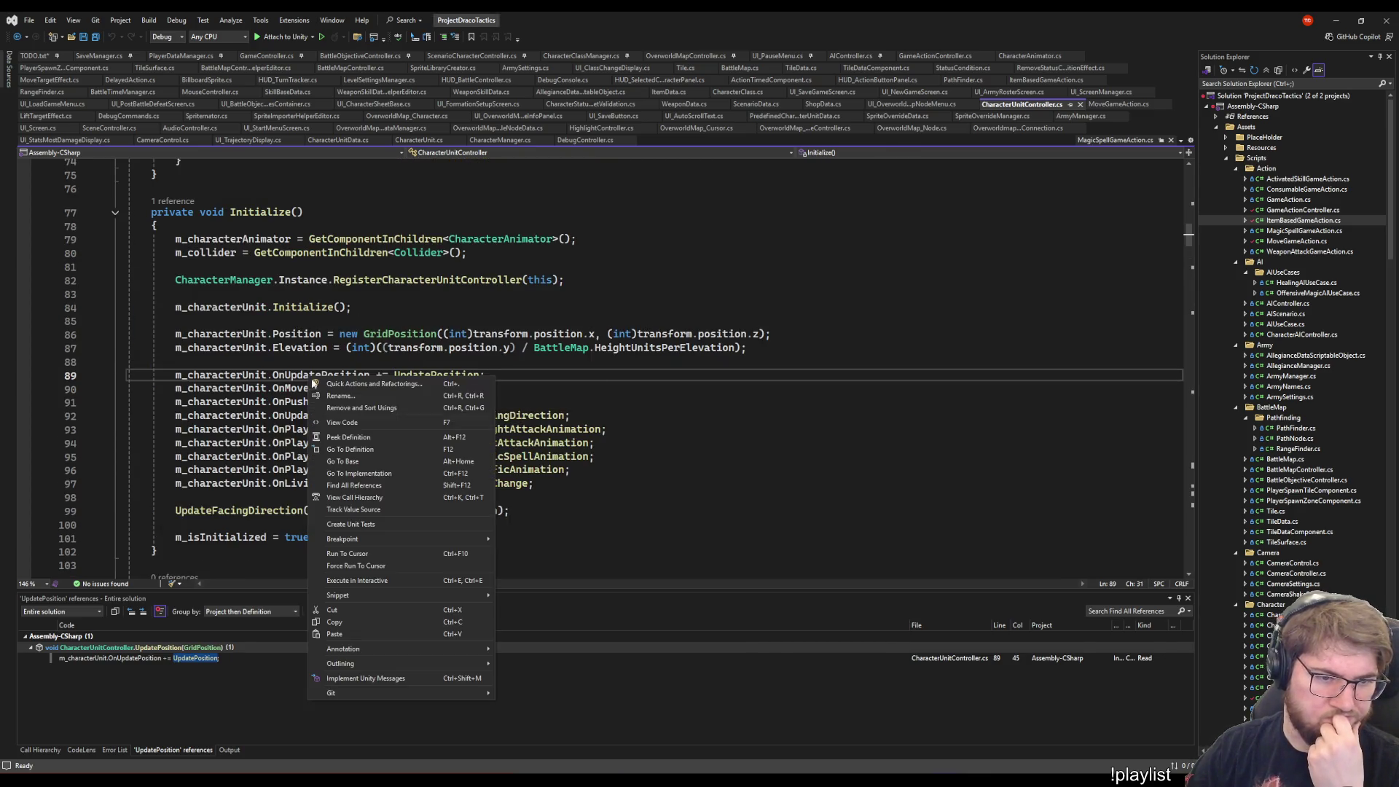
click(354, 485)
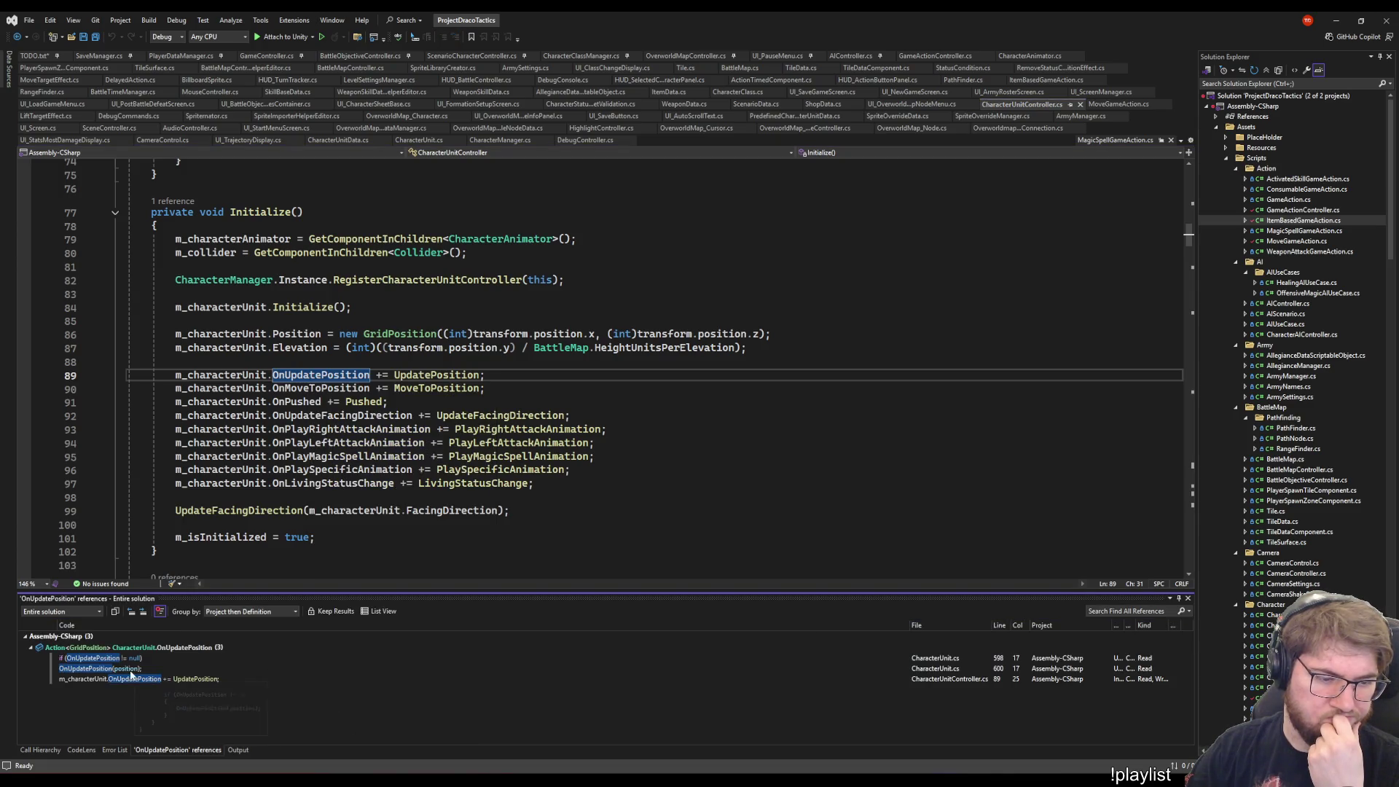
double_click(121, 659)
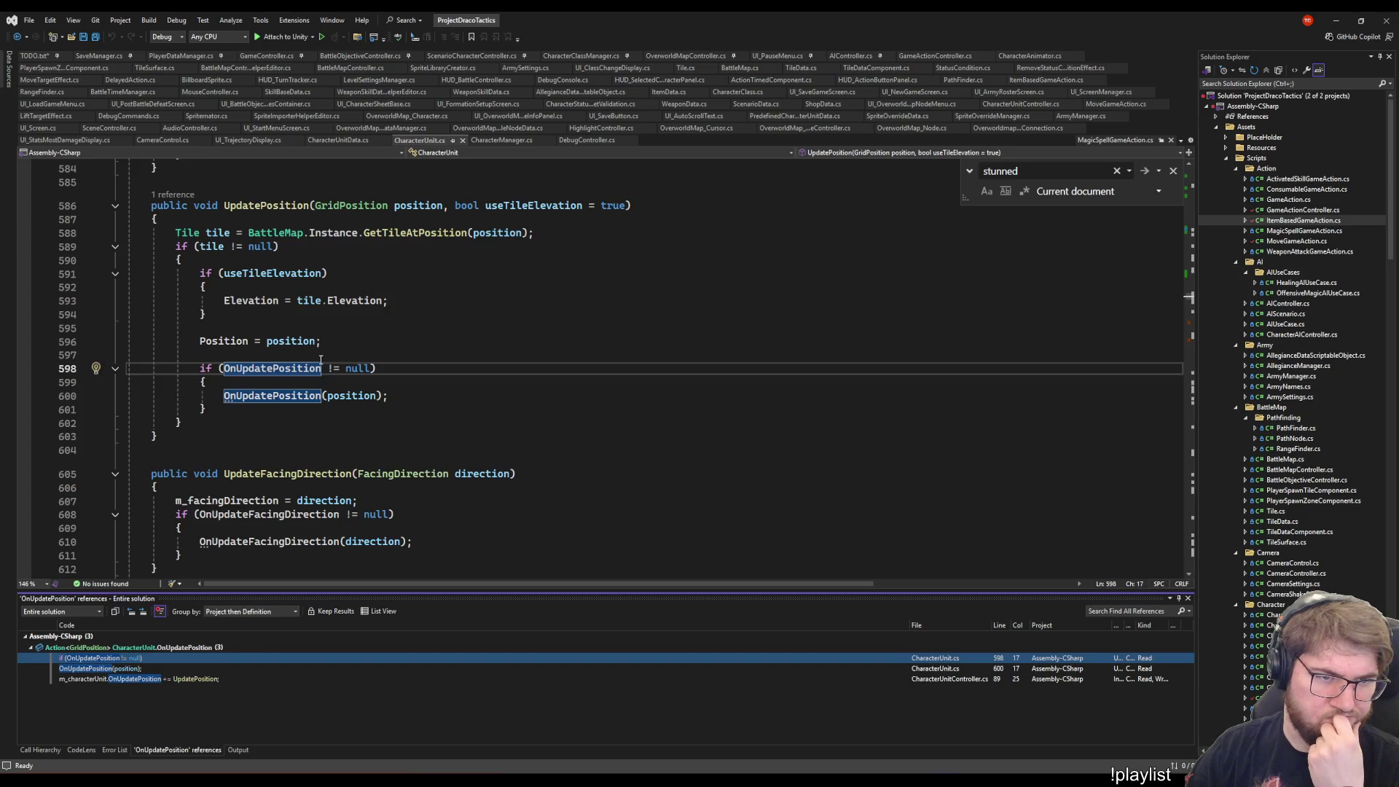
scroll(151, 191, up, 2)
click(172, 275)
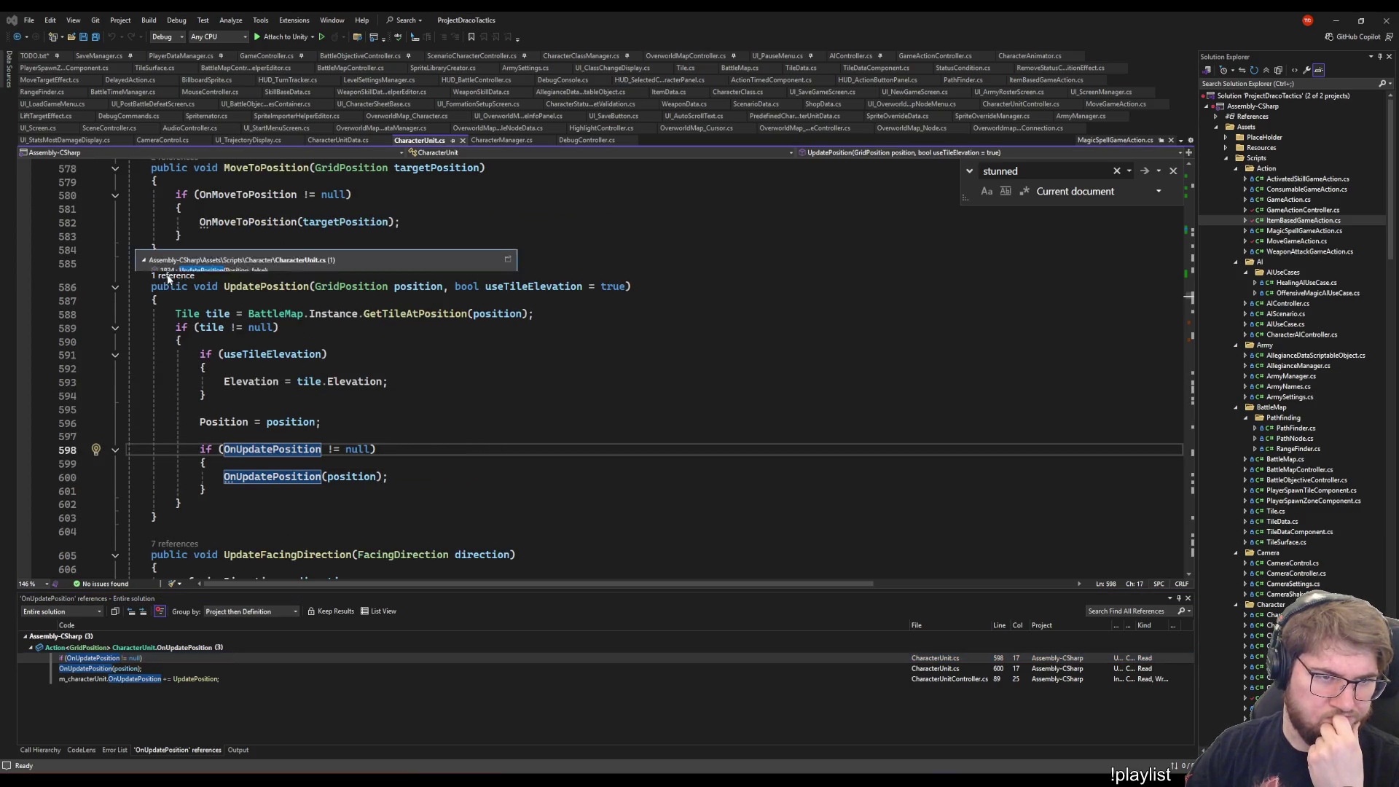
double_click(204, 245)
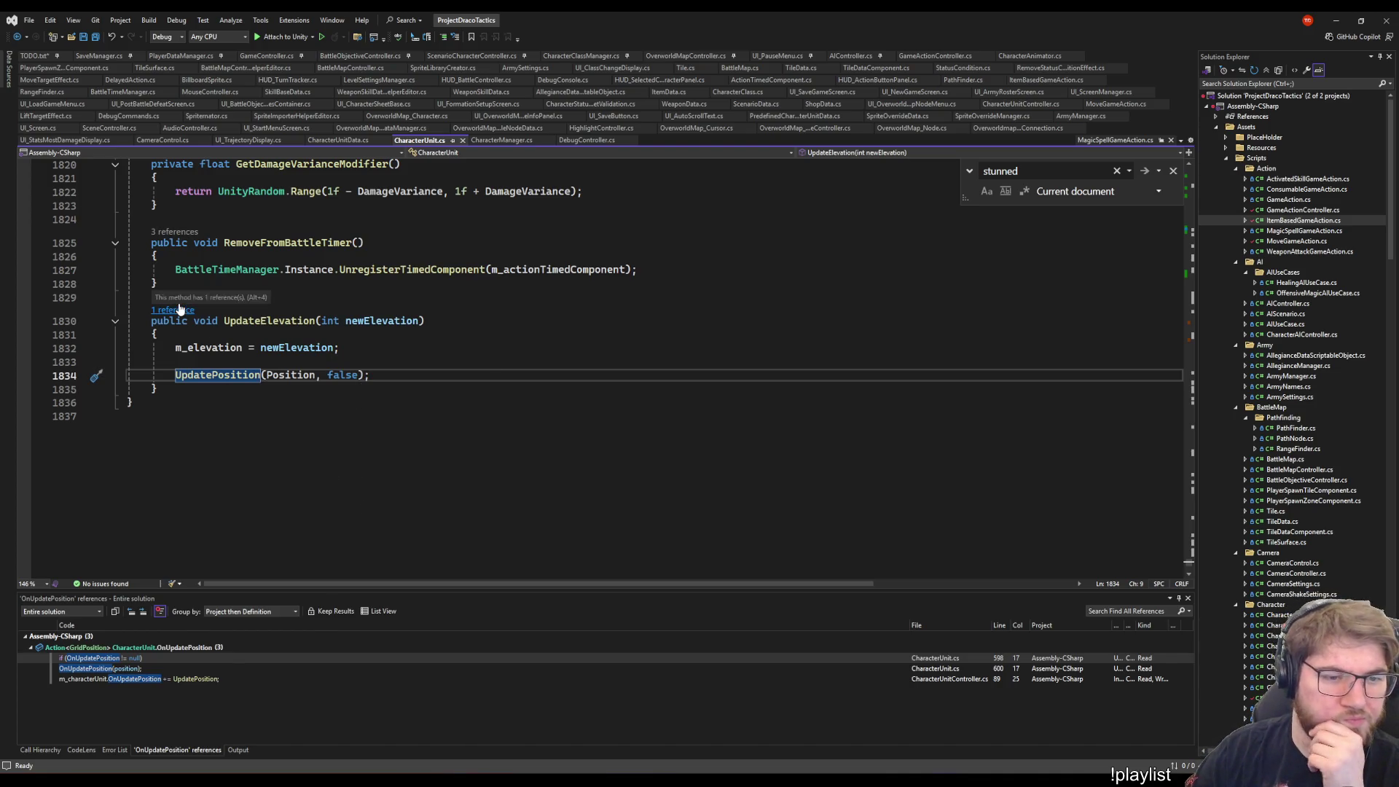
key(ctrl+minus)
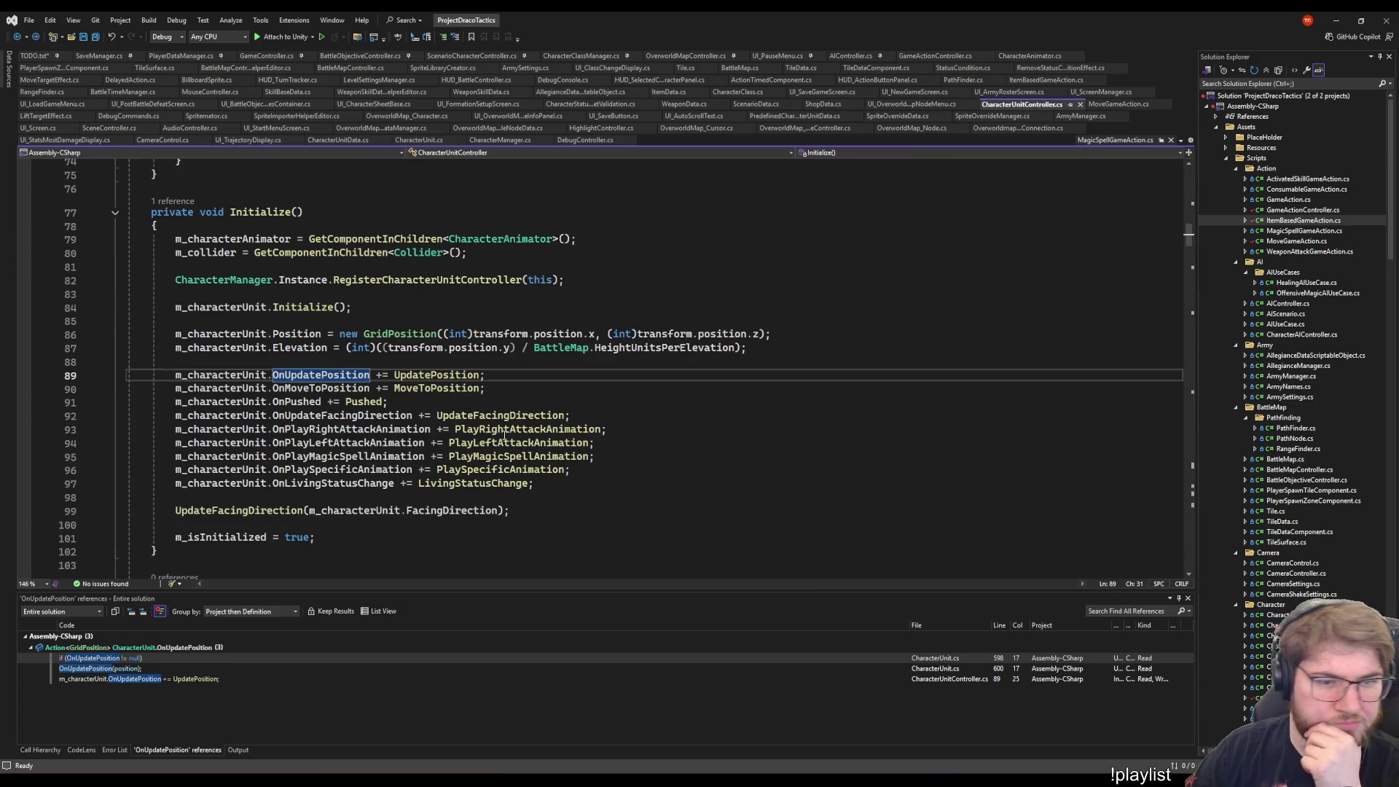
- Visit the OnUpdatePosition invocation, then return to its subscription on line 89
click(146, 670)
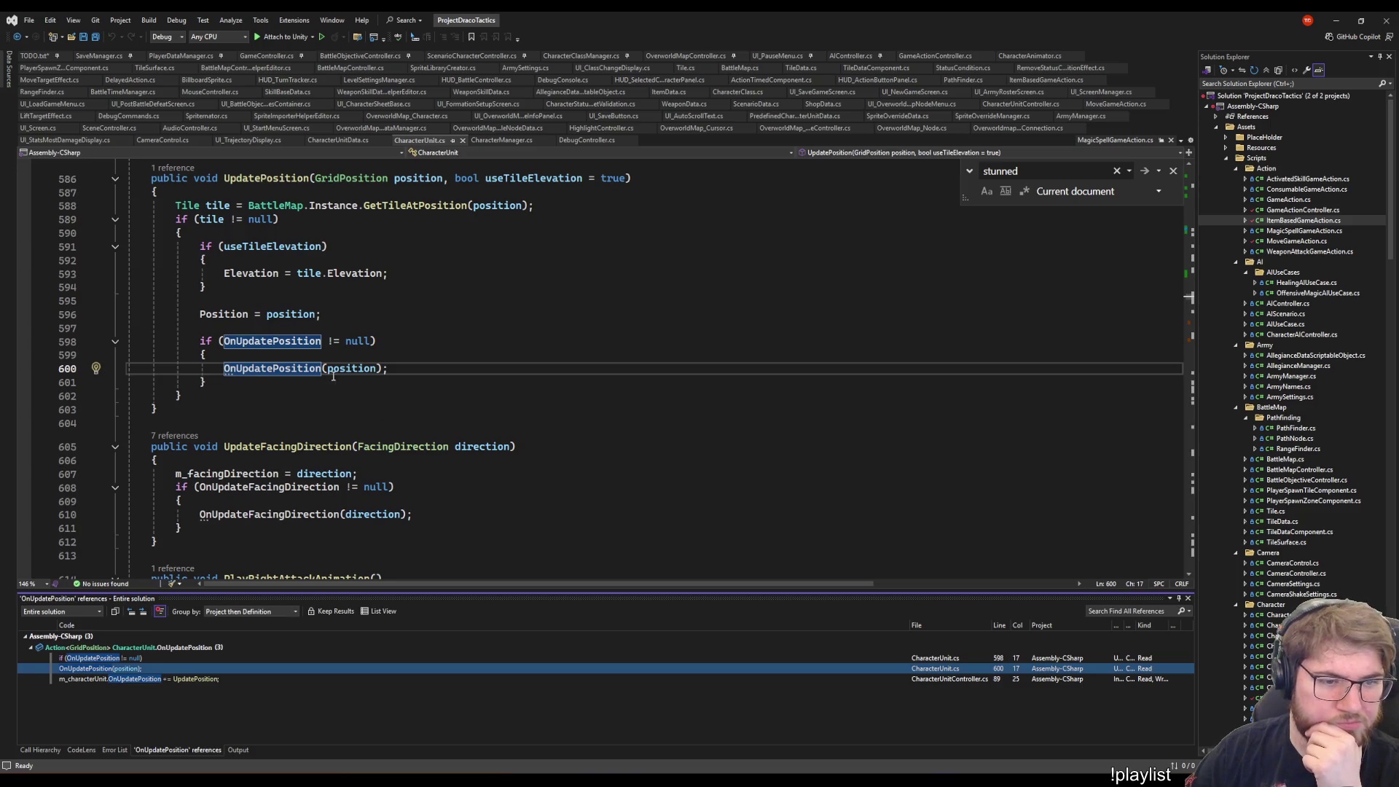
mouse_move(318, 368)
key(ctrl+minus)
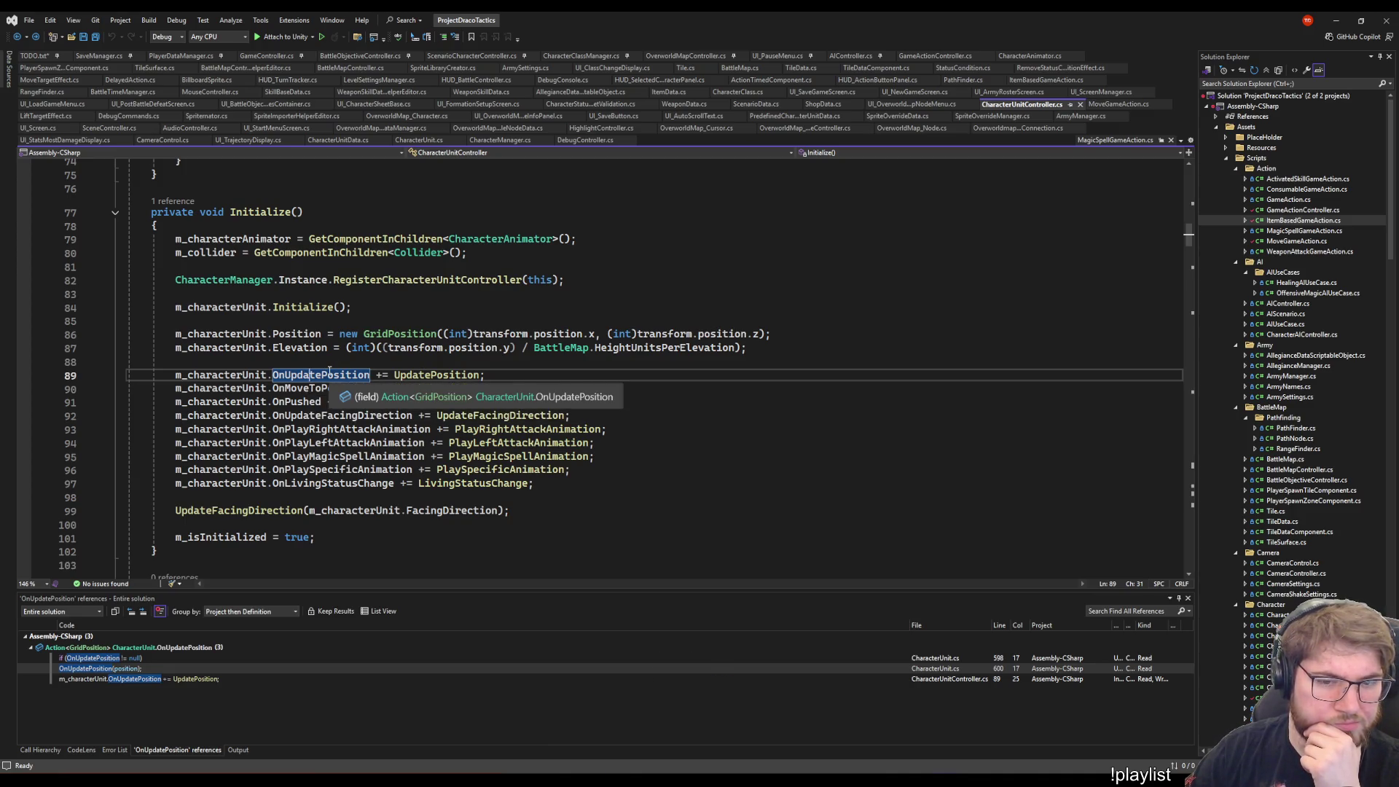
key(shift+F8)
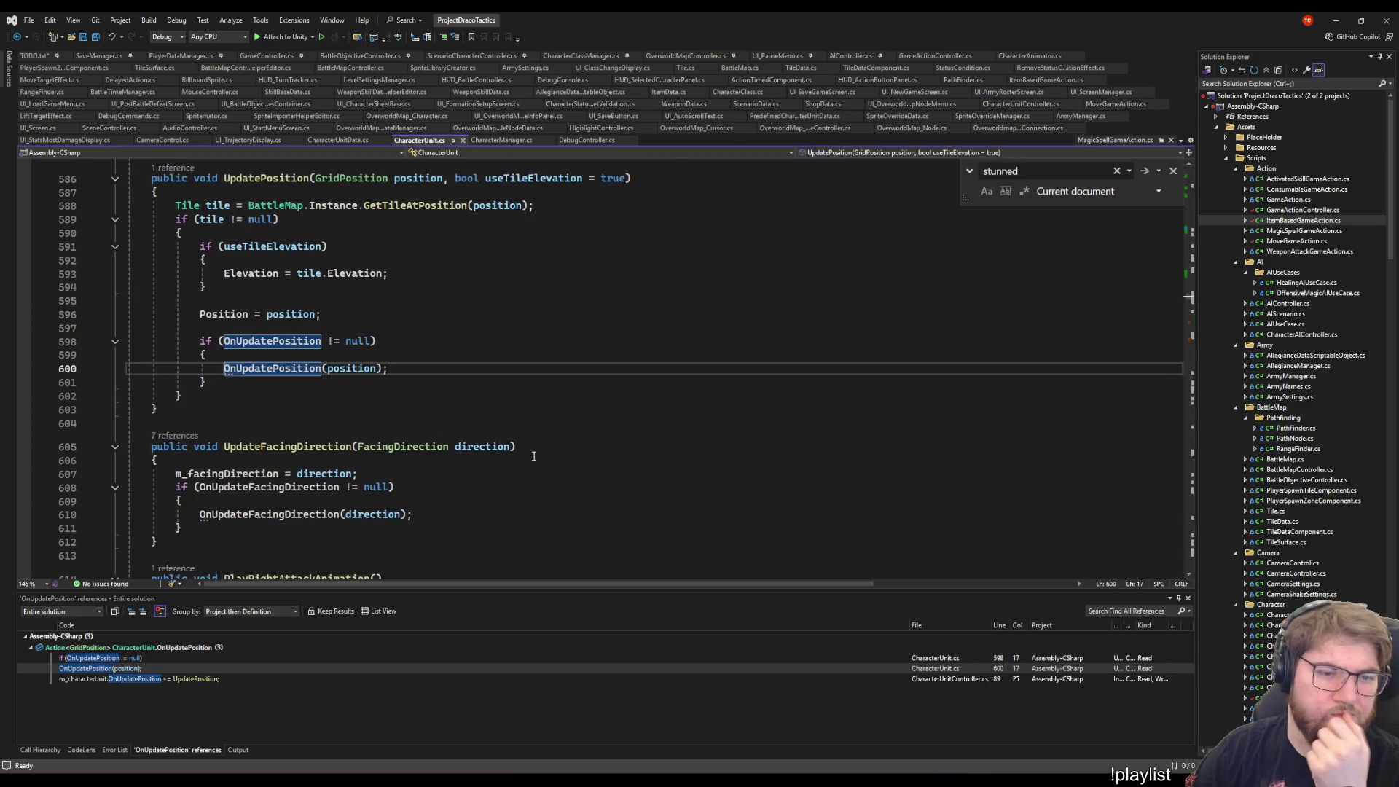
key(F8)
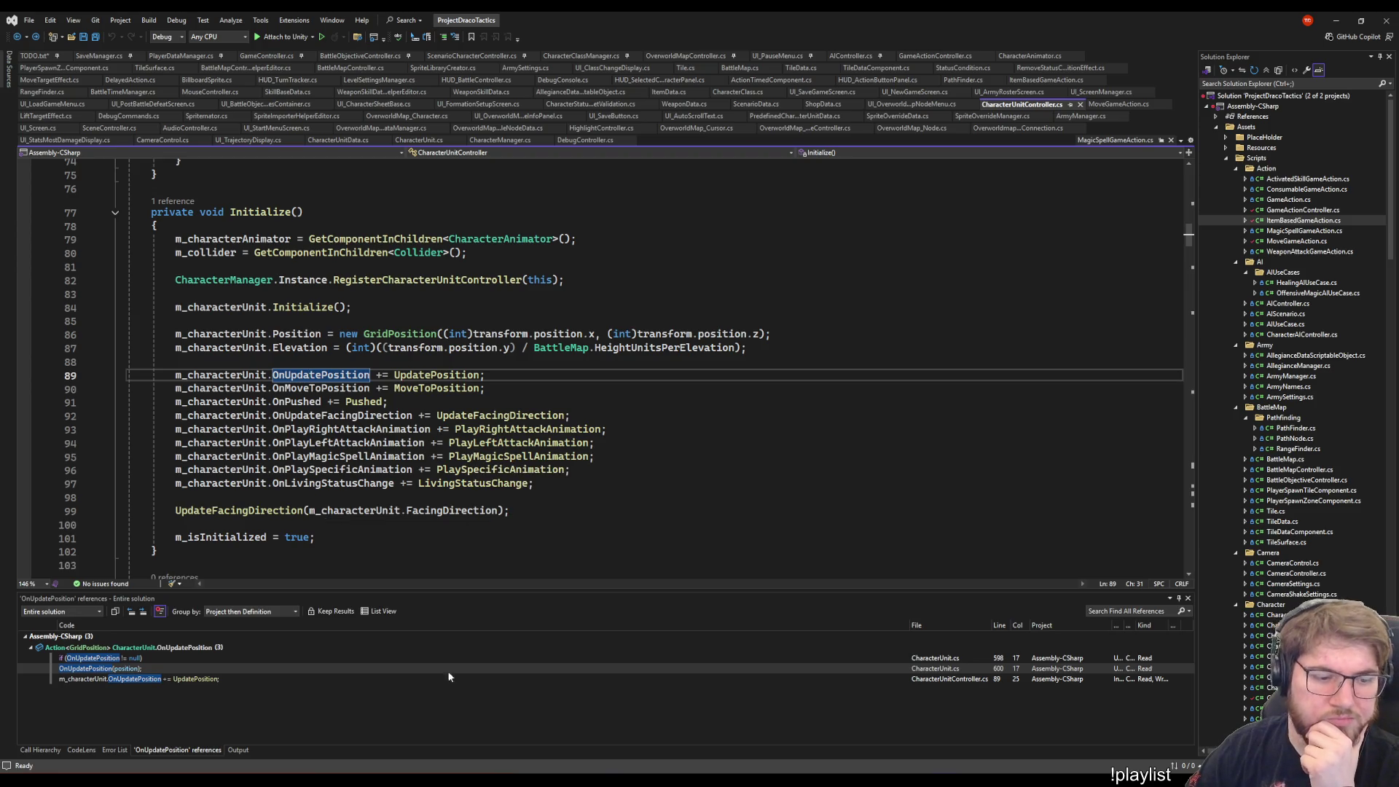
click(182, 682)
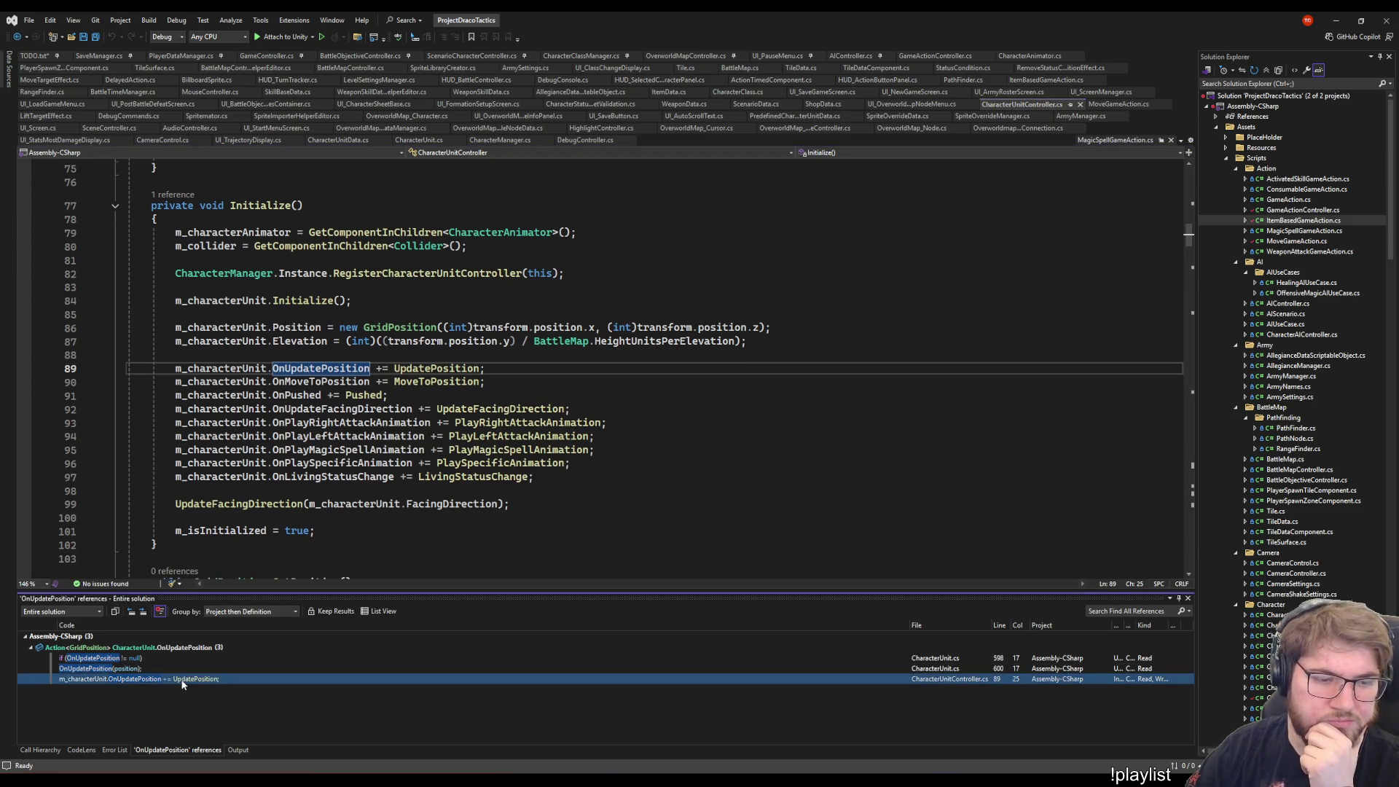
- Go to UpdatePosition's definition and scroll to the Position usage on line 221
right_click(461, 369)
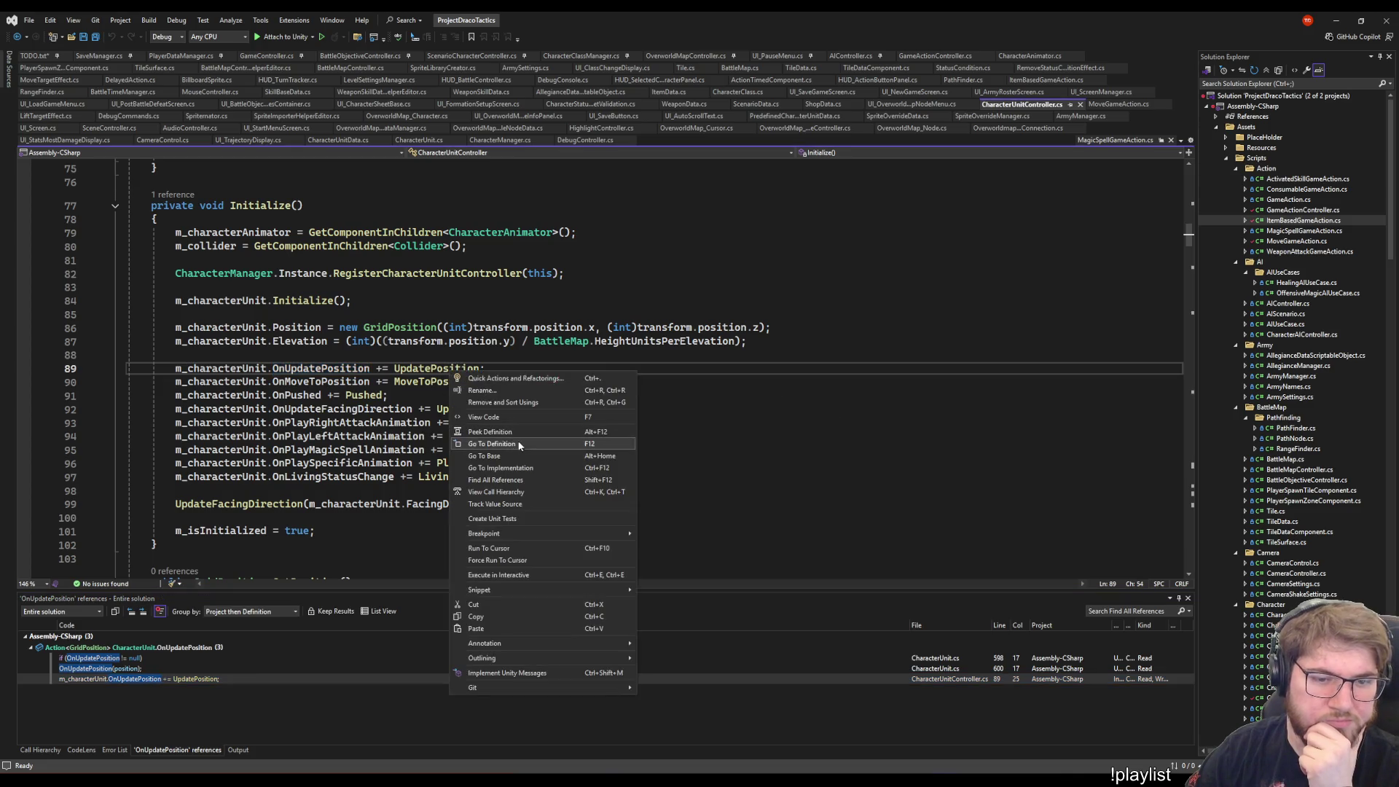
click(520, 444)
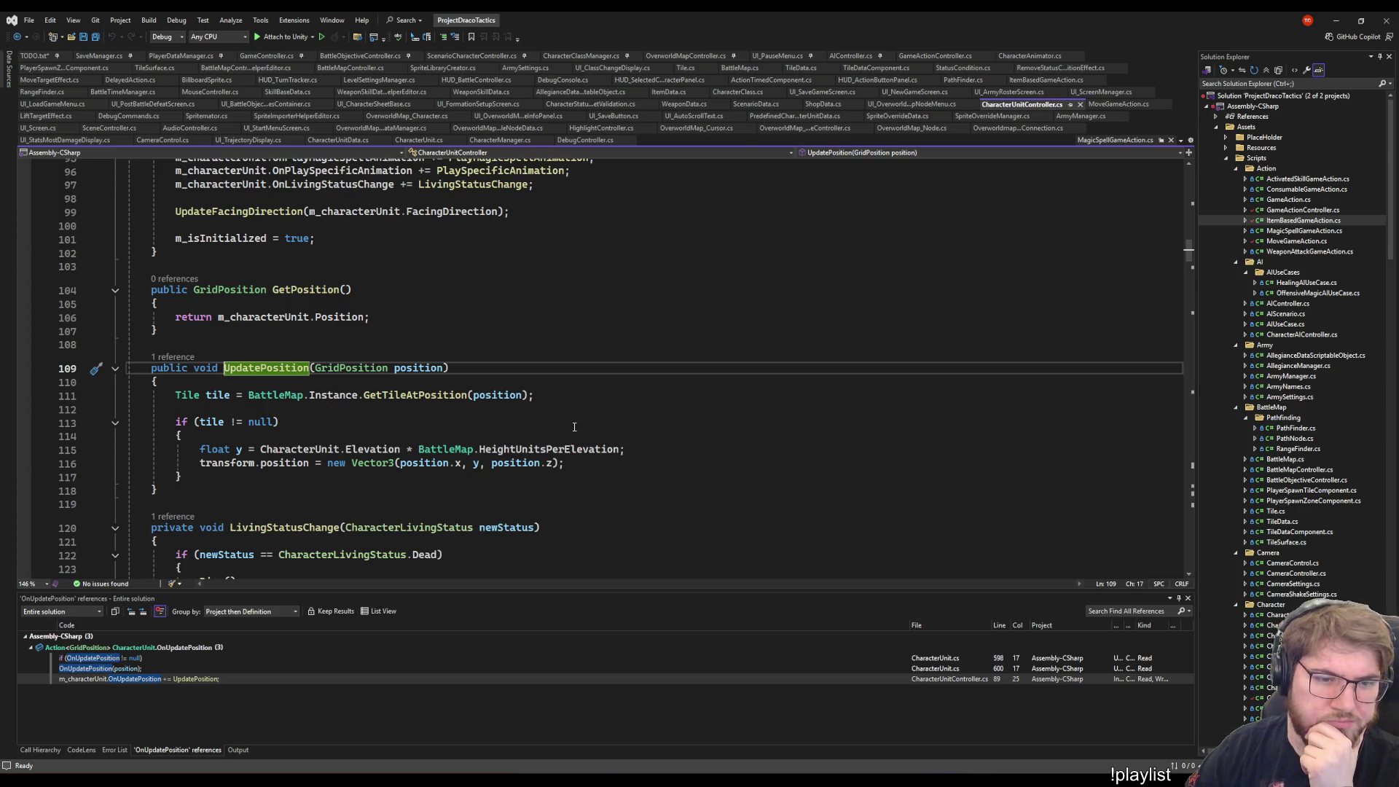
scroll(544, 417, up, 3)
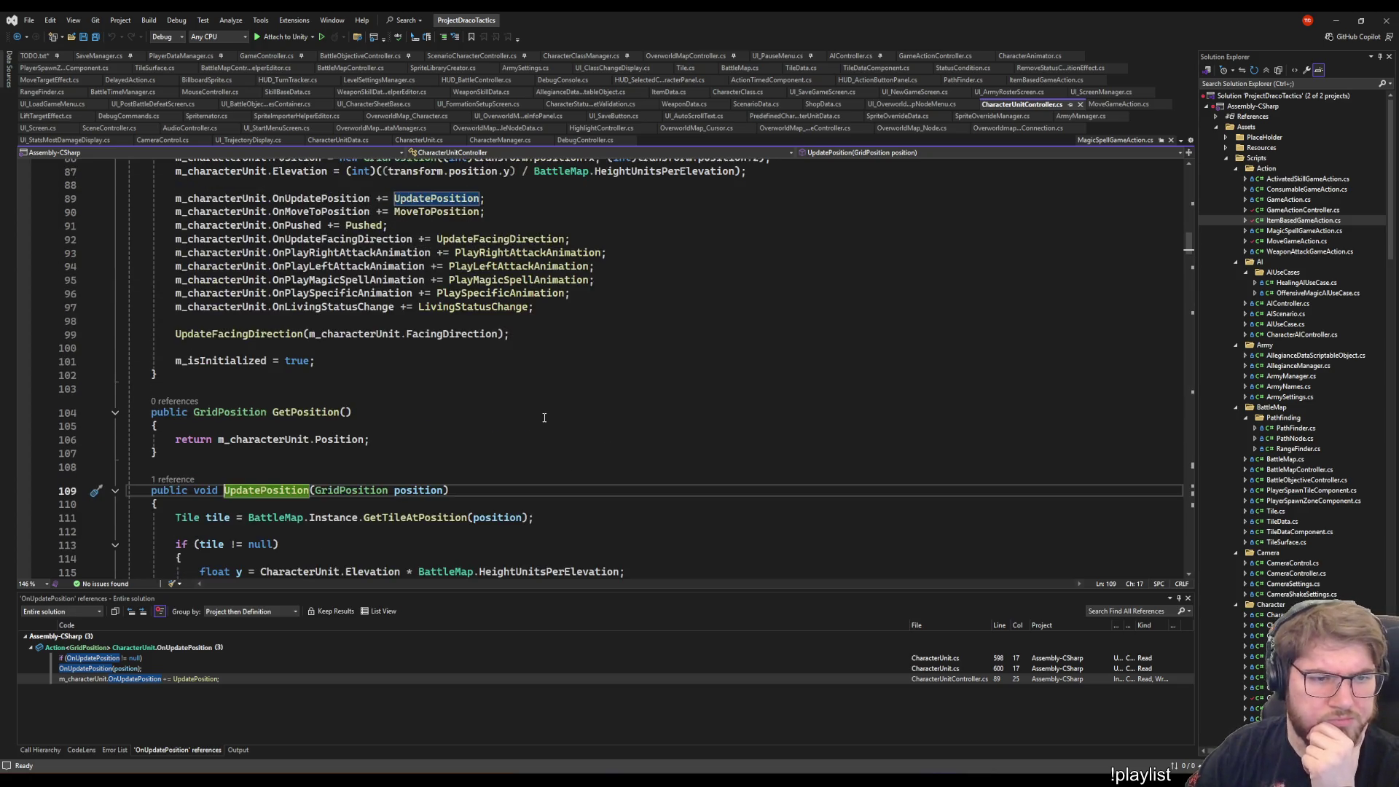
scroll(544, 417, down, 8)
scroll(545, 415, down, 8)
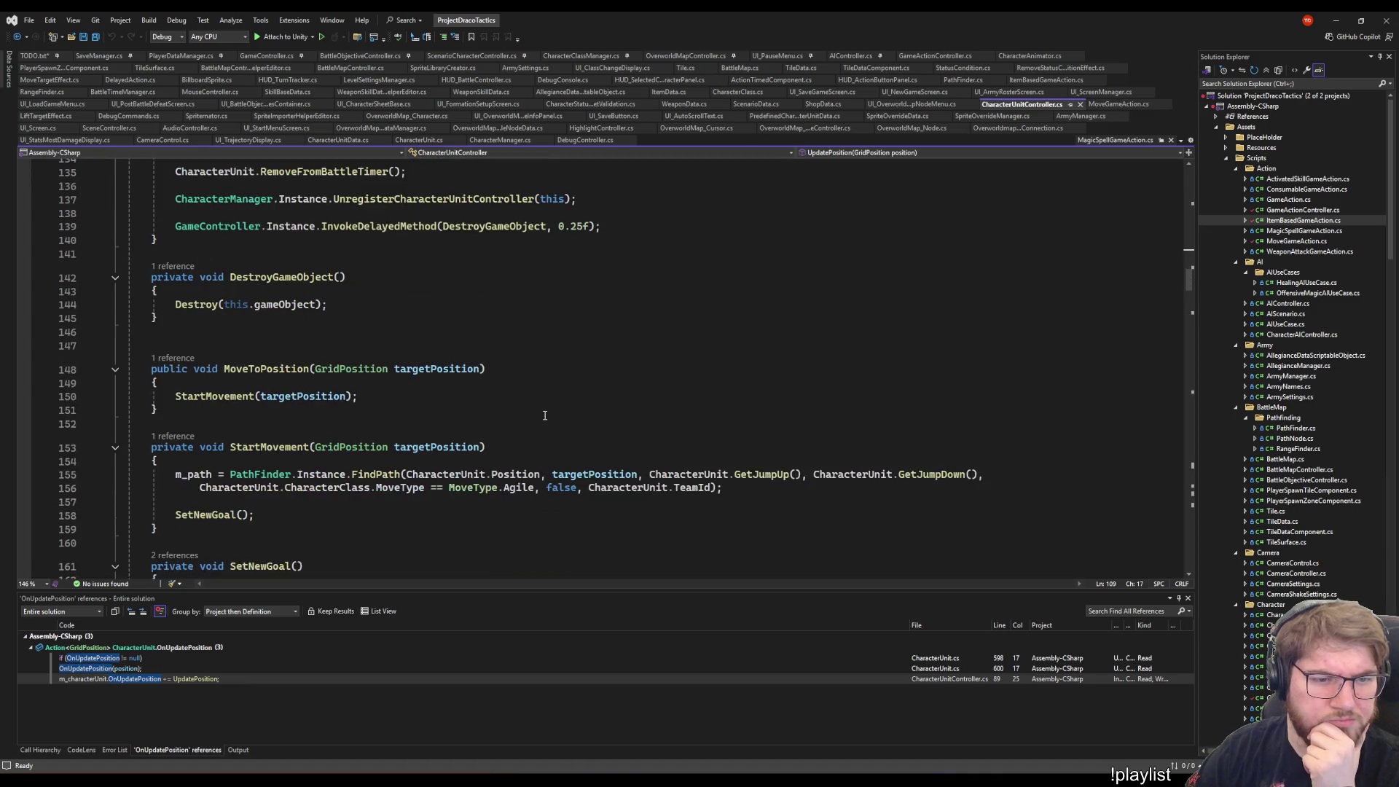
scroll(544, 416, down, 5)
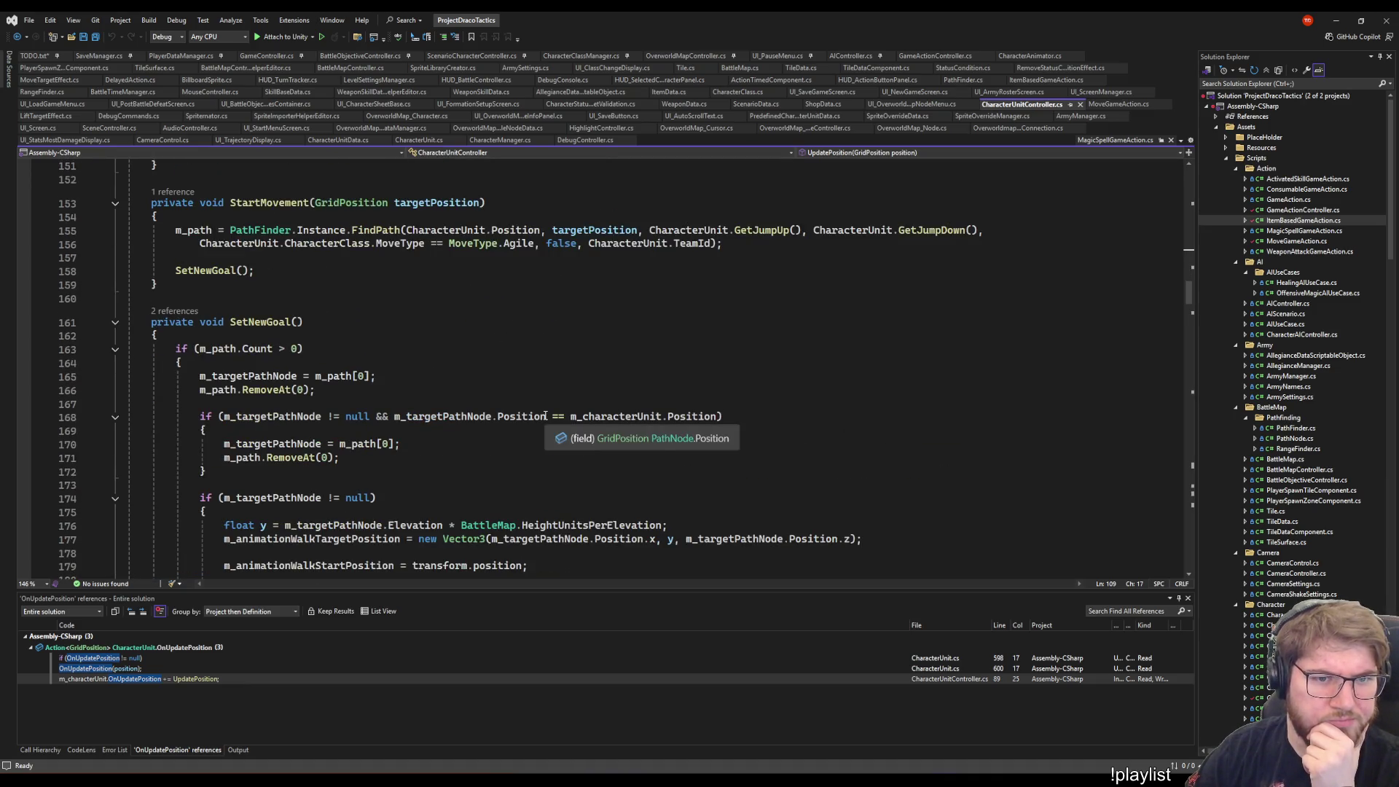
scroll(545, 416, up, 8)
scroll(545, 416, down, 20)
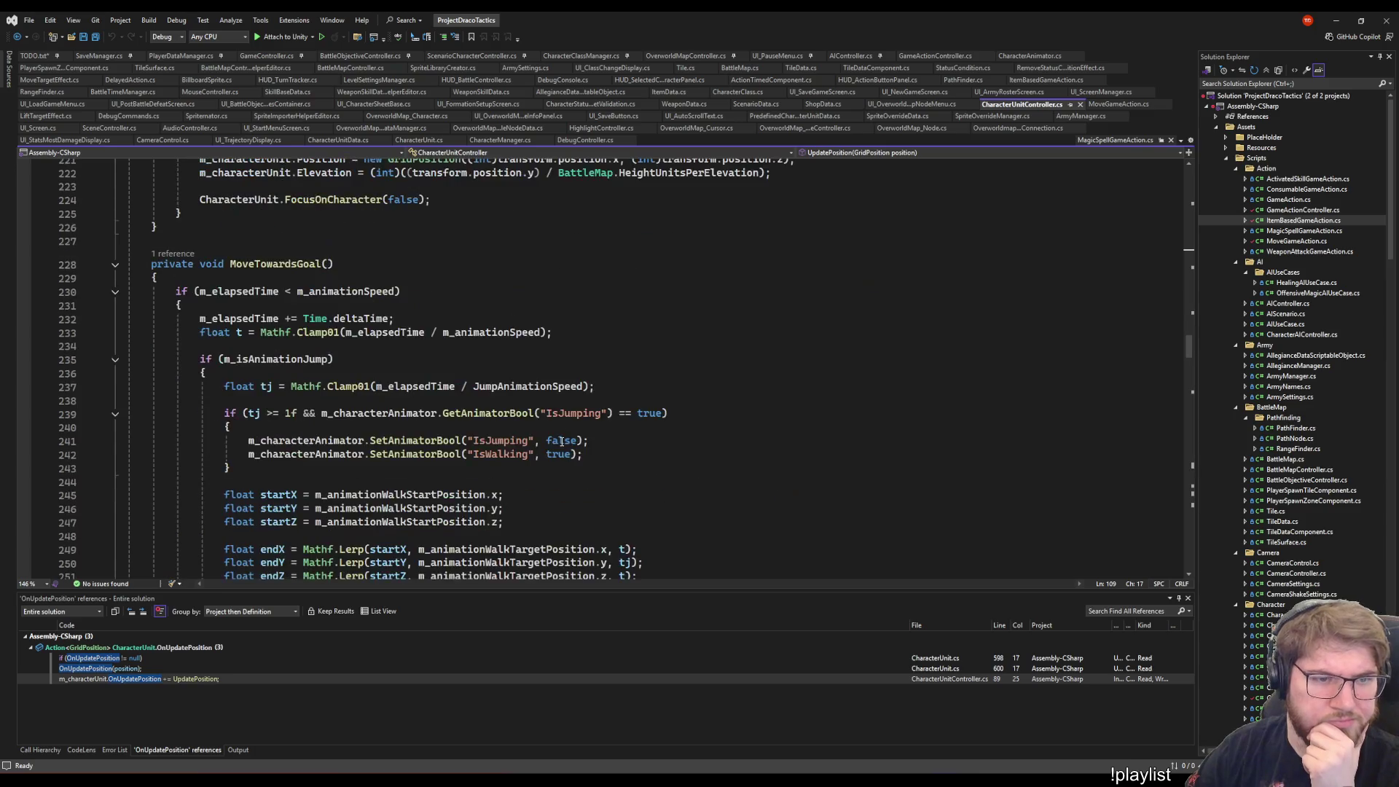
scroll(561, 441, up, 7)
- Open the definition of Position, the GridPosition property at CharacterUnit.cs line 102
click(320, 443)
right_click(321, 444)
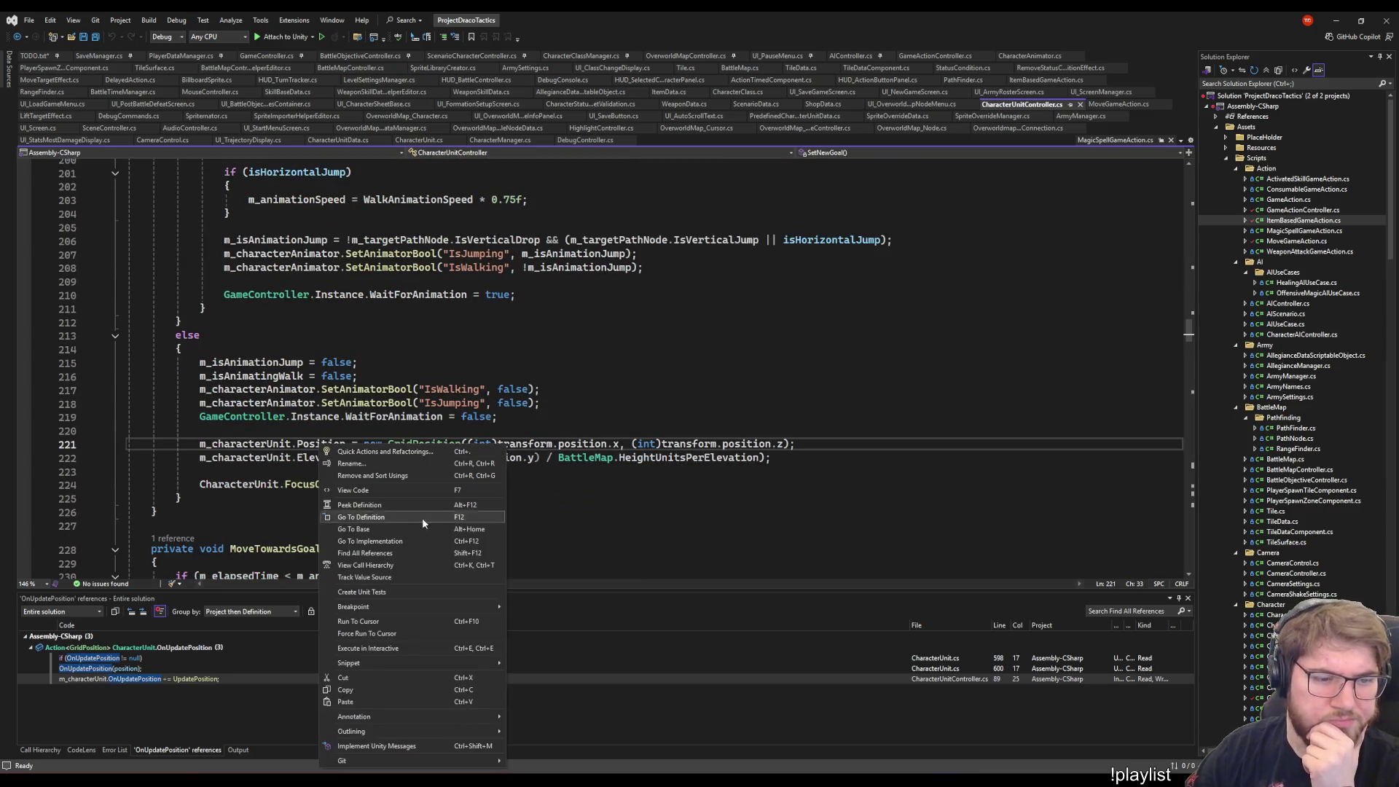
click(382, 514)
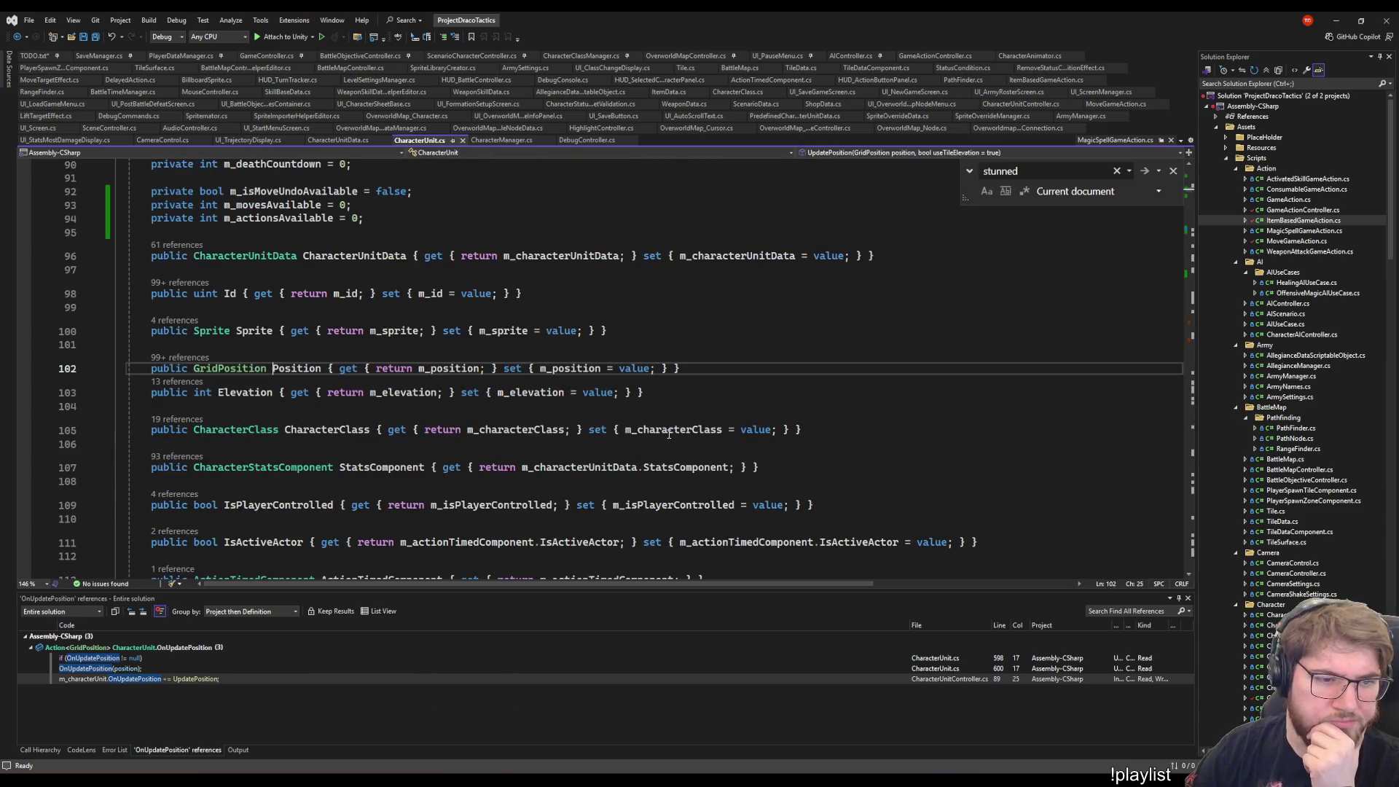
click(694, 368)
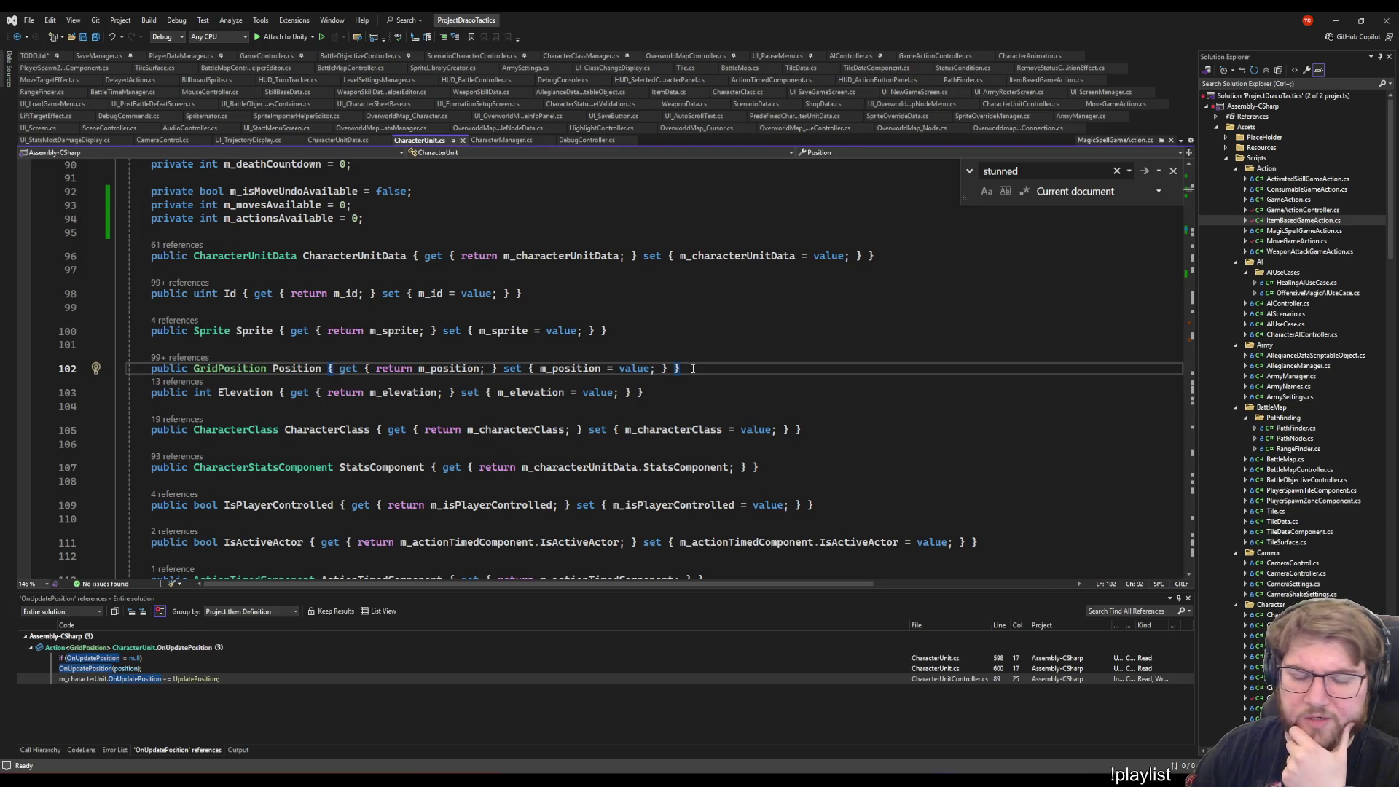
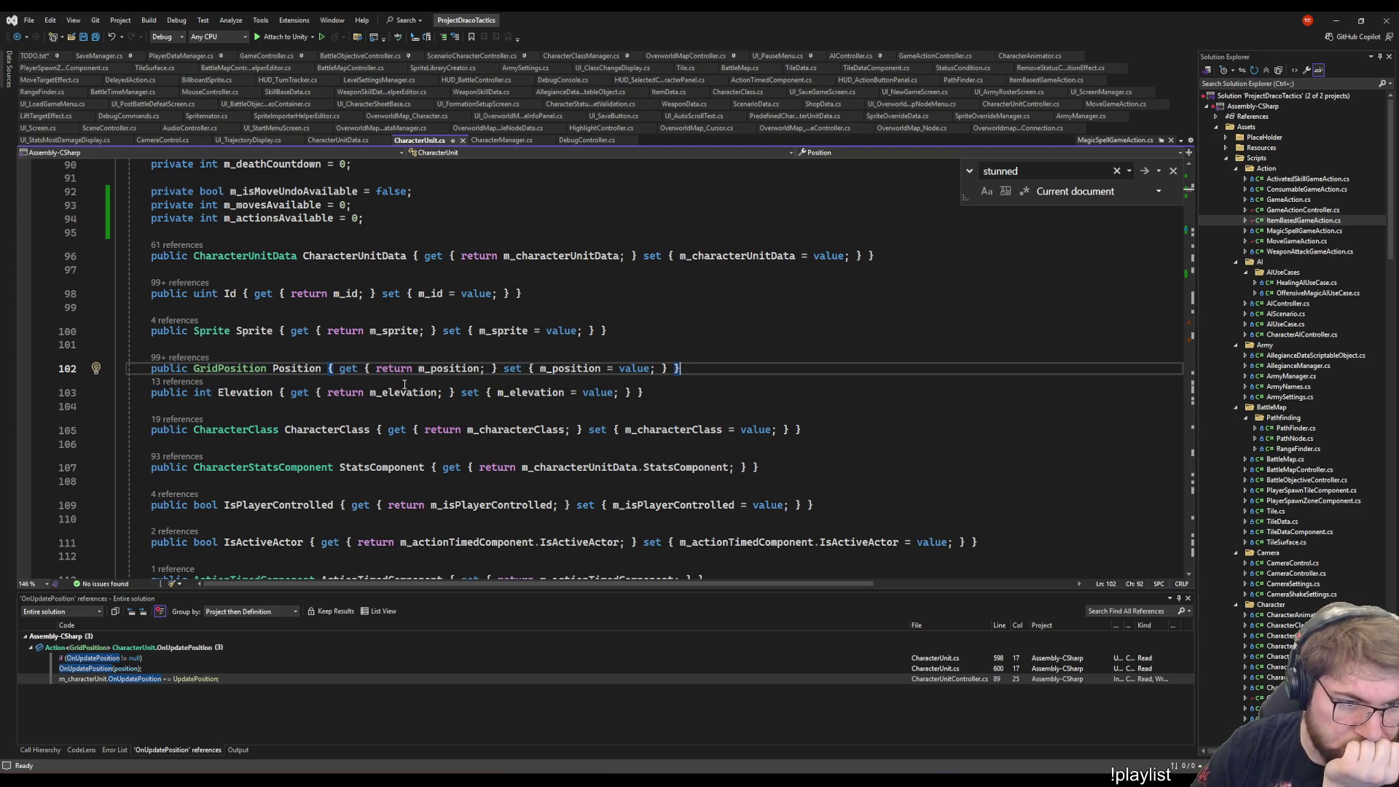
- Navigate back to CharacterUnitController.cs and look over SetNewGoal, MoveTowardsGoal and MoveToPosition
key(ctrl+minus)
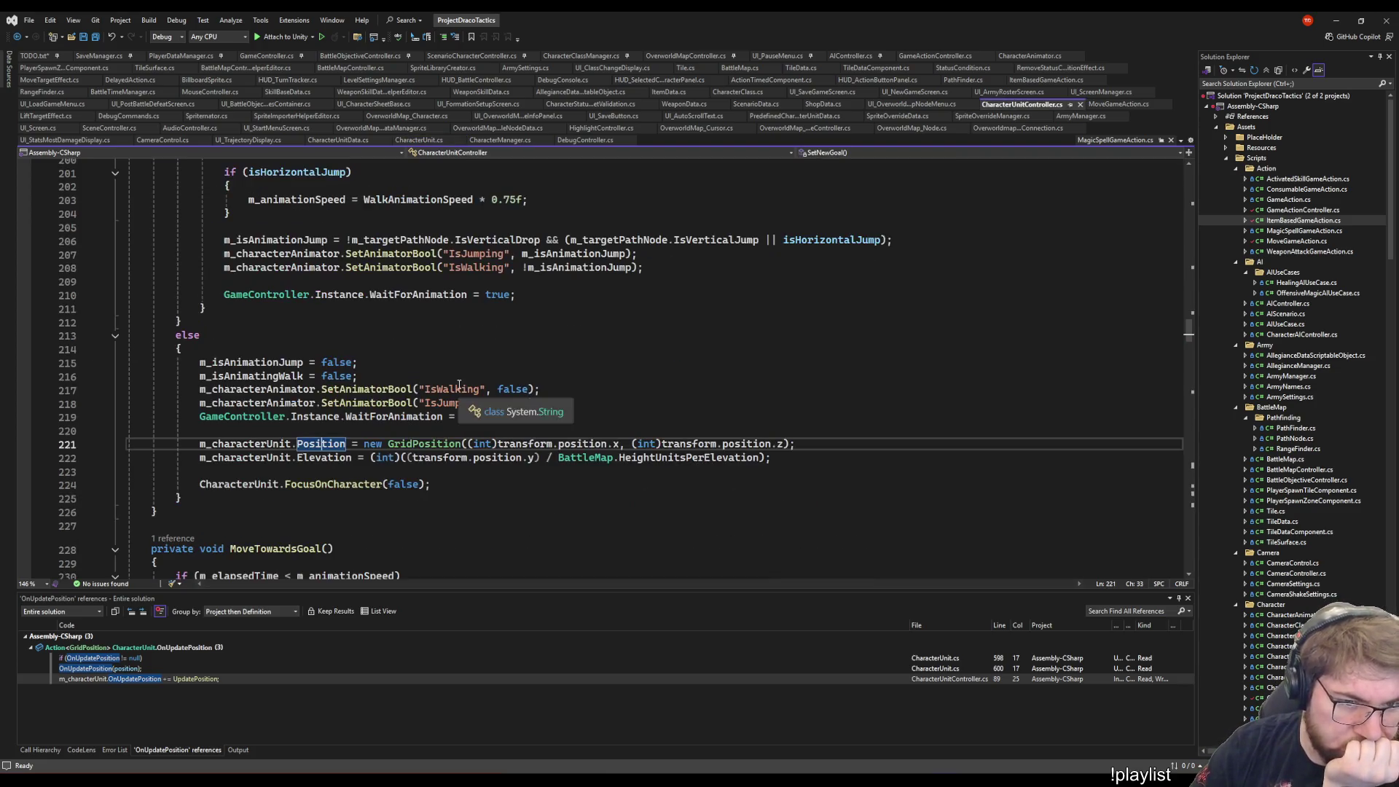
scroll(635, 421, up, 1)
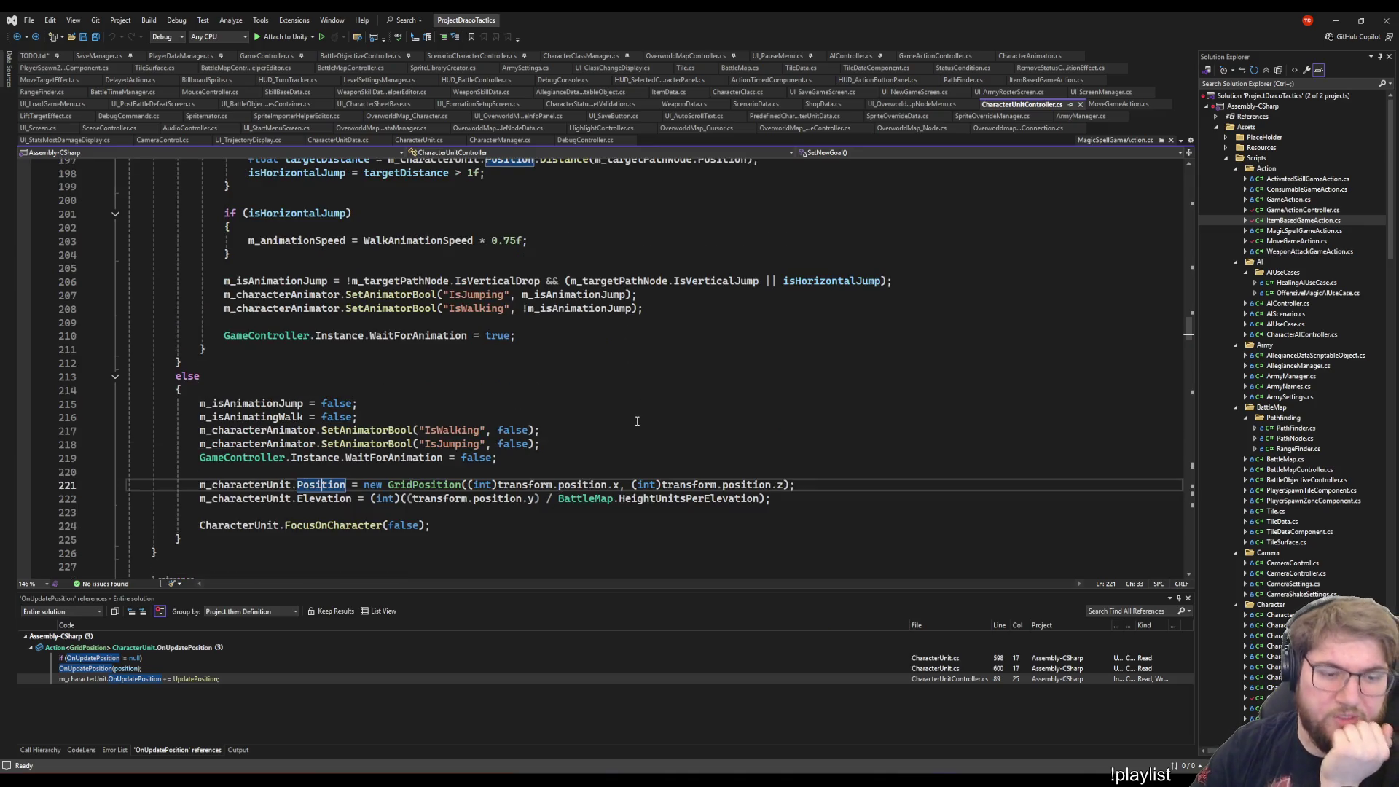
scroll(286, 510, up, 11)
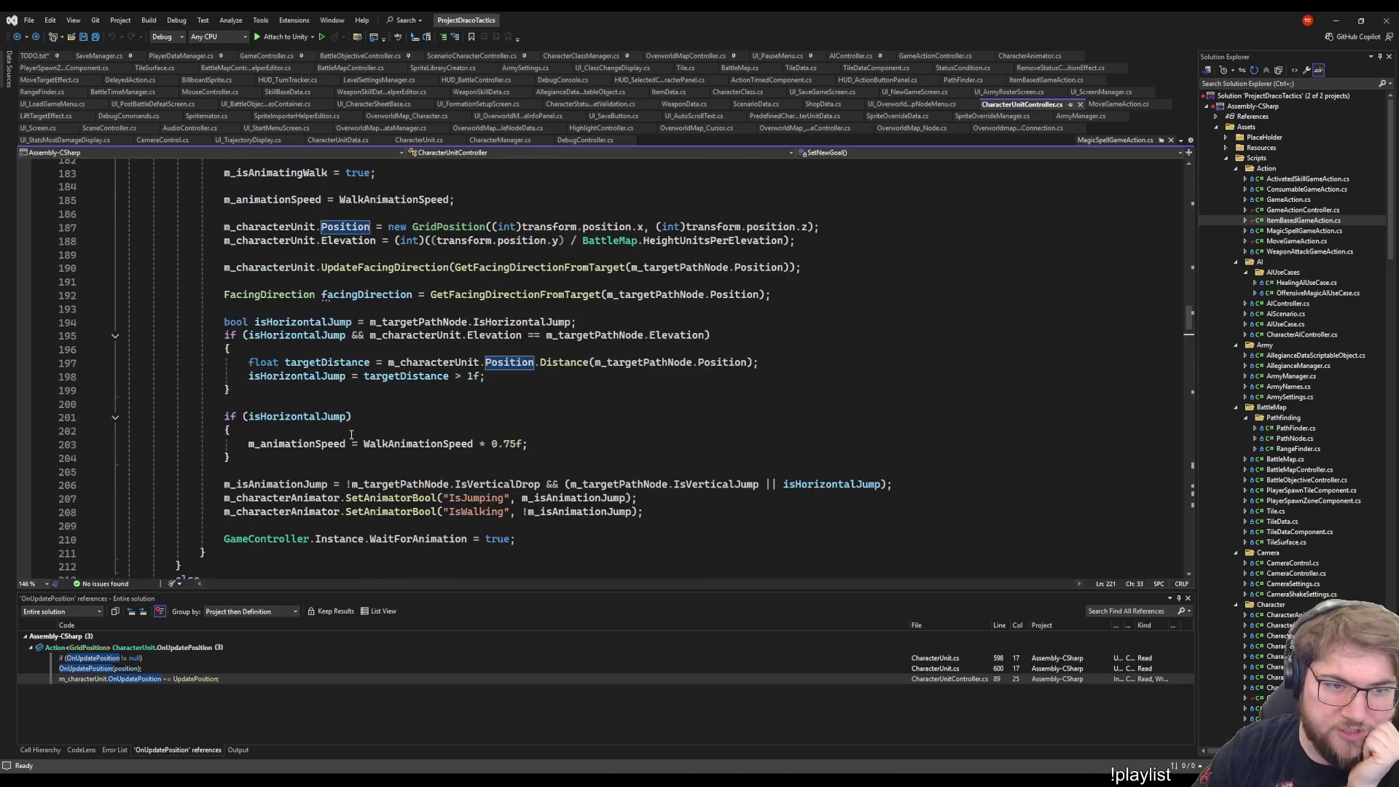
scroll(350, 435, up, 4)
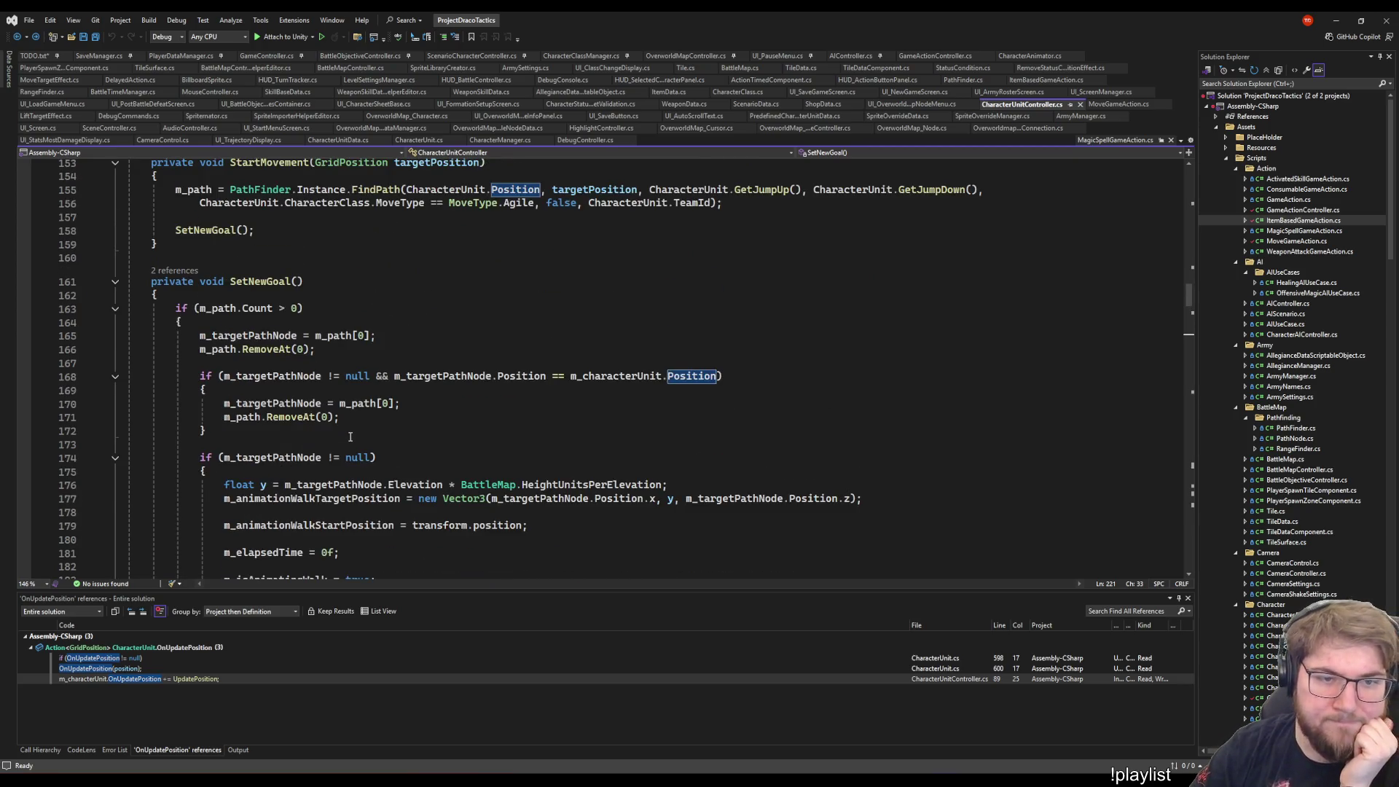
scroll(350, 437, up, 3)
scroll(351, 435, down, 20)
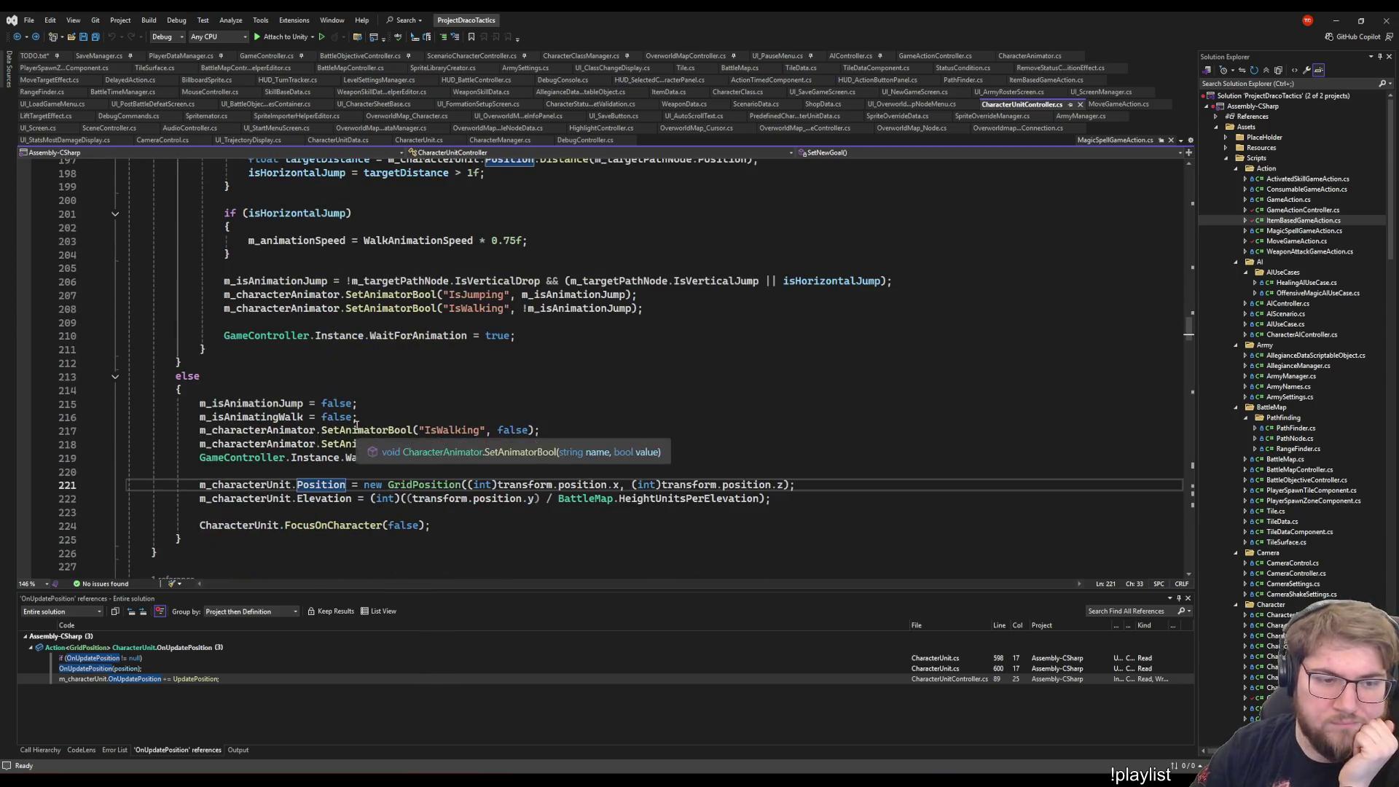
scroll(356, 427, down, 10)
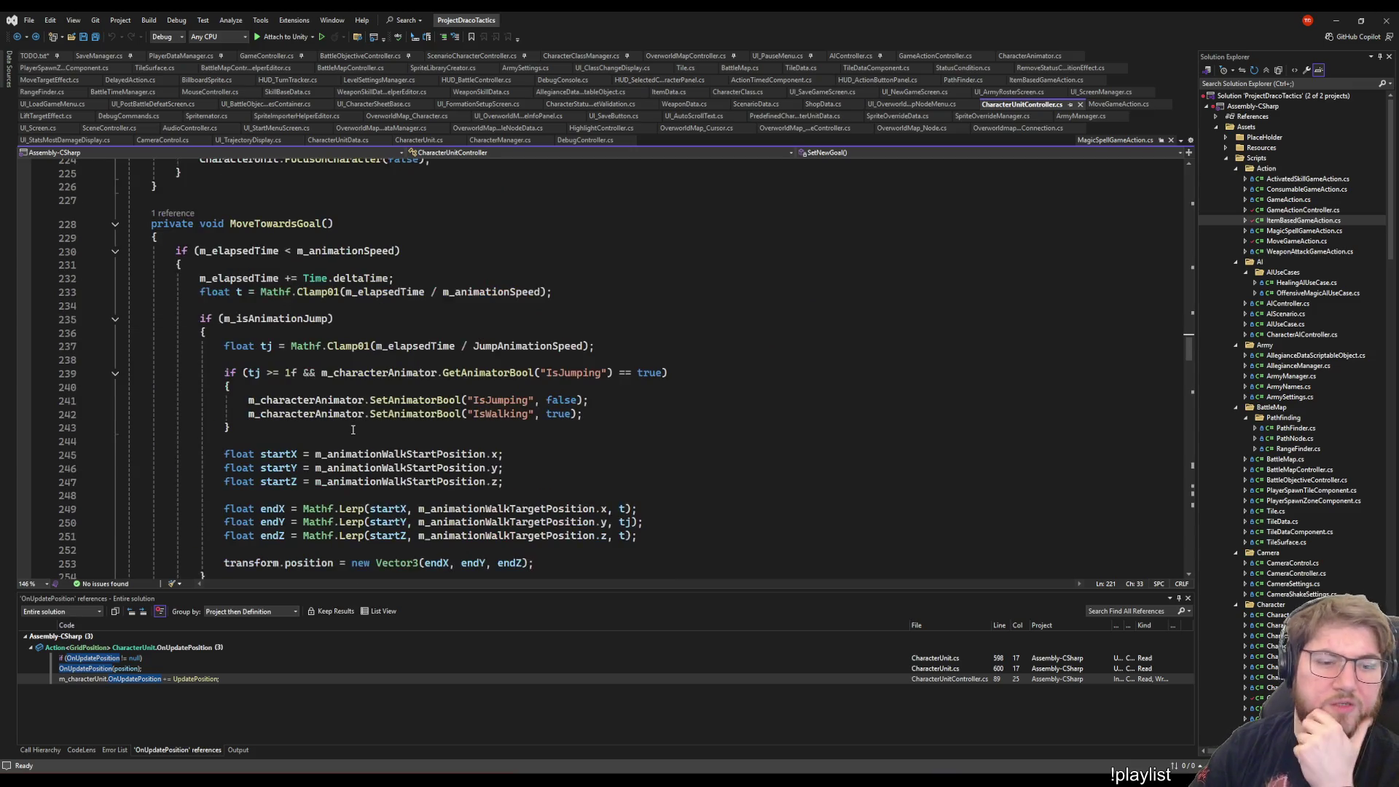
scroll(353, 429, down, 11)
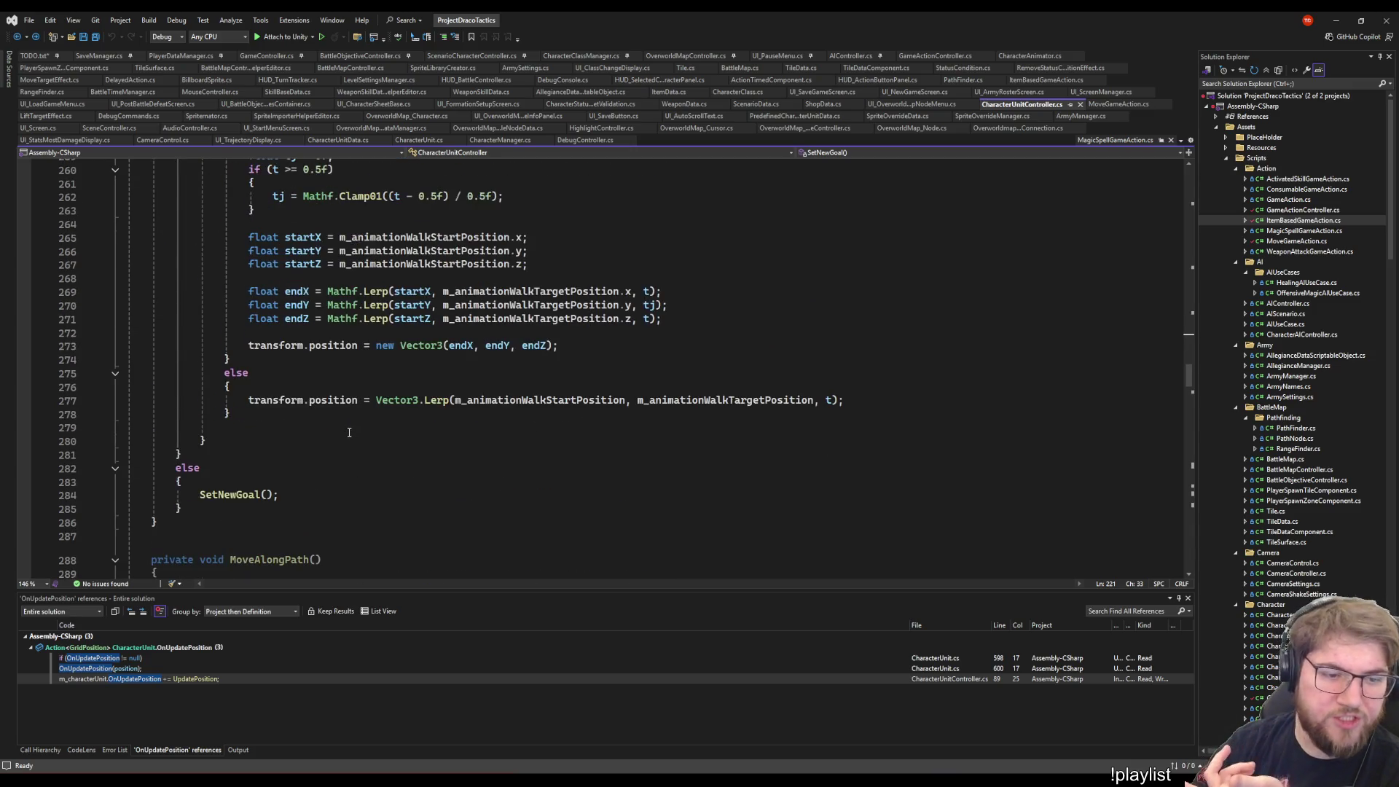
scroll(350, 431, up, 13)
scroll(349, 433, up, 10)
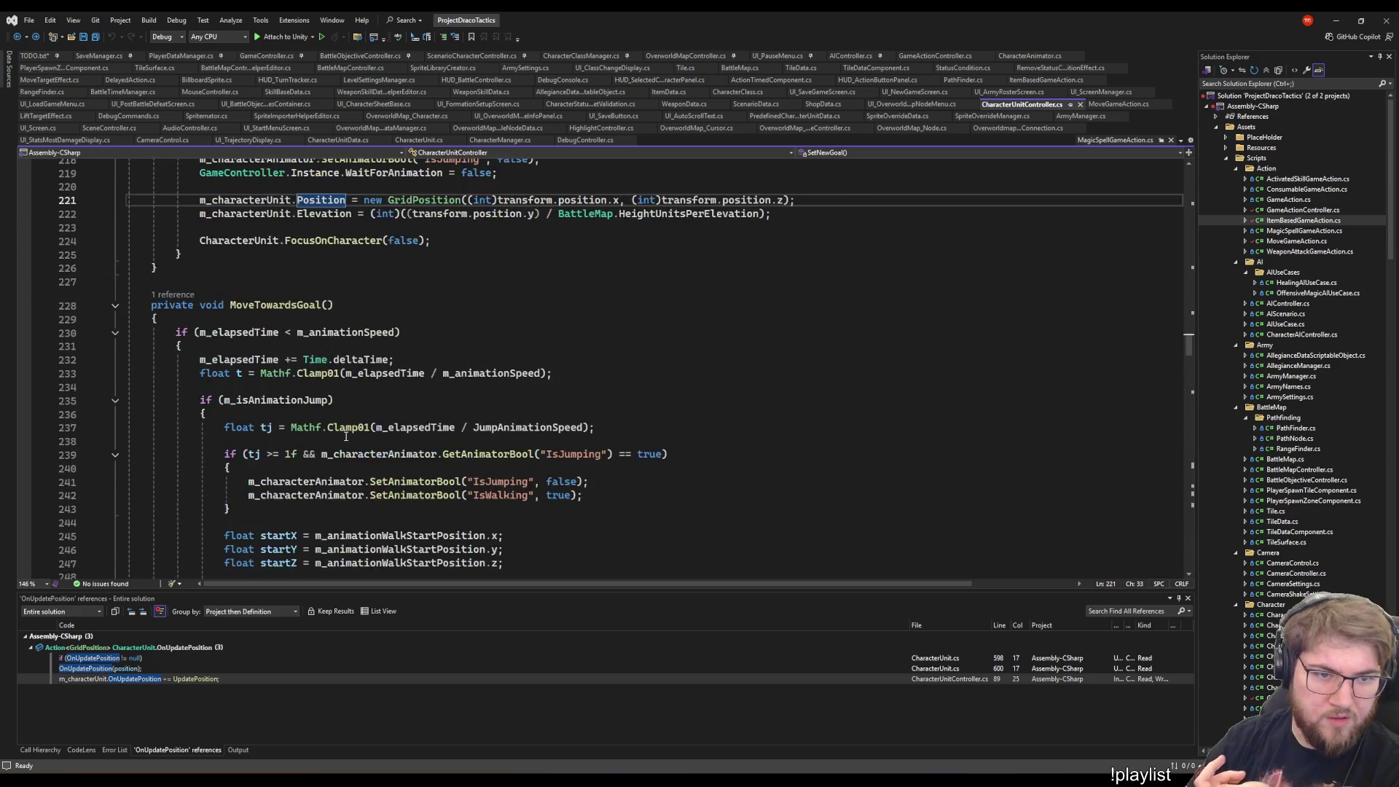
click(820, 411)
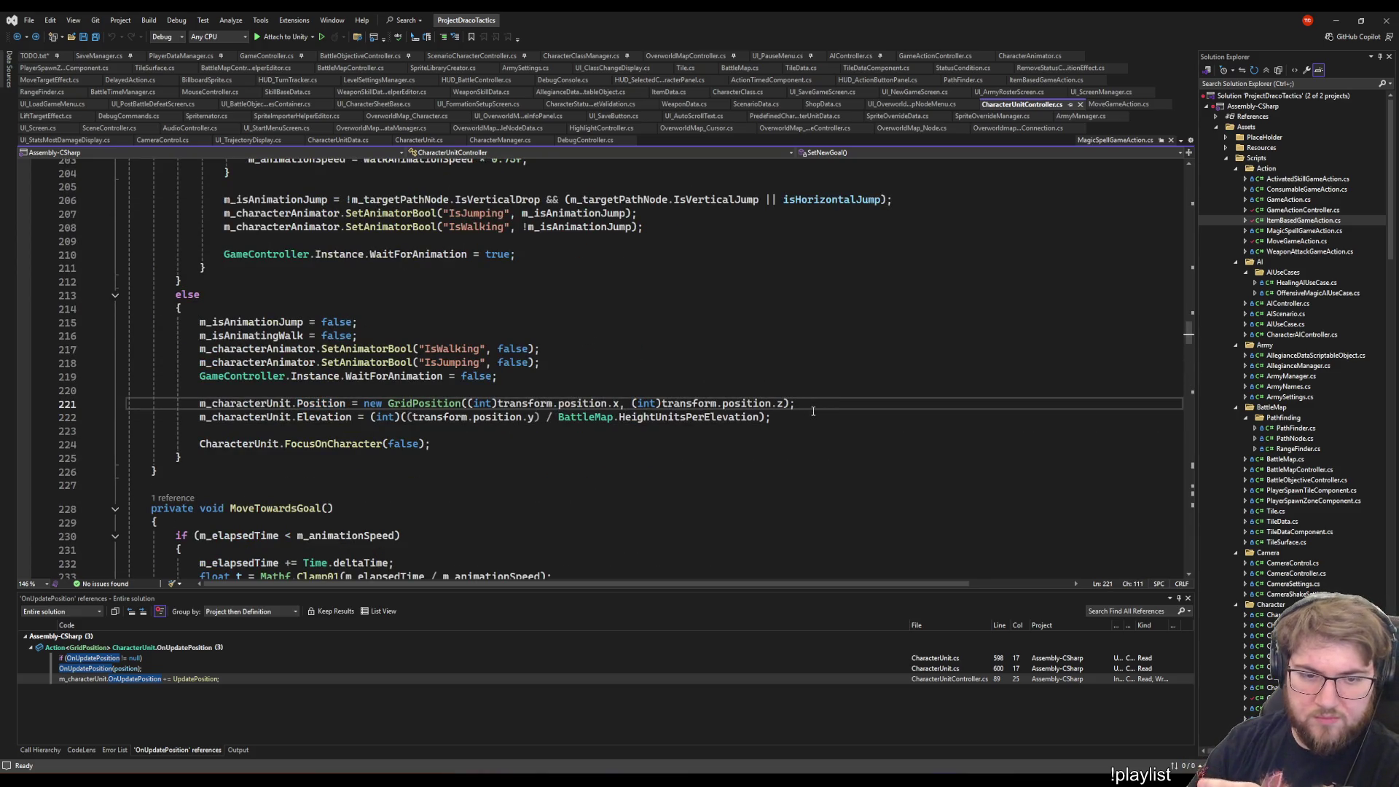
key(Down)
scroll(798, 412, up, 19)
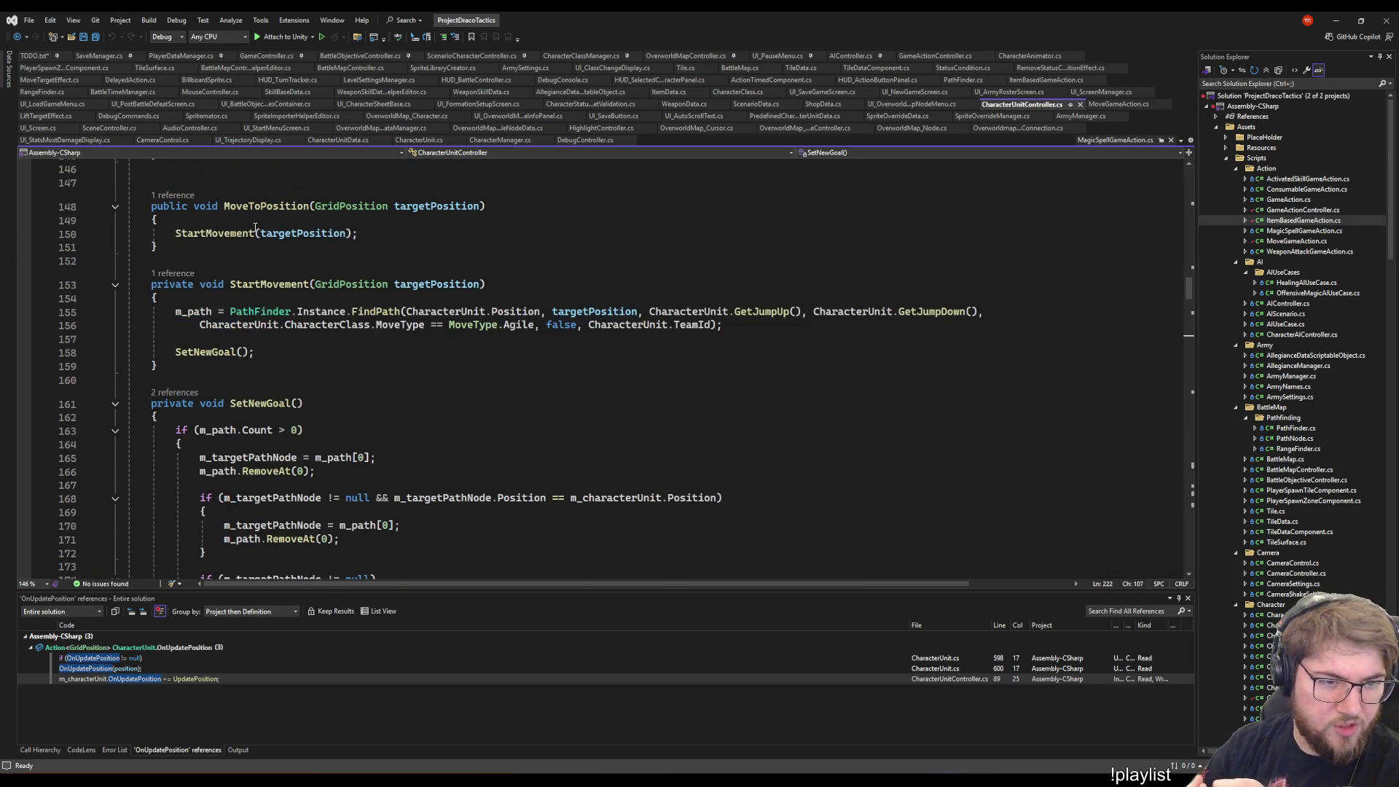
- Check MoveToPosition's references with CodeLens and jump to its subscription in Initialize
click(255, 232)
click(183, 221)
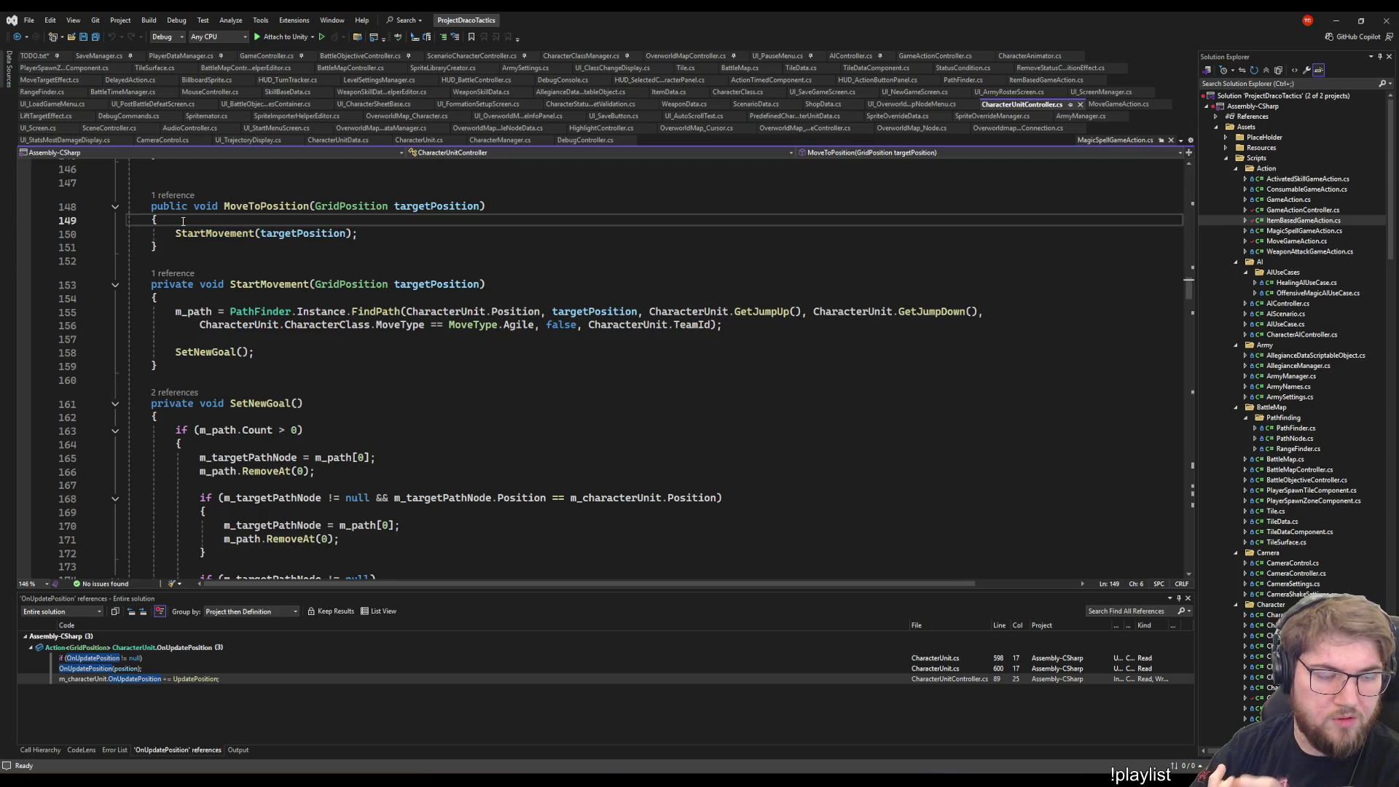
click(172, 196)
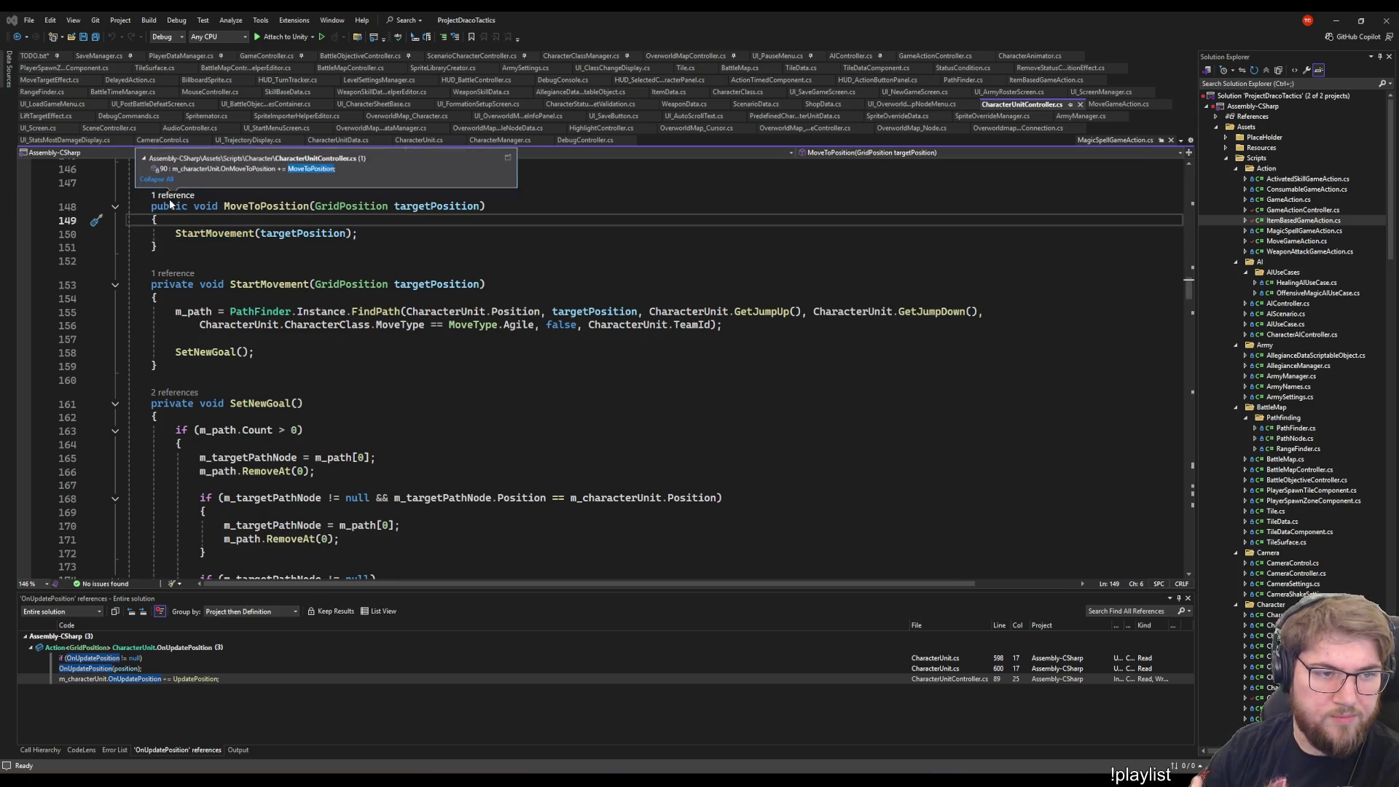
click(260, 165)
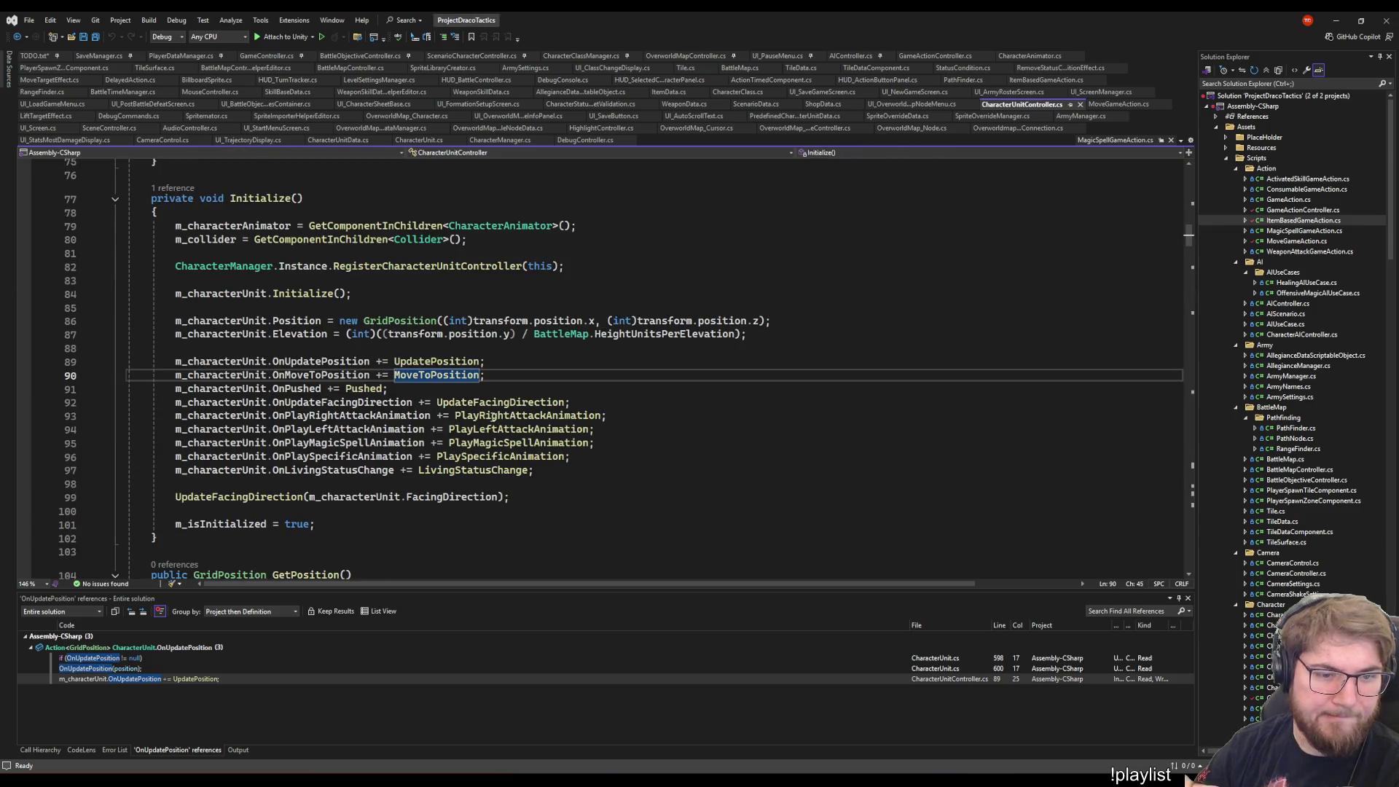
- Find all references to OnMoveToPosition and open CharacterUnit's MoveToPosition where it's invoked (line 582)
right_click(309, 374)
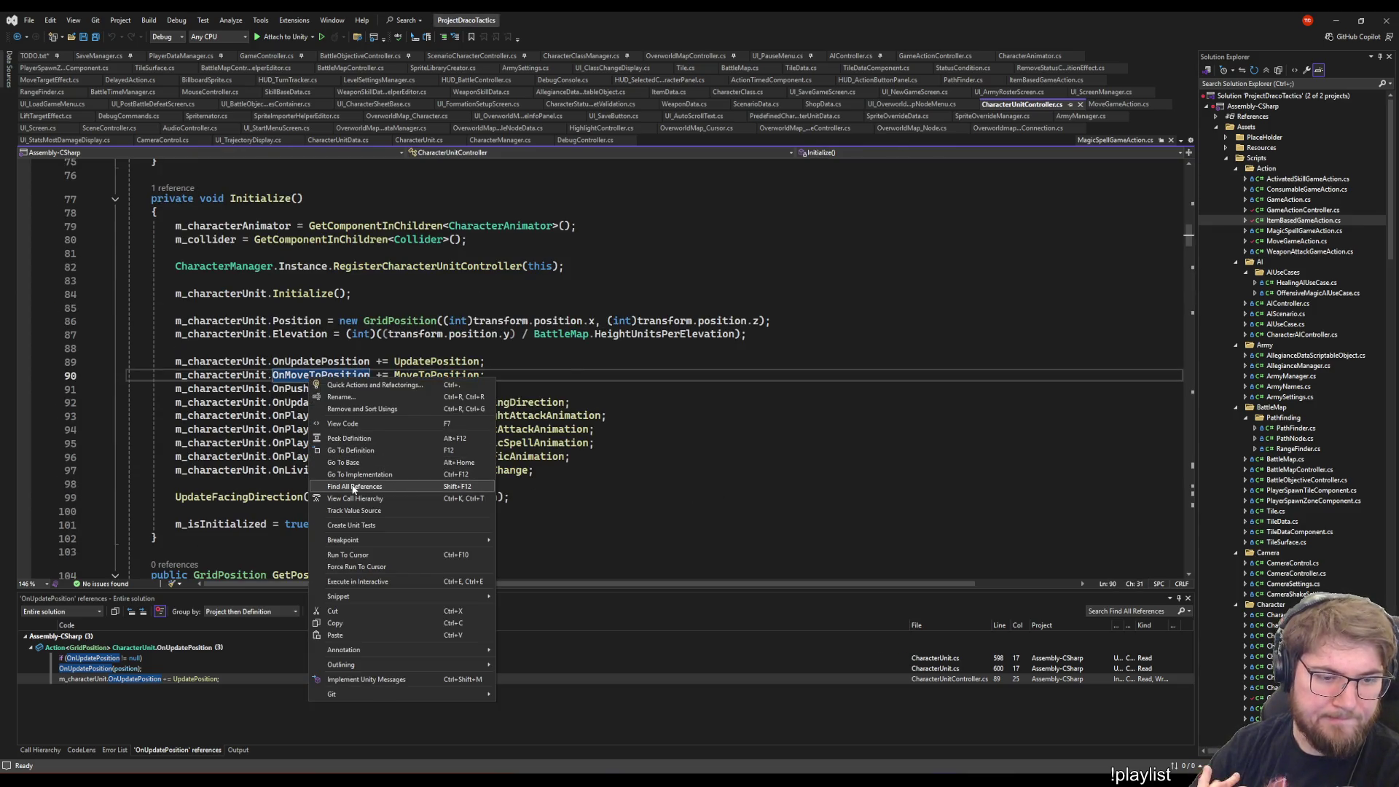
click(350, 485)
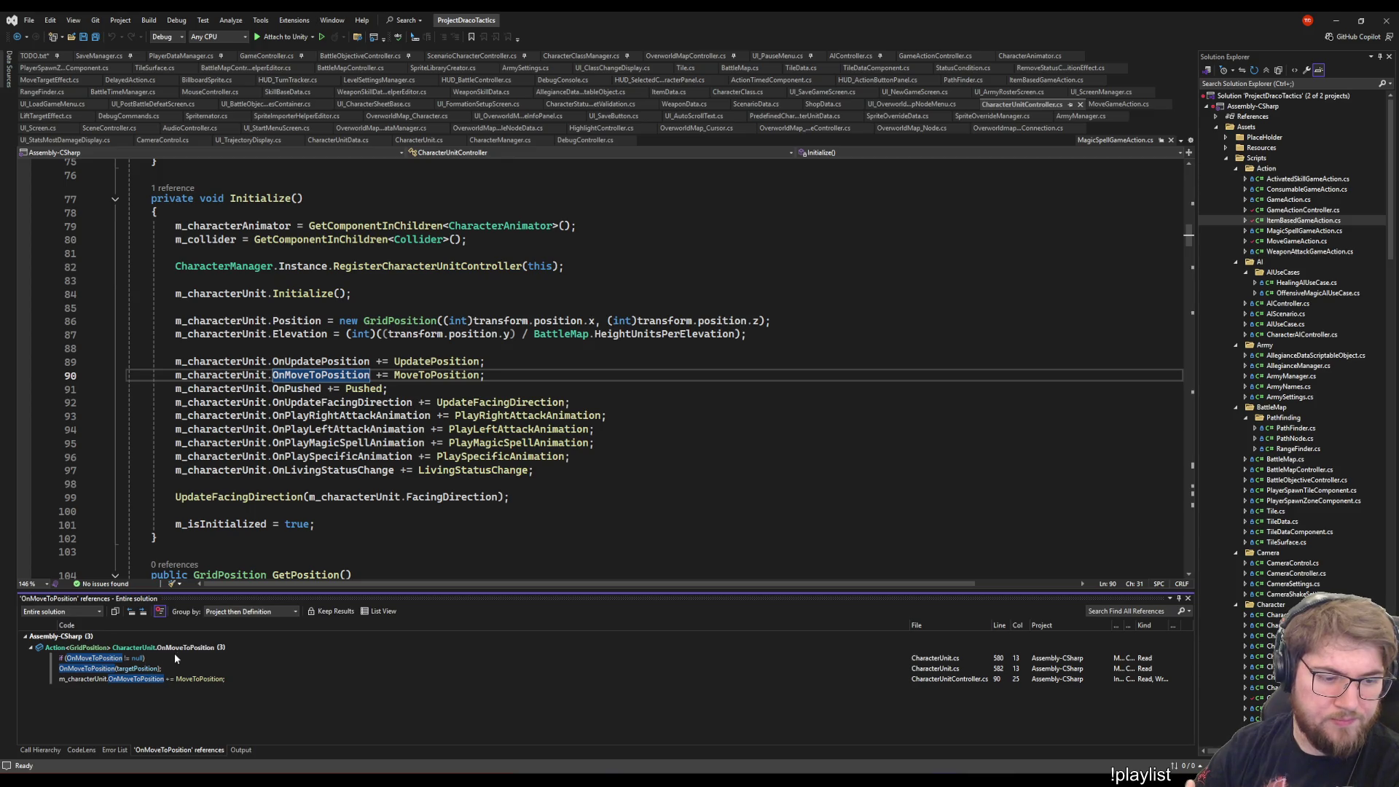
click(173, 649)
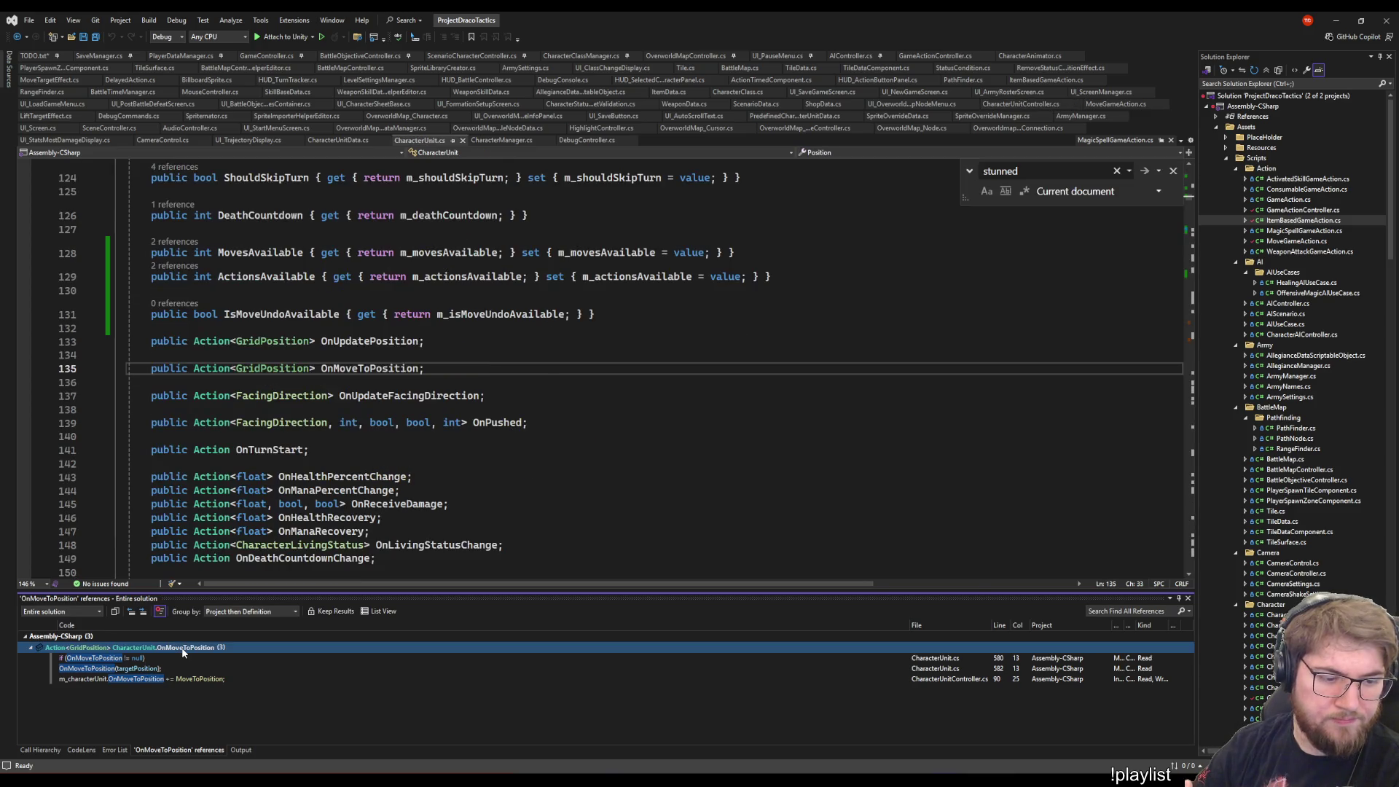
click(139, 679)
click(137, 672)
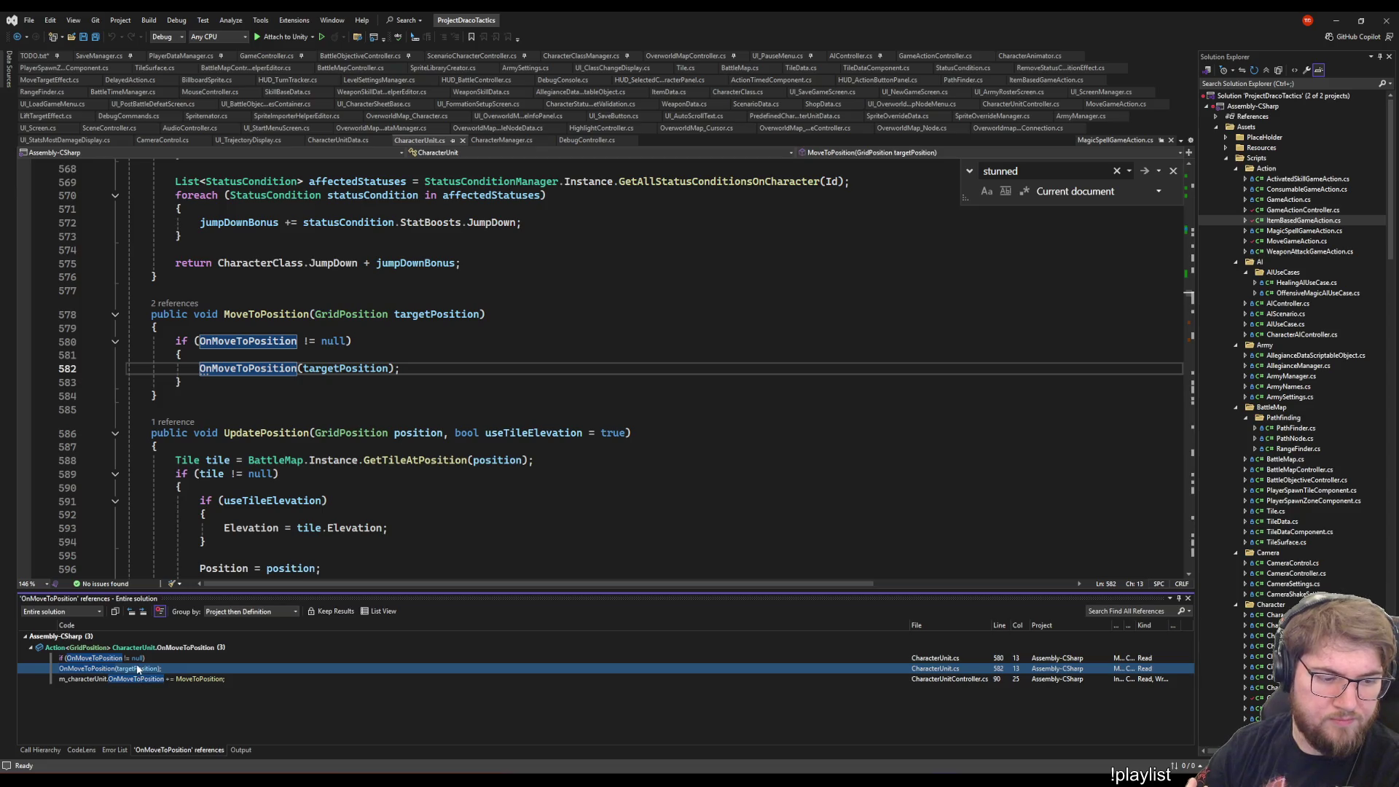
click(175, 303)
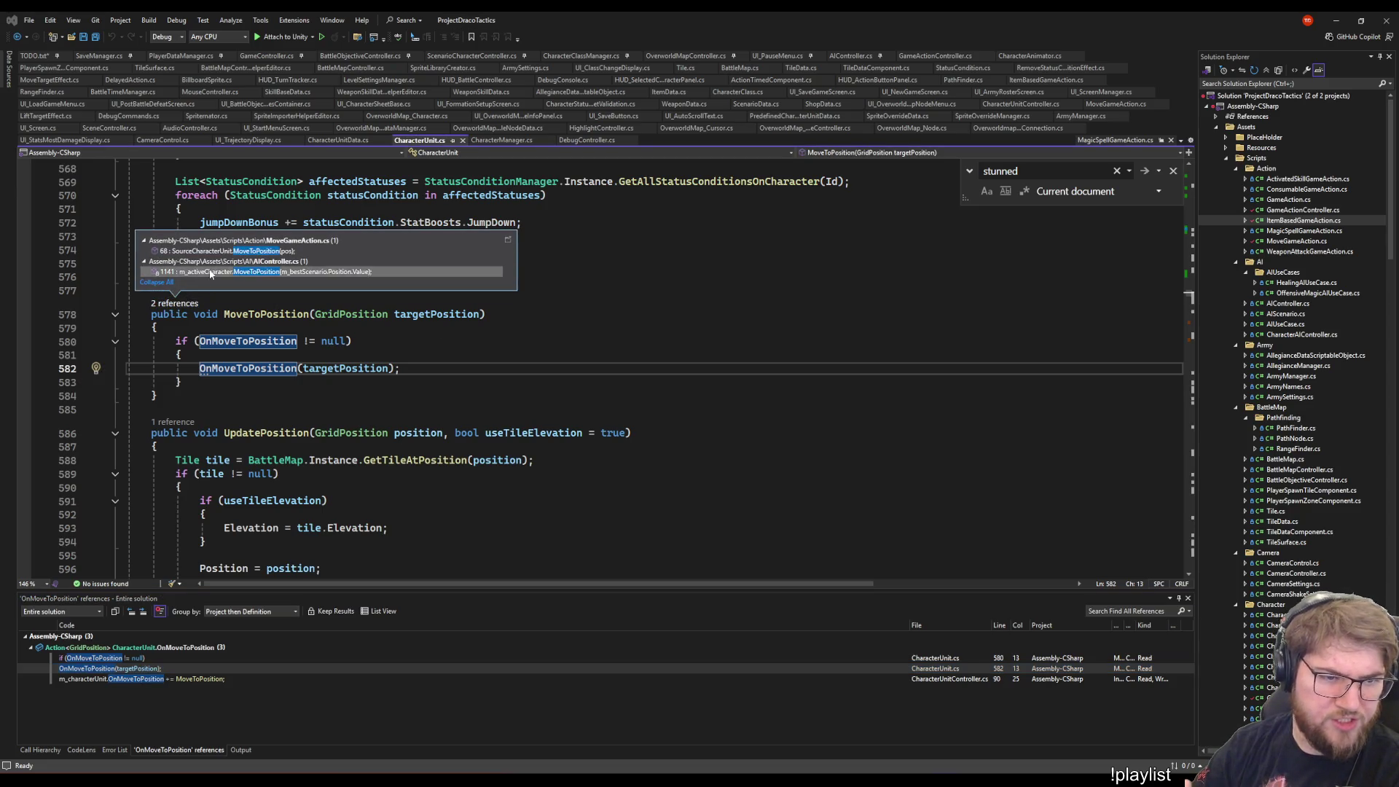
click(470, 341)
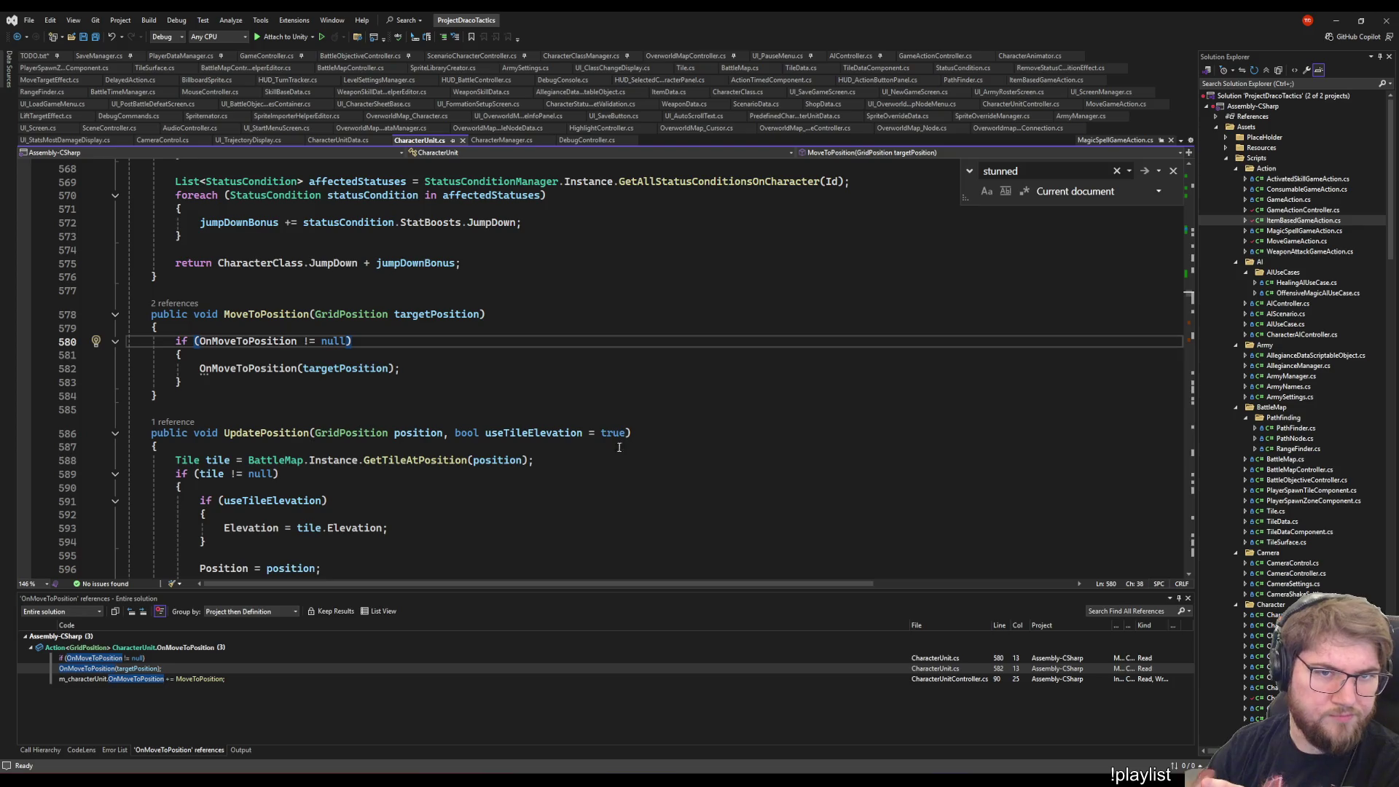
key(Up)
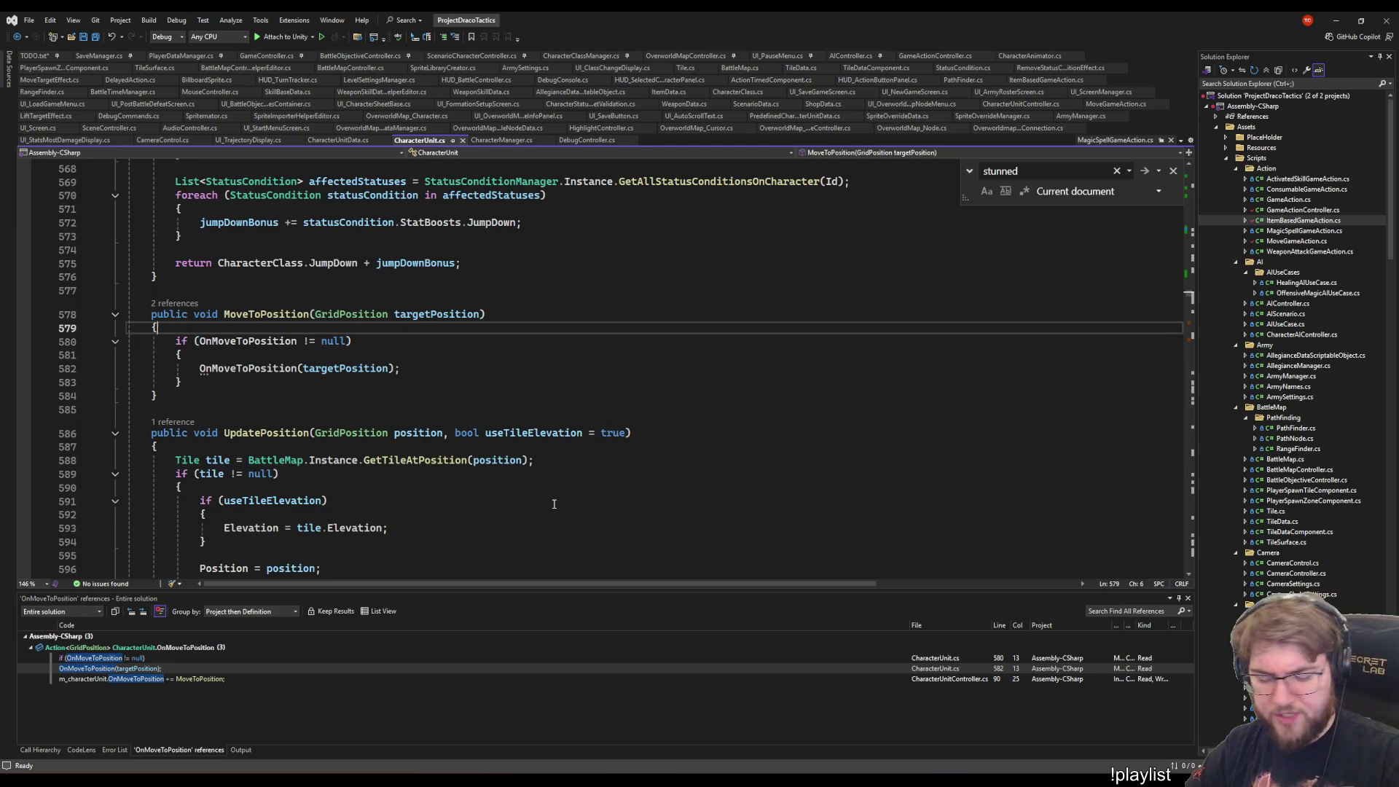
- Add 'm_previousPosition = m_position;' as the first line of MoveToPosition and save CharacterUnit.cs
key(Return)
key(Return)
key(Up)
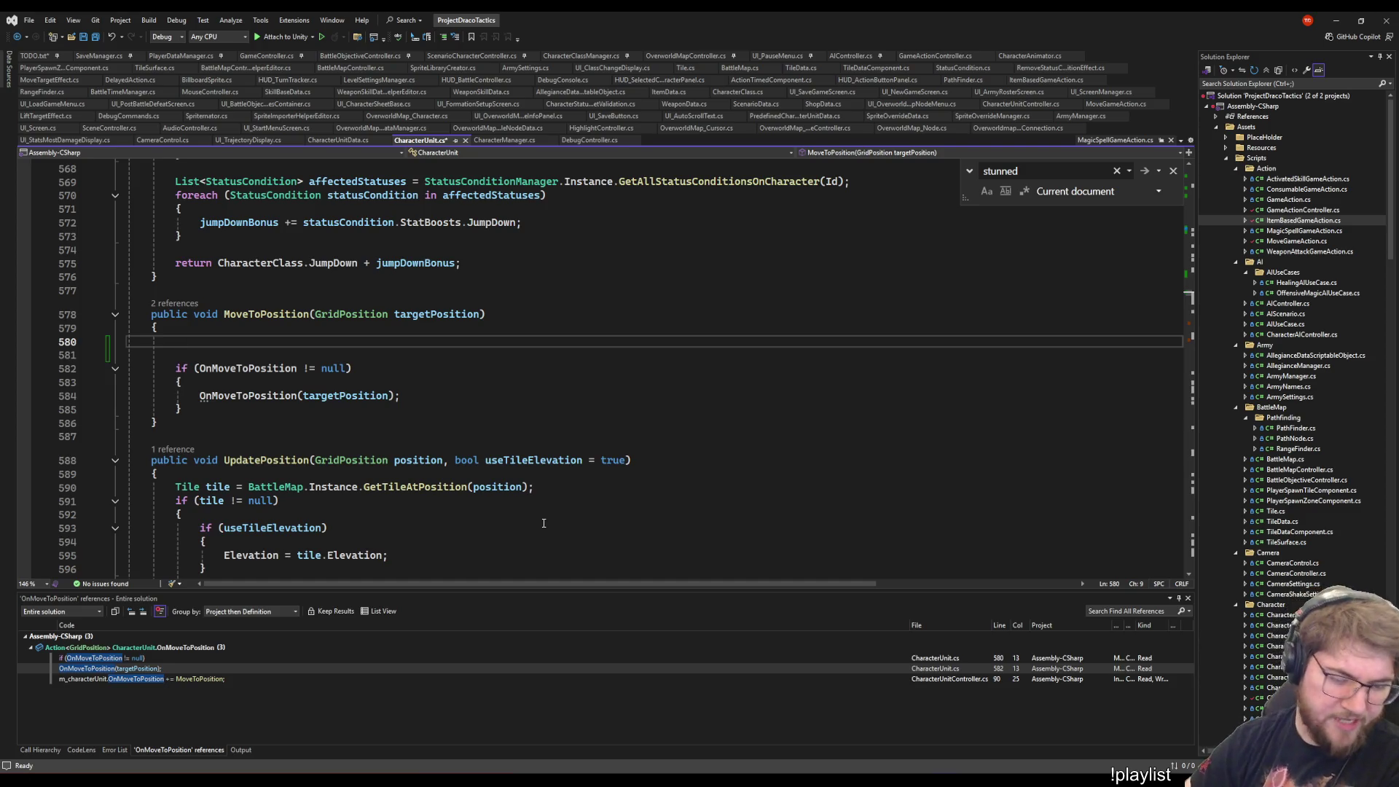
text(m_mov)
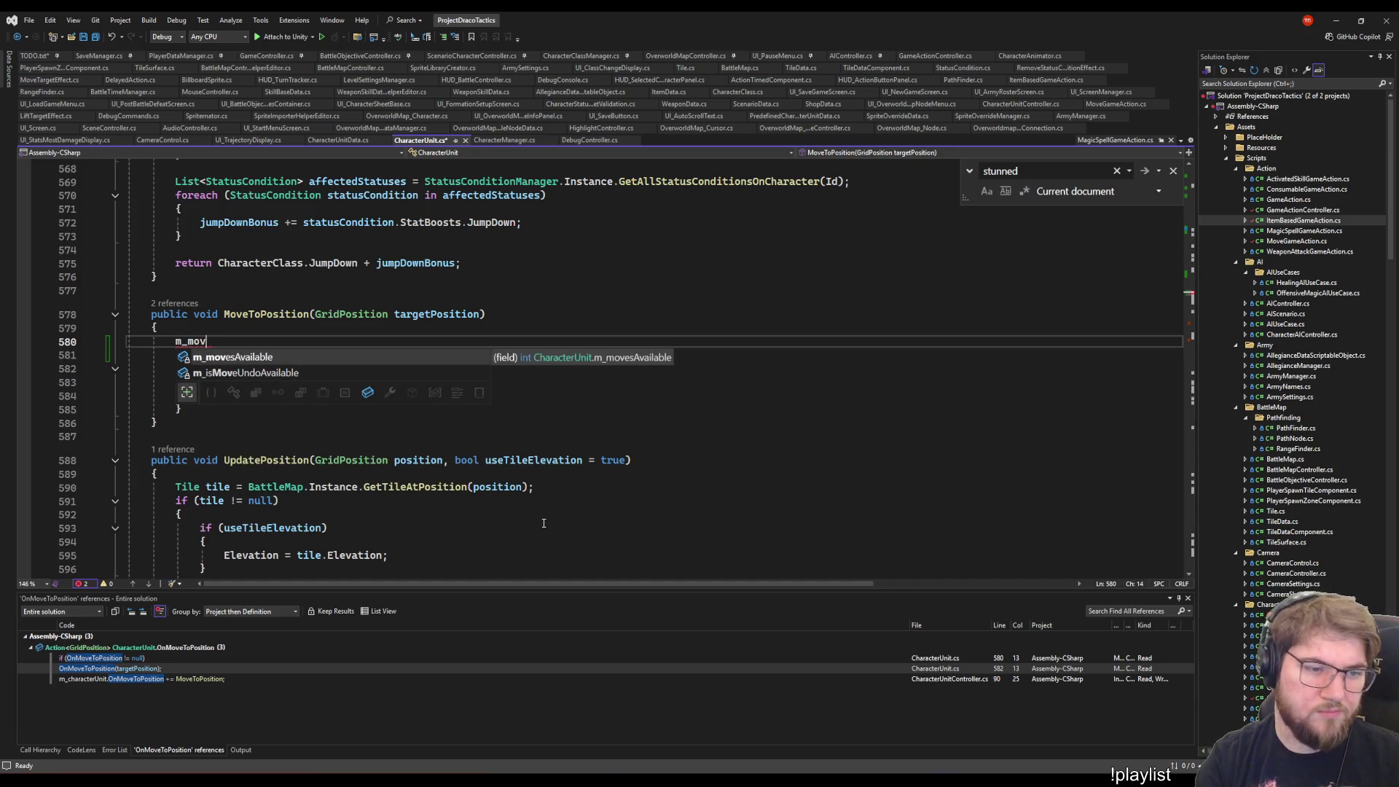
key(BackSpace)
key(BackSpace)
key(BackSpace)
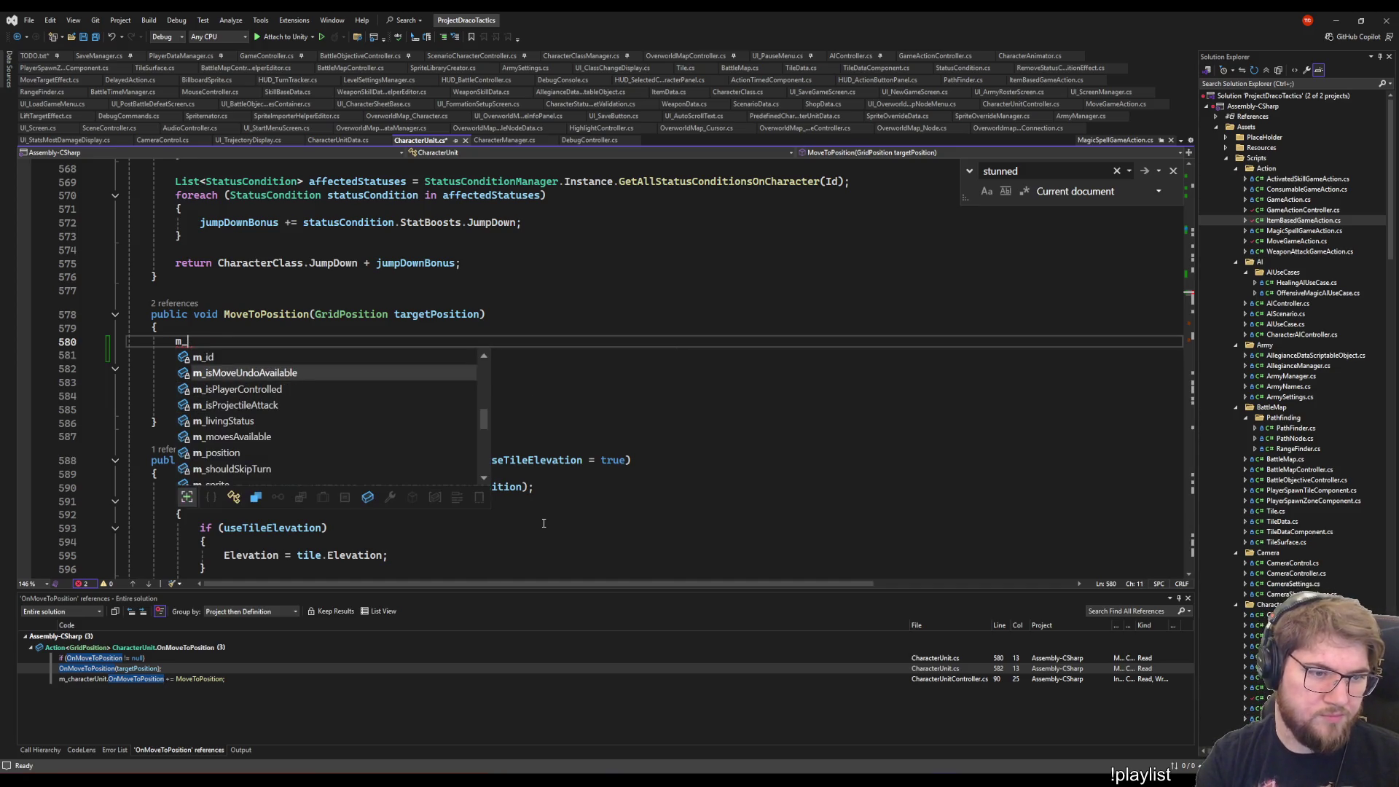
text(previousP)
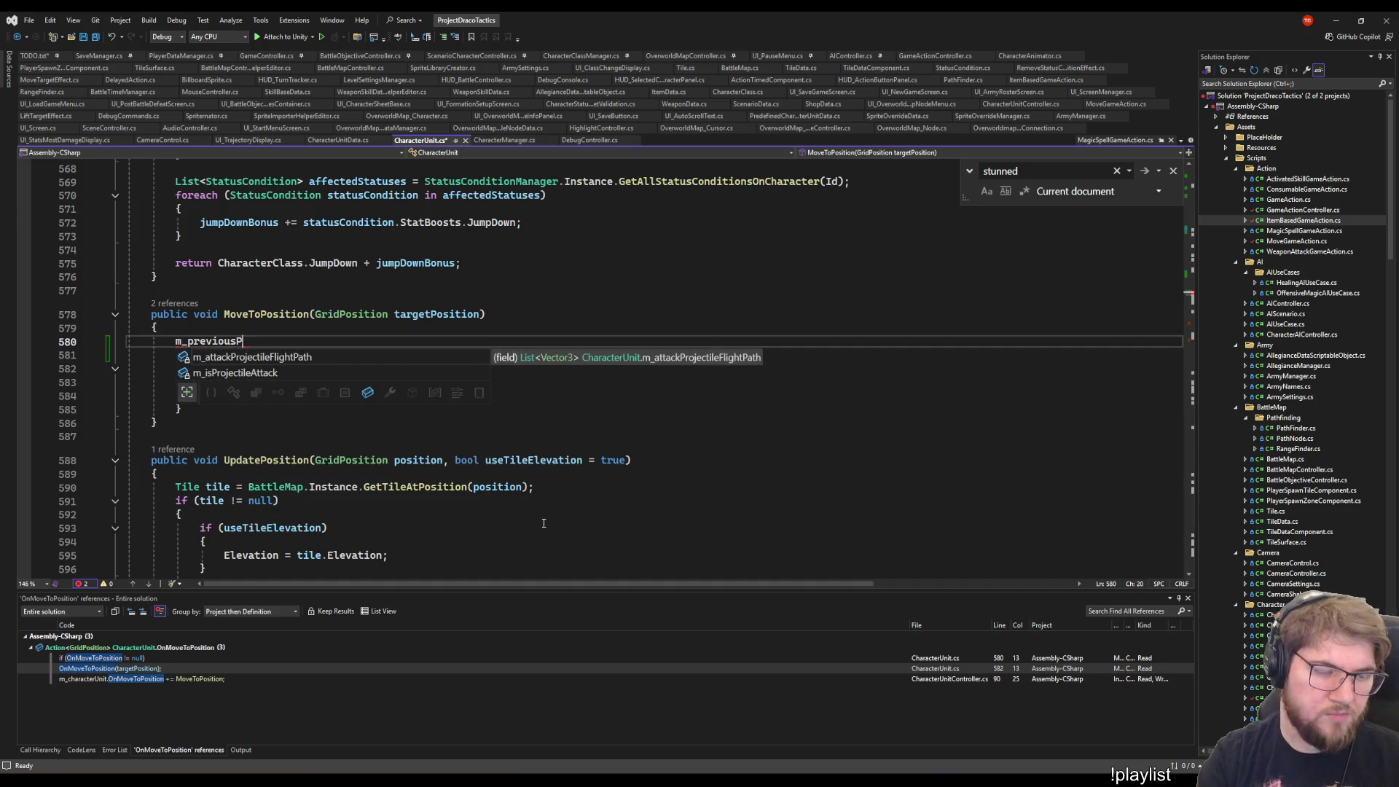
text(osition)
text( =)
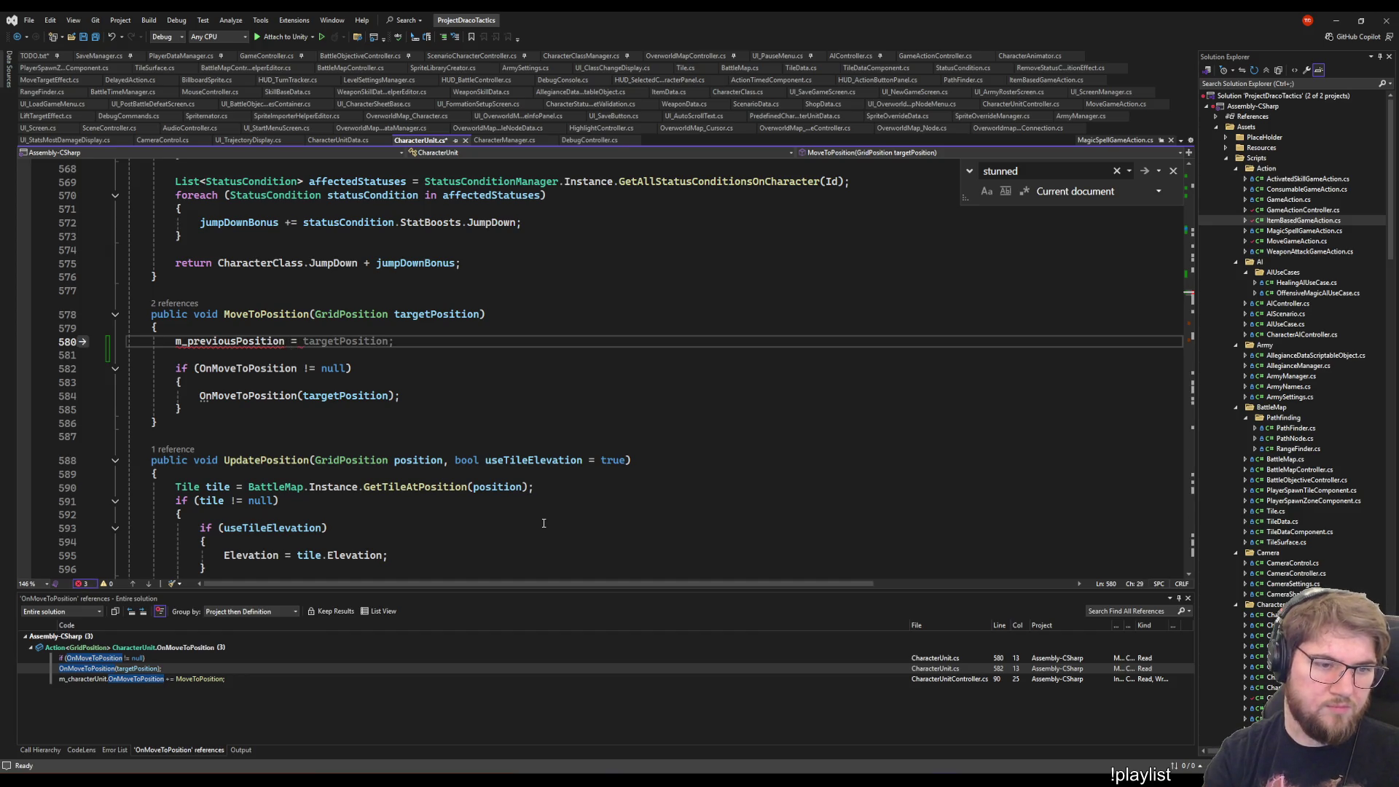
text( m_po)
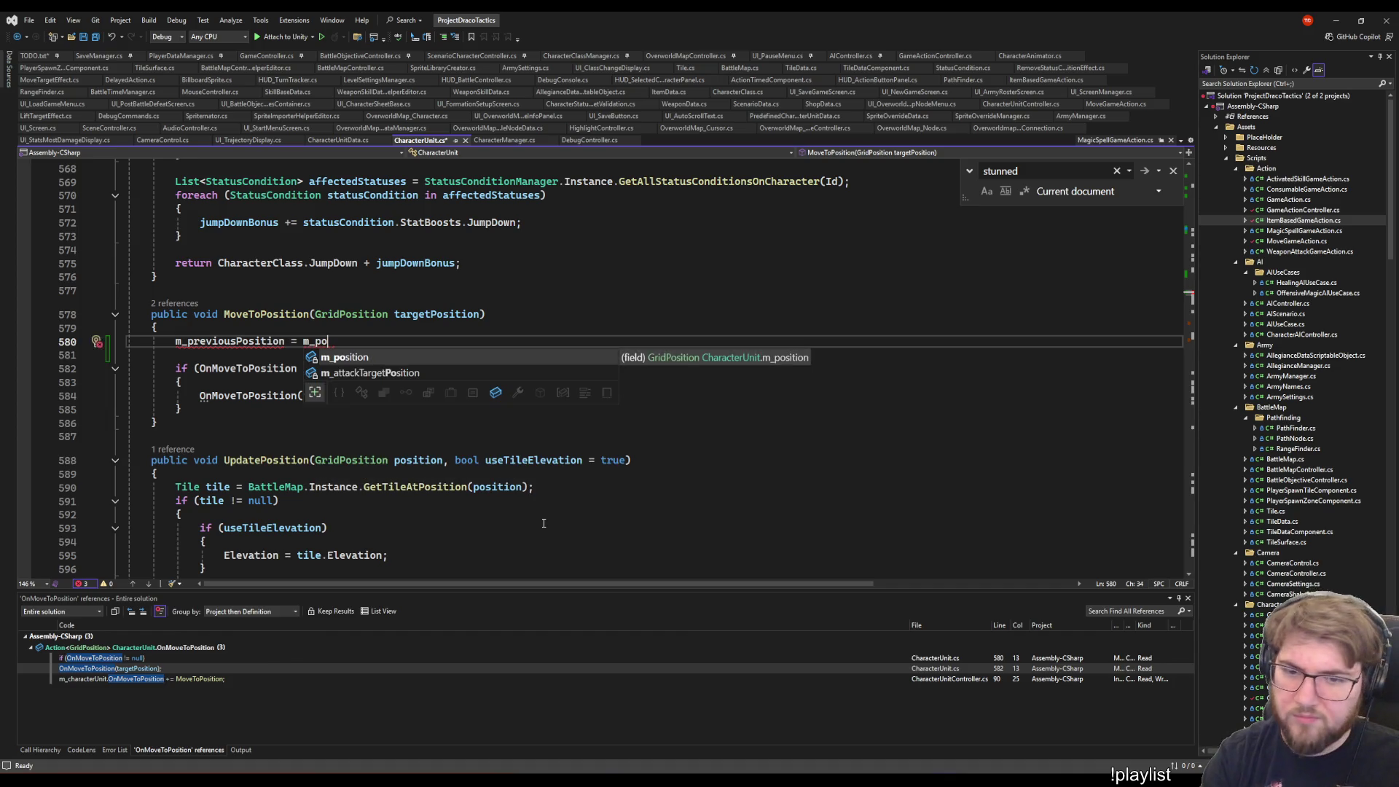
key(Tab)
text(;)
key(ctrl+s)
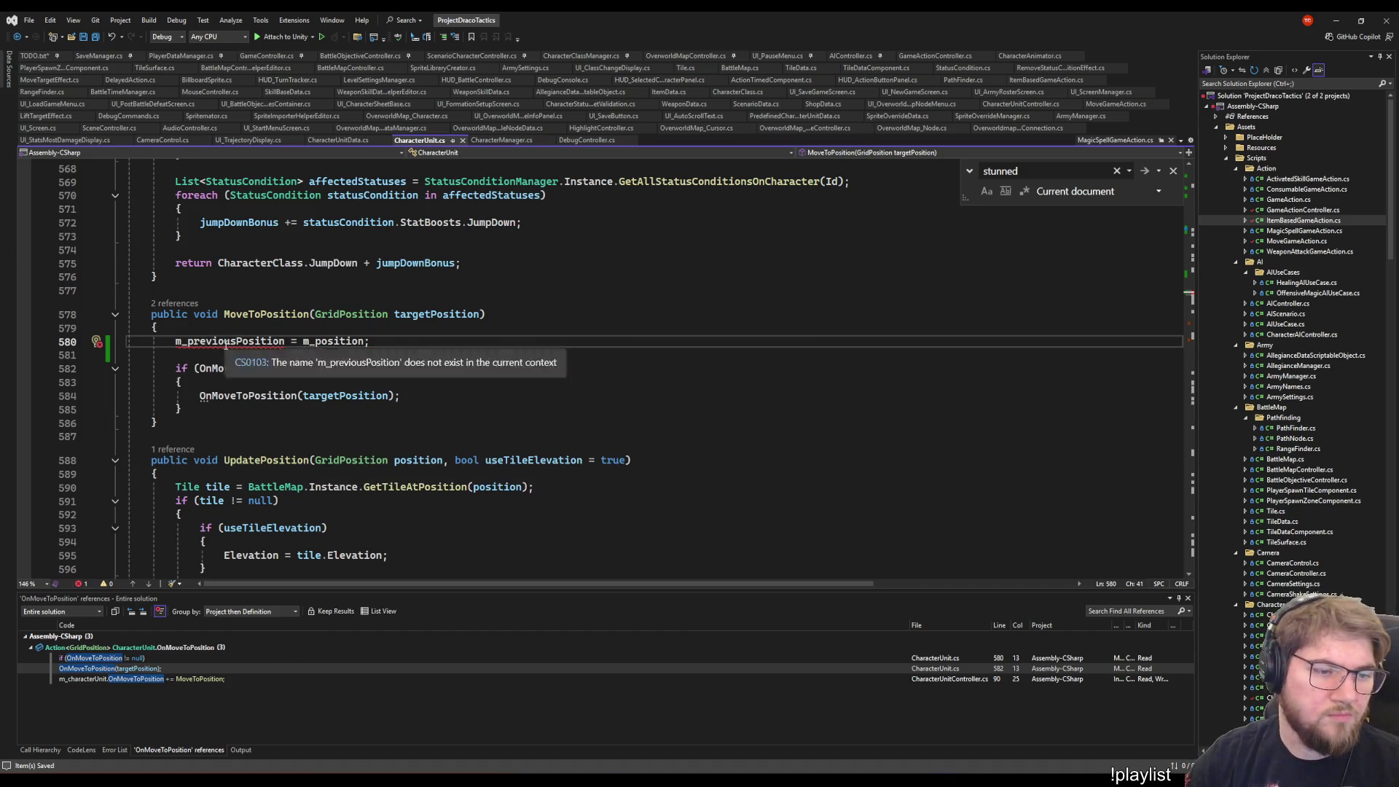
double_click(233, 341)
scroll(375, 435, up, 10)
- Declare 'private GridPosition m_previousPosition;' just above m_isMoveUndoAvailable in CharacterUnit.cs
scroll(375, 435, up, 20)
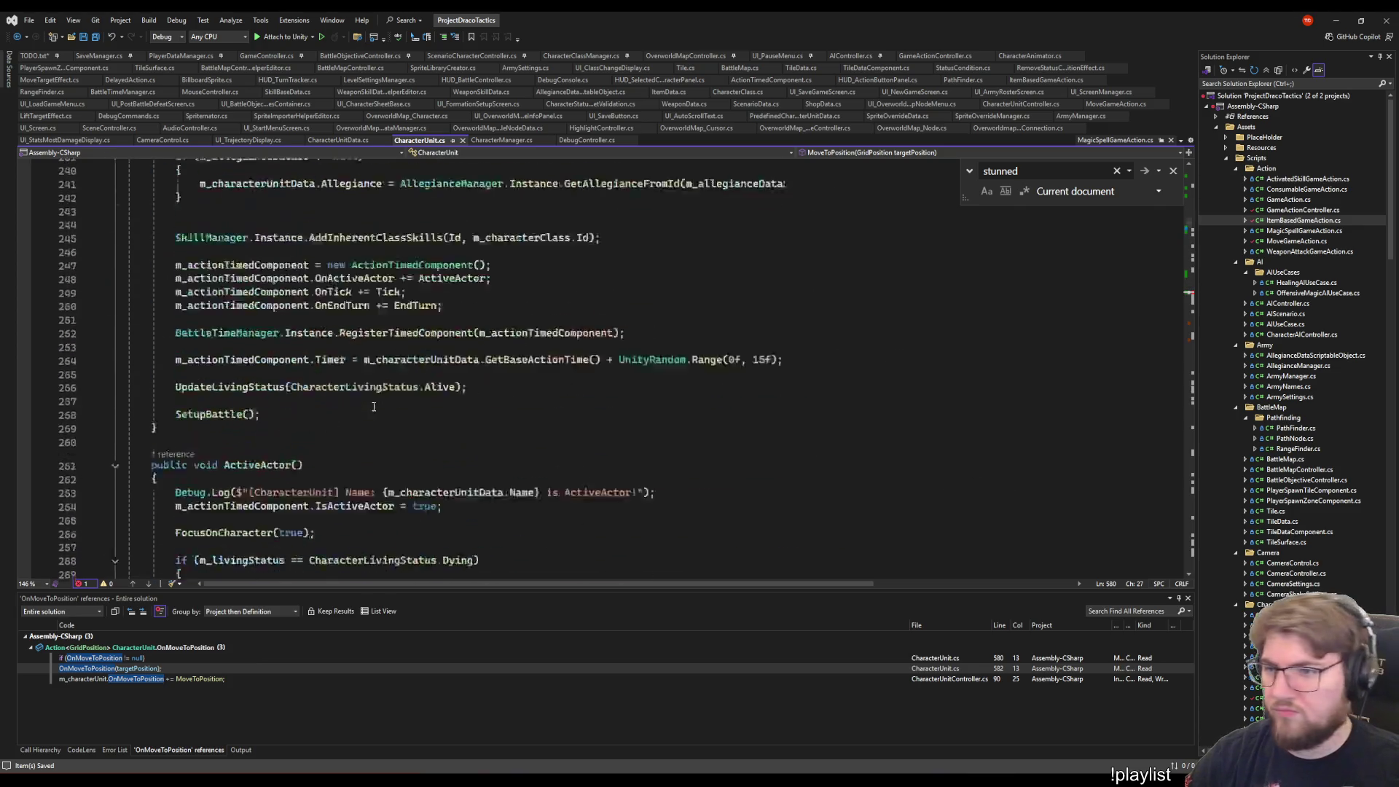
scroll(471, 361, down, 6)
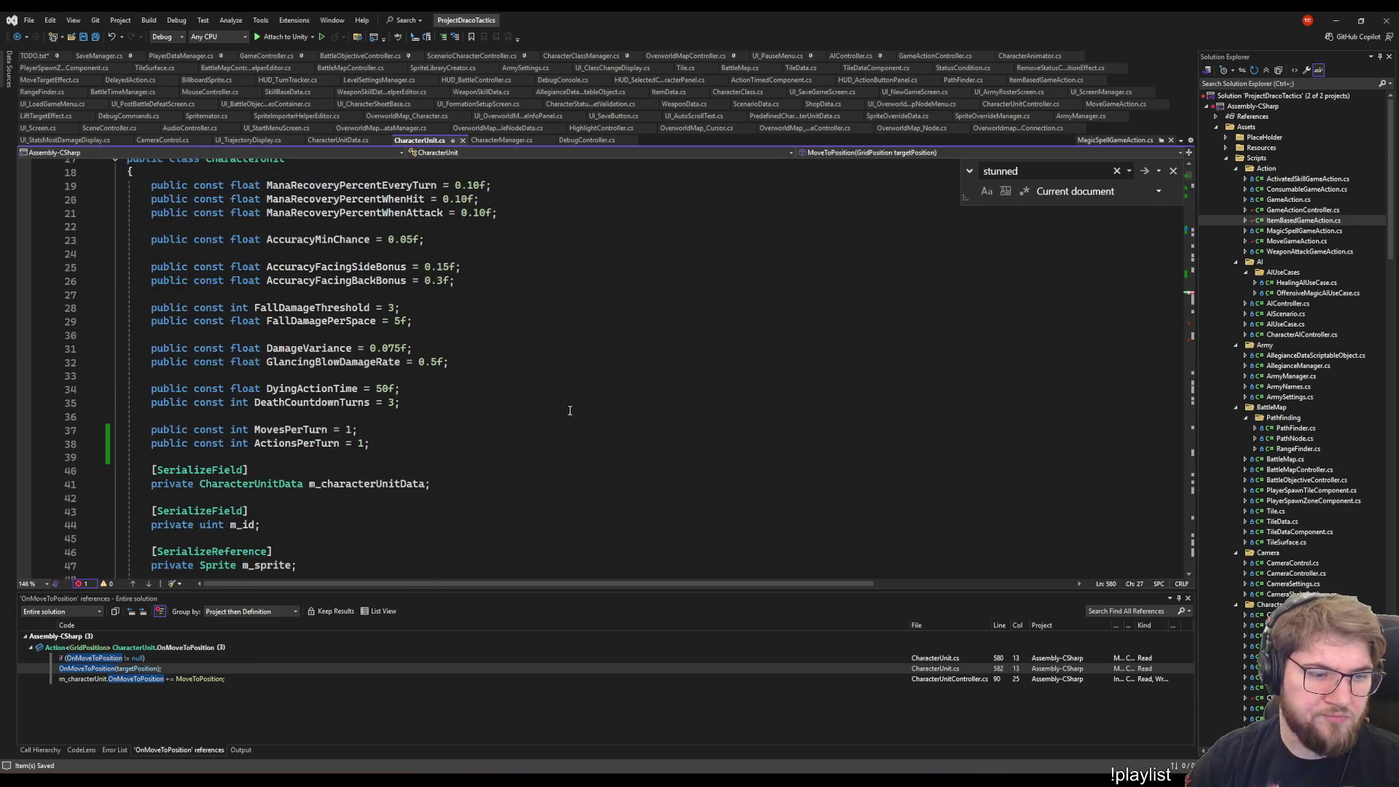
scroll(569, 411, down, 11)
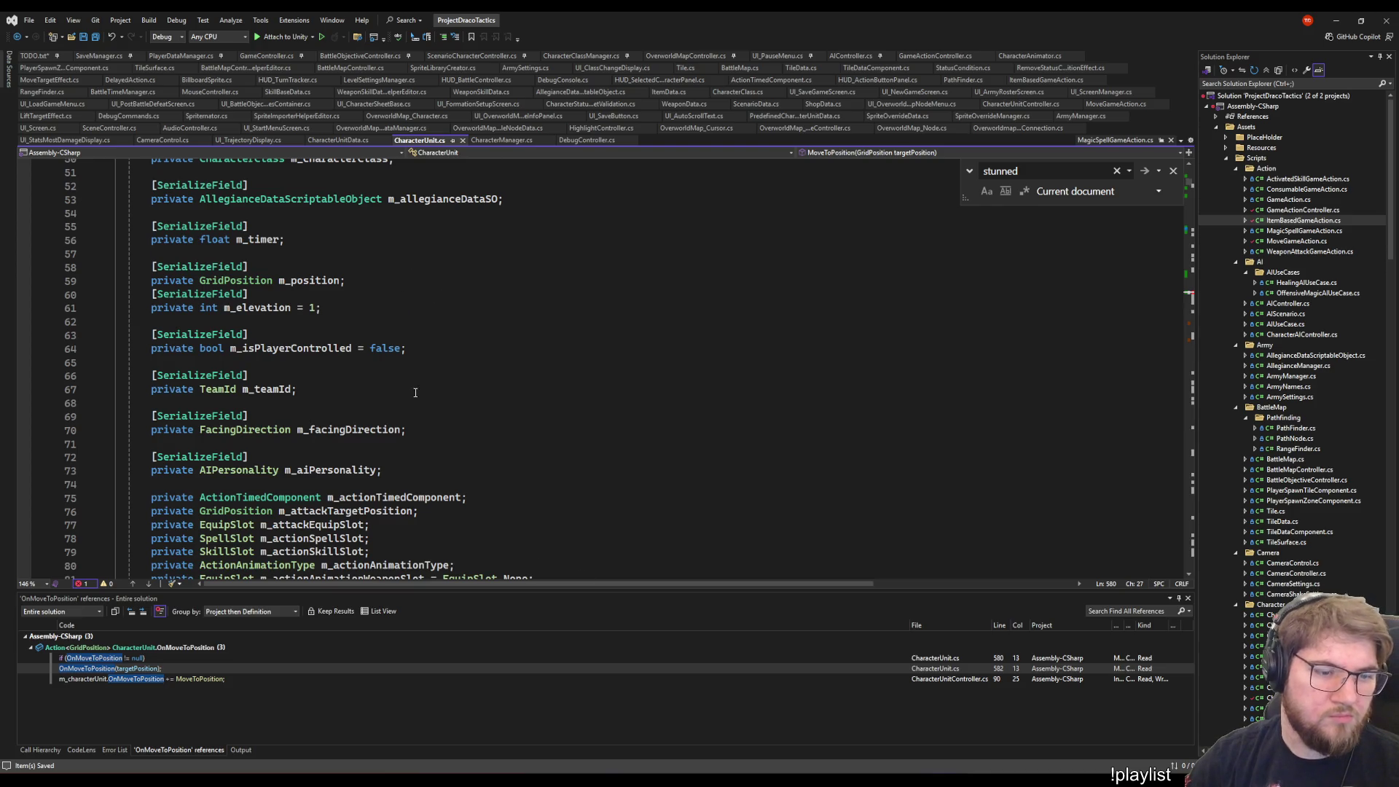
scroll(416, 393, down, 8)
click(414, 433)
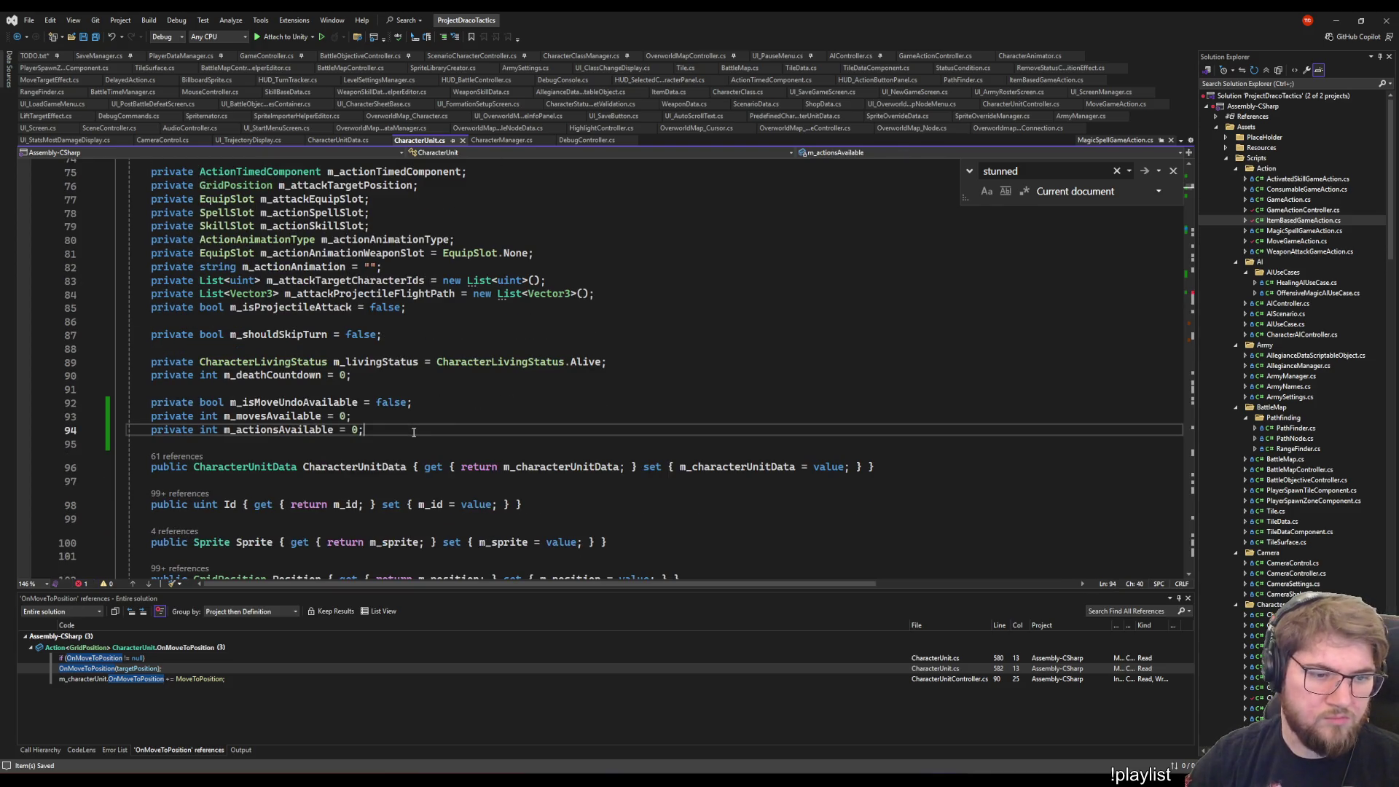
key(Up)
key(Up)
key(ctrl+Return)
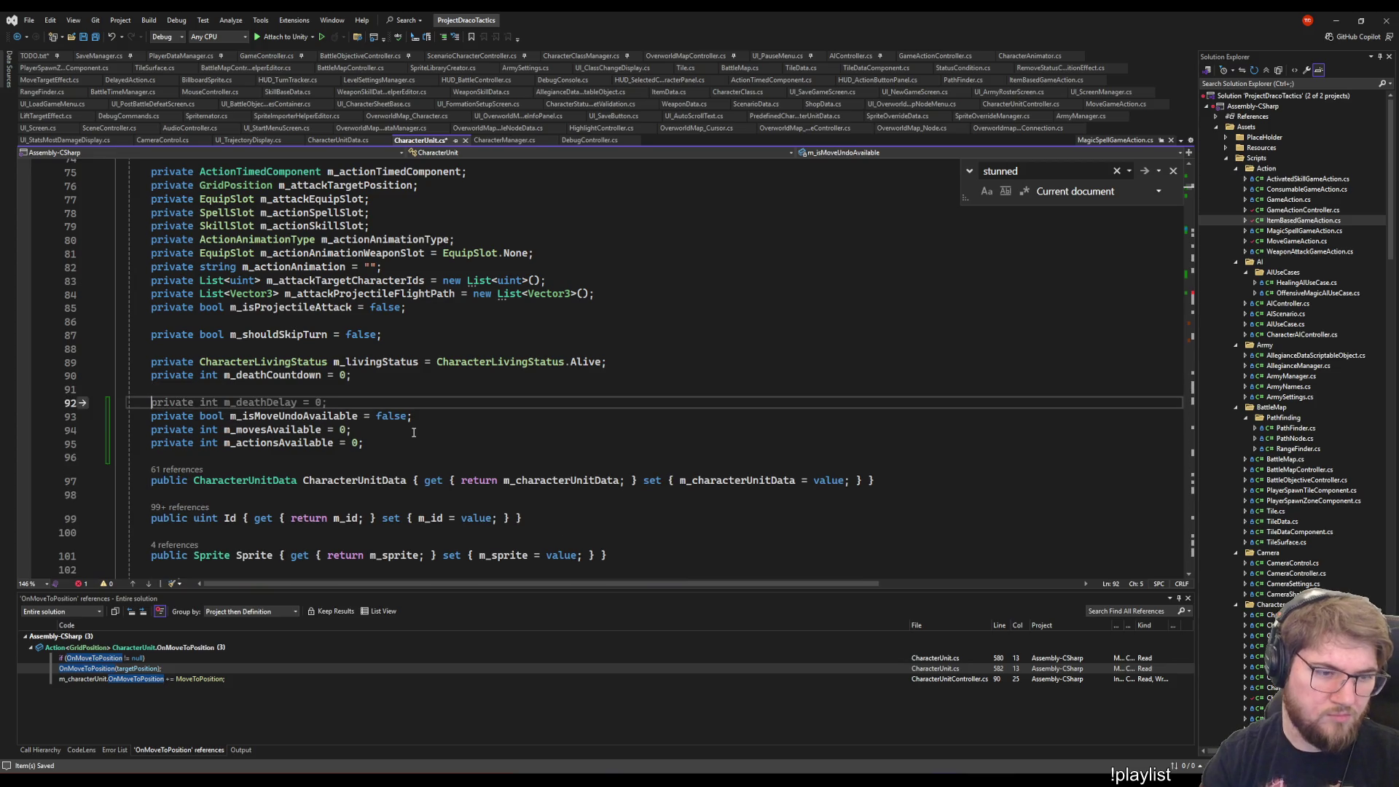
text(private Gridpo)
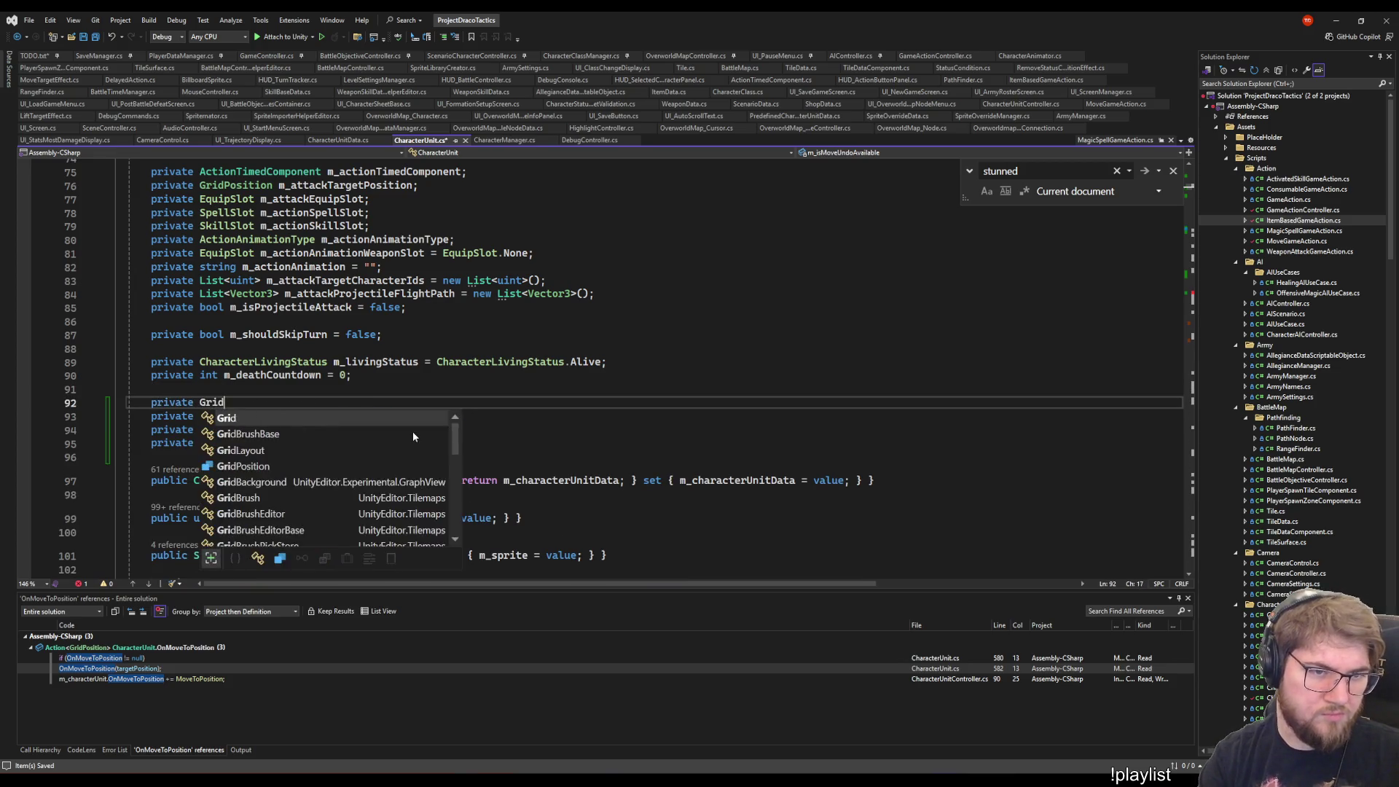
key(Tab)
text(m_previousPosition;)
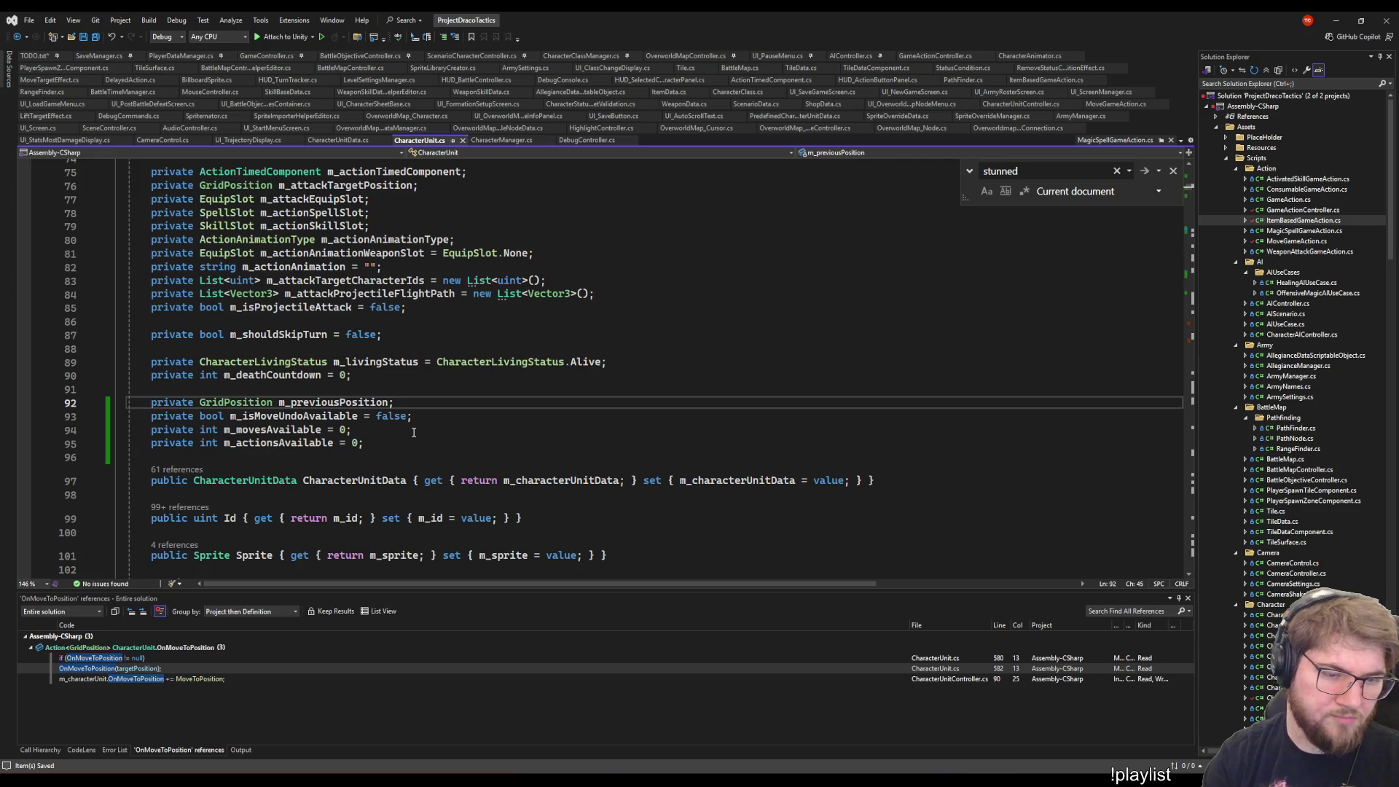
key(Up)
key(Up)
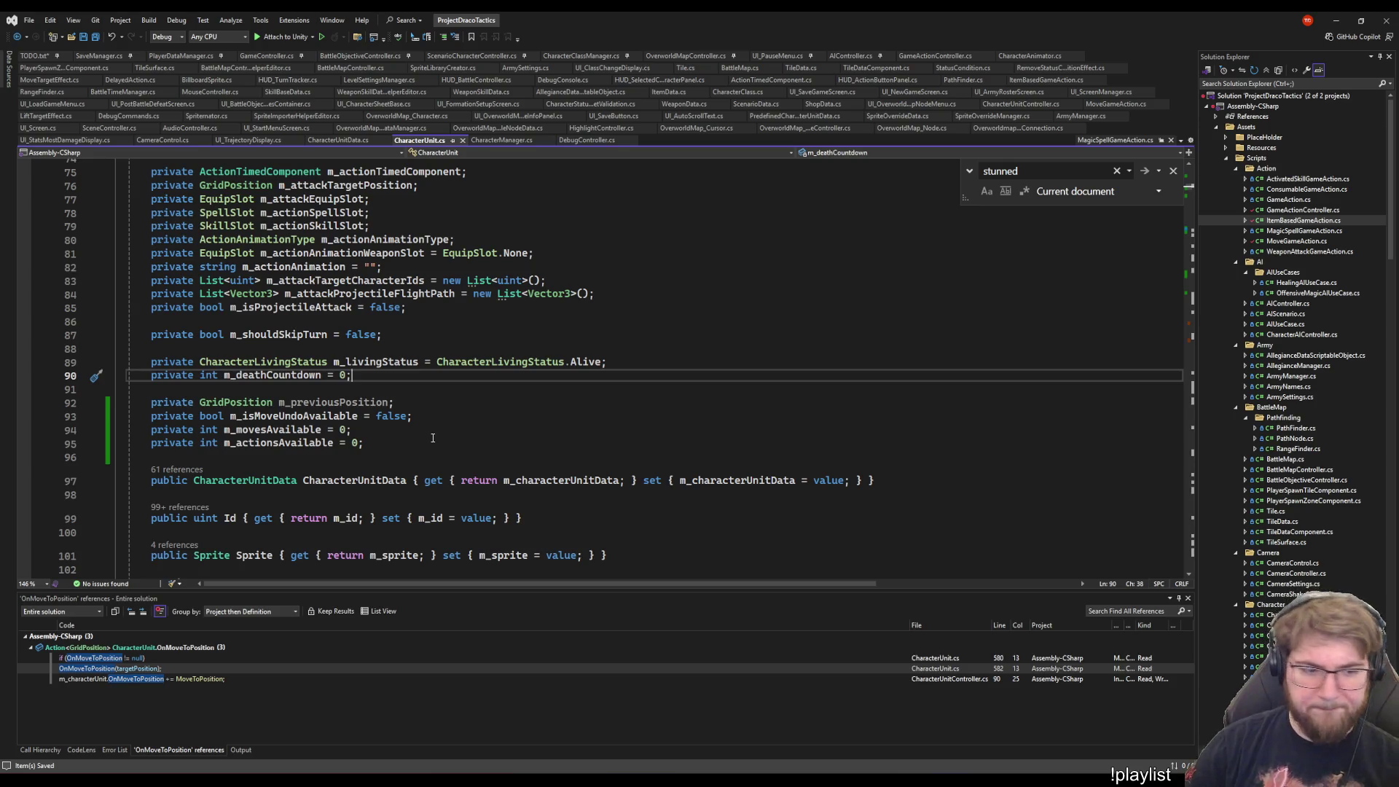
scroll(405, 473, down, 1)
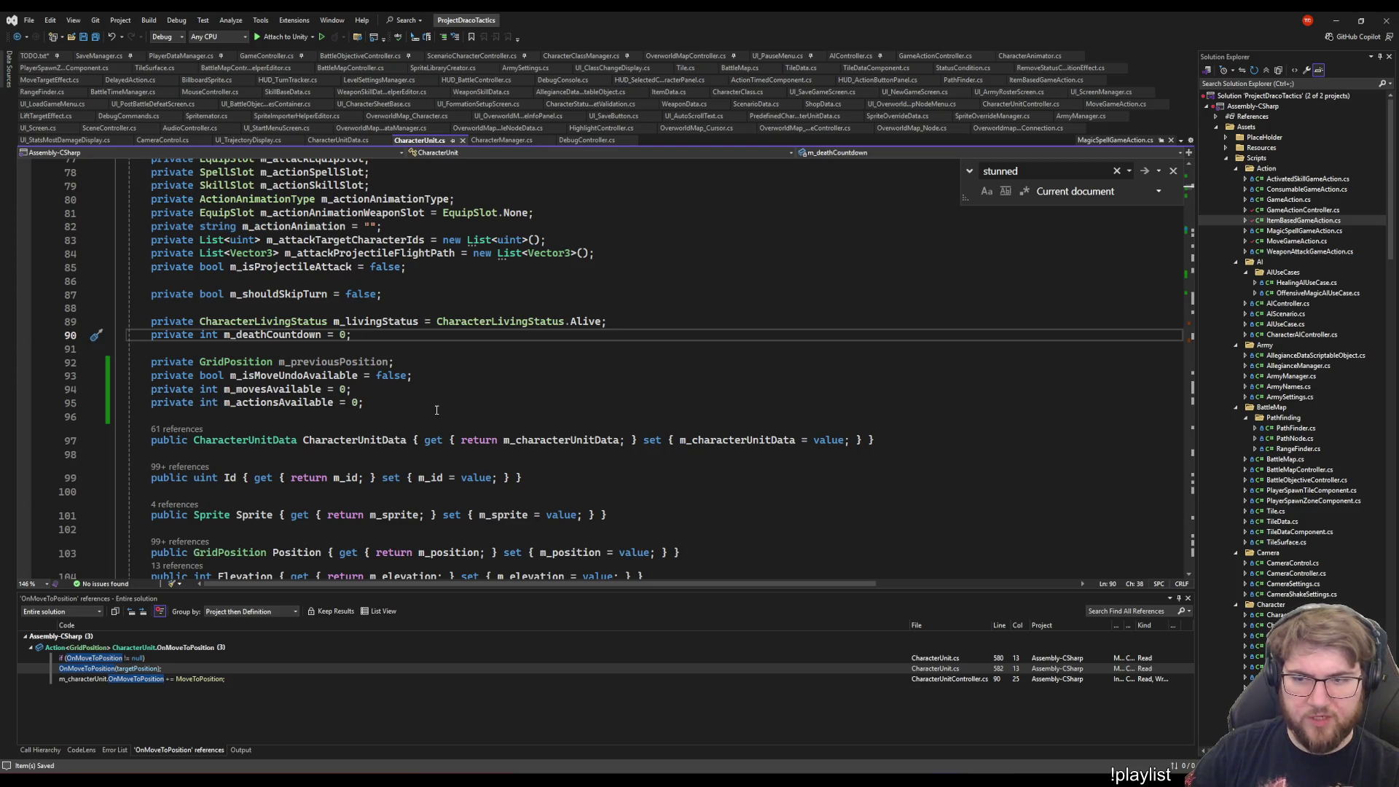
key(Down)
key(Down)
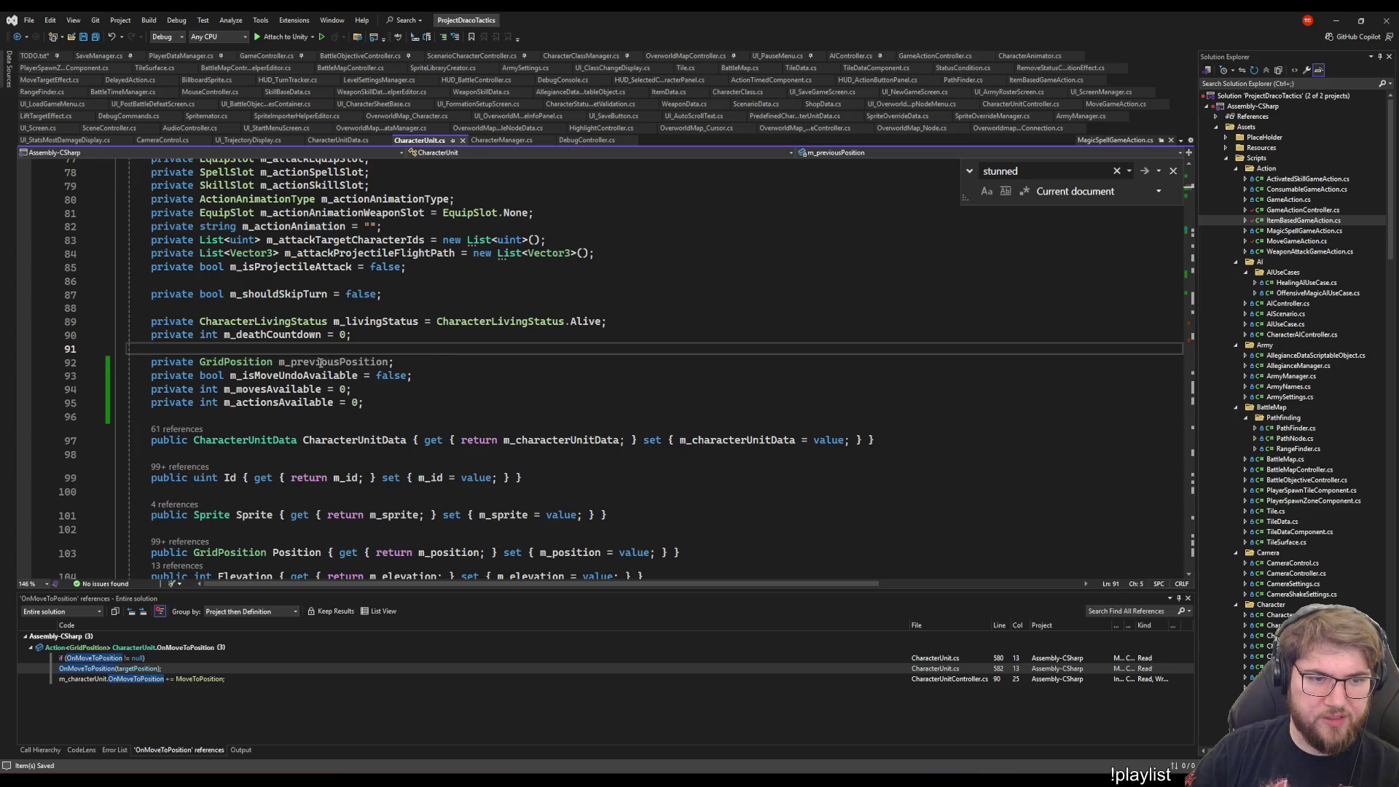
scroll(270, 392, down, 20)
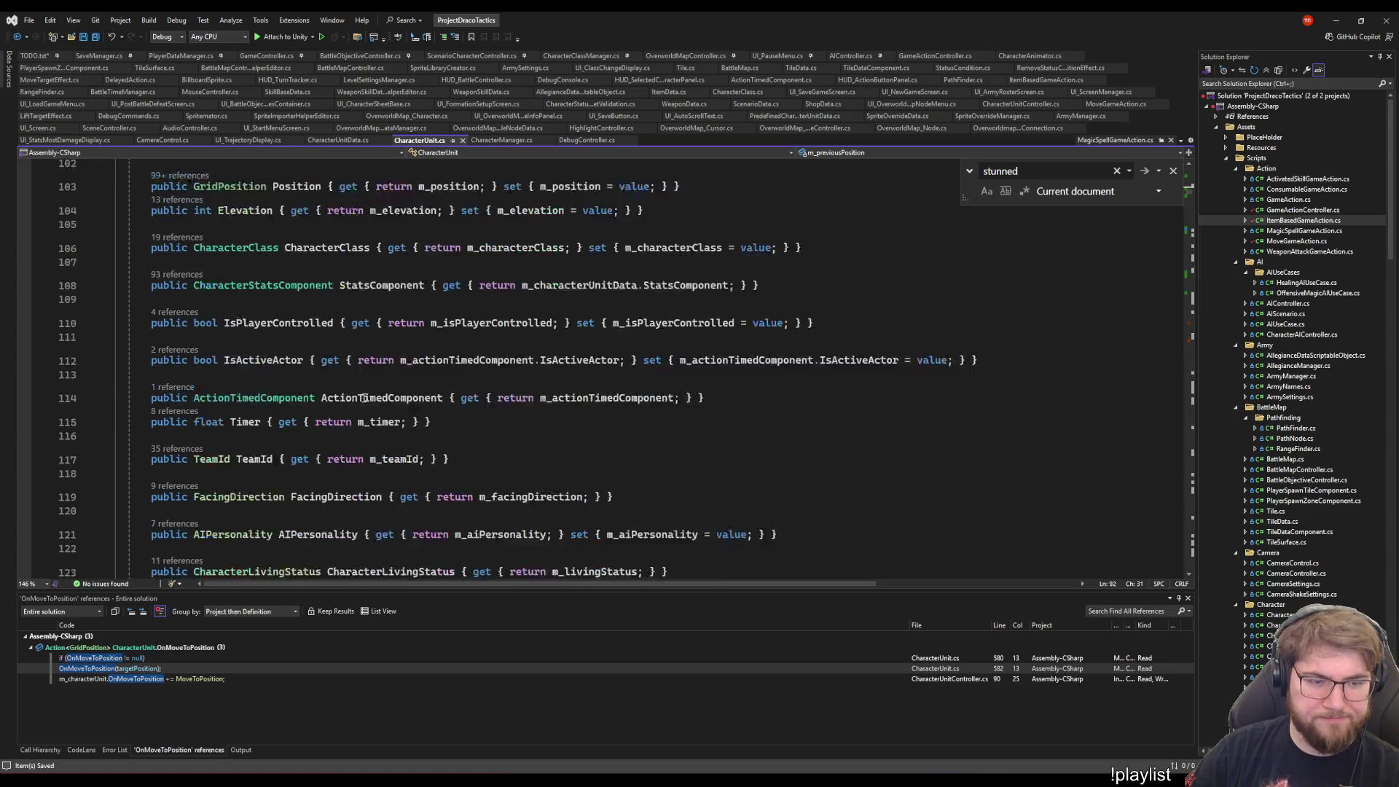
scroll(360, 370, up, 15)
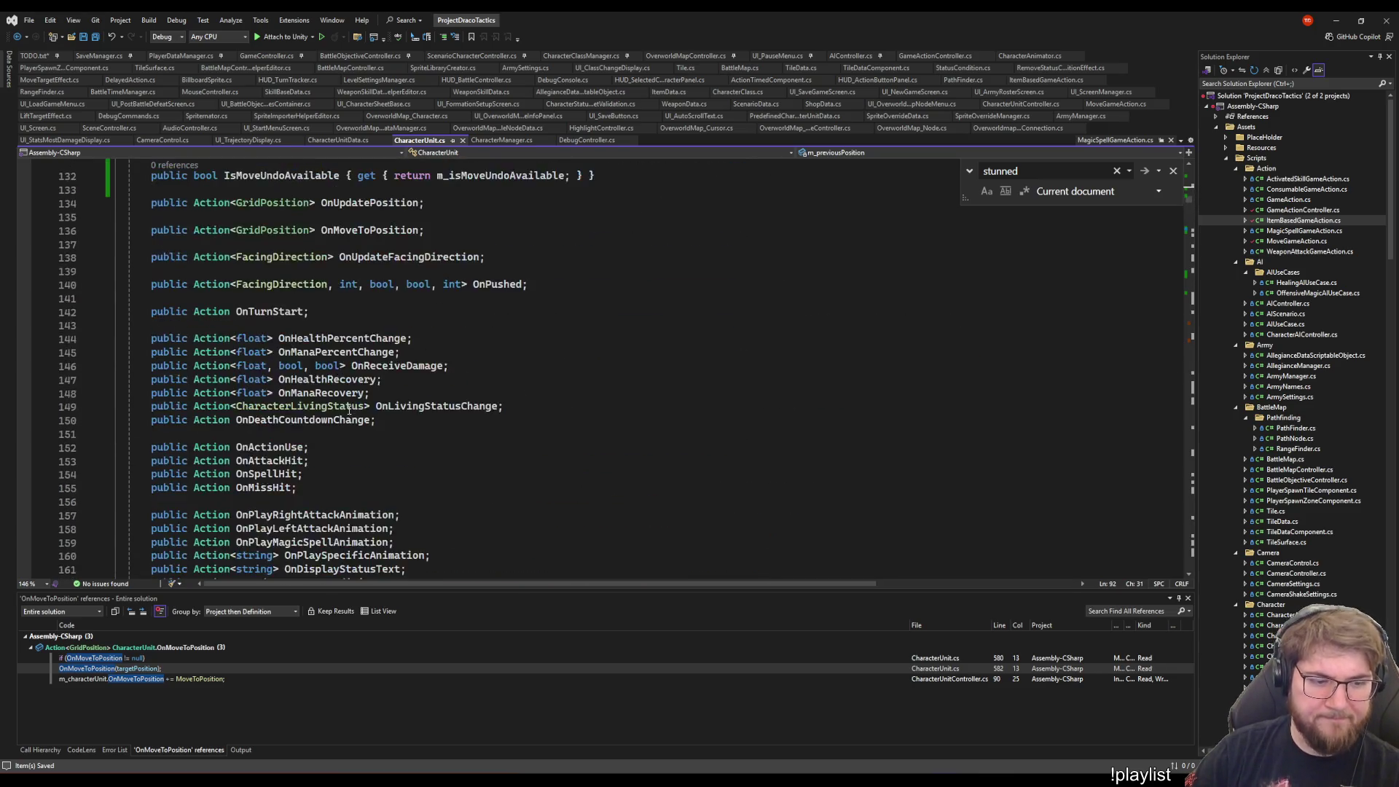
scroll(356, 375, down, 2)
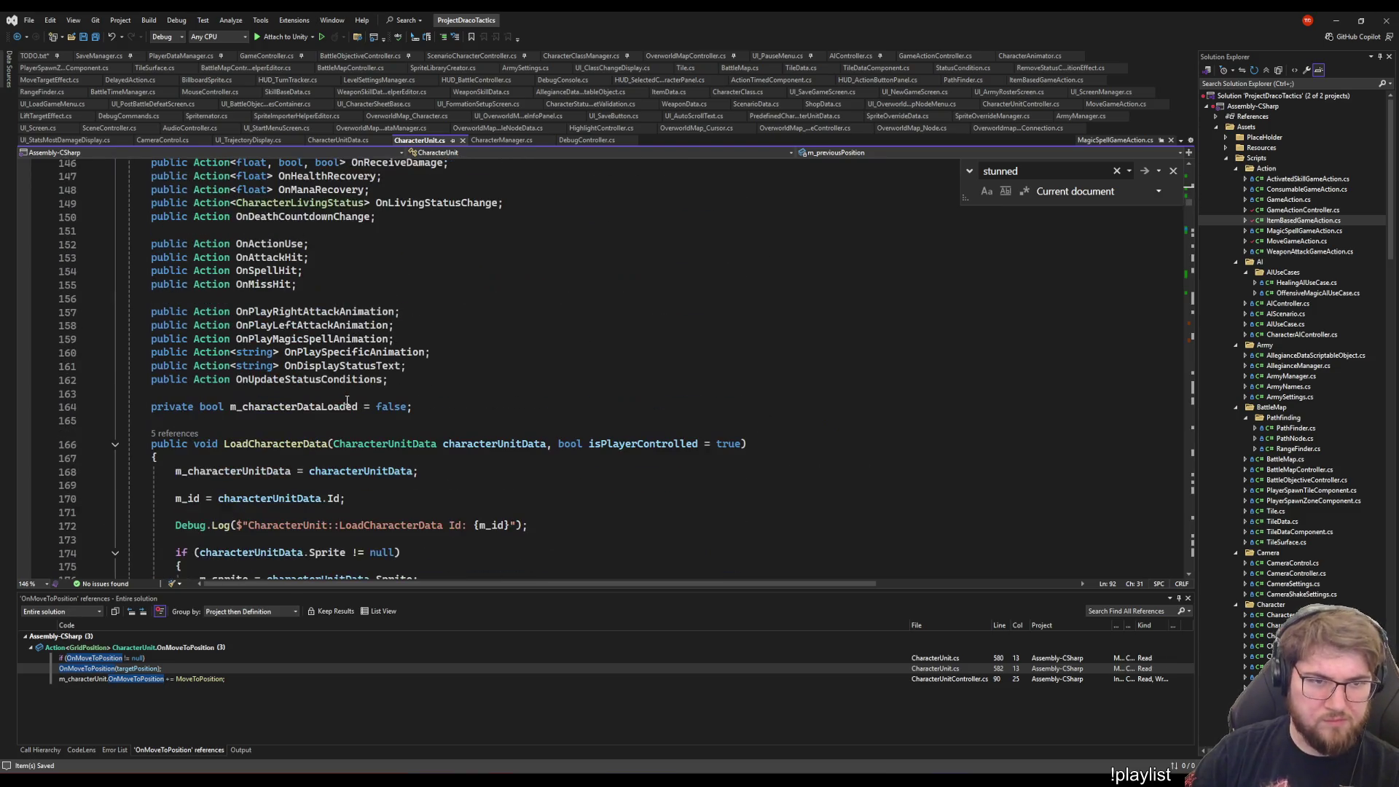
click(335, 257)
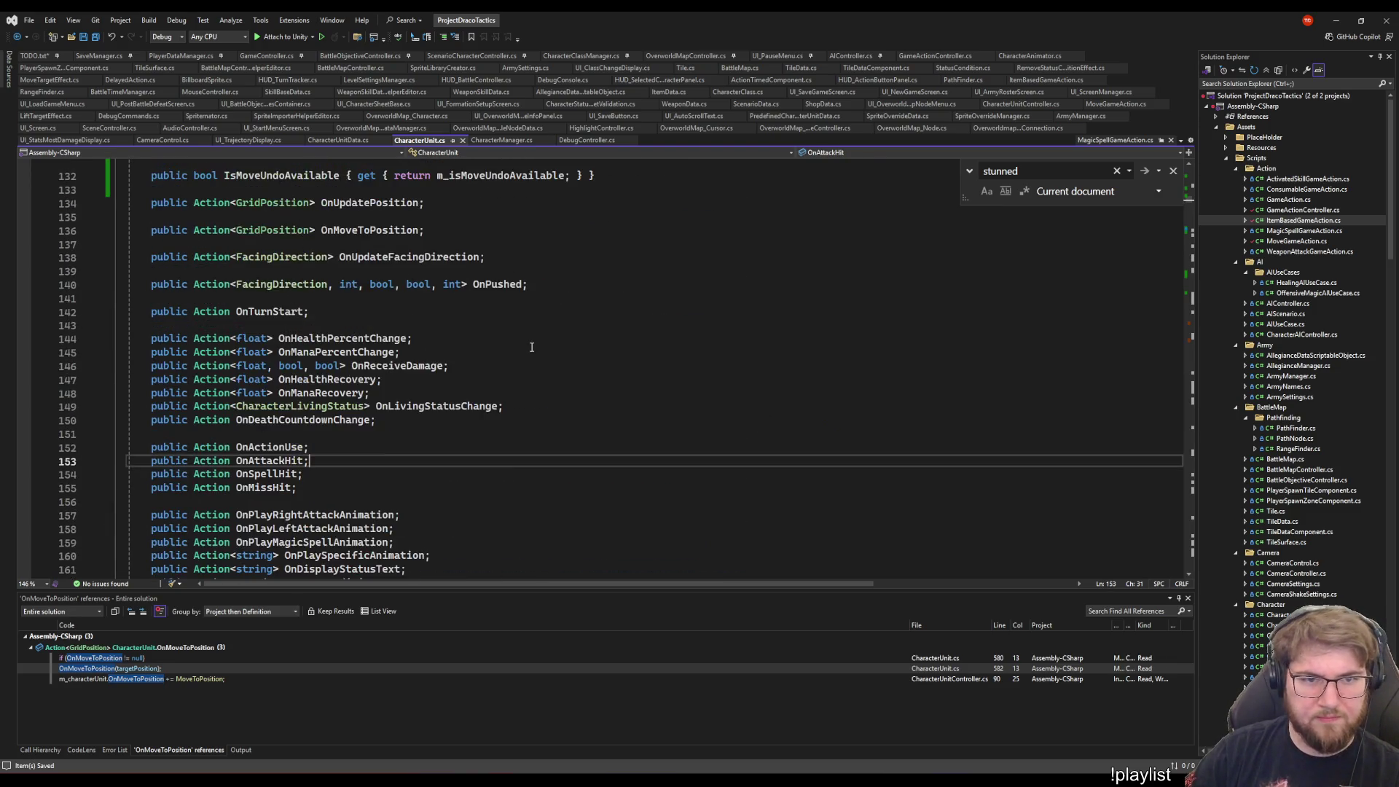
scroll(529, 329, up, 5)
scroll(529, 330, down, 15)
scroll(328, 198, up, 6)
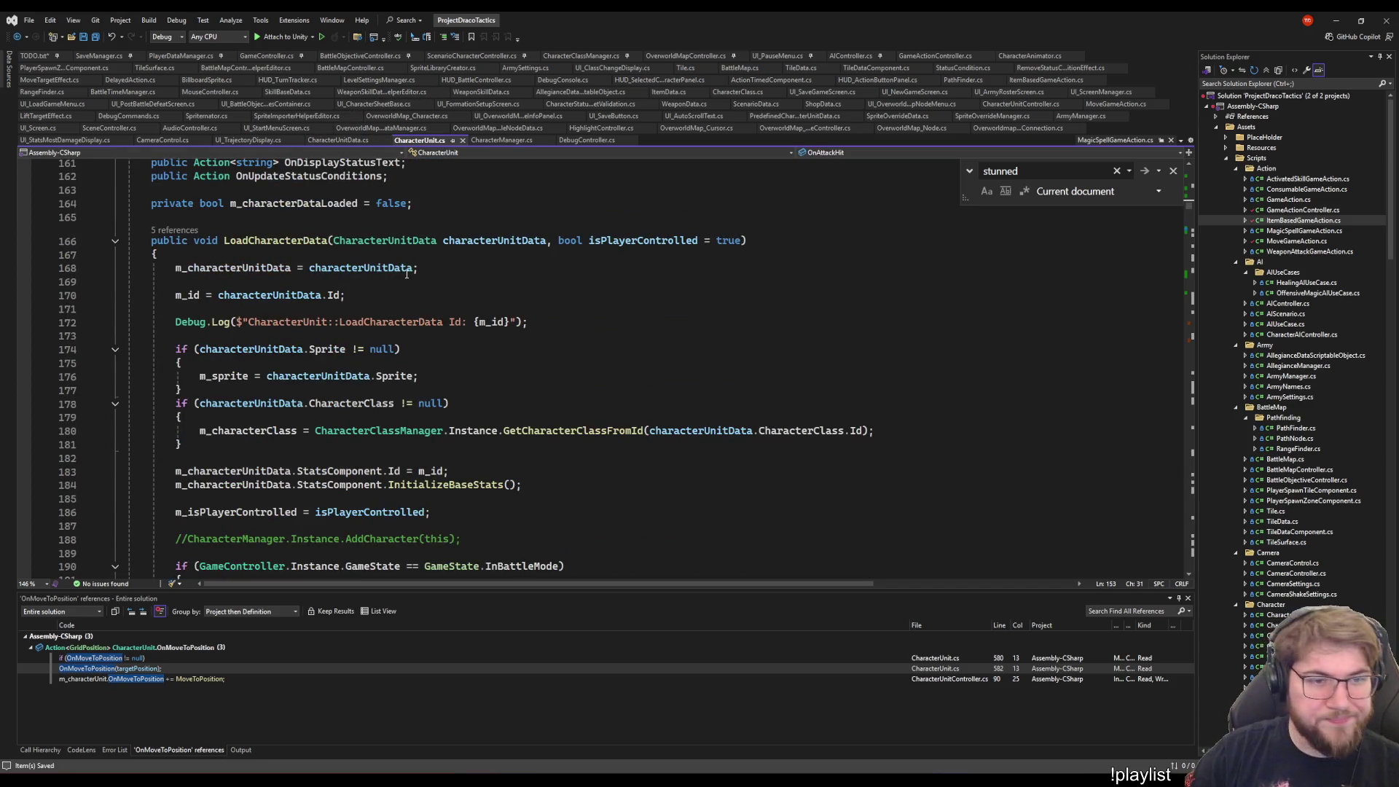
scroll(342, 257, up, 2)
scroll(341, 257, up, 3)
scroll(342, 257, up, 8)
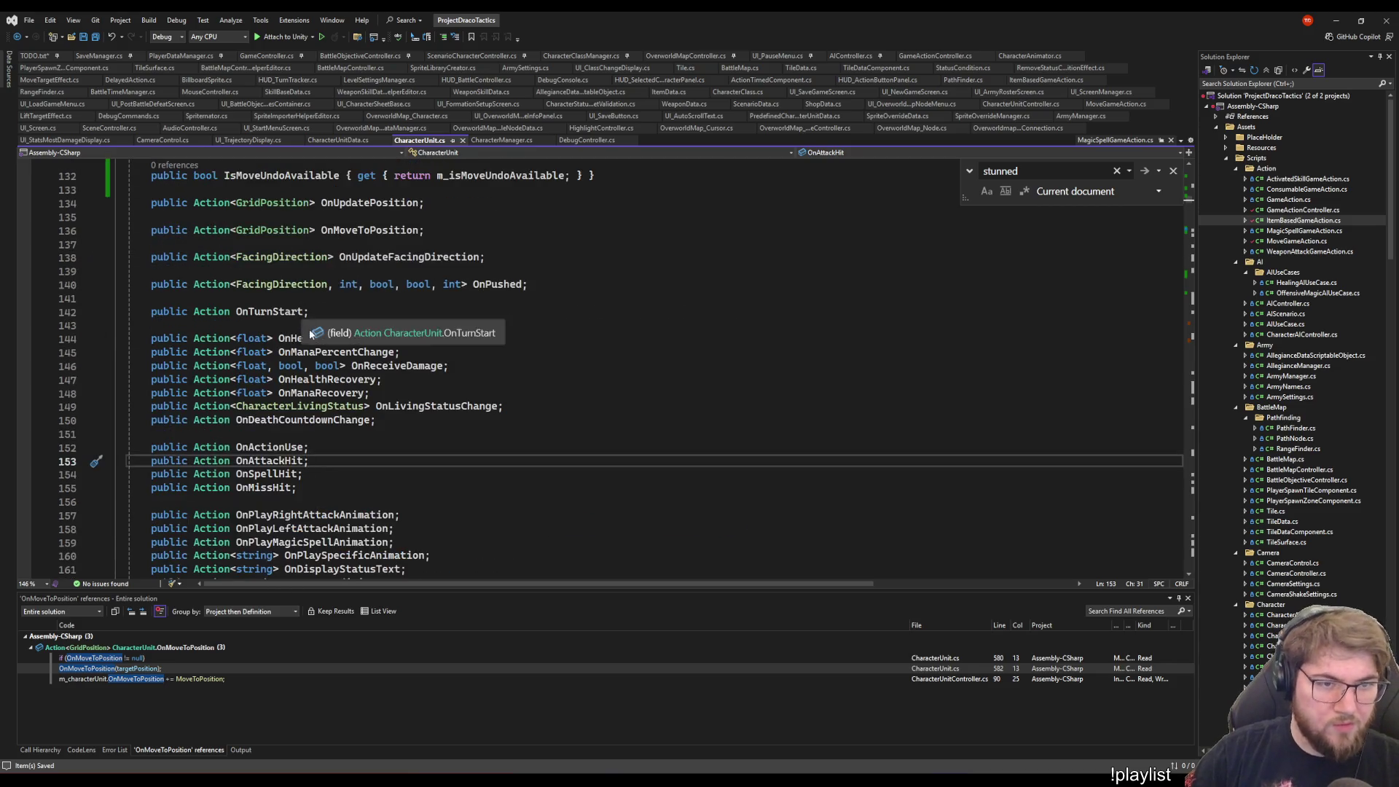
scroll(568, 516, up, 14)
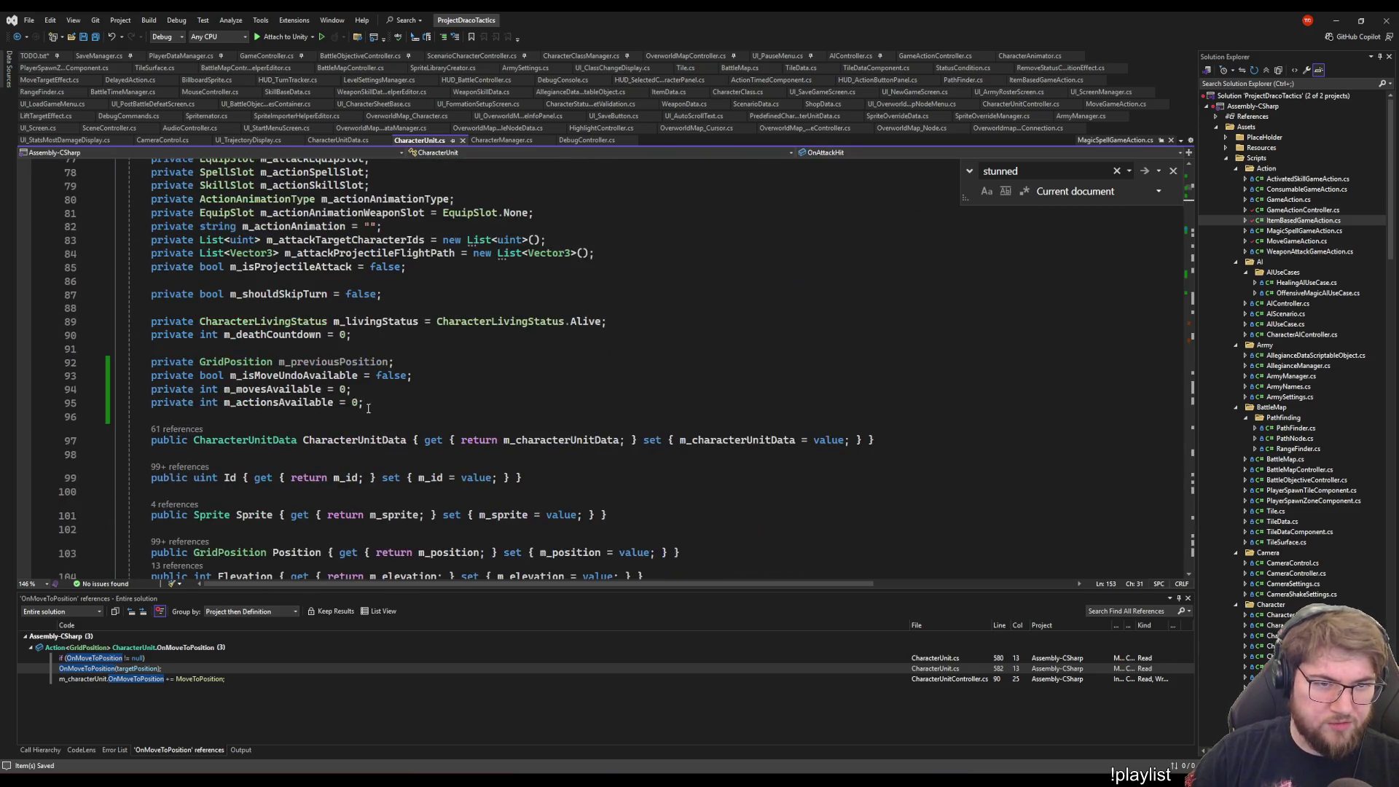
double_click(316, 376)
key(ctrl+f)
- After m_movesAvailable++ in UndoMove, add 'm_isMoveUndoAvailable = false;' and 'm_position = m_previousPosition;'
key(Return)
key(Return)
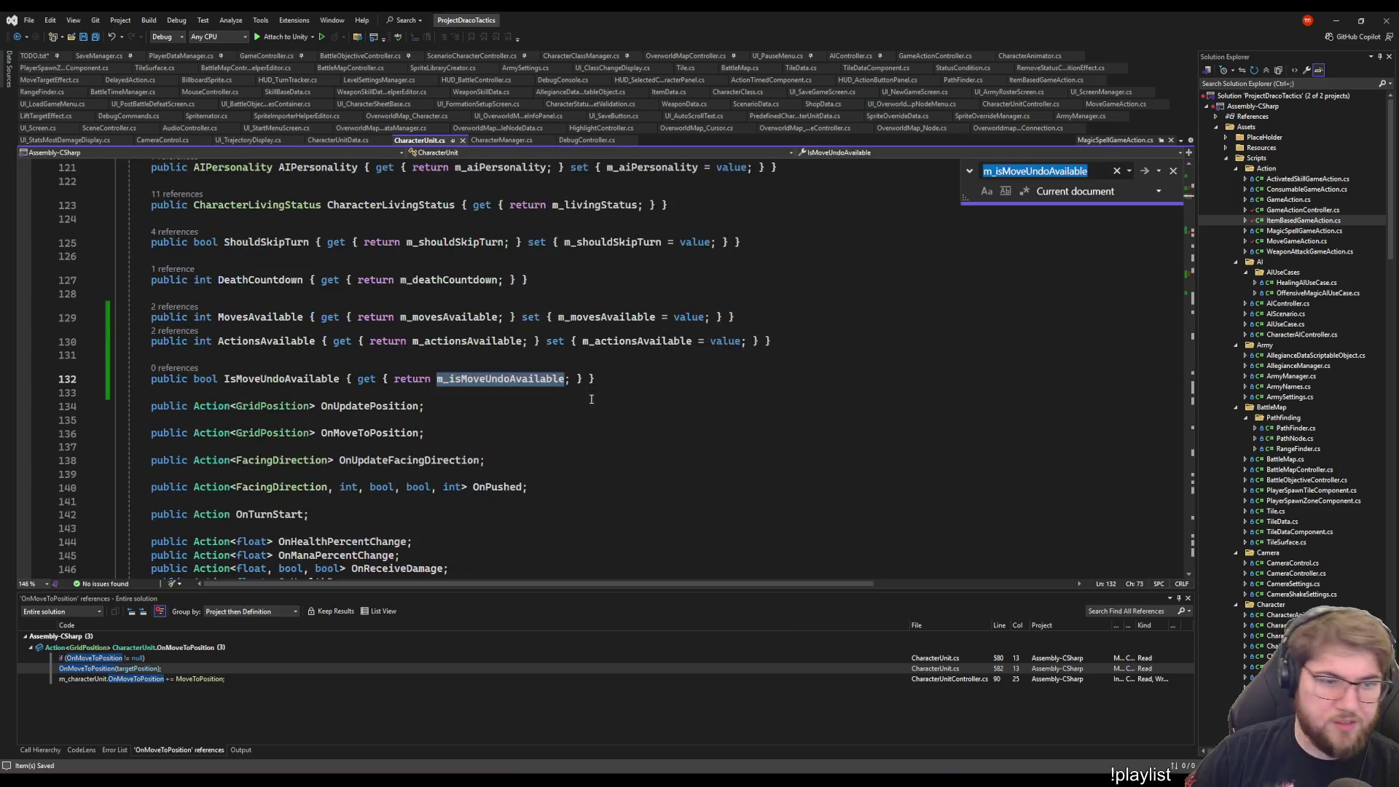
key(Return)
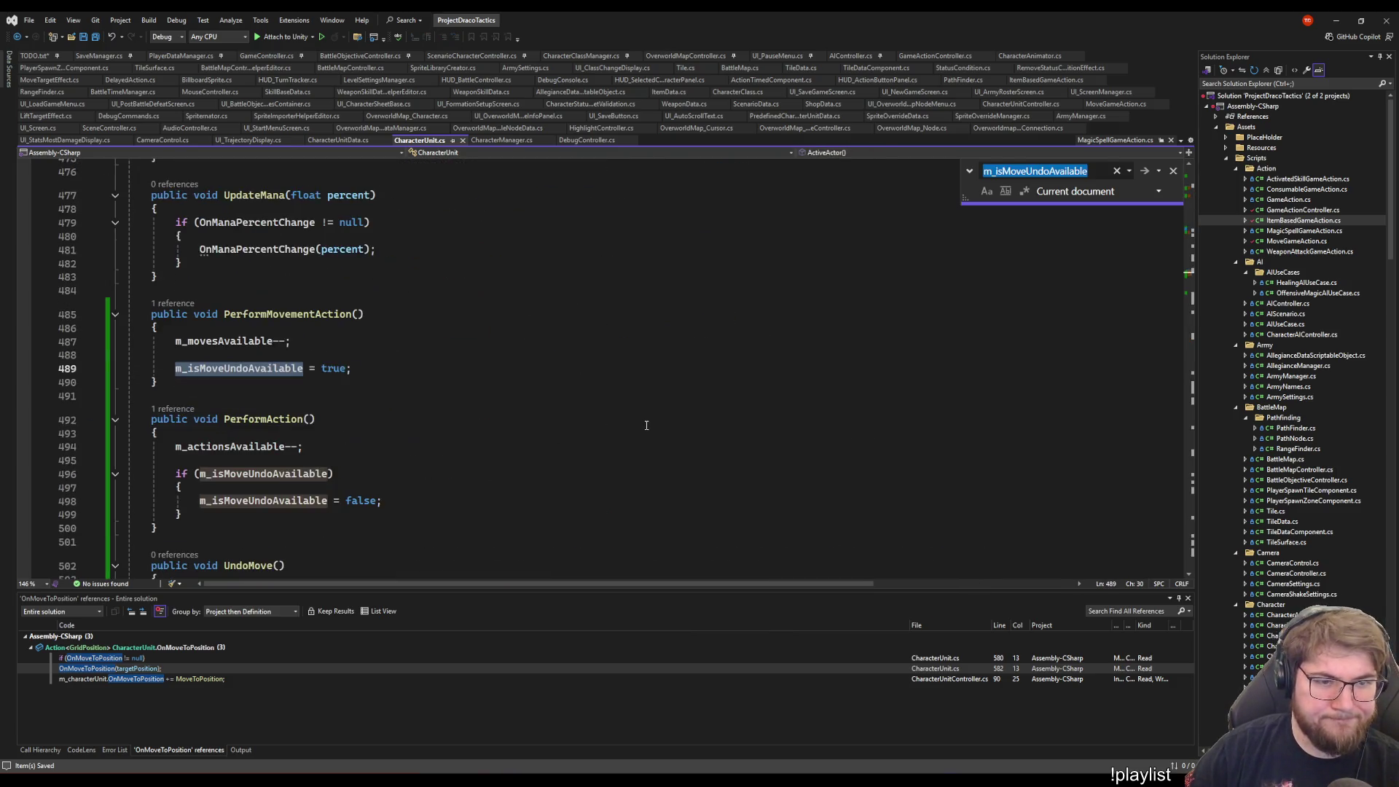
scroll(412, 444, down, 4)
click(337, 436)
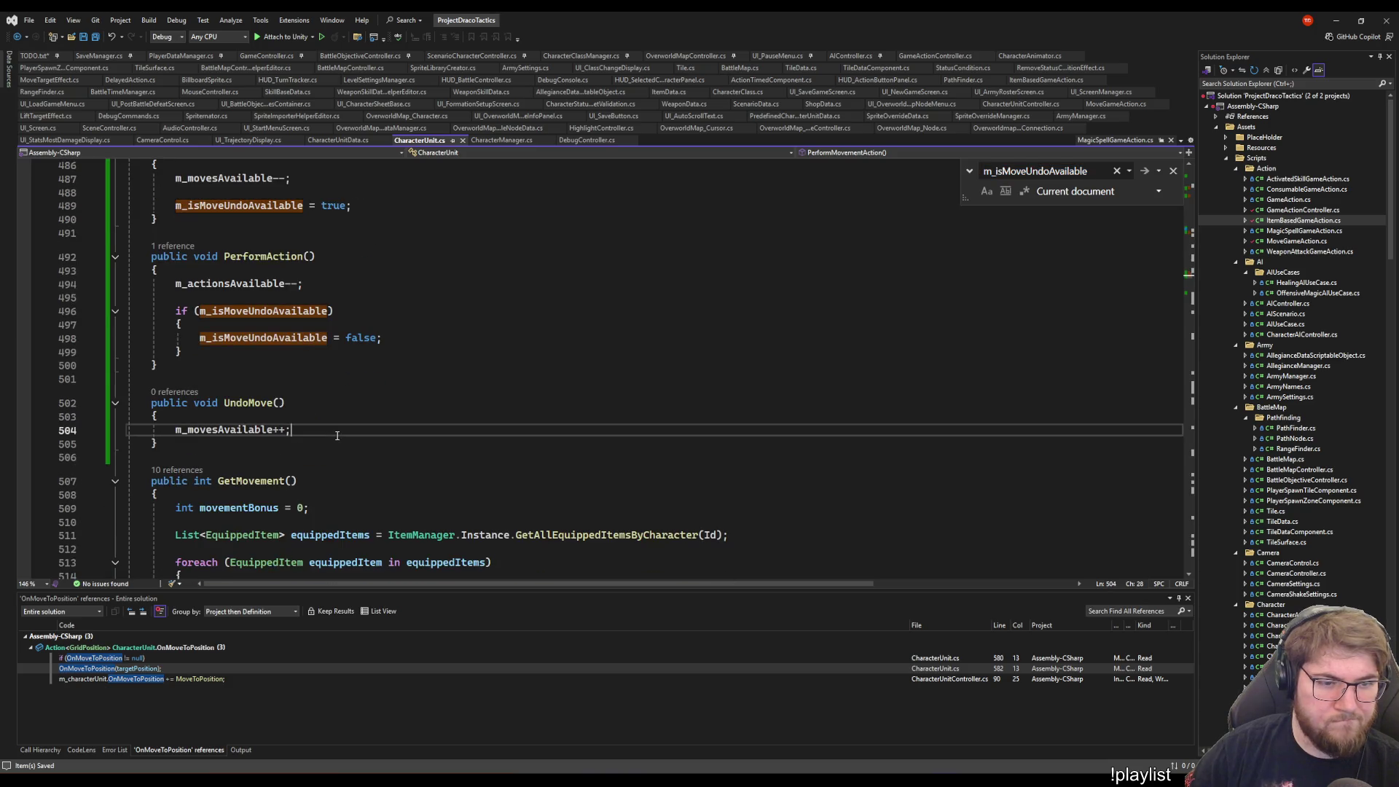
key(Return)
key(Return)
text(m_isMove)
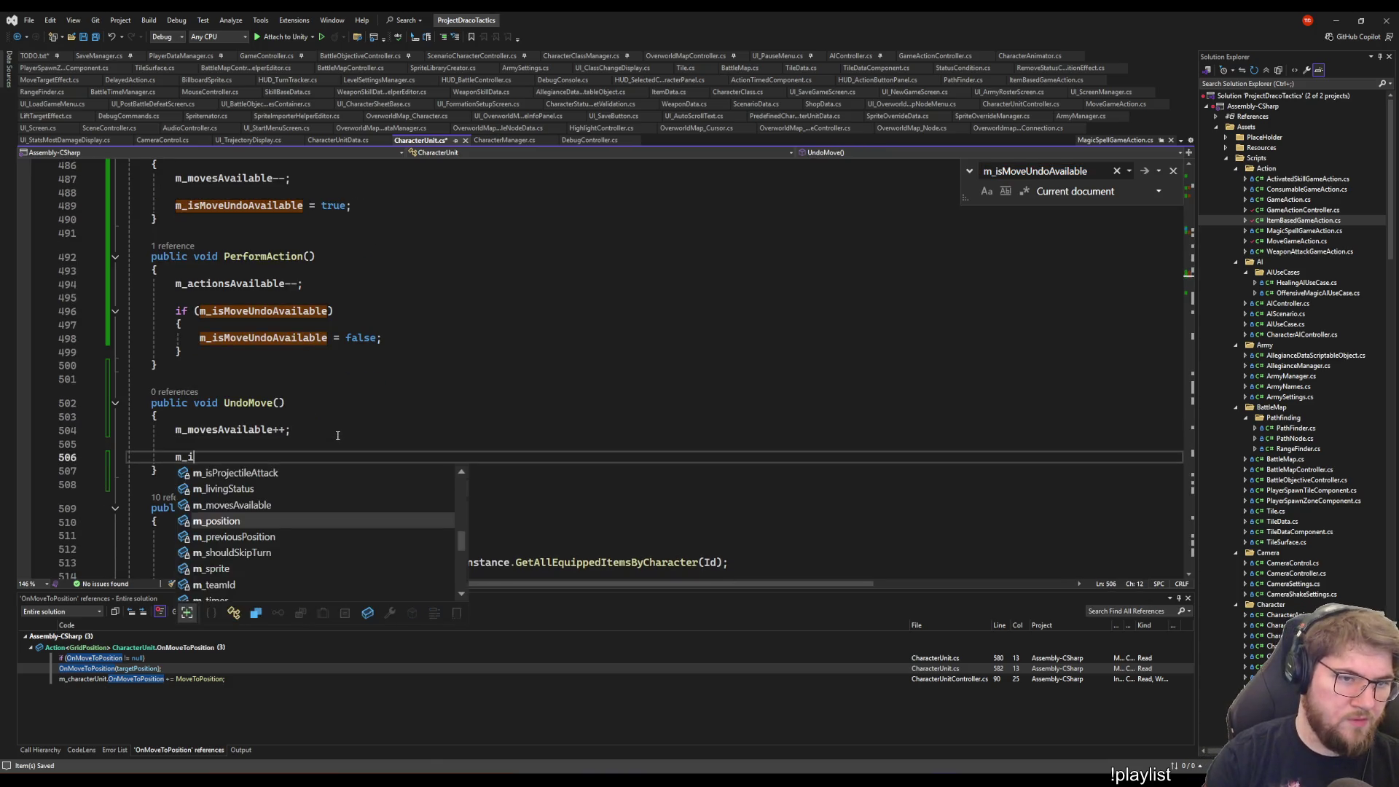
key(Tab)
text(= false;)
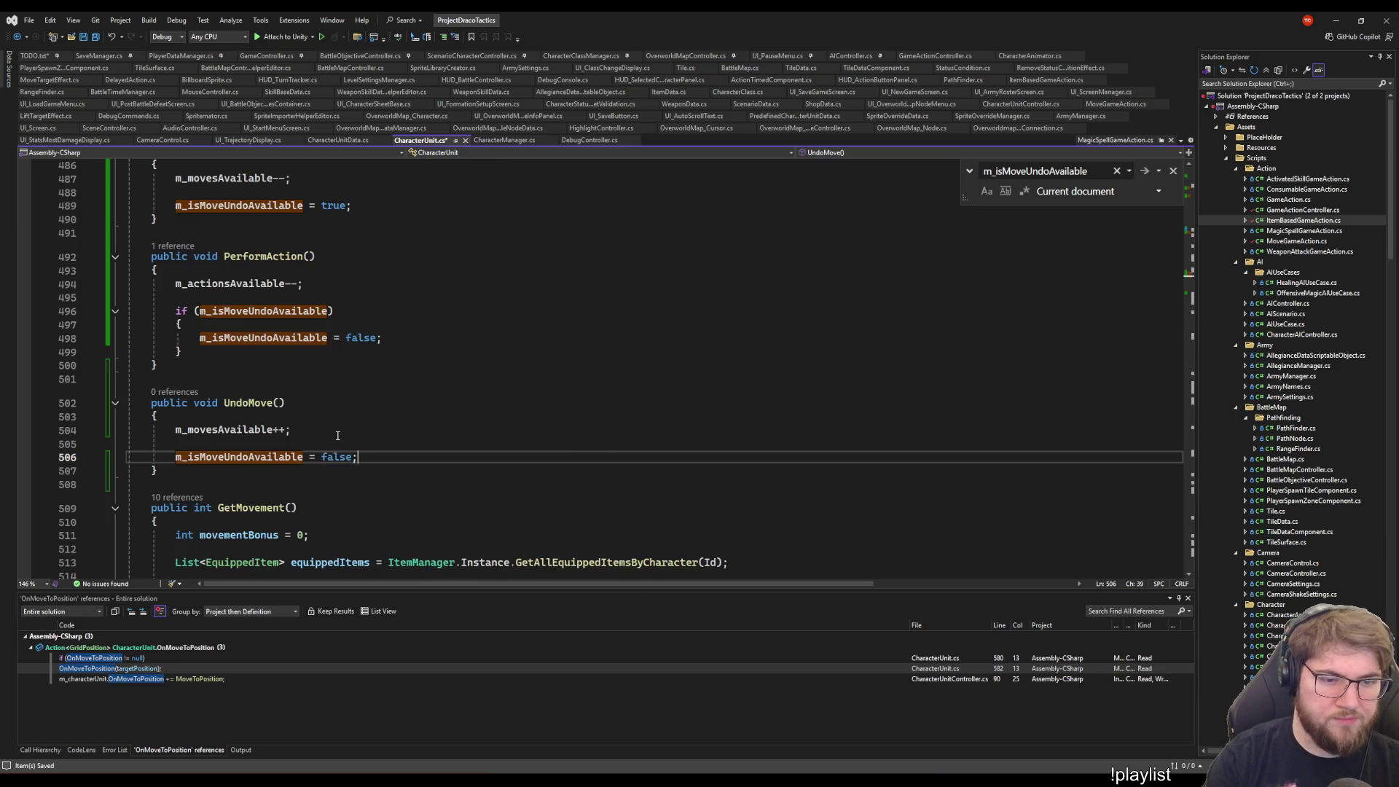
key(Return)
key(Return)
text(m_)
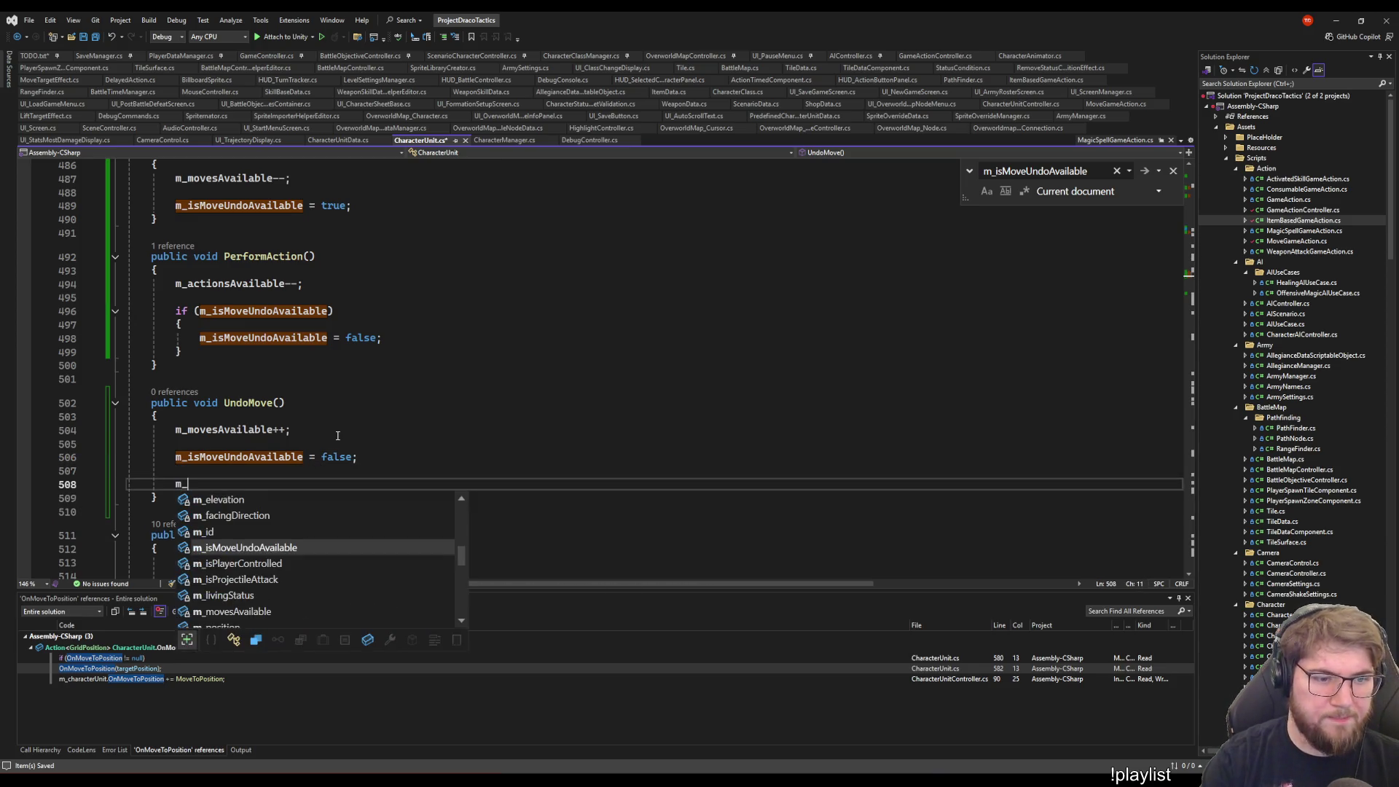
text(position = )
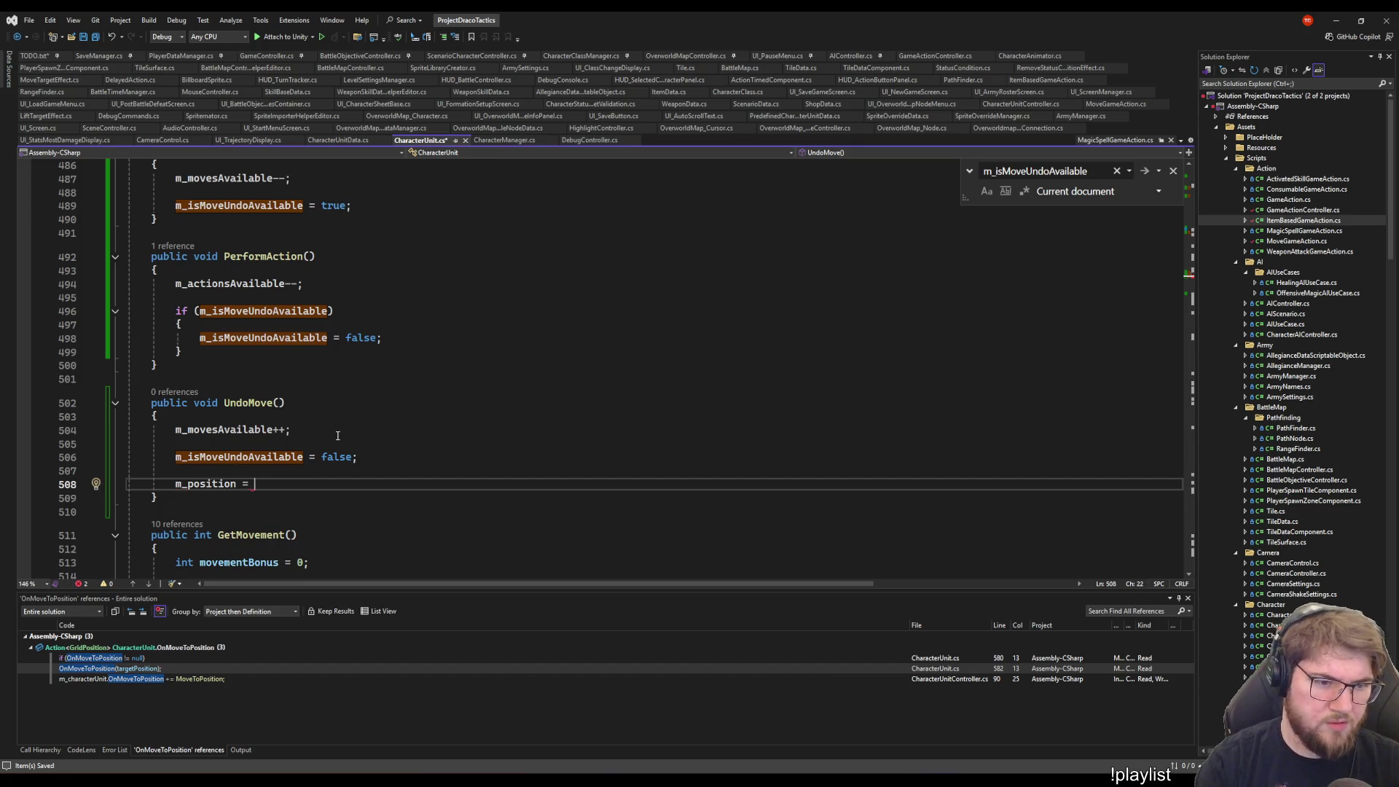
text(m_previousPosition;)
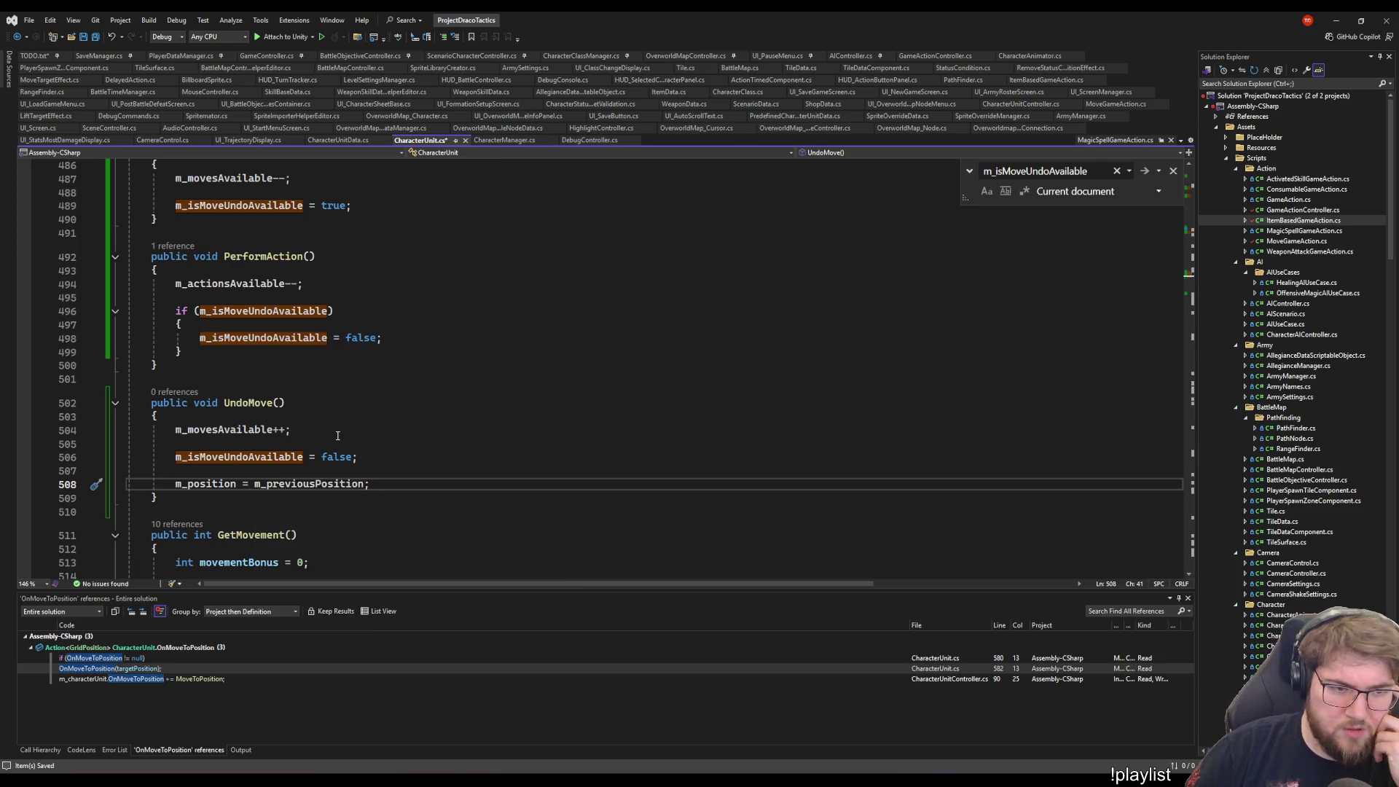
scroll(349, 409, up, 4)
scroll(400, 422, down, 6)
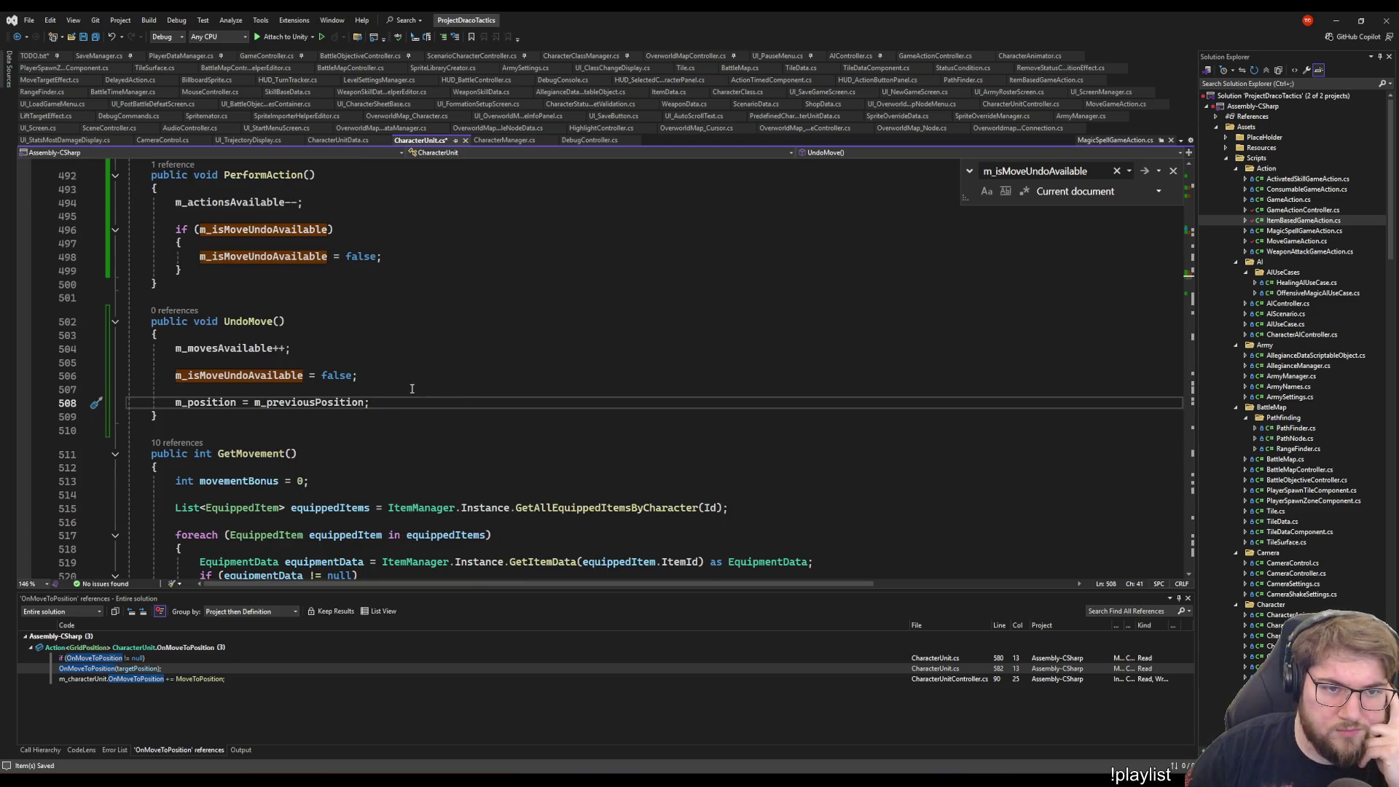
scroll(420, 391, down, 15)
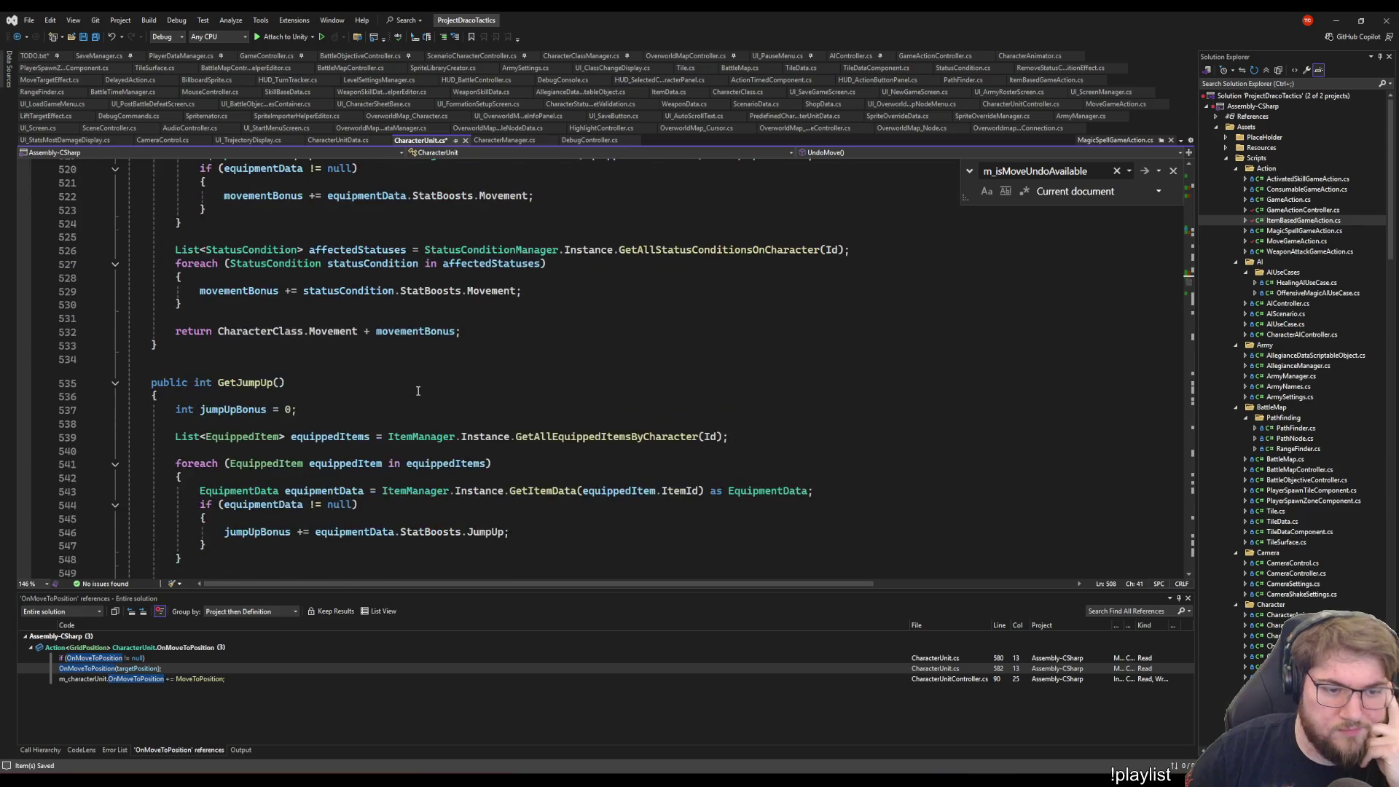
scroll(420, 383, down, 14)
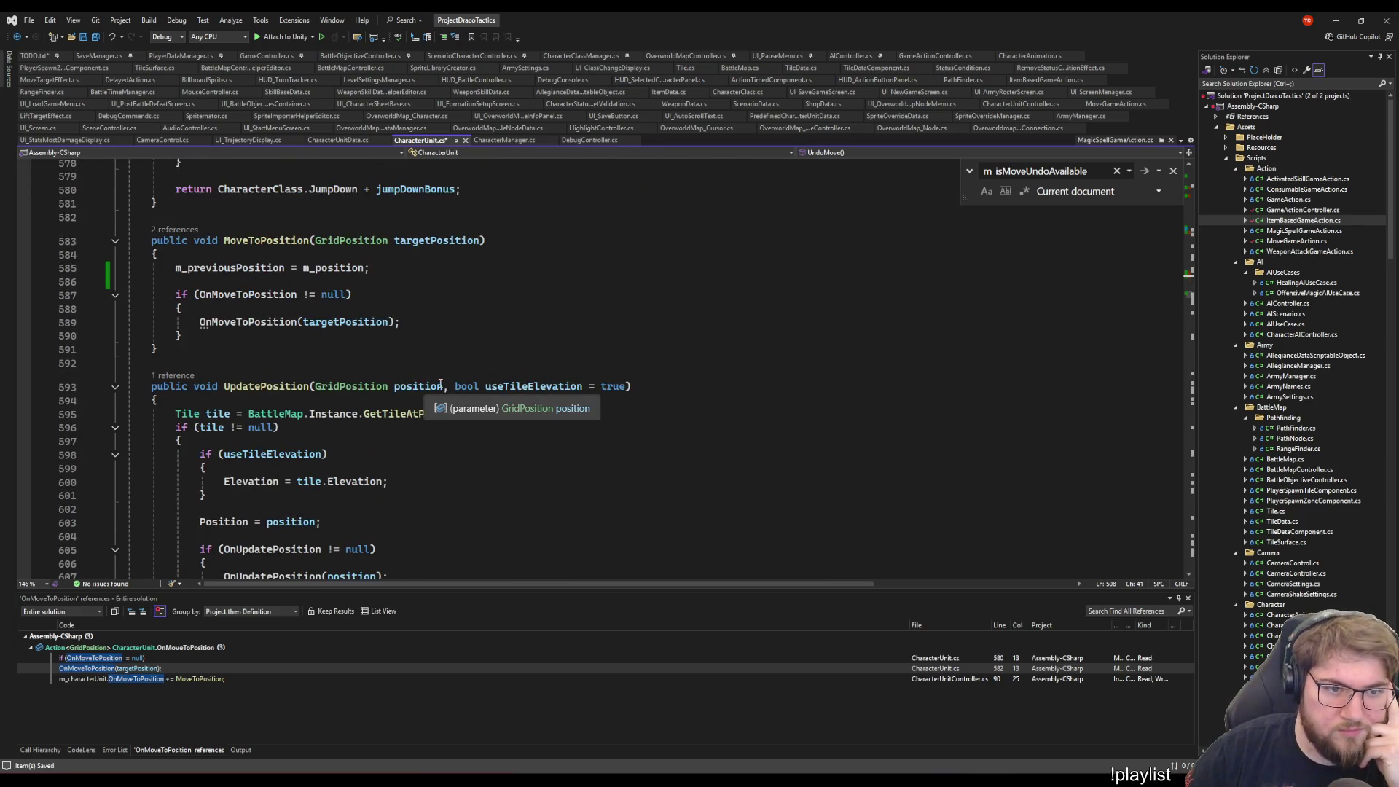
scroll(670, 423, down, 2)
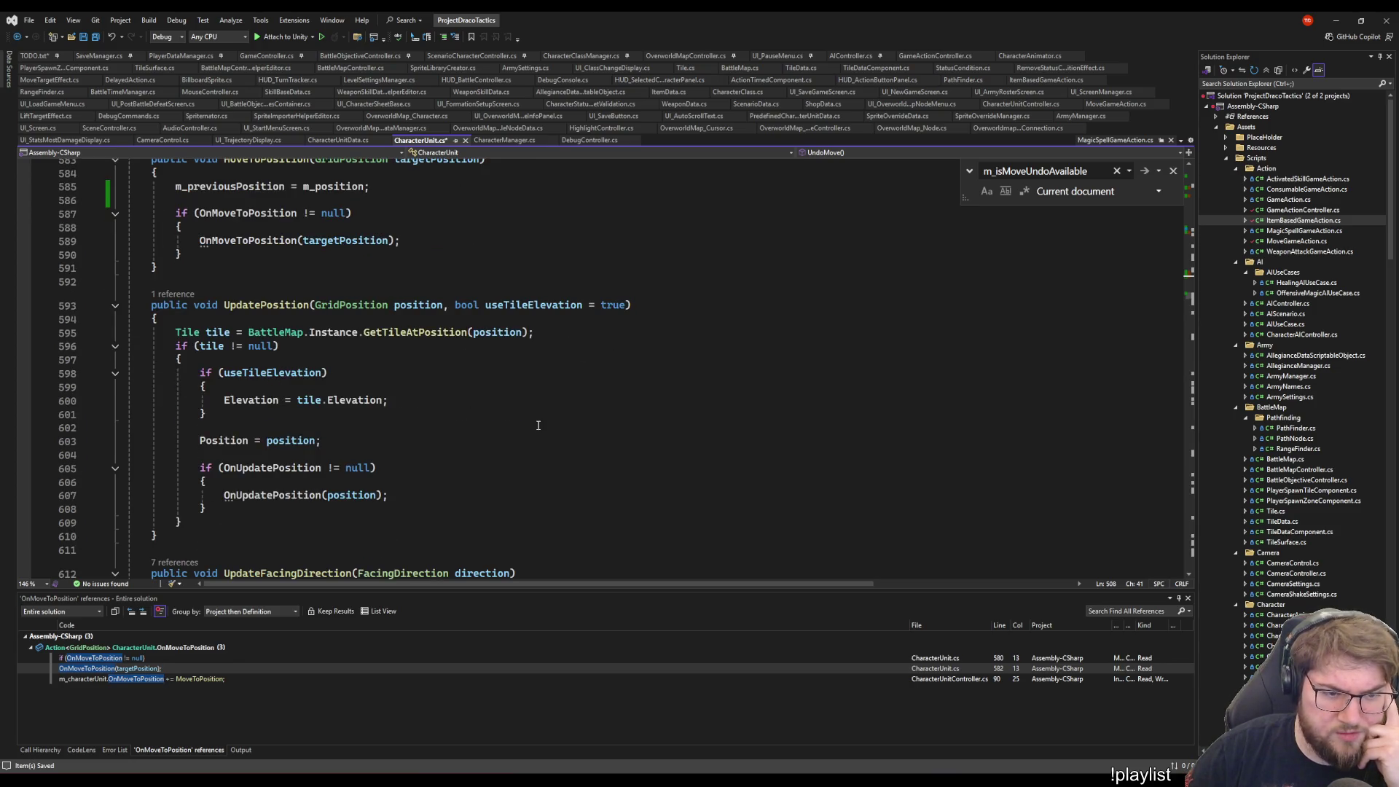
double_click(287, 306)
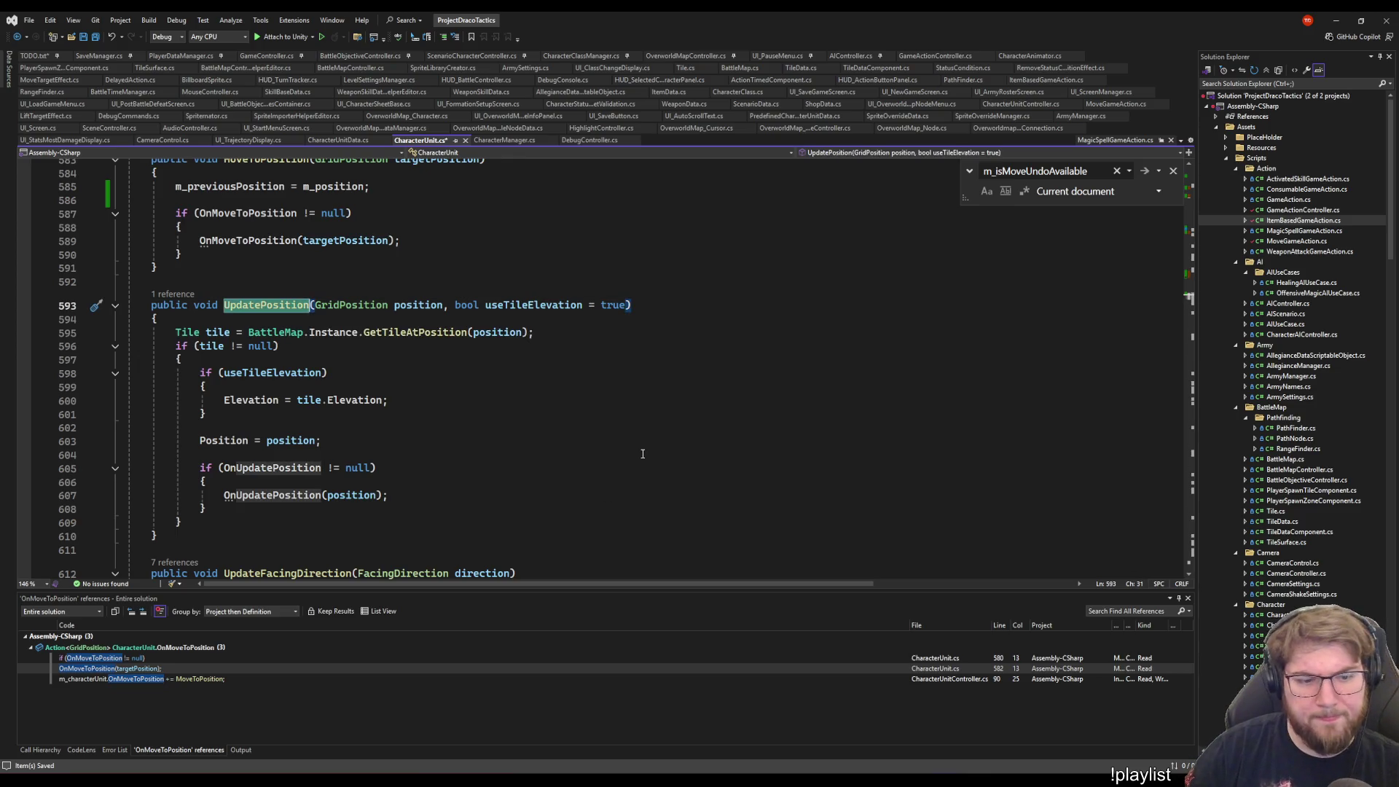
click(172, 294)
click(514, 414)
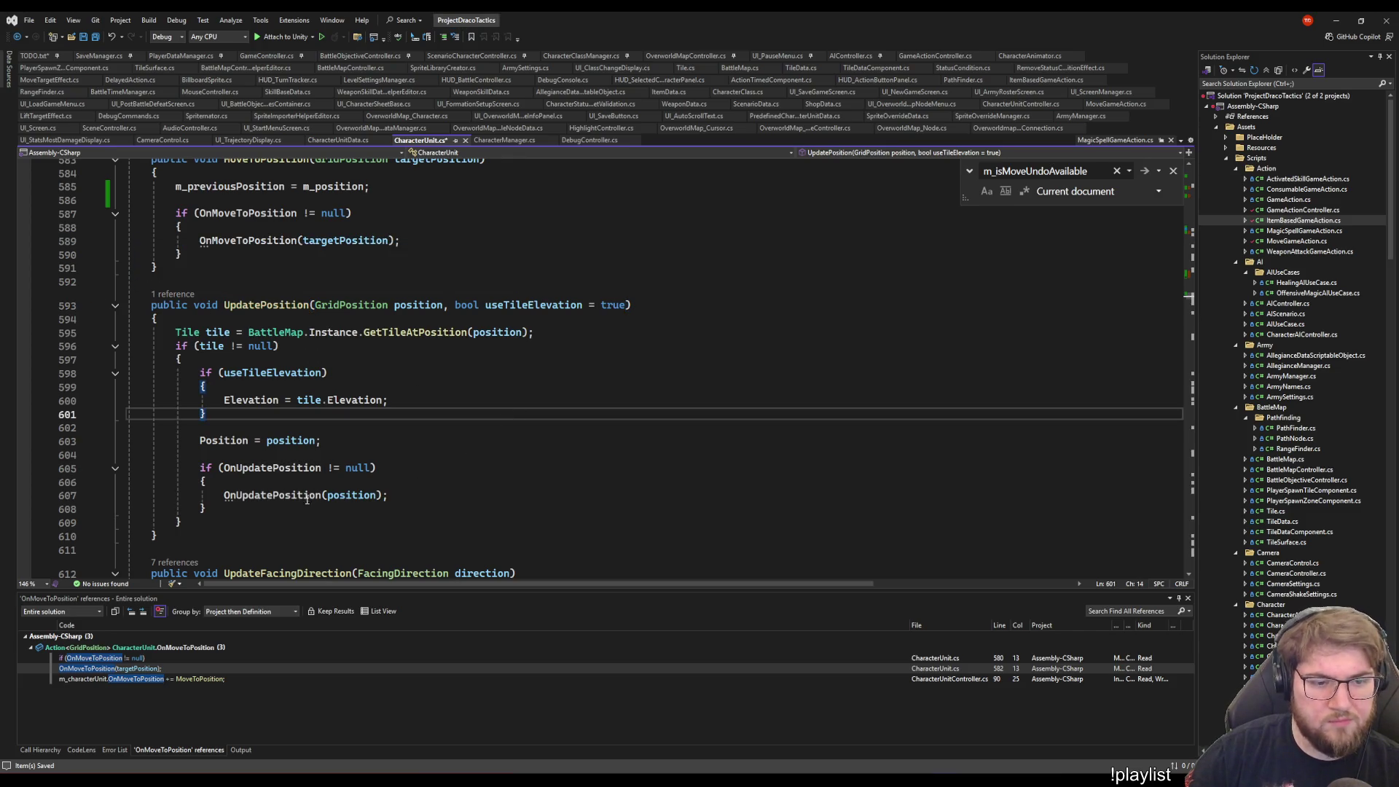
scroll(338, 440, up, 18)
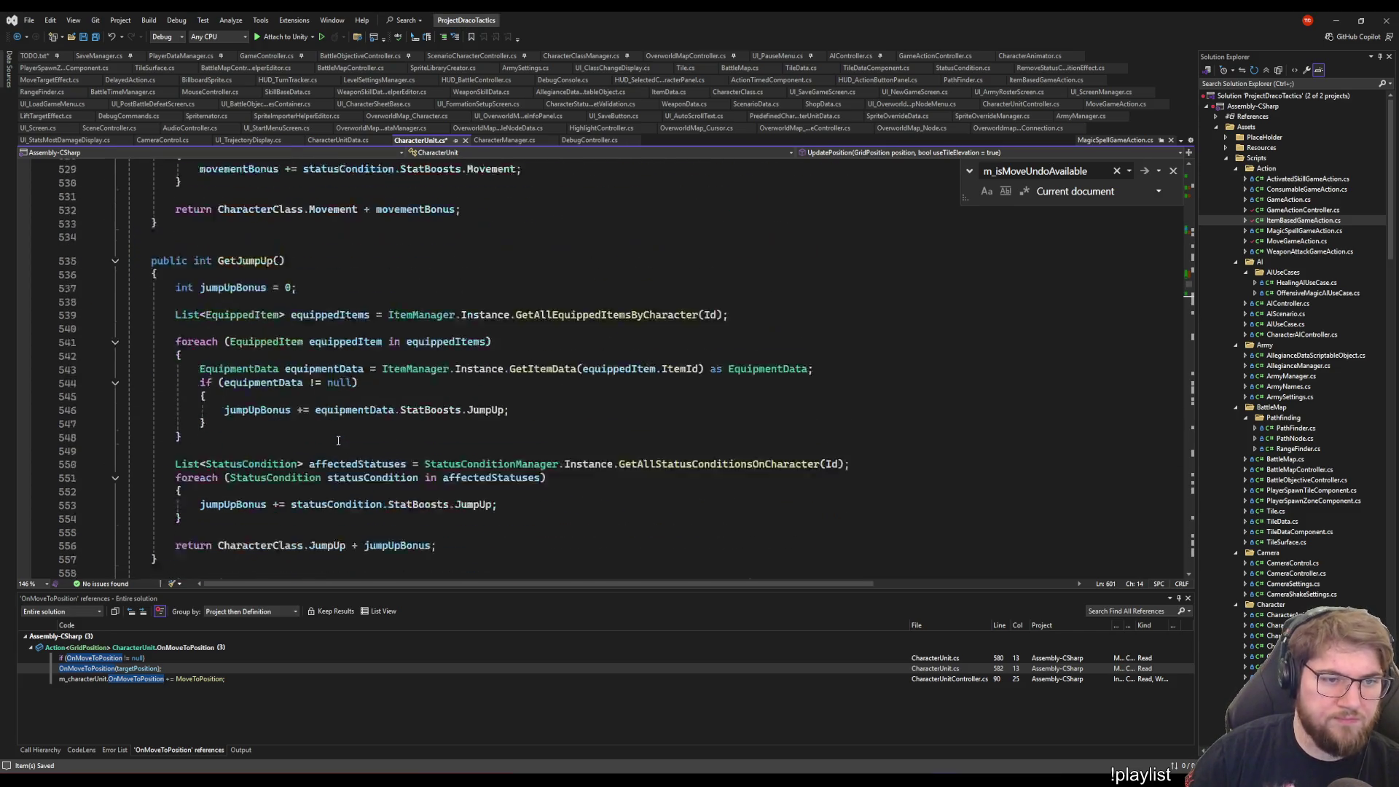
scroll(338, 440, up, 14)
click(404, 475)
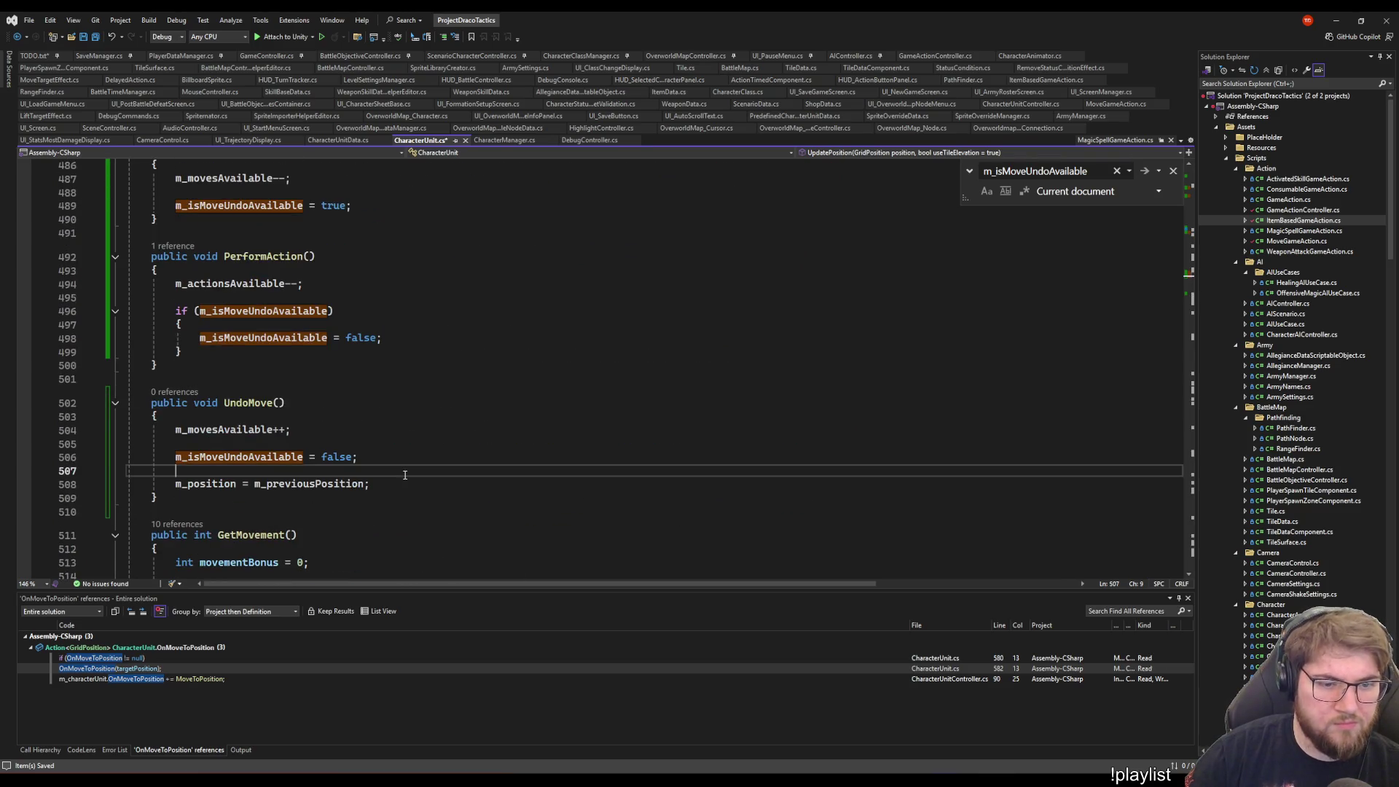
- Insert 'UpdatePosition(m_previousPosition);' in UndoMove ahead of the m_position restore, with a blank line above
key(Return)
text(UpdatePosition()
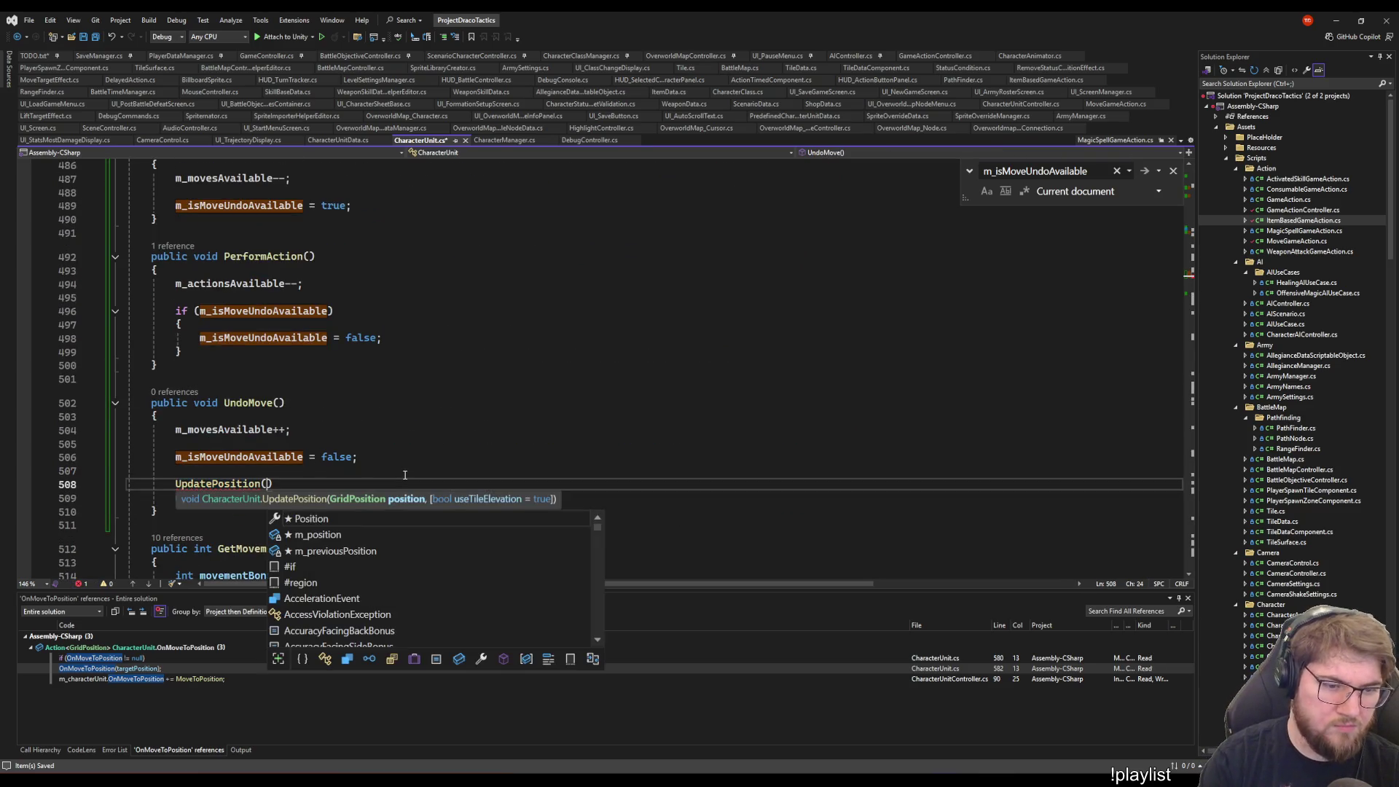
text(m_pr)
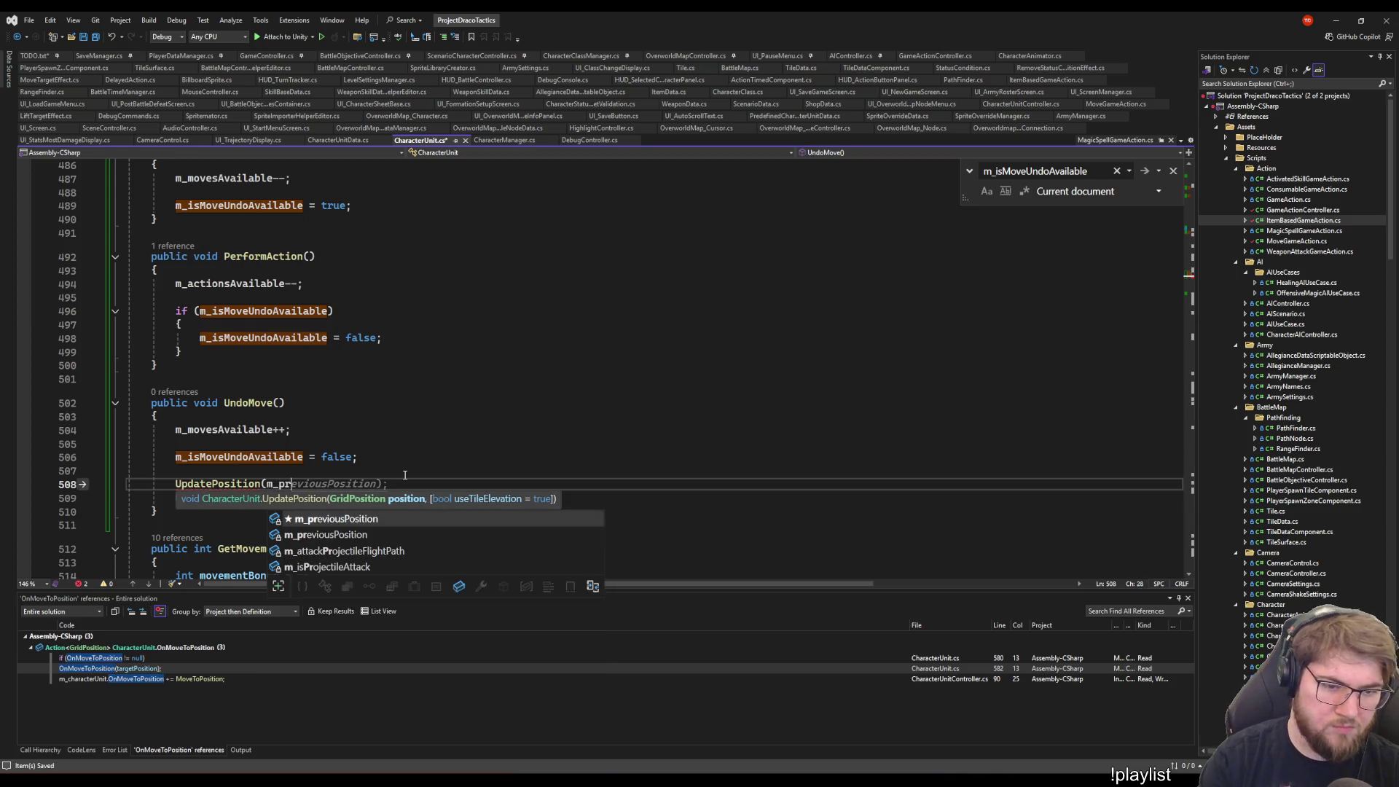
key(Tab)
text(,)
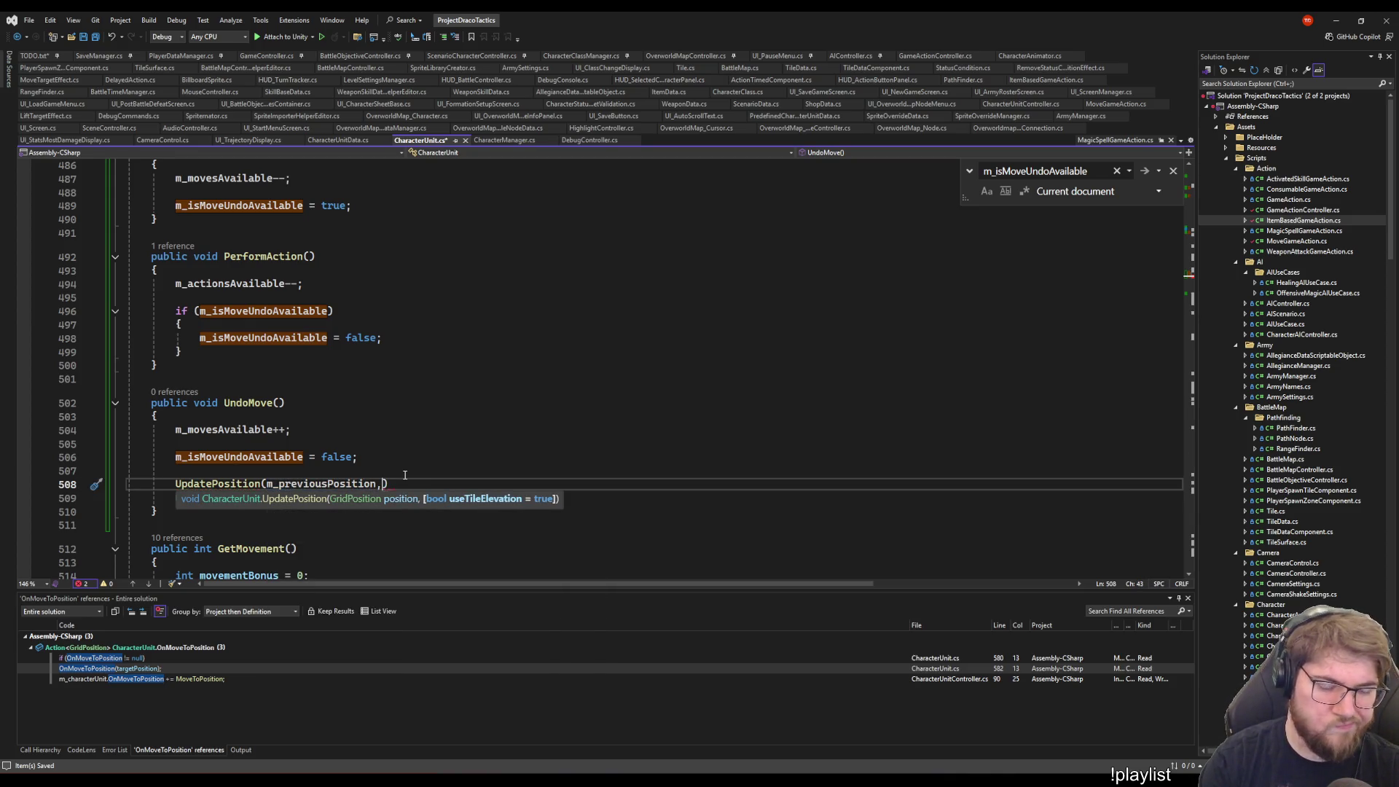
key(BackSpace)
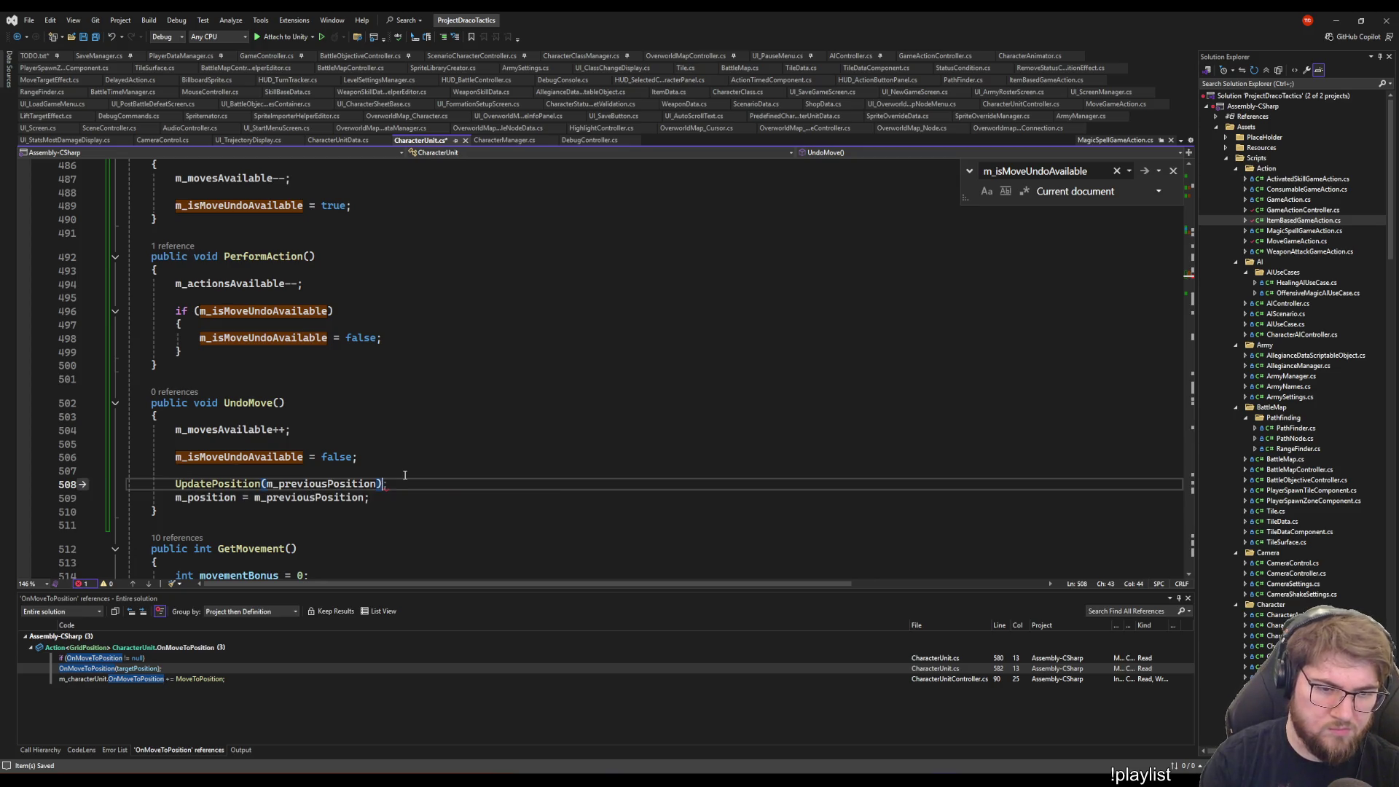
text(;)
key(Tab)
key(Home)
key(Up)
key(Up)
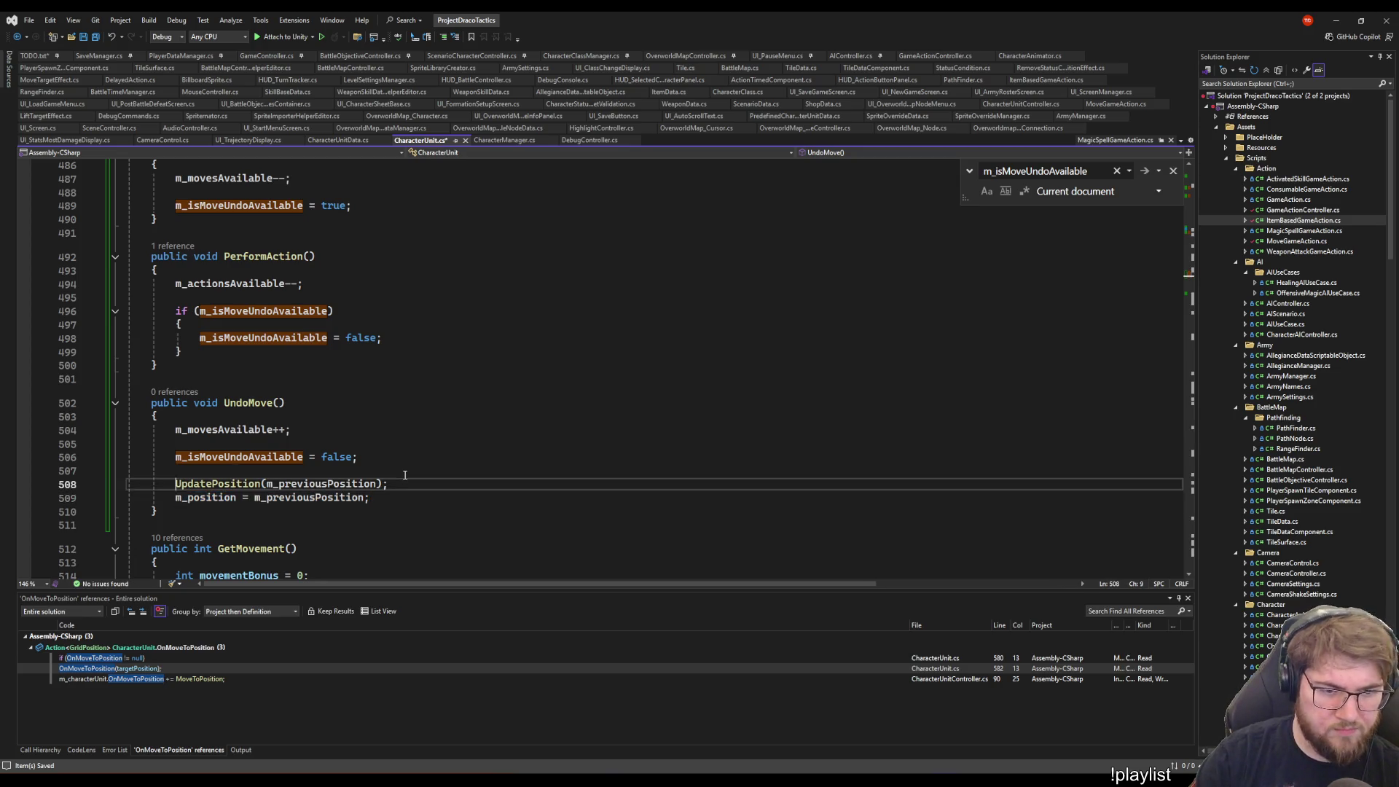
key(Return)
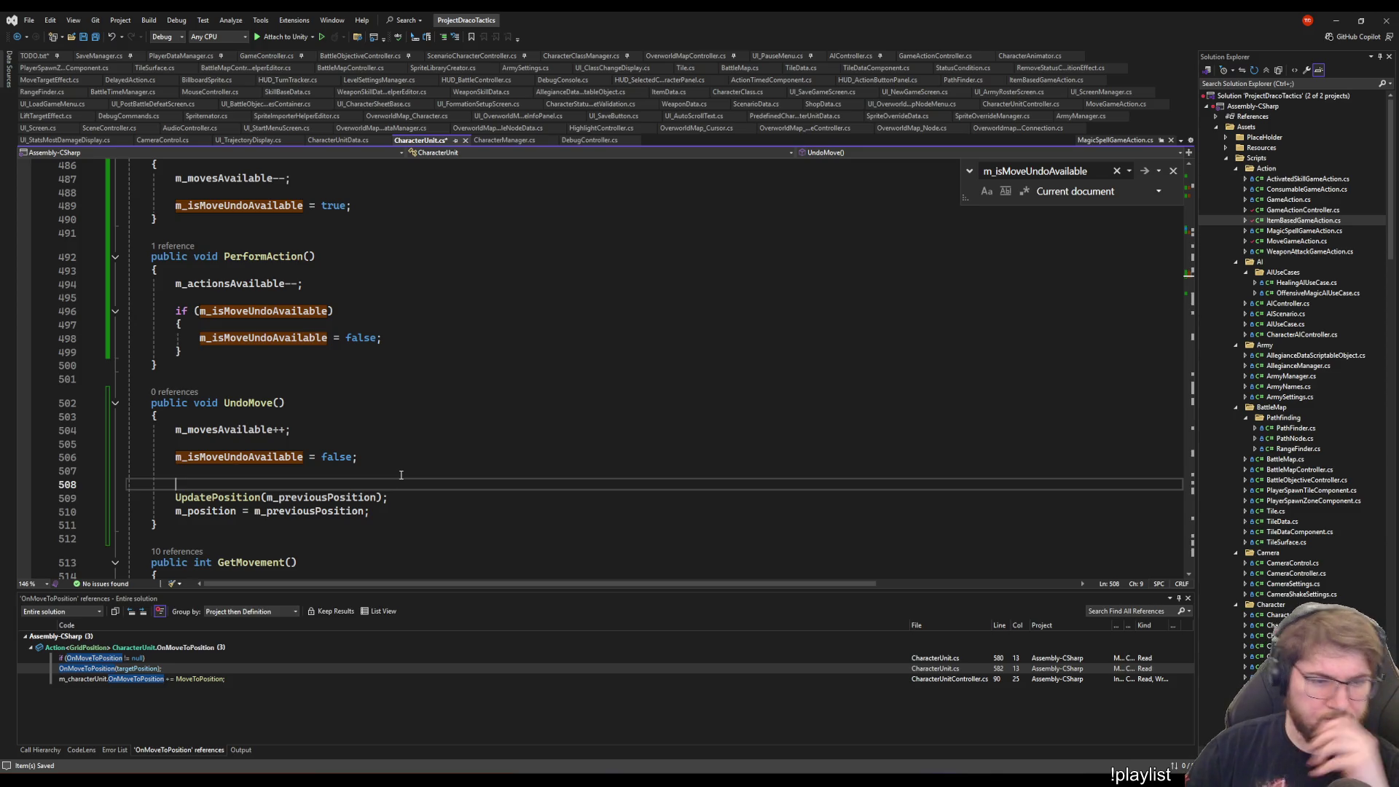
double_click(341, 503)
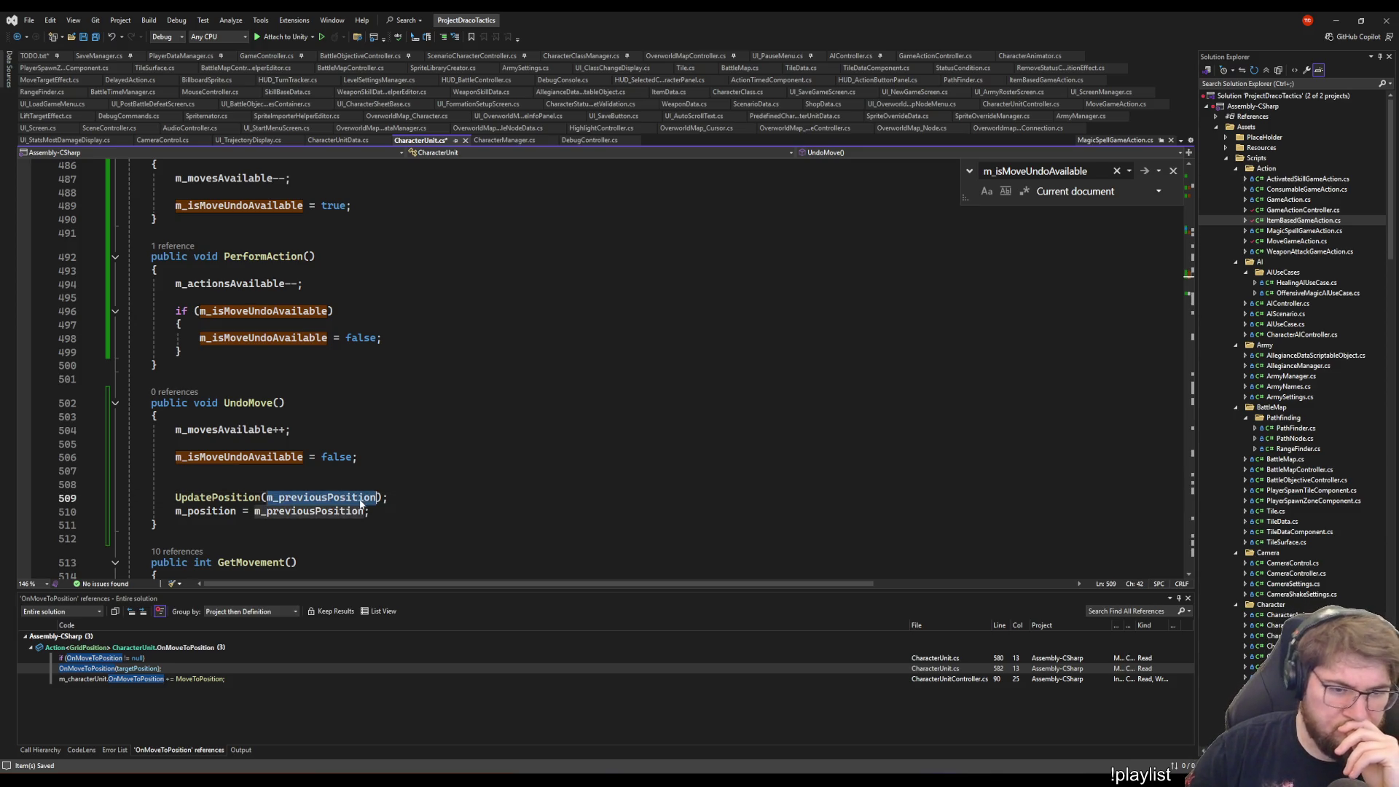
scroll(405, 494, down, 14)
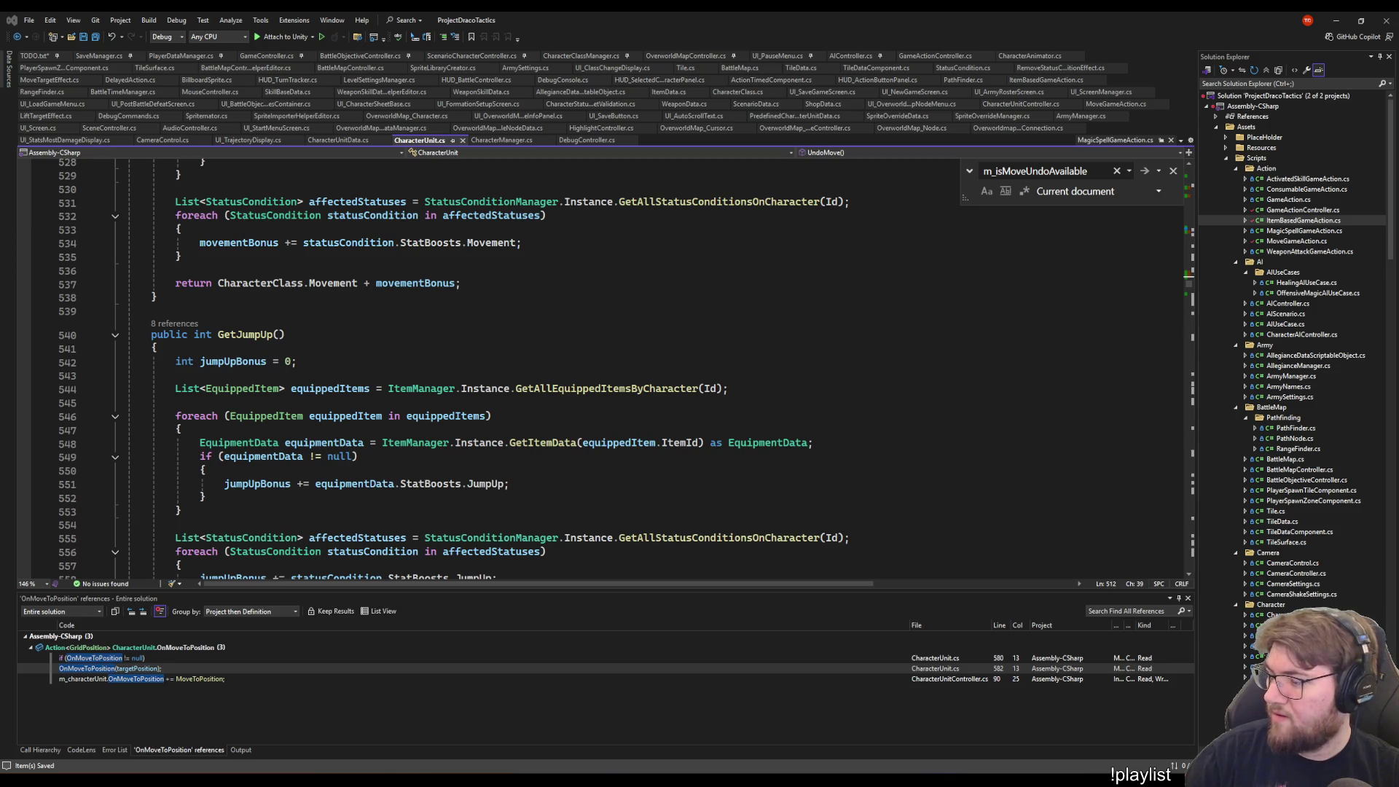
- Review the position assignment in UpdatePosition and confirm the Error List shows 0 errors, 0 warnings
click(821, 431)
scroll(819, 431, down, 20)
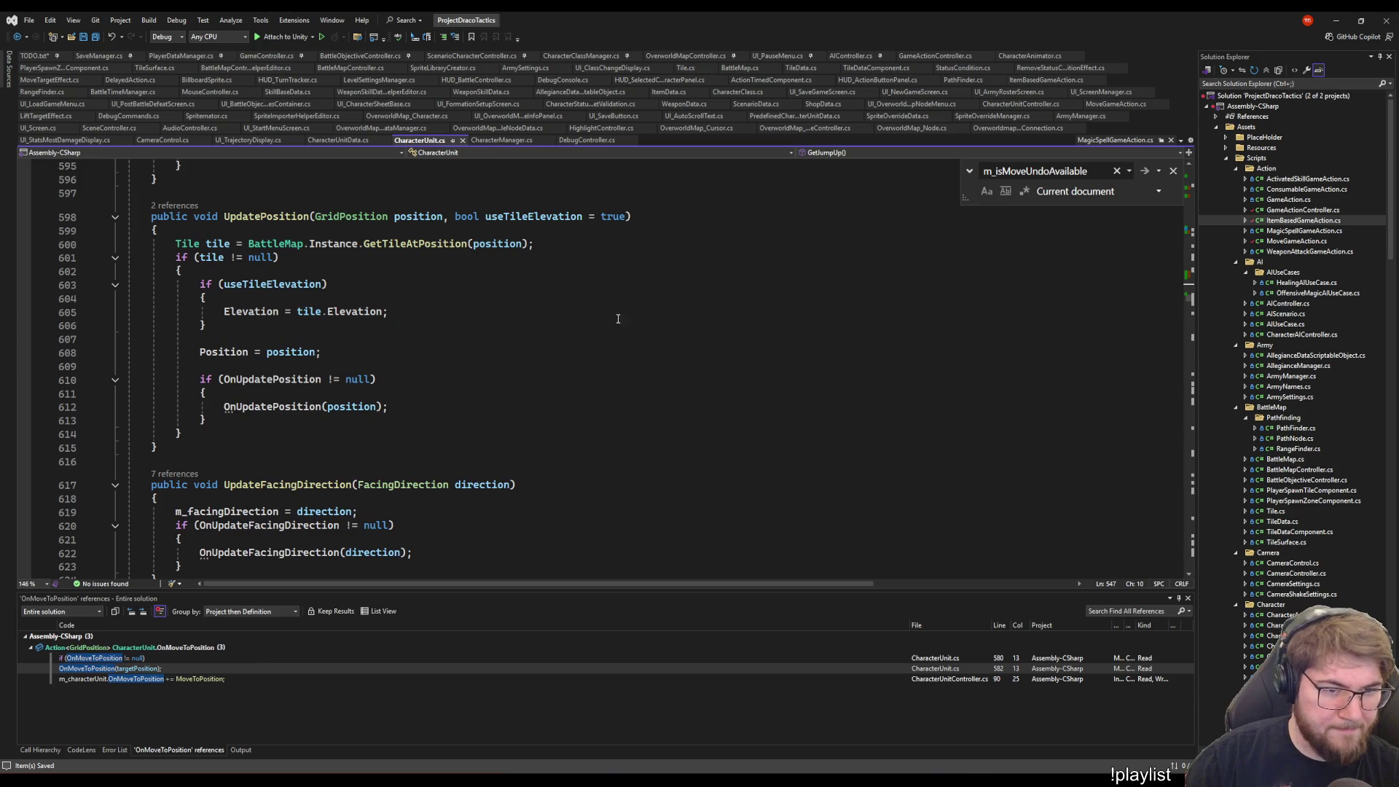
click(267, 352)
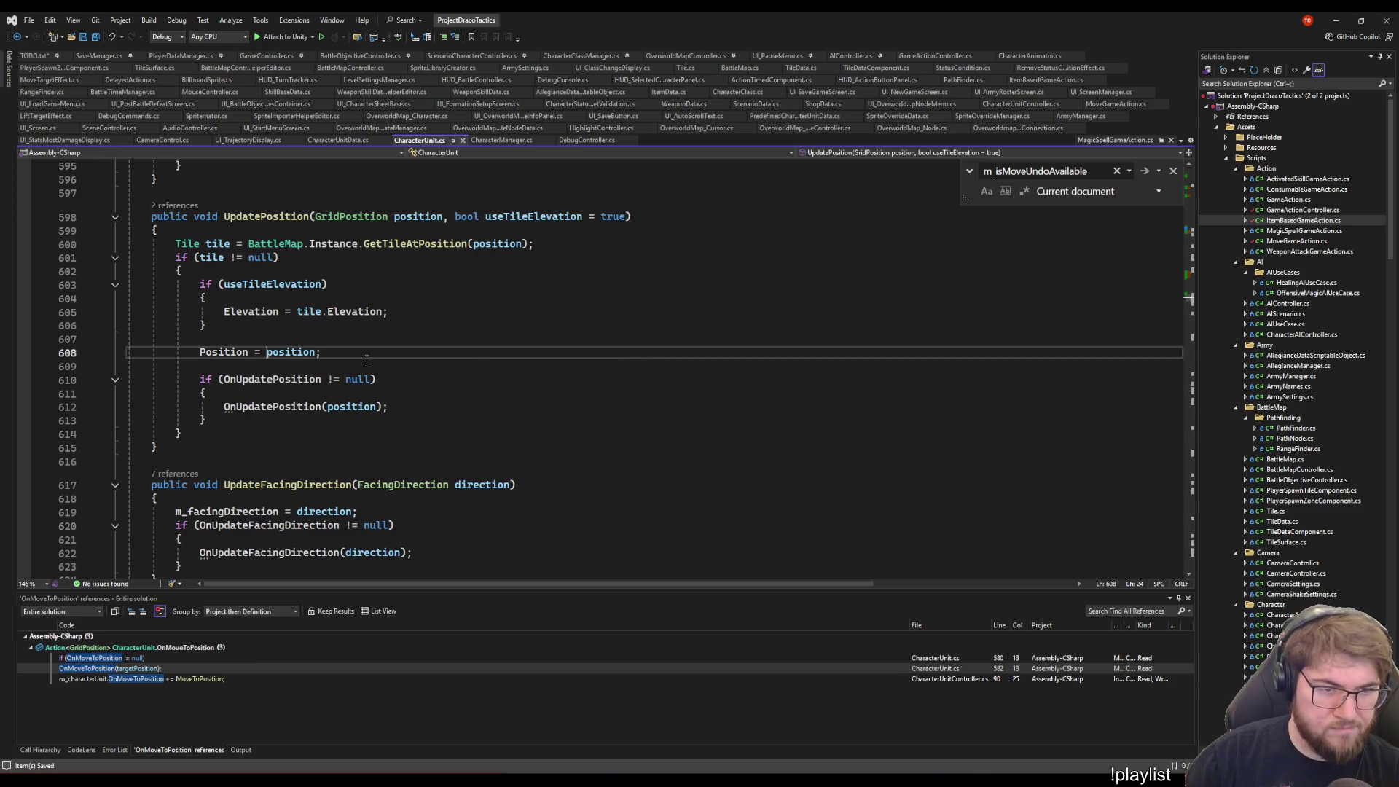
scroll(367, 360, up, 4)
scroll(426, 431, down, 18)
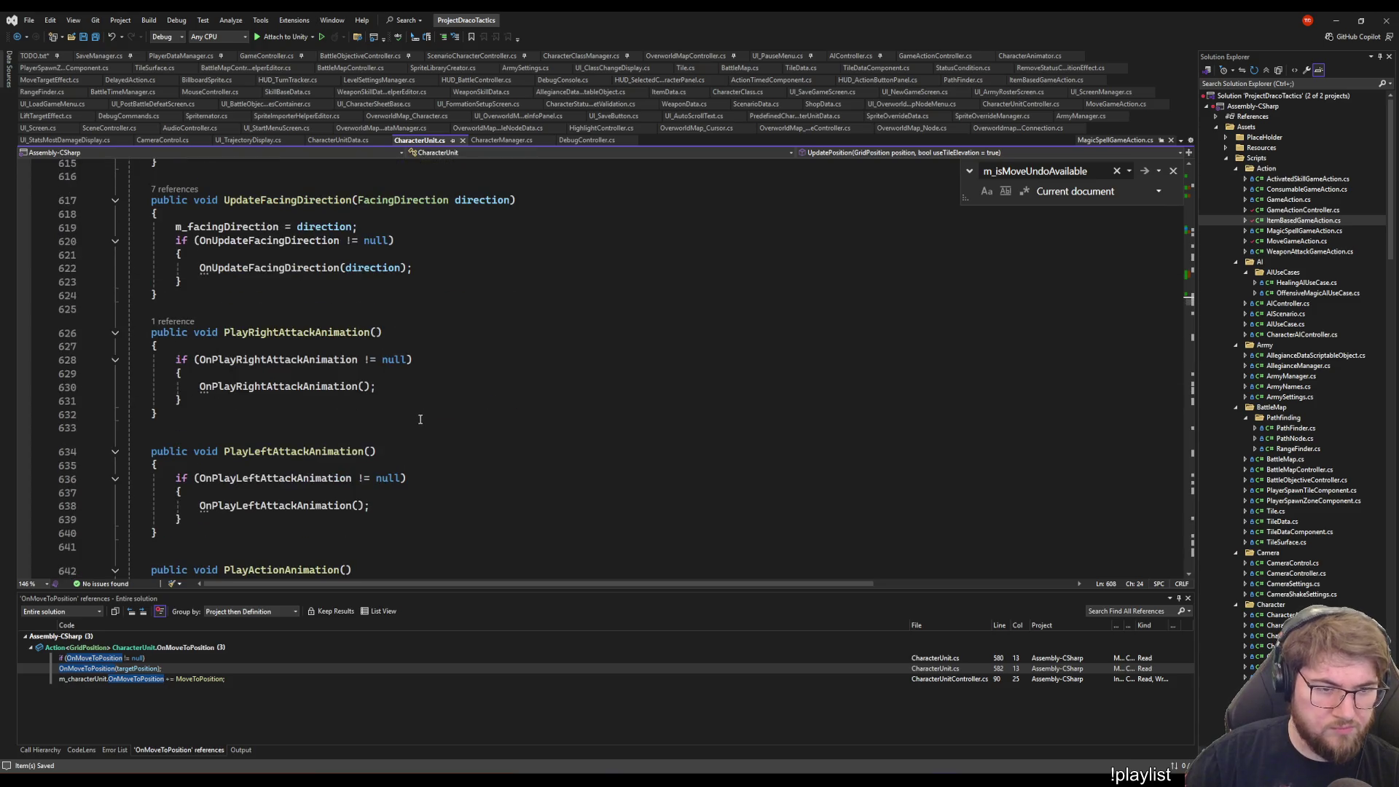
scroll(404, 409, down, 8)
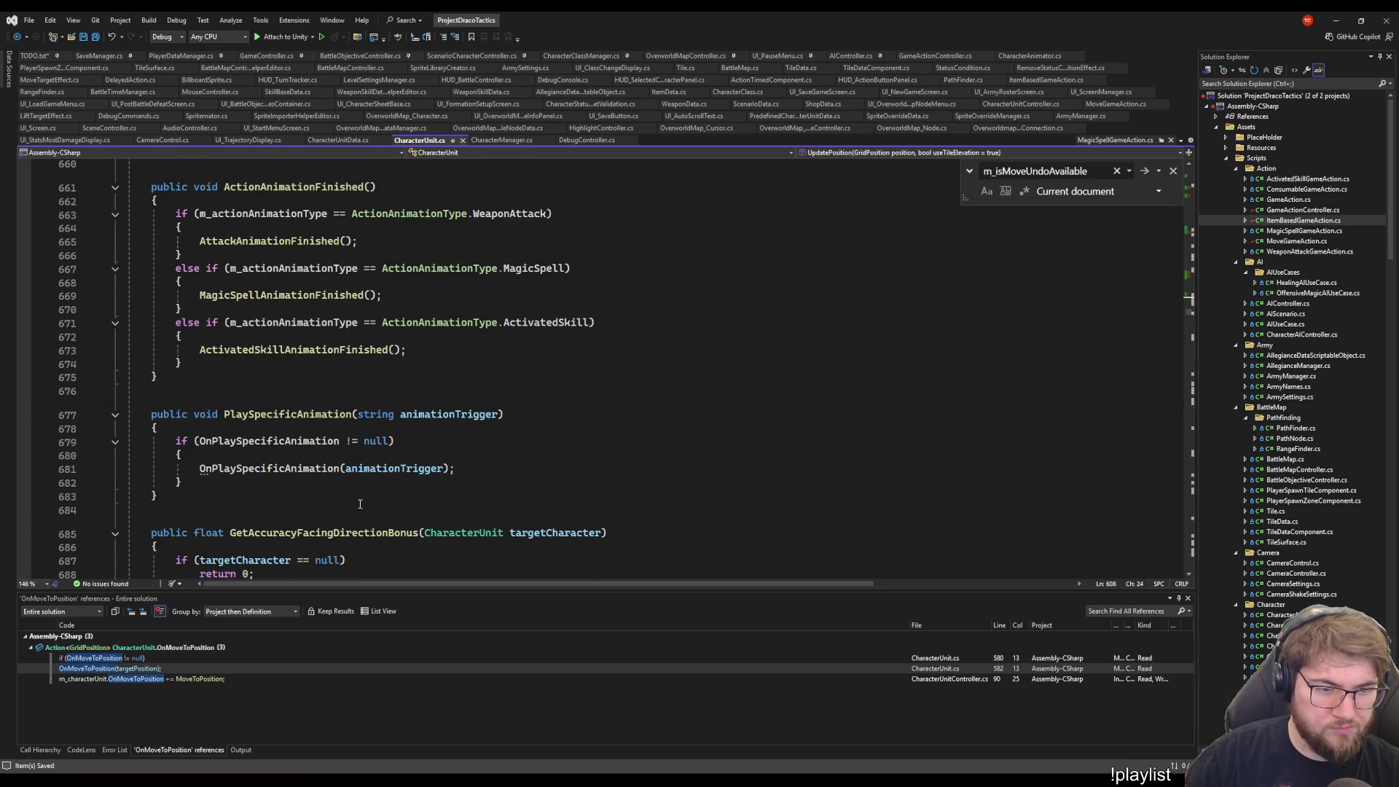
click(121, 752)
click(500, 392)
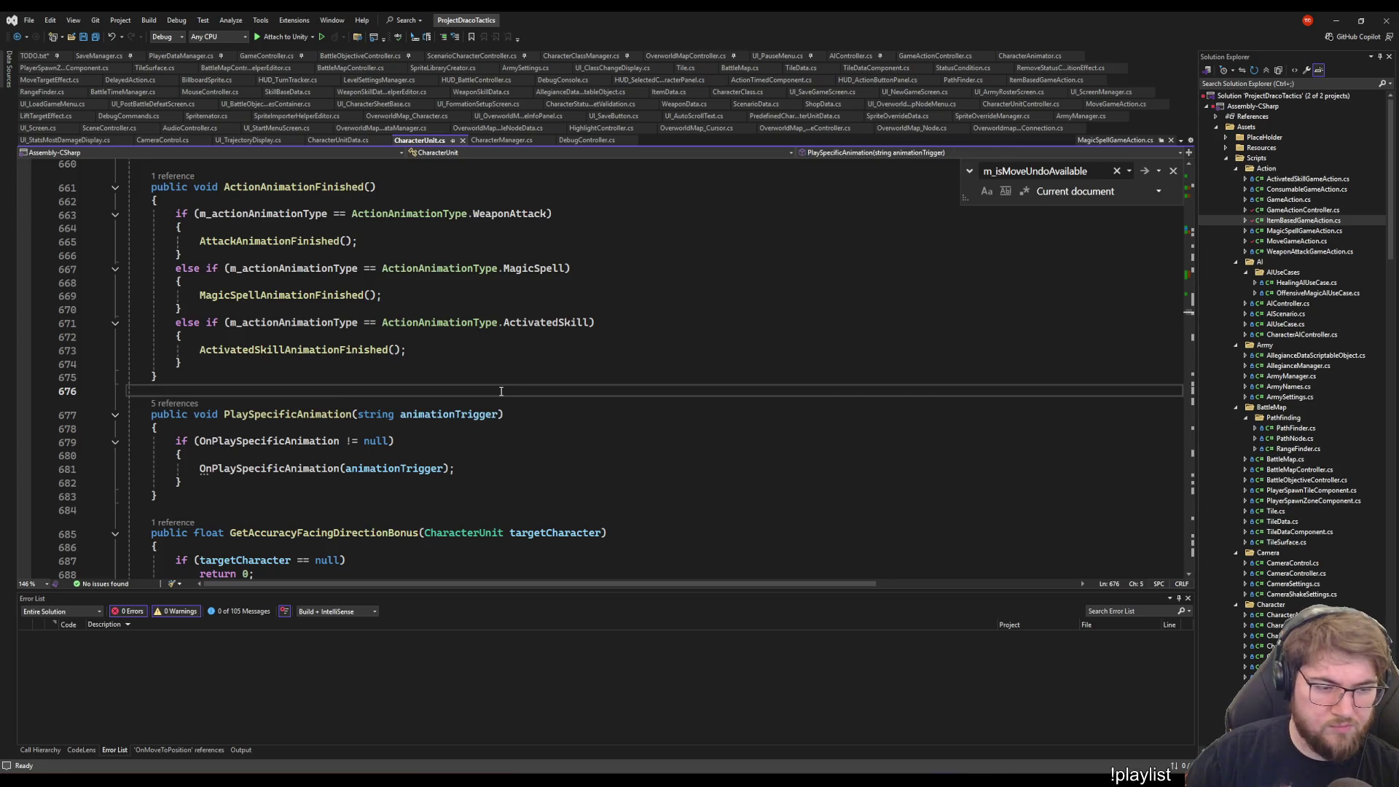
- Build the project with Ctrl+Shift+B and save CharacterUnit.cs
key(ctrl+f)
key(ctrl+shift+b)
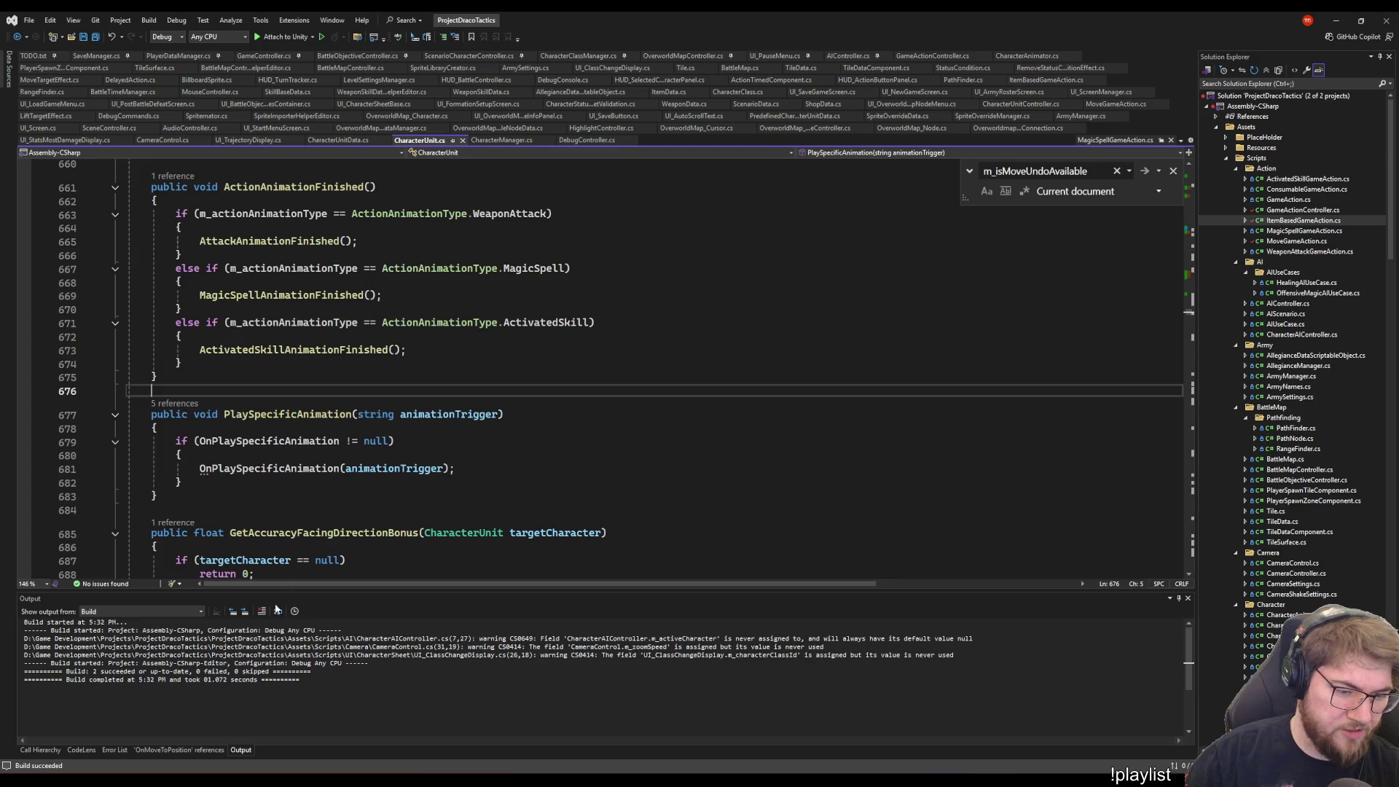
click(468, 364)
scroll(469, 372, up, 20)
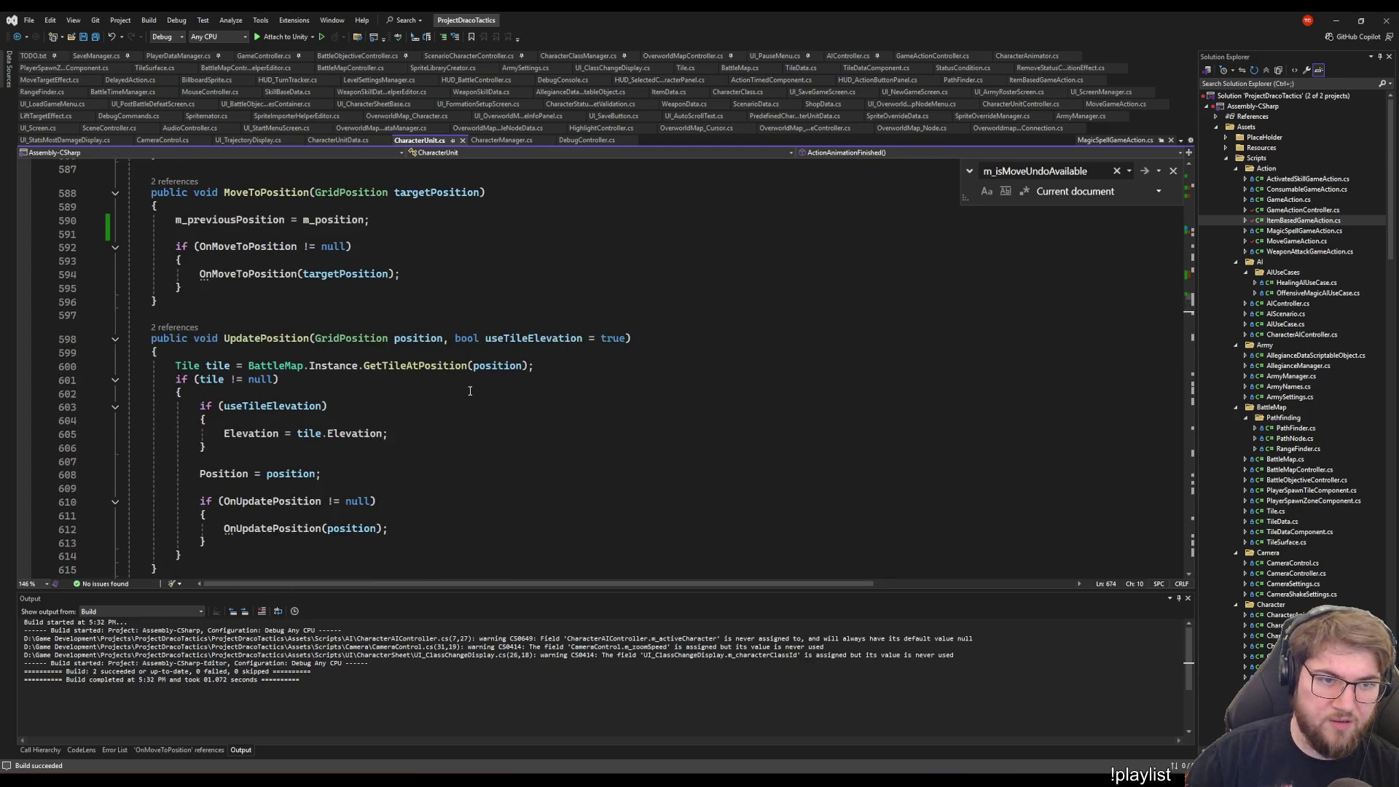
scroll(470, 392, up, 7)
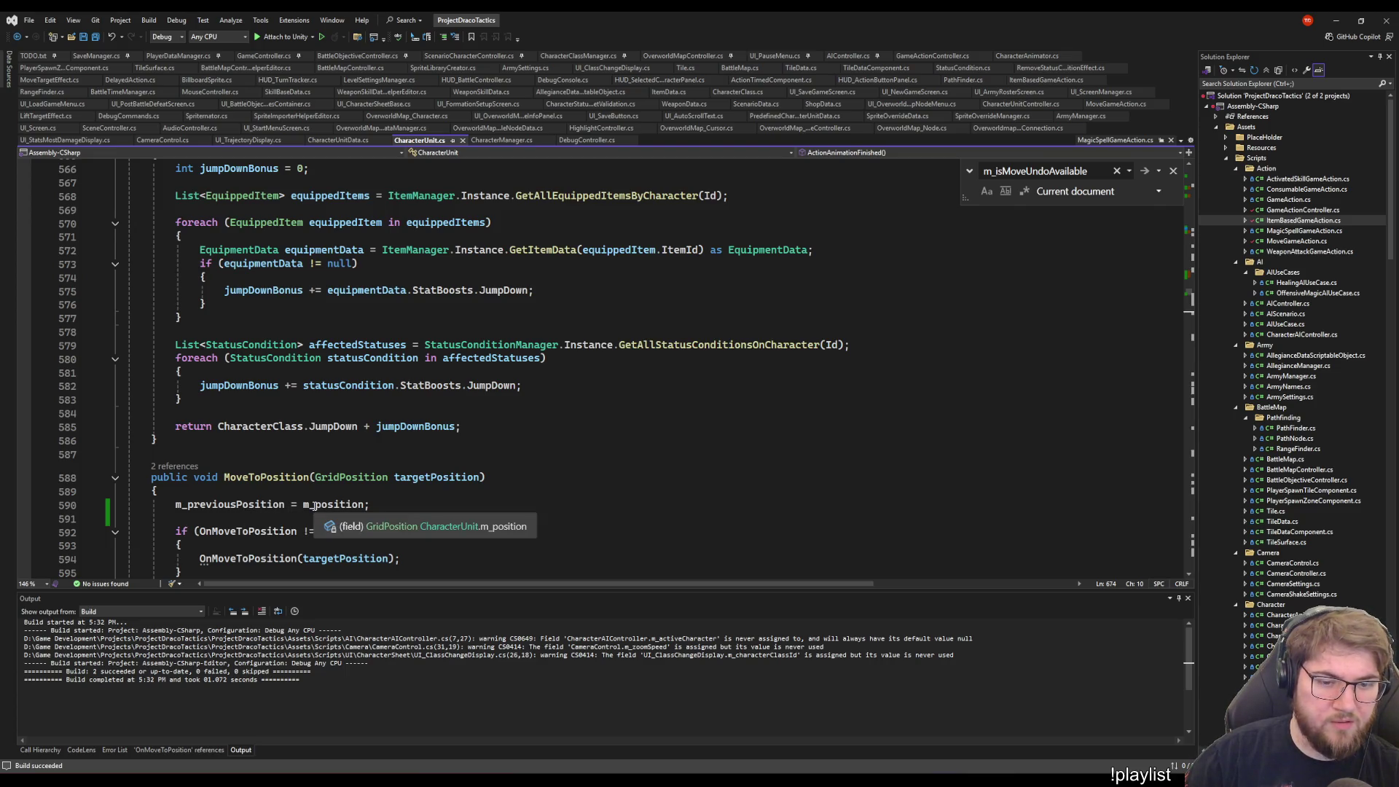
click(394, 506)
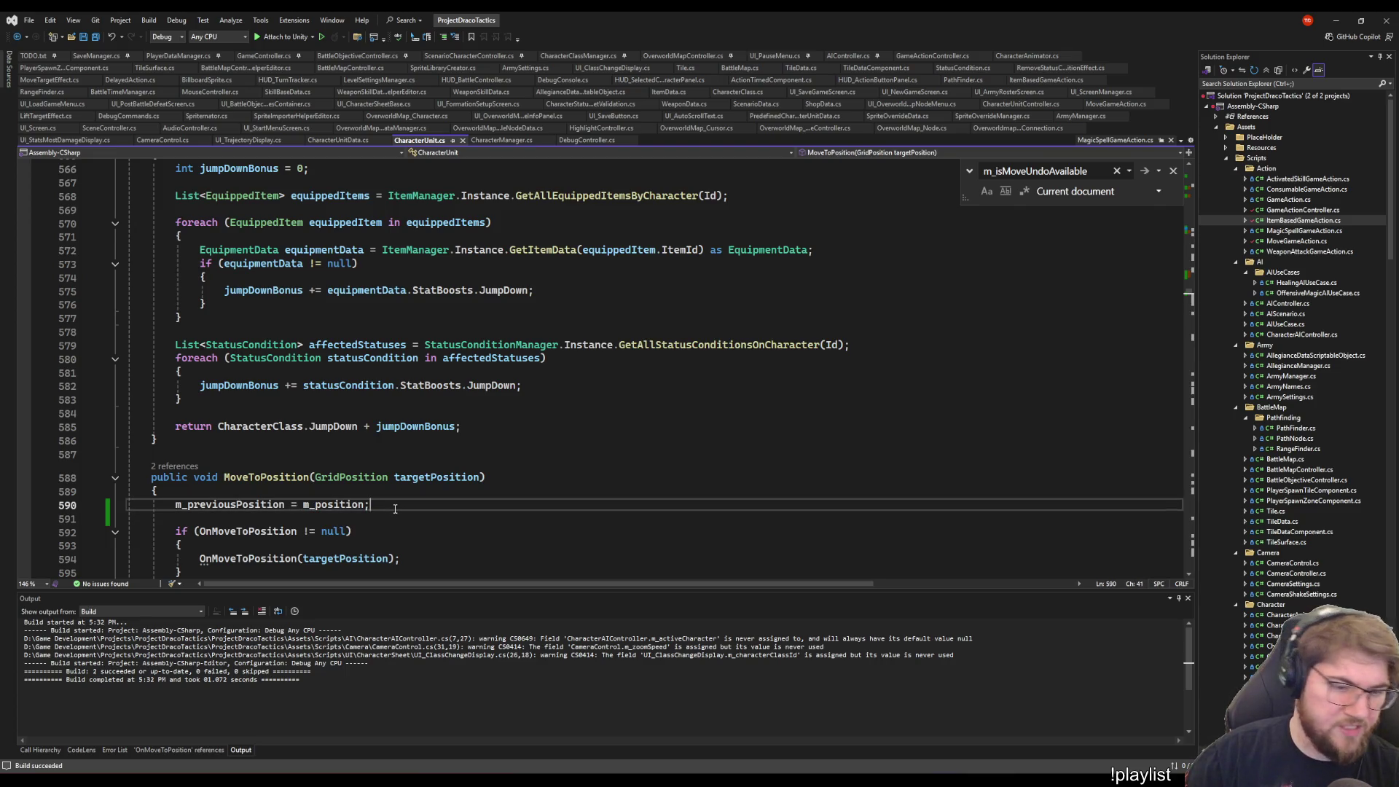
click(400, 516)
key(ctrl+s)
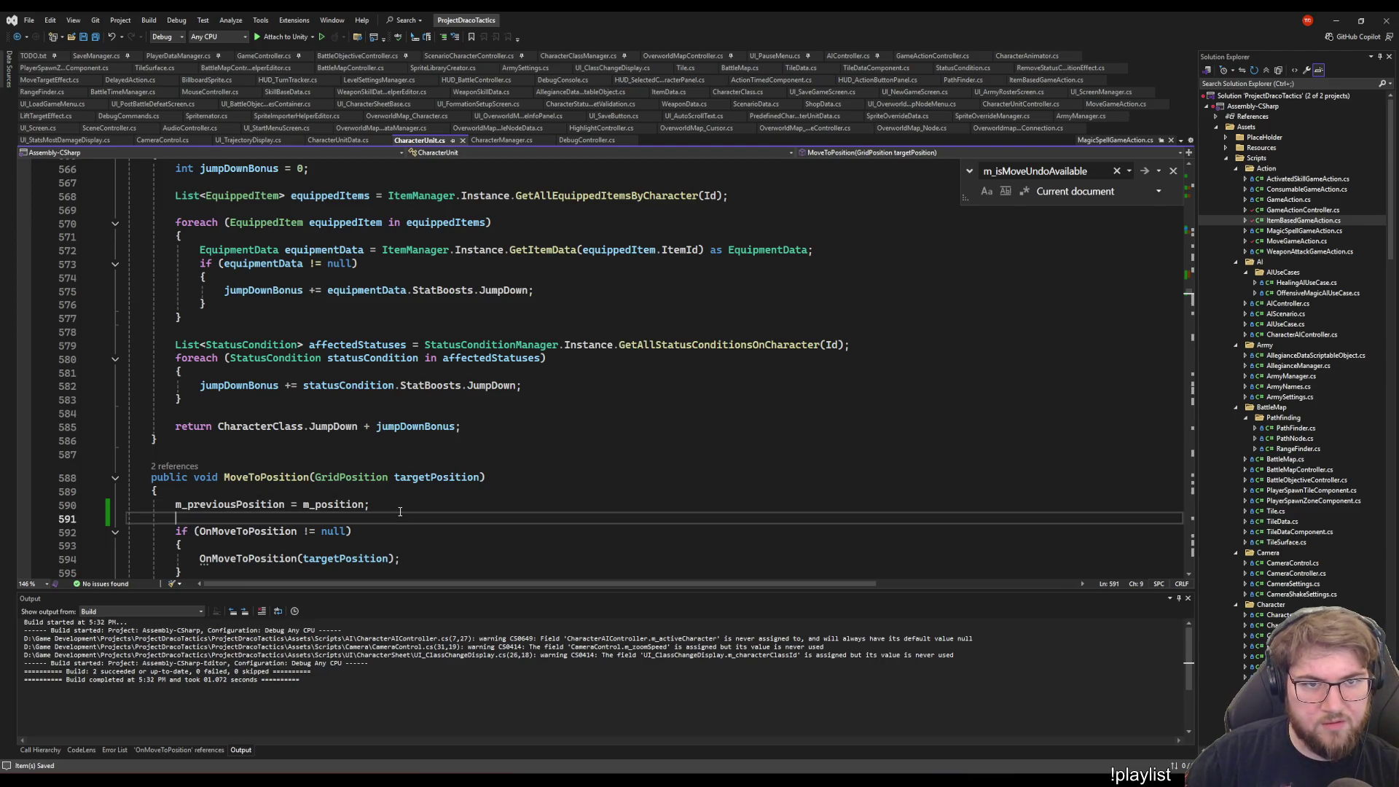
- Rewrite UndoMove to restore and clear m_previousPosition only when it isn't null, then switch to Steam
click(580, 436)
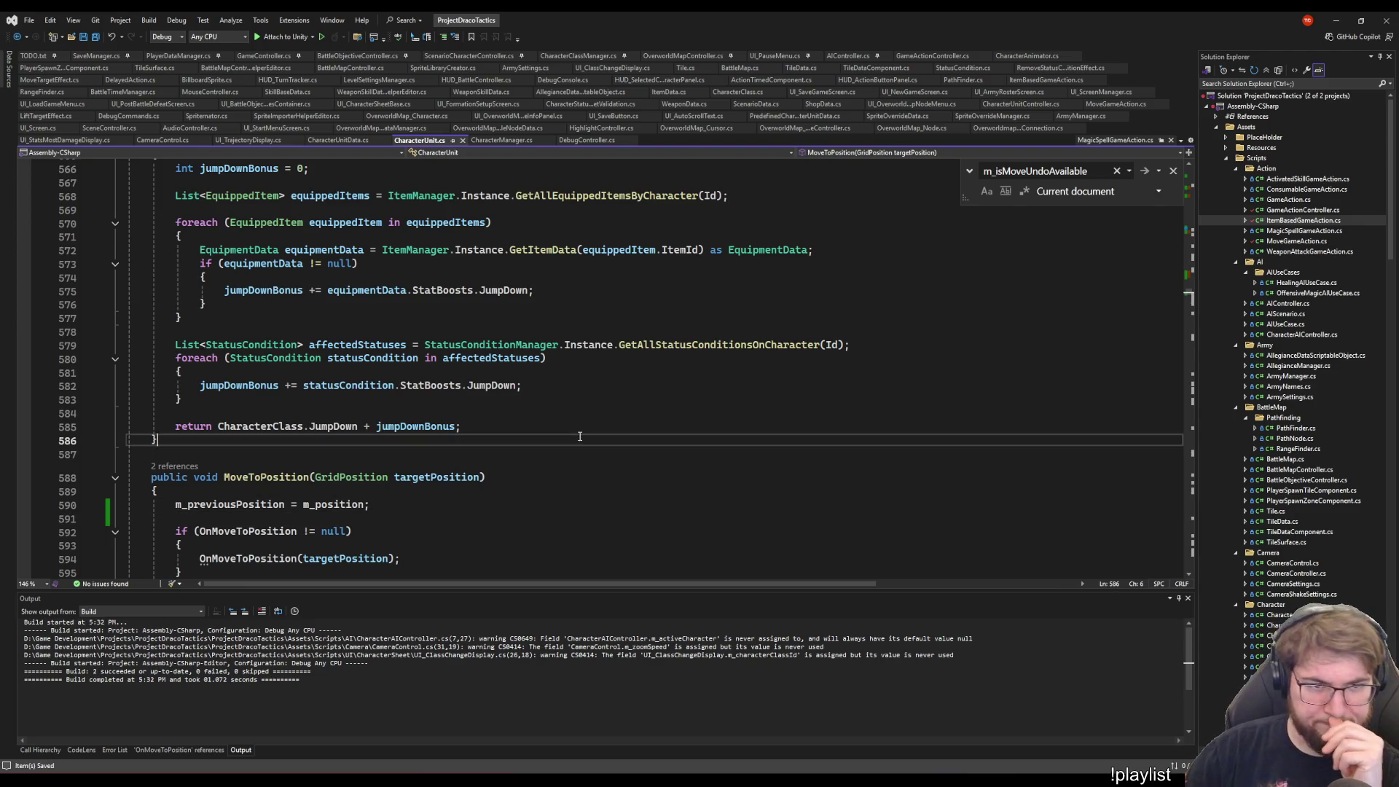
scroll(605, 474, up, 10)
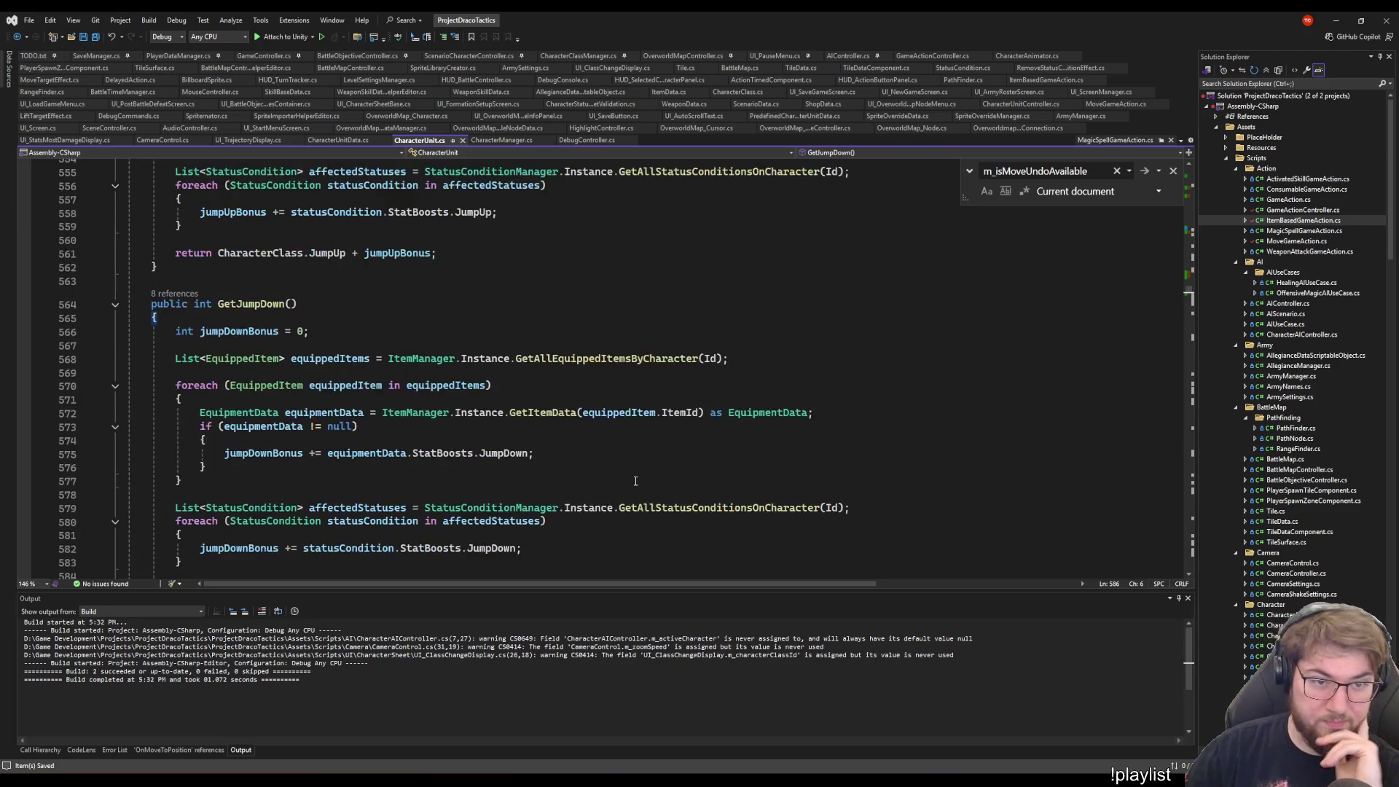
scroll(615, 470, up, 11)
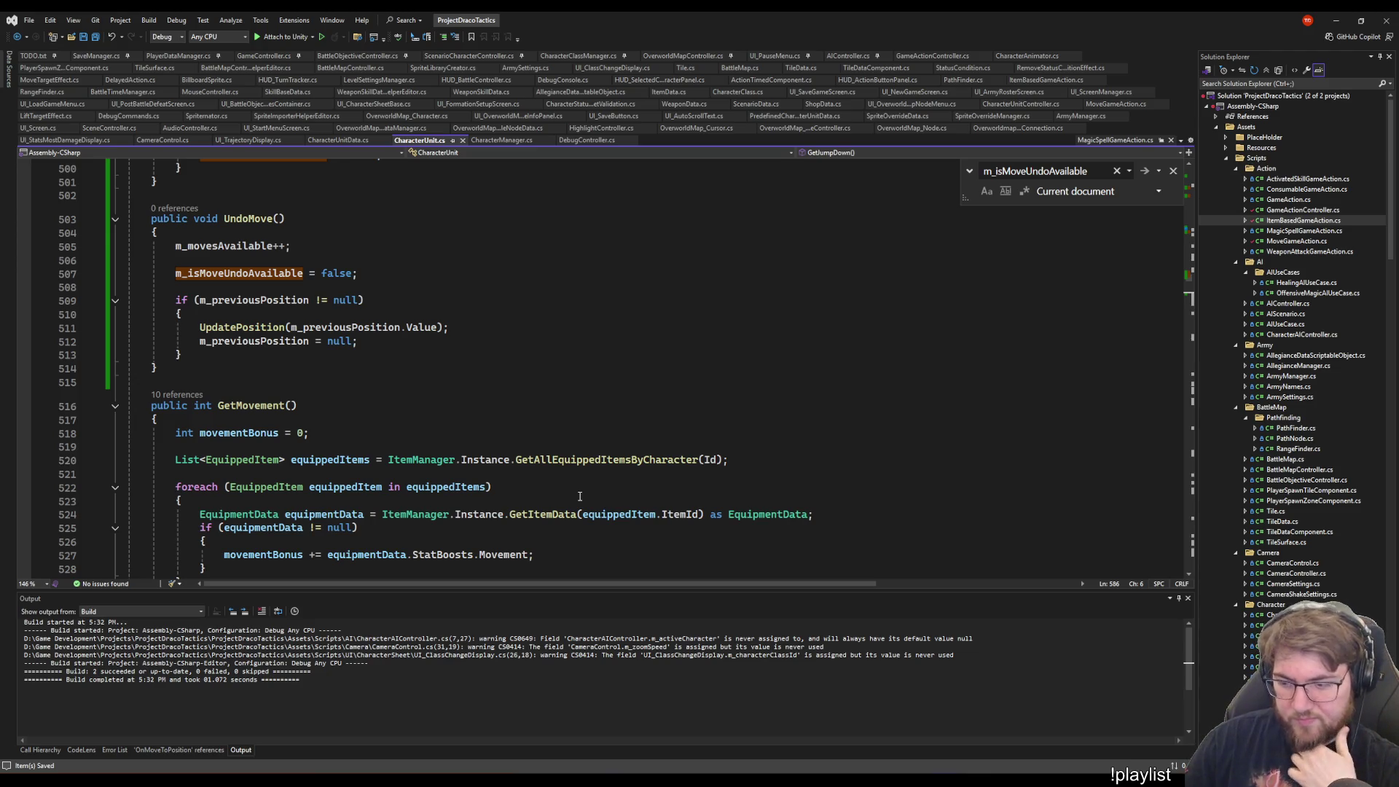
click(515, 361)
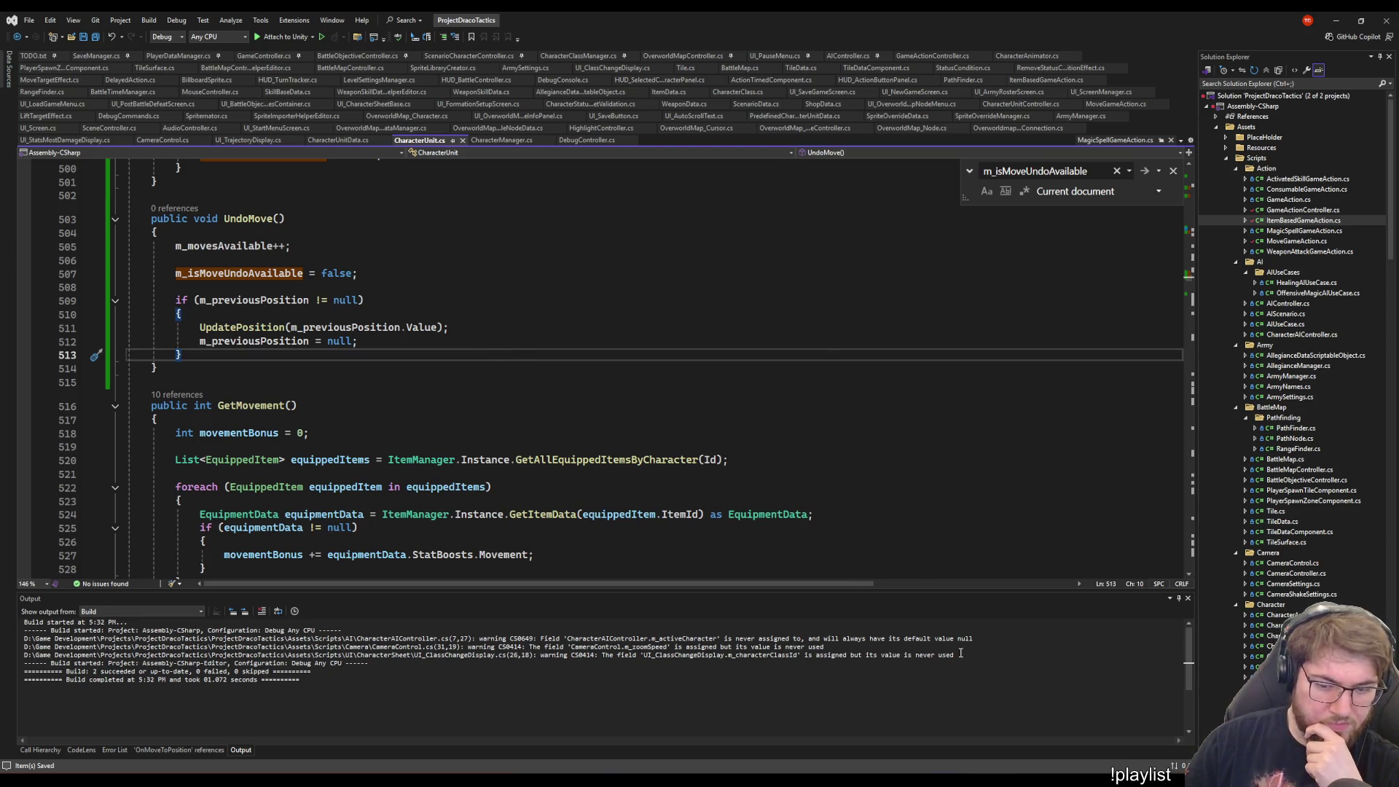
key(Down)
key(Down)
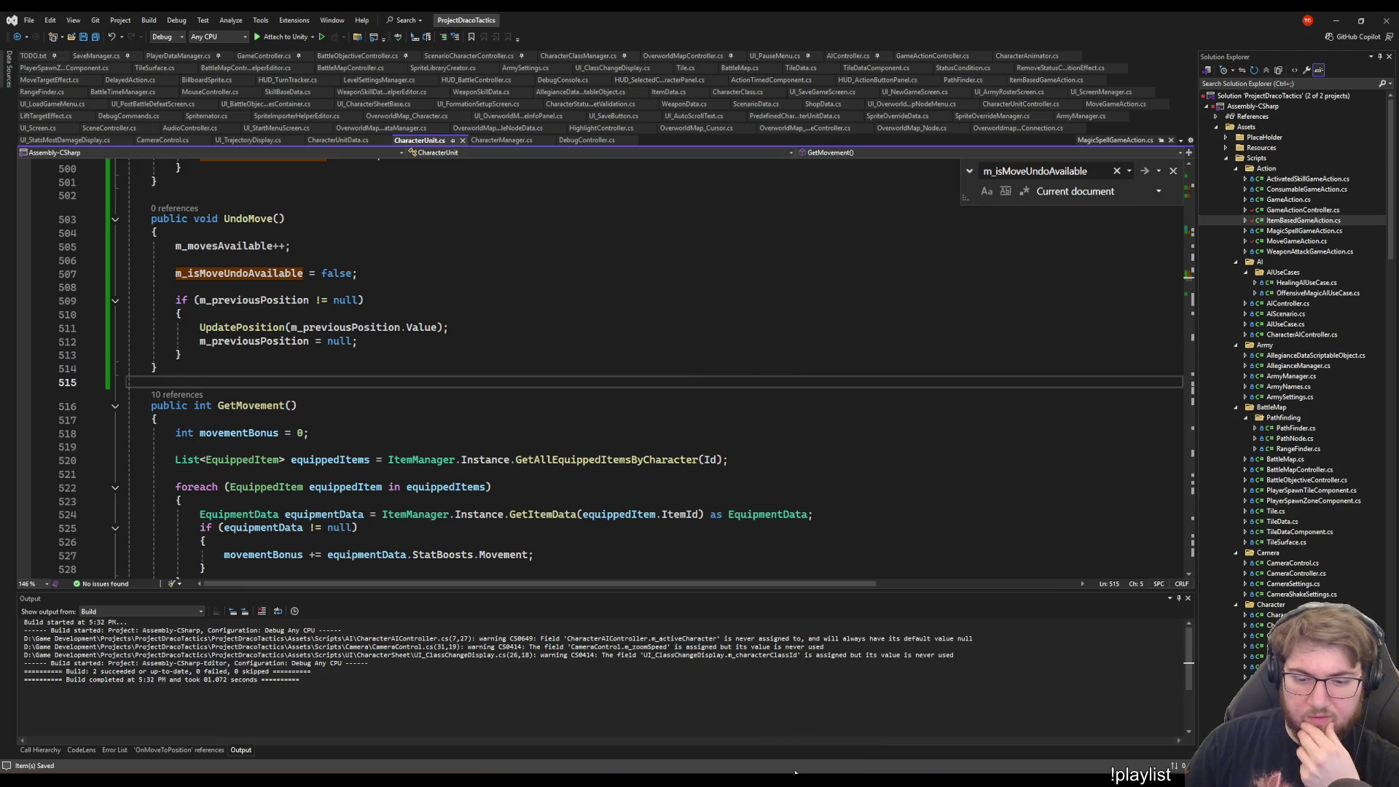
key(Down)
key(End)
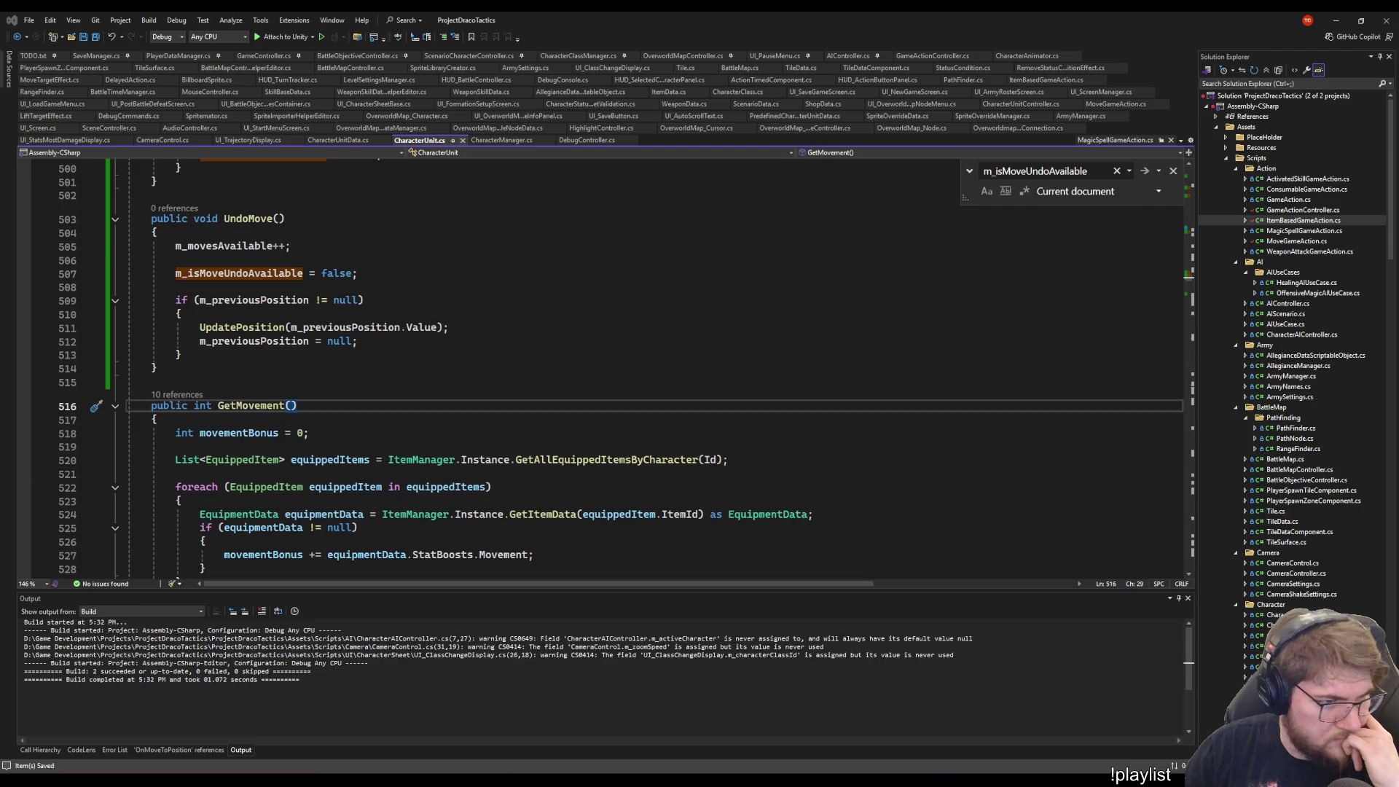
click(792, 500)
click(773, 732)
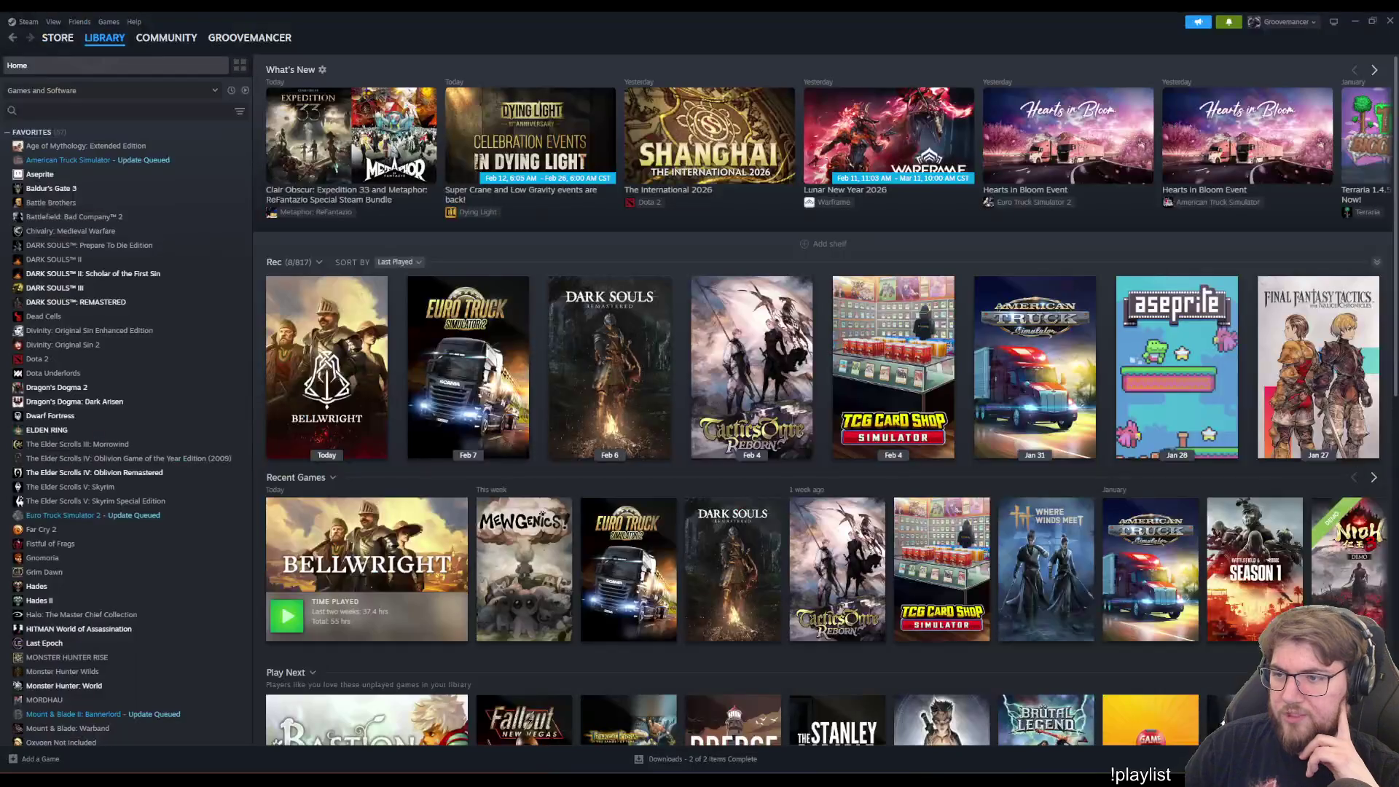
- Launch Tactics Ogre: Reborn from the Steam Library and wait for its title menu
scroll(1082, 354, down, 5)
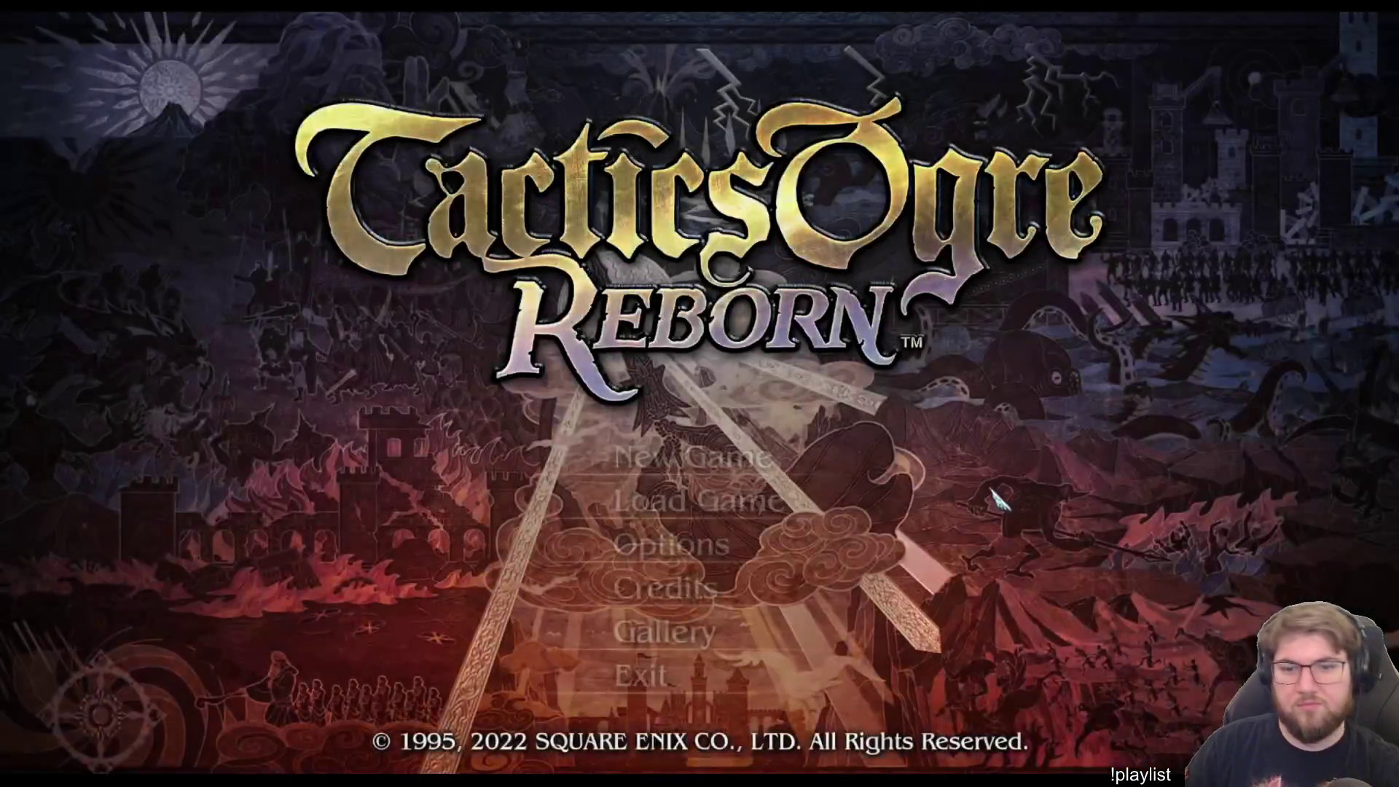
- Load the CODA save from slot 83
click(698, 506)
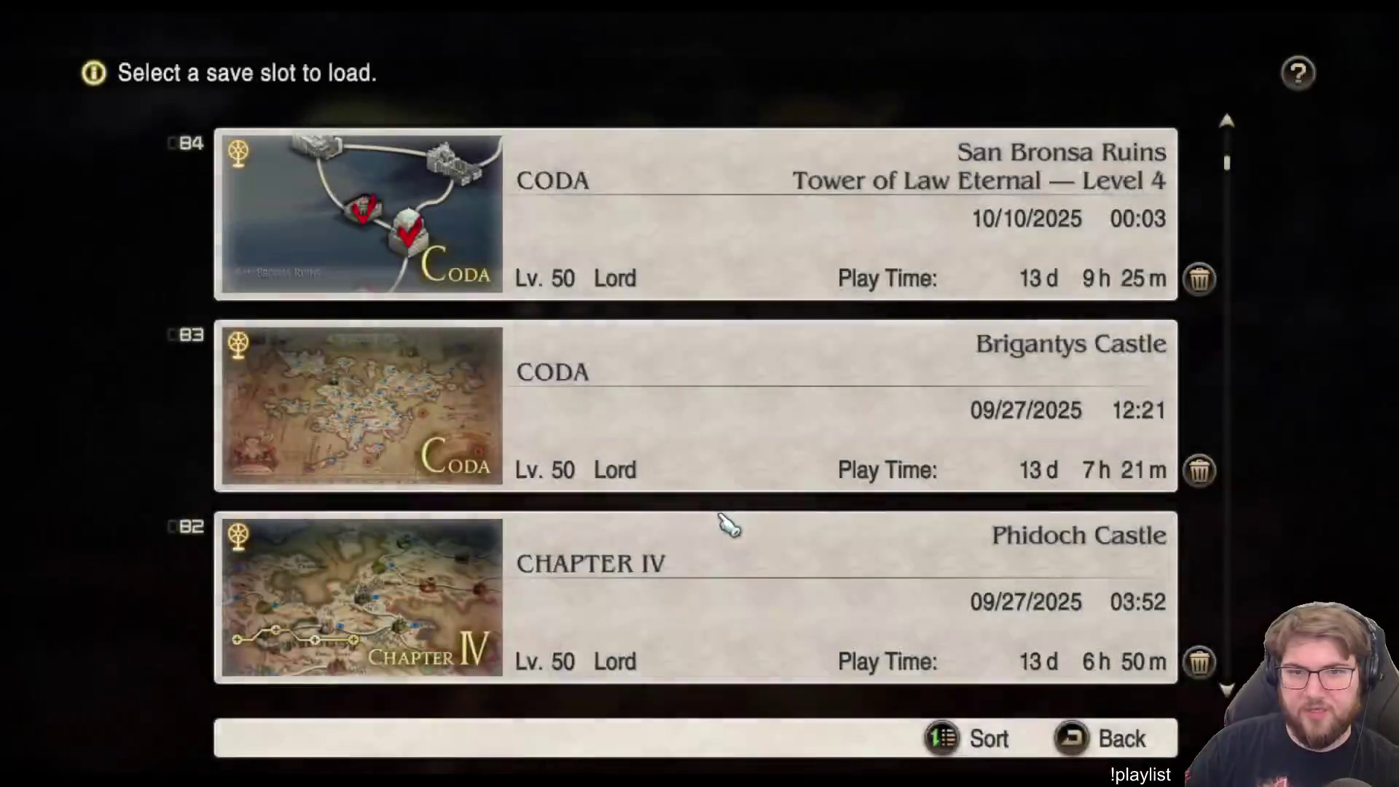
scroll(790, 441, up, 3)
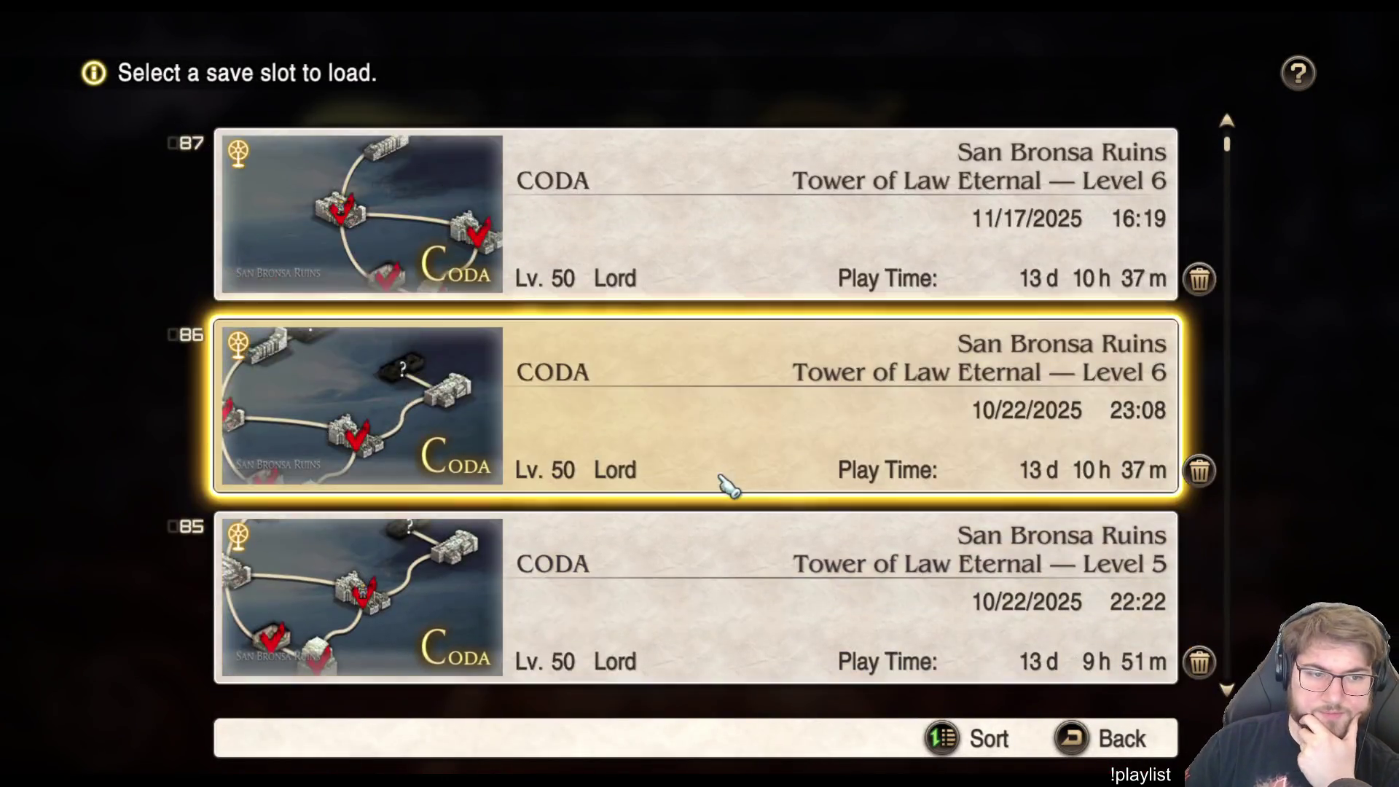
scroll(725, 481, down, 4)
scroll(837, 637, up, 2)
scroll(774, 579, down, 2)
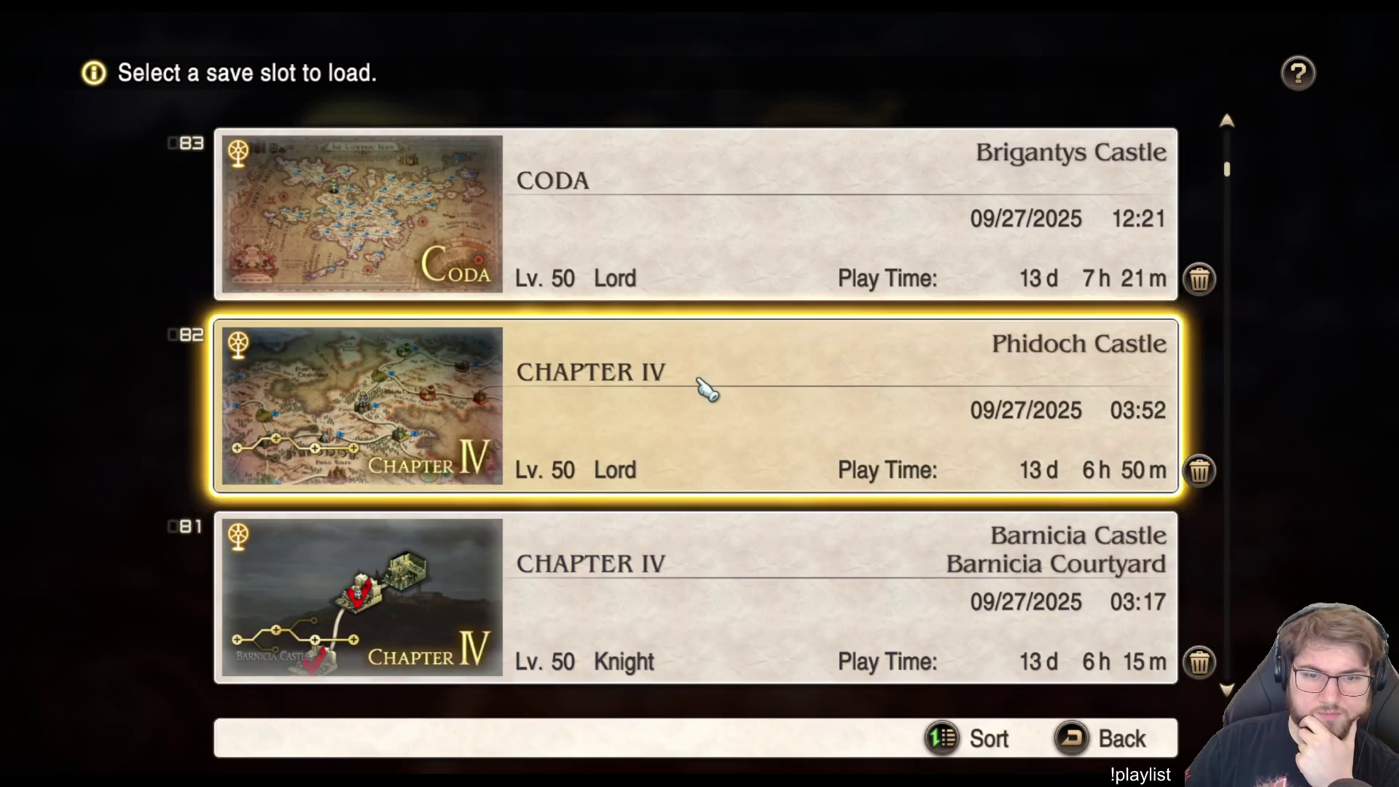
scroll(711, 470, up, 5)
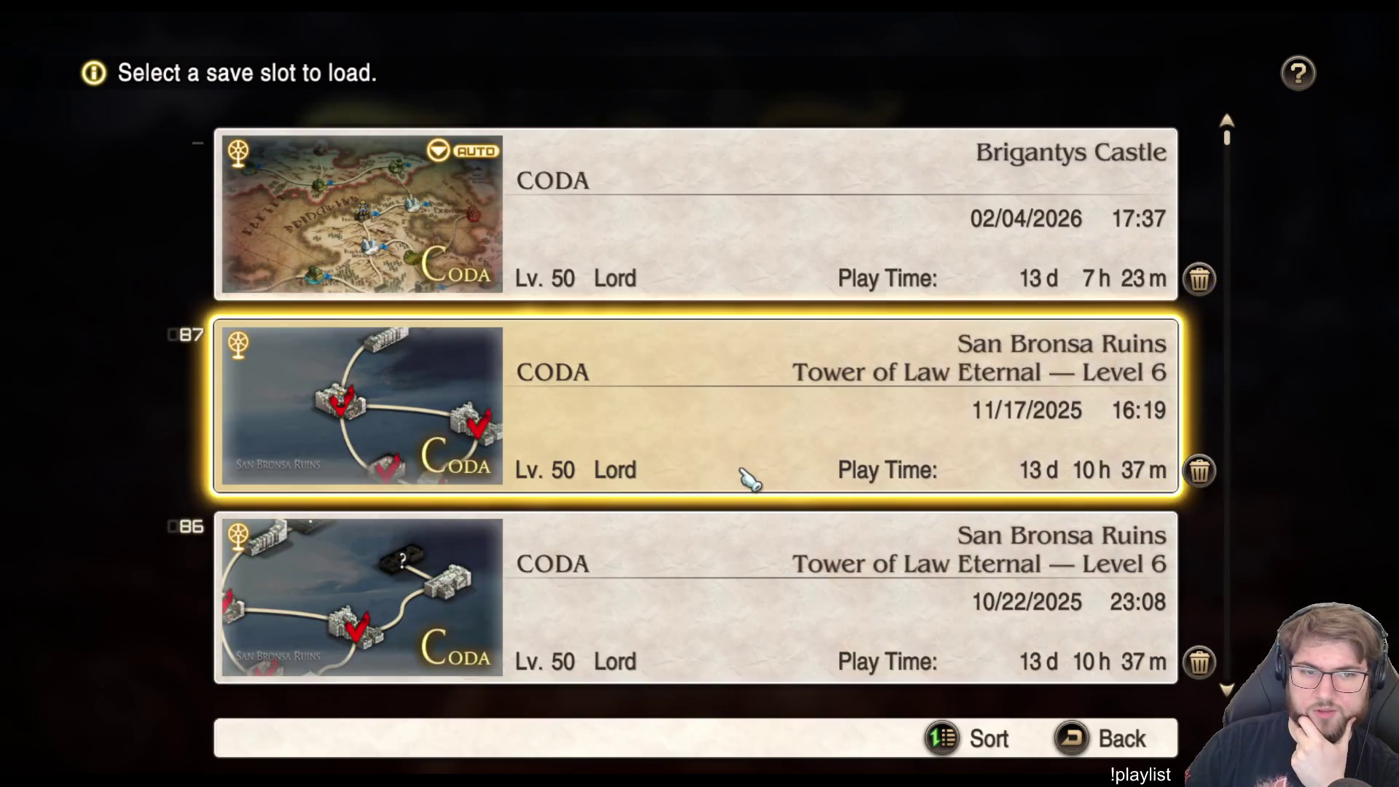
scroll(799, 556, down, 6)
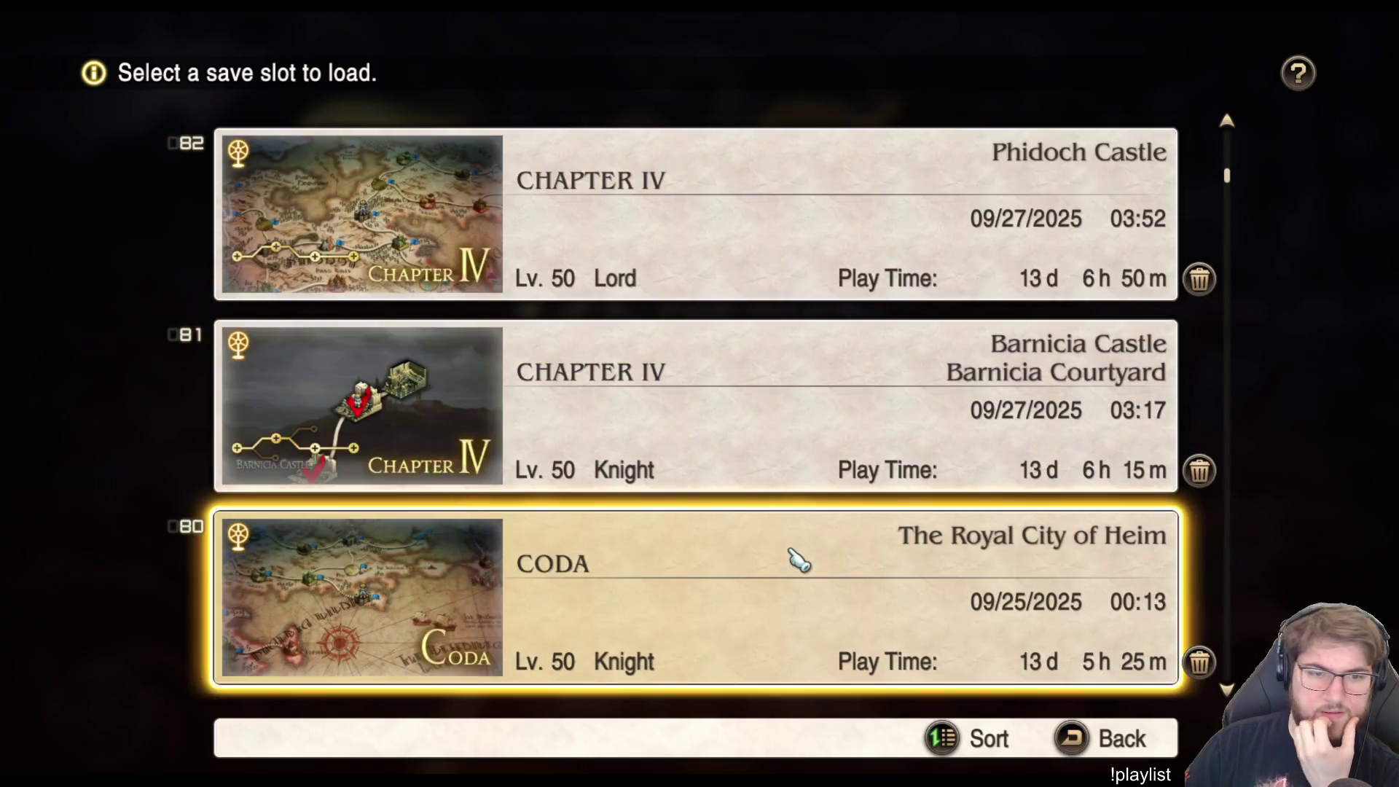
scroll(795, 558, up, 2)
click(758, 430)
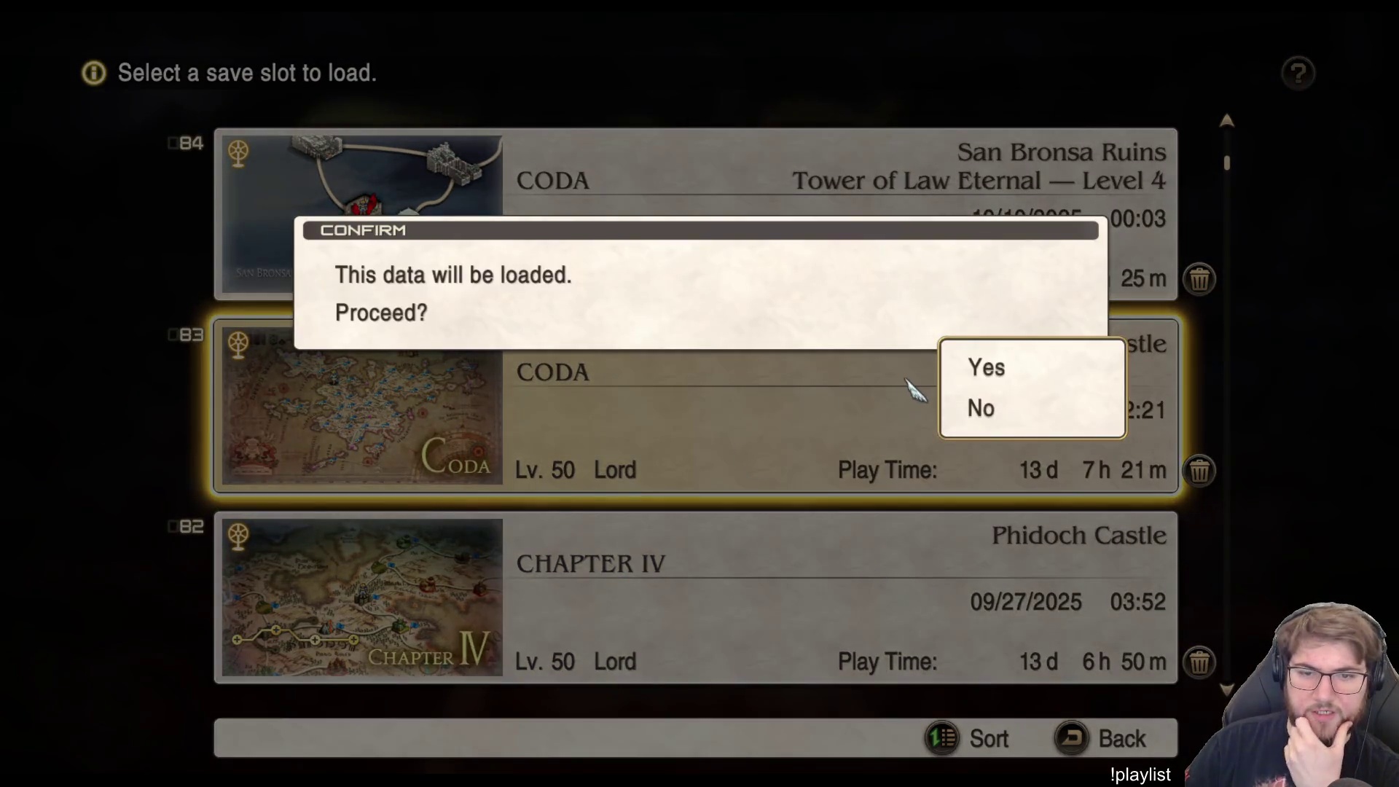
click(952, 369)
click(799, 410)
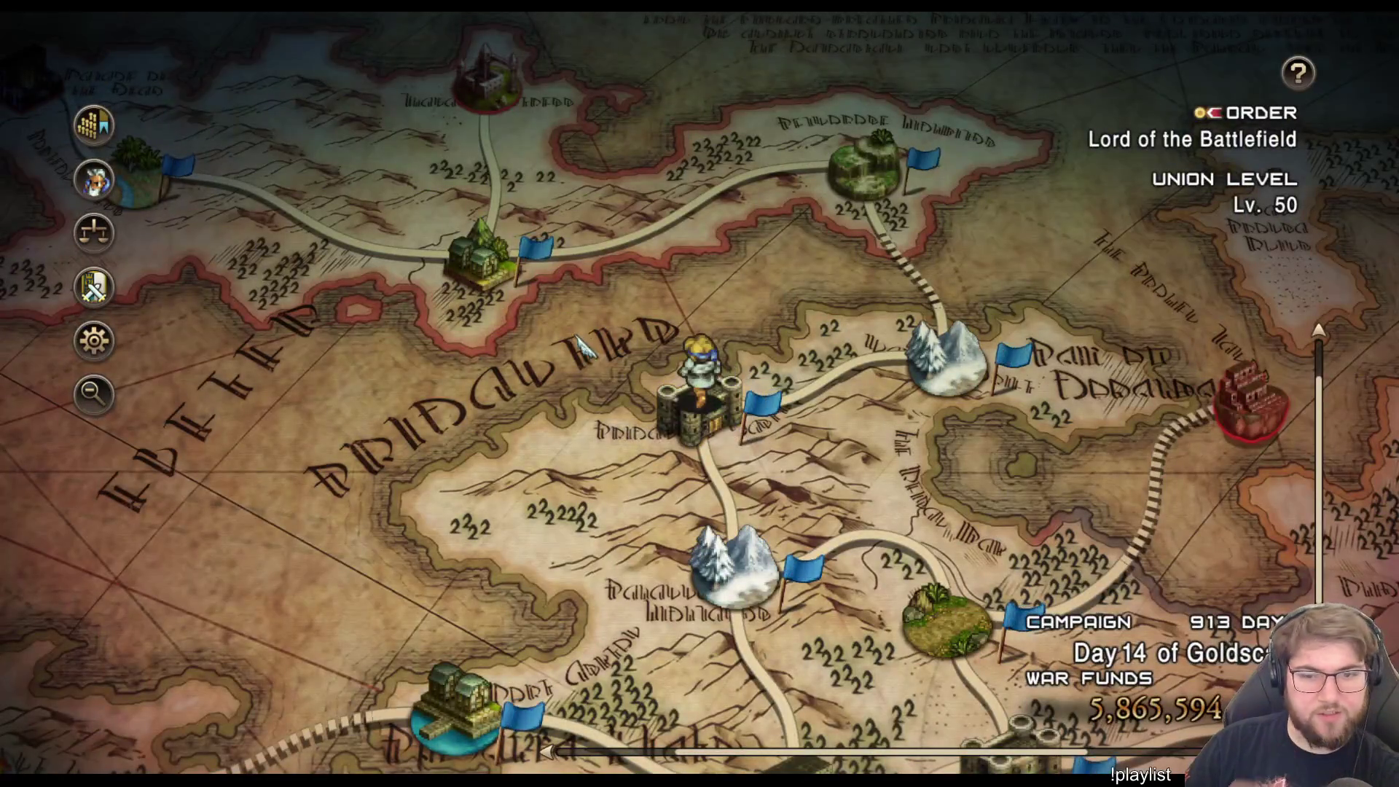
- Start a Brigantys Castle training battle with AI set to Cancel All, confirming battle party 1
click(673, 393)
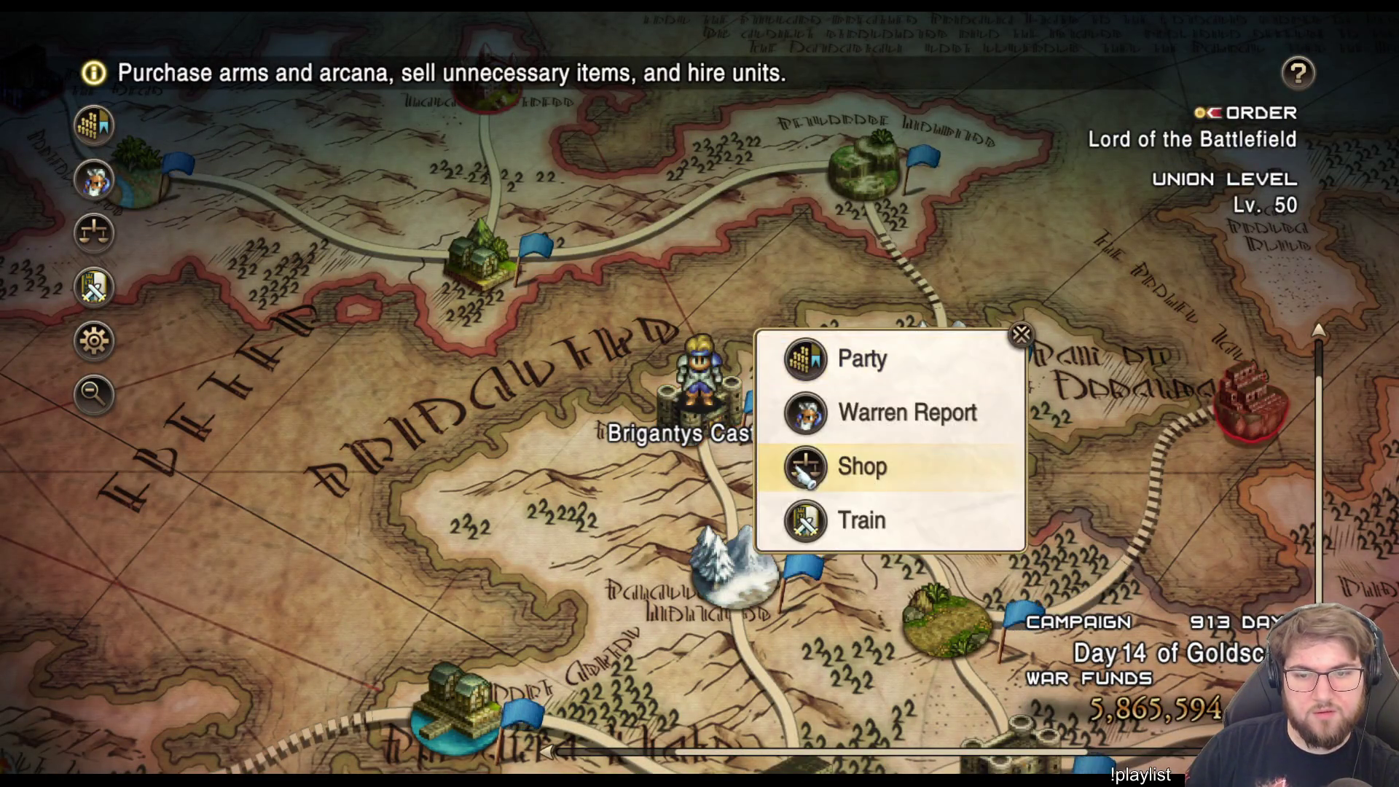
click(789, 506)
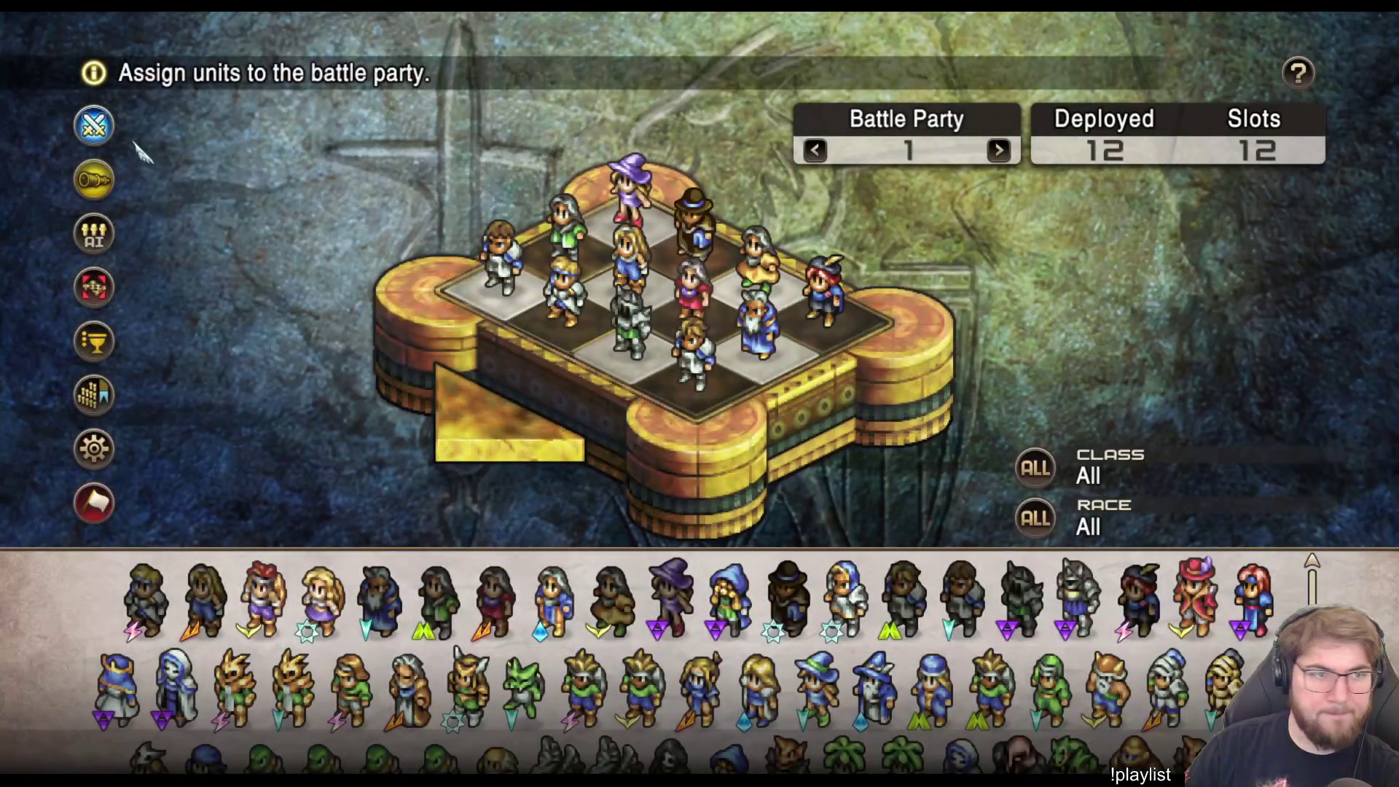
click(96, 234)
click(197, 322)
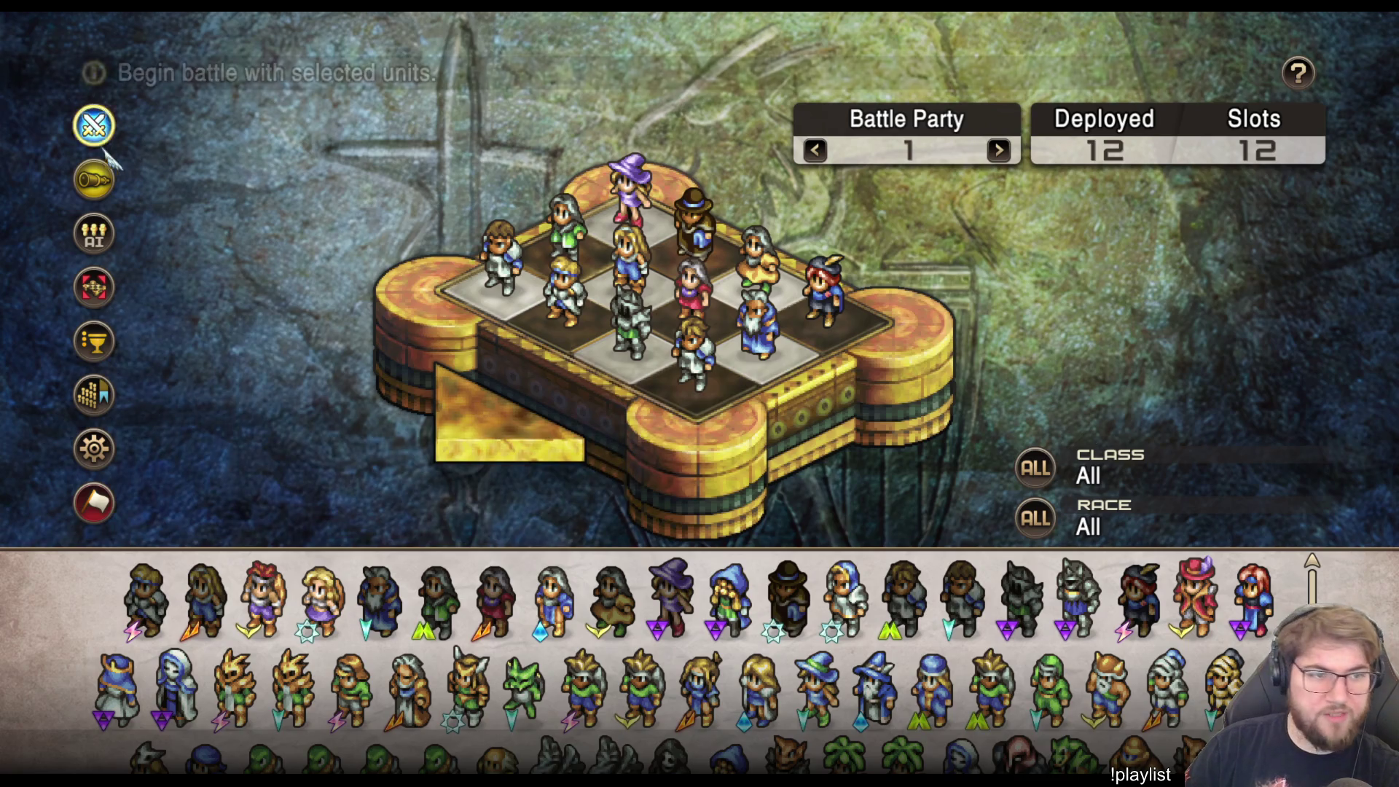
click(95, 125)
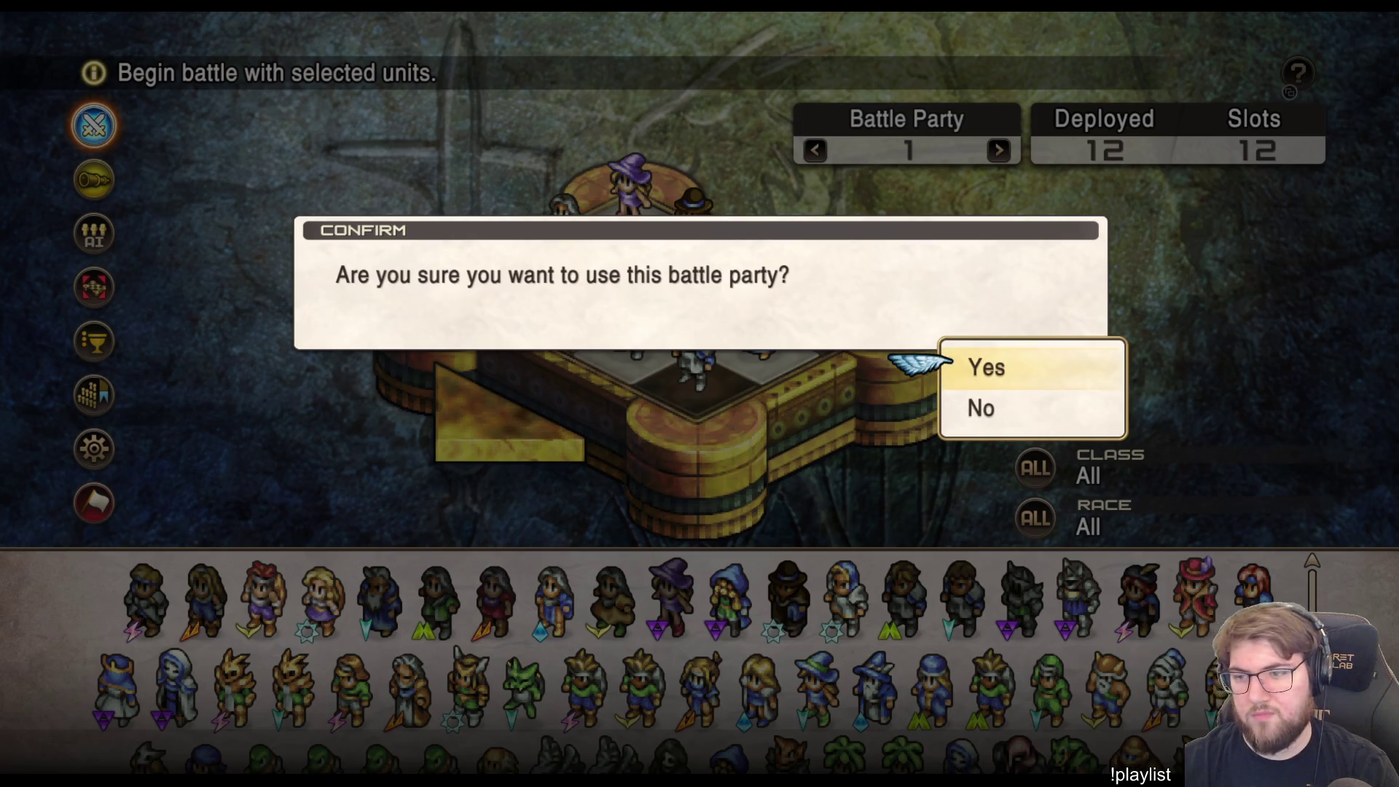
click(911, 364)
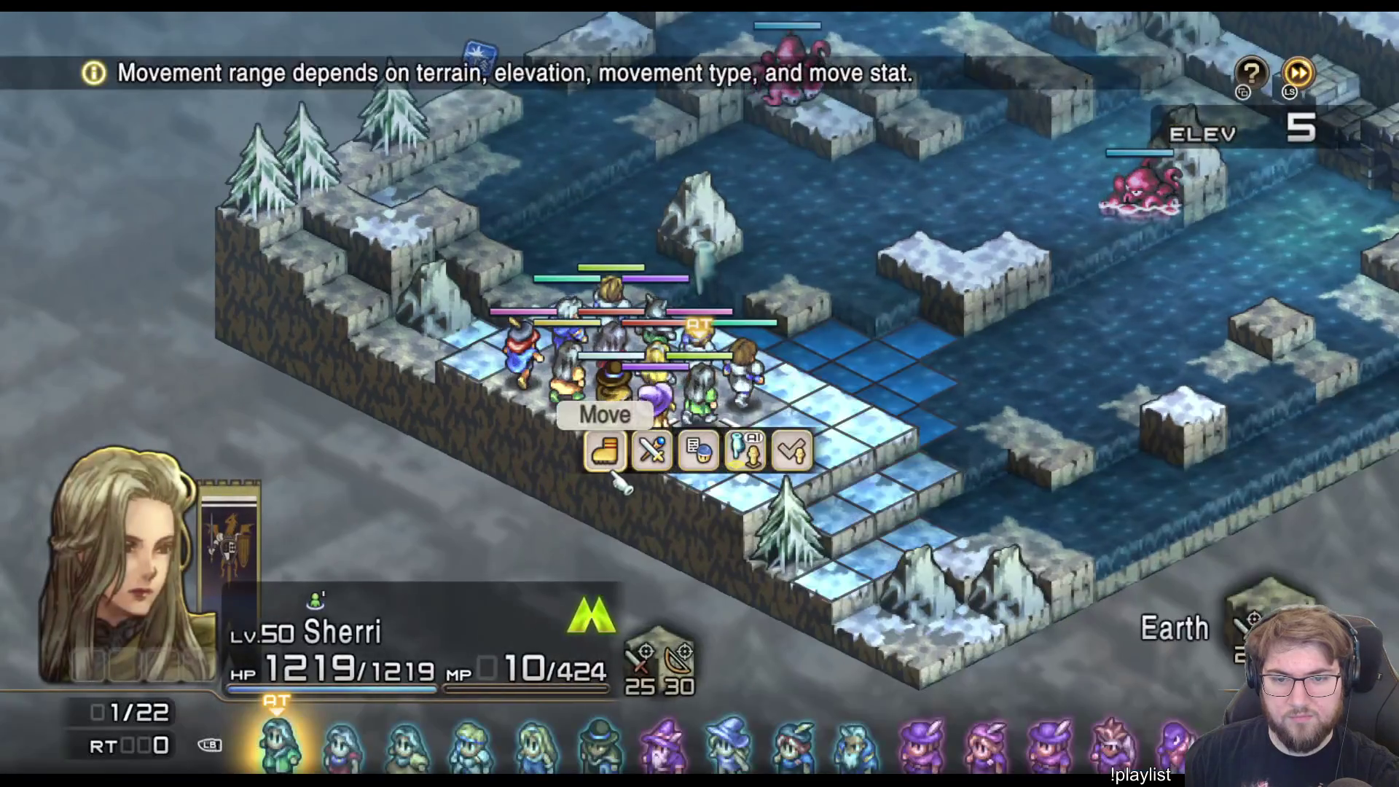
- Move Sherri onto a river tile and highlight the Cancel Move option
key(Return)
key(Right)
key(Right)
key(Right)
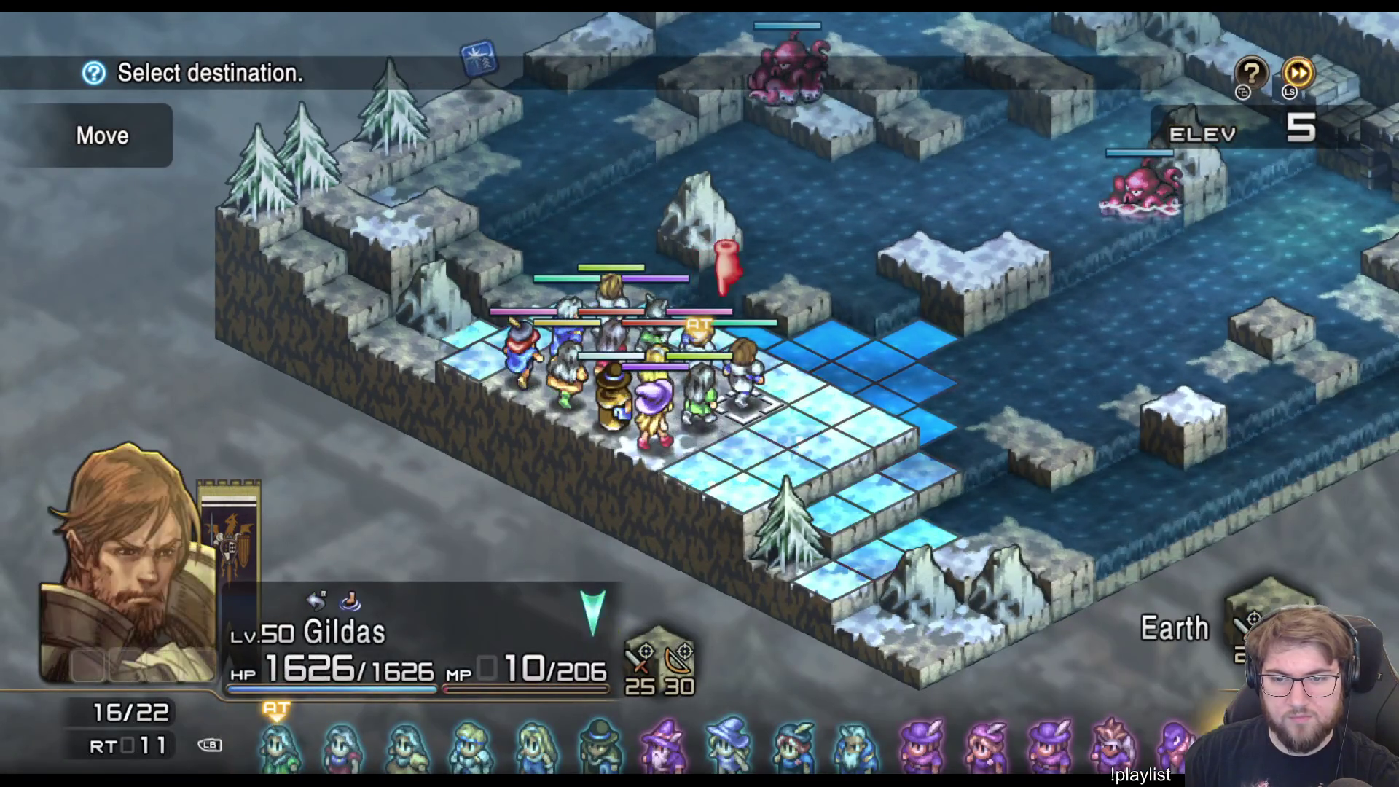
key(Return)
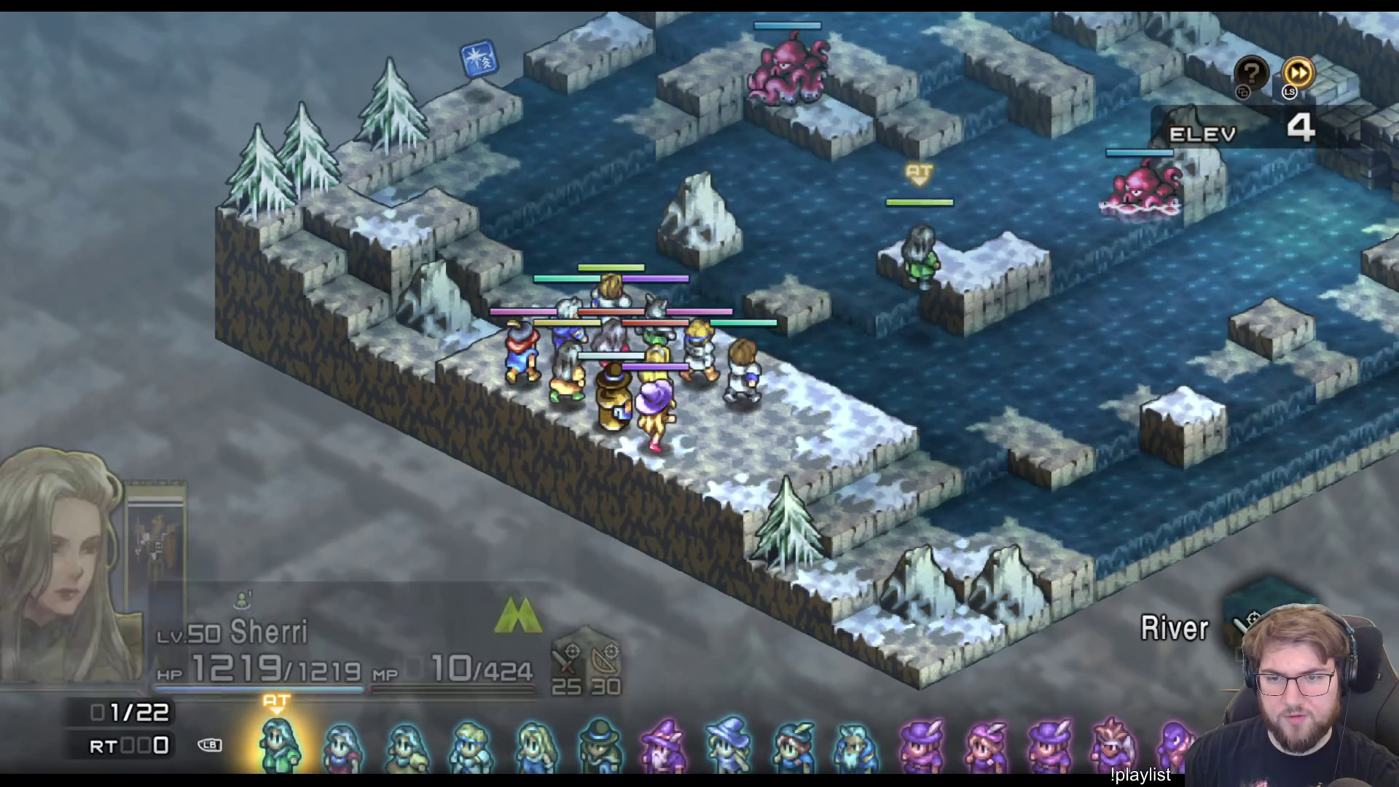
key(Left)
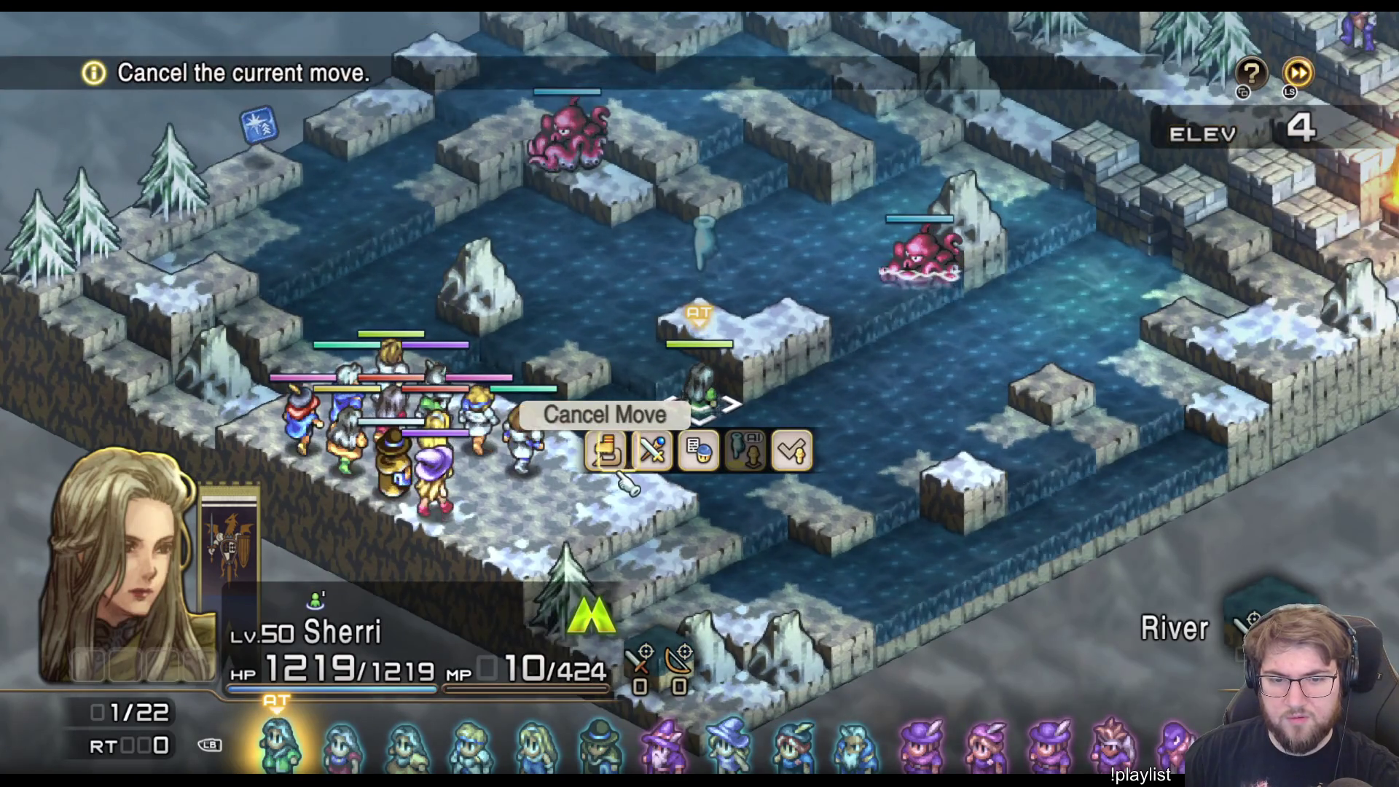
key(Right)
key(Left)
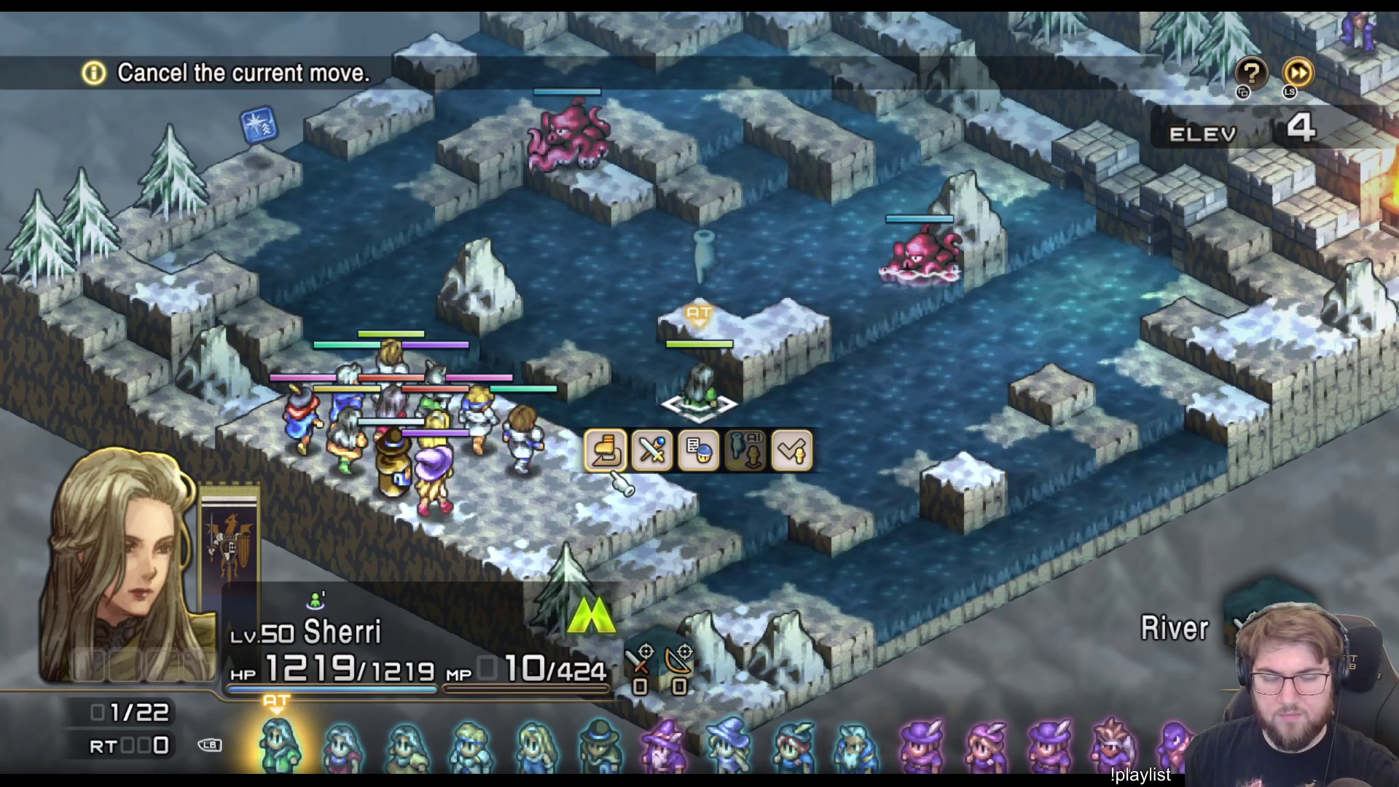
- Have Sherri use the Charge 100 skill and end her turn
key(Right)
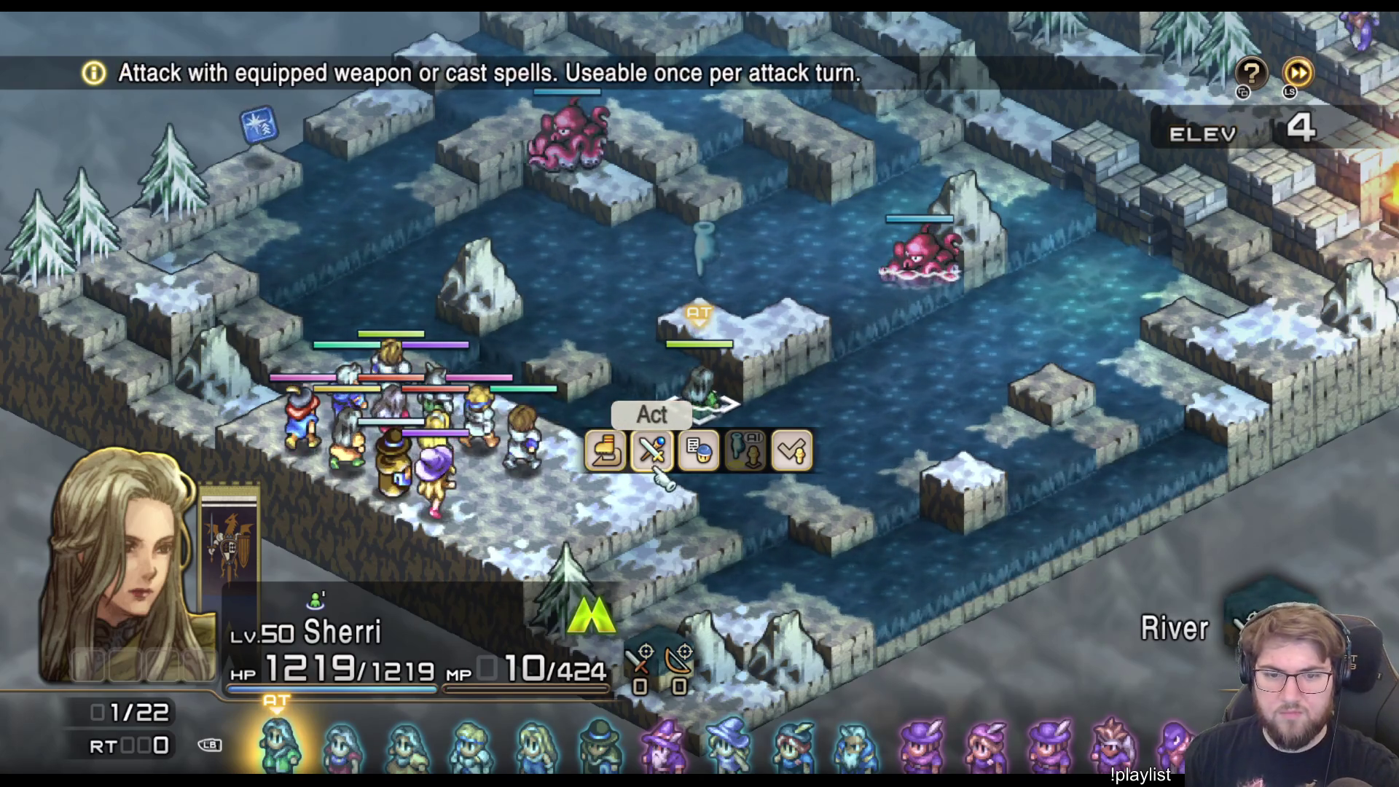
key(Return)
key(Return)
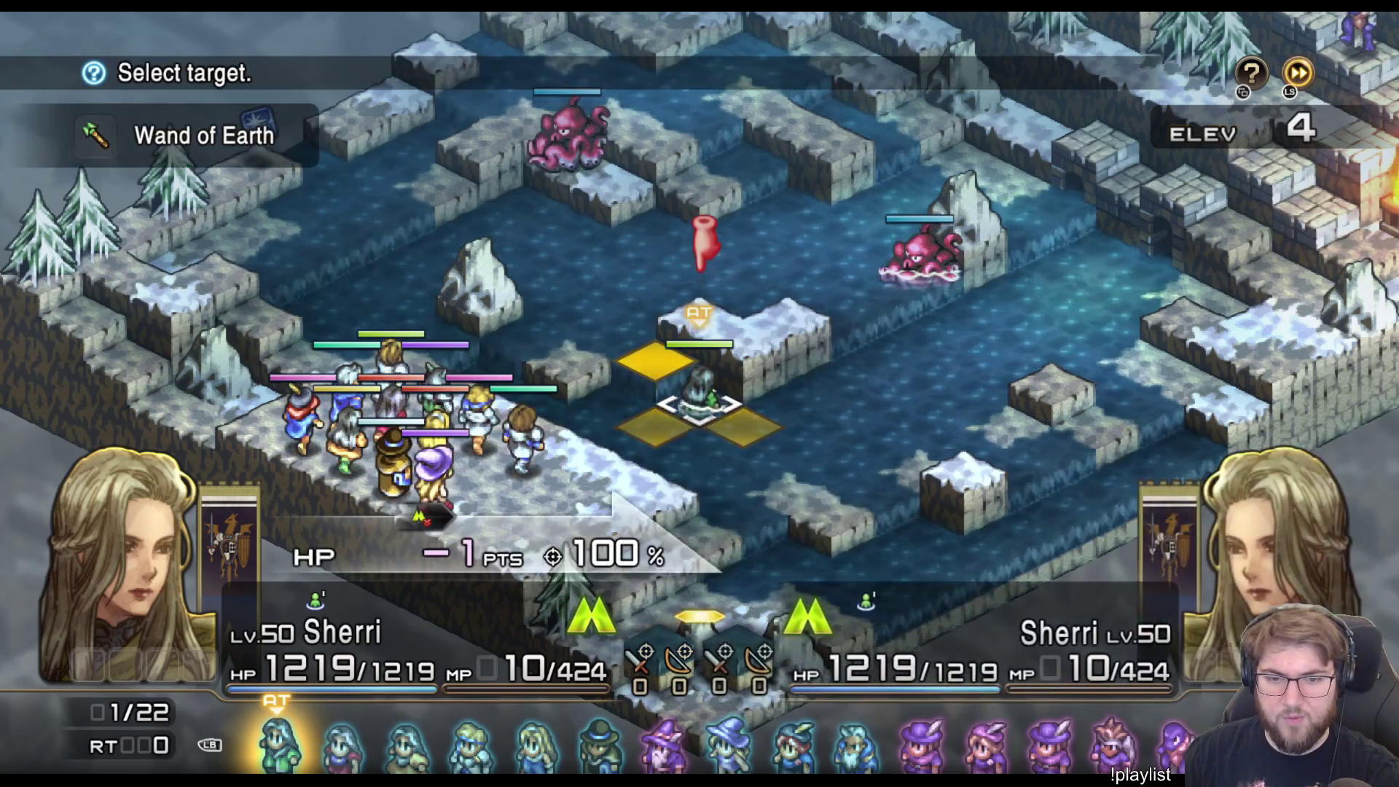
key(Up)
key(Escape)
key(Down)
key(Down)
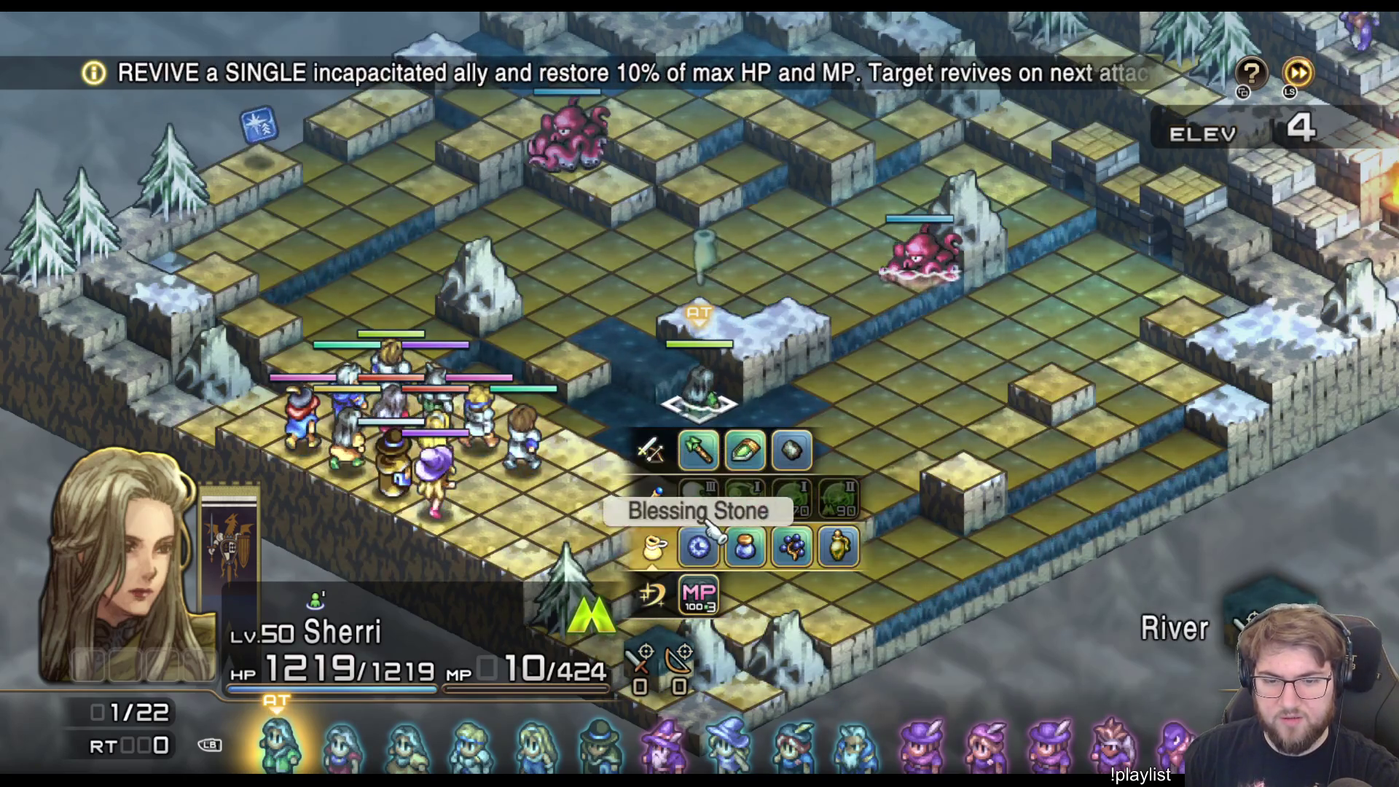
key(Down)
key(Return)
key(Return)
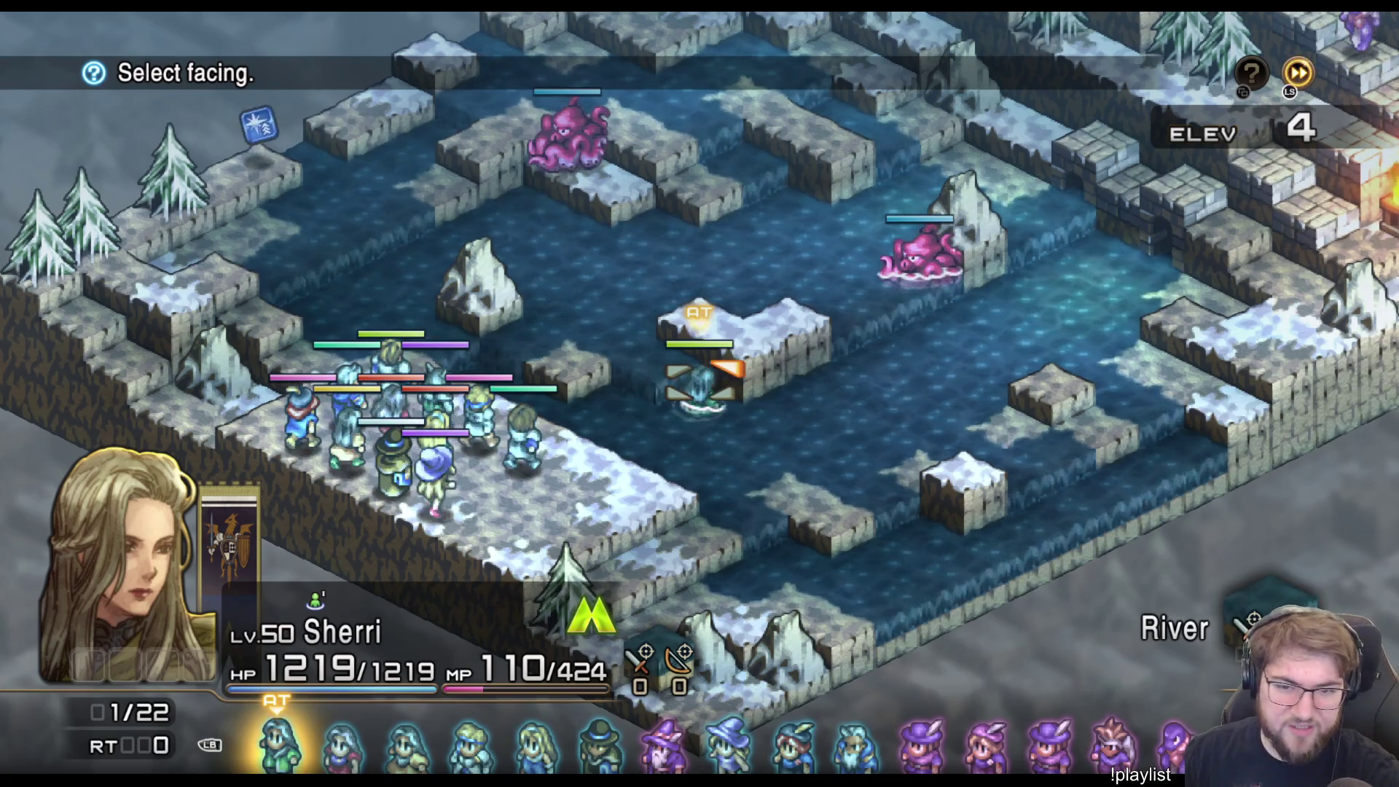
key(Return)
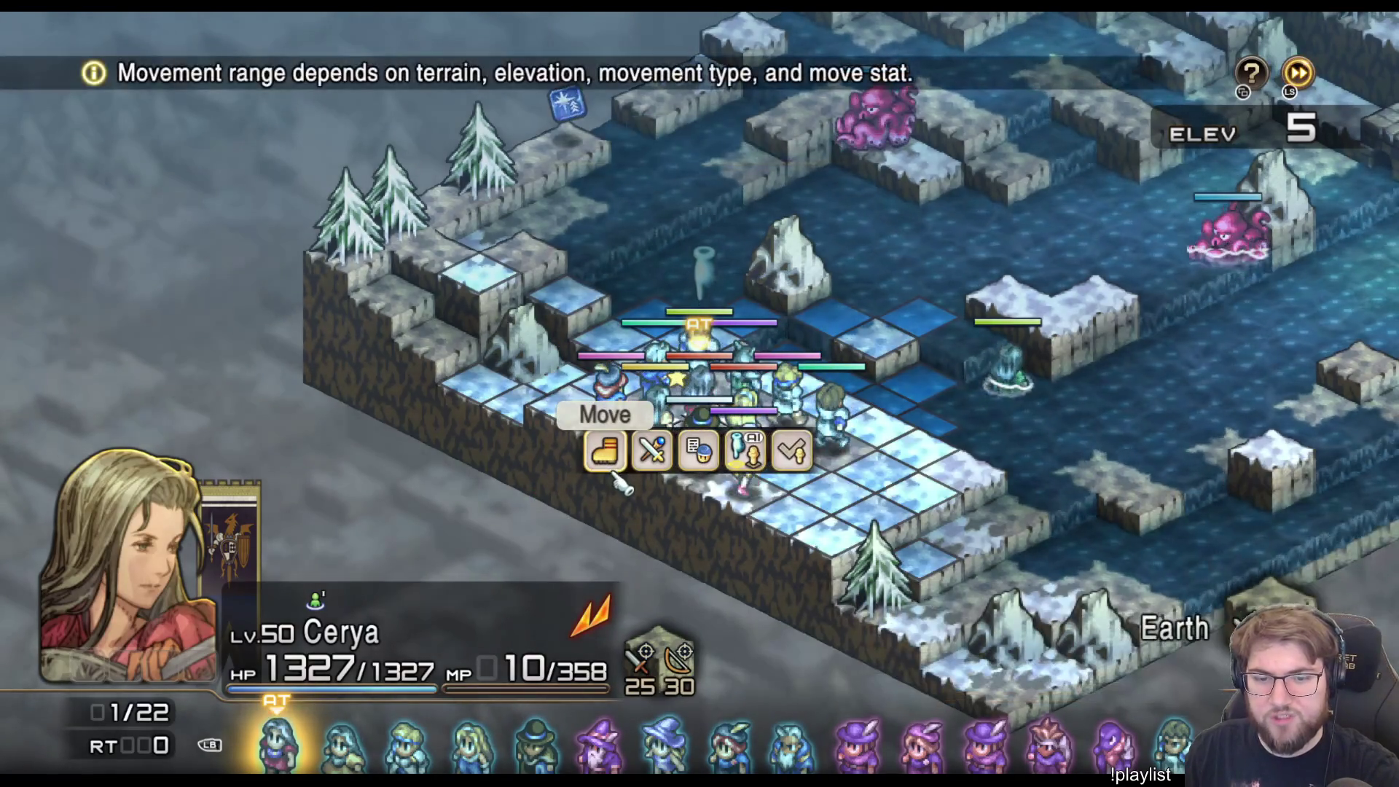
- Have the next unit use Charge 100 on itself, then end the following turns
key(Right)
key(Return)
key(Right)
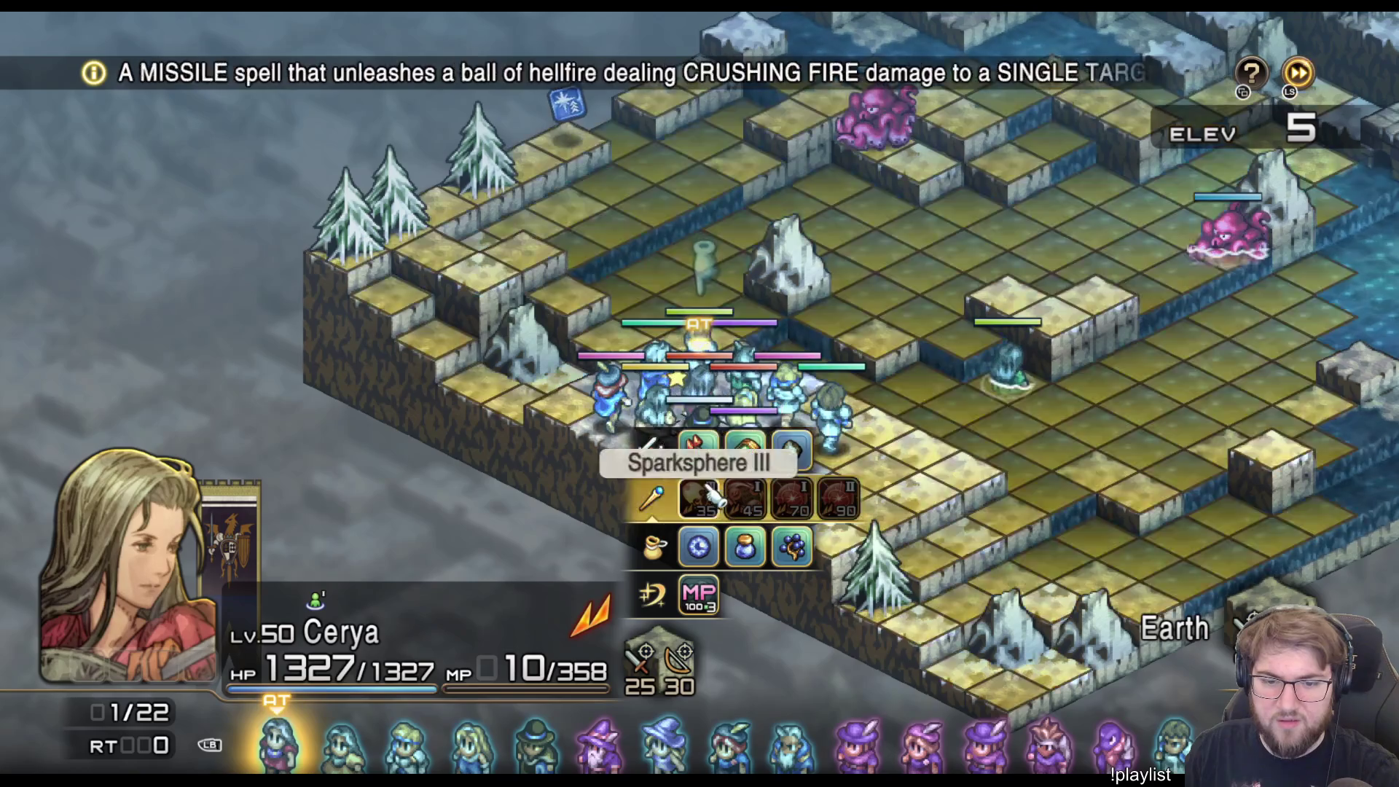
key(Down)
key(Down)
key(Escape)
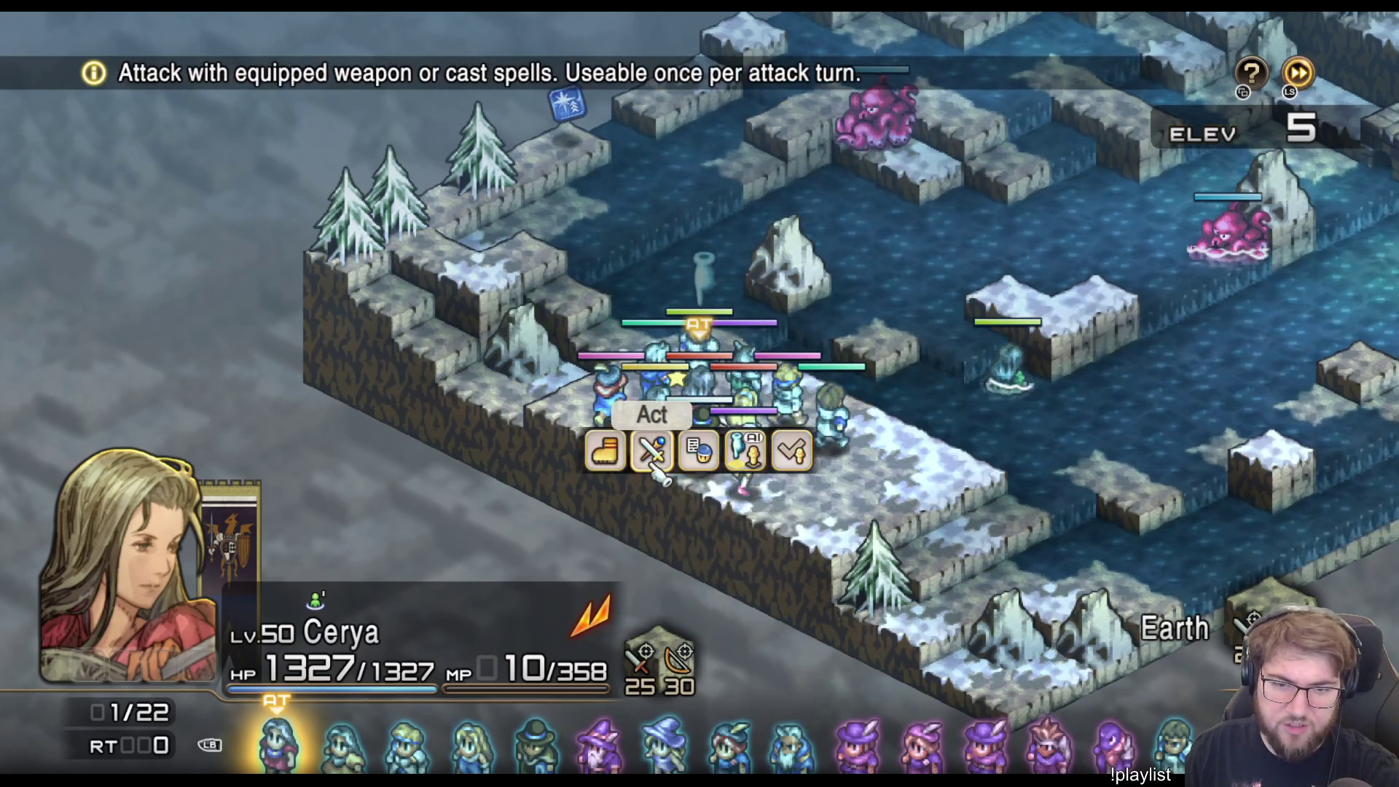
key(Return)
key(Right)
key(Down)
key(Down)
key(Return)
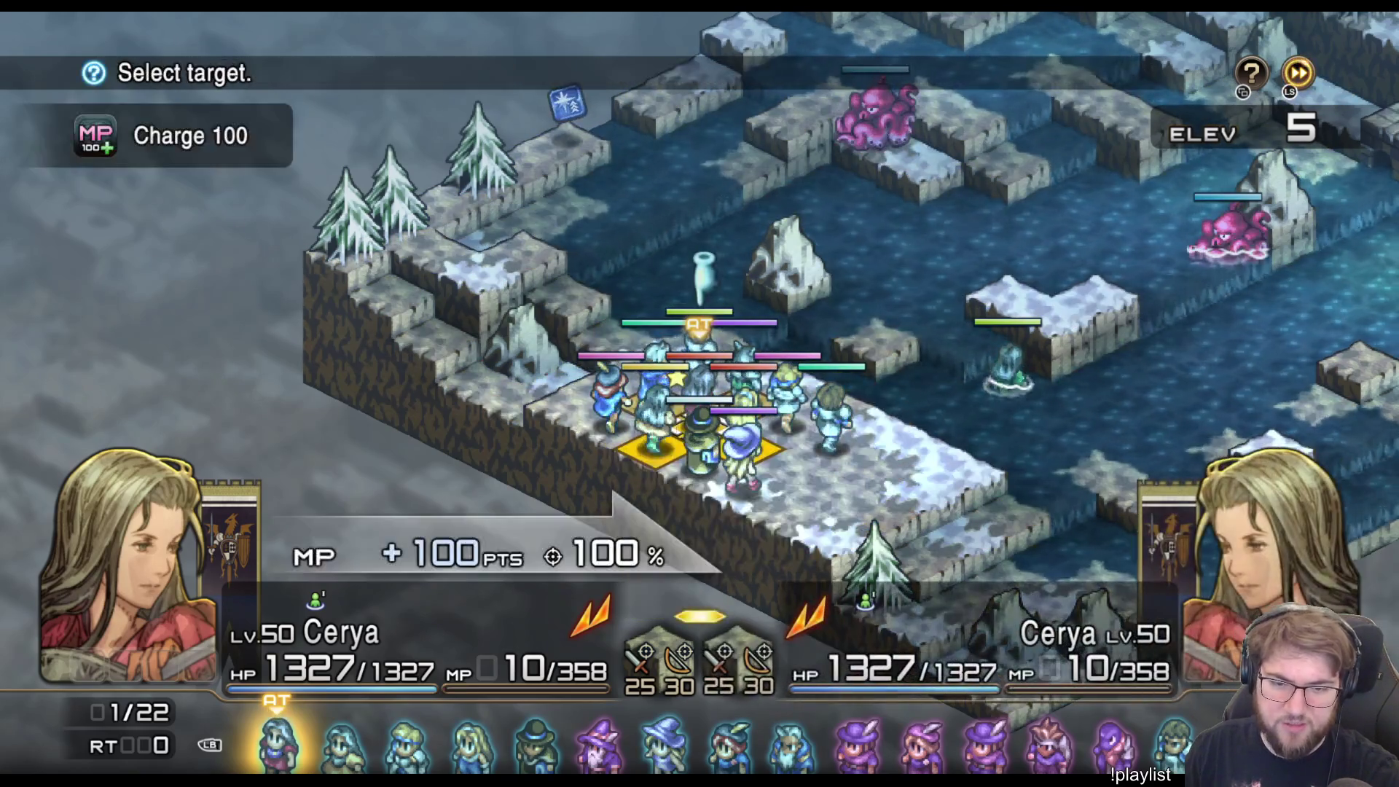
key(Return)
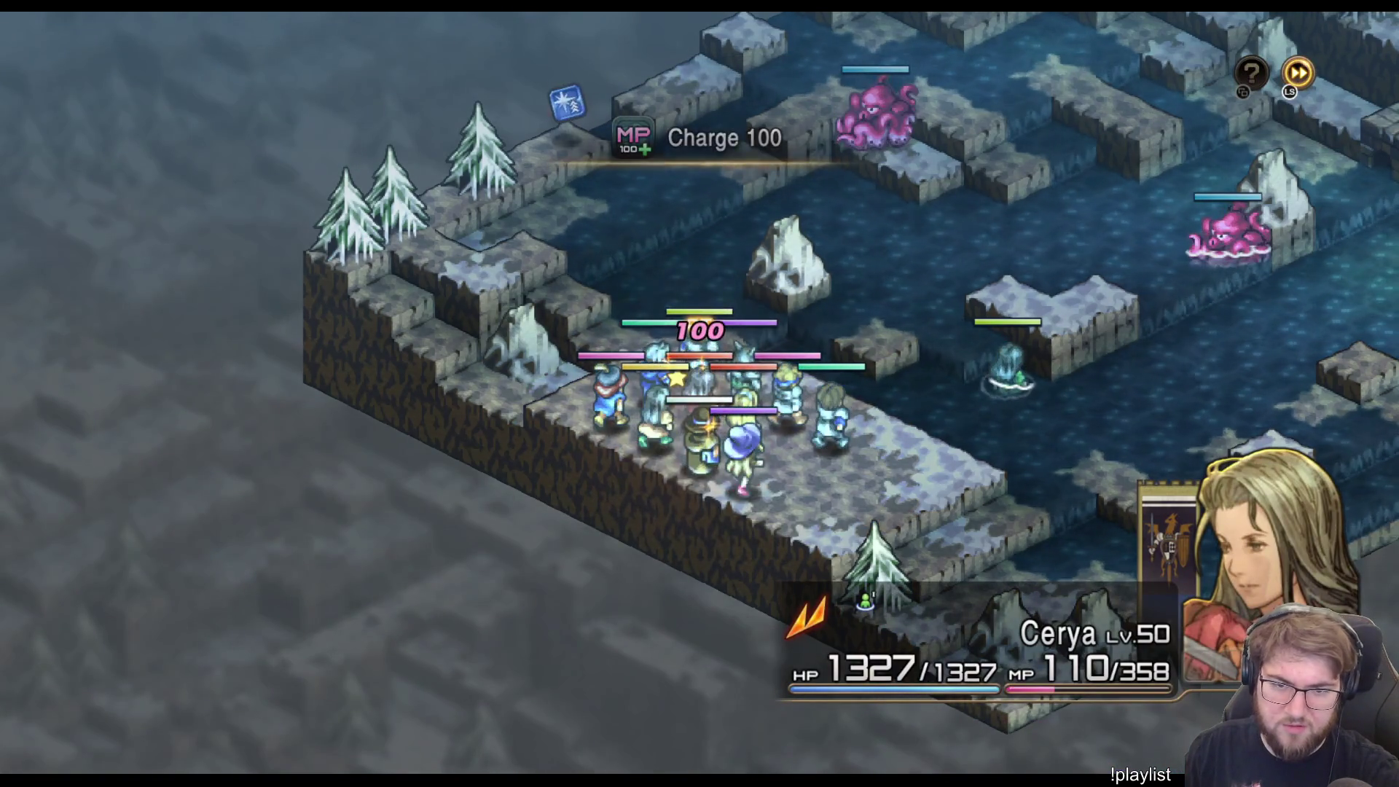
key(Return)
key(Return)
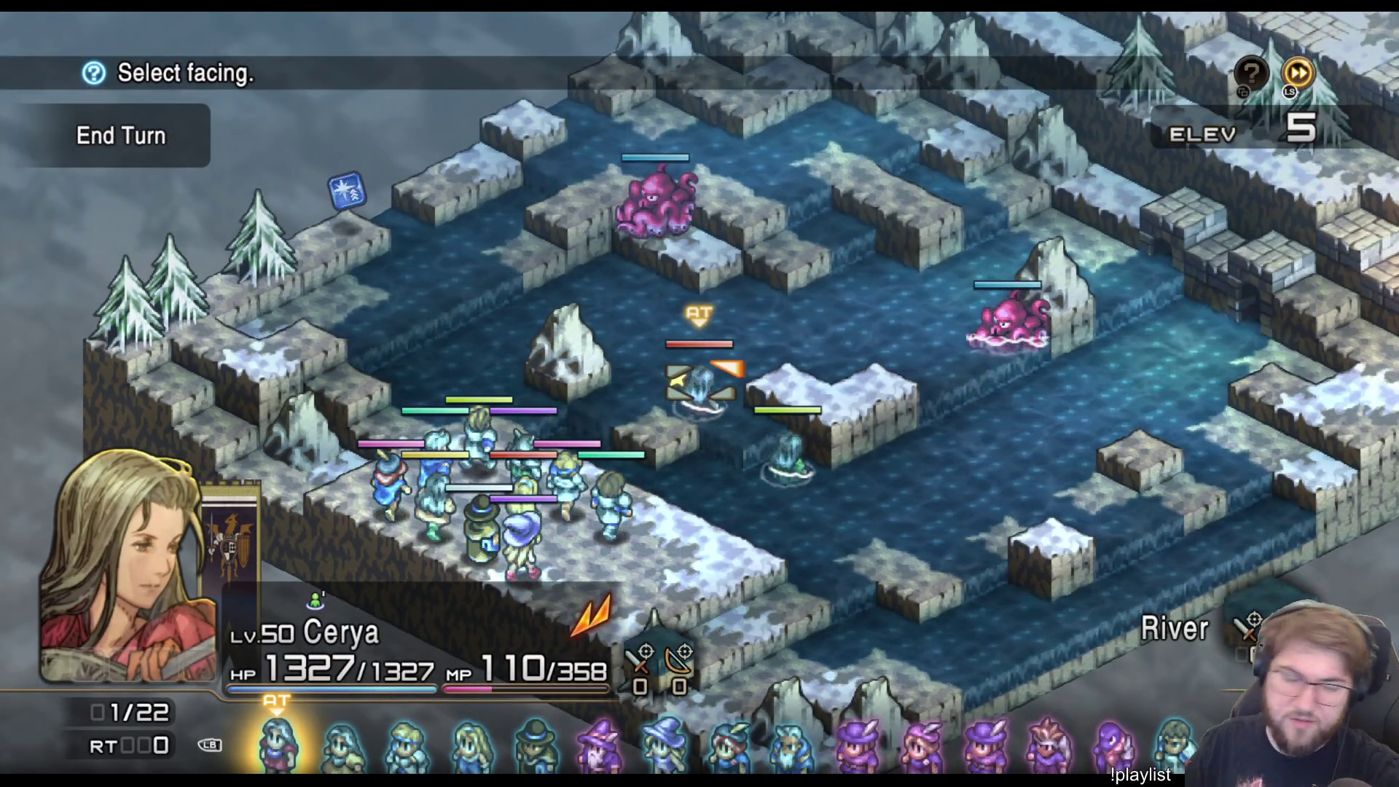
key(Return)
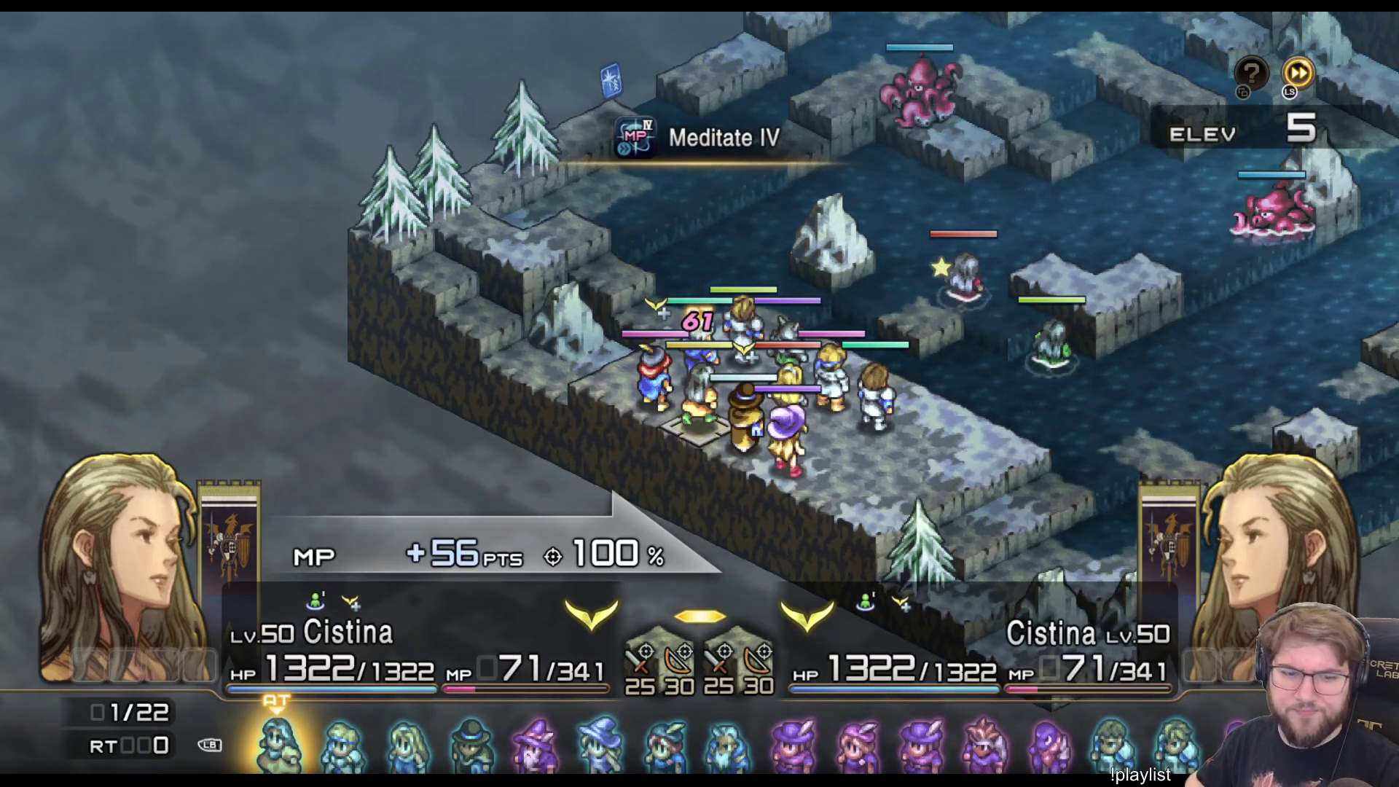
- Choose Exit Game from the System Menu and confirm Yes
key(Escape)
key(Escape)
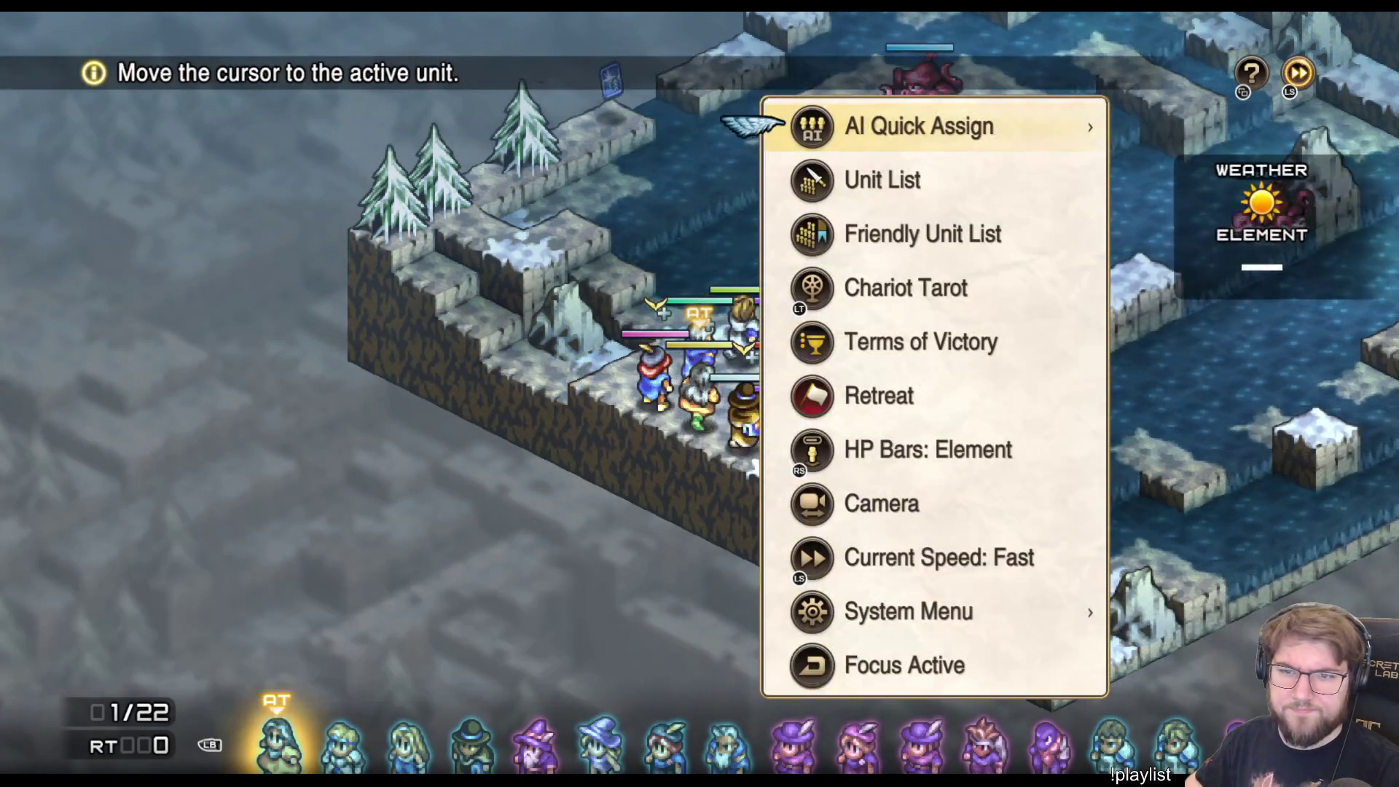
key(Up)
key(Up)
key(Return)
key(Up)
key(Return)
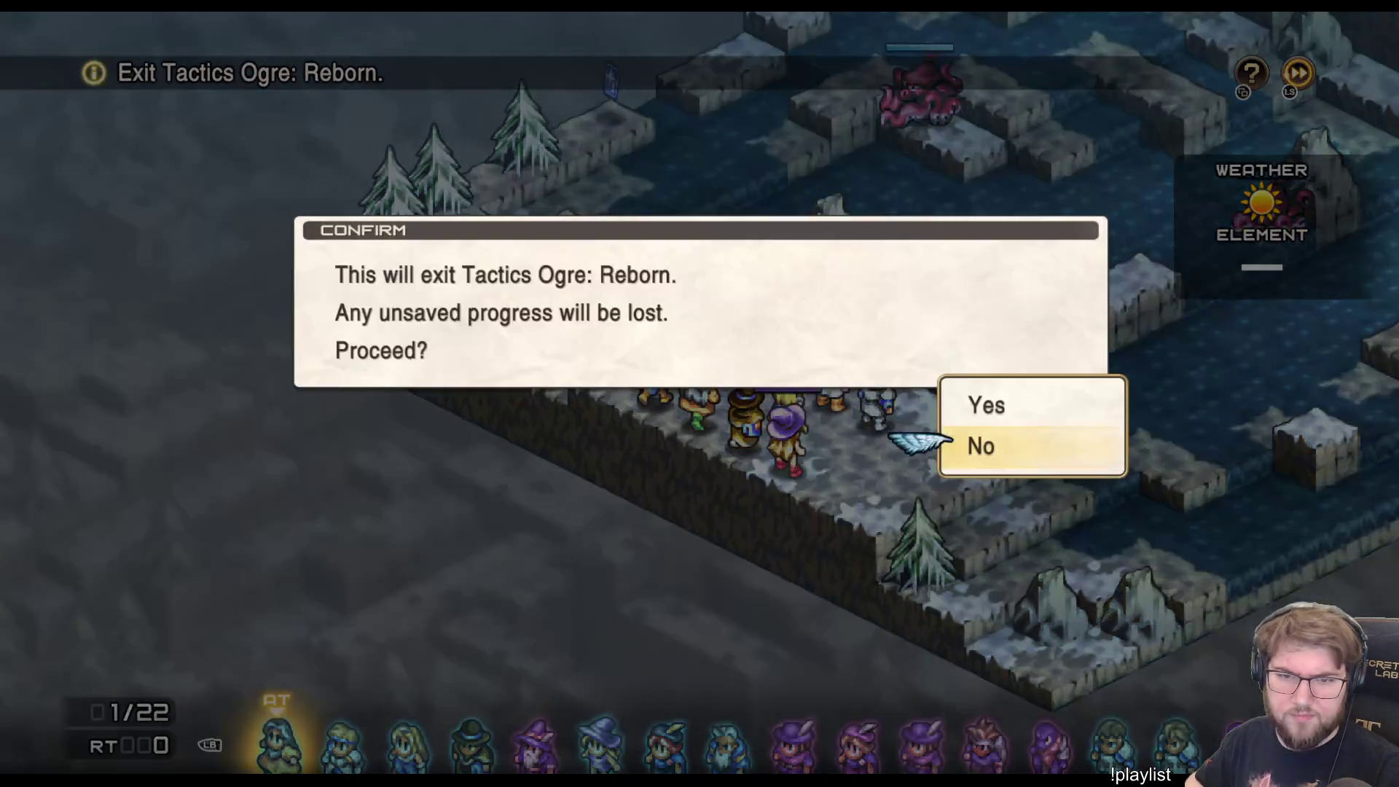
key(Up)
key(Return)
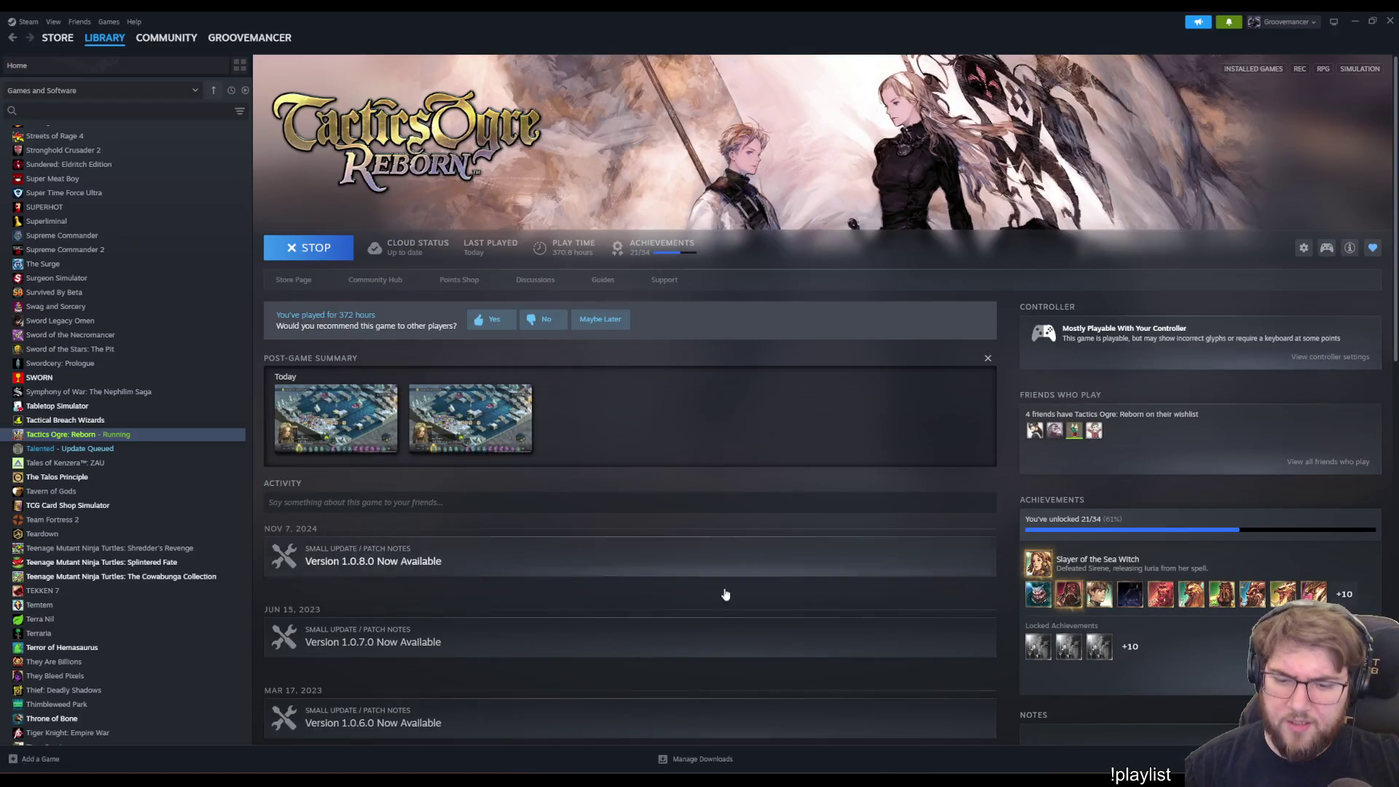
- Bring Unity to the front and show the Assets/Data/Inventory/Weapons folder in the Project panel
mouse_move(800, 769)
click(857, 729)
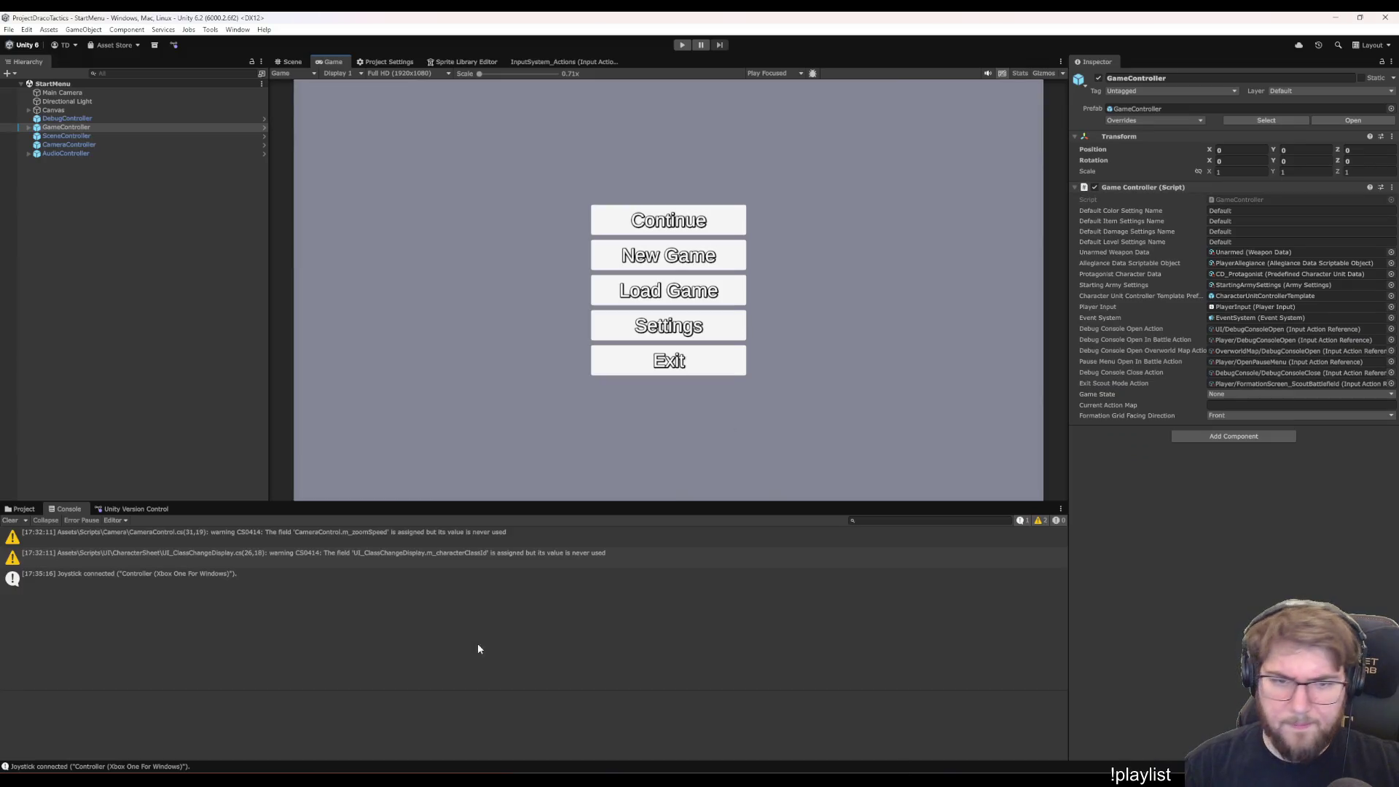
click(21, 508)
click(63, 381)
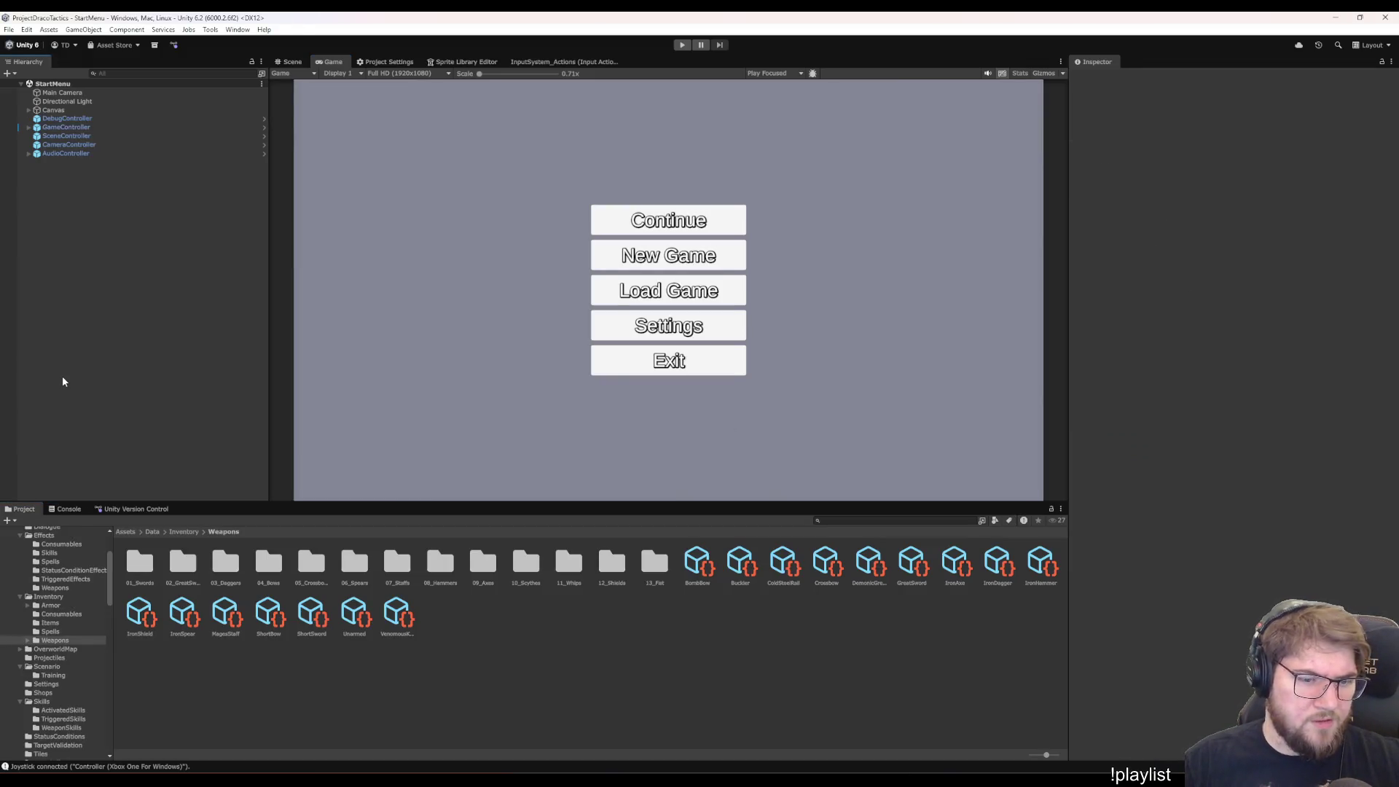
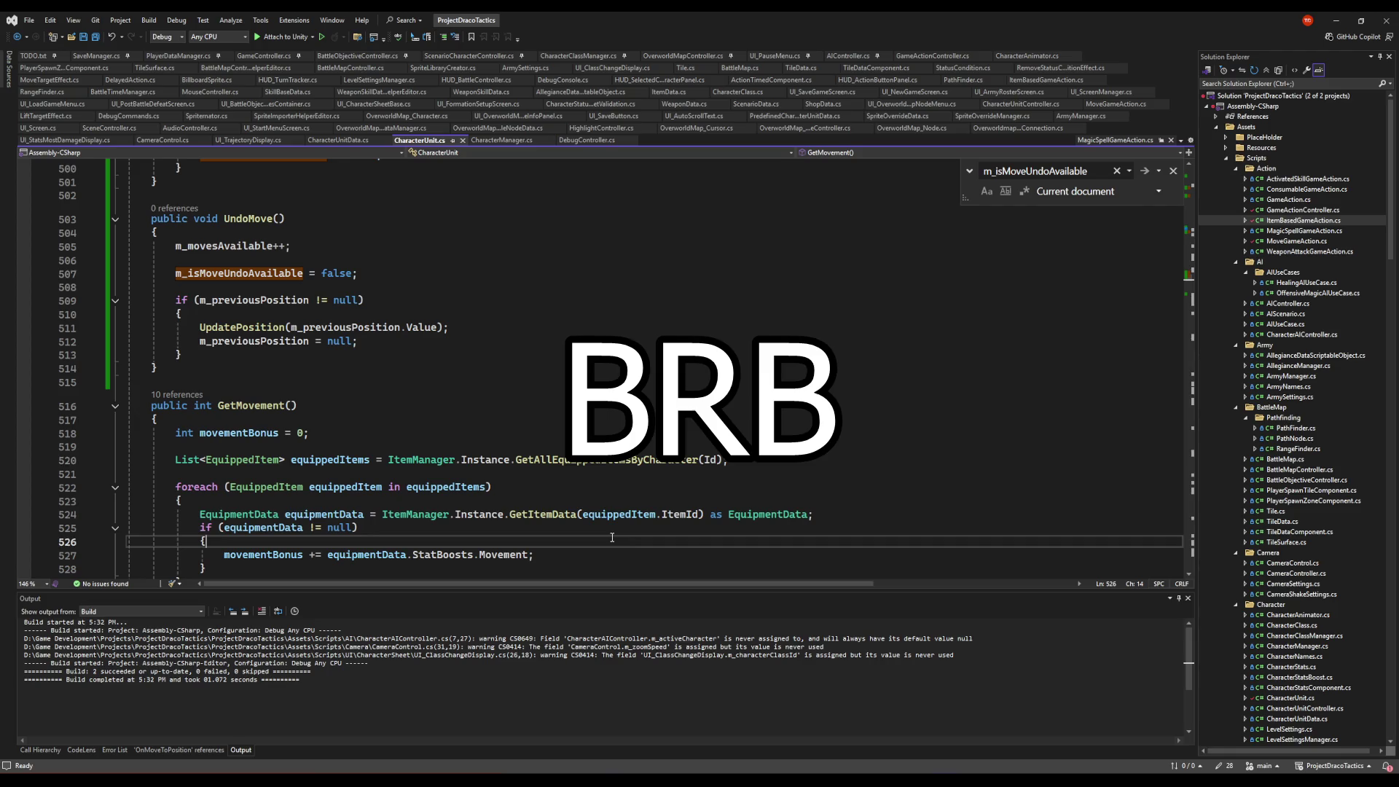
- Review the GetMovement equipment loop and the UndoMove method in CharacterUnit.cs
click(582, 497)
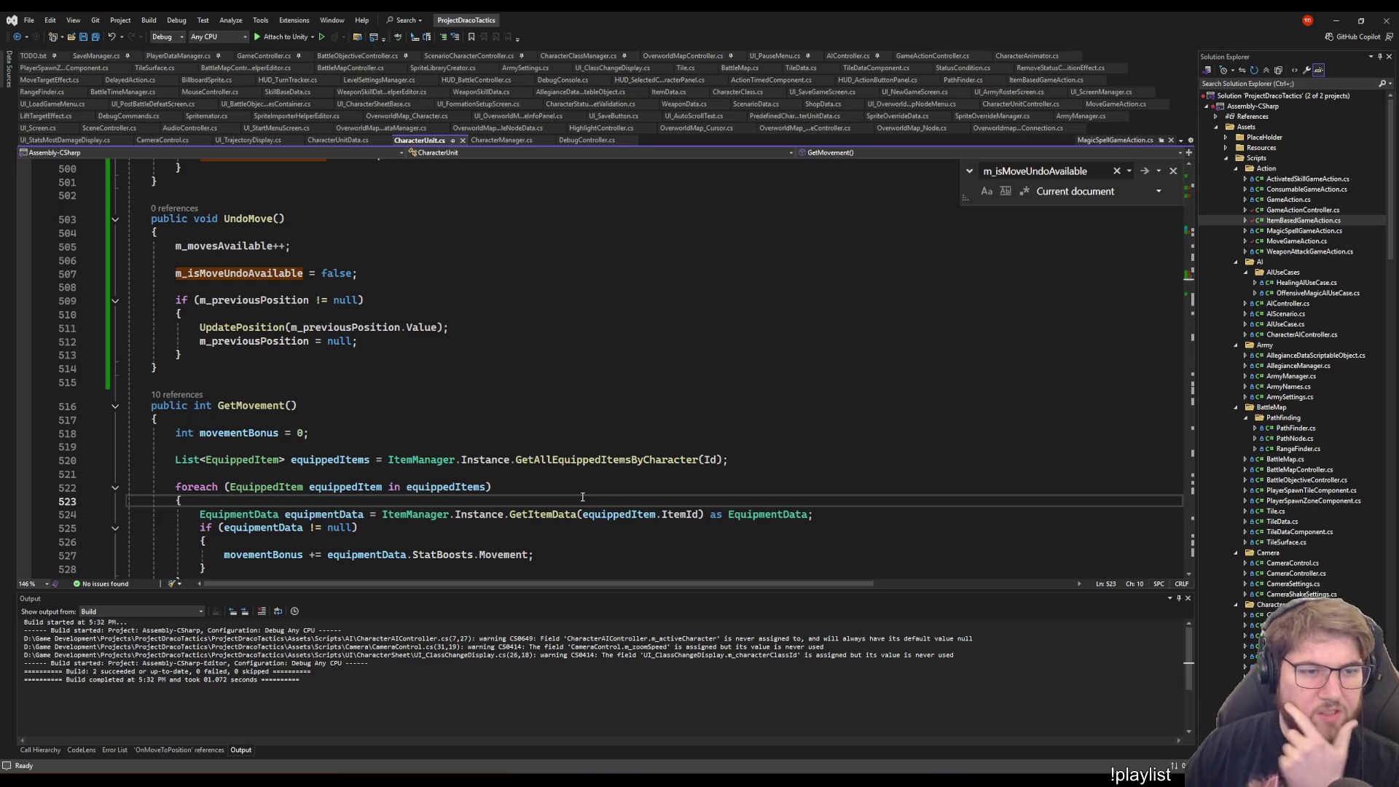
click(609, 405)
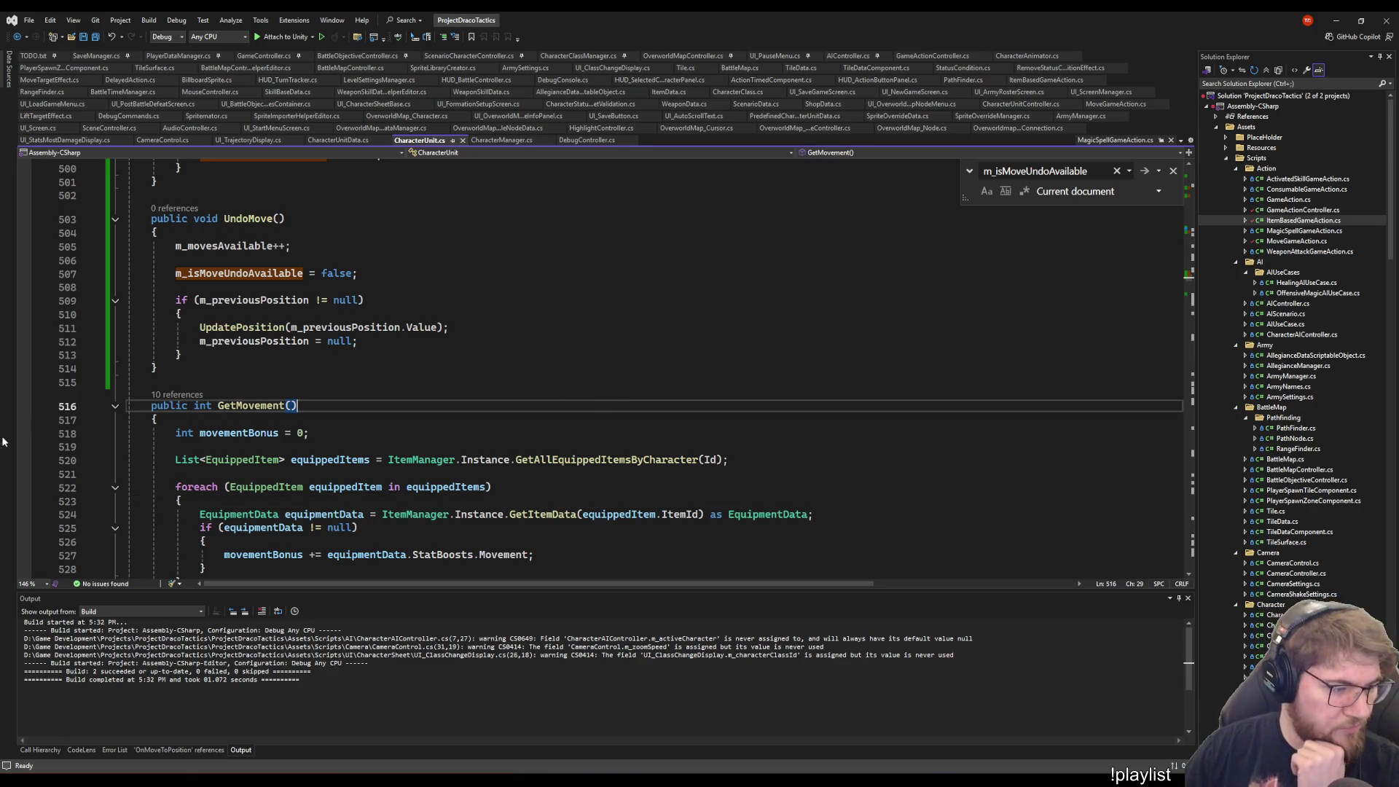
click(476, 219)
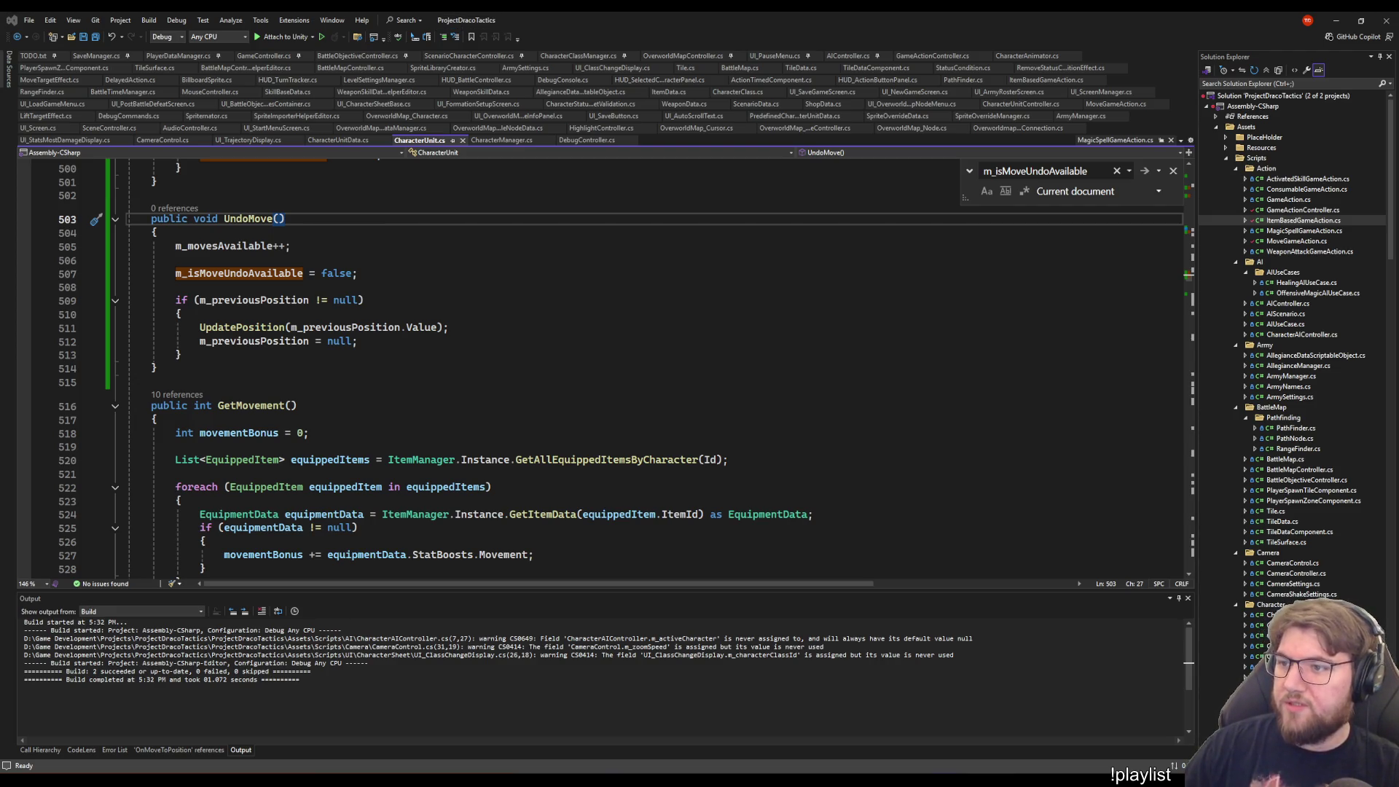
- Switch from Visual Studio to the ProjectDracoTactics Unity editor
click(857, 482)
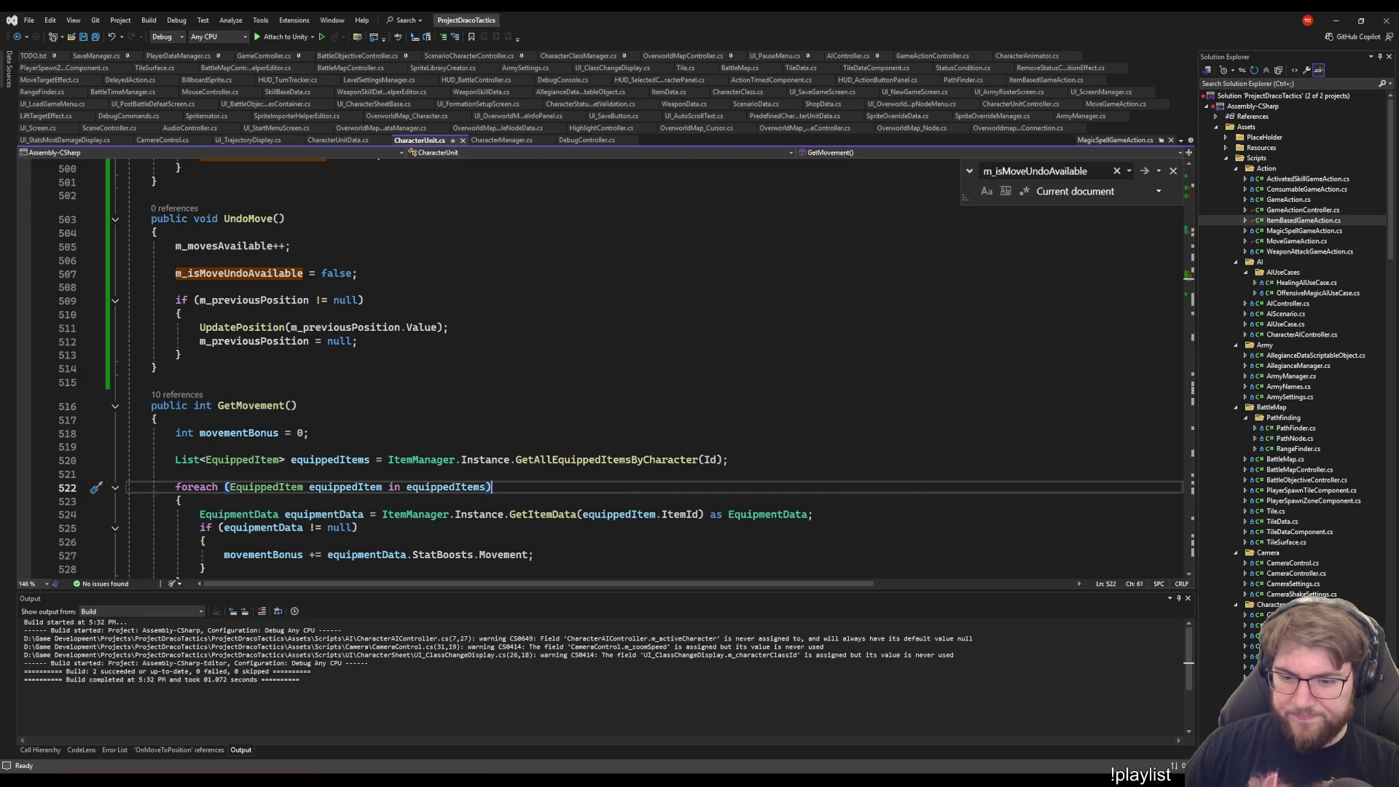
mouse_move(893, 783)
click(891, 723)
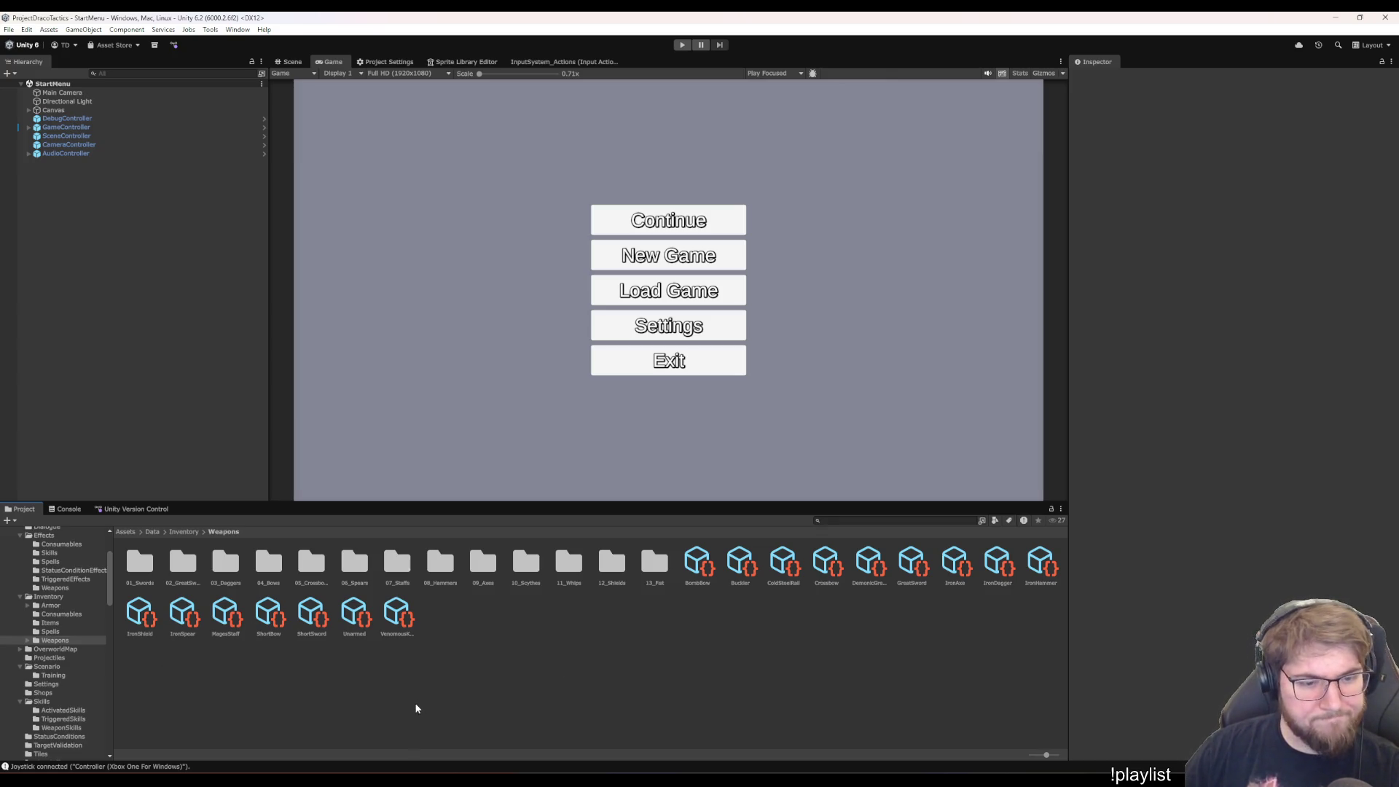
- Open the HUD_ActionButtonPanel prefab from Prefabs/UI and view it in the Scene
scroll(51, 612, down, 3)
scroll(51, 612, down, 3)
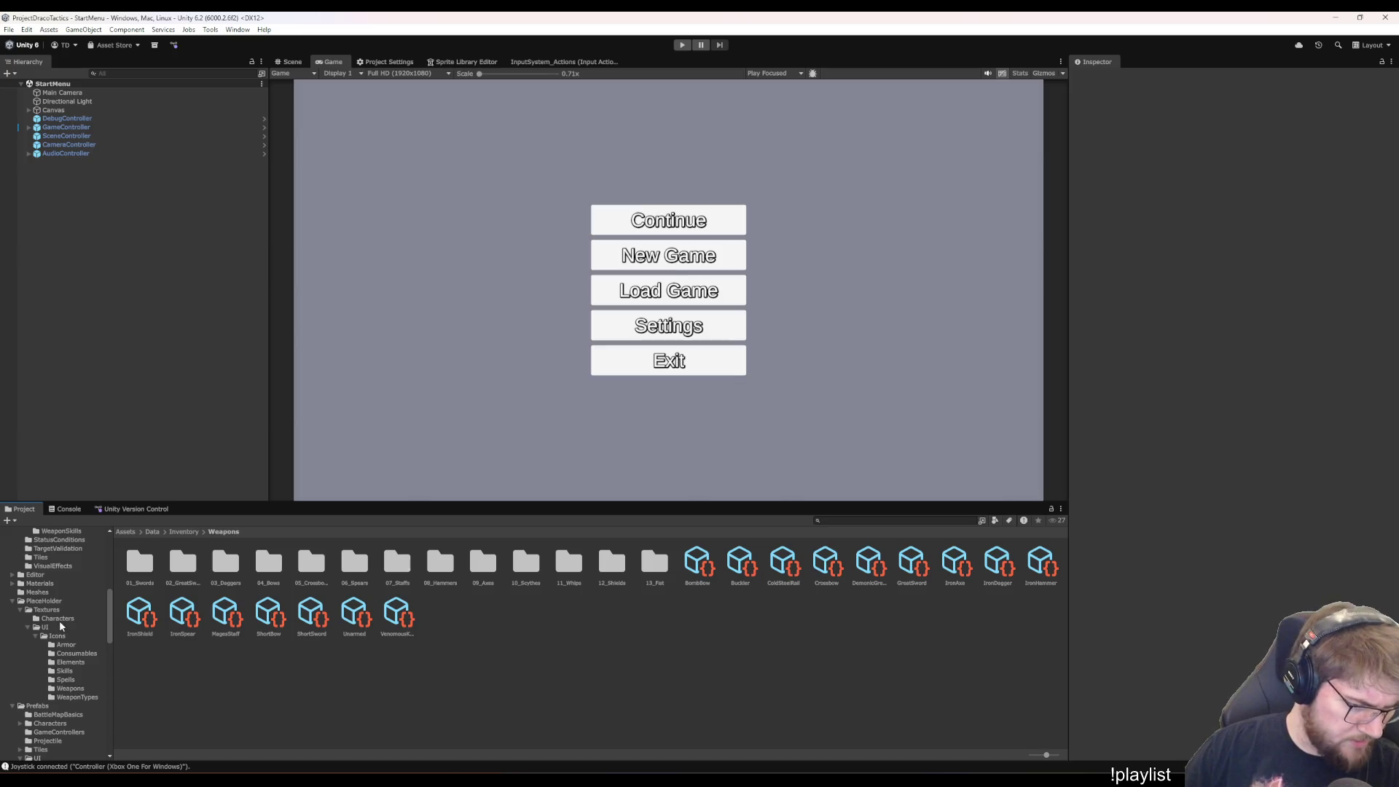
scroll(51, 613, down, 3)
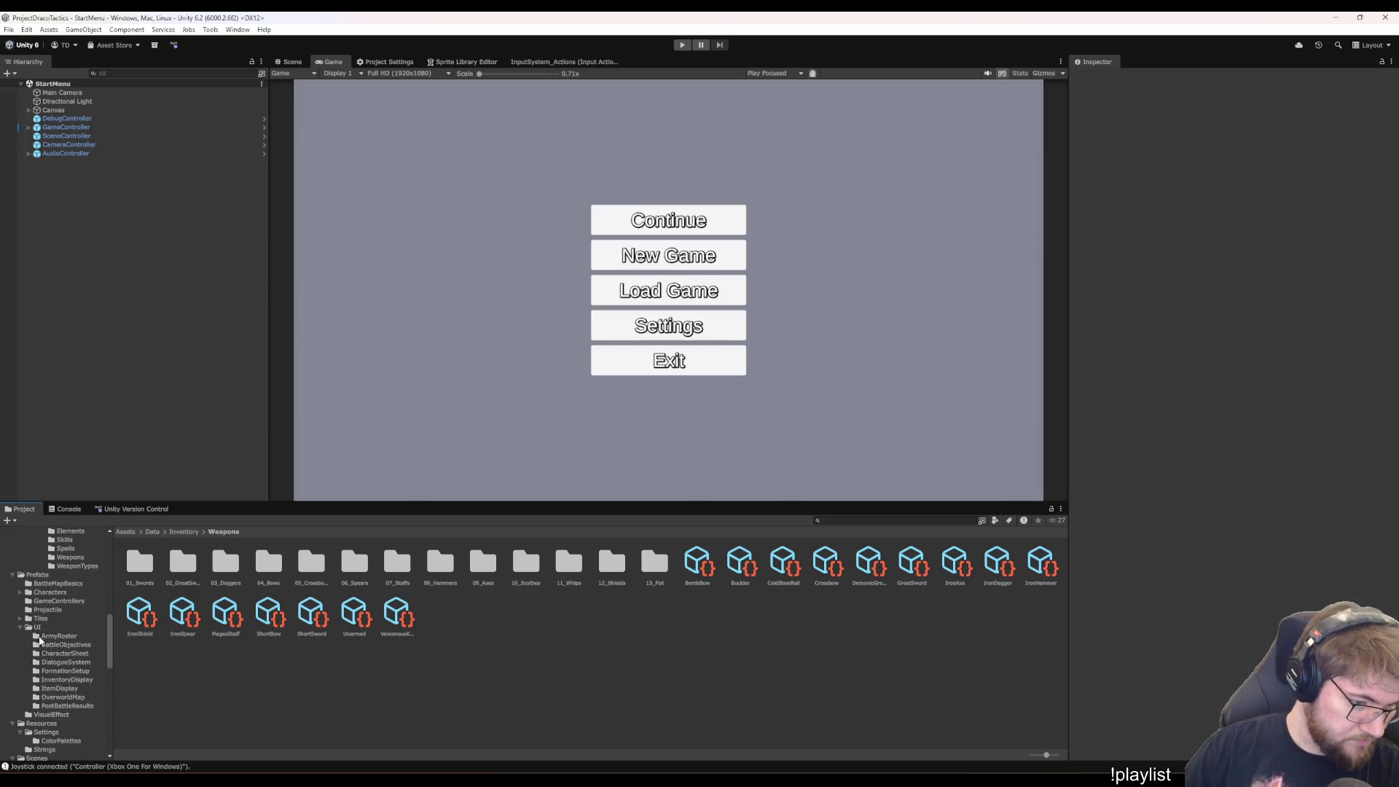
click(37, 629)
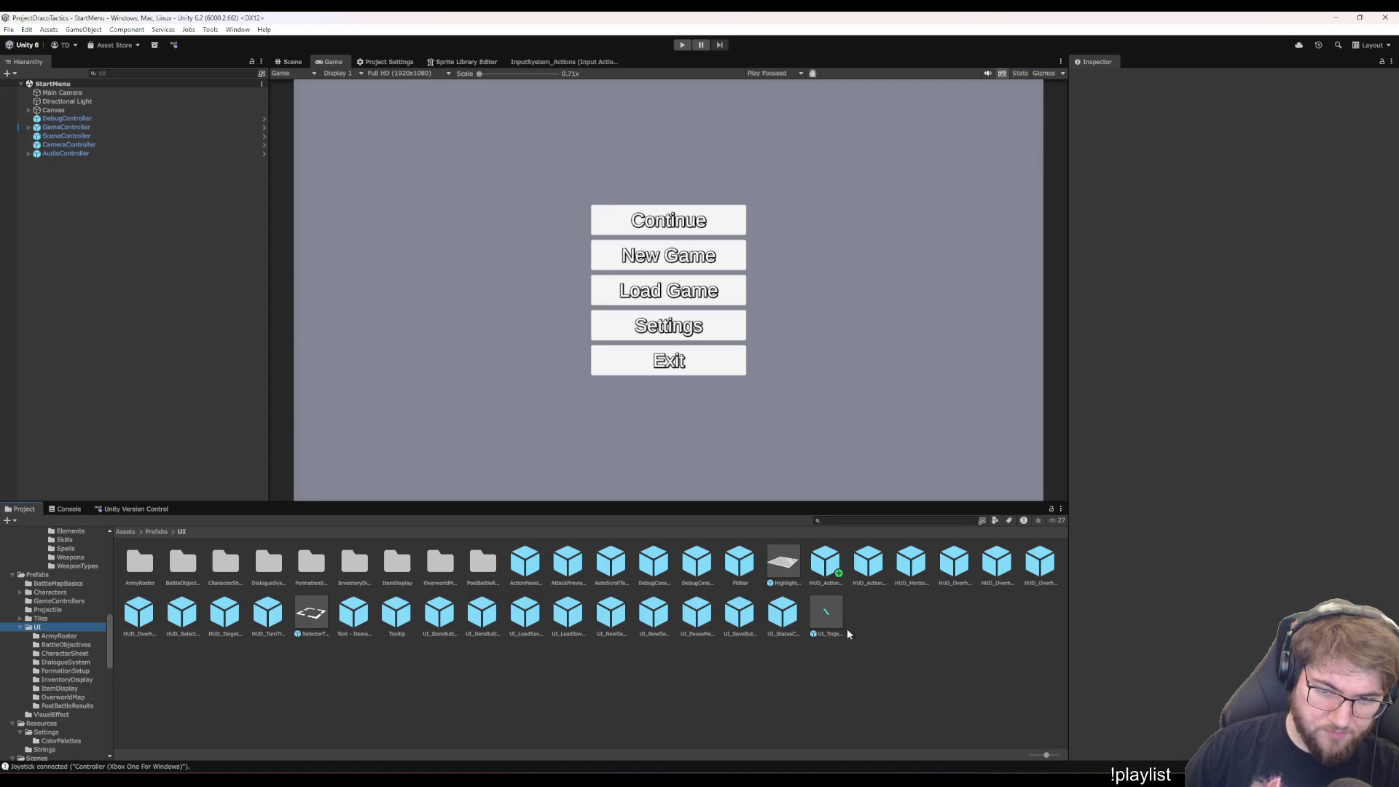
double_click(825, 561)
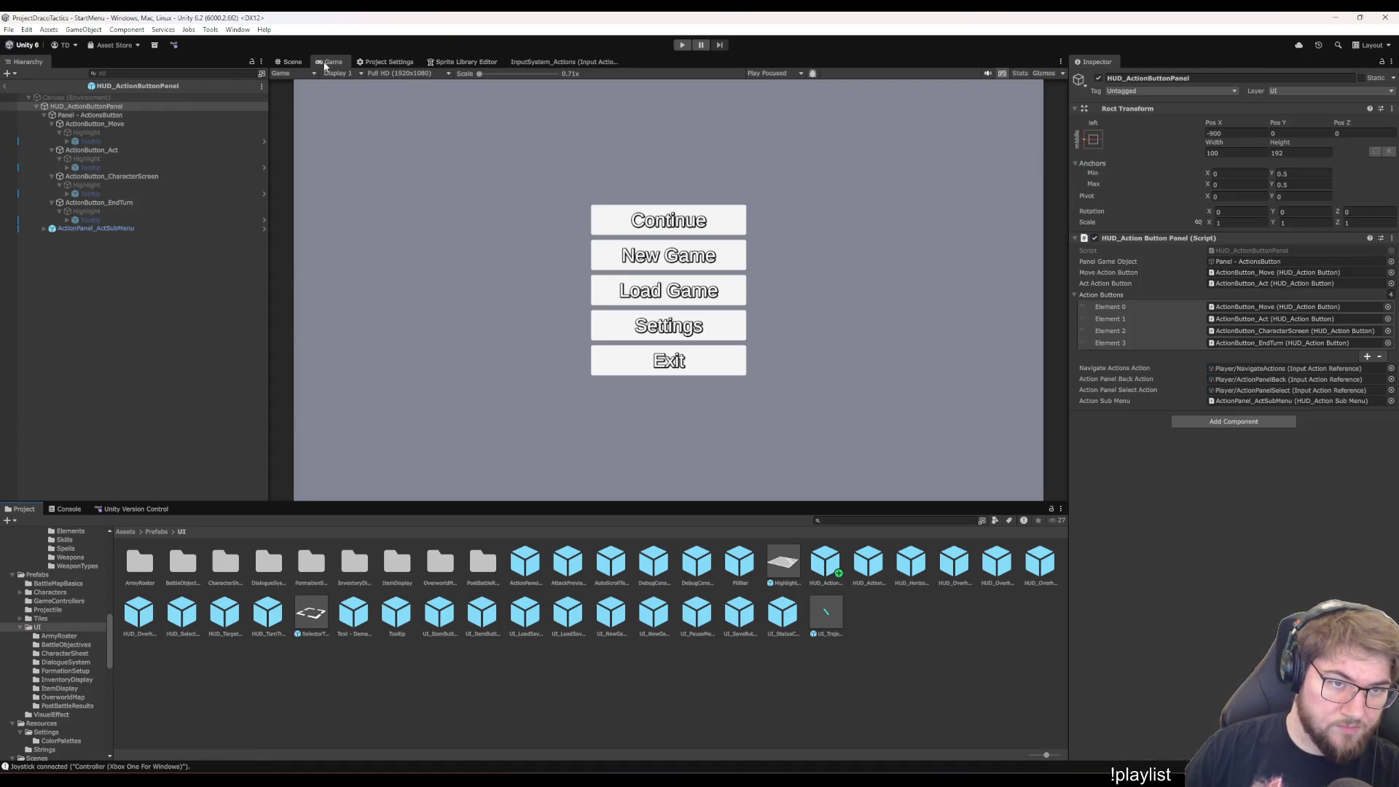
click(289, 61)
- Select ActionButton_Move and toggle its active state, leaving it enabled with the boot showing
click(87, 115)
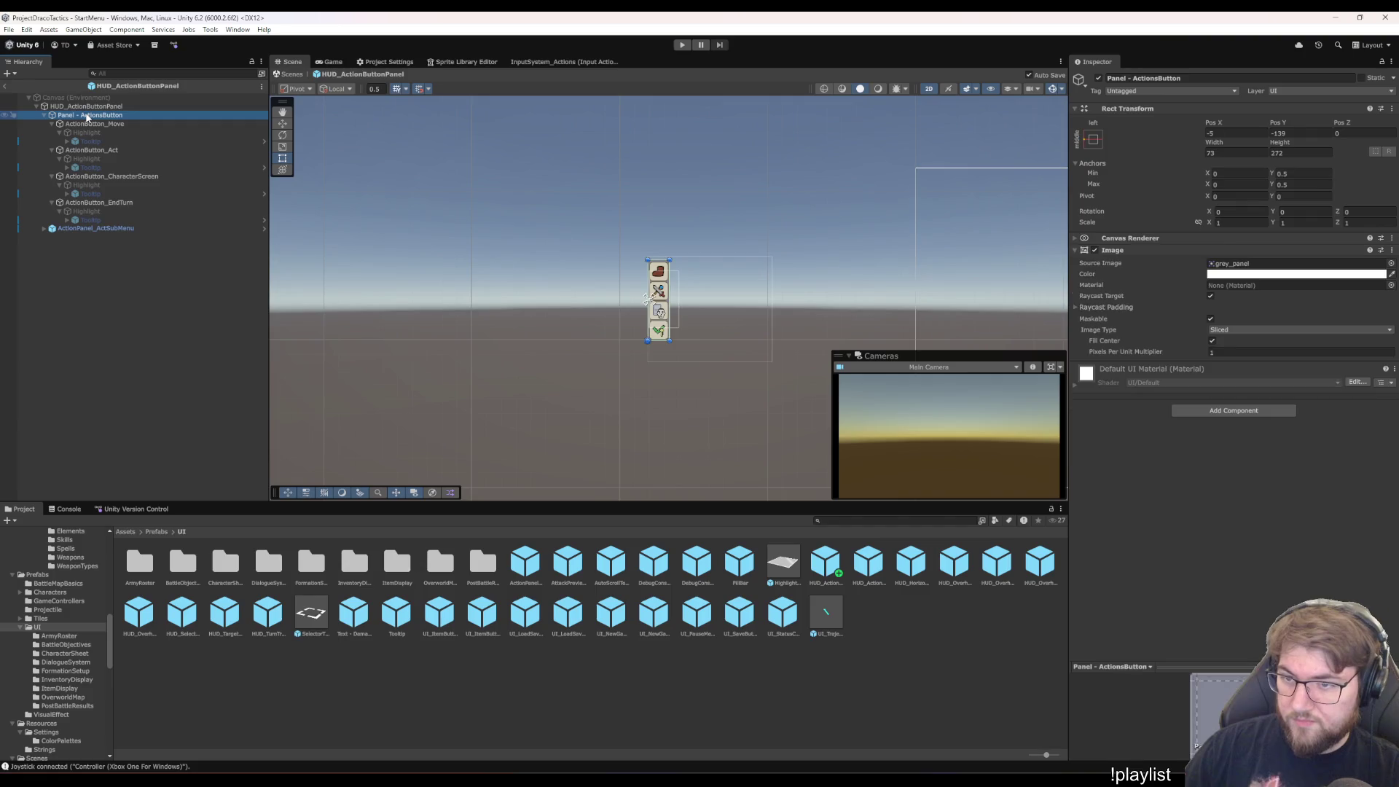
key(Down)
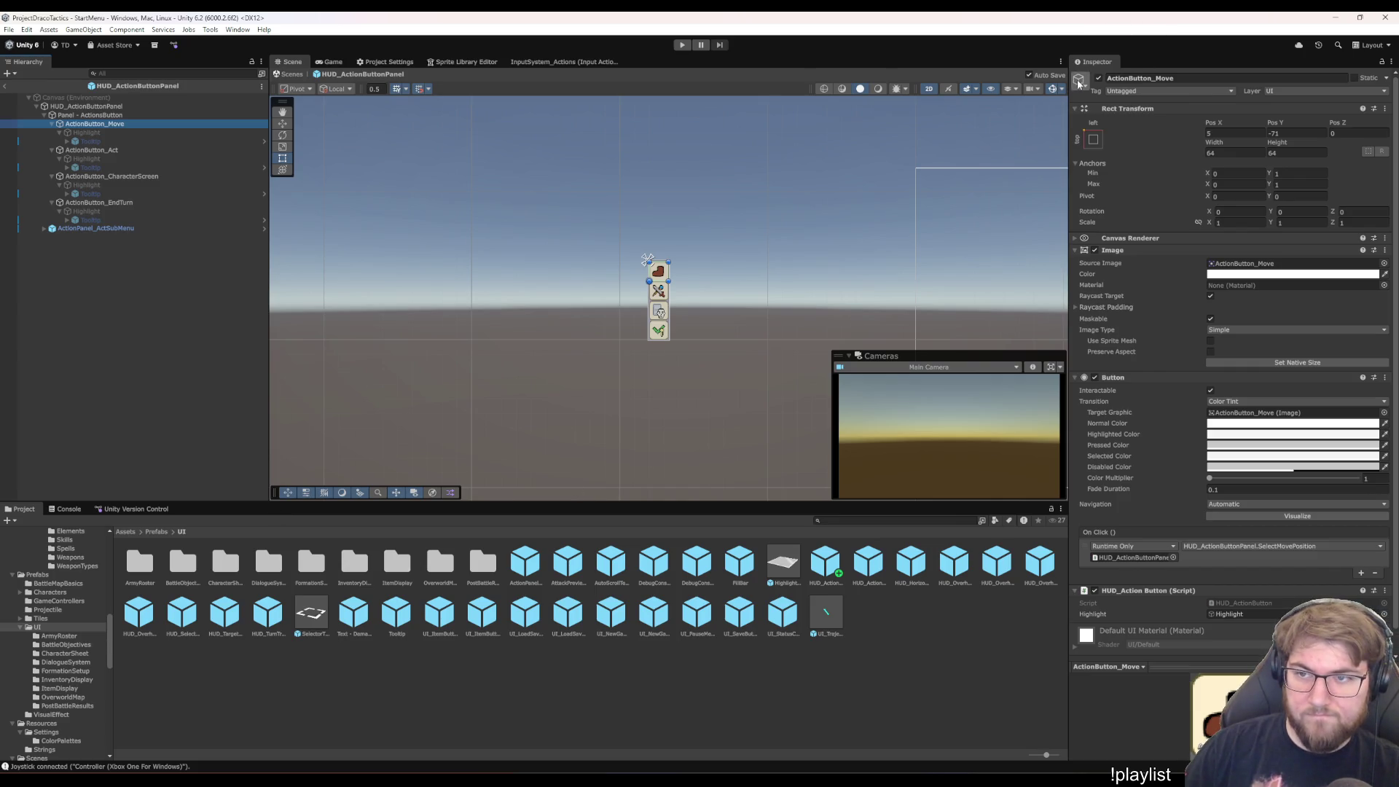
click(1099, 80)
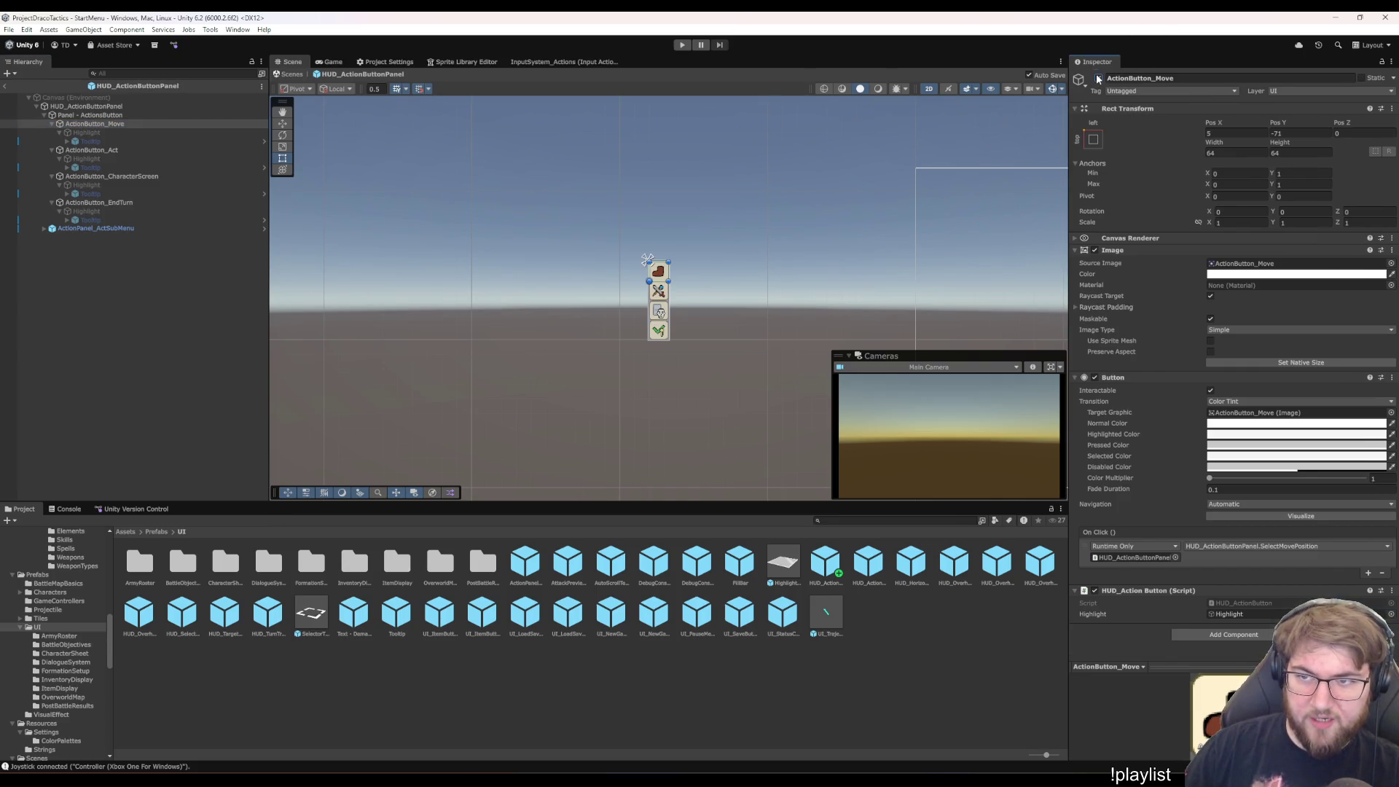
click(1098, 78)
click(1098, 79)
click(1098, 78)
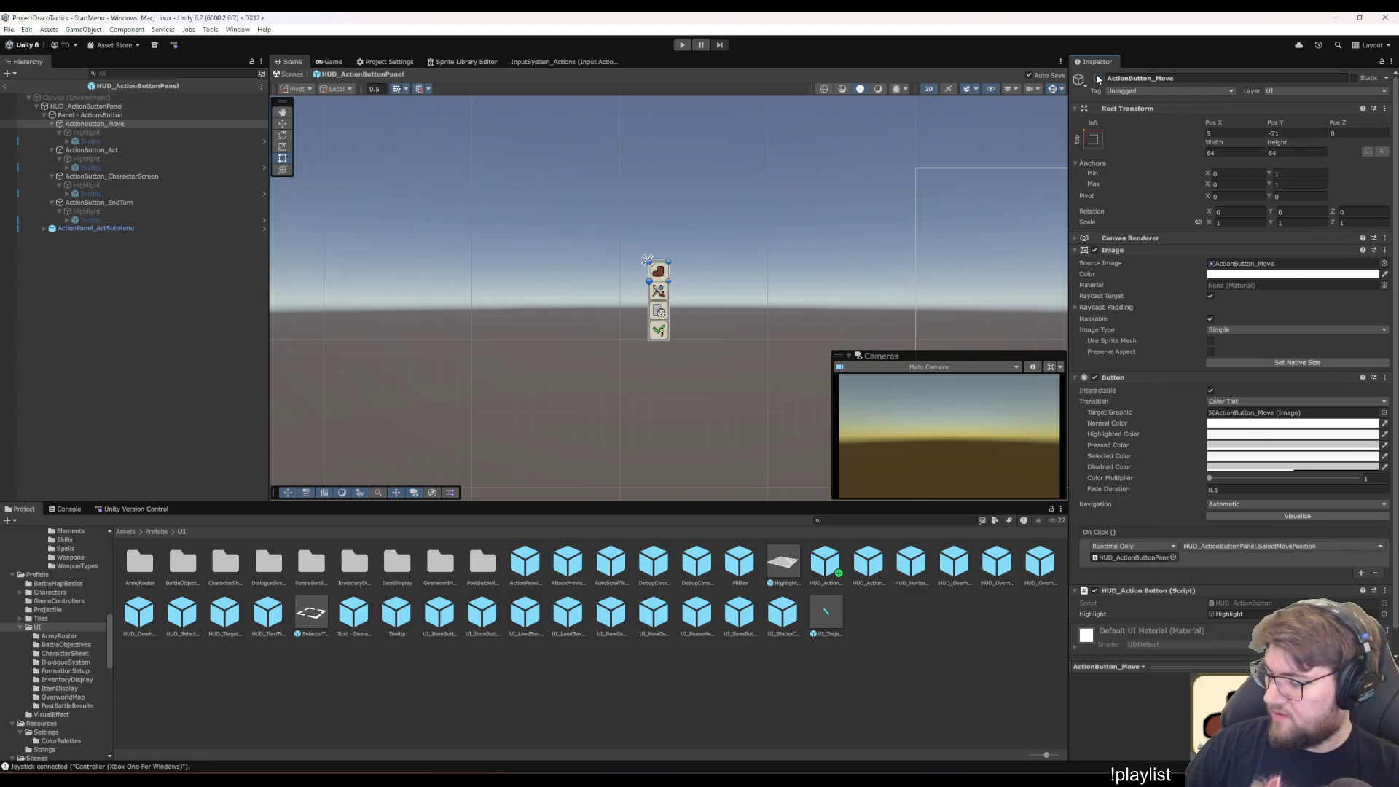
click(1098, 78)
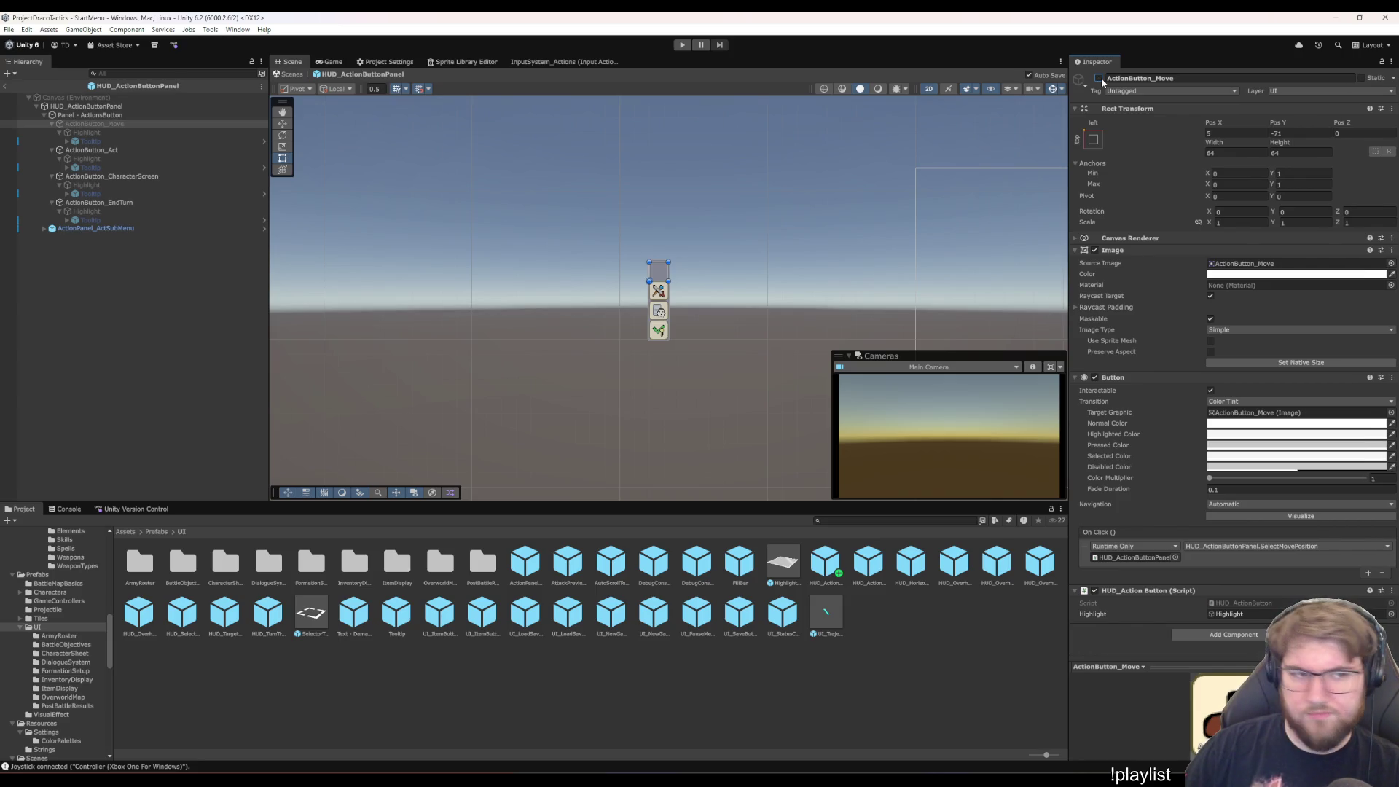
click(1099, 78)
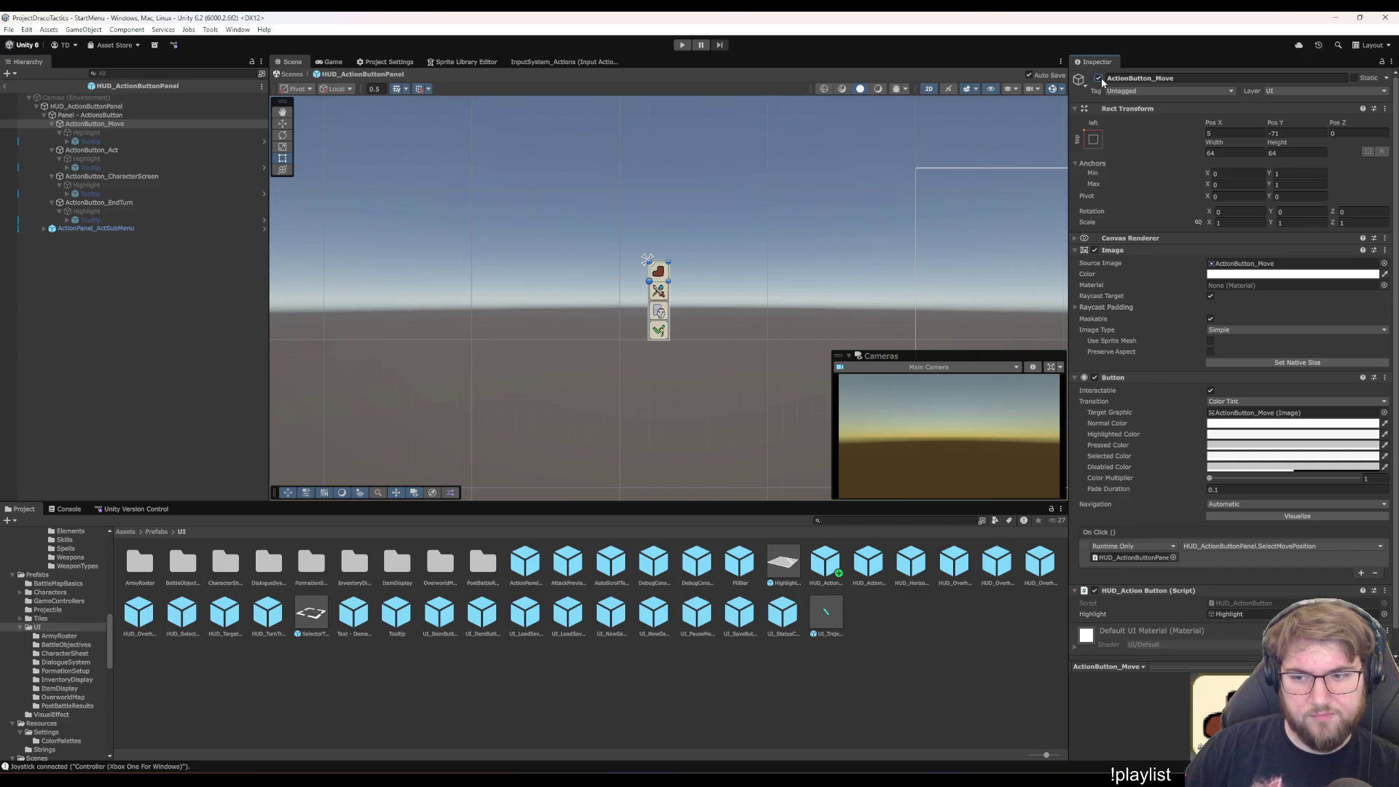
click(1099, 78)
click(1099, 78)
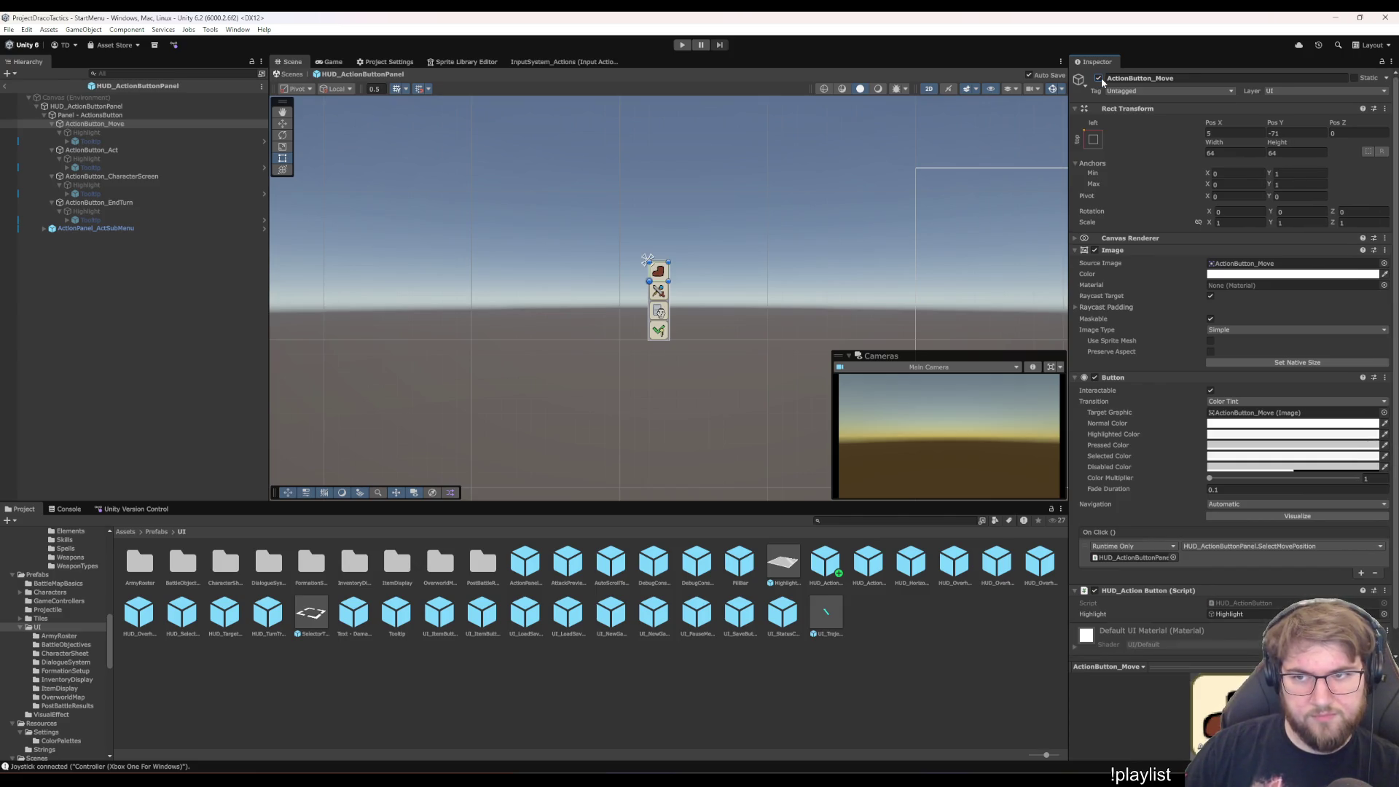
click(1099, 79)
click(1098, 79)
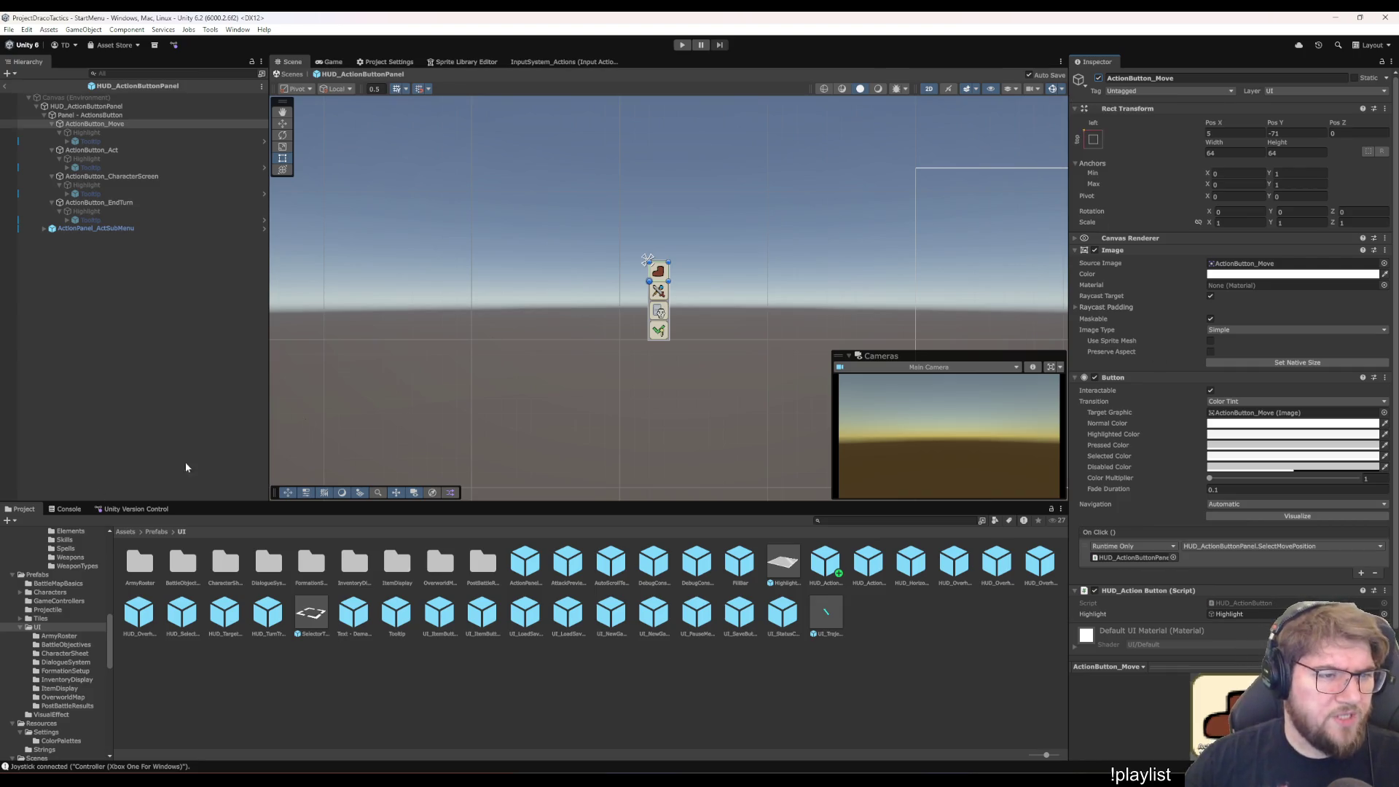
- Duplicate ActionButton_Move and rename the copy ActionButton_UndoMove
click(69, 300)
click(86, 125)
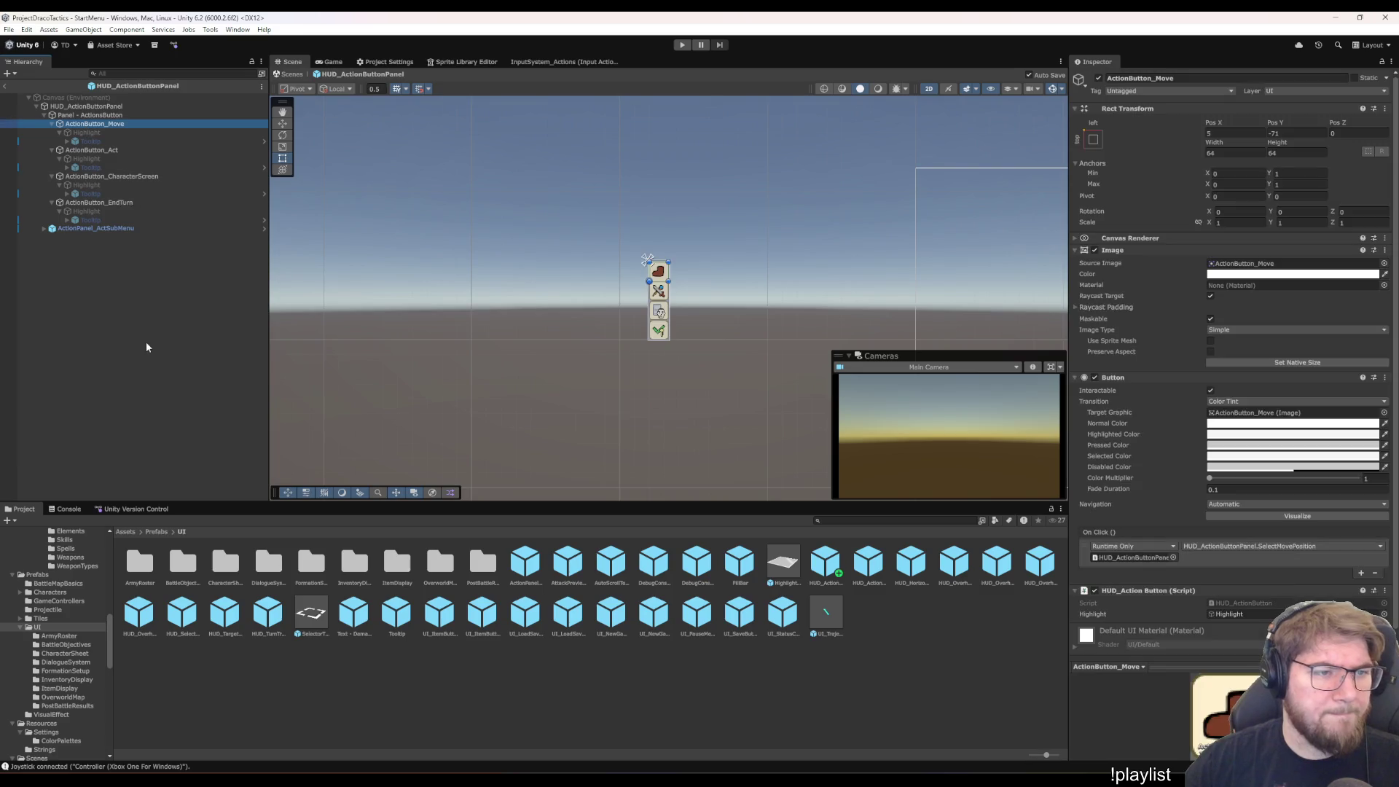
key(ctrl+d)
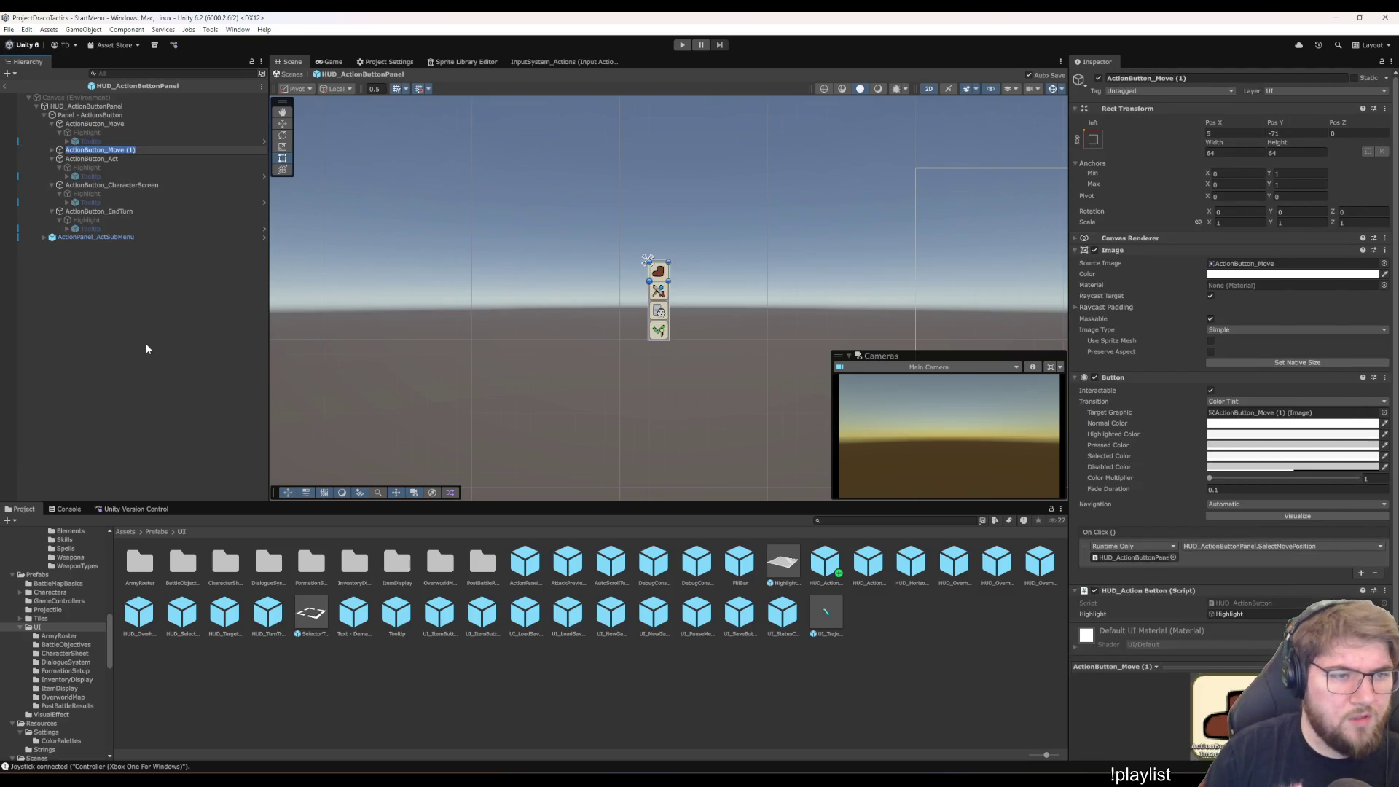
key(Right)
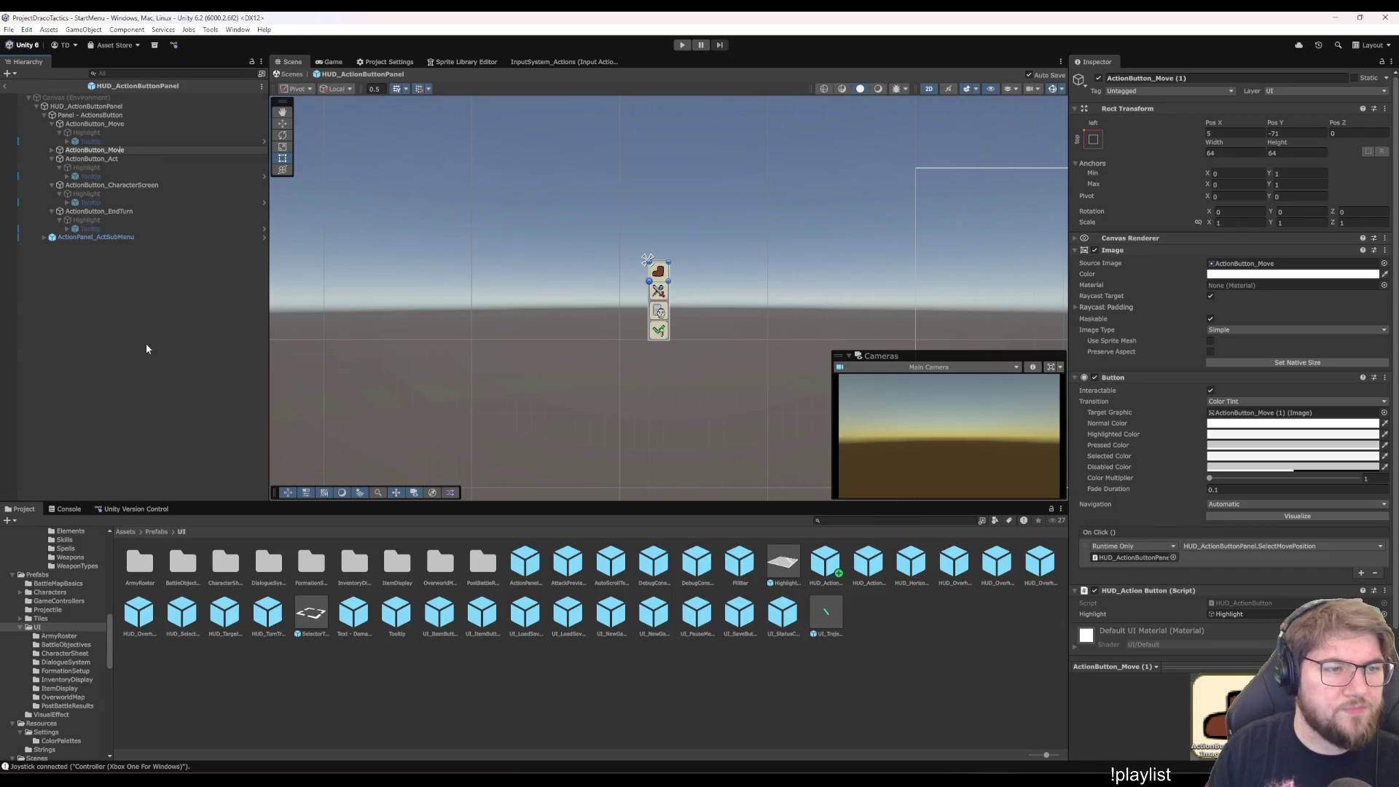
key(Left)
key(Left)
key(Left)
text(Undo)
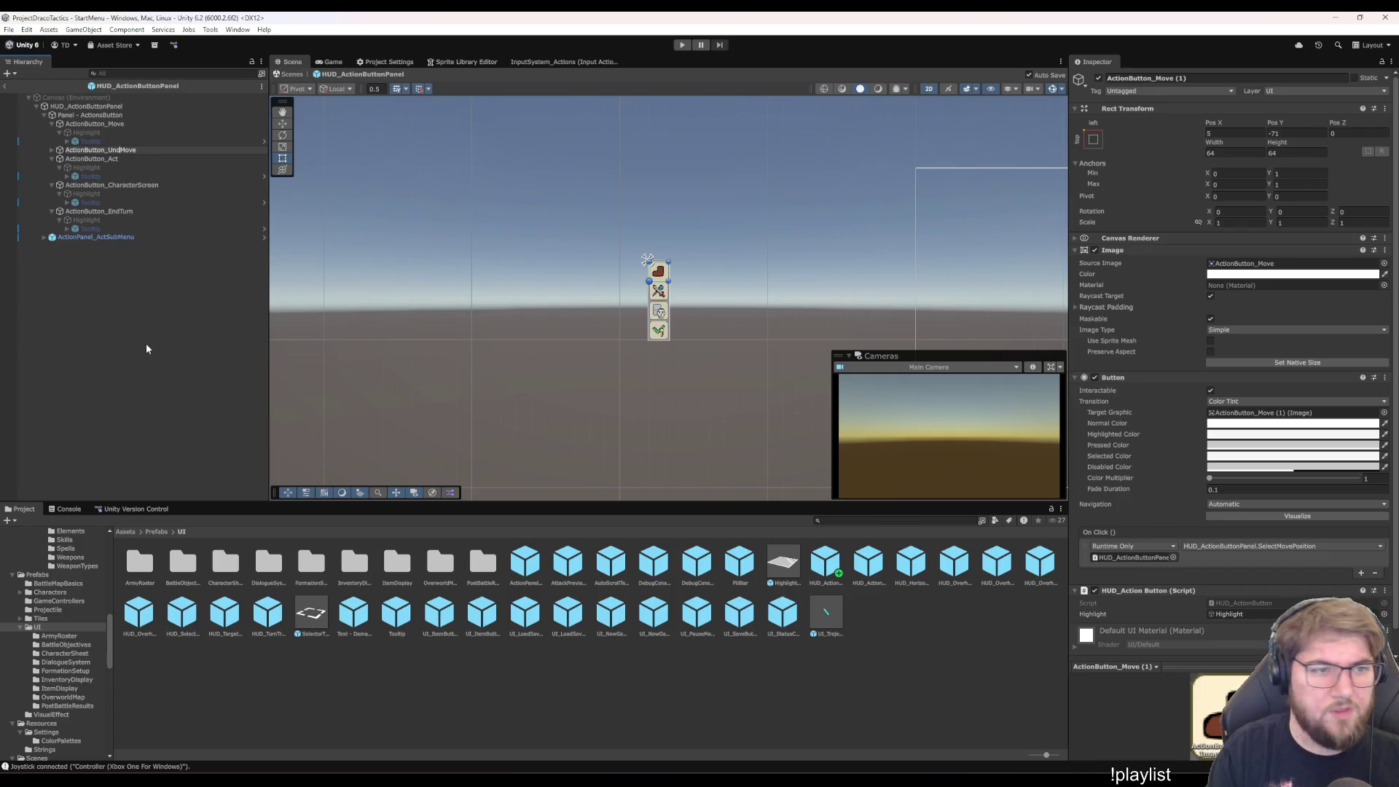
key(Return)
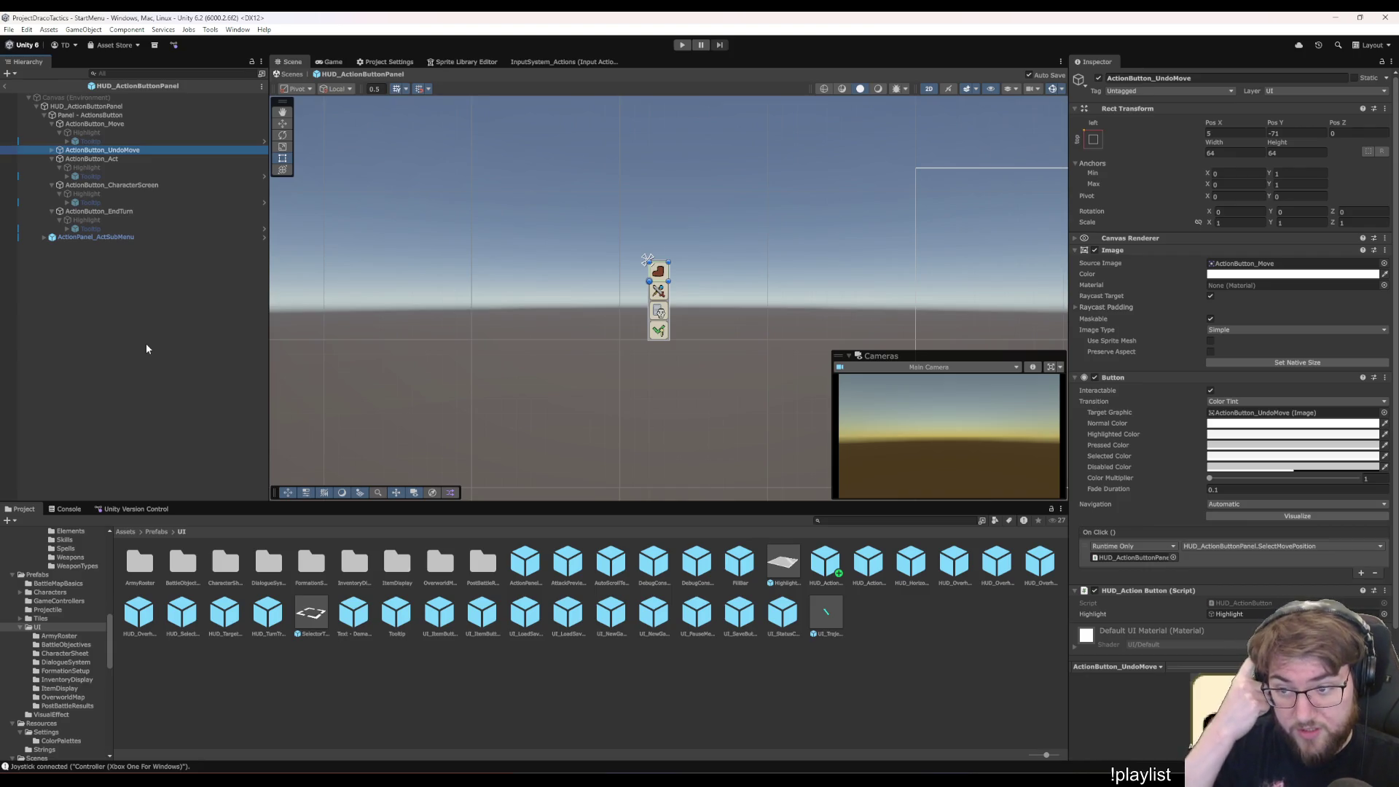
- Expand ActionButton_UndoMove's hierarchy and select its Text - Tooltip object
key(Right)
key(Down)
key(Right)
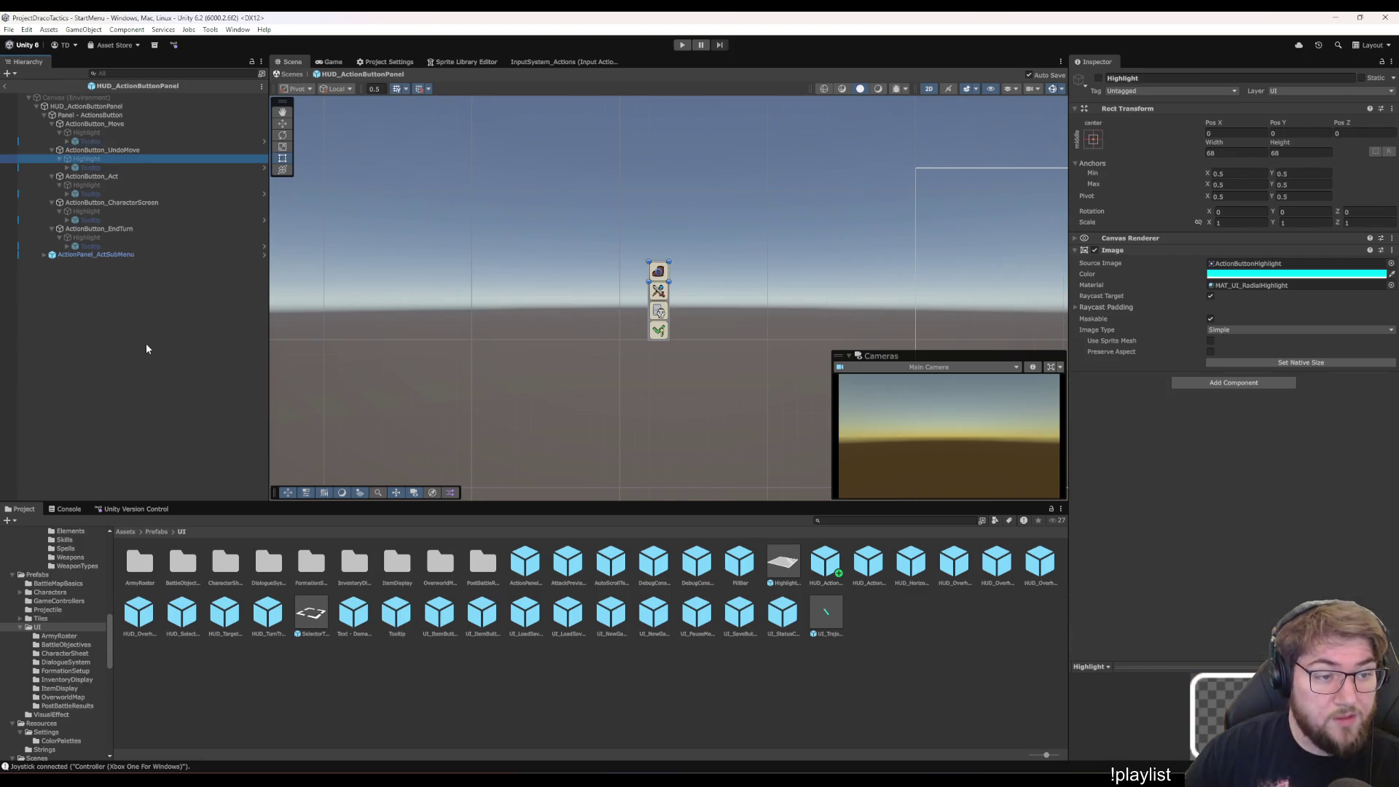
key(Down)
key(Right)
key(Down)
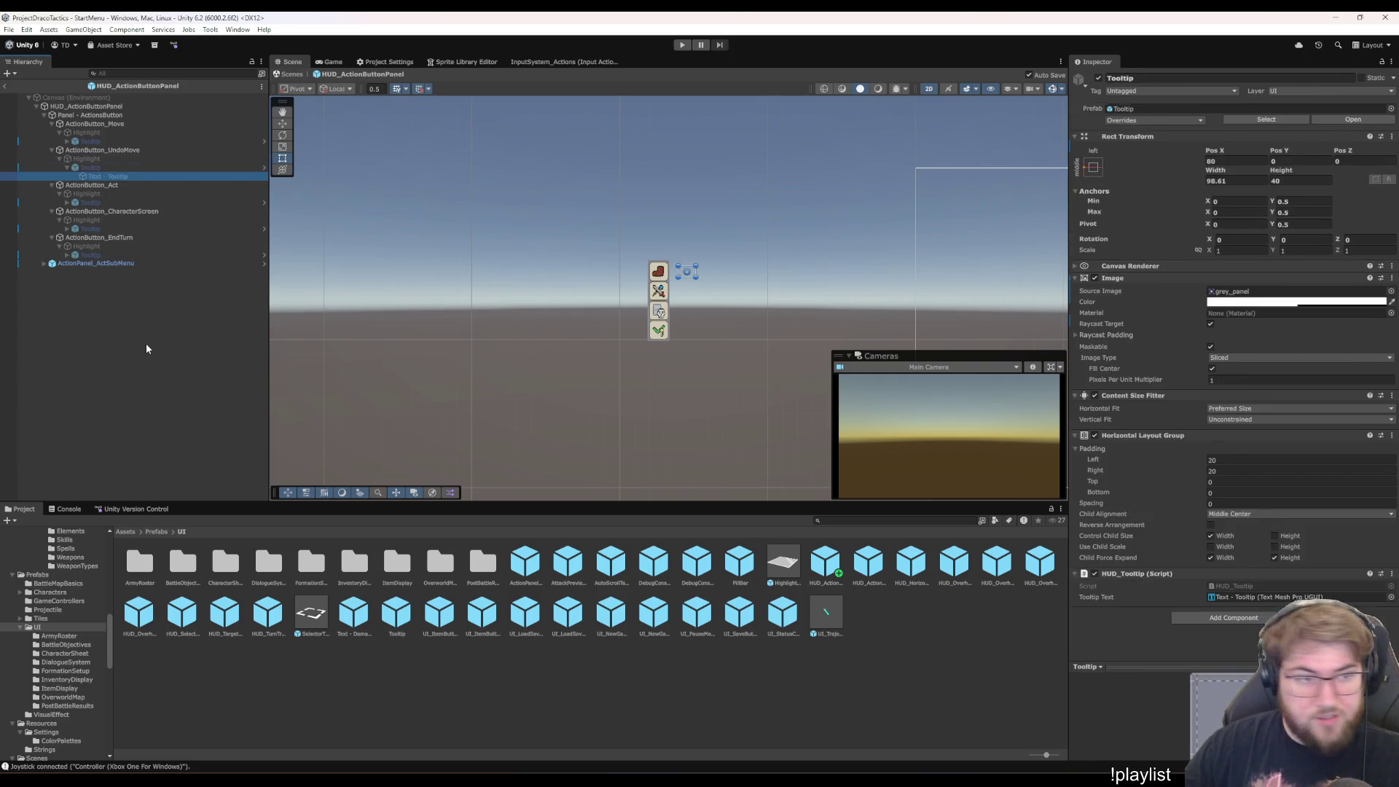
scroll(1187, 467, down, 1)
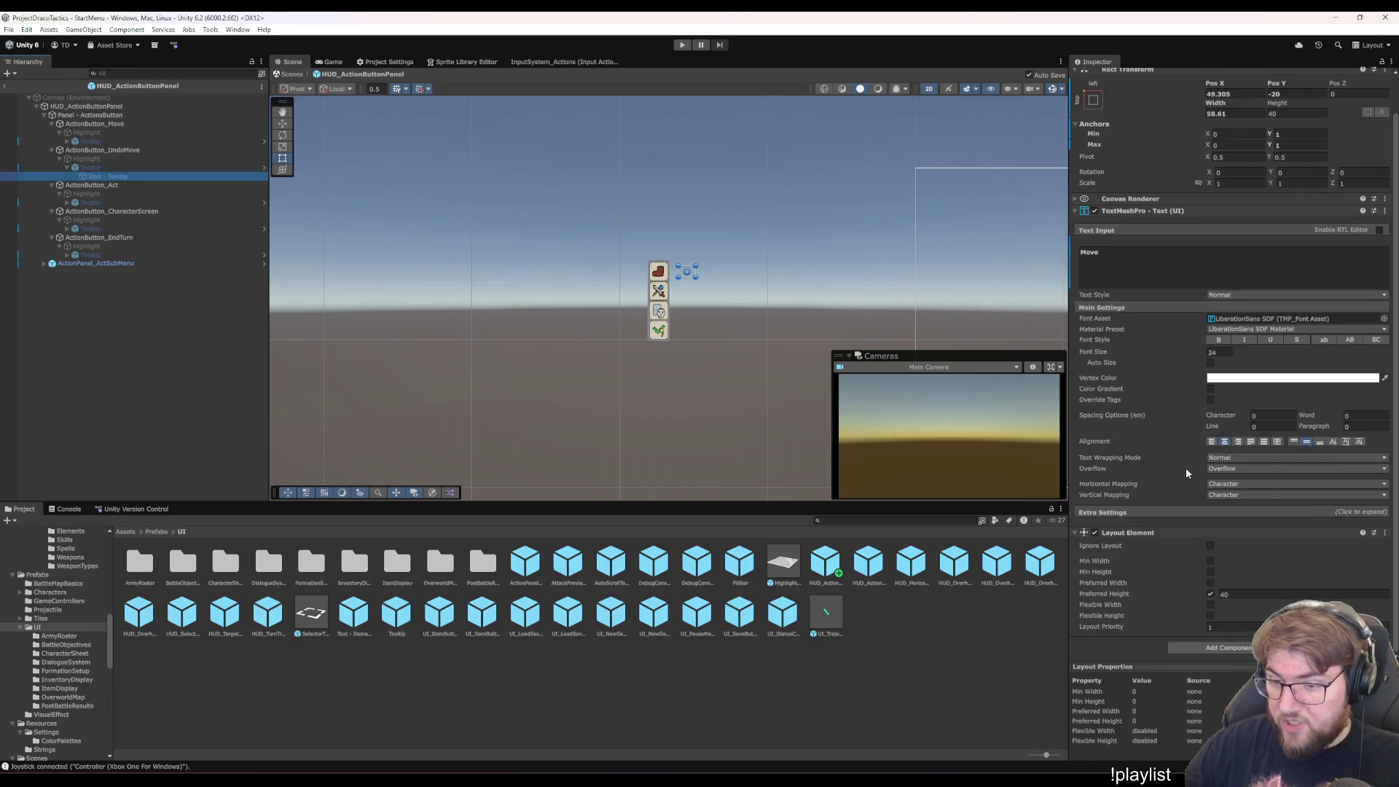
scroll(1177, 506, up, 2)
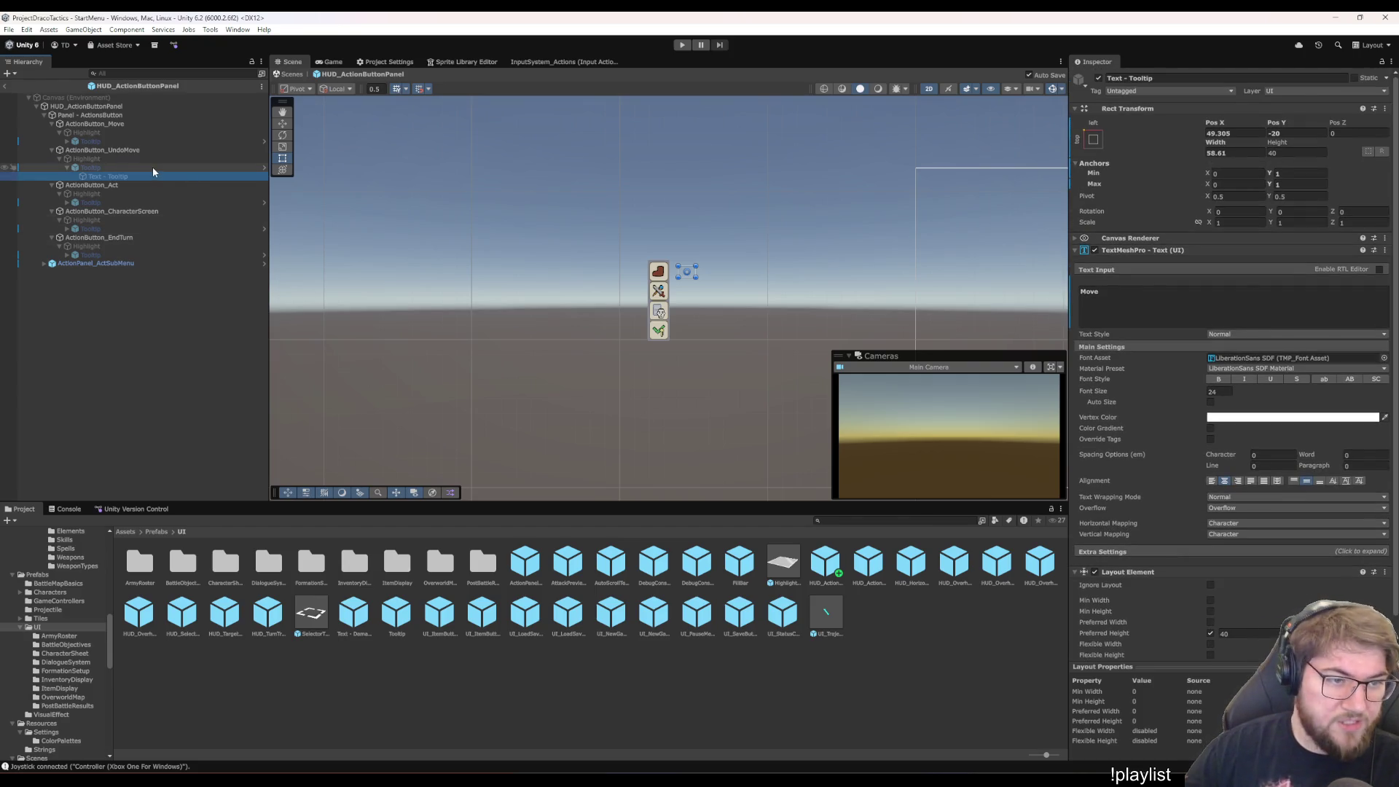
click(151, 168)
key(Down)
key(Down)
key(Down)
key(Down)
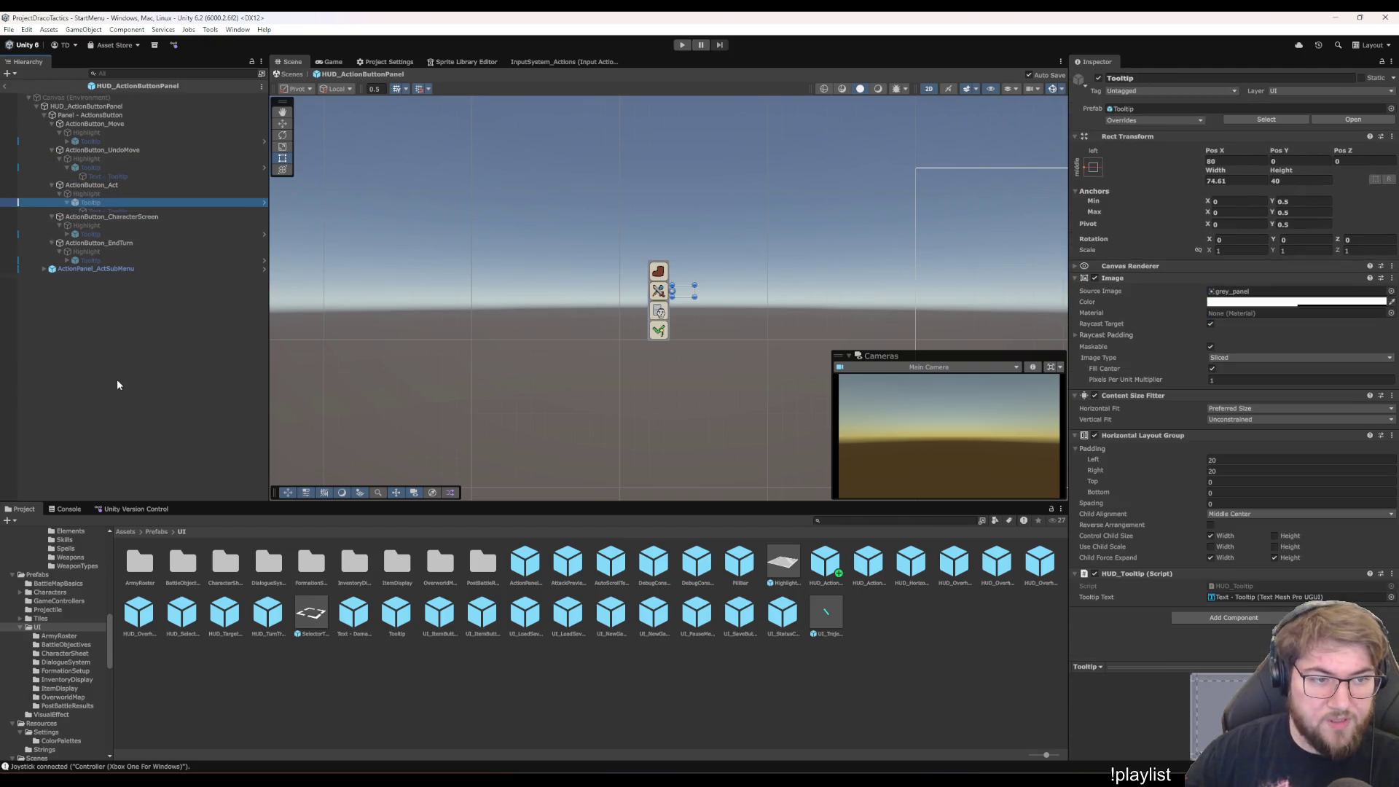
key(Right)
key(Down)
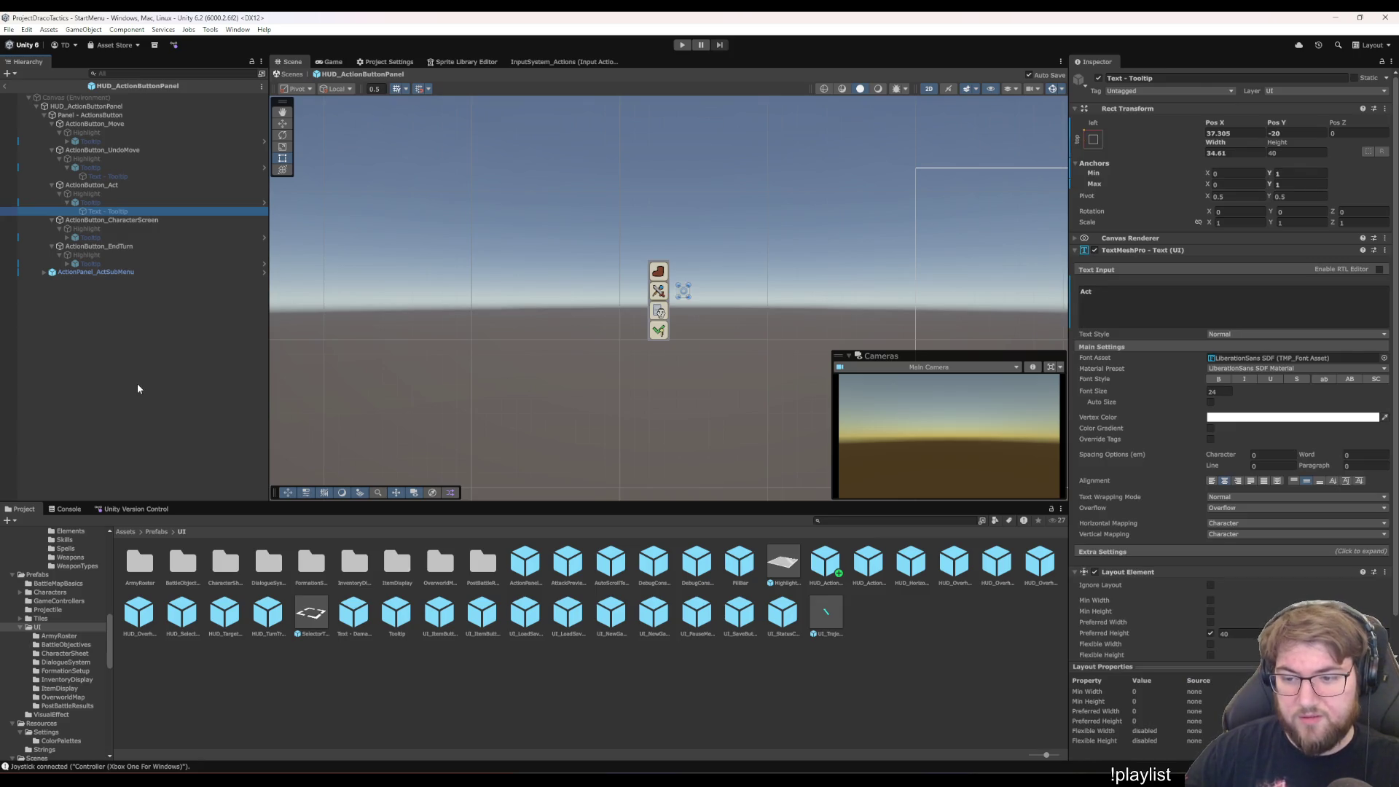
key(Up)
key(Up)
key(Up)
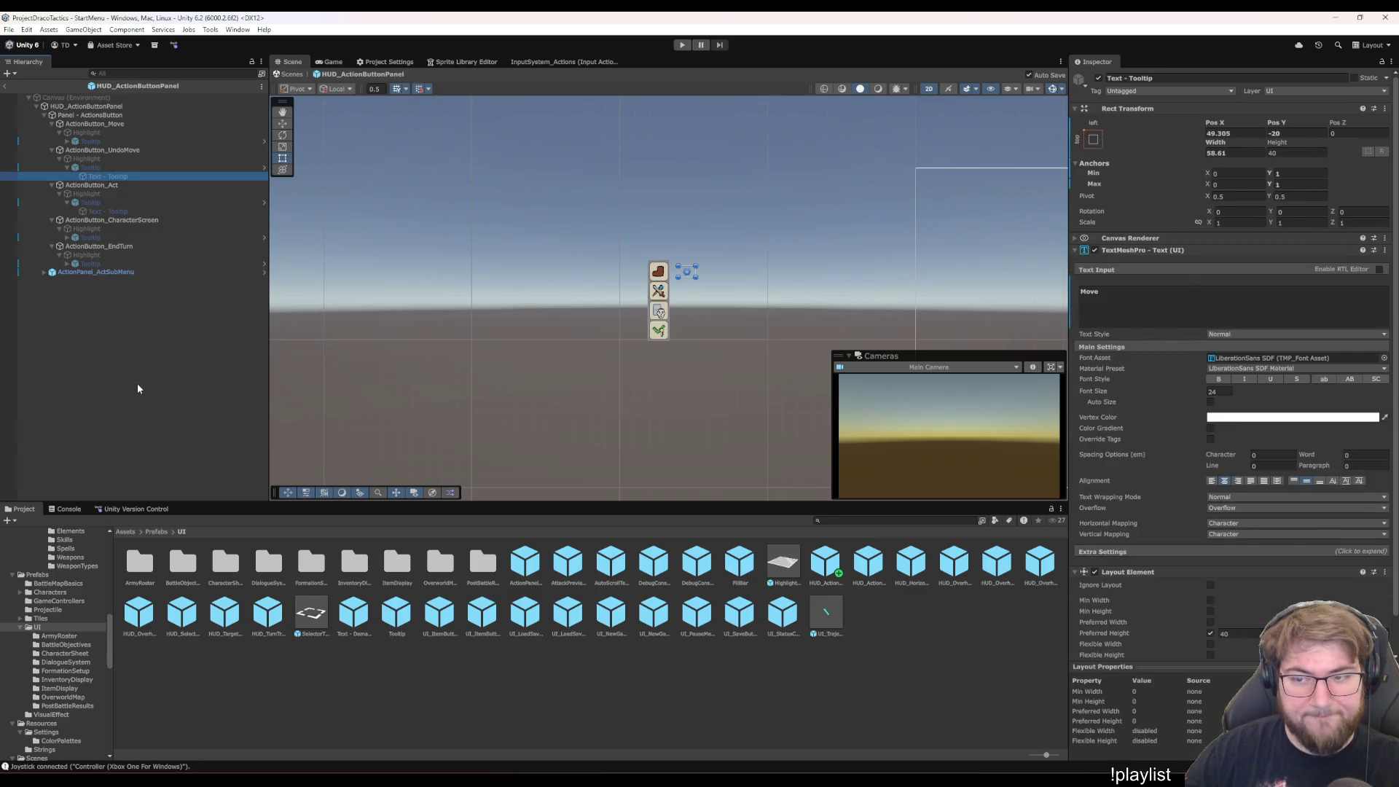
- Change the tooltip text to 'Undo Move', then deactivate the tooltip object
click(1142, 291)
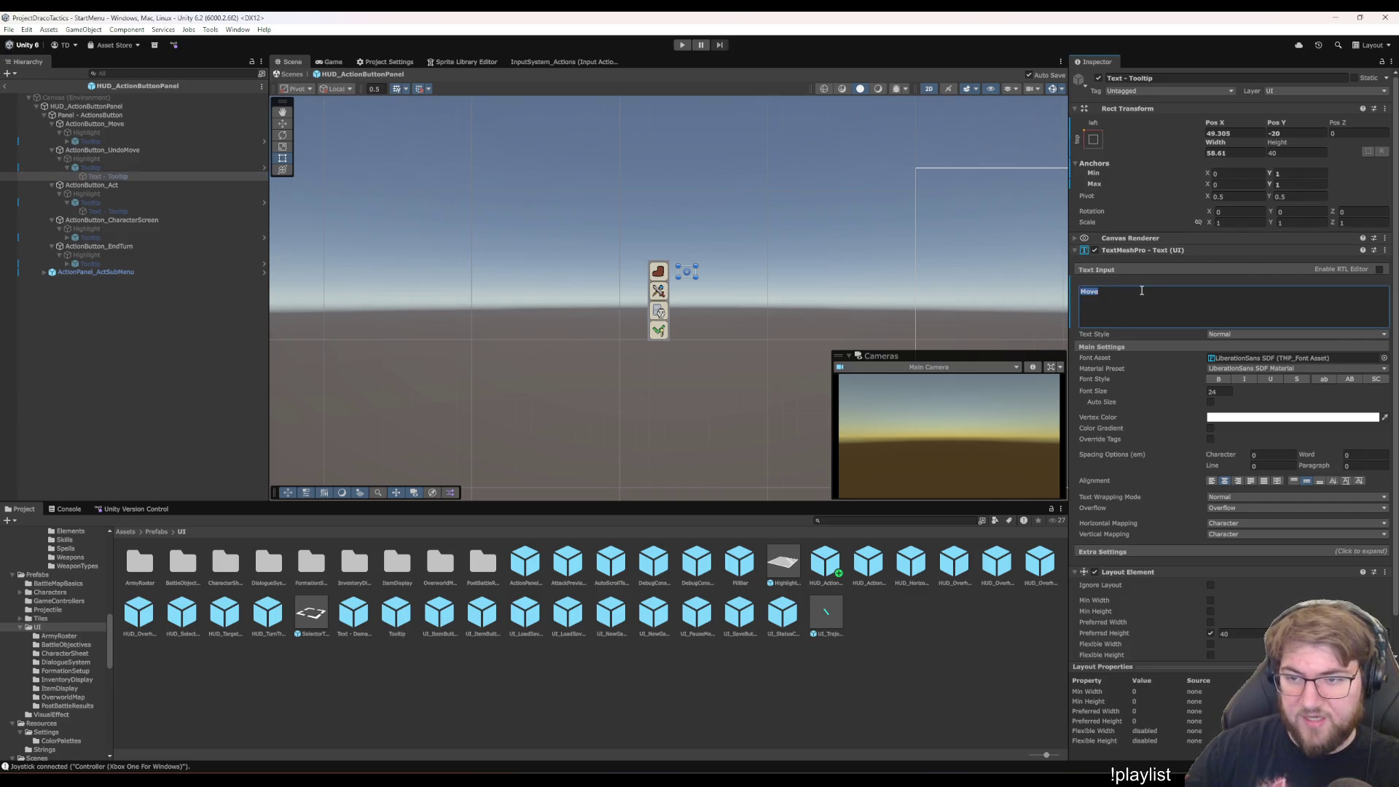
text(Undo)
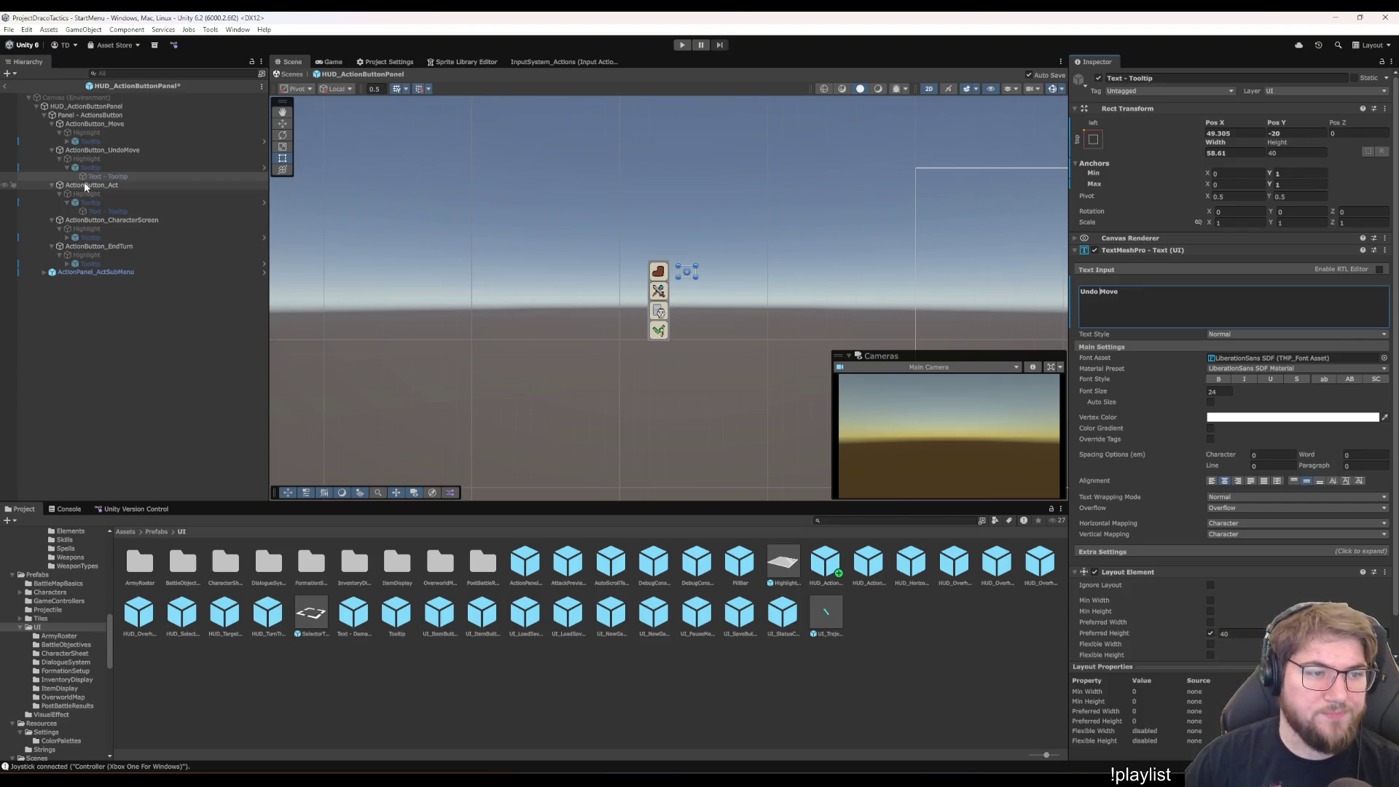
click(109, 167)
click(1099, 79)
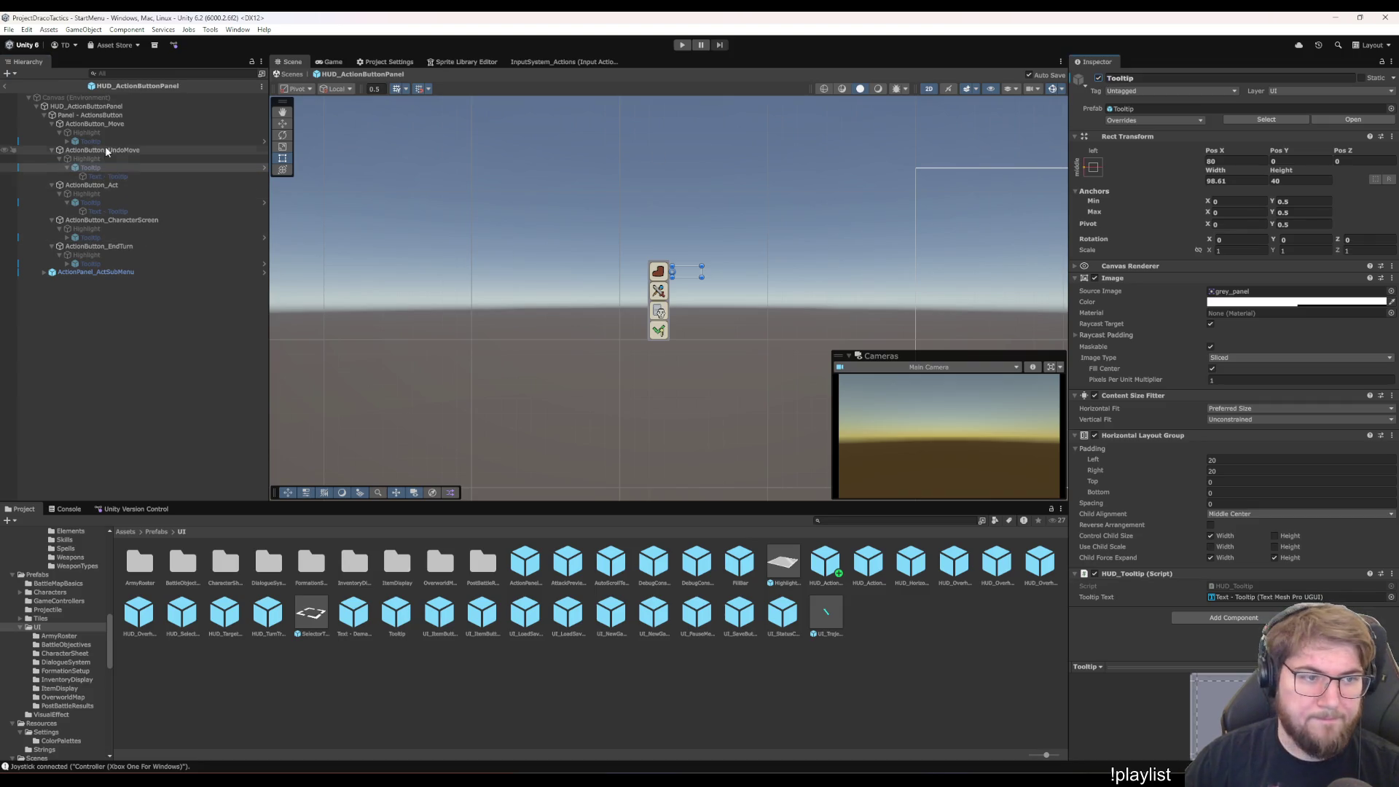
click(91, 158)
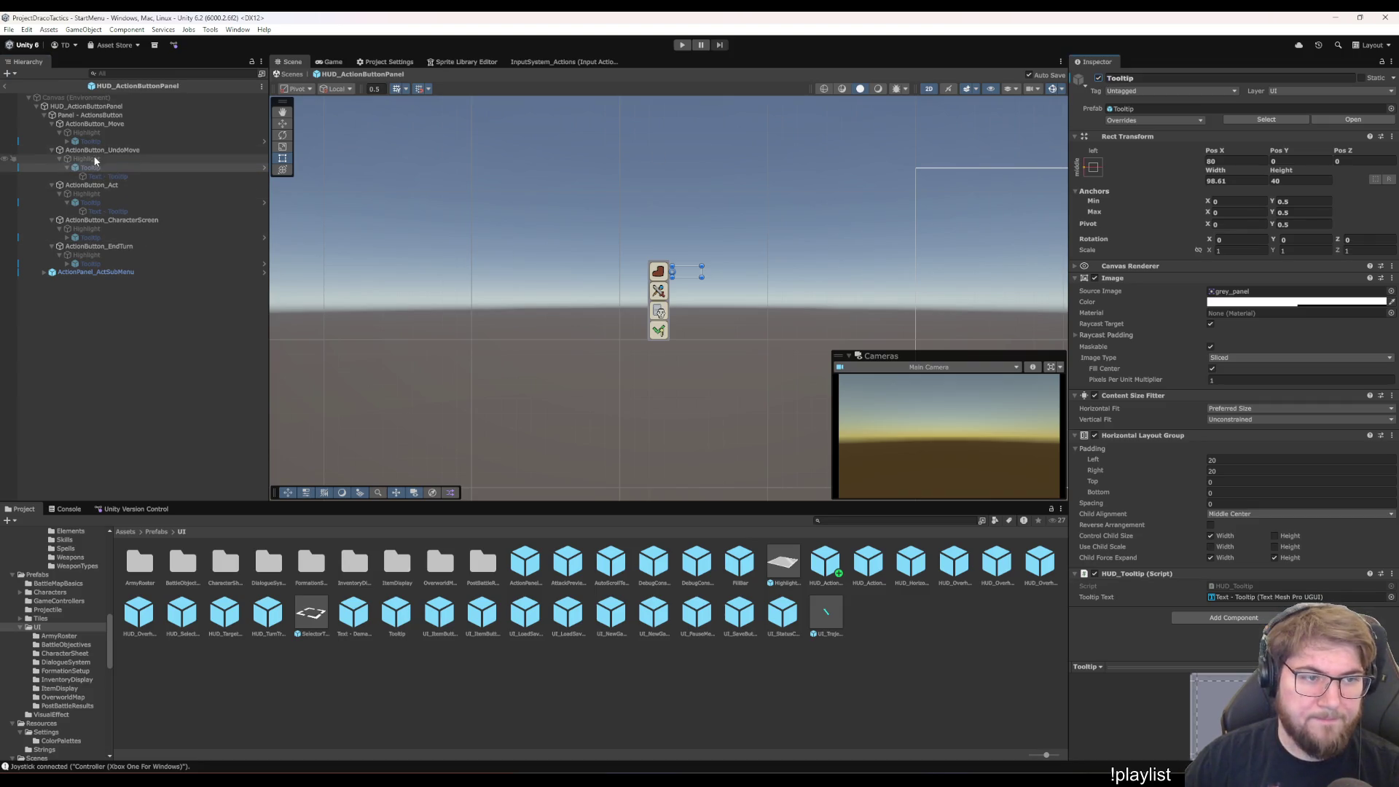
click(1096, 78)
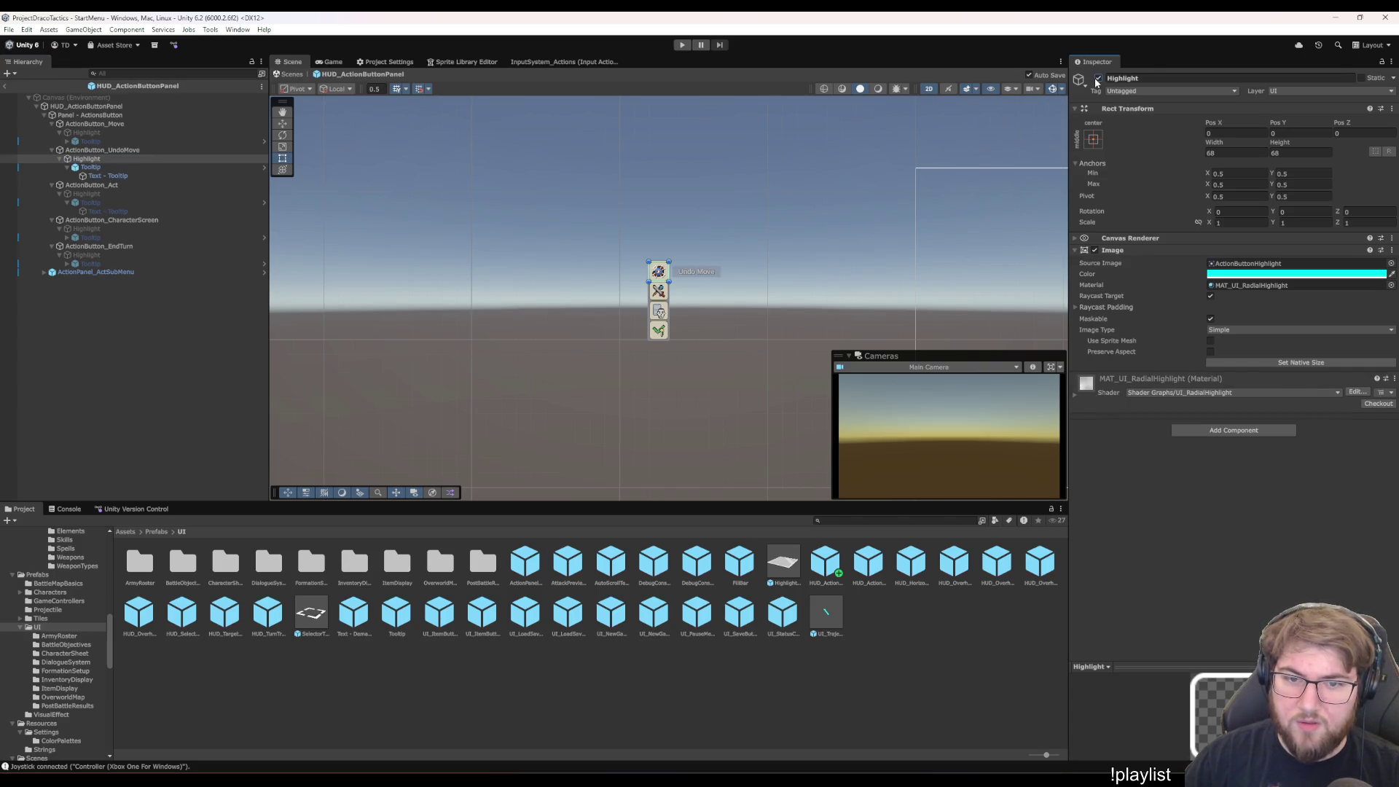
click(90, 166)
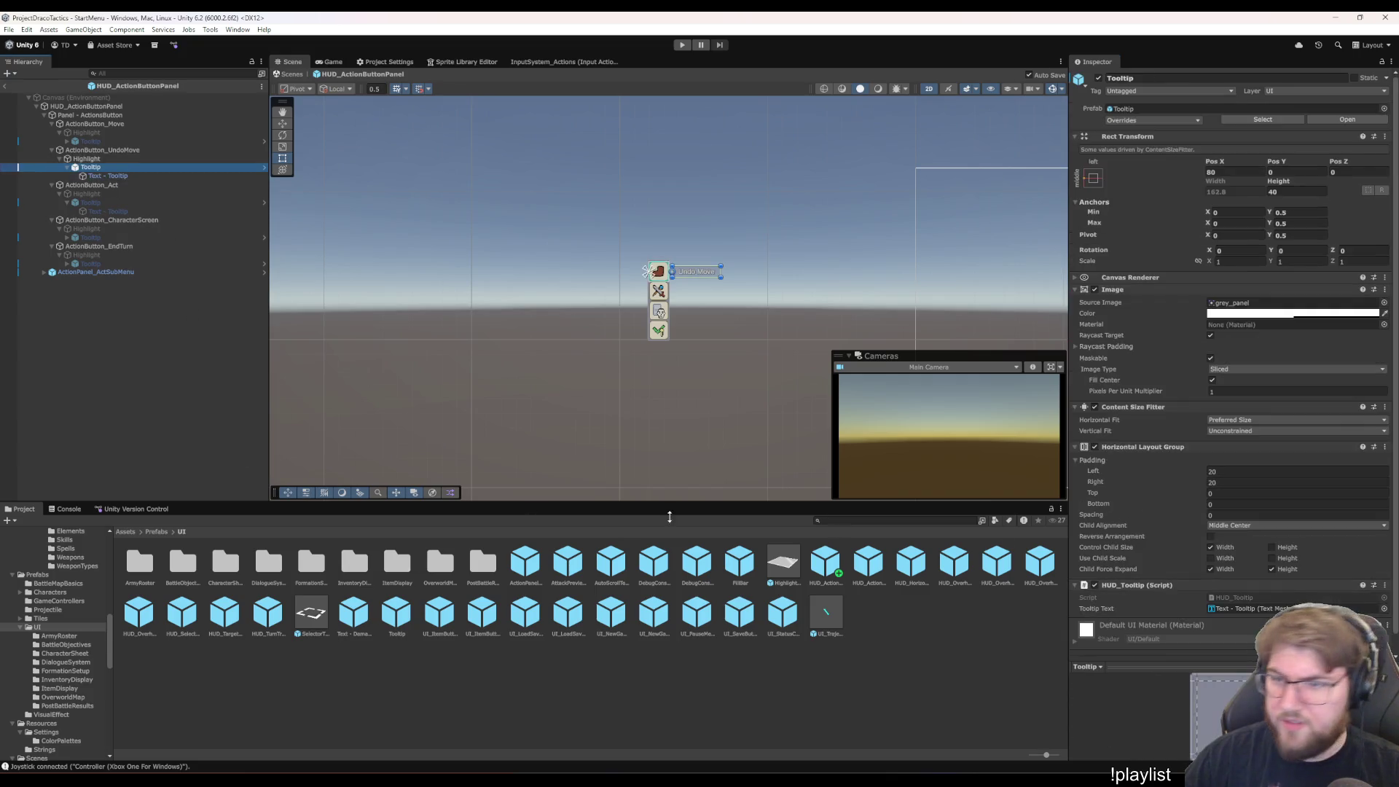
scroll(1122, 462, down, 1)
scroll(1122, 462, up, 1)
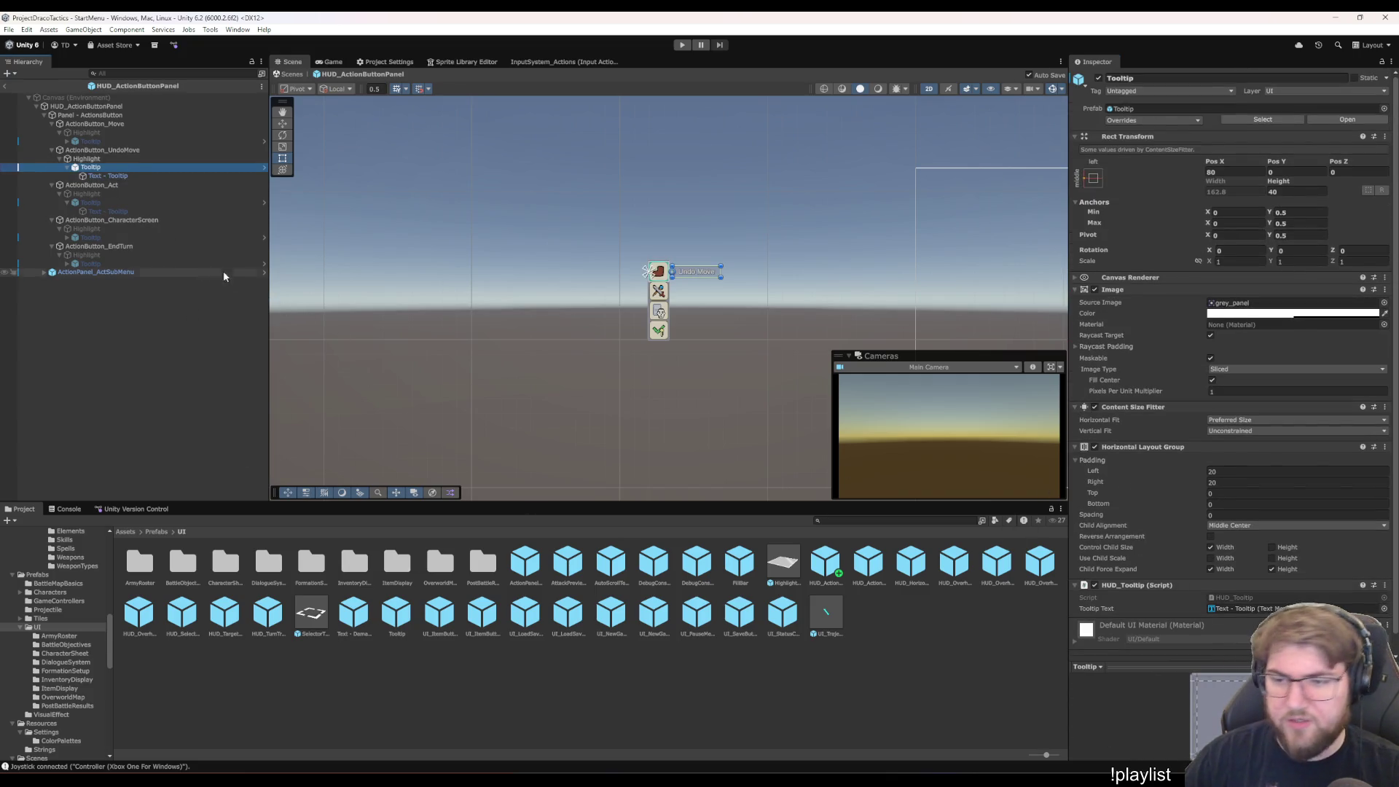
click(115, 176)
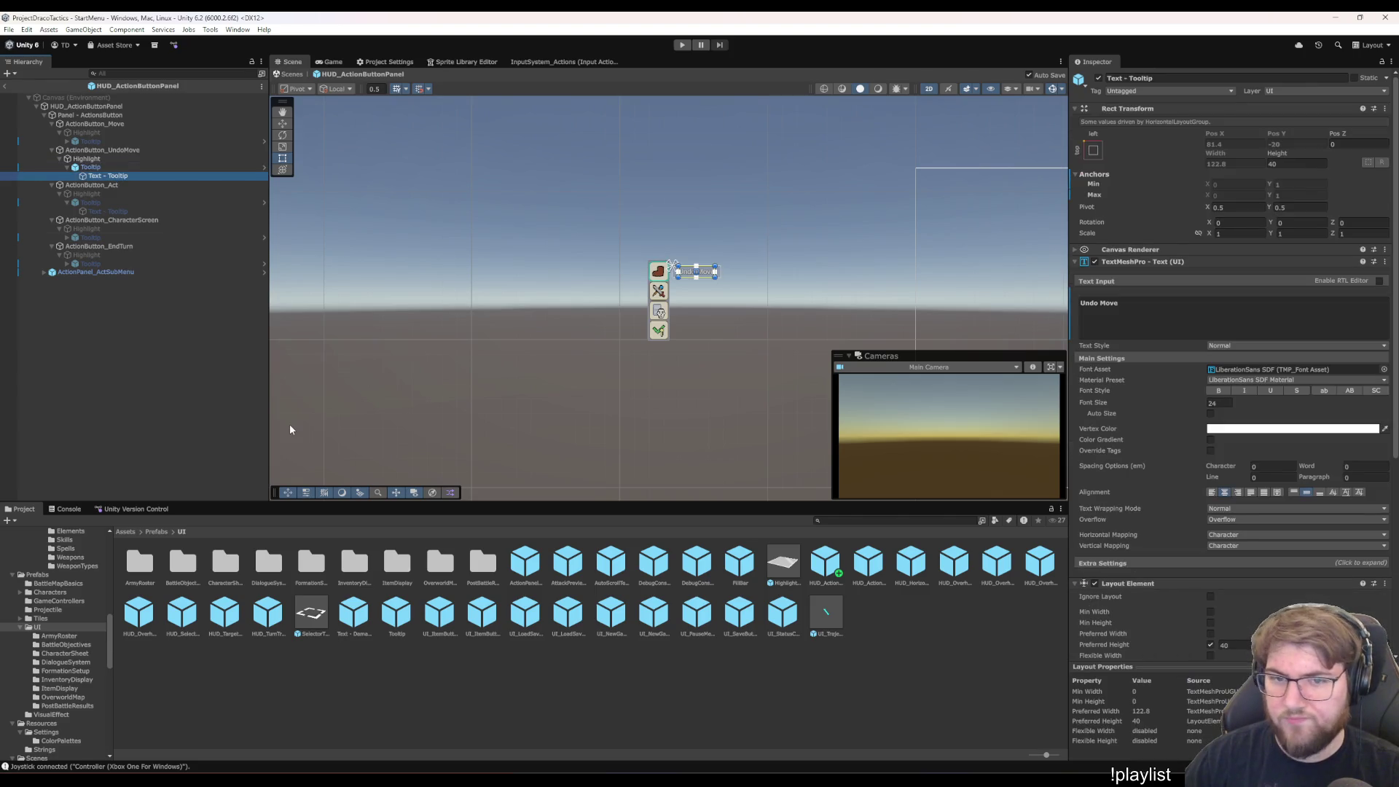
key(Up)
key(Down)
key(f)
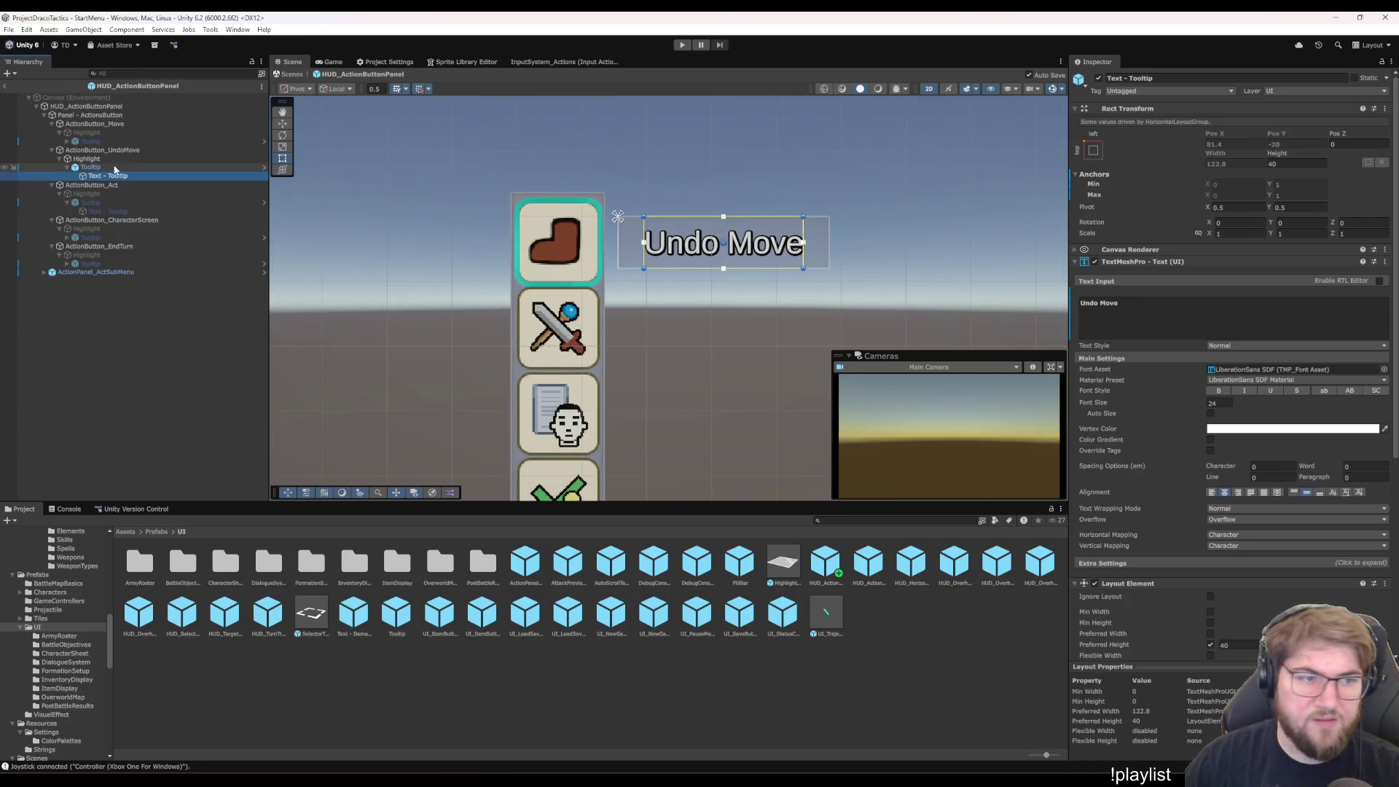
click(175, 167)
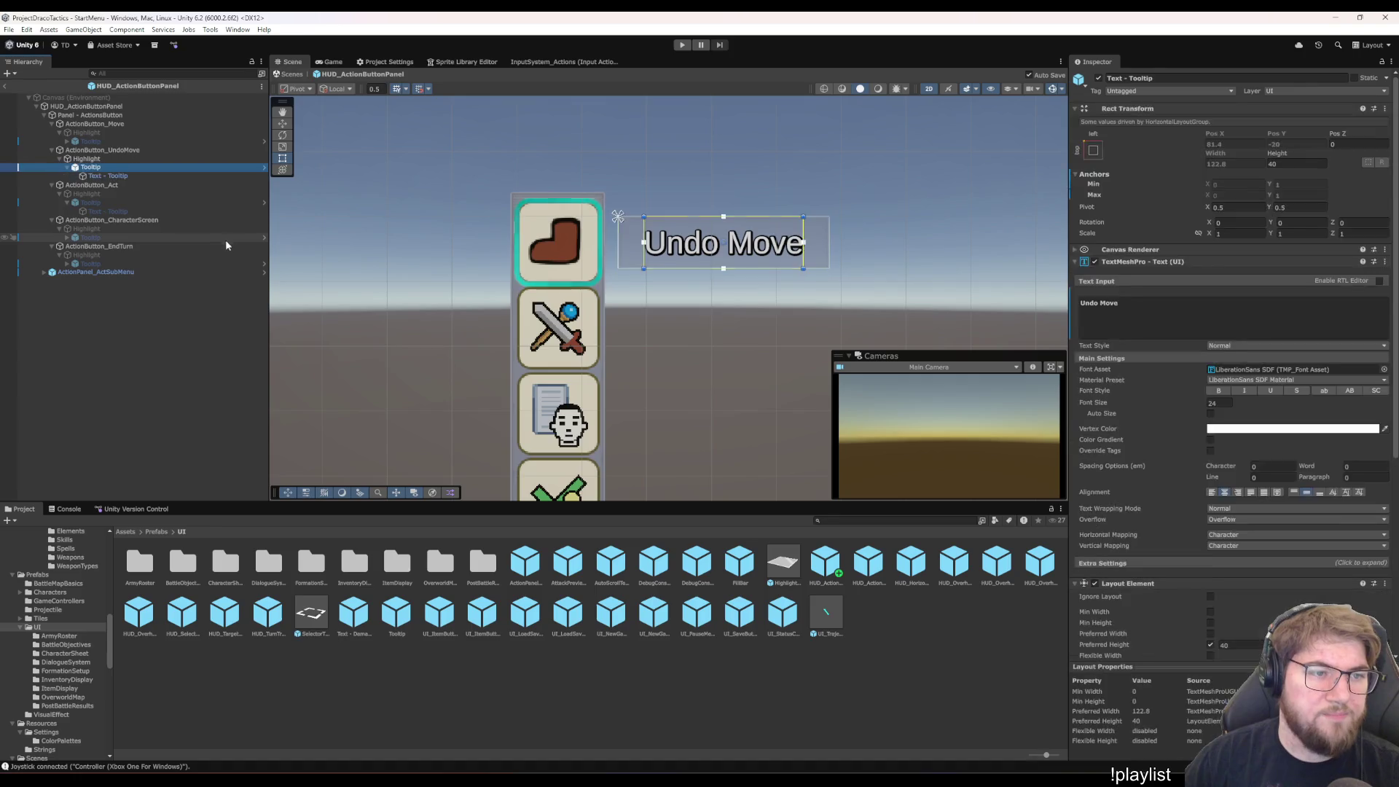
key(Up)
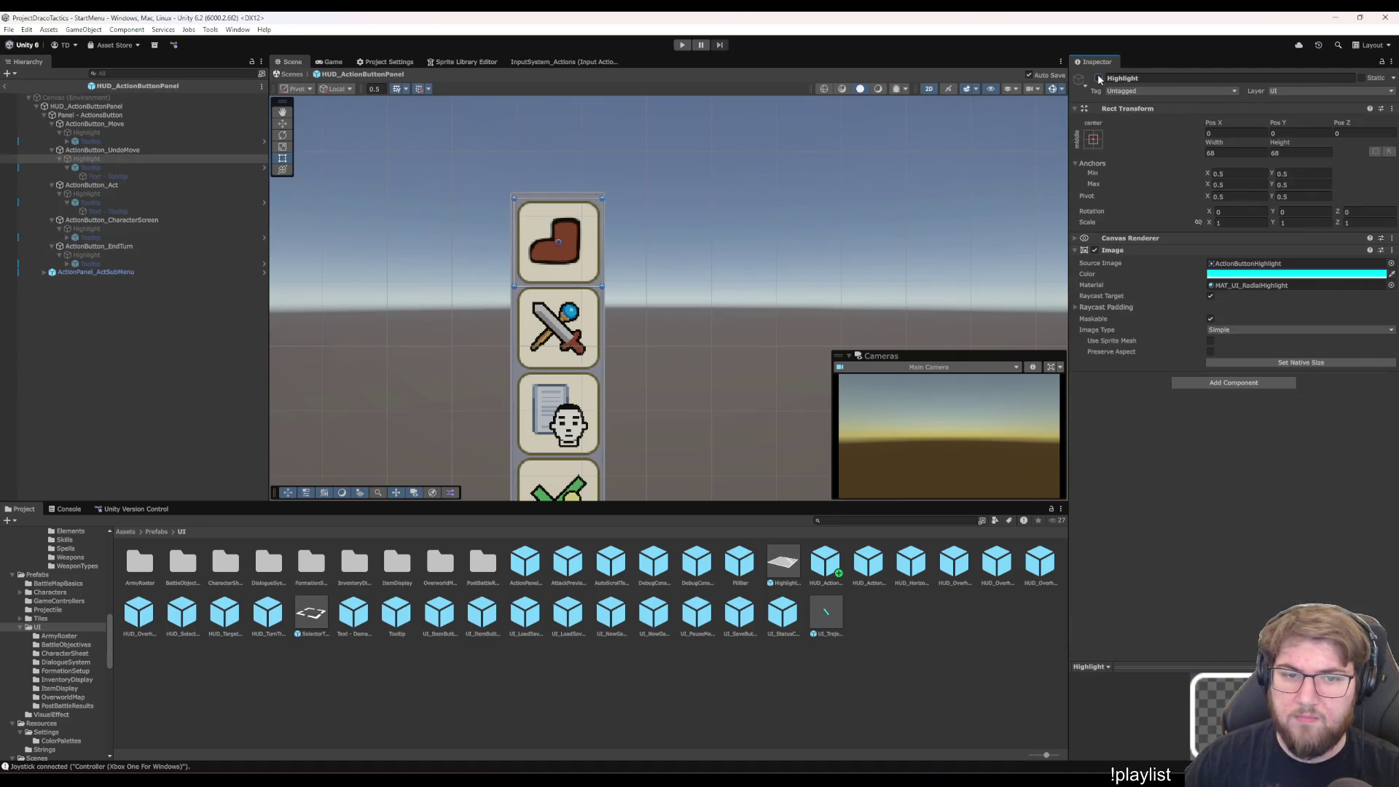
click(110, 140)
key(Up)
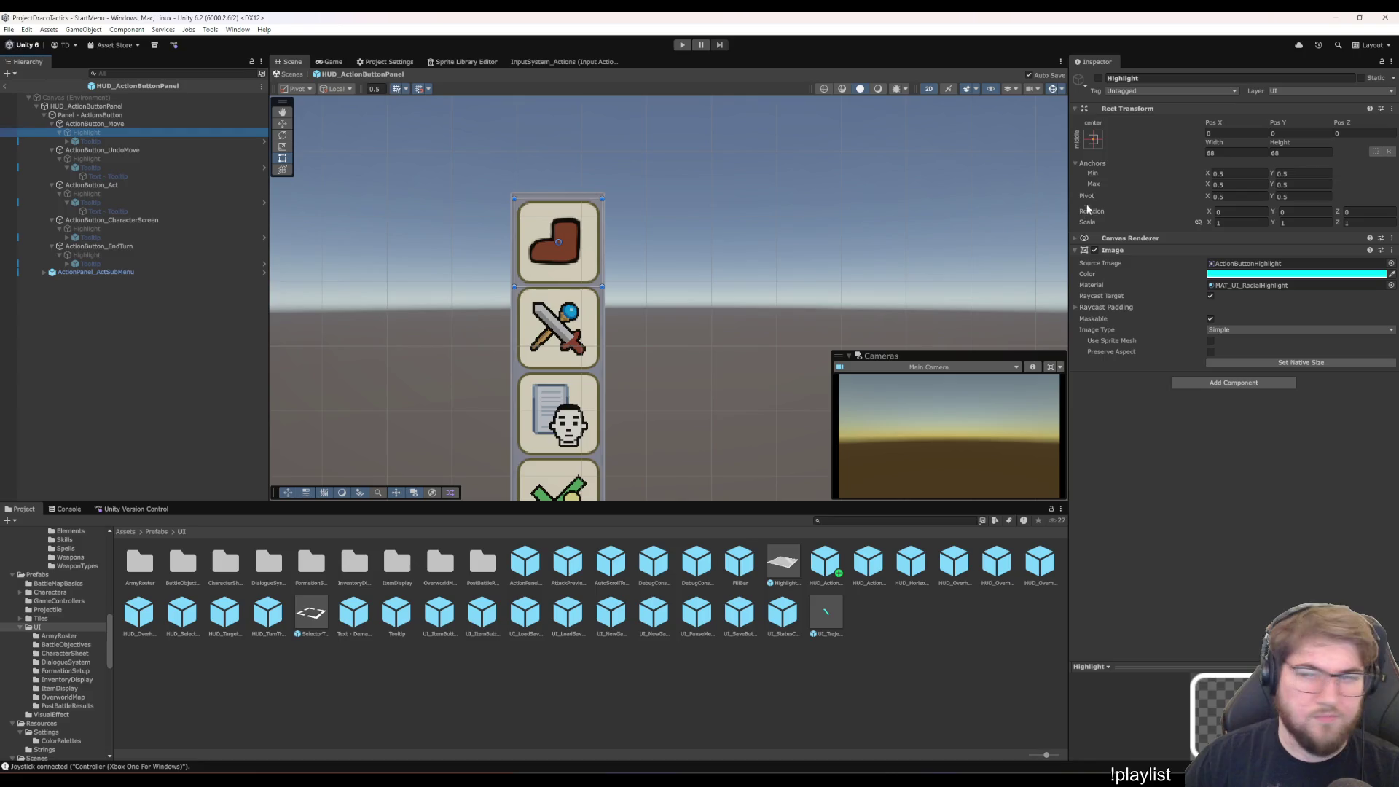
click(1099, 78)
click(1099, 78)
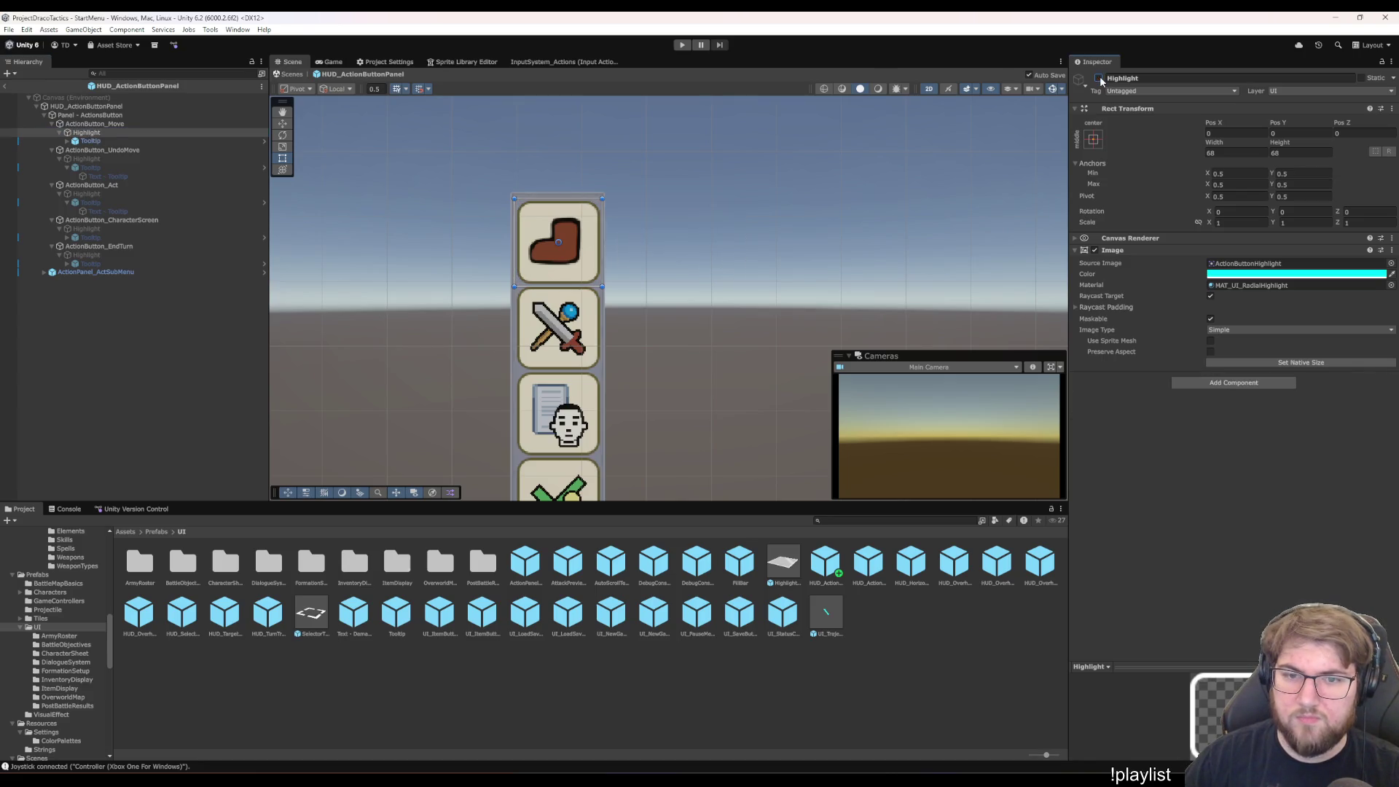
click(147, 150)
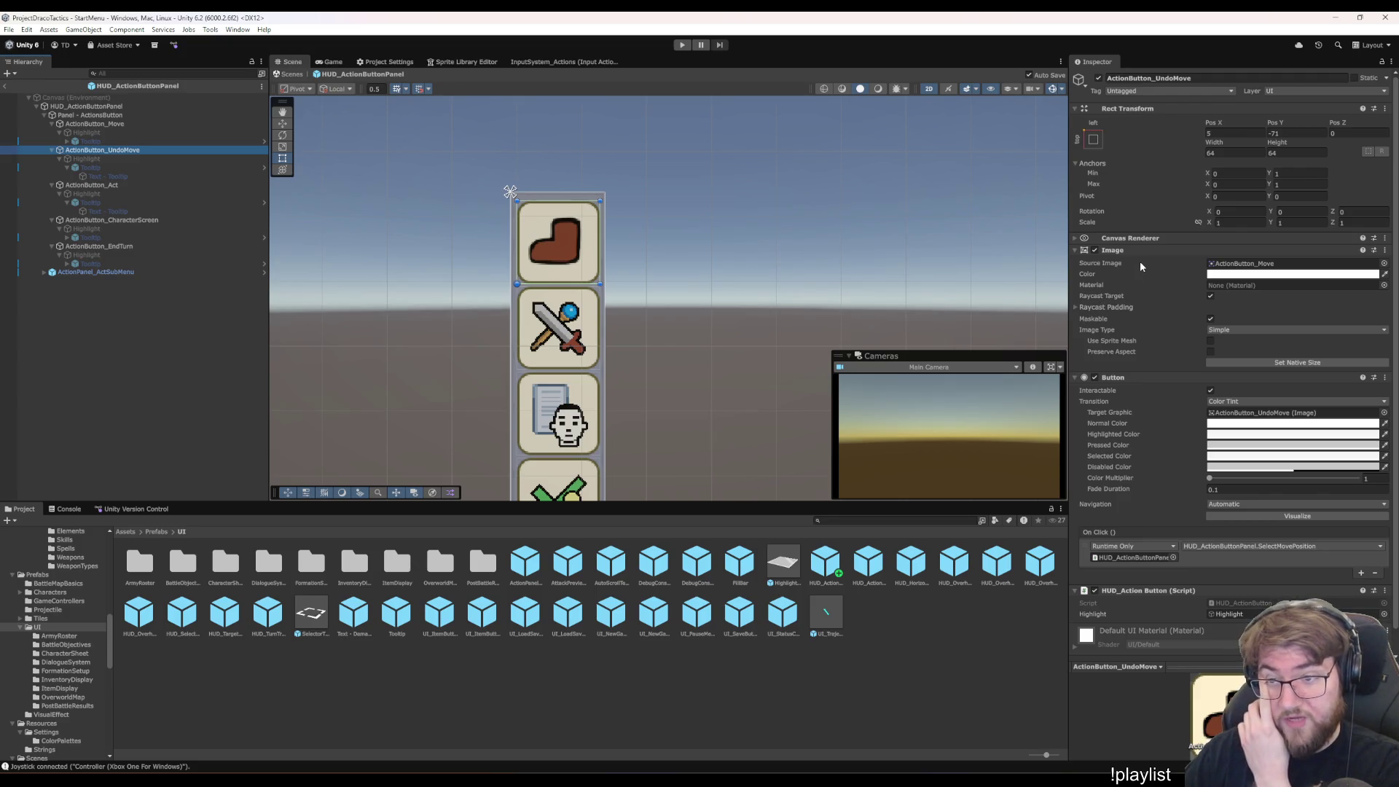
click(460, 694)
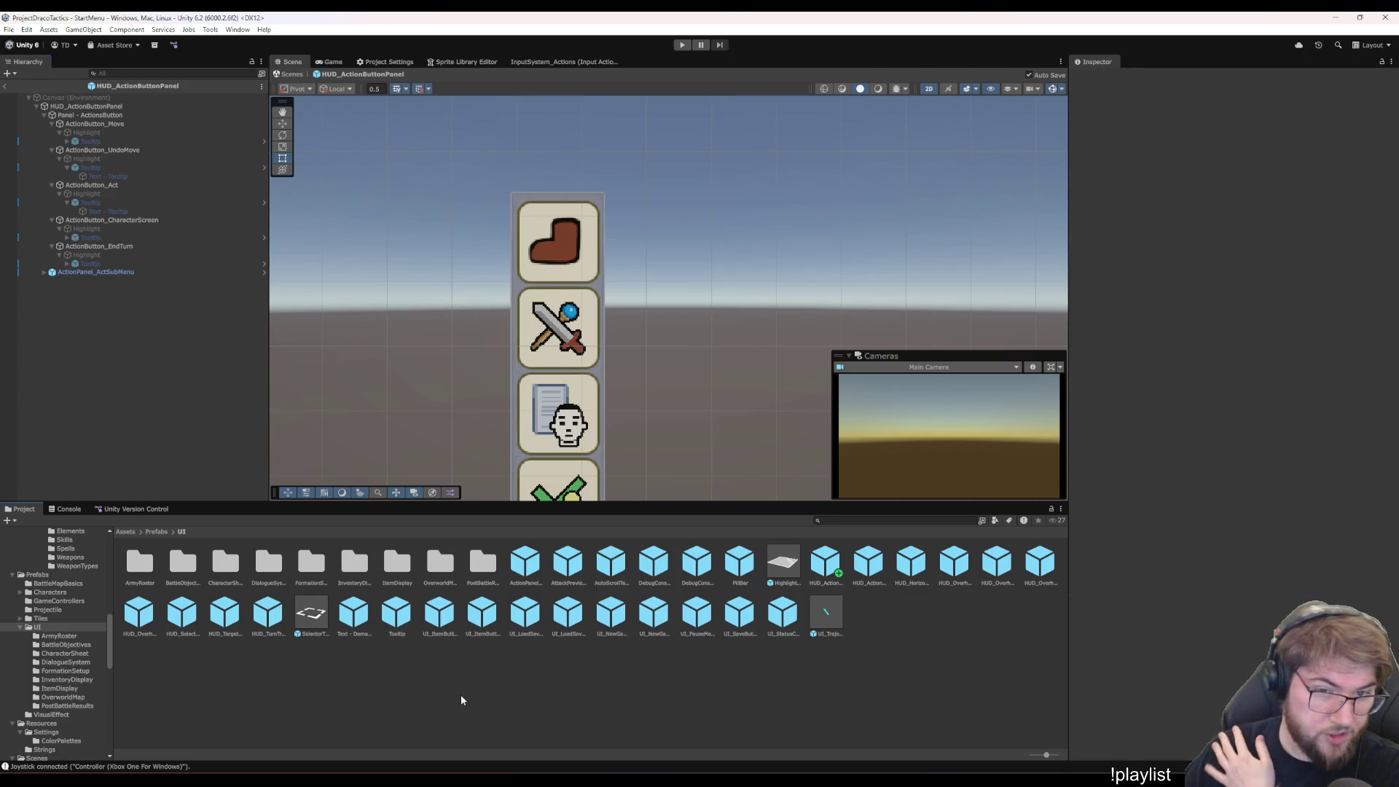
- Compare the ActionIcon_Move and ActionButton_Move texture import settings in Textures/UI
scroll(44, 674, down, 10)
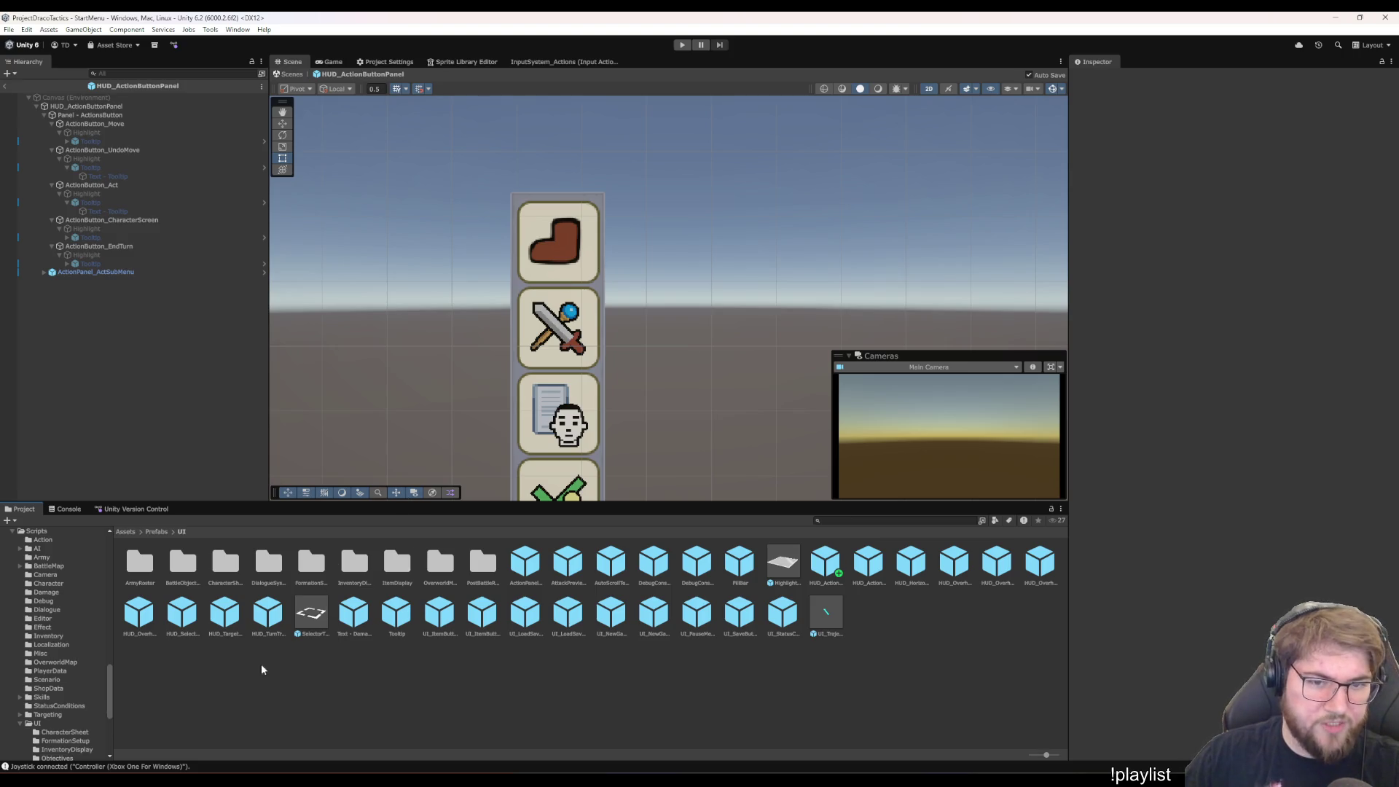
scroll(67, 654, down, 5)
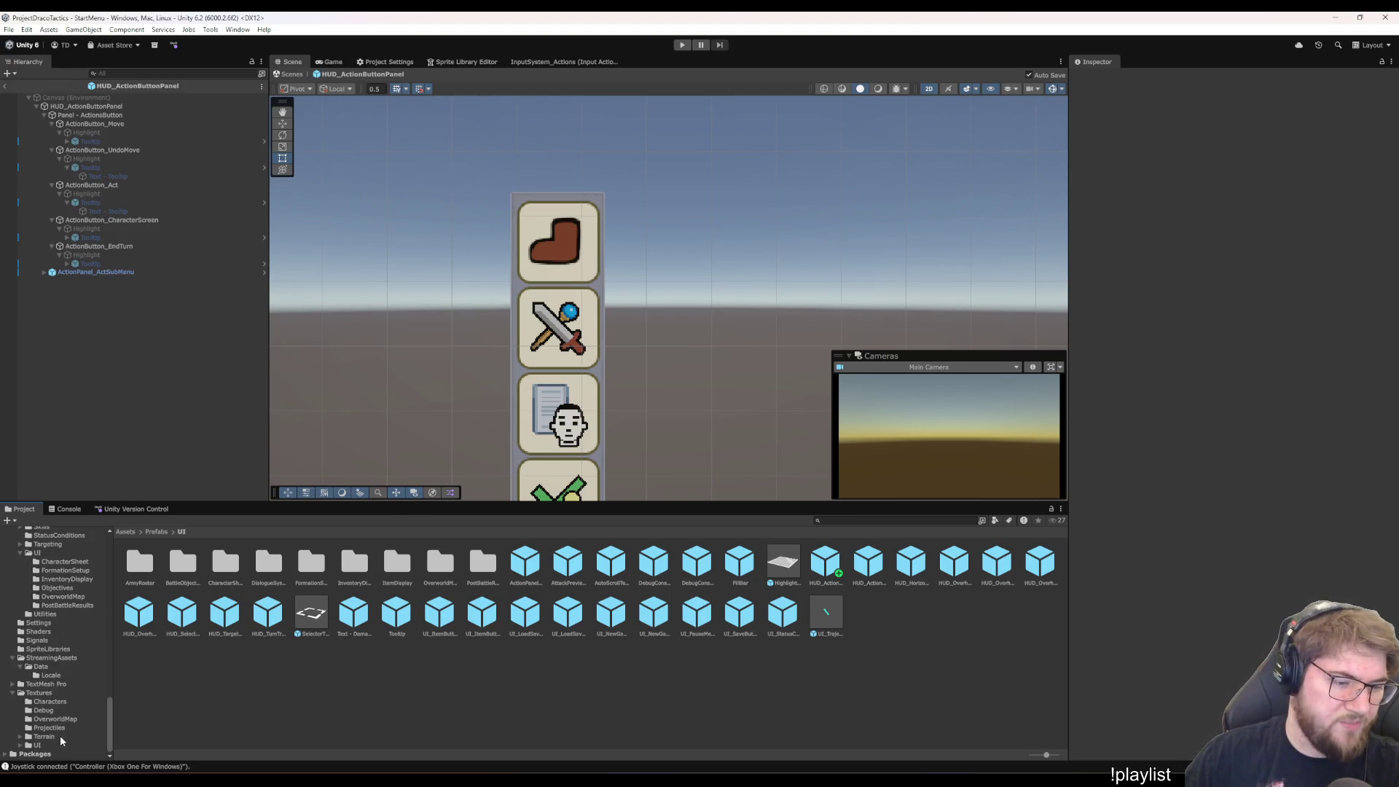
click(38, 693)
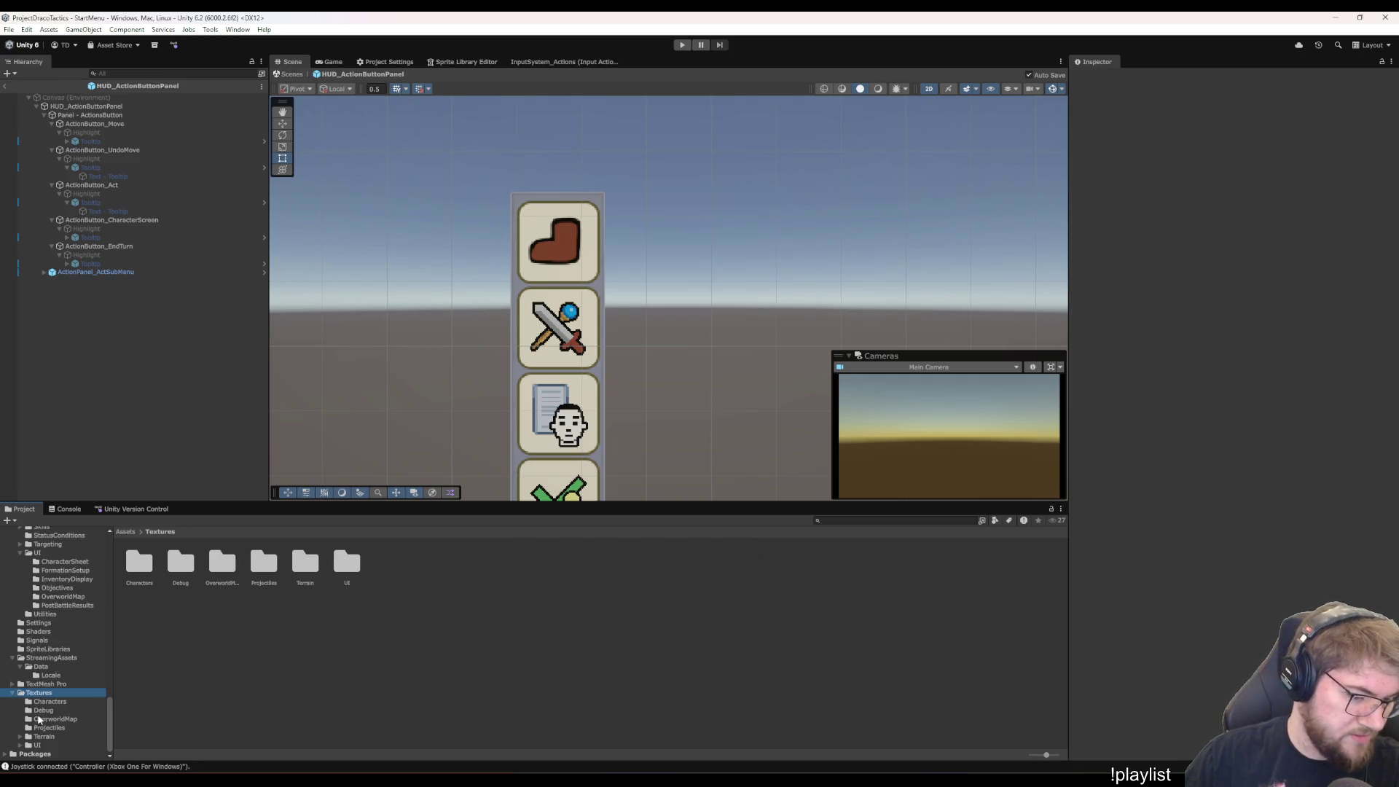
click(36, 745)
click(445, 698)
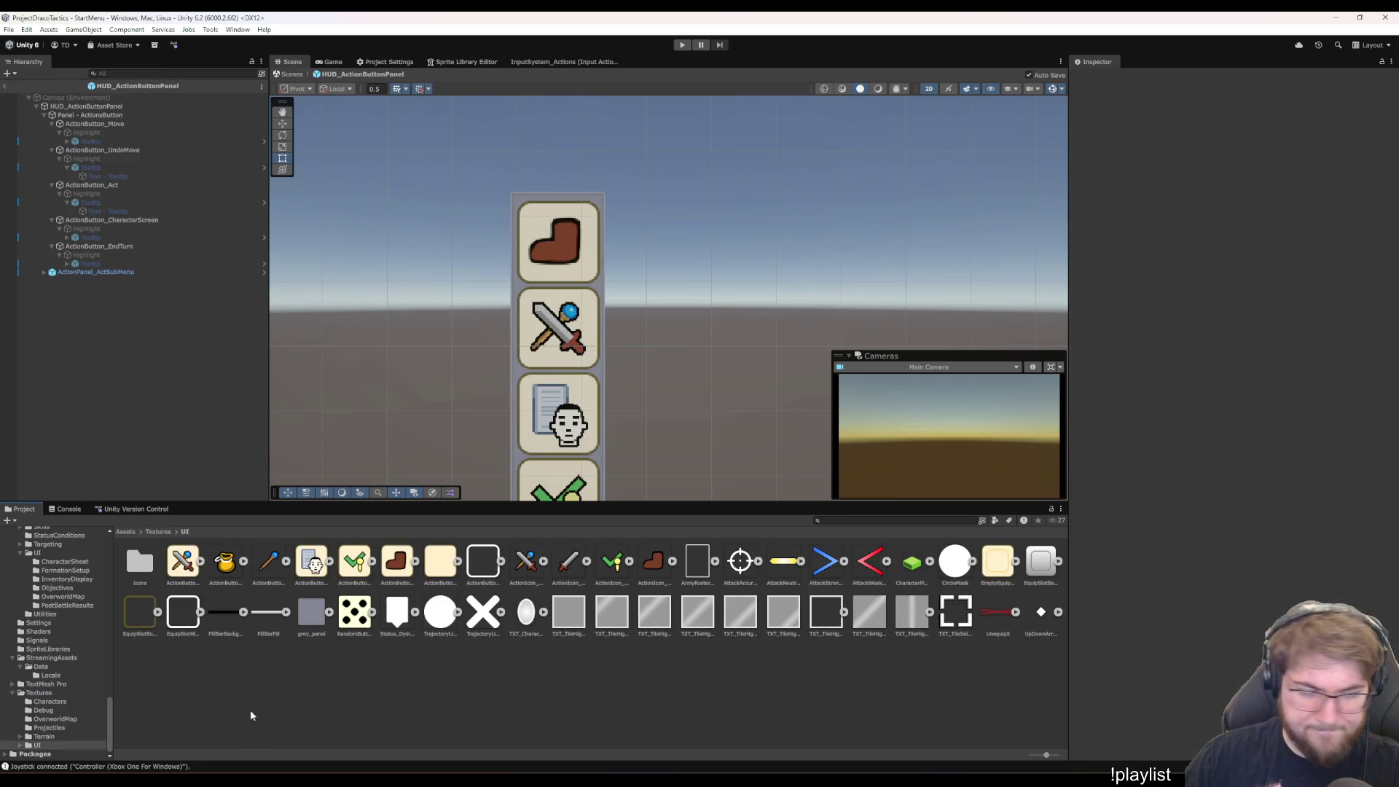
click(649, 578)
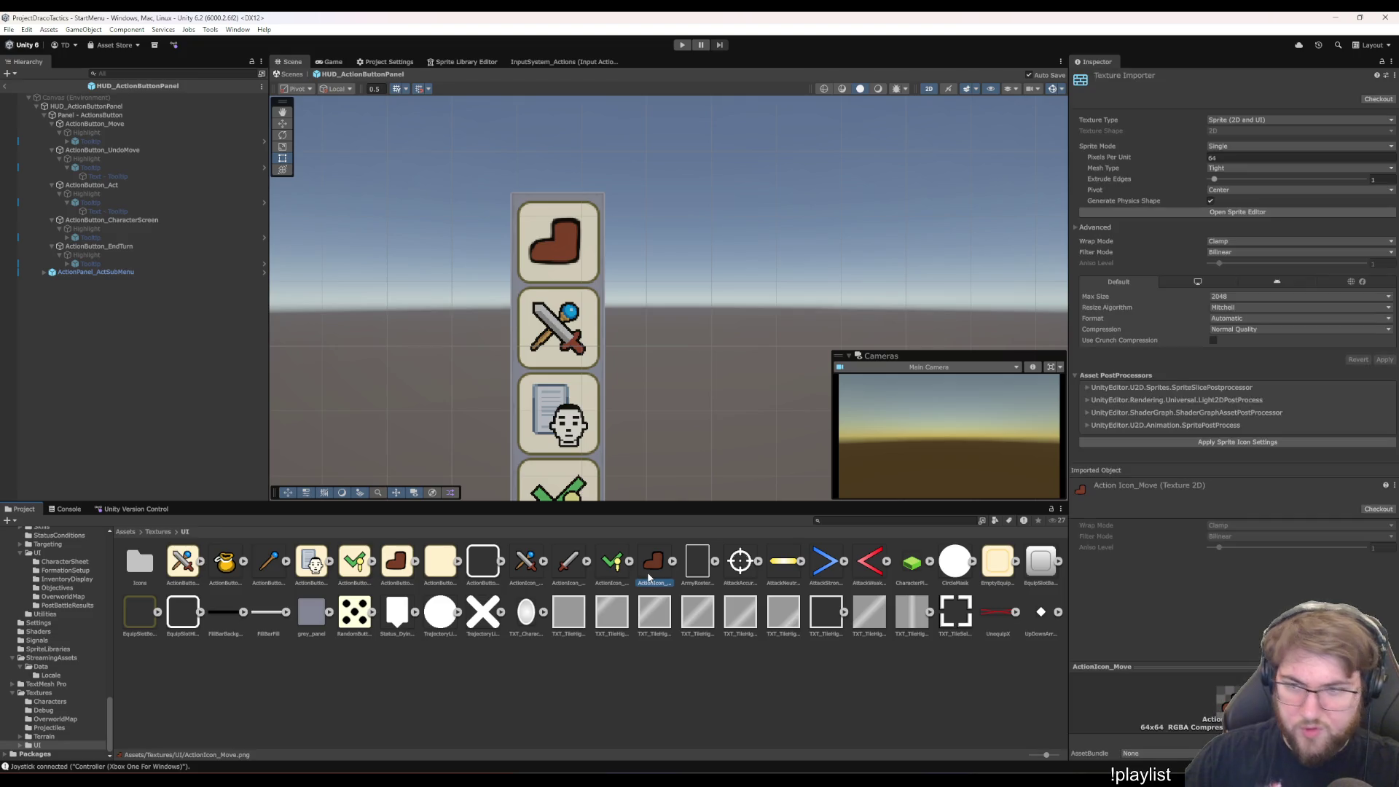
click(393, 572)
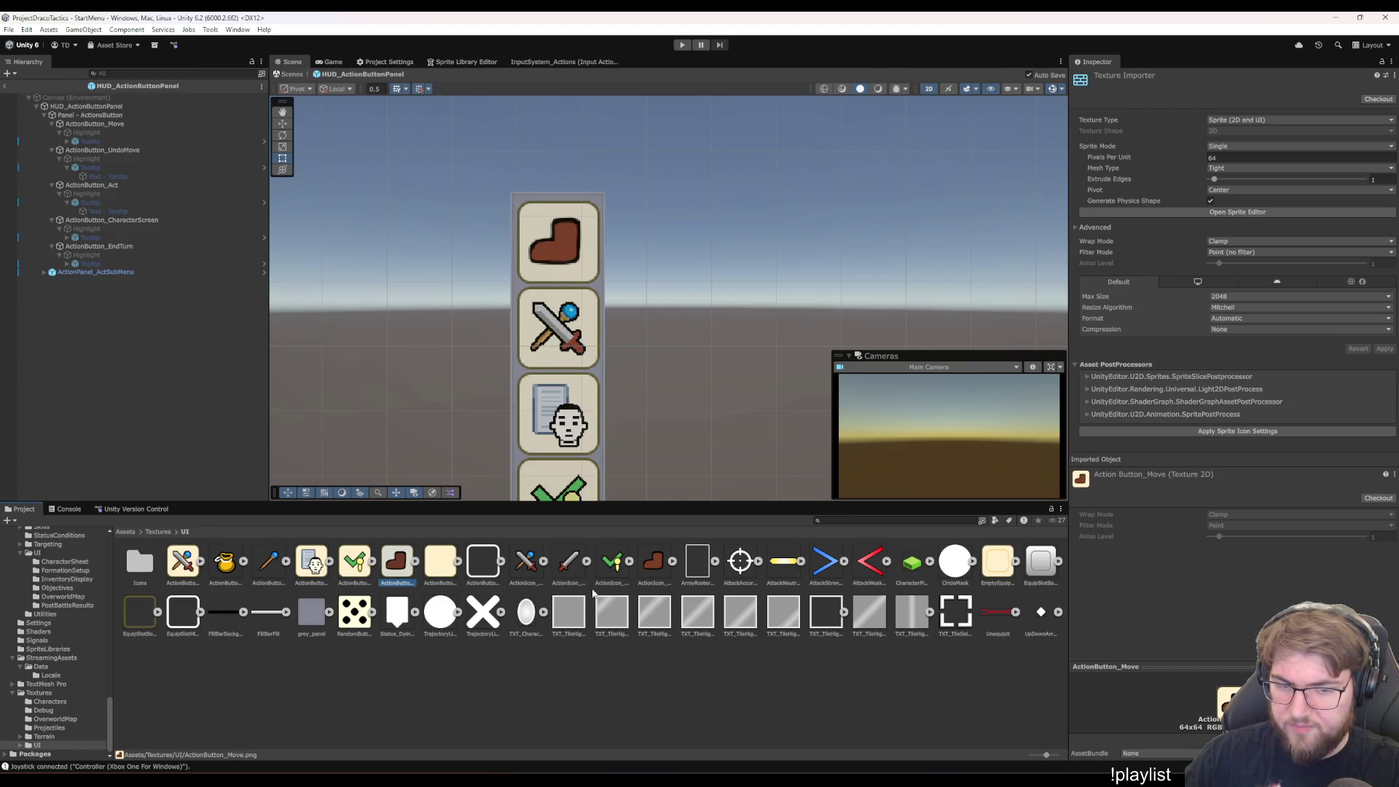
click(658, 574)
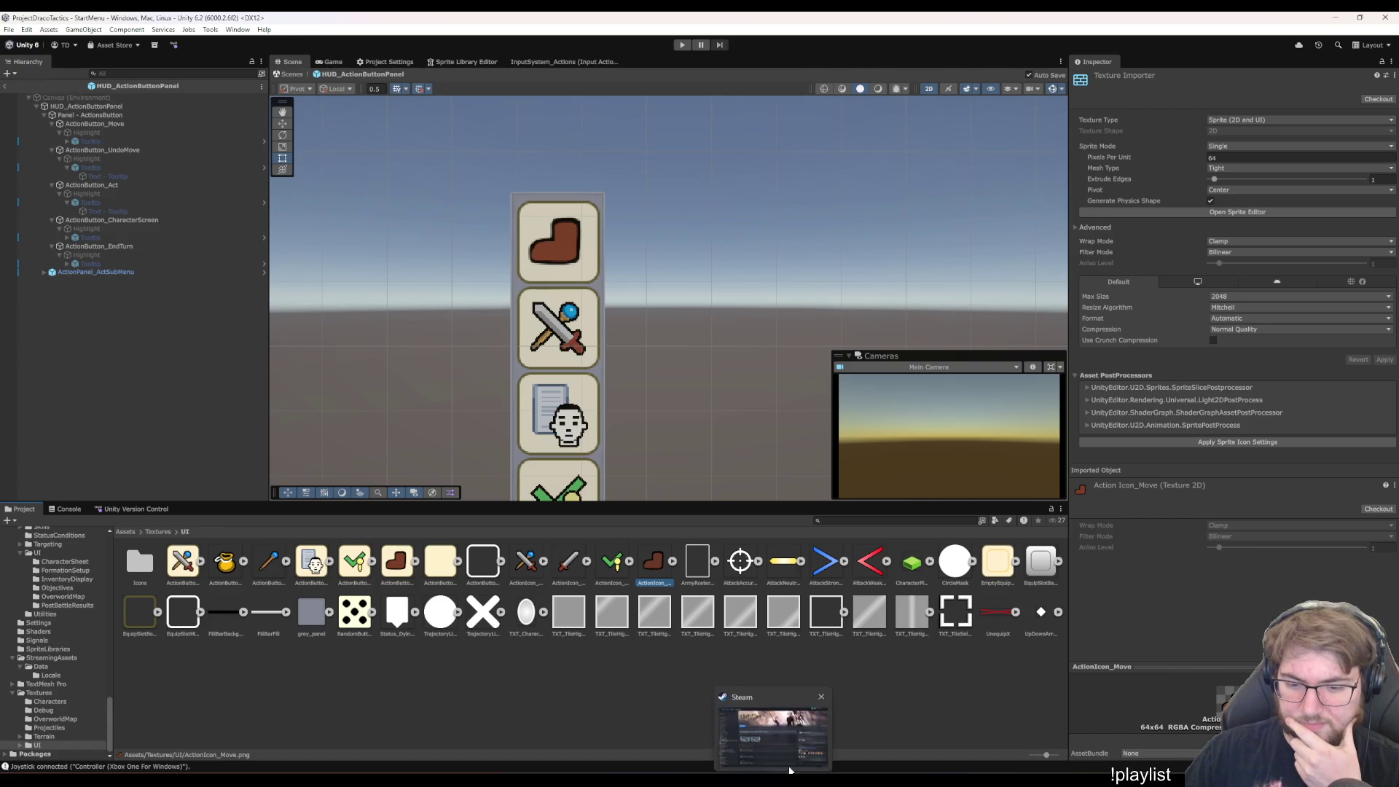
- Find Aseprite in the Steam library by searching 'ase' and launch it
click(772, 732)
click(113, 115)
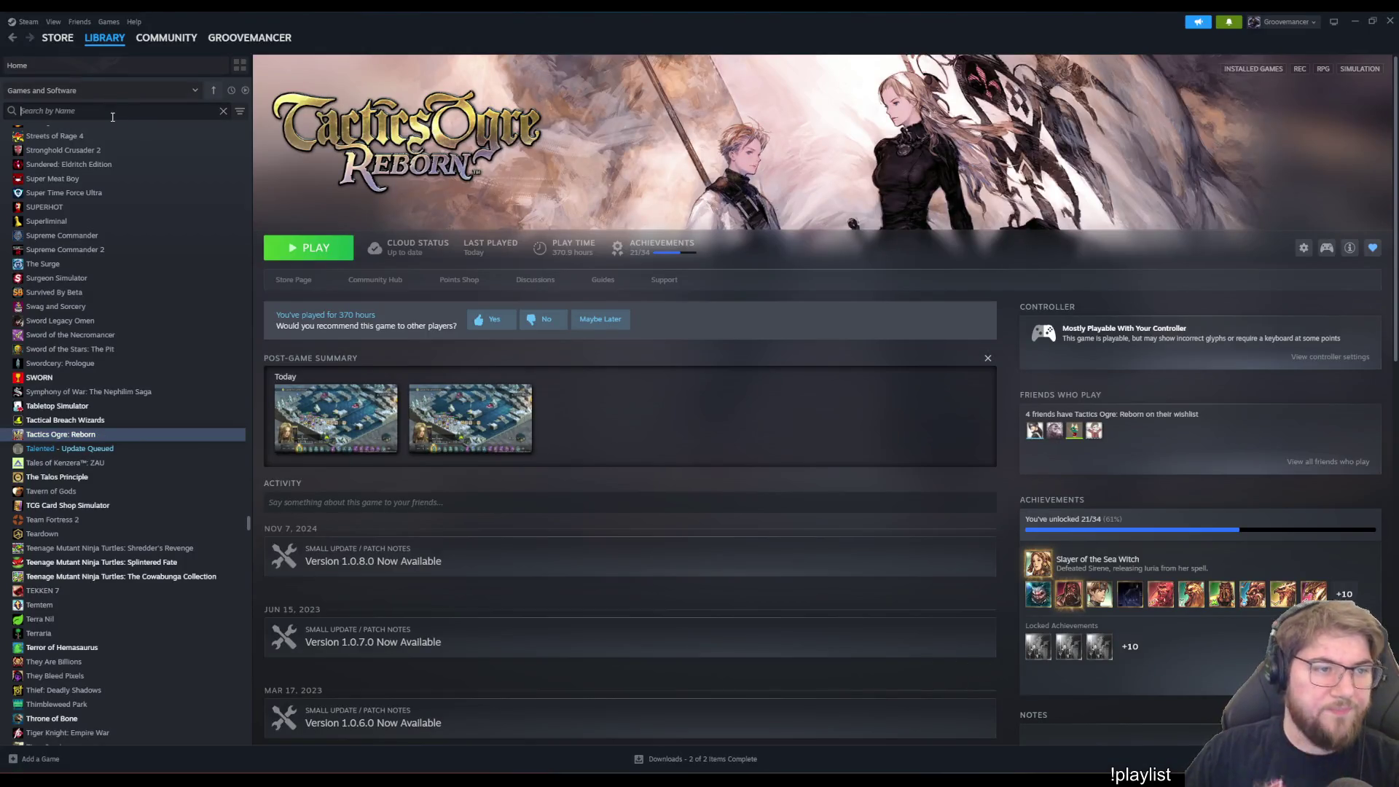
text(ase)
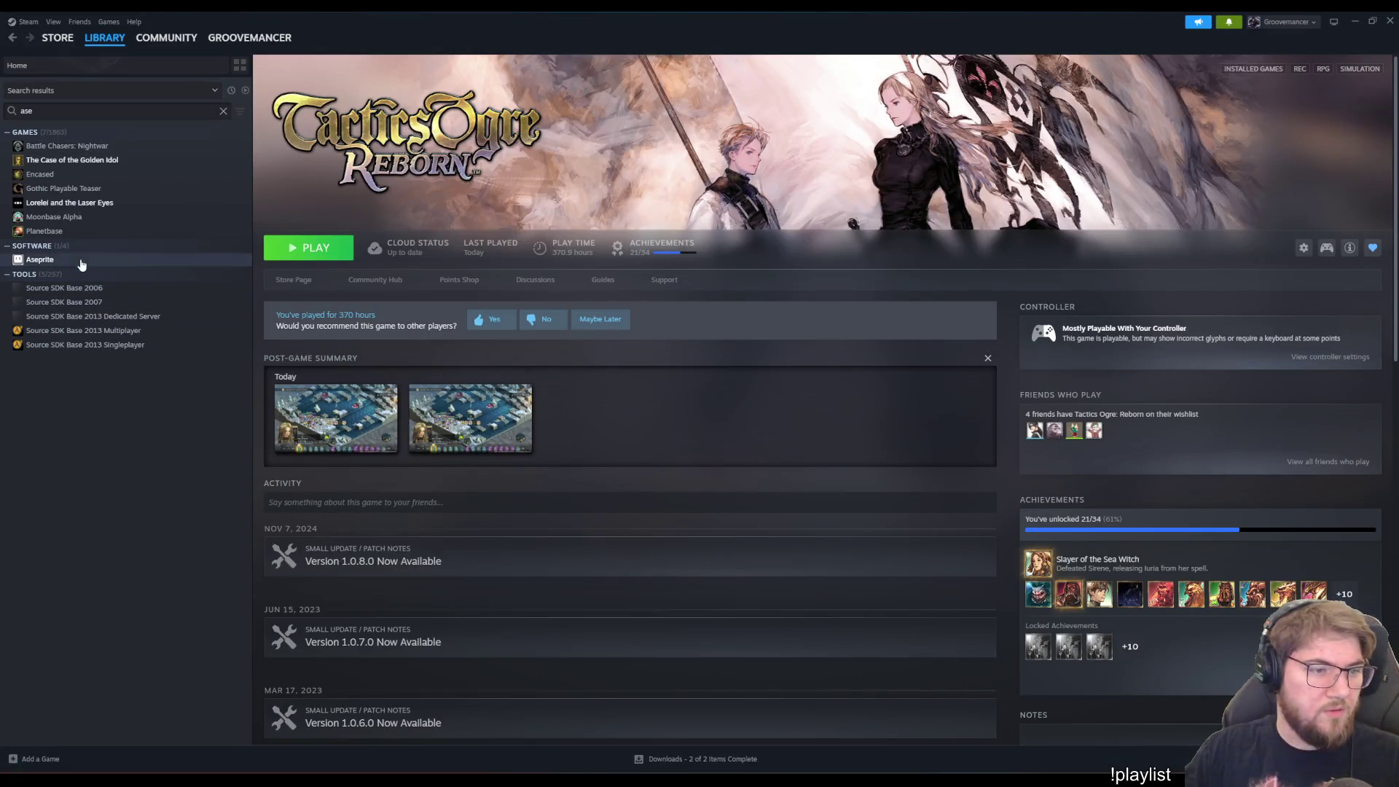
click(80, 262)
click(310, 252)
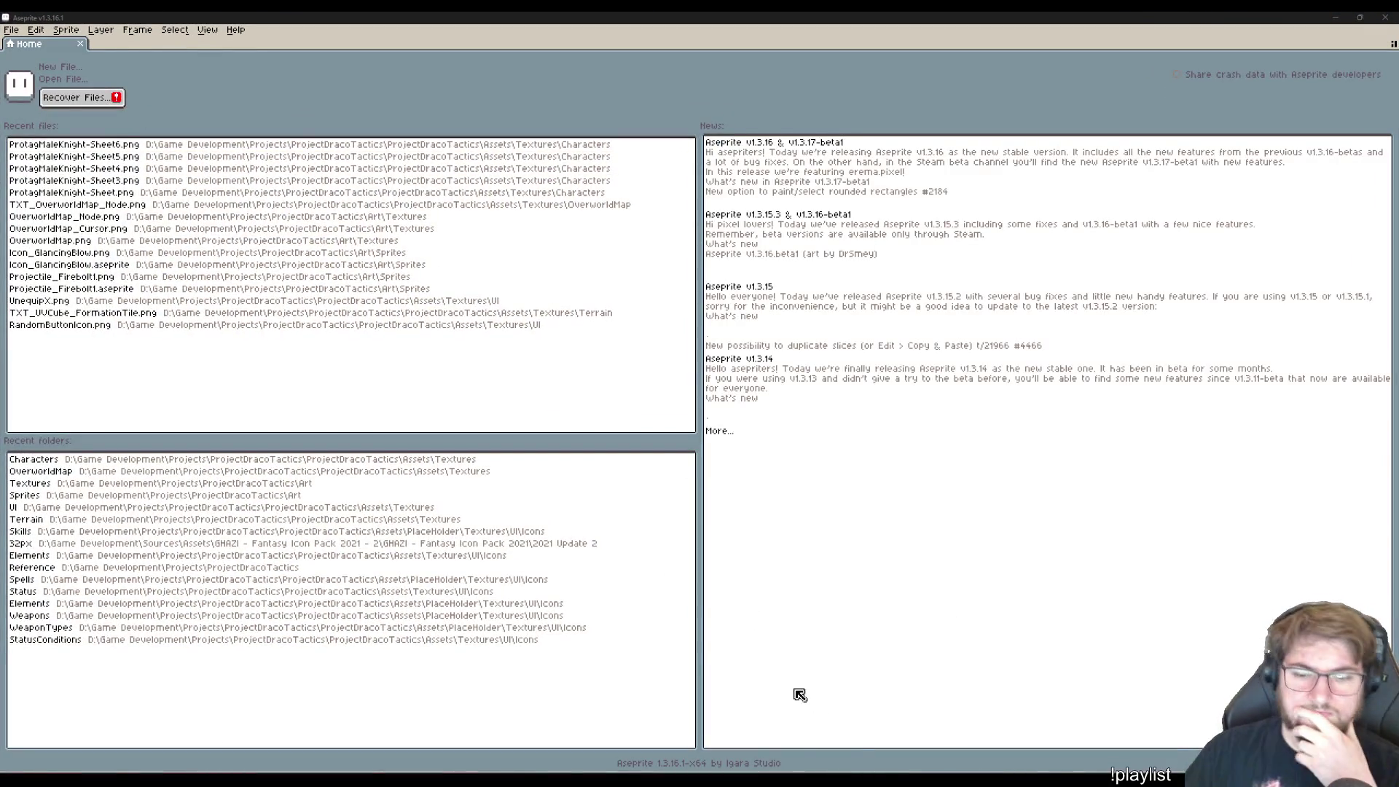
- Bring Aseprite forward with ActionButtonBackground.png from Textures/UI open for editing
mouse_move(665, 780)
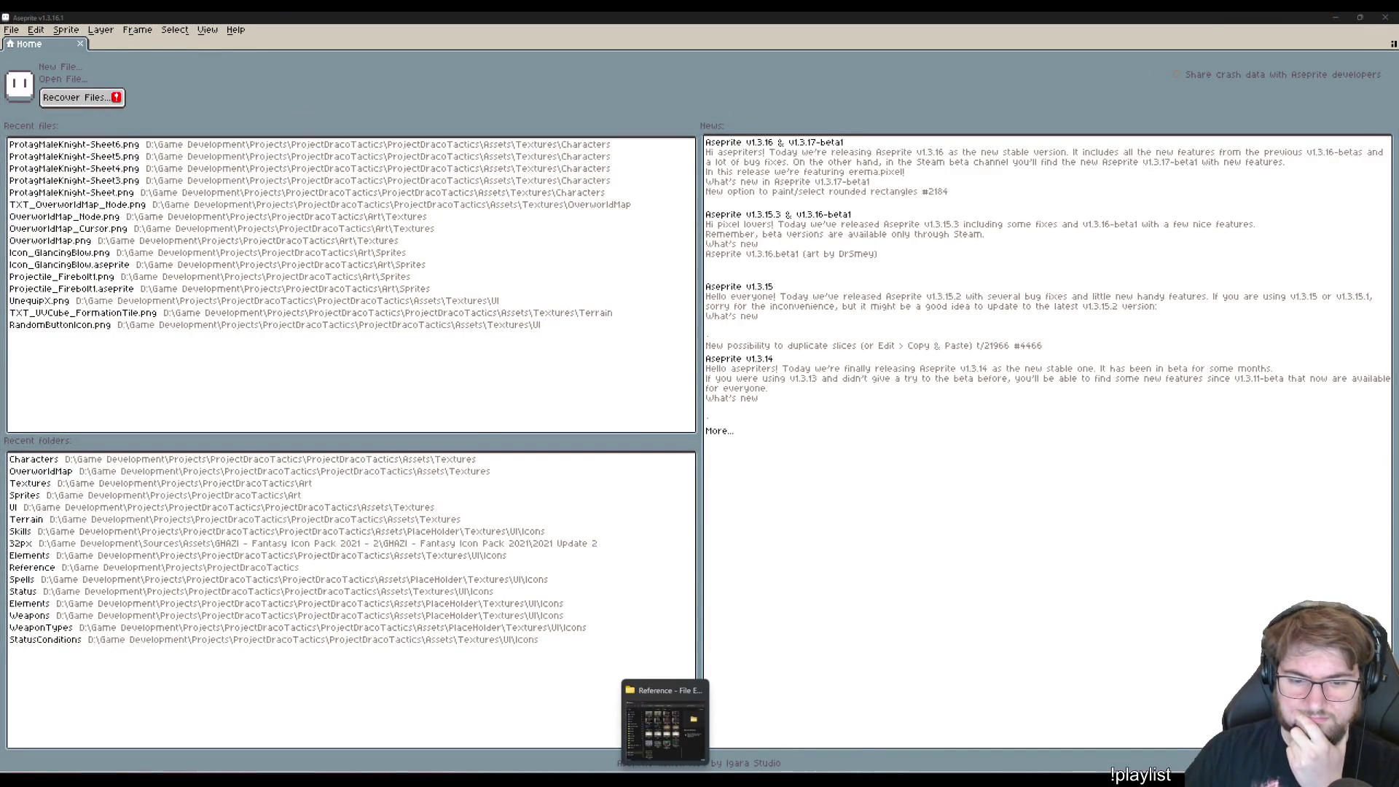
click(364, 689)
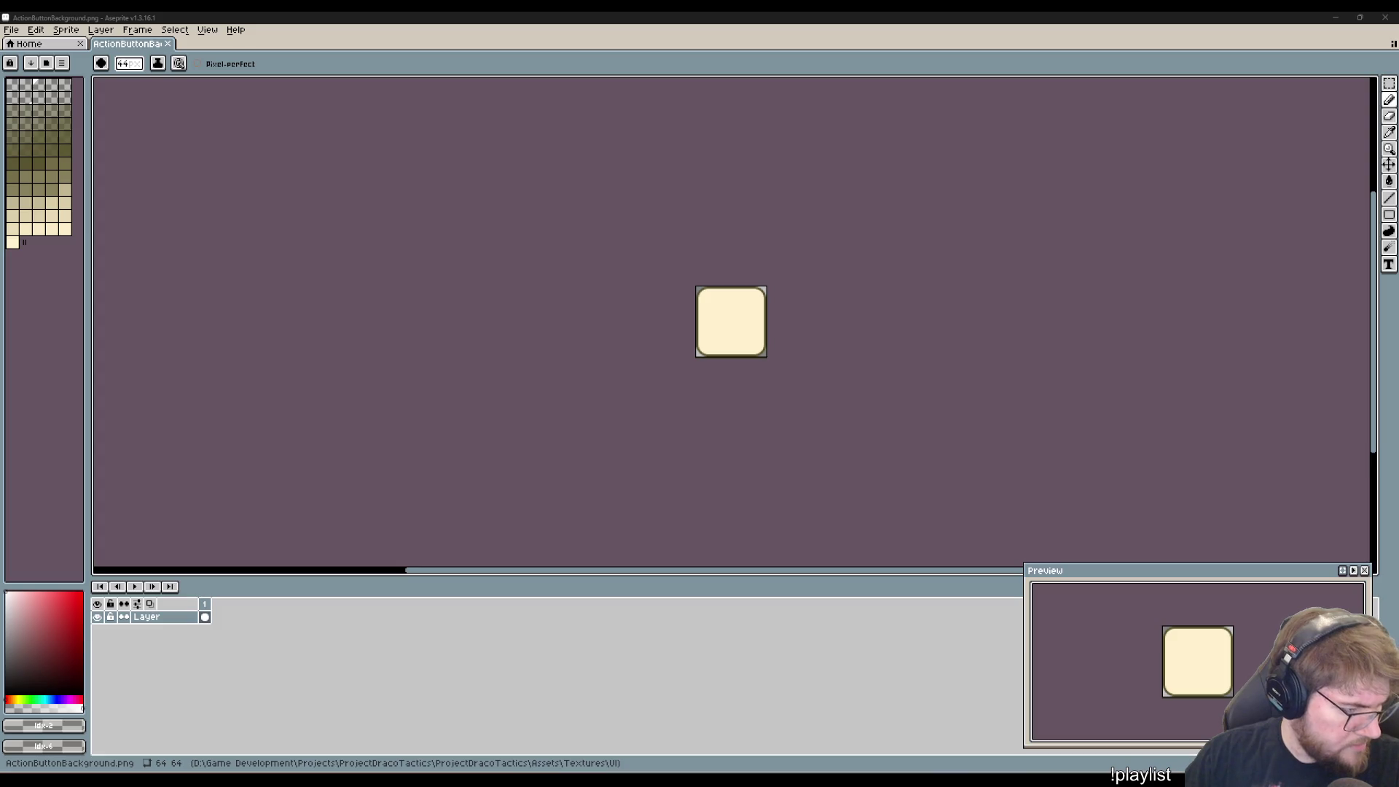
- Open ActionIcon_Move.png alongside the button background and compare the two sprites
drag(583, 59, 408, 226)
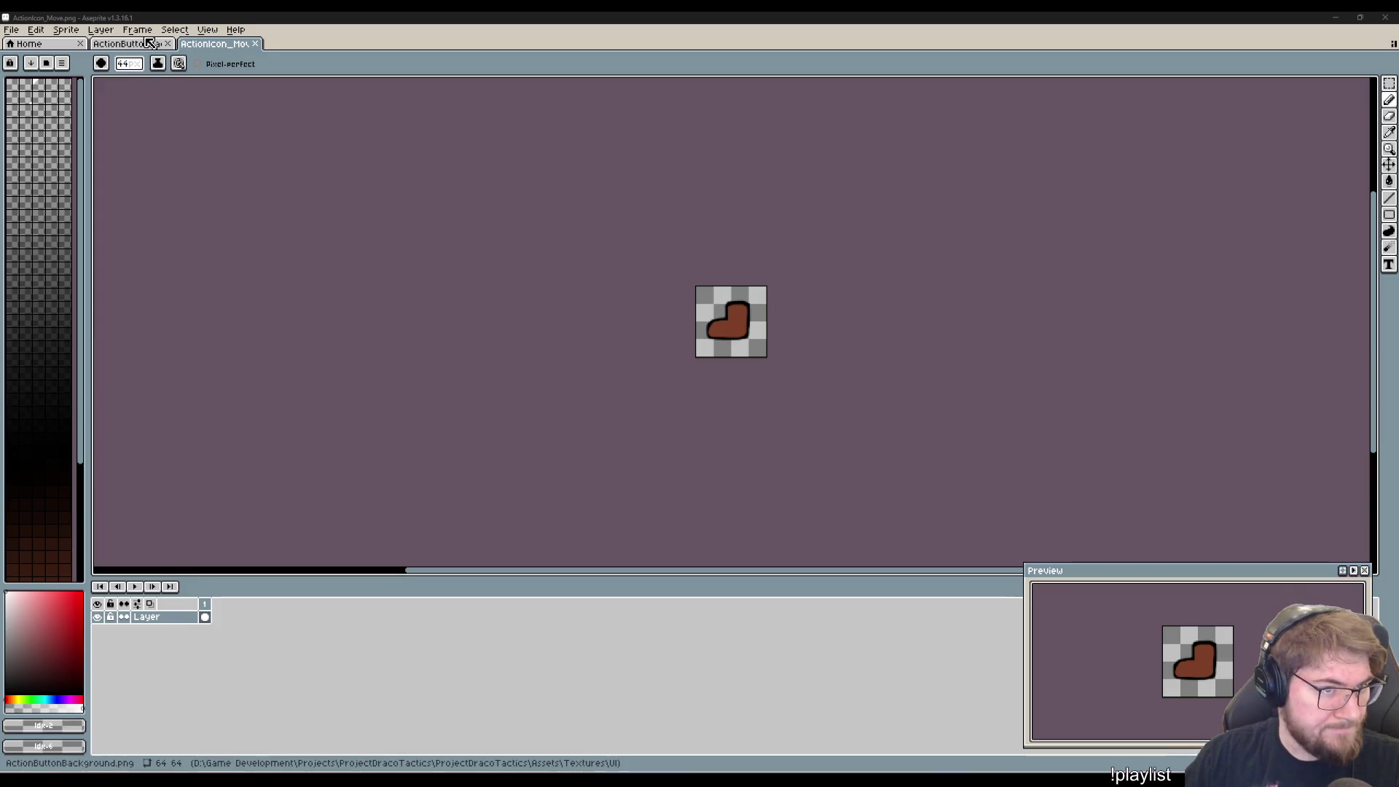
scroll(65, 188, down, 3)
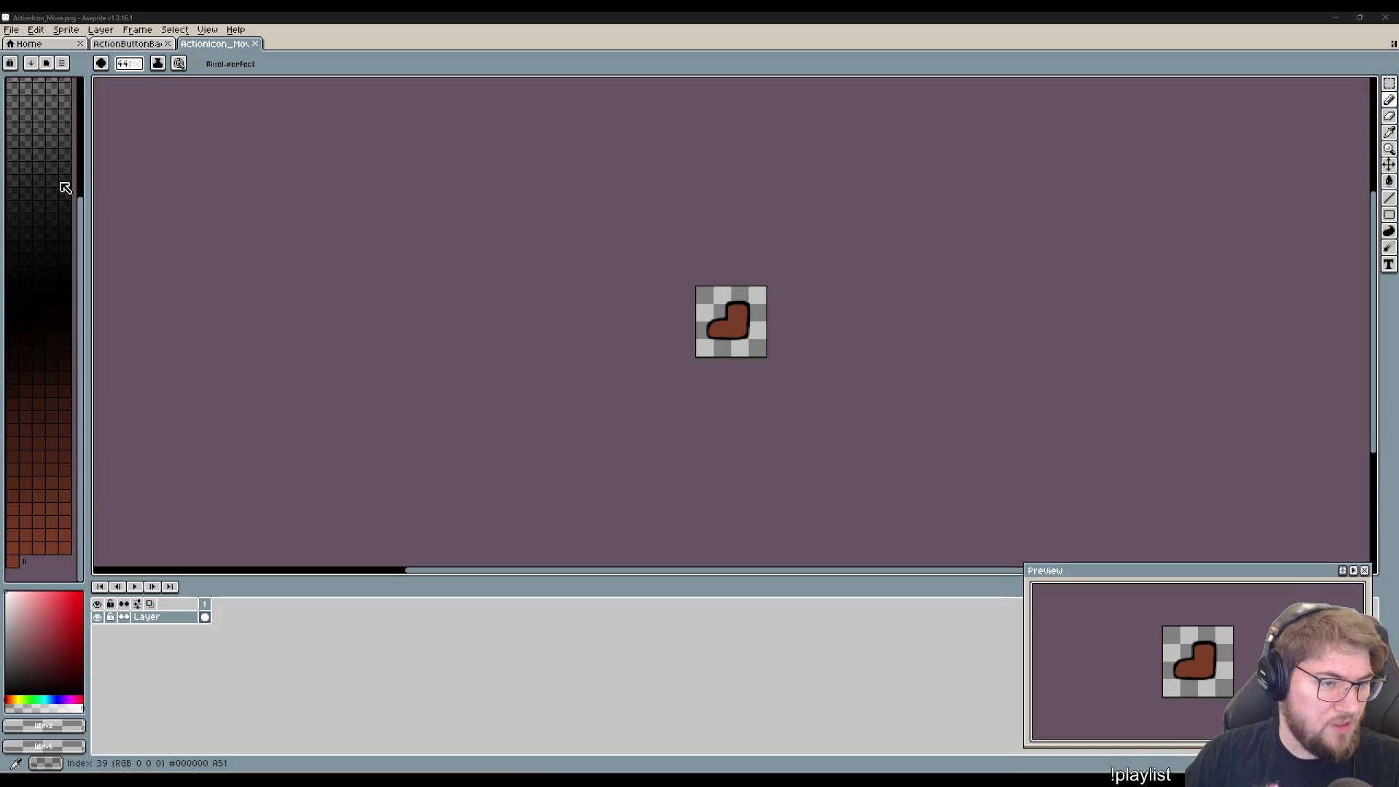
scroll(53, 328, up, 3)
scroll(37, 316, down, 3)
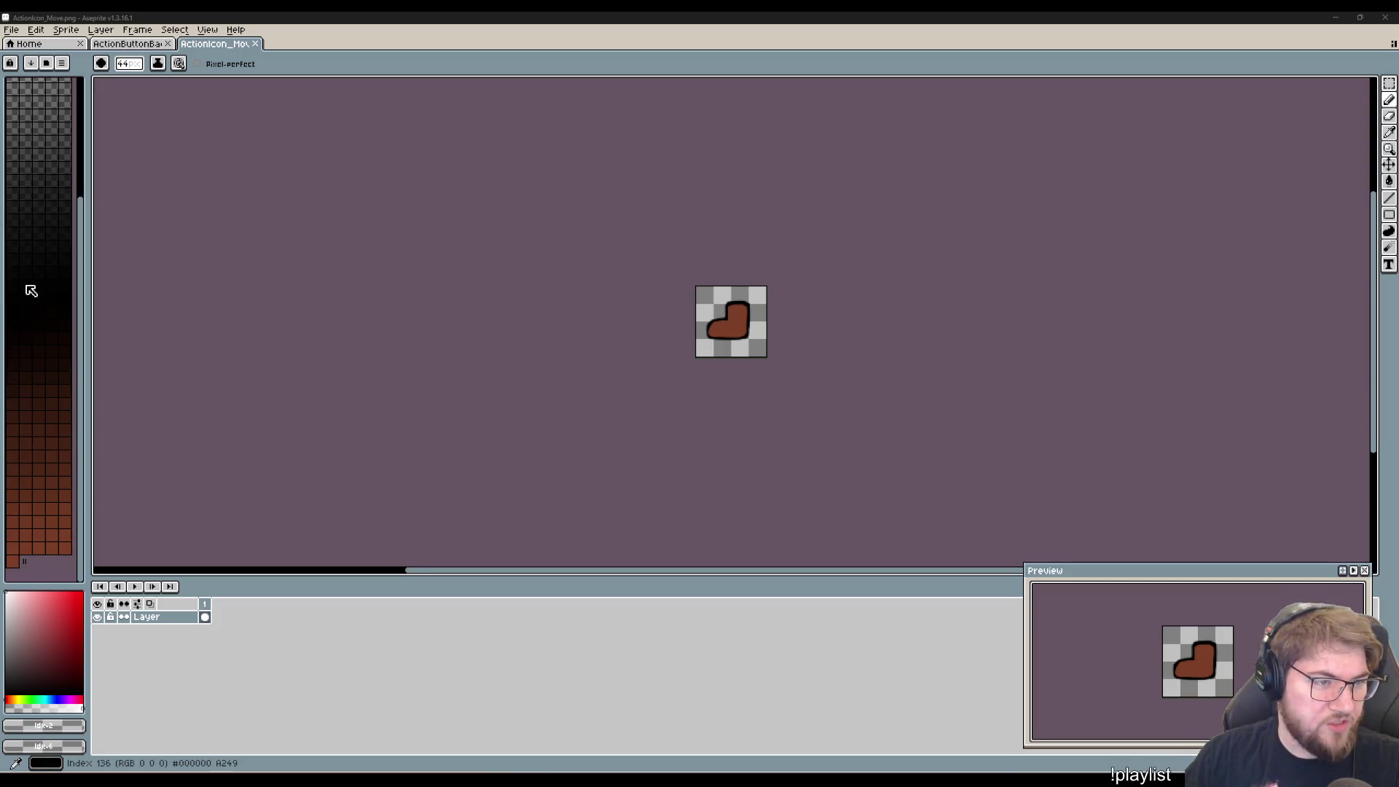
scroll(31, 287, up, 3)
scroll(36, 317, down, 3)
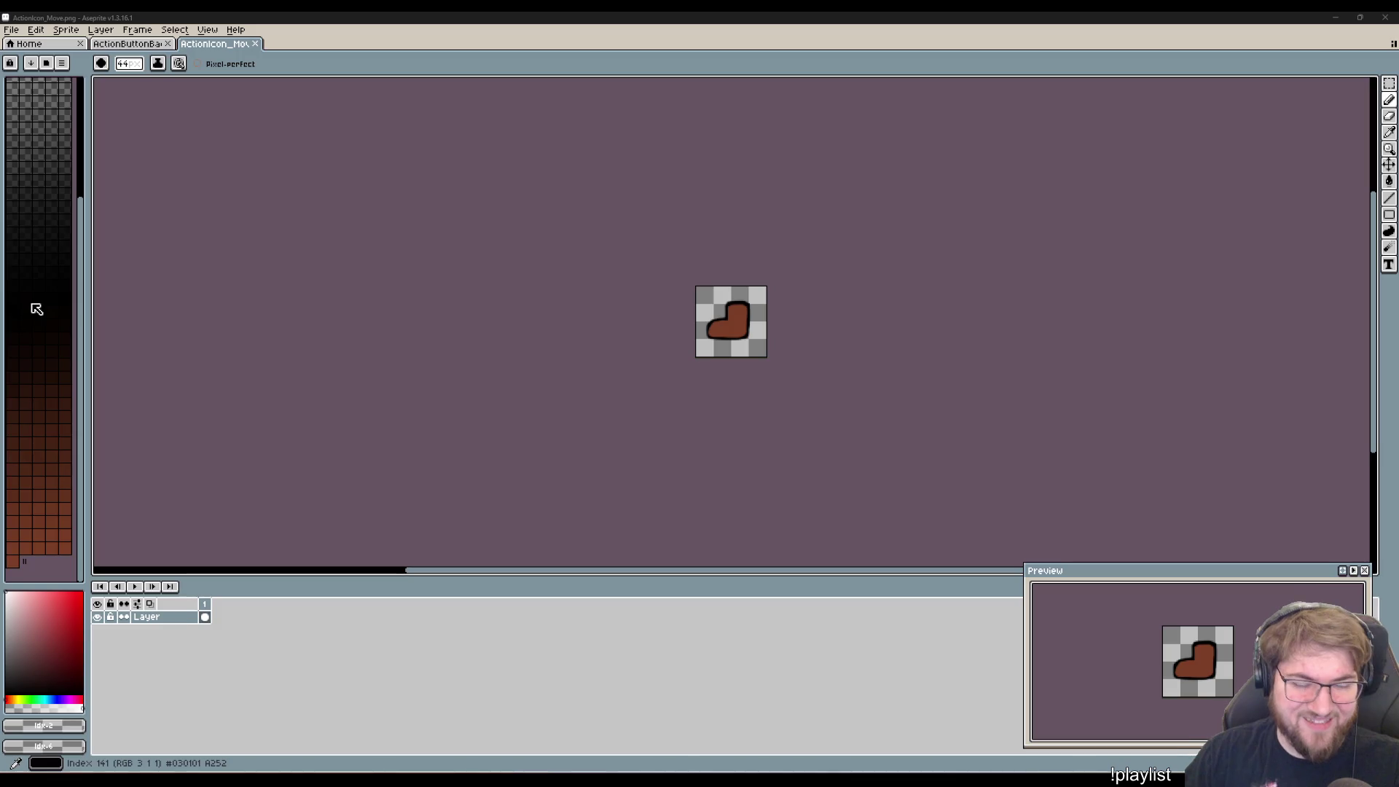
scroll(33, 306, up, 3)
click(128, 44)
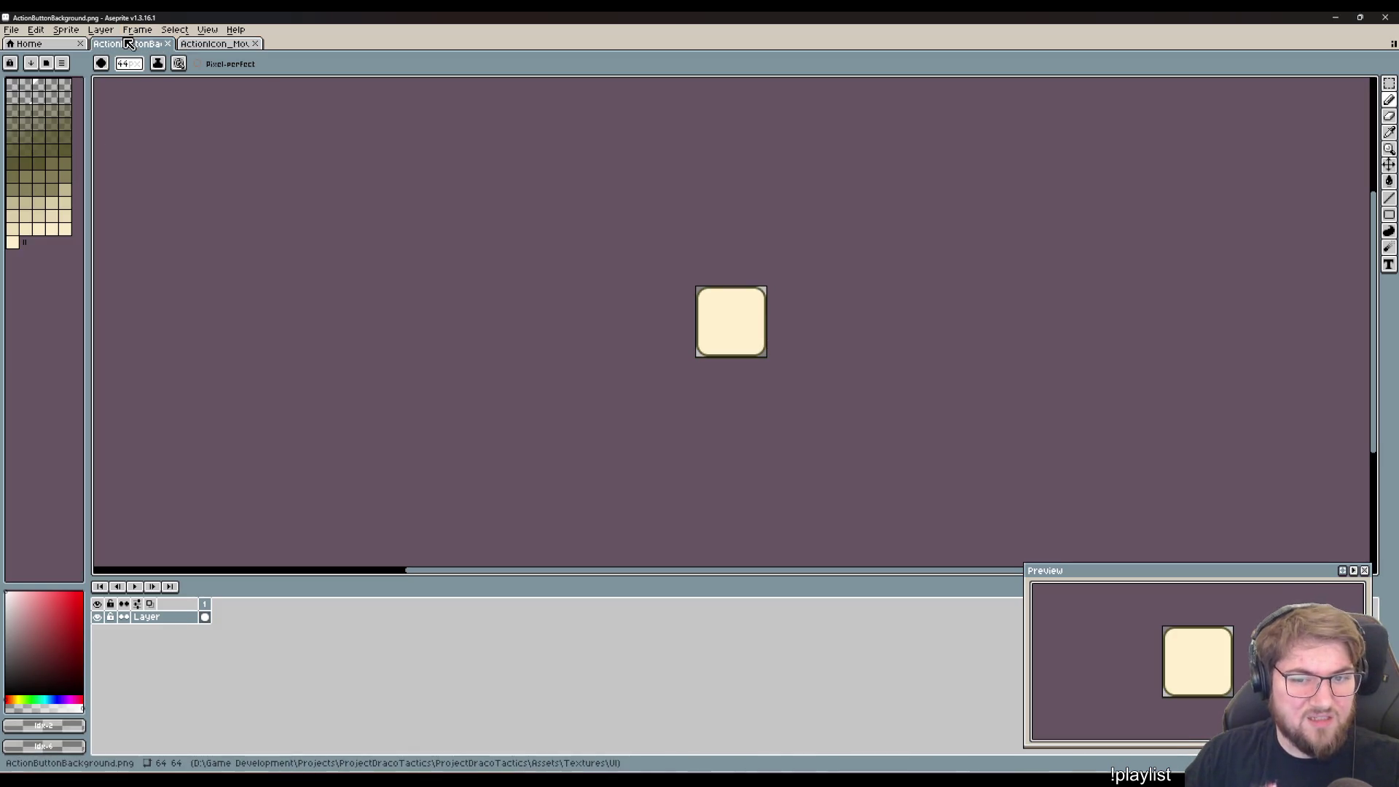
click(215, 44)
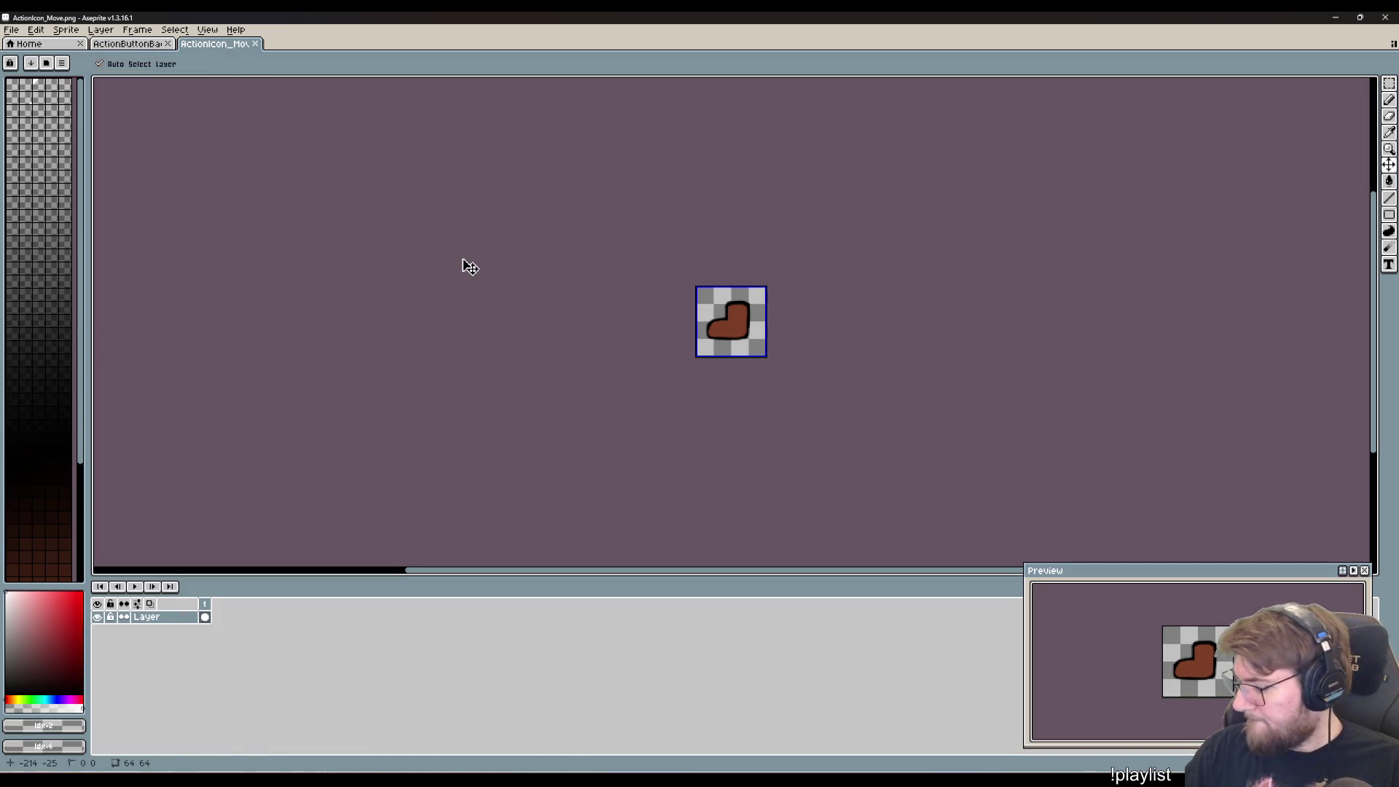
- Copy the whole boot icon and paste it into a new layer on the button background
key(ctrl+a)
click(133, 45)
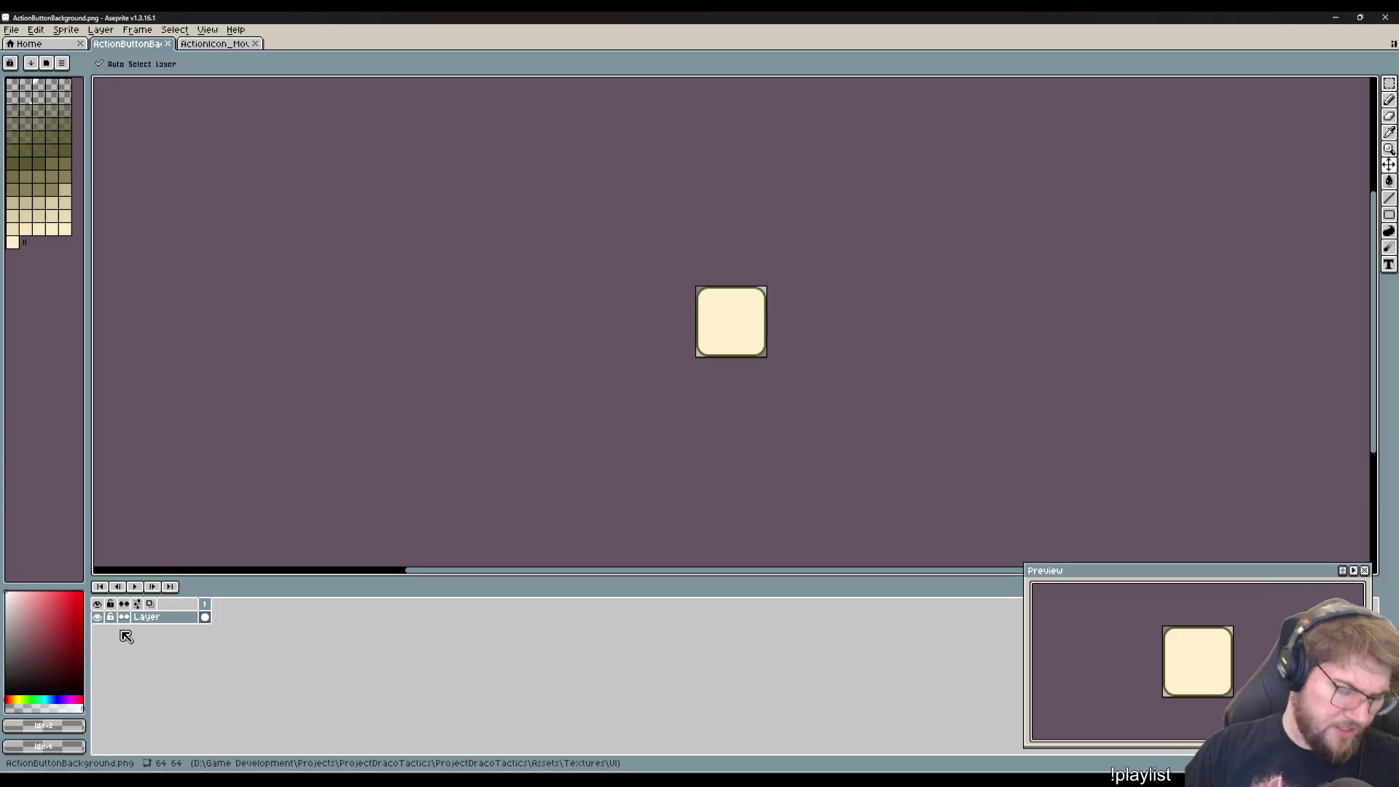
key(shift+n)
key(ctrl+v)
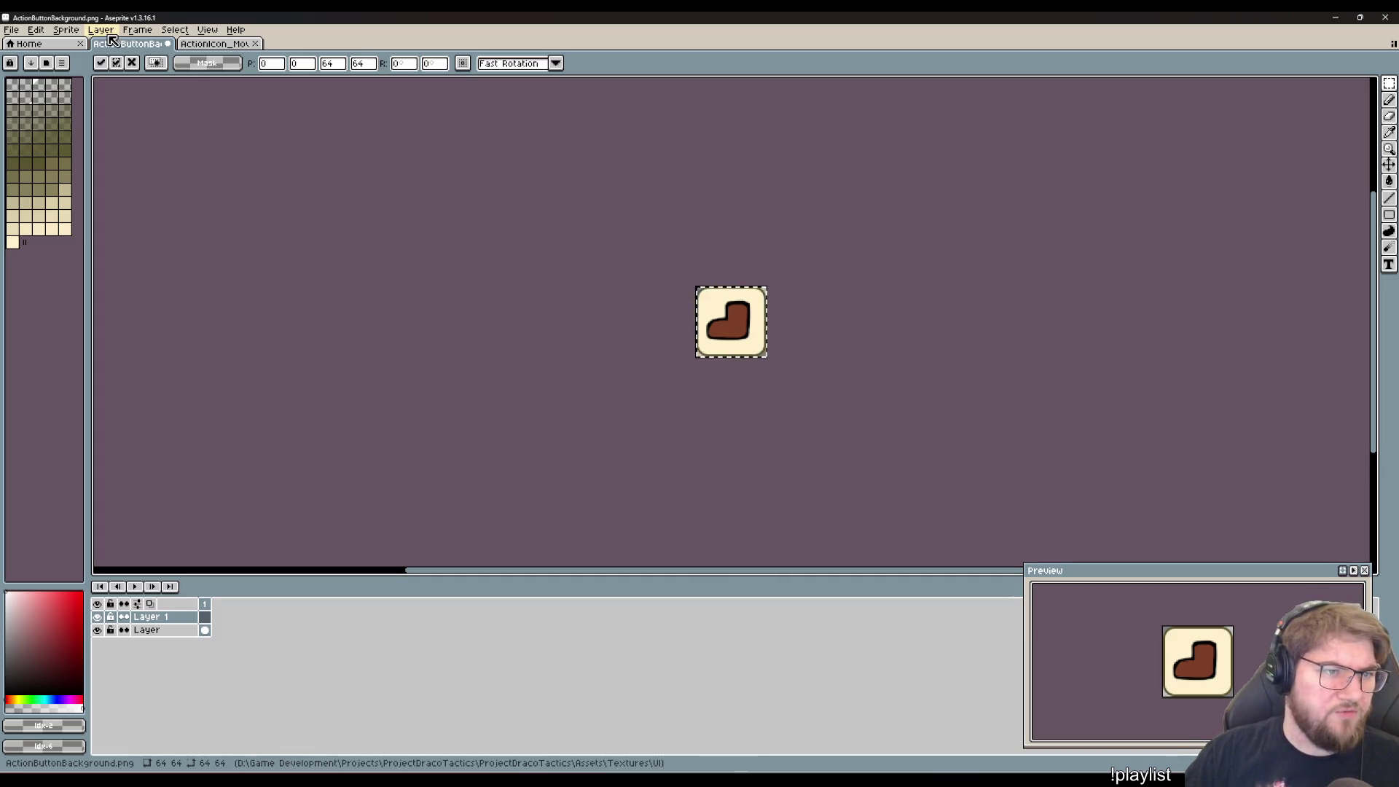
- Scale the pasted boot down to 56x56 with the Rectangular Marquee handles, apply, and deselect
click(65, 29)
mouse_move(36, 29)
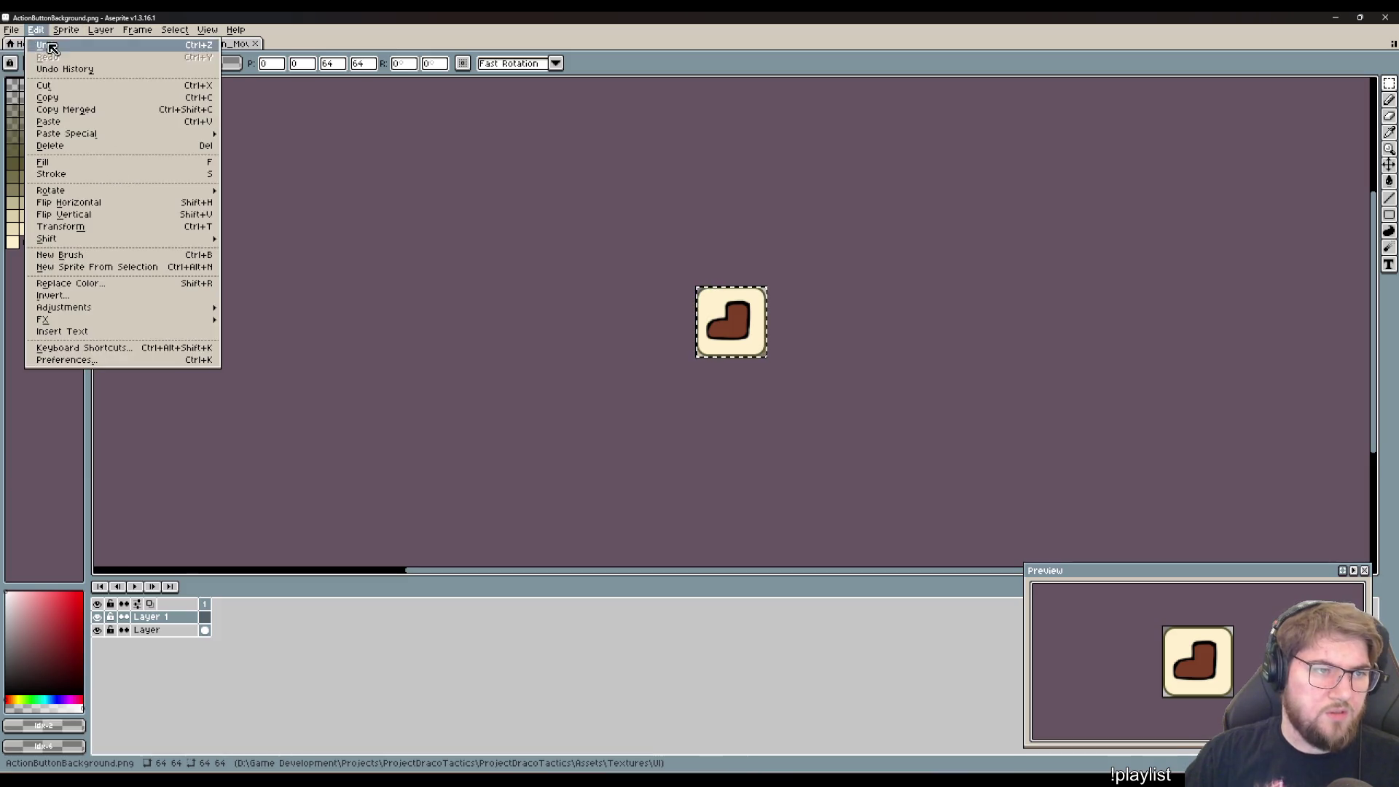
click(1393, 173)
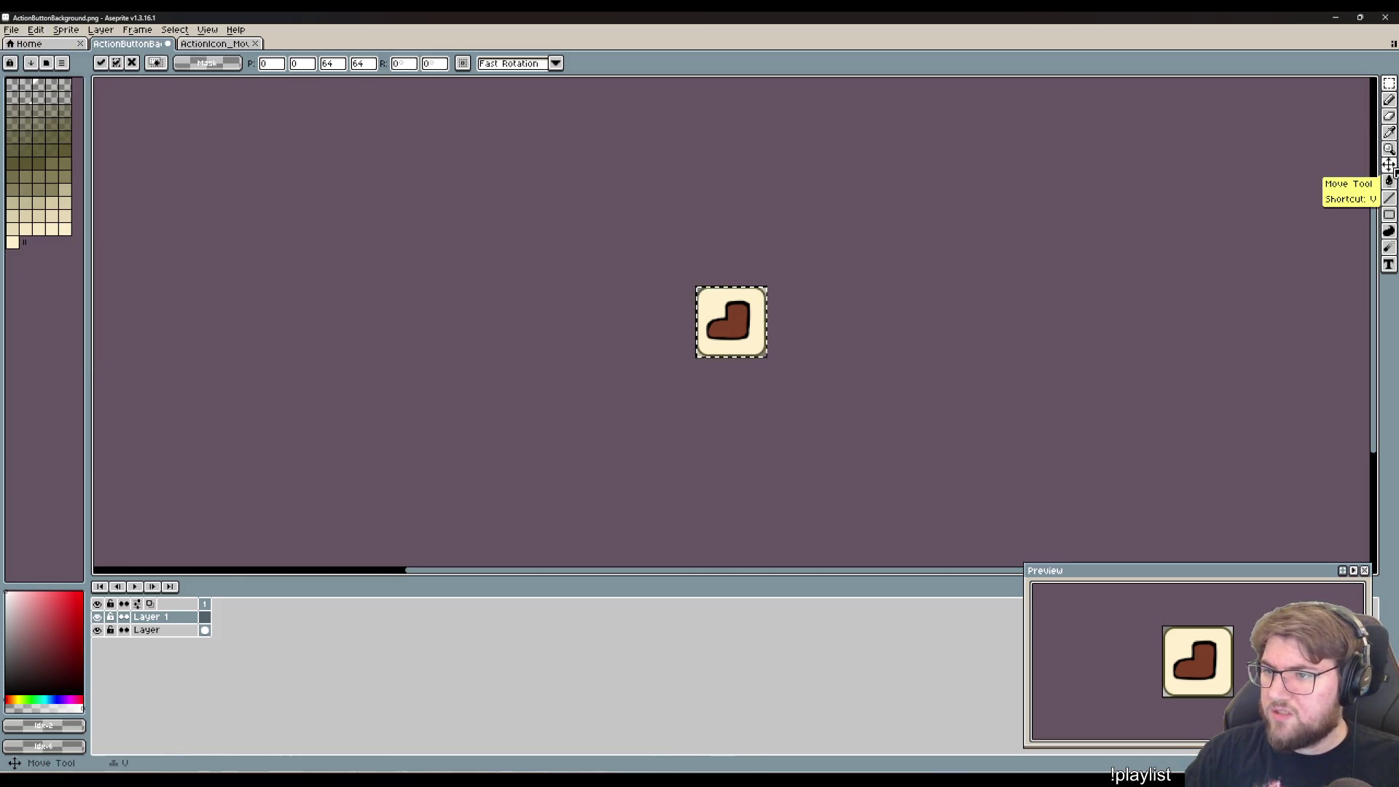
click(1394, 173)
click(1390, 84)
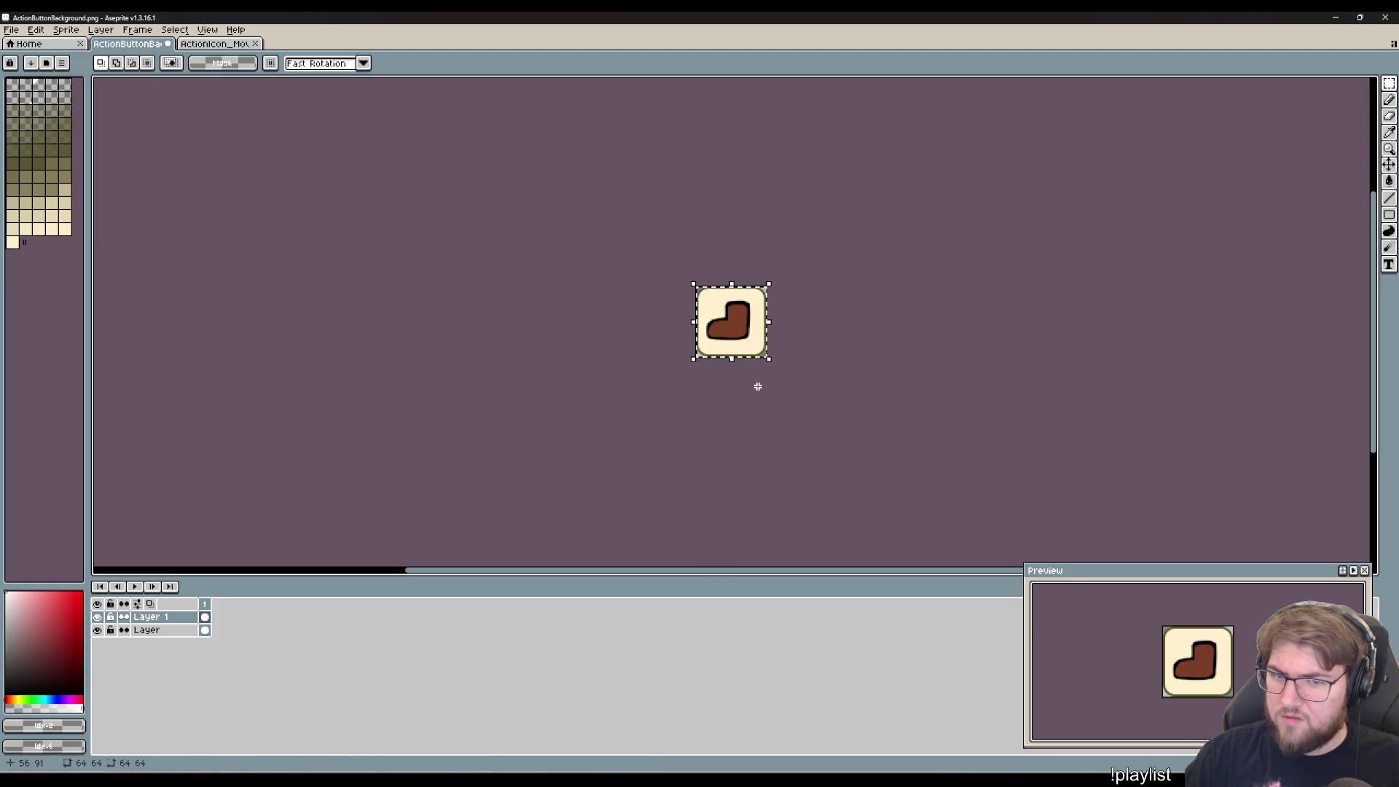
mouse_move(770, 358)
mouse_down()
mouse_move(725, 357)
mouse_move(759, 344)
mouse_move(791, 357)
mouse_move(749, 344)
mouse_move(773, 357)
mouse_move(760, 351)
mouse_up()
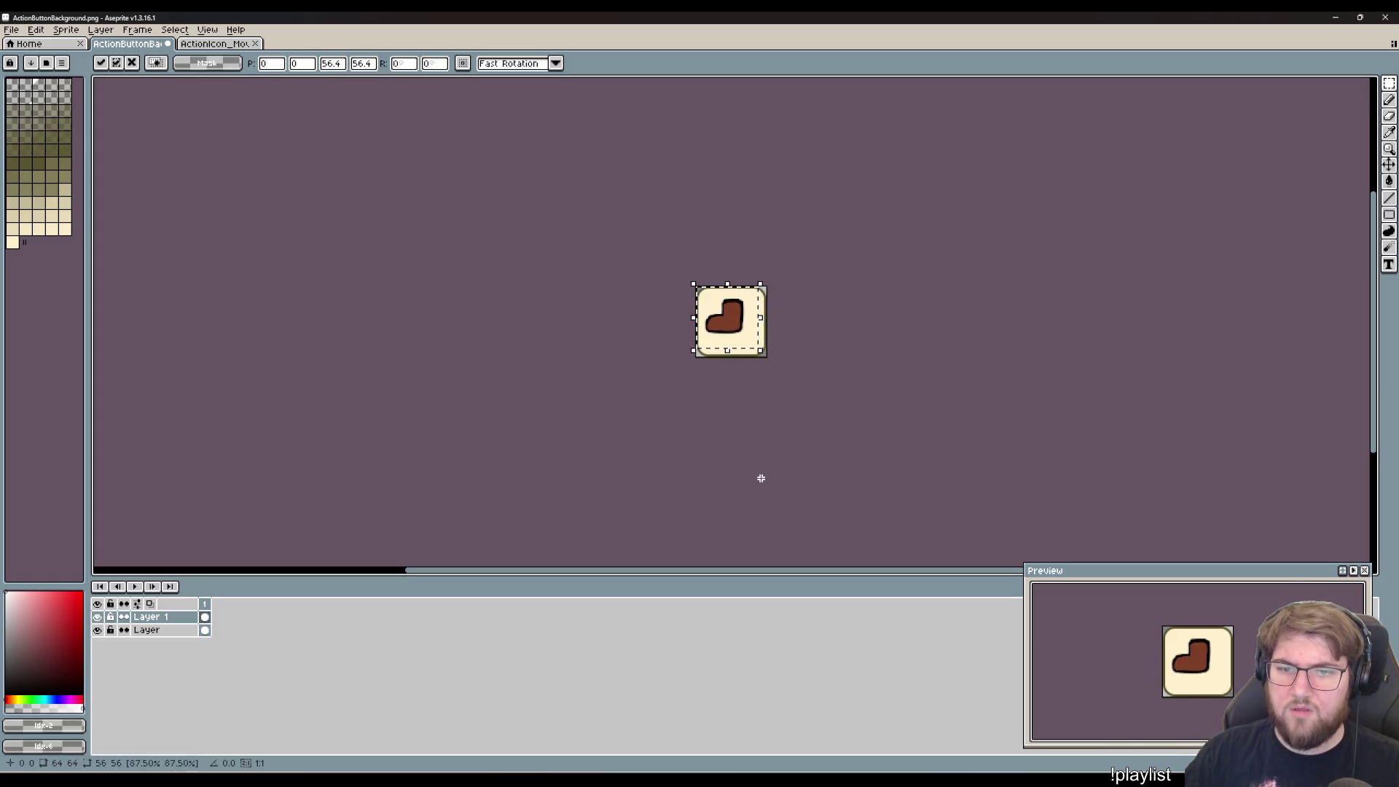
key(Return)
key(ctrl+d)
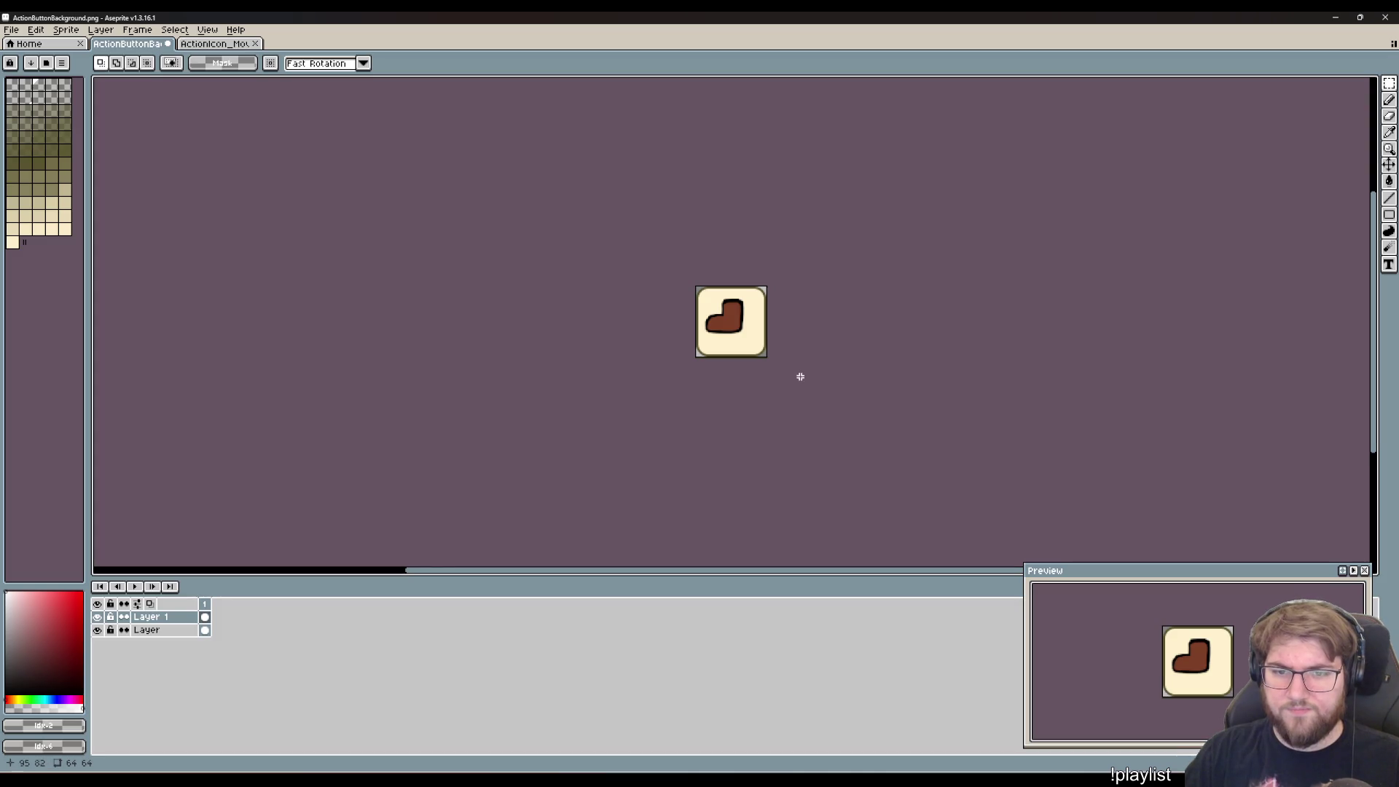
scroll(768, 358, up, 4)
scroll(684, 354, down, 2)
drag(360, 446, 386, 499)
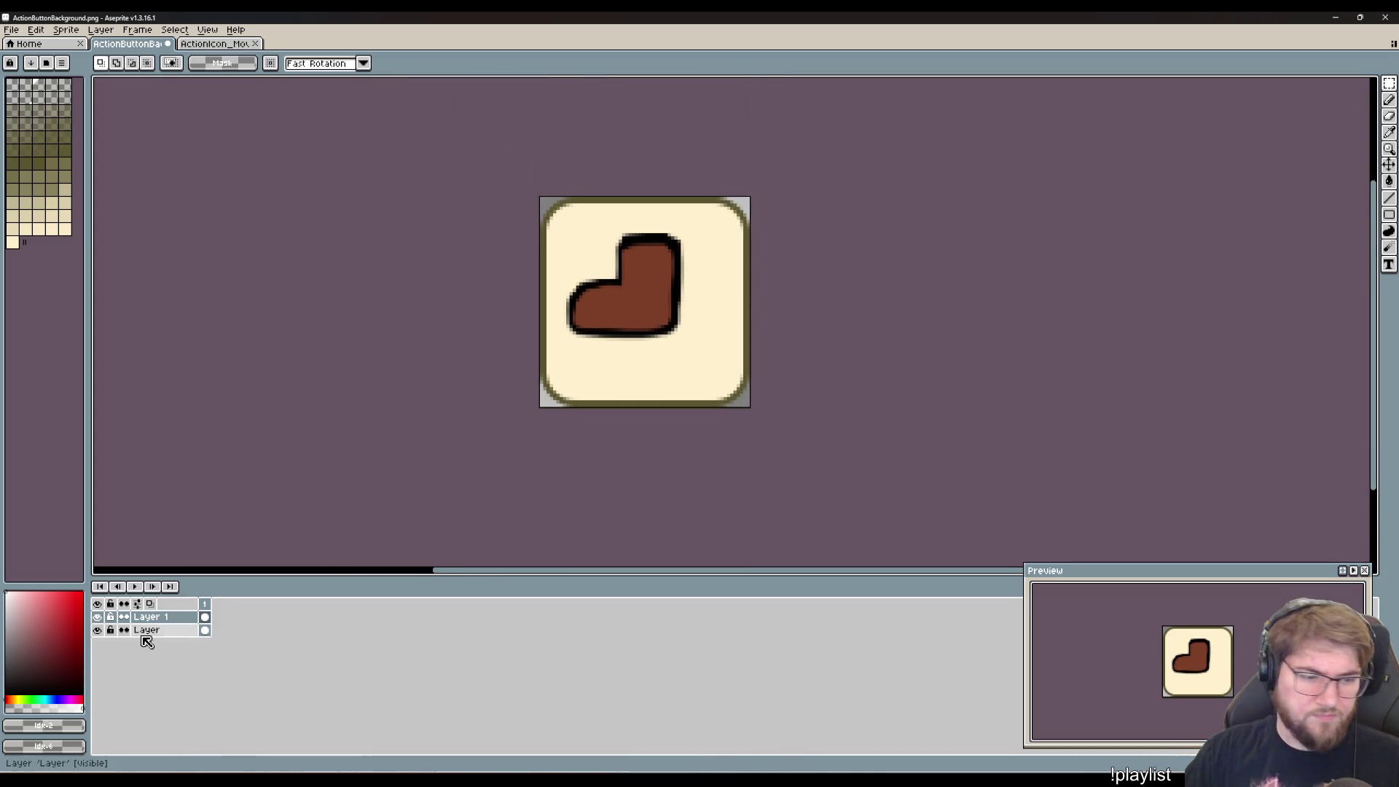
- Add Layer 2 directly above the background layer, select it, and choose the Curve tool
click(149, 630)
key(shift+n)
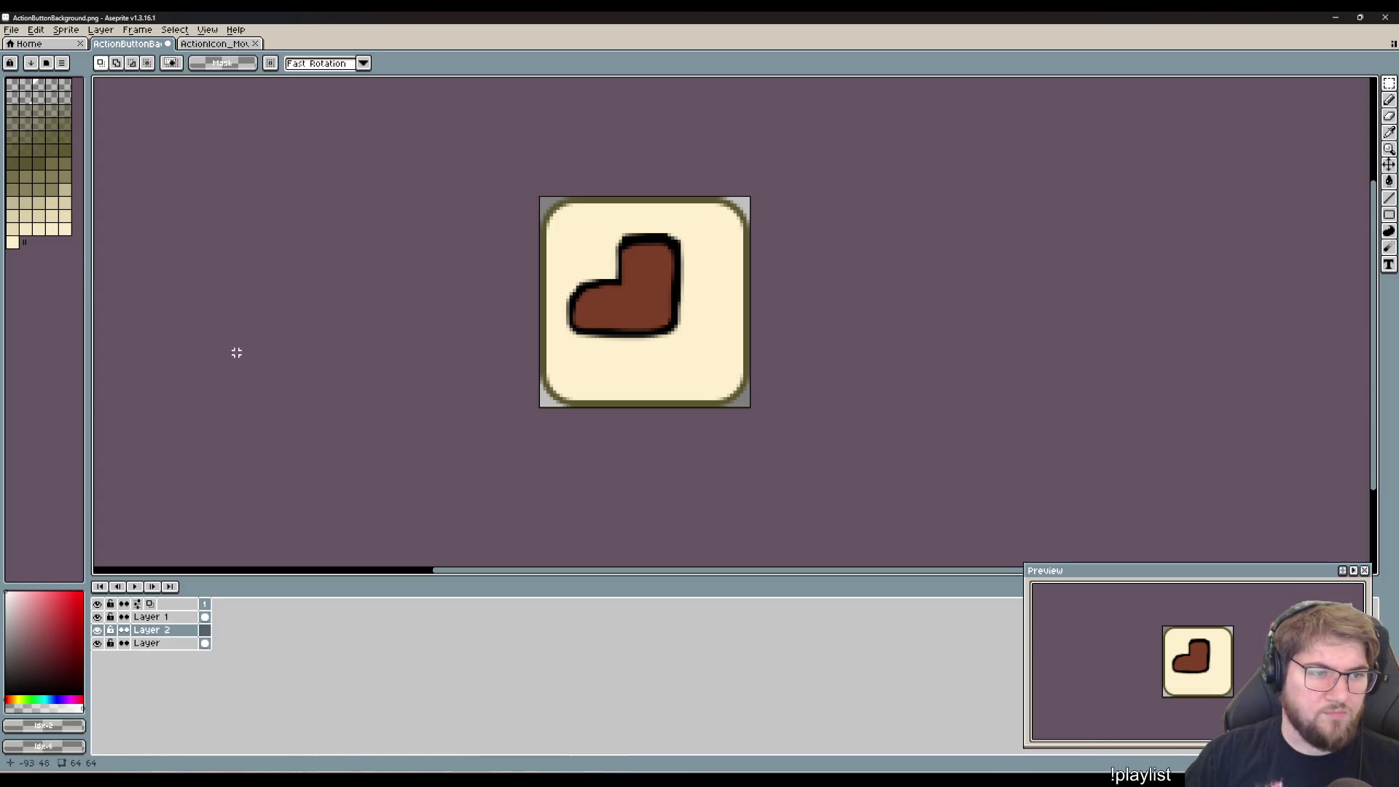
double_click(159, 631)
click(158, 643)
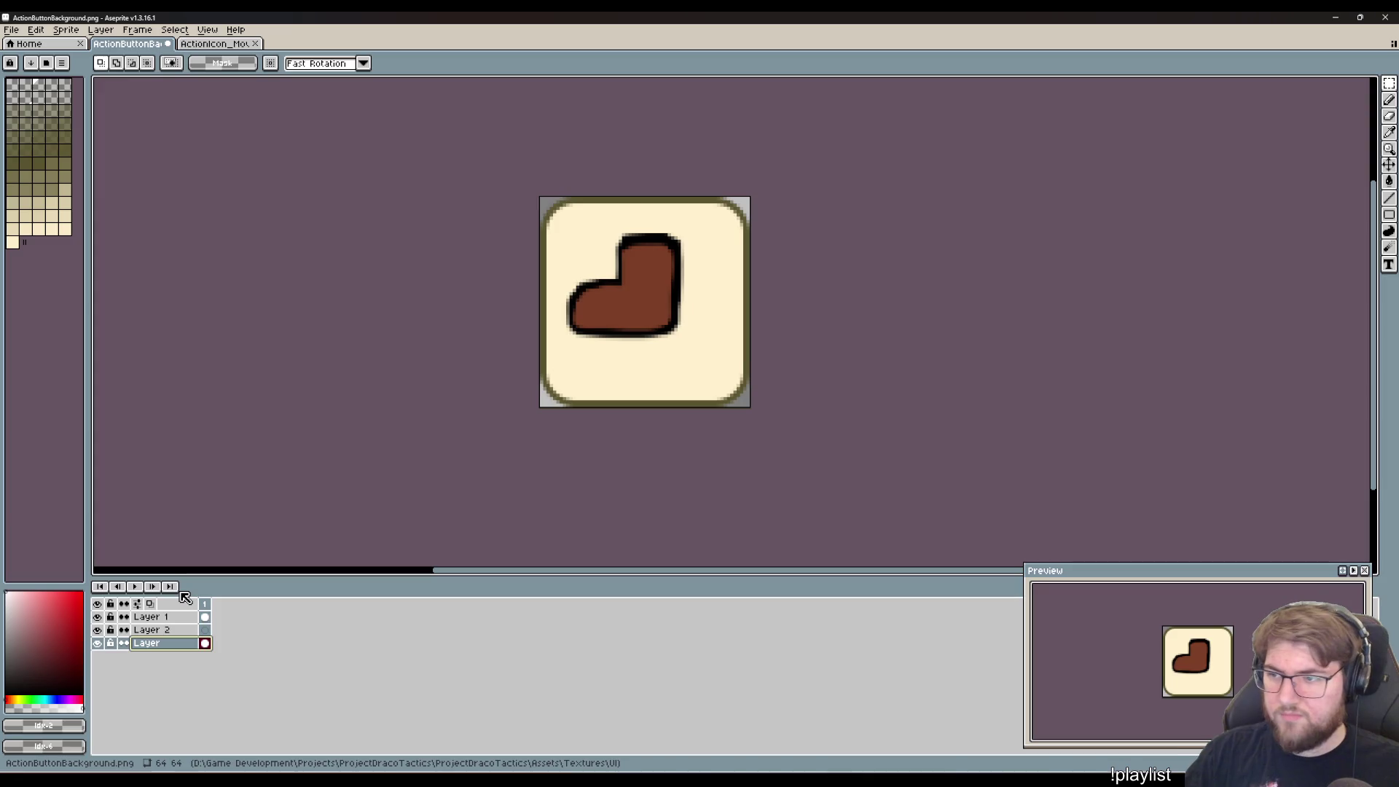
click(153, 629)
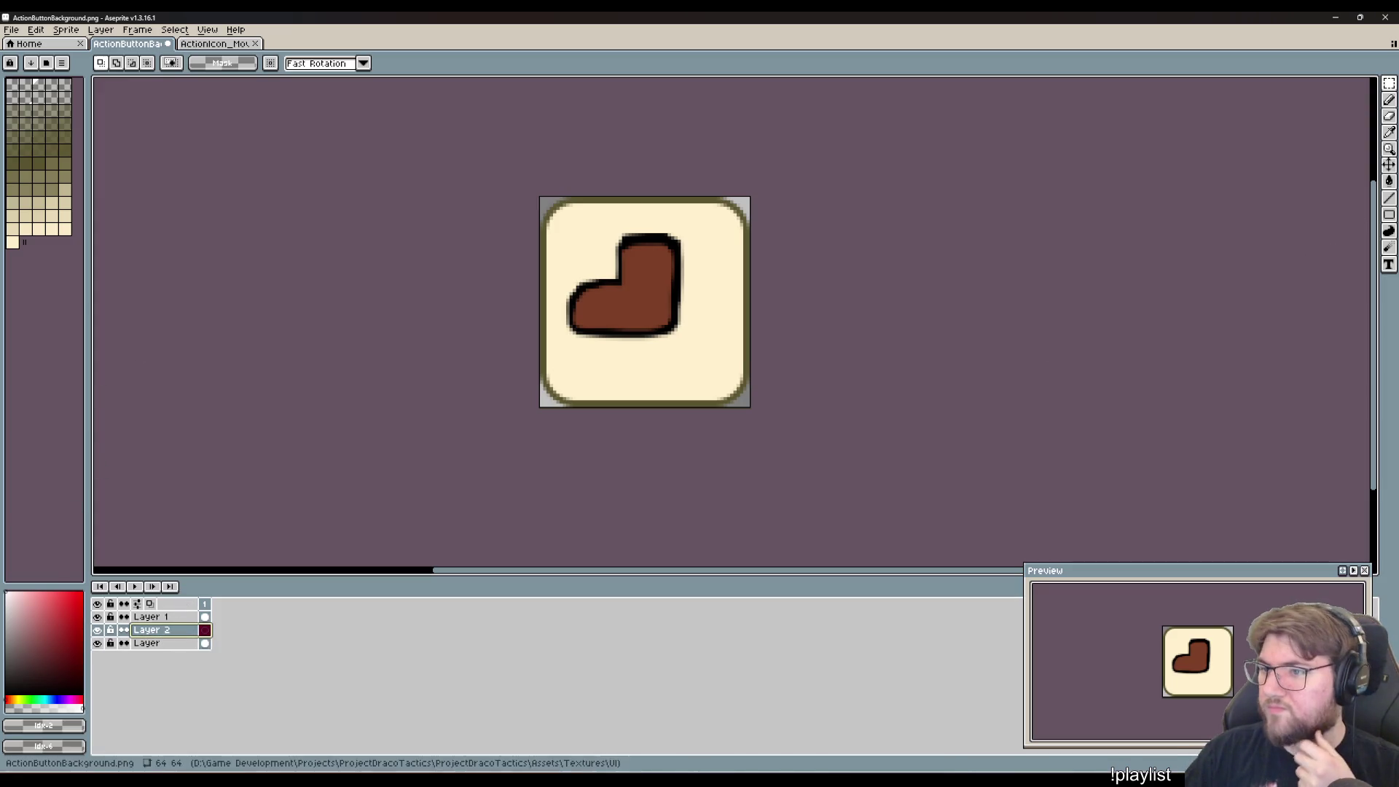
click(1389, 197)
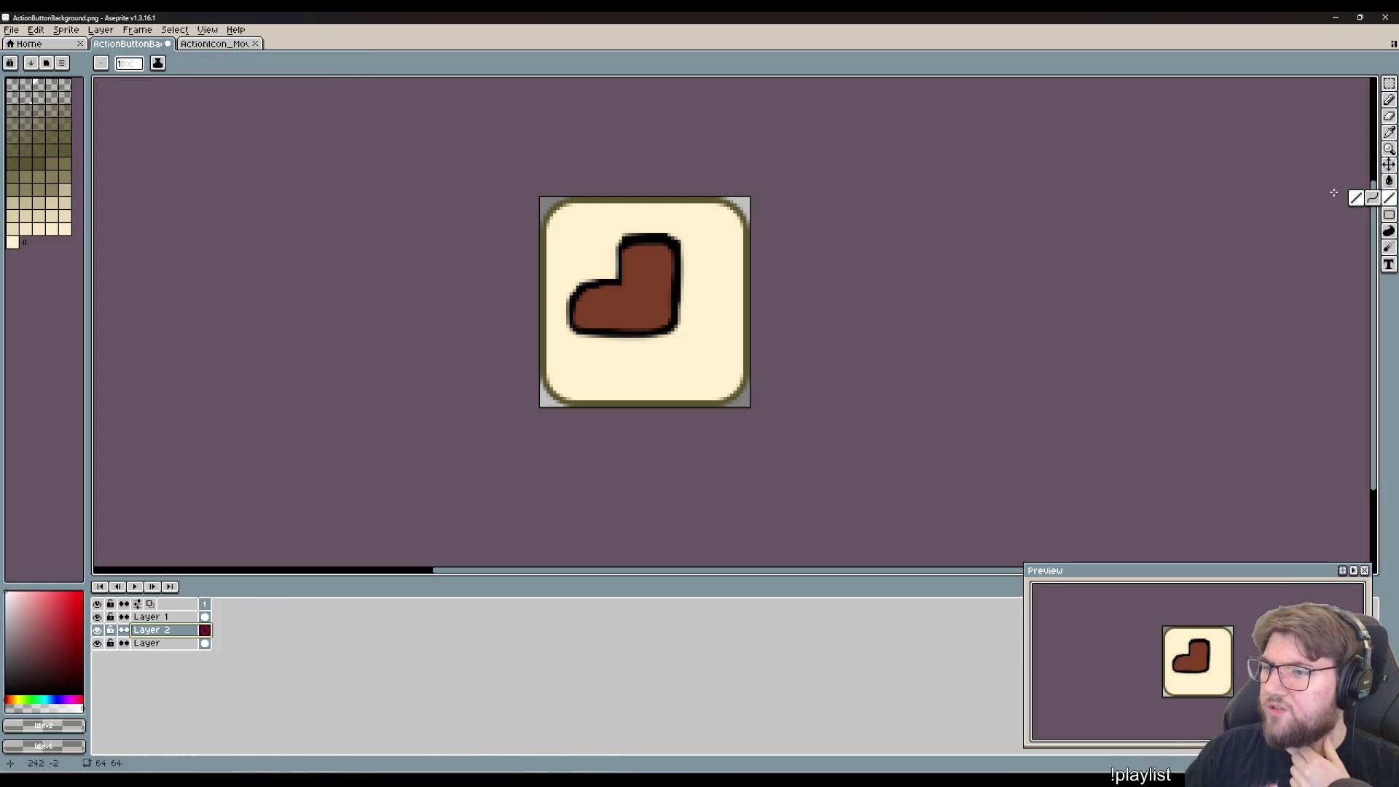
click(1373, 197)
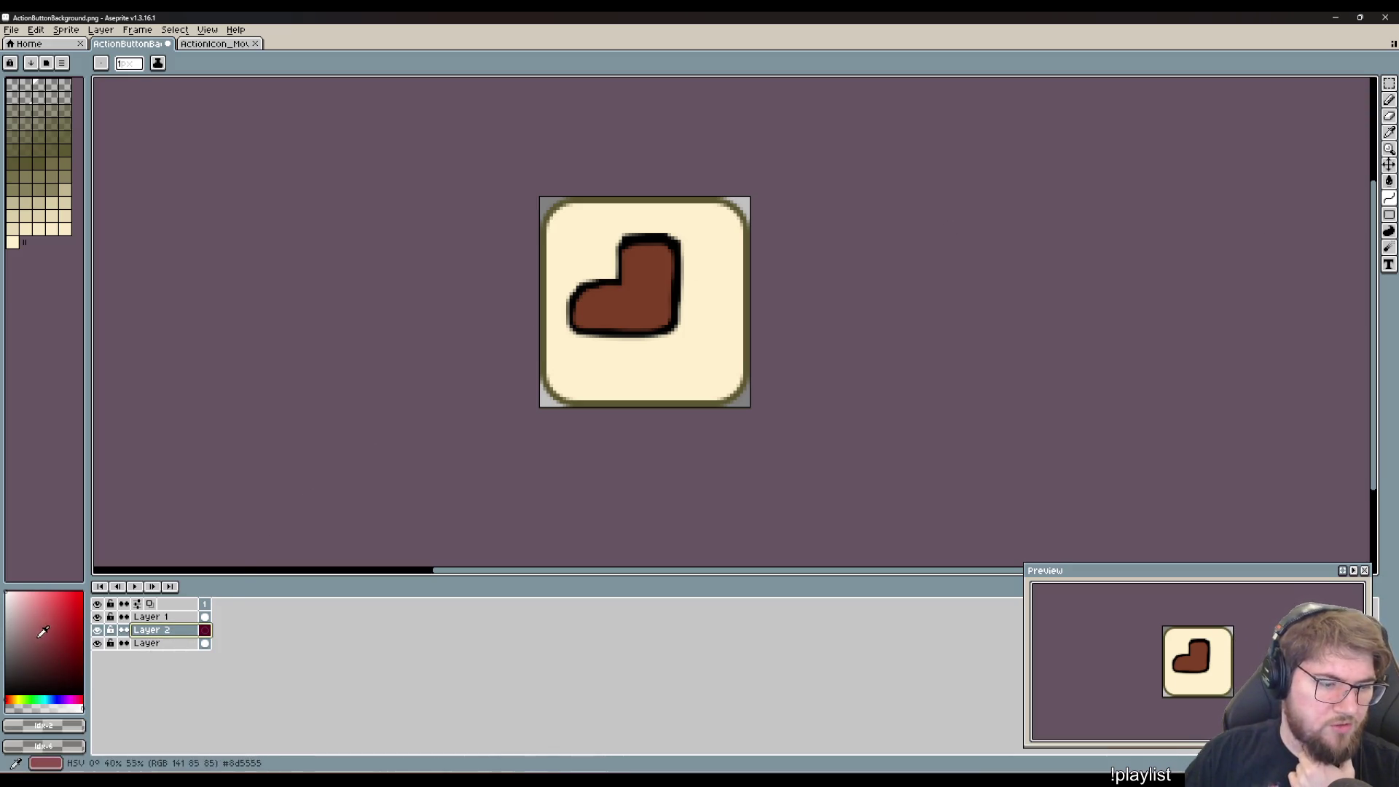
- Set black as the drawing colour and try several arrow curves beside the boot, undoing each
click(43, 692)
drag(709, 310, 711, 359)
key(ctrl+z)
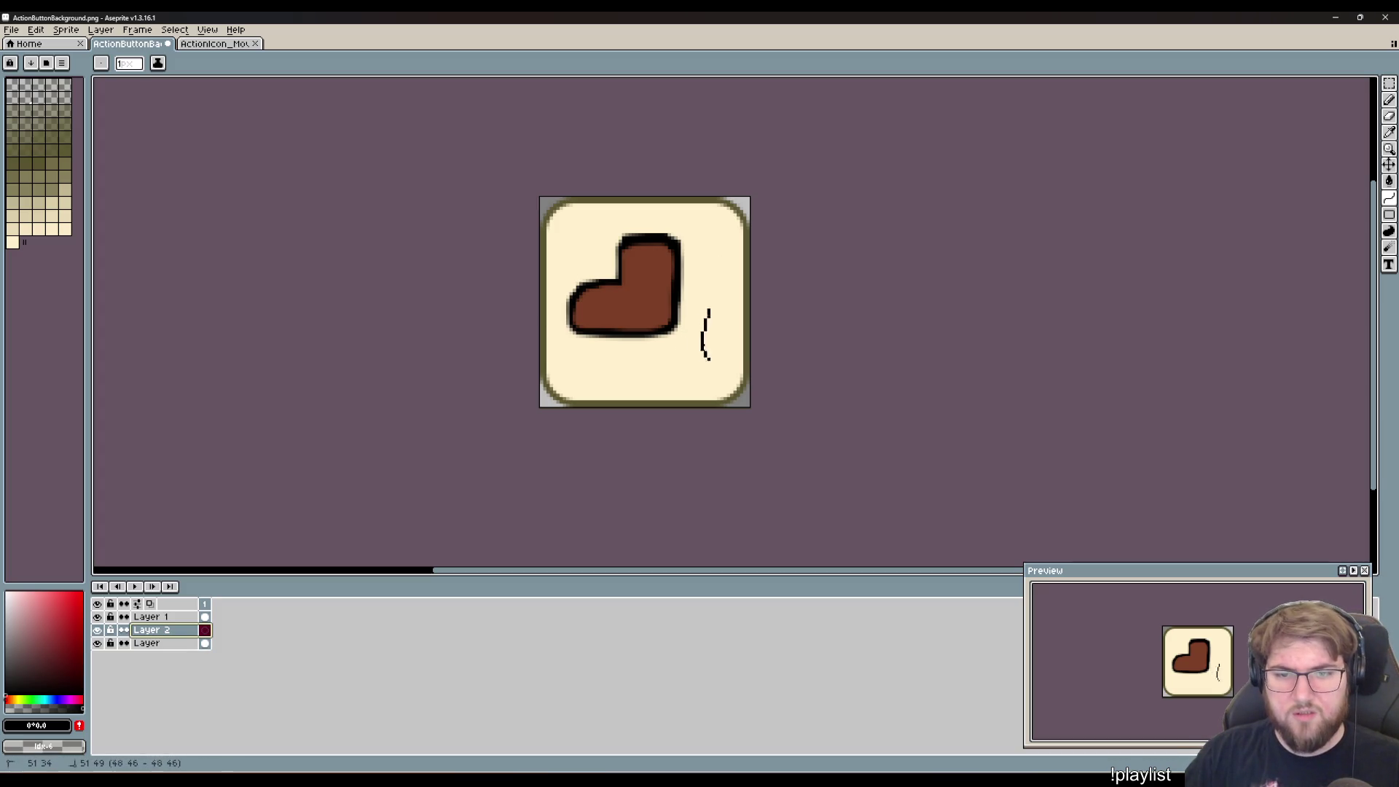
drag(708, 310, 686, 362)
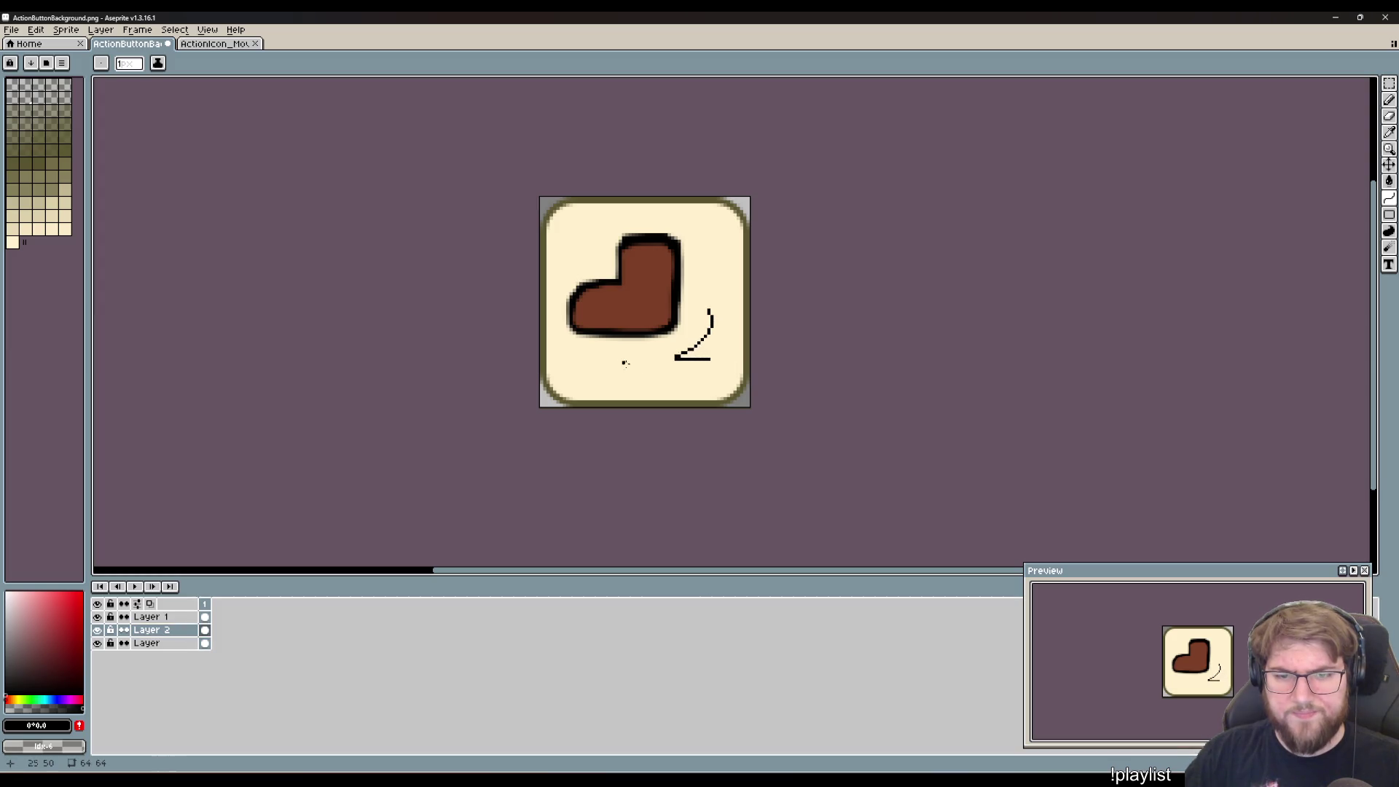
key(ctrl+z)
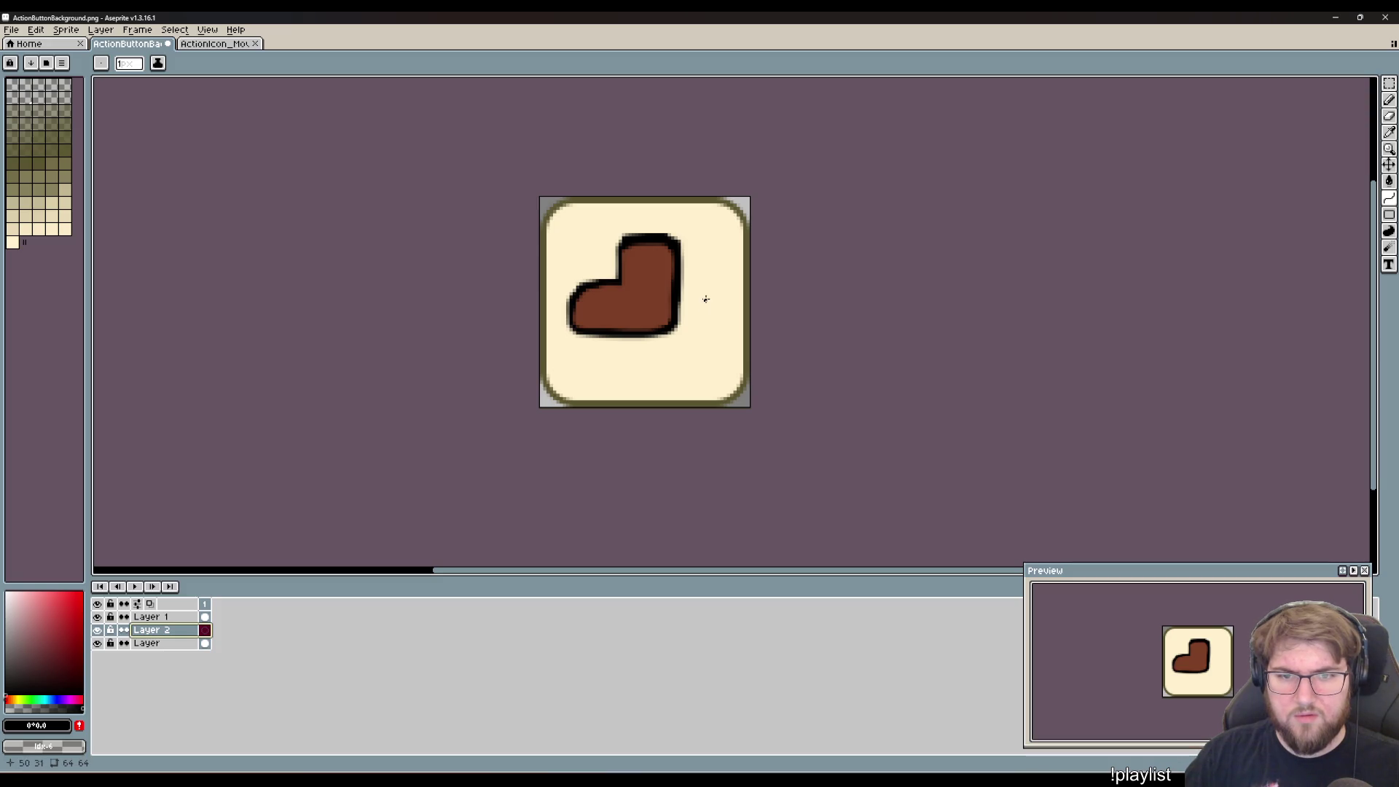
mouse_move(713, 297)
mouse_down()
mouse_move(593, 365)
mouse_move(488, 397)
mouse_move(553, 379)
mouse_move(522, 396)
mouse_move(537, 387)
mouse_move(405, 414)
mouse_move(603, 379)
mouse_move(572, 365)
mouse_move(540, 386)
mouse_move(490, 482)
mouse_move(750, 531)
mouse_move(628, 368)
mouse_move(603, 369)
mouse_move(572, 341)
mouse_move(575, 378)
mouse_move(524, 365)
mouse_move(510, 387)
mouse_move(580, 355)
mouse_move(836, 431)
mouse_move(781, 396)
mouse_up()
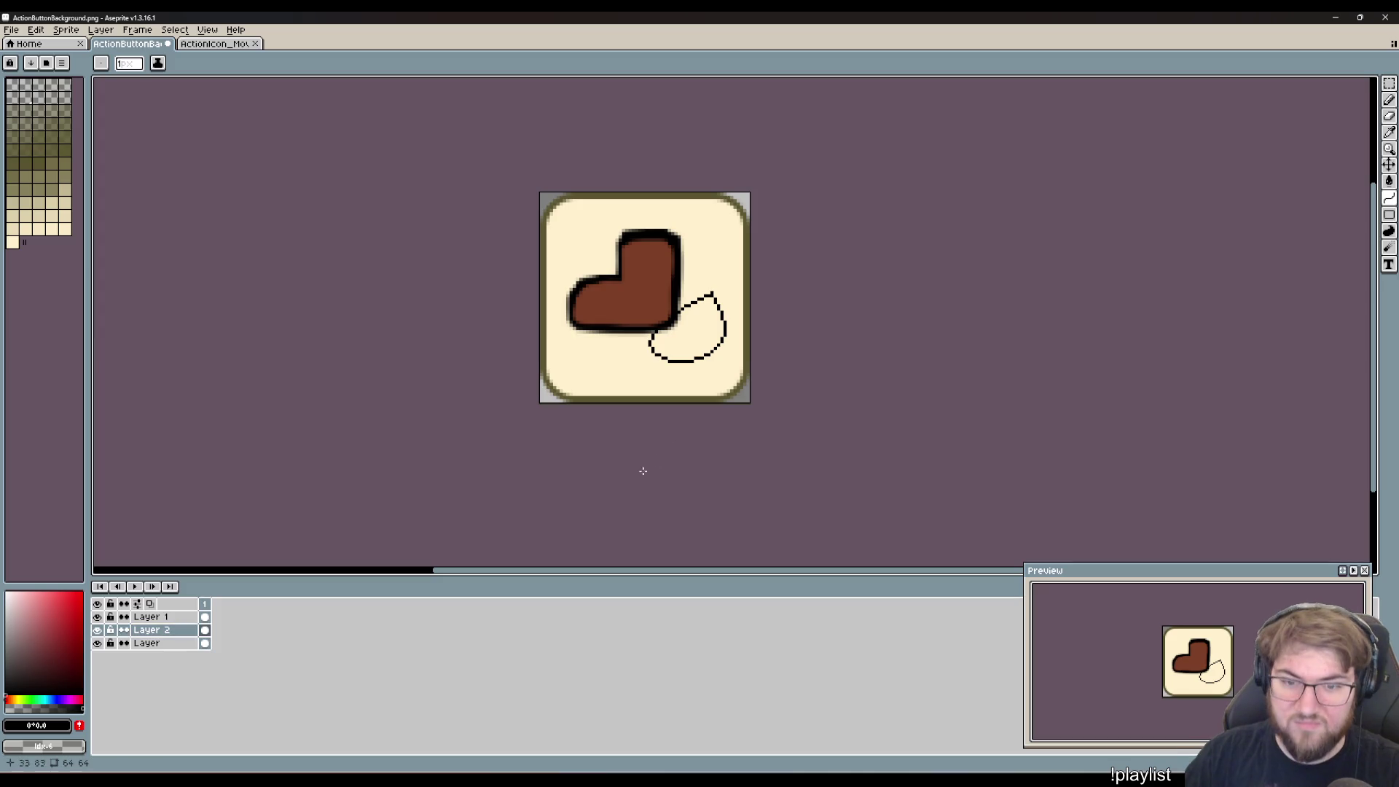
key(Escape)
mouse_move(572, 365)
mouse_down()
mouse_move(675, 333)
mouse_move(730, 292)
mouse_move(714, 365)
mouse_move(671, 365)
mouse_move(725, 357)
mouse_move(740, 371)
mouse_up()
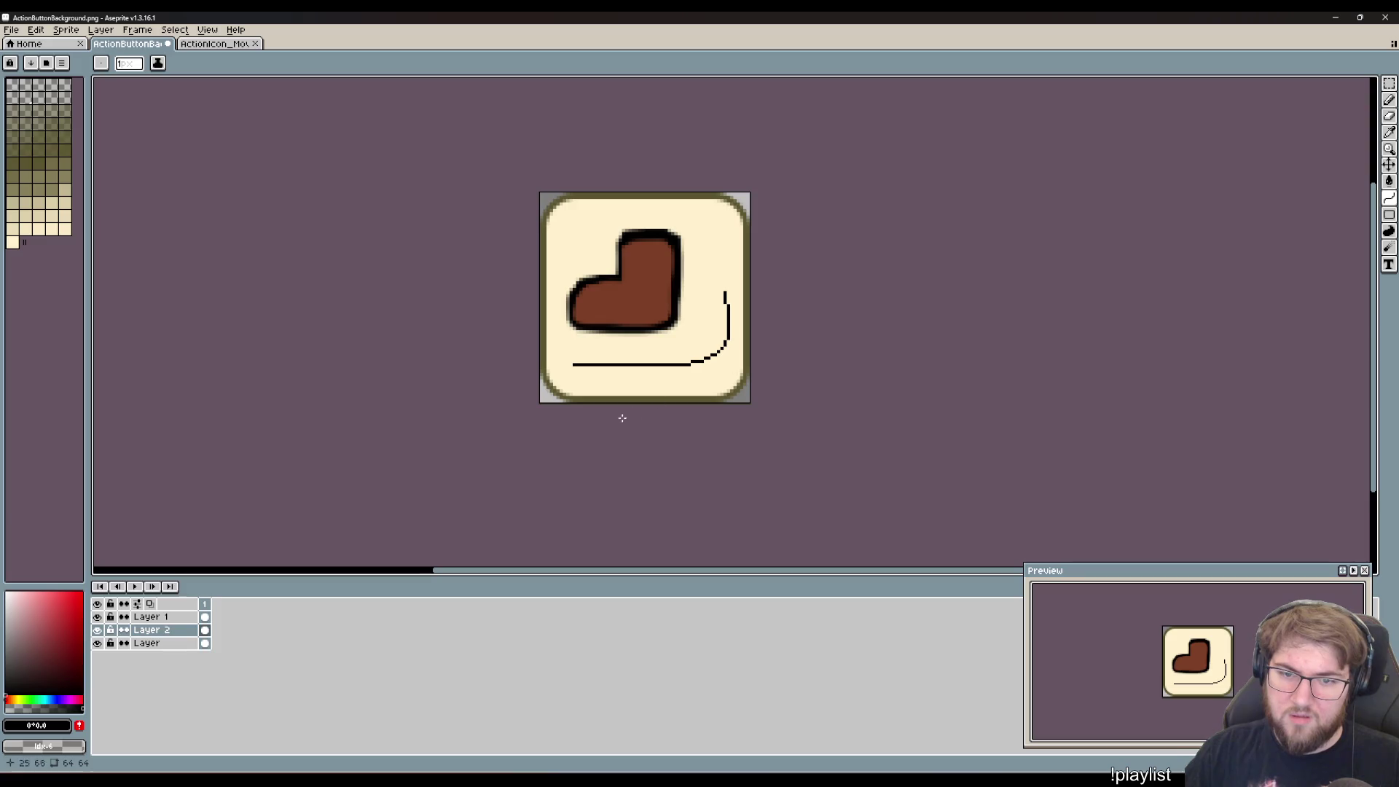
key(ctrl+z)
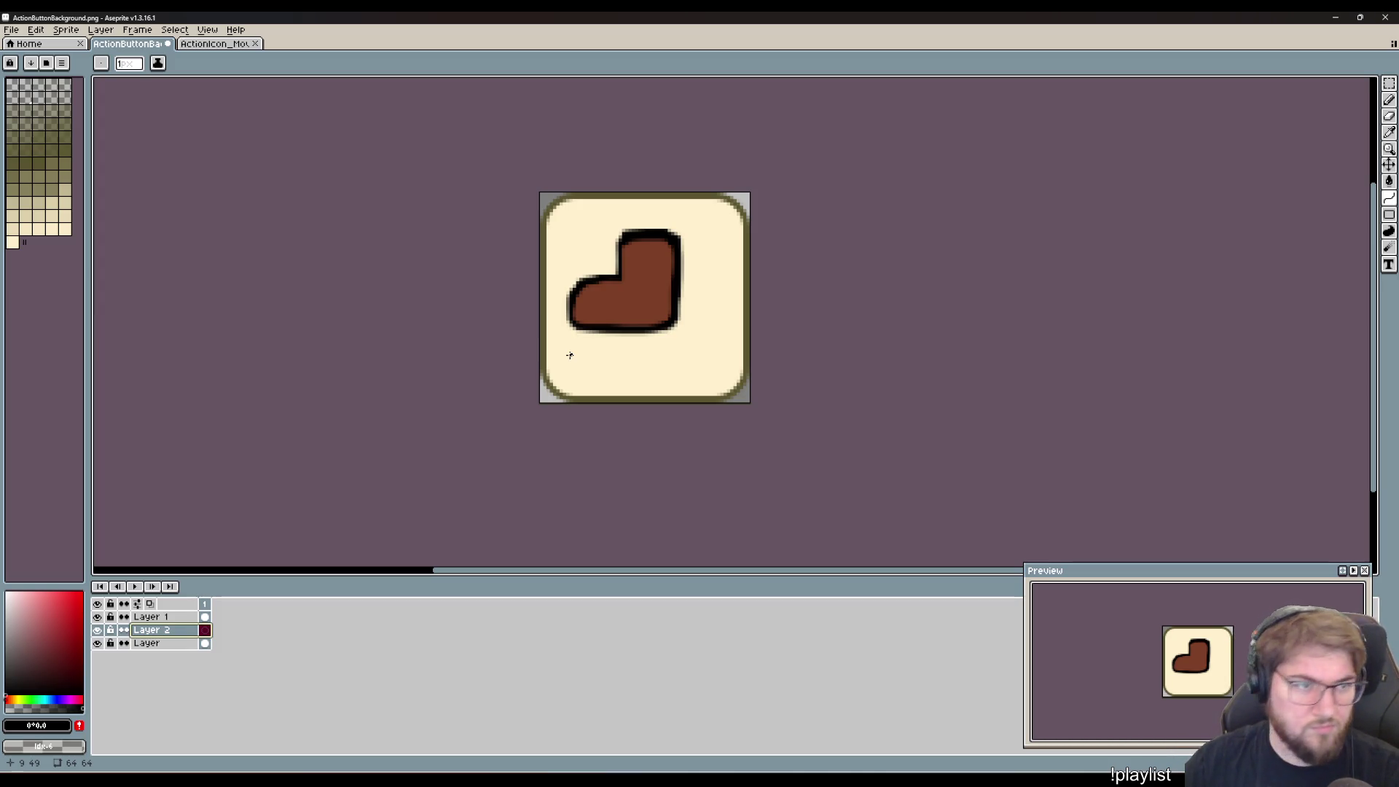
click(38, 30)
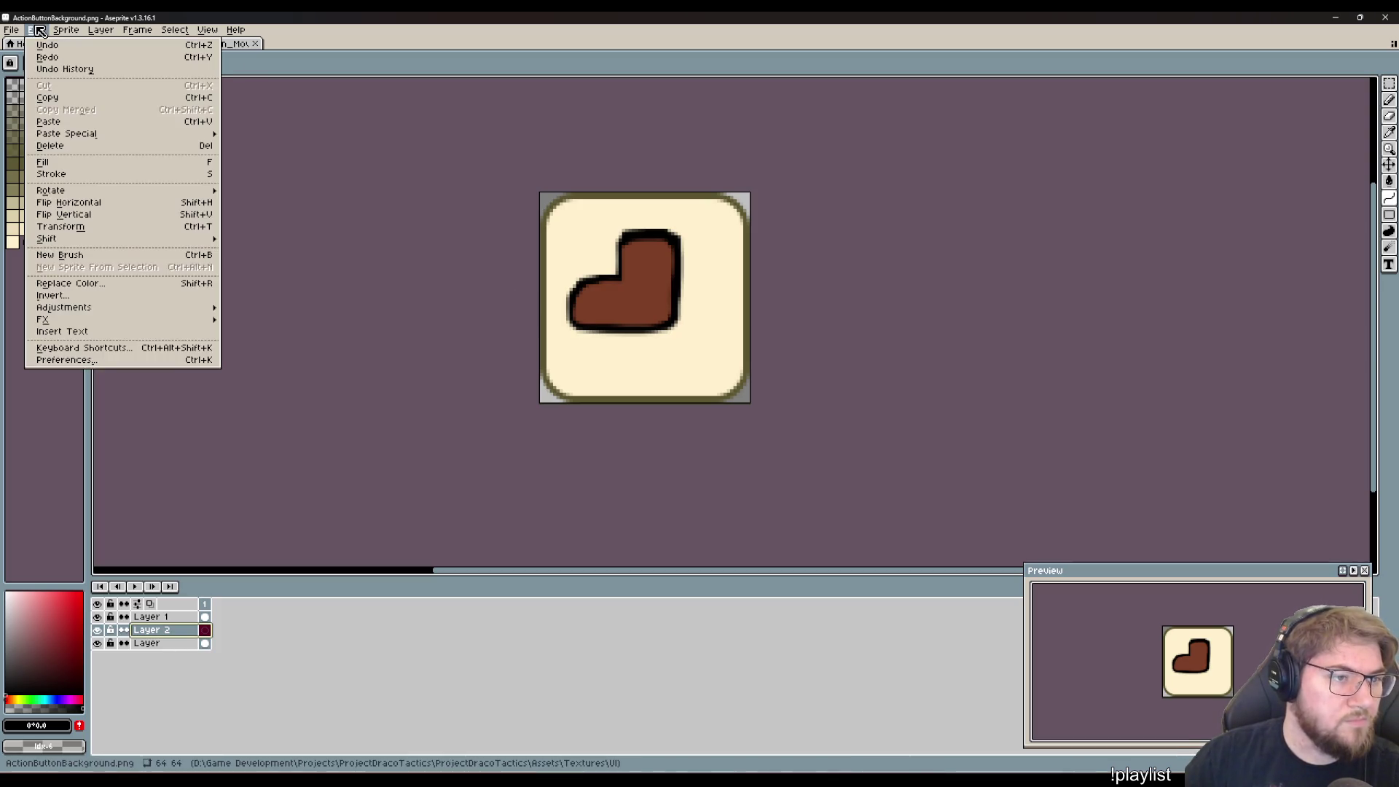
- Draw a thin black curve on Layer 2 from lower left under the boot, hooking up on its right
click(38, 30)
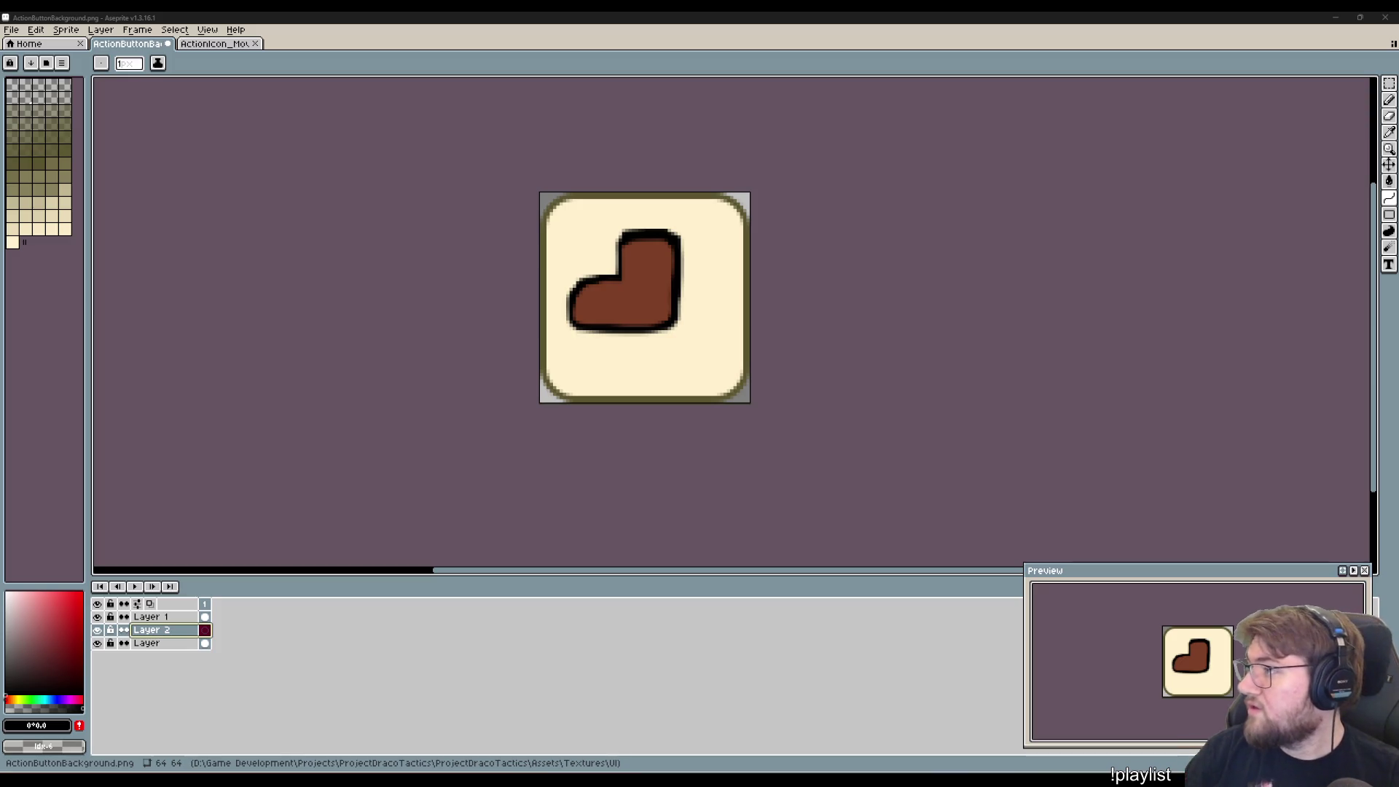
click(587, 307)
drag(588, 307, 590, 367)
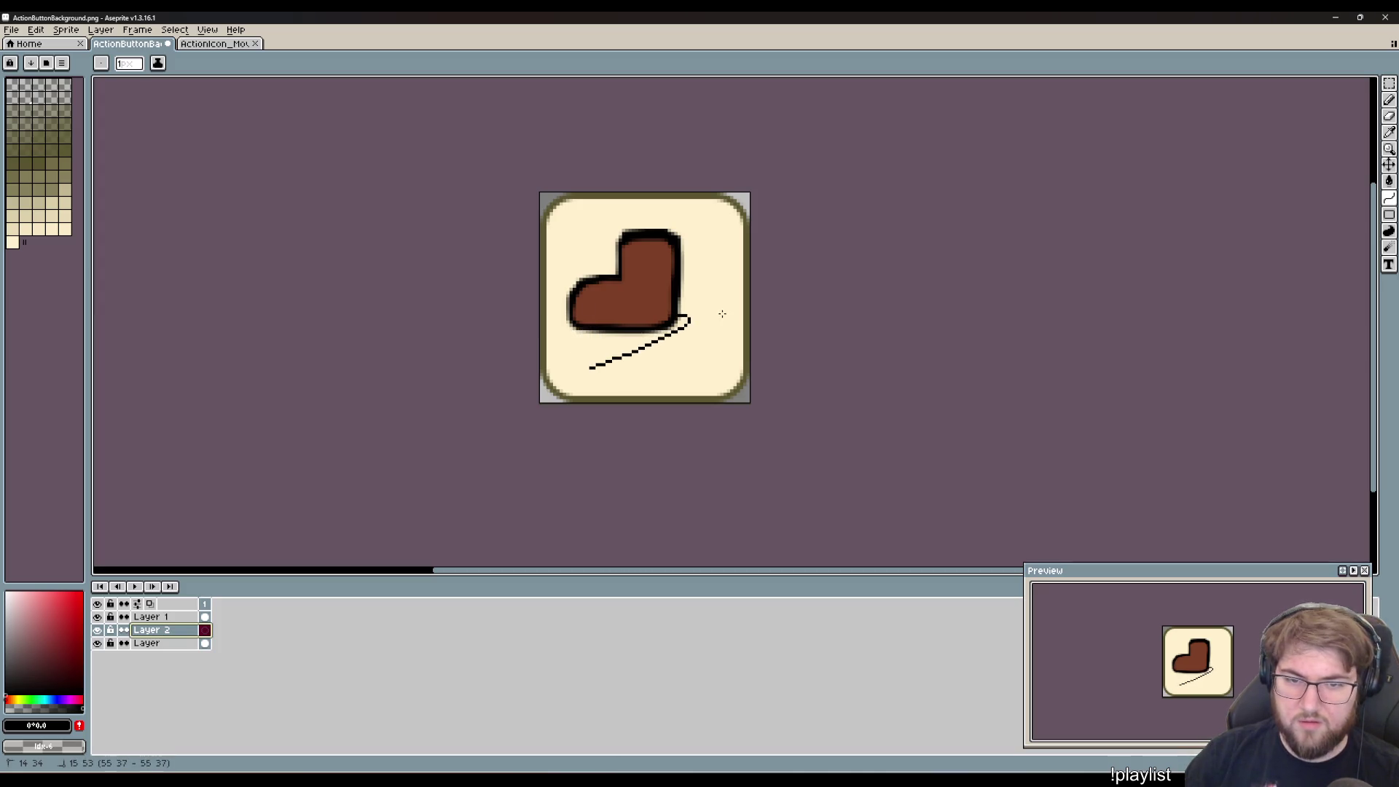
click(778, 320)
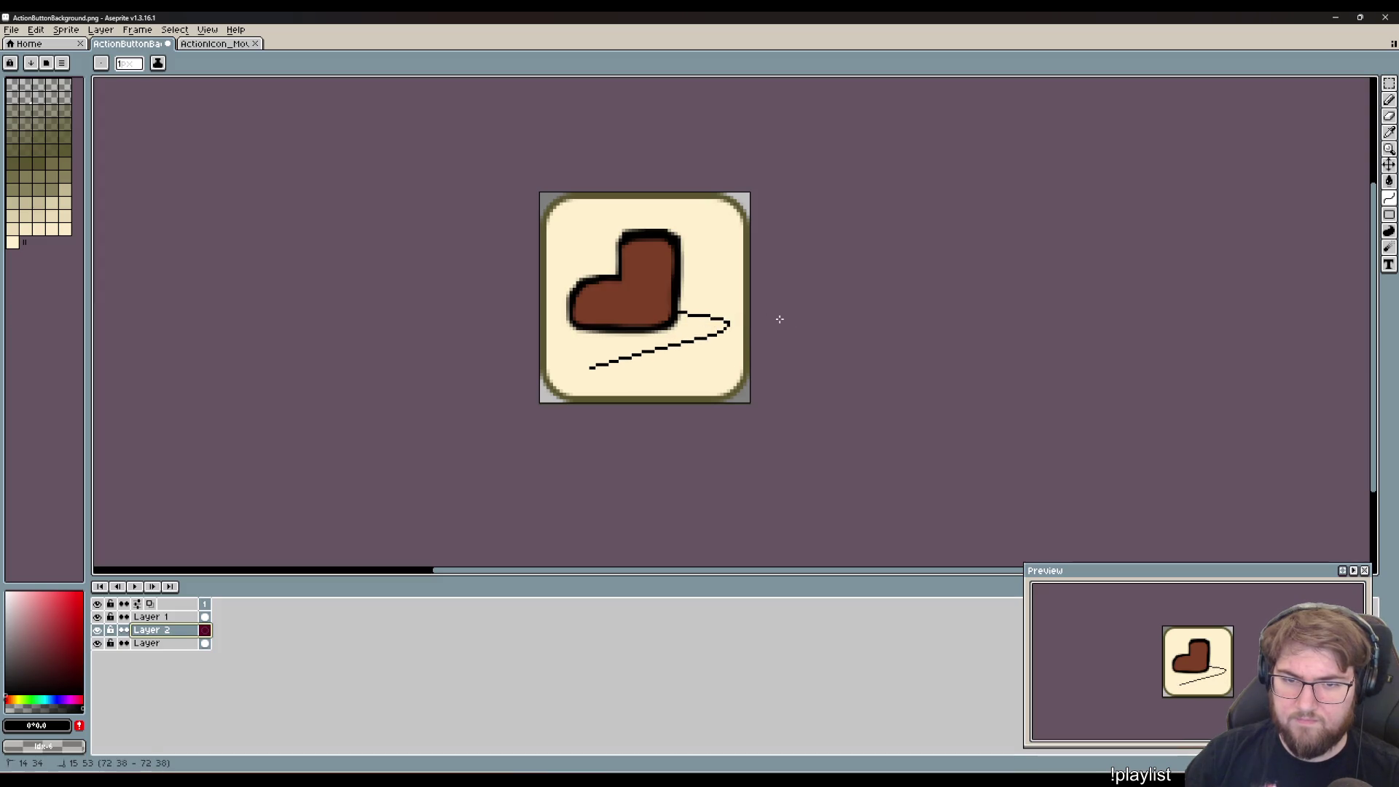
click(772, 368)
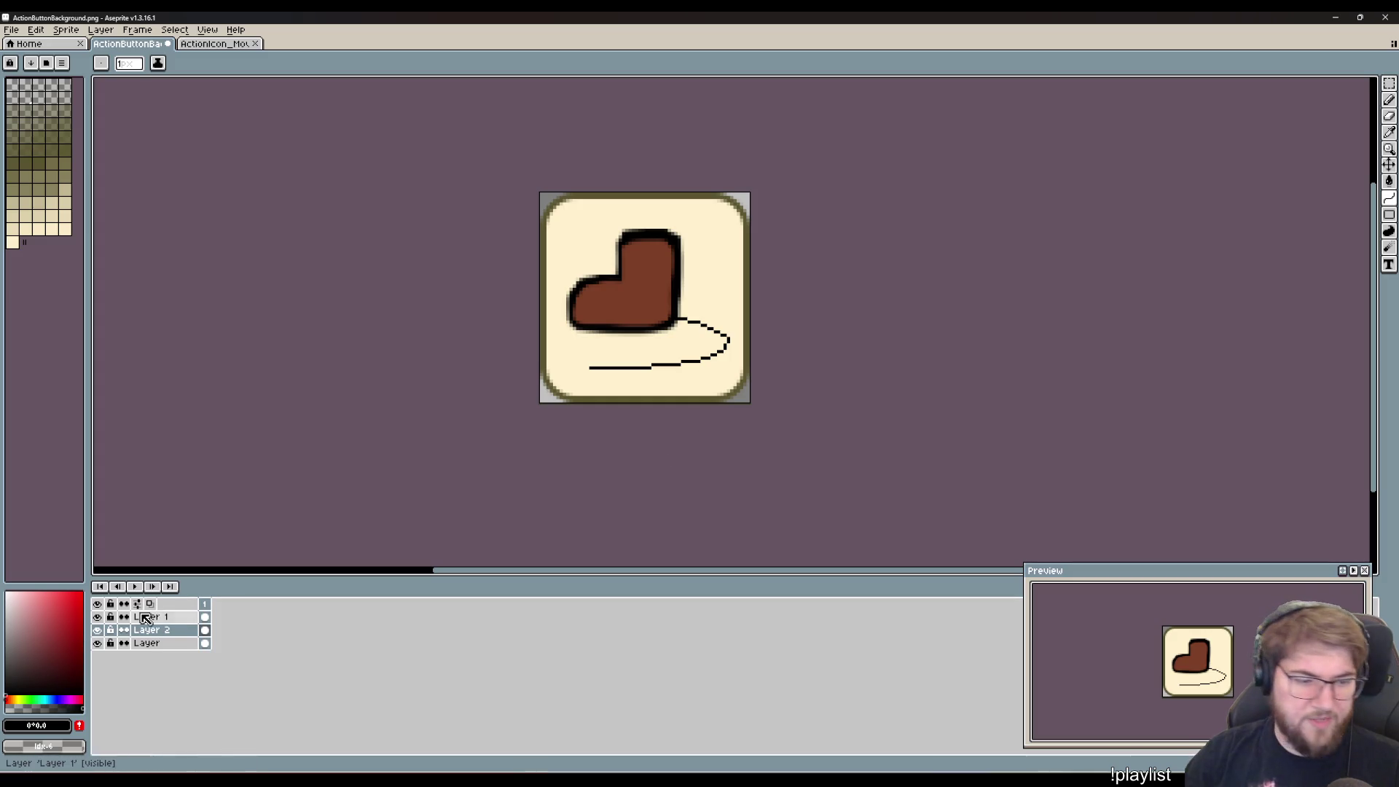
double_click(165, 630)
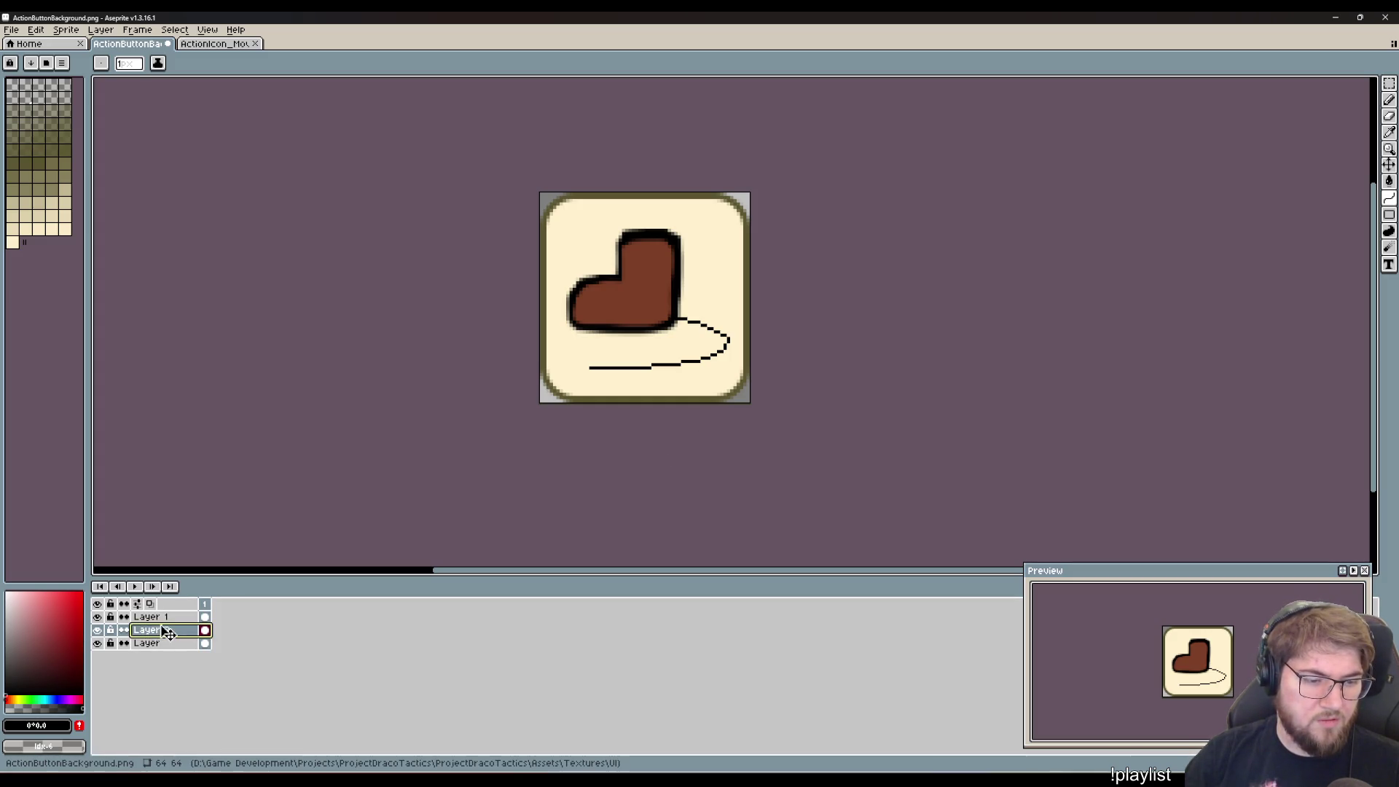
- Move the arrow layer above the boot layer in the Layers panel
drag(165, 631, 164, 616)
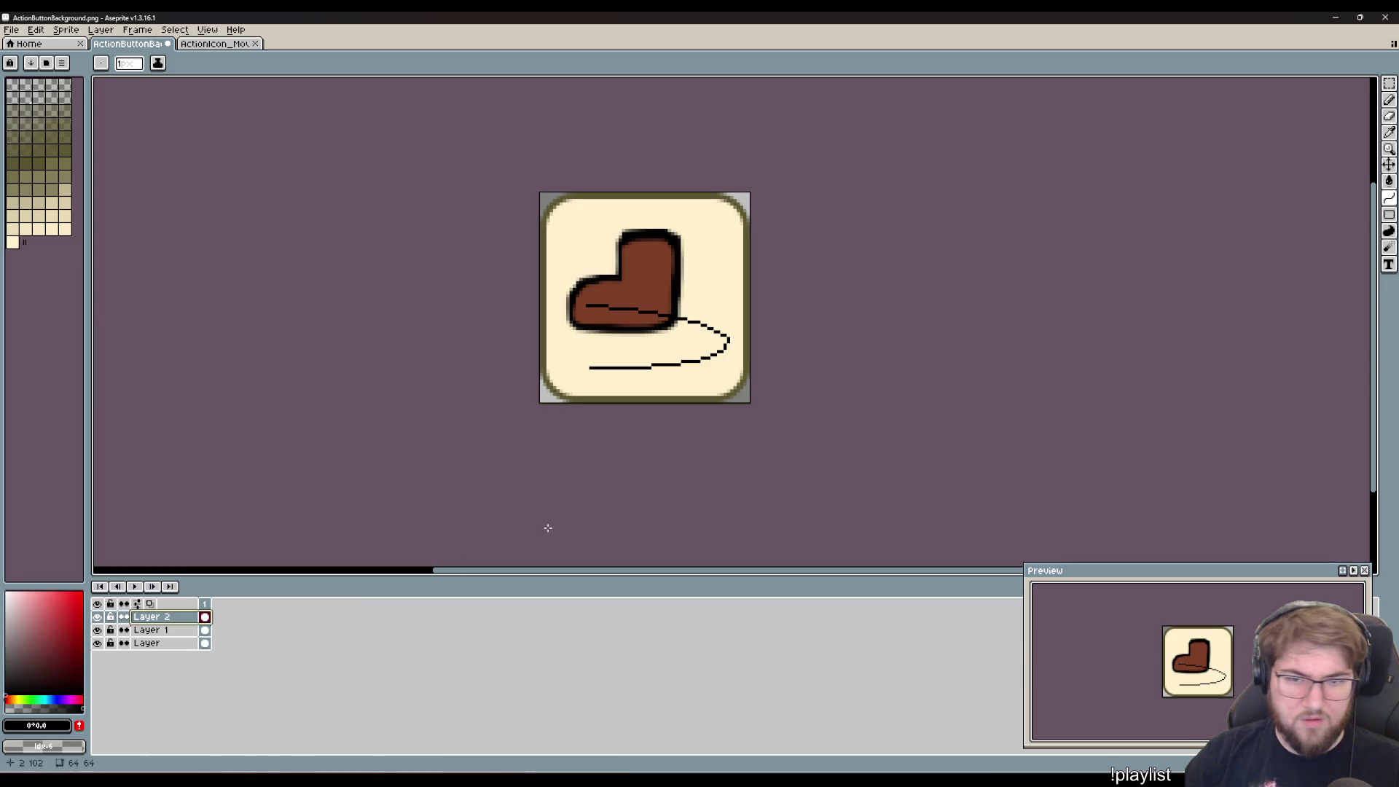
key(ctrl+z)
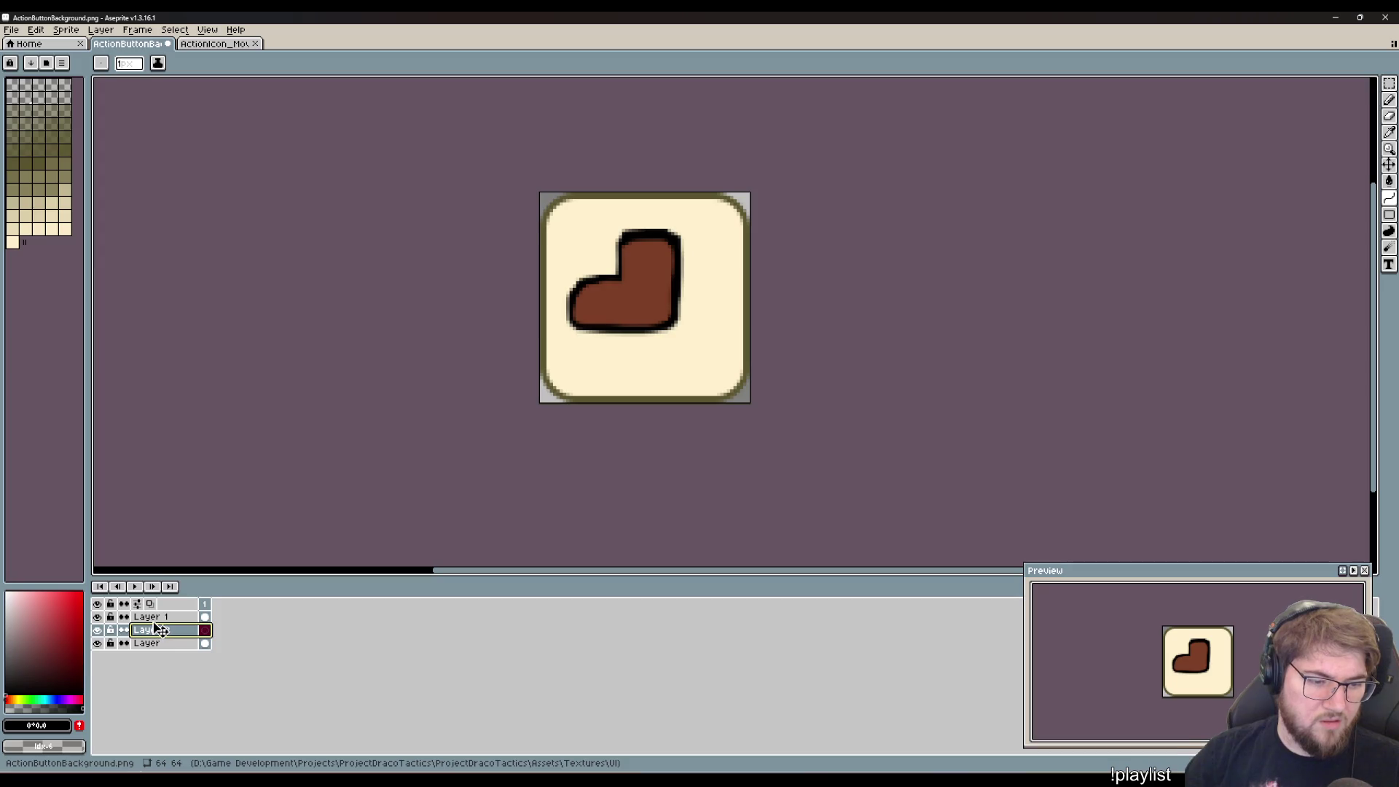
drag(149, 631, 155, 618)
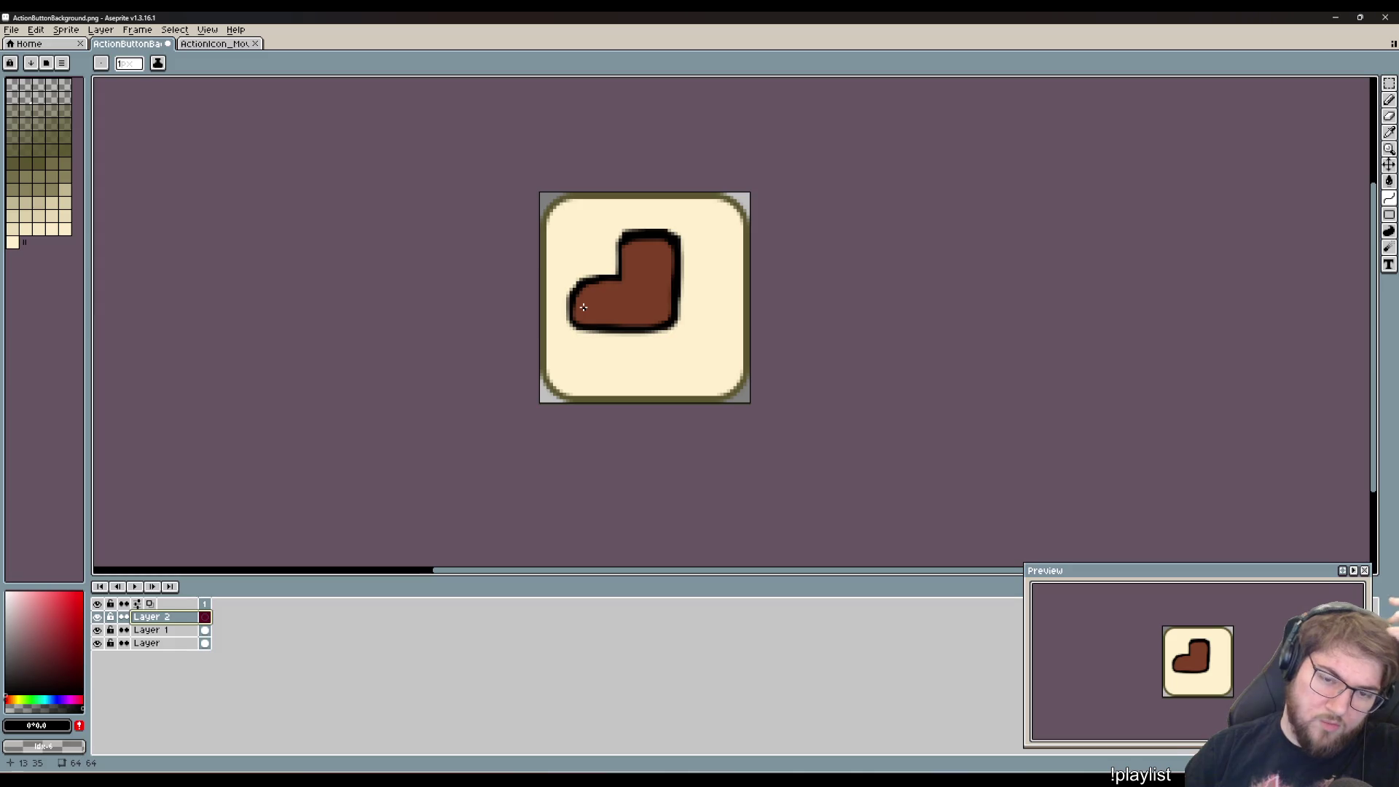
- Try a curved stroke and a horizontal line under the boot, then undo and cancel both
drag(584, 307, 584, 366)
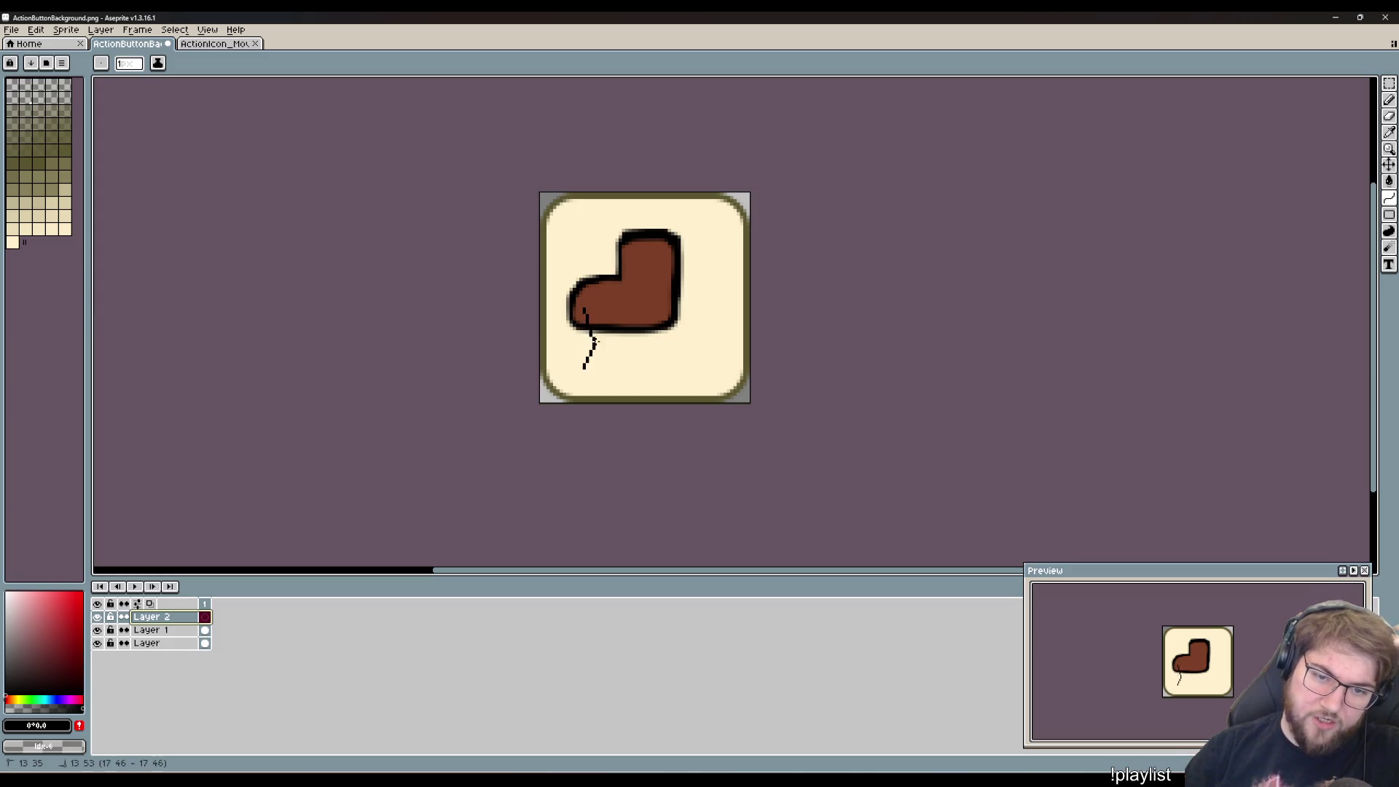
click(768, 310)
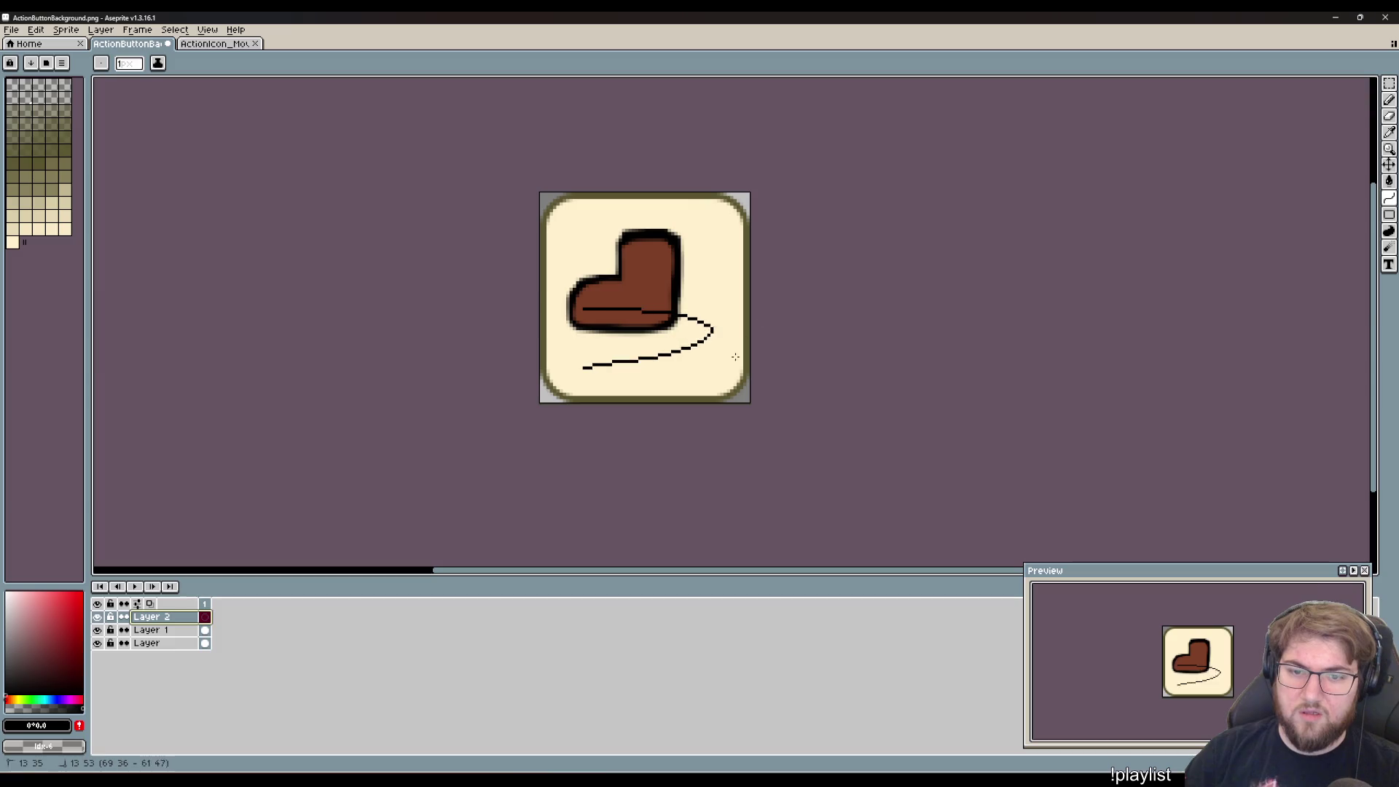
click(782, 365)
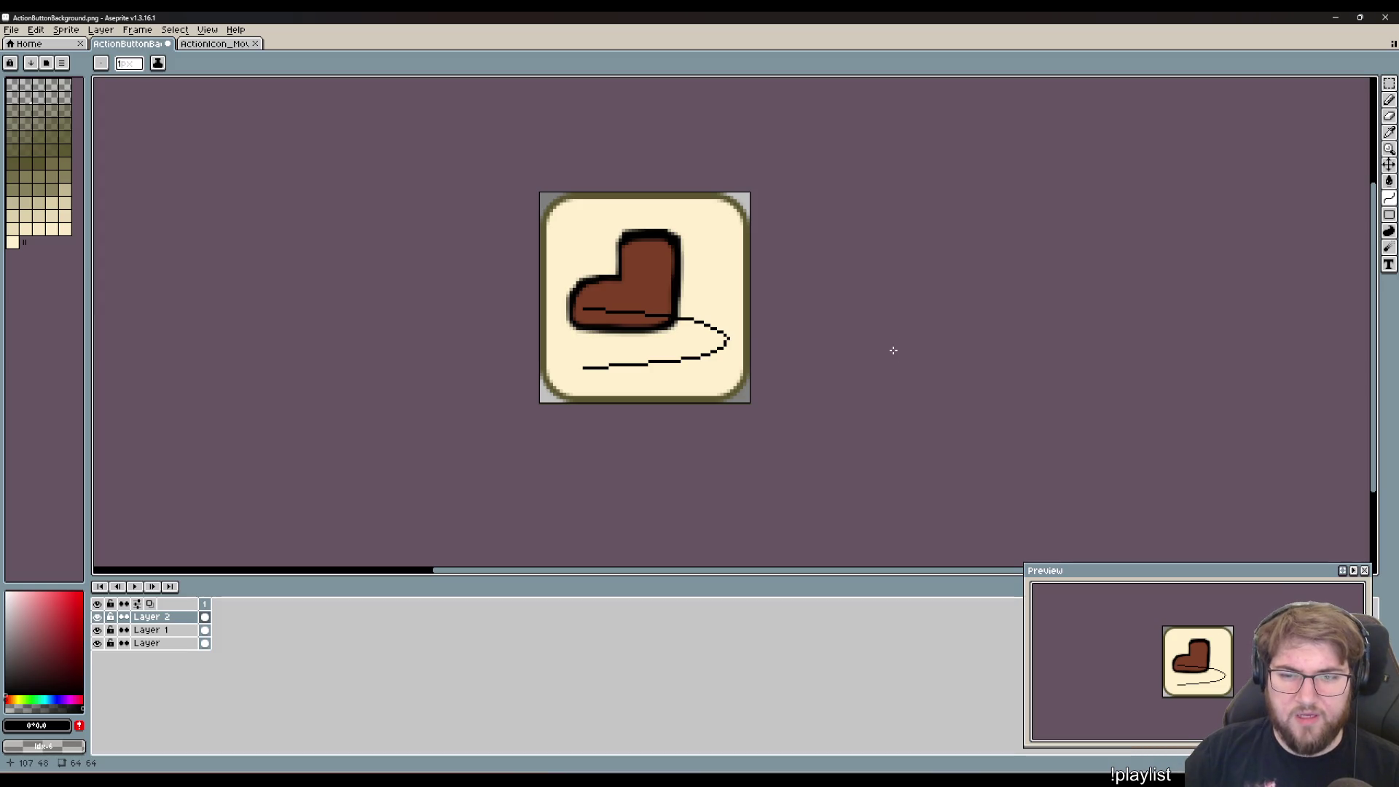
key(ctrl+z)
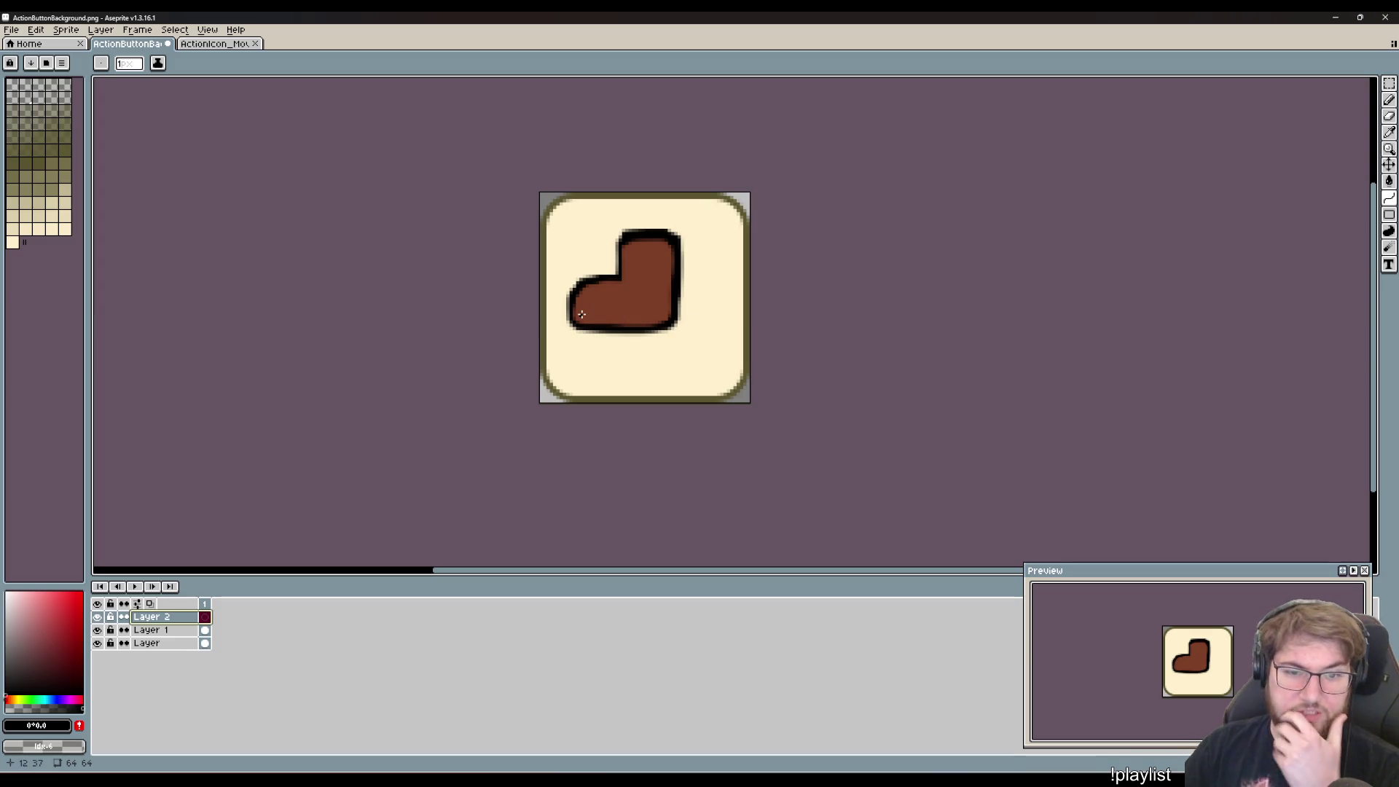
mouse_move(578, 314)
mouse_down()
mouse_move(728, 313)
mouse_move(711, 315)
mouse_up()
key(Escape)
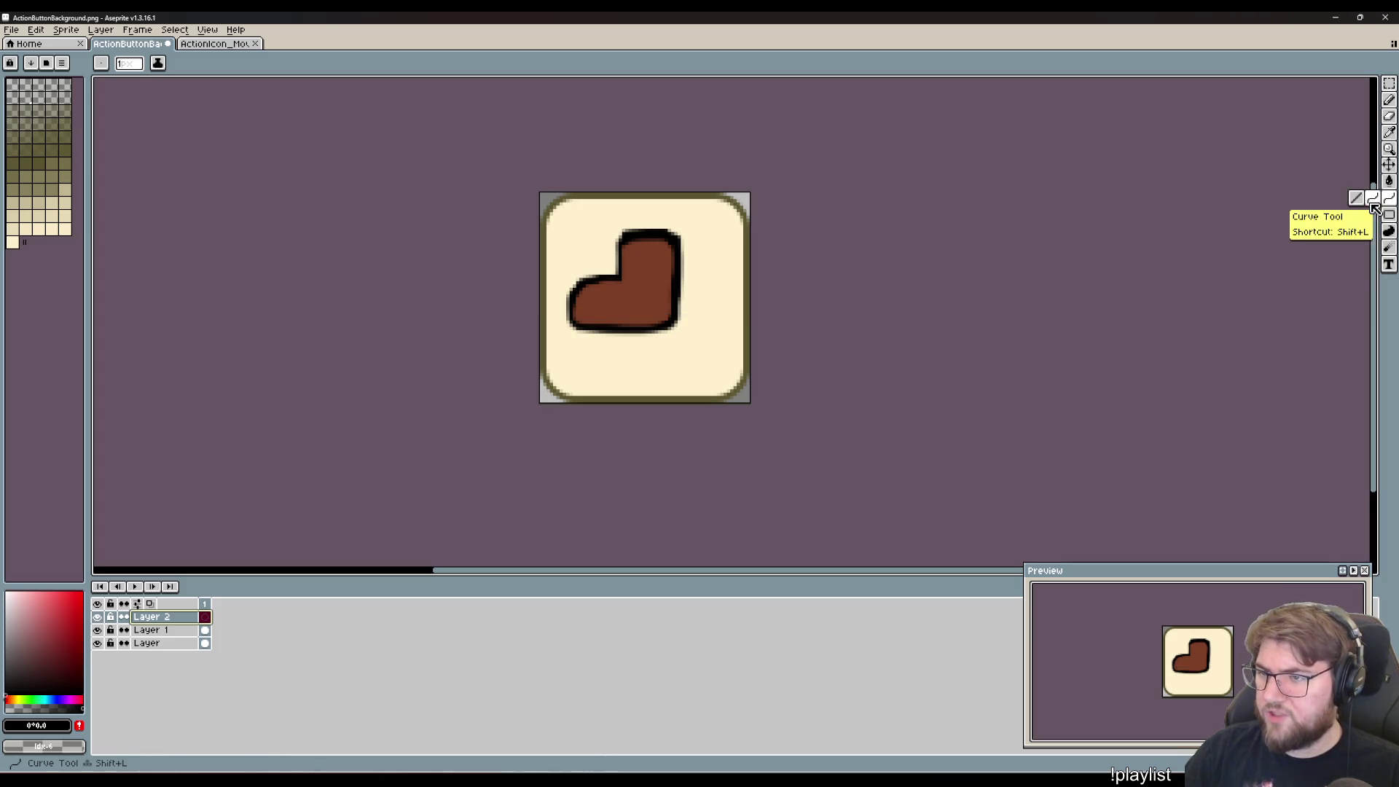
- Draw a thicker black line along the boot's base, then undo it
key(l)
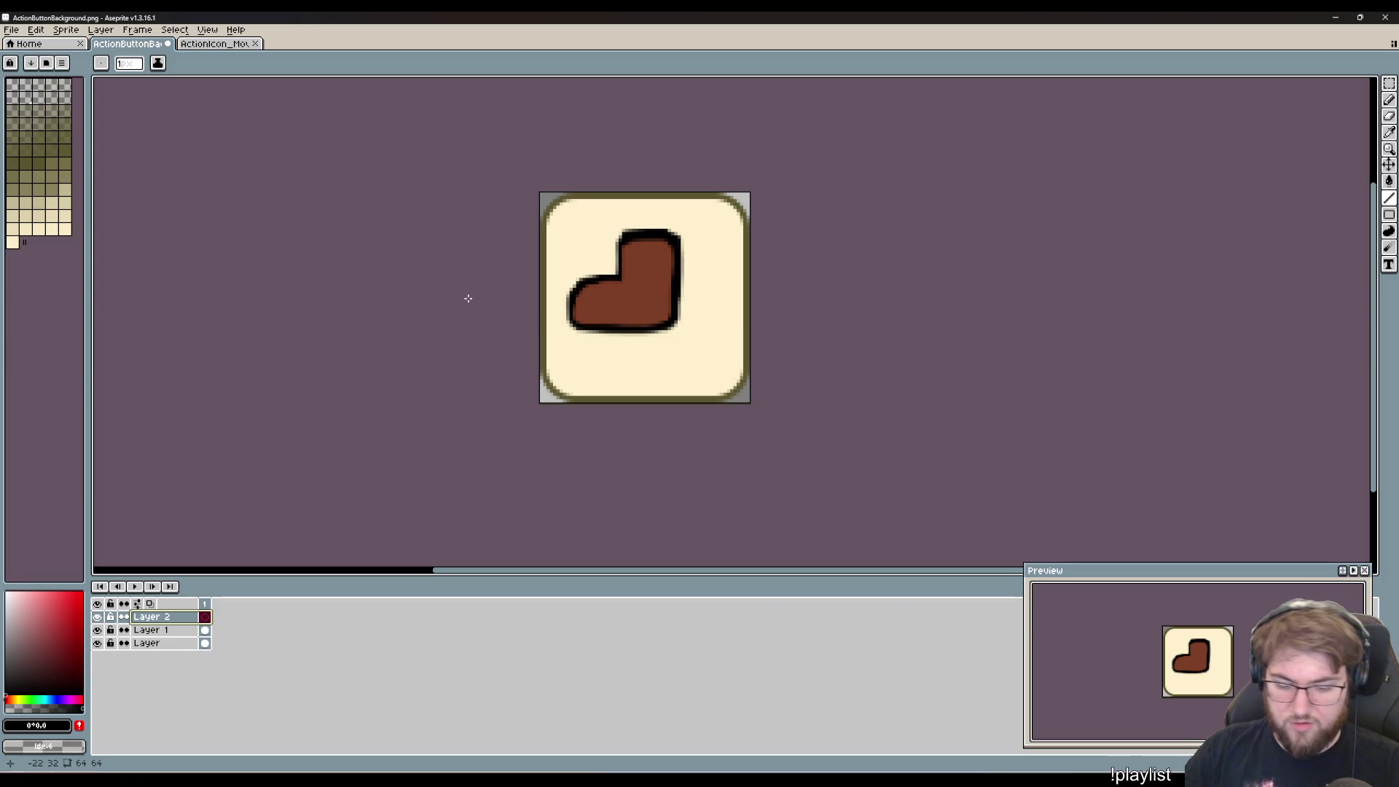
key(i)
click(610, 333)
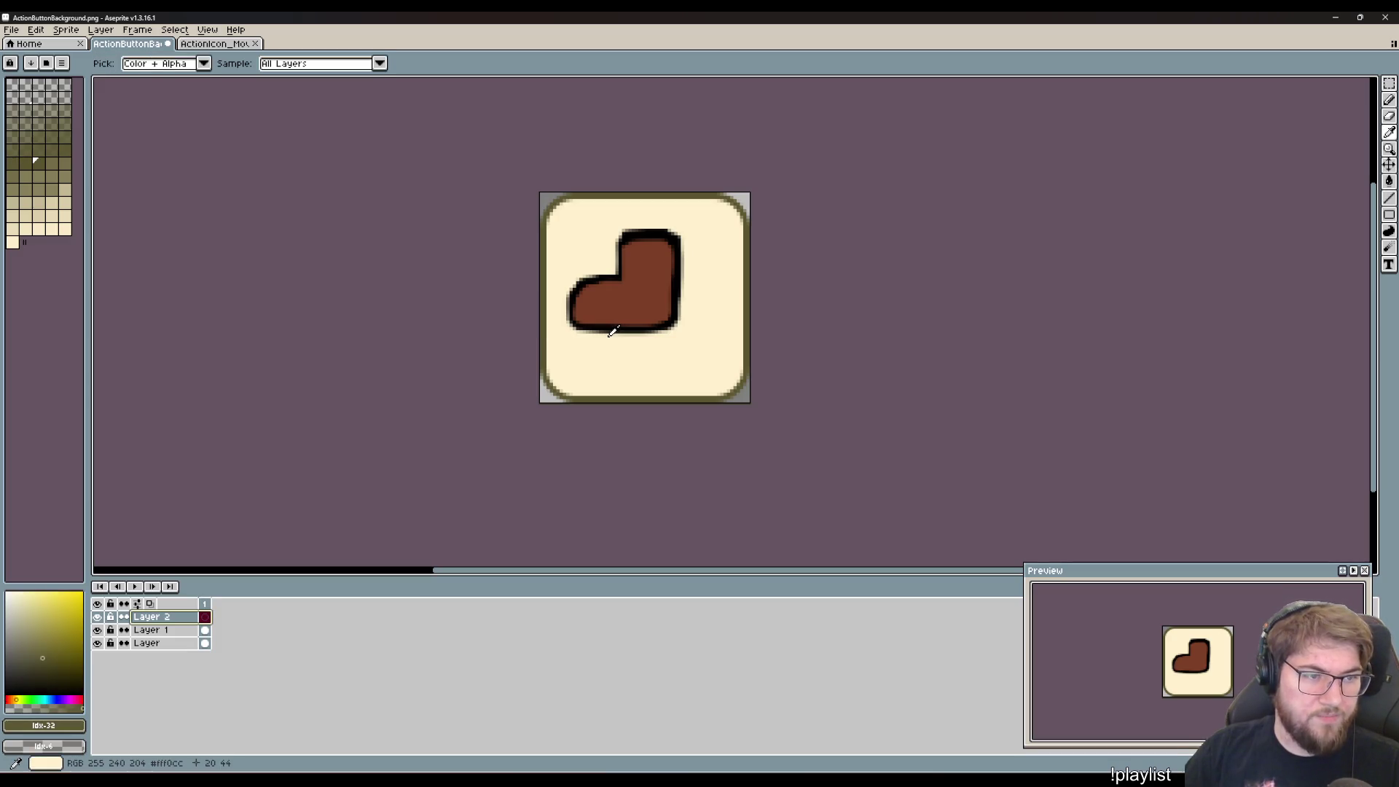
key(b)
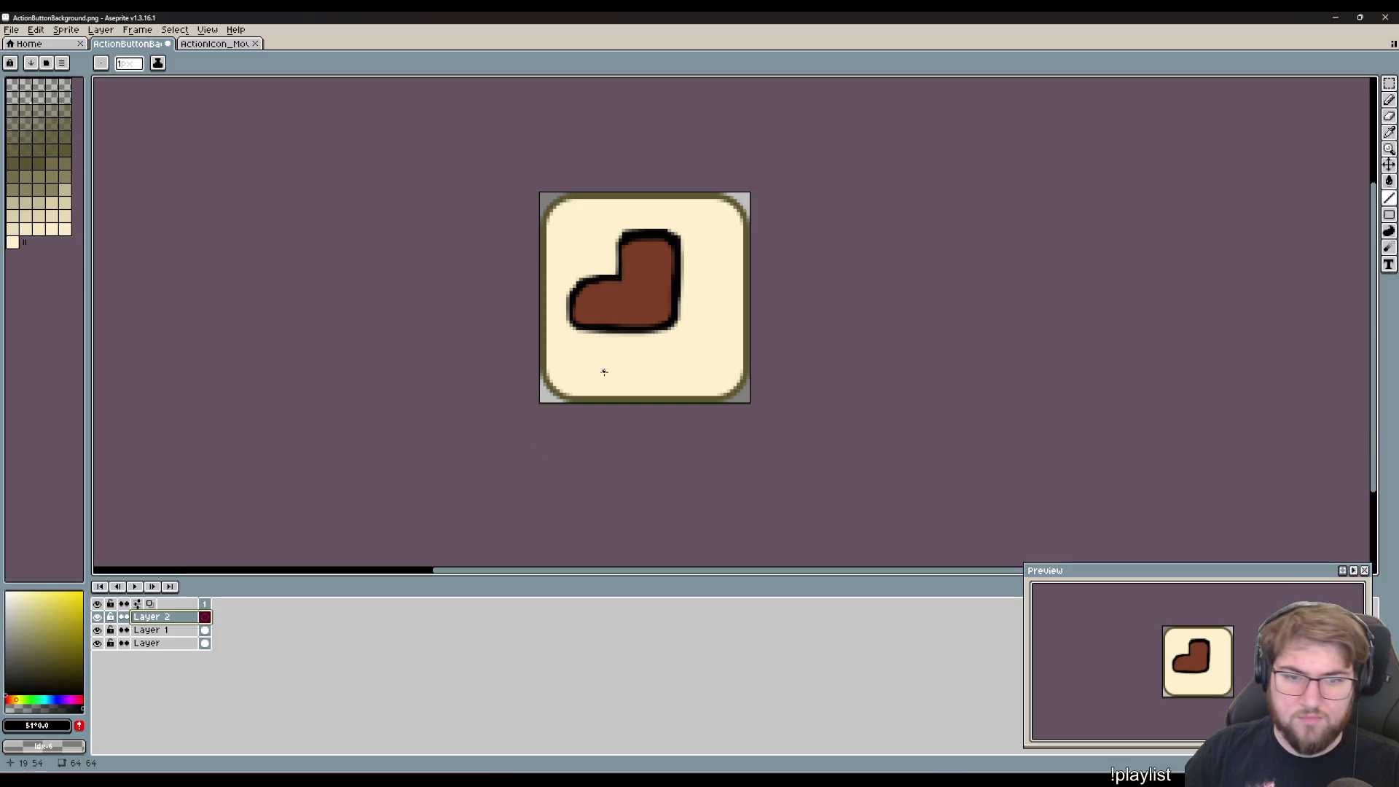
scroll(604, 368, up, 1)
scroll(602, 361, down, 1)
key(plus)
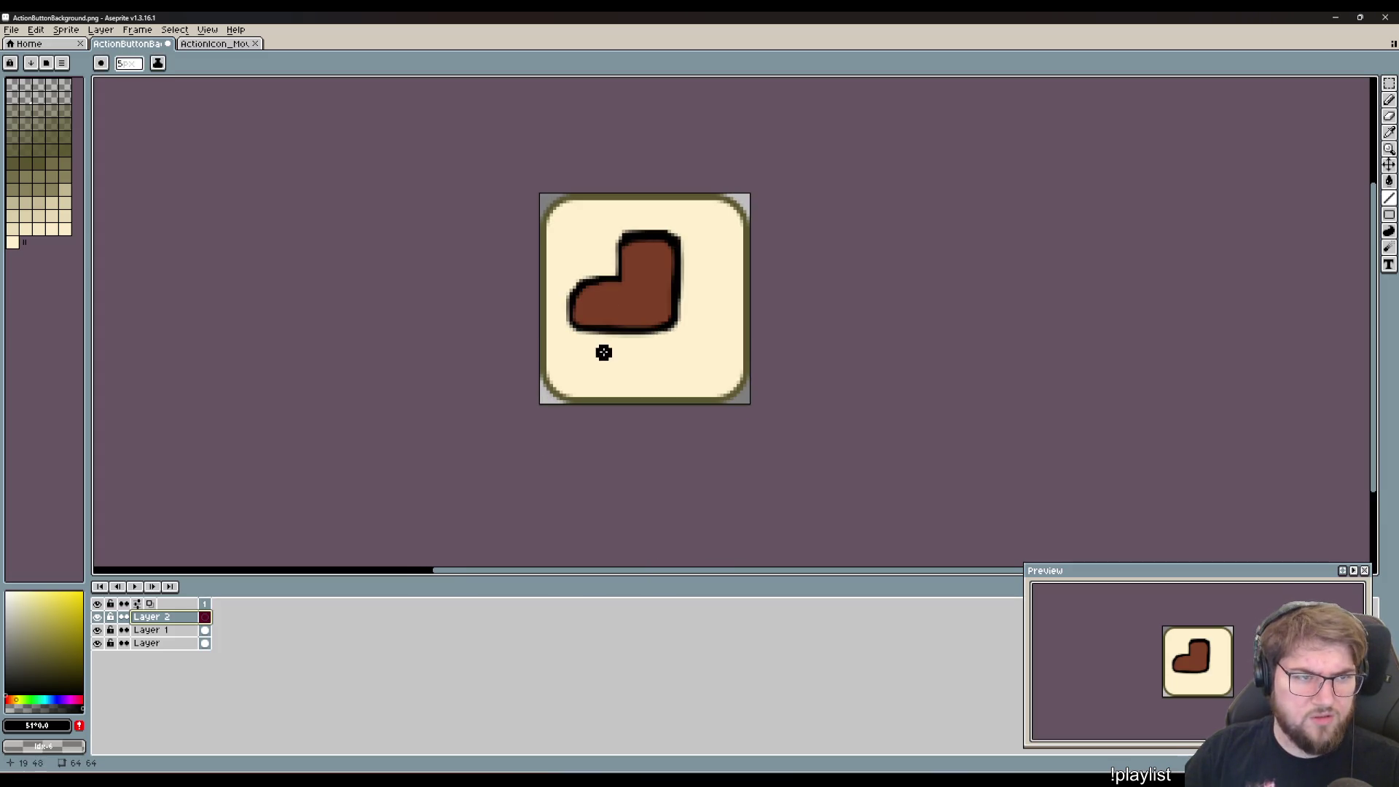
drag(583, 322, 720, 323)
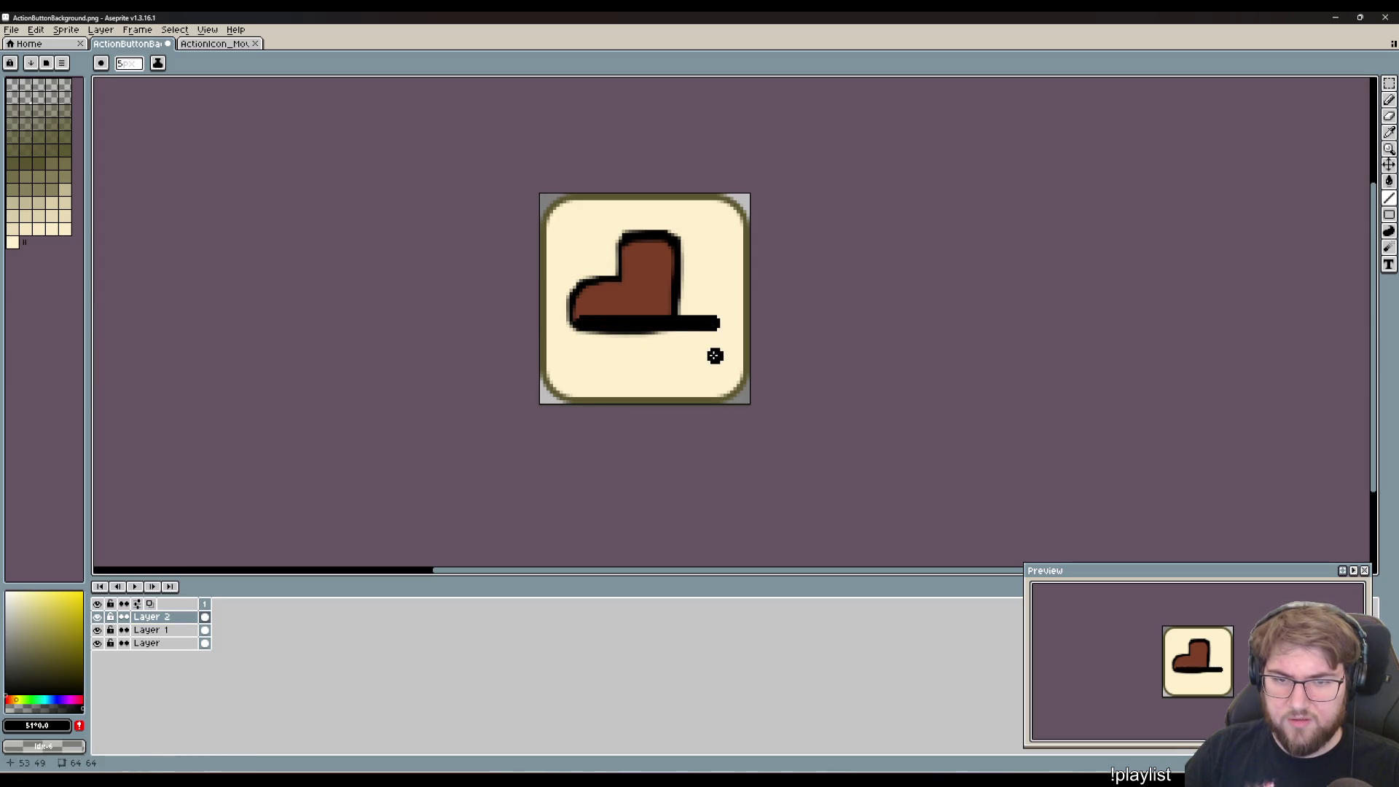
key(v)
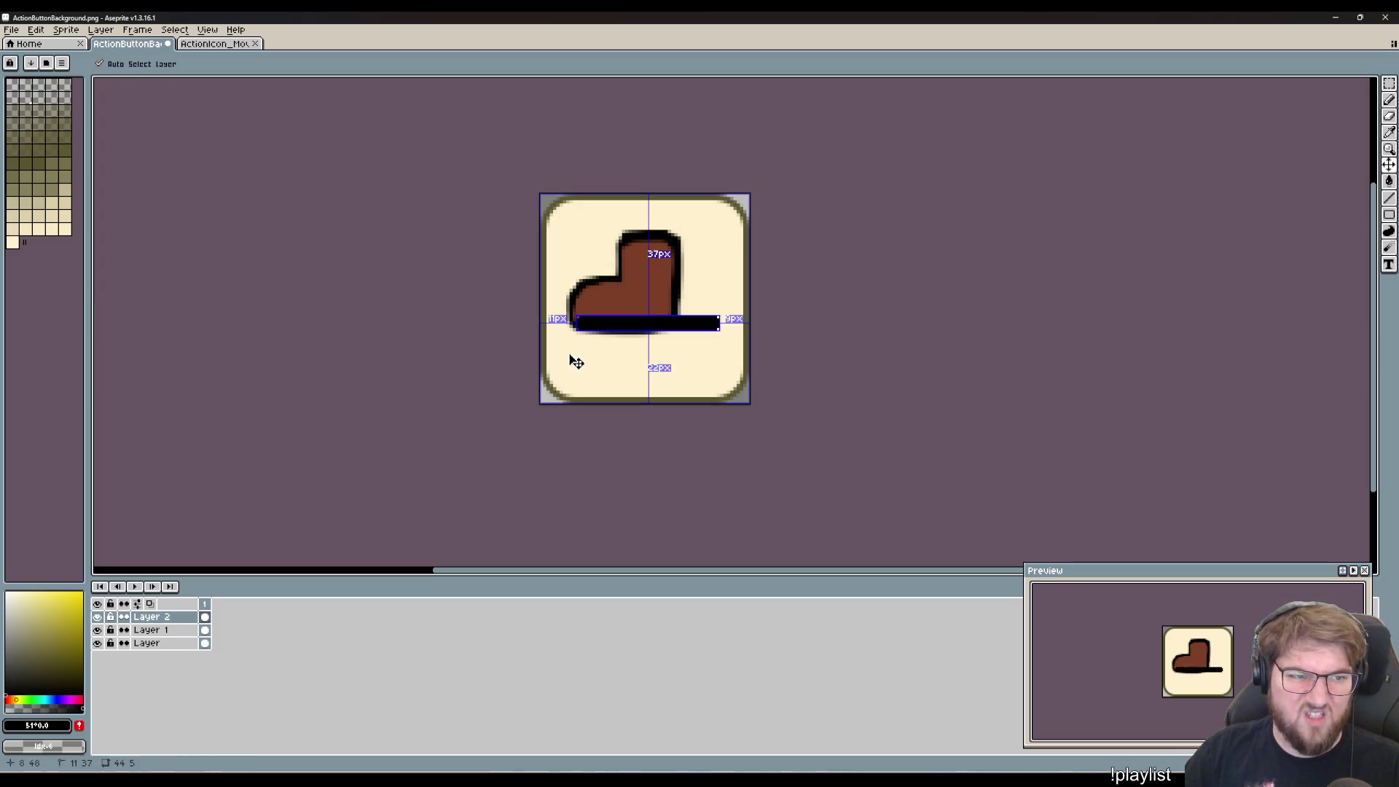
key(ctrl+z)
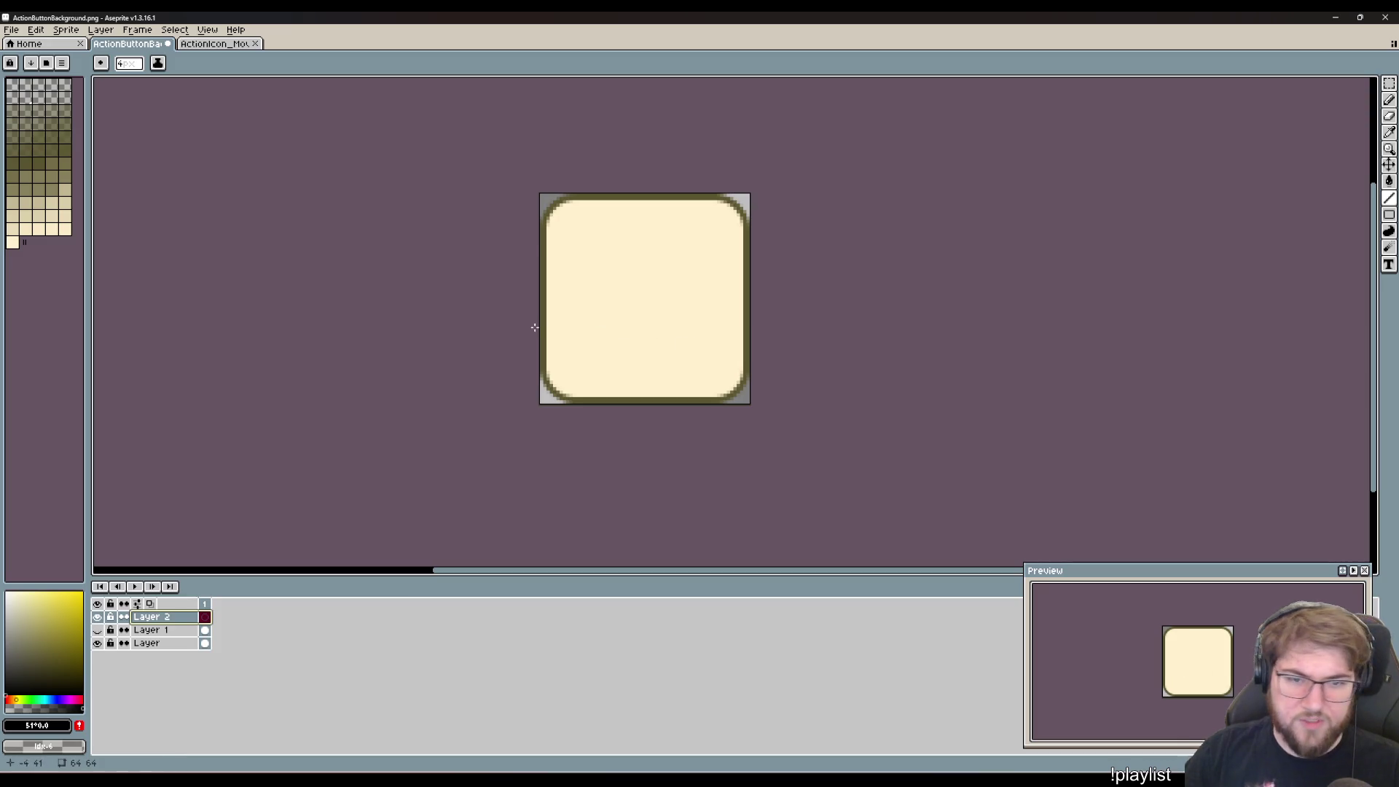
- Discard a trial horizontal bar and make the brush one pixel thicker
mouse_move(573, 312)
mouse_down()
mouse_move(741, 315)
mouse_move(720, 312)
mouse_up()
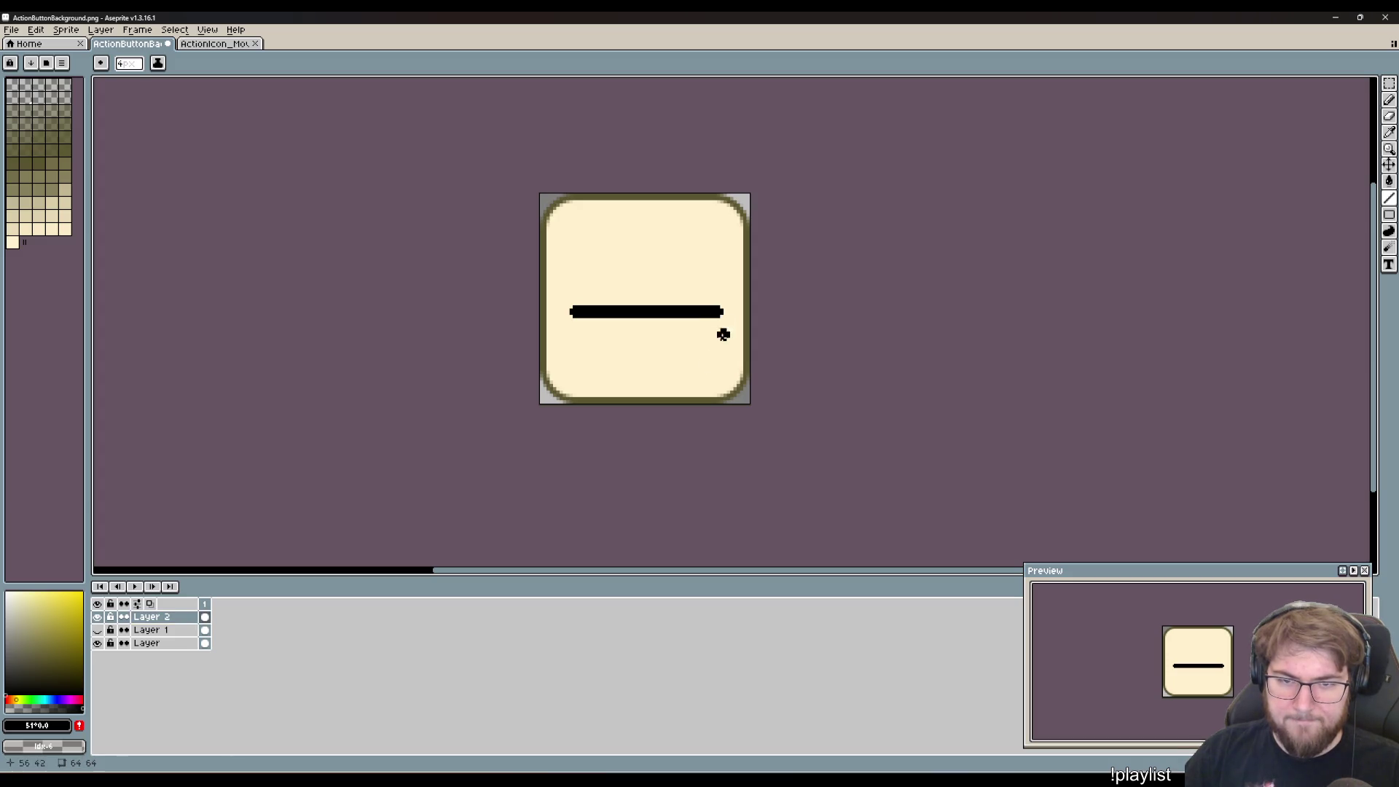
key(ctrl)
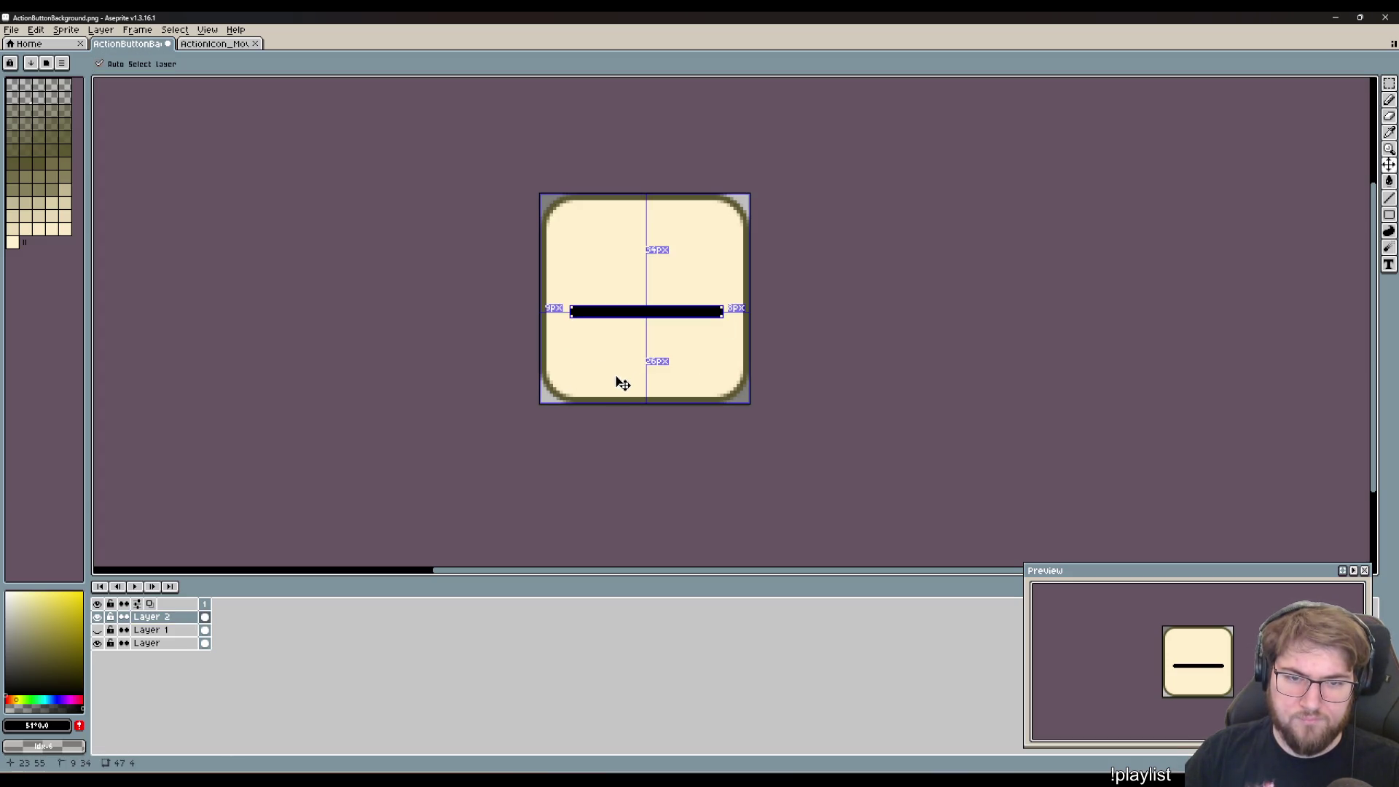
key(ctrl+z)
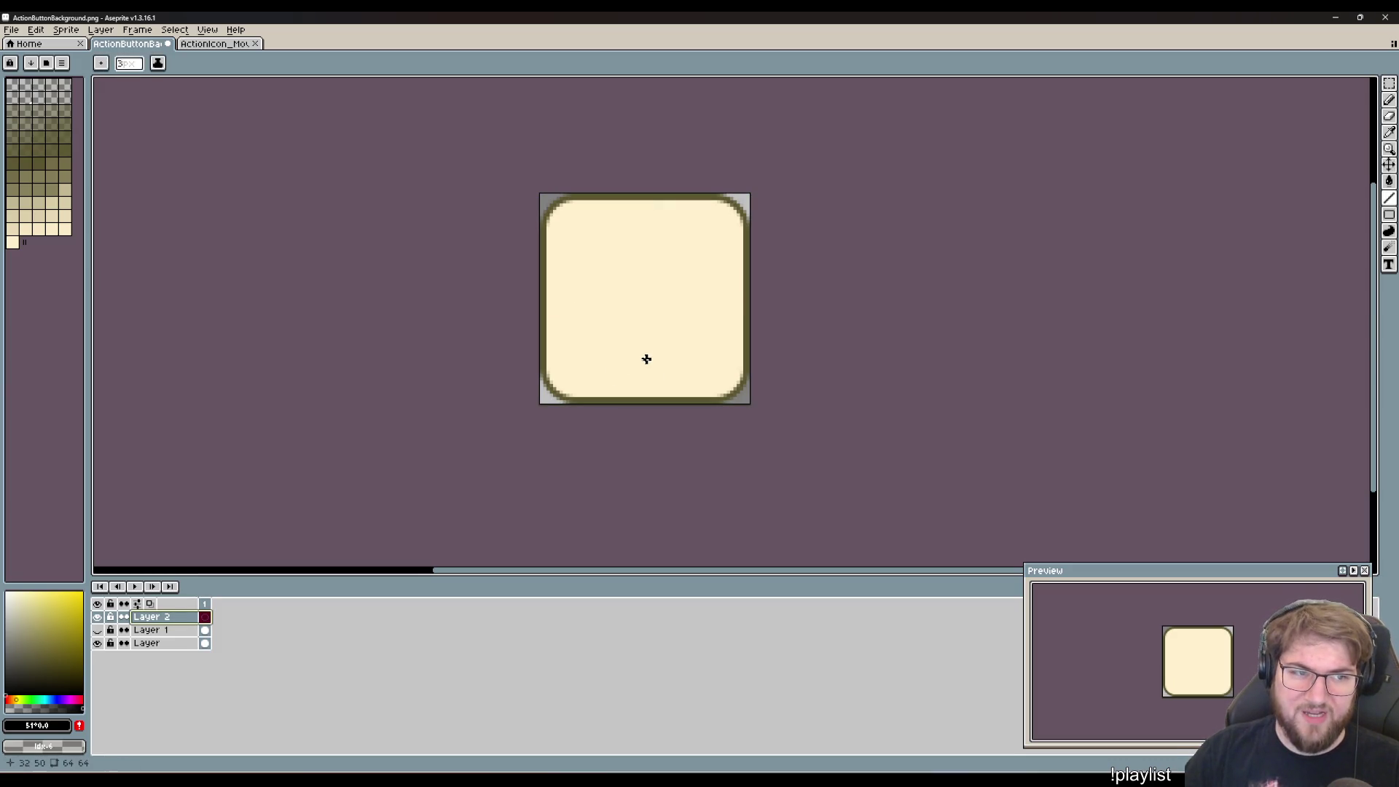
key(plus)
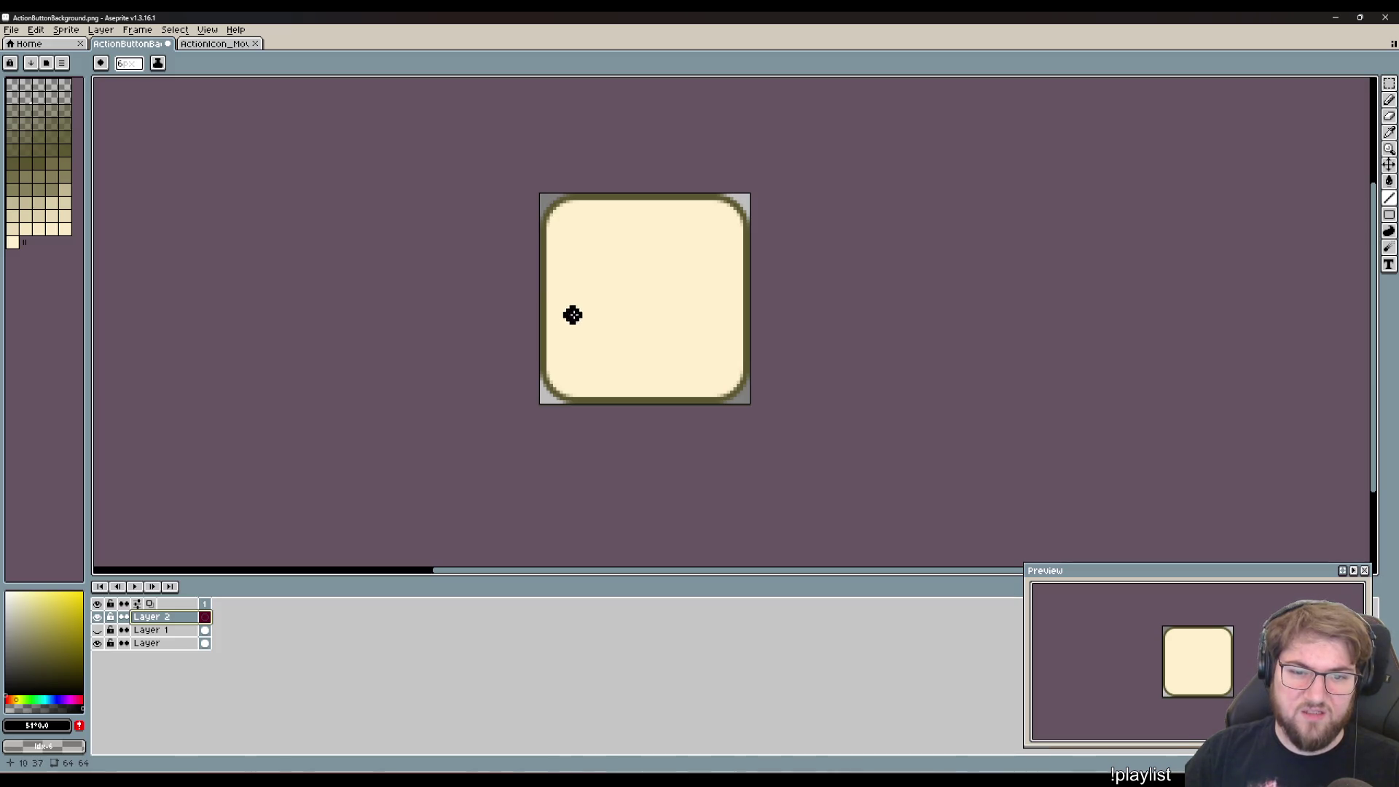
- Draw upper and lower thick black bars across the button, then resize the brush back down
drag(579, 317, 723, 318)
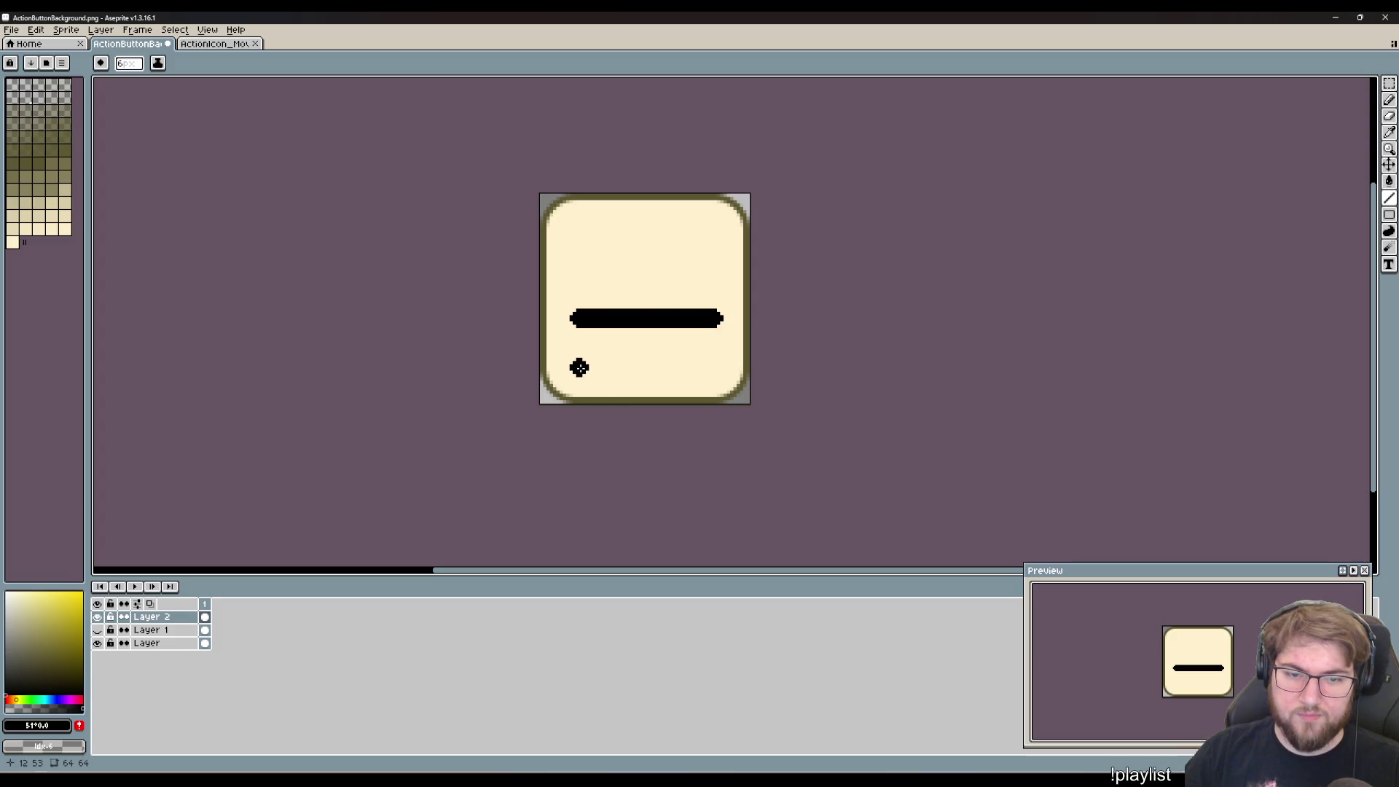
drag(580, 367, 716, 368)
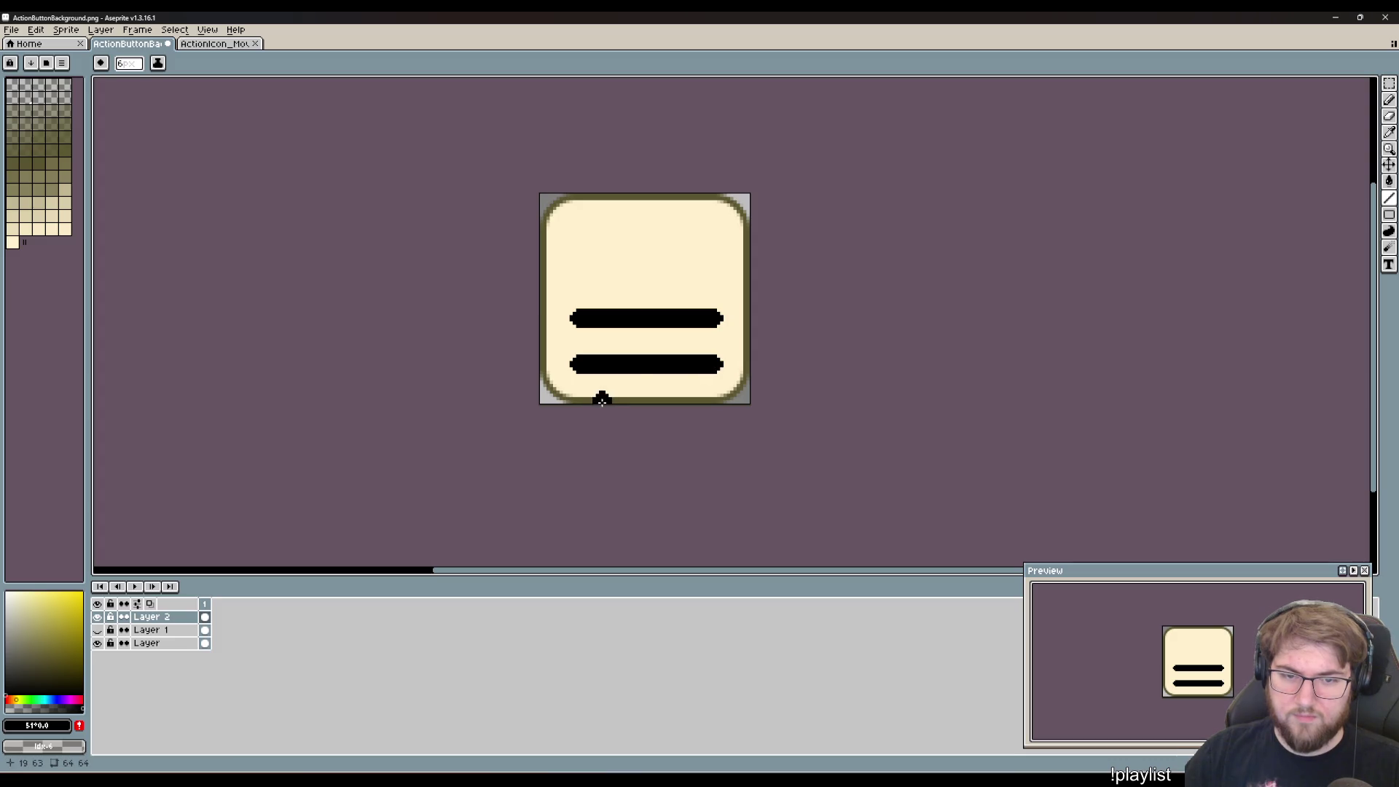
scroll(634, 373, up, 3)
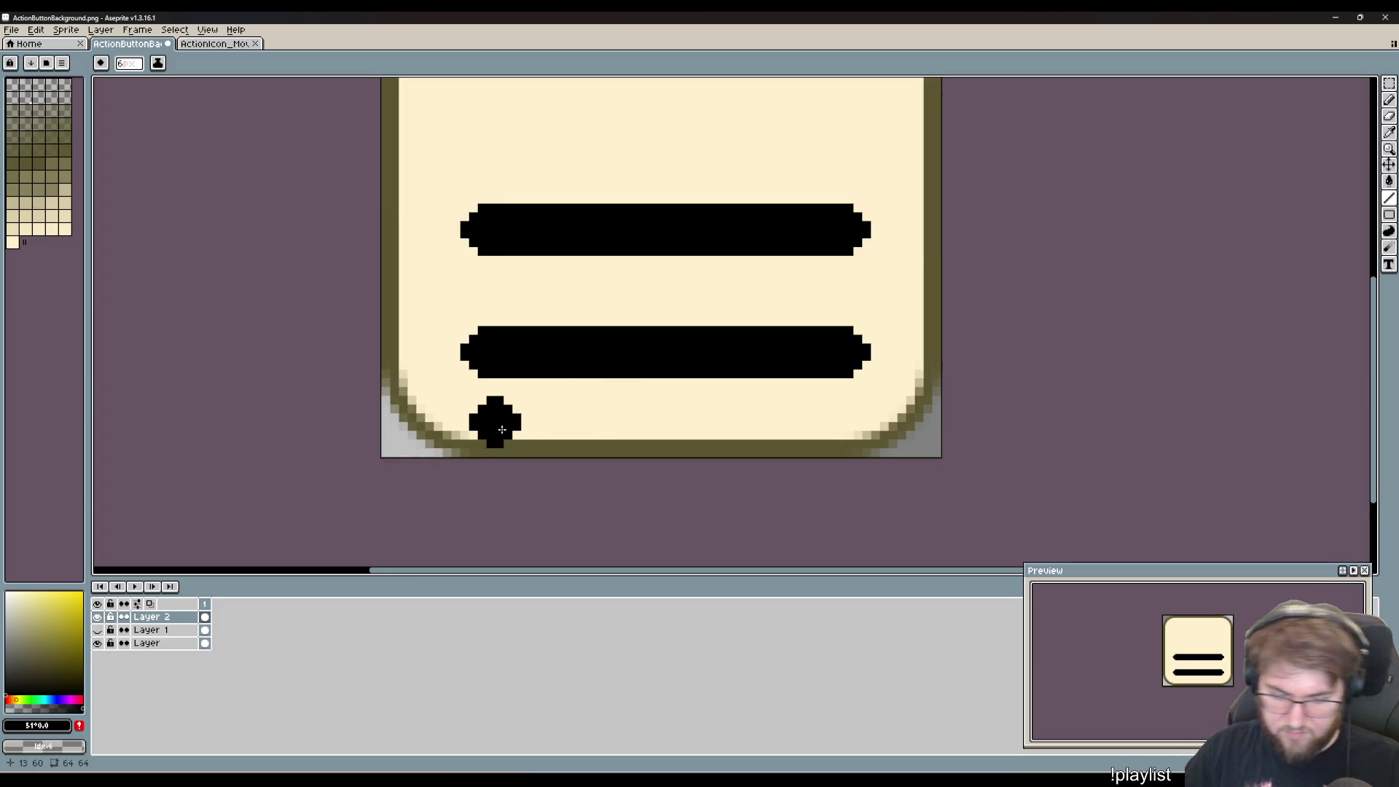
text(44)
key(Return)
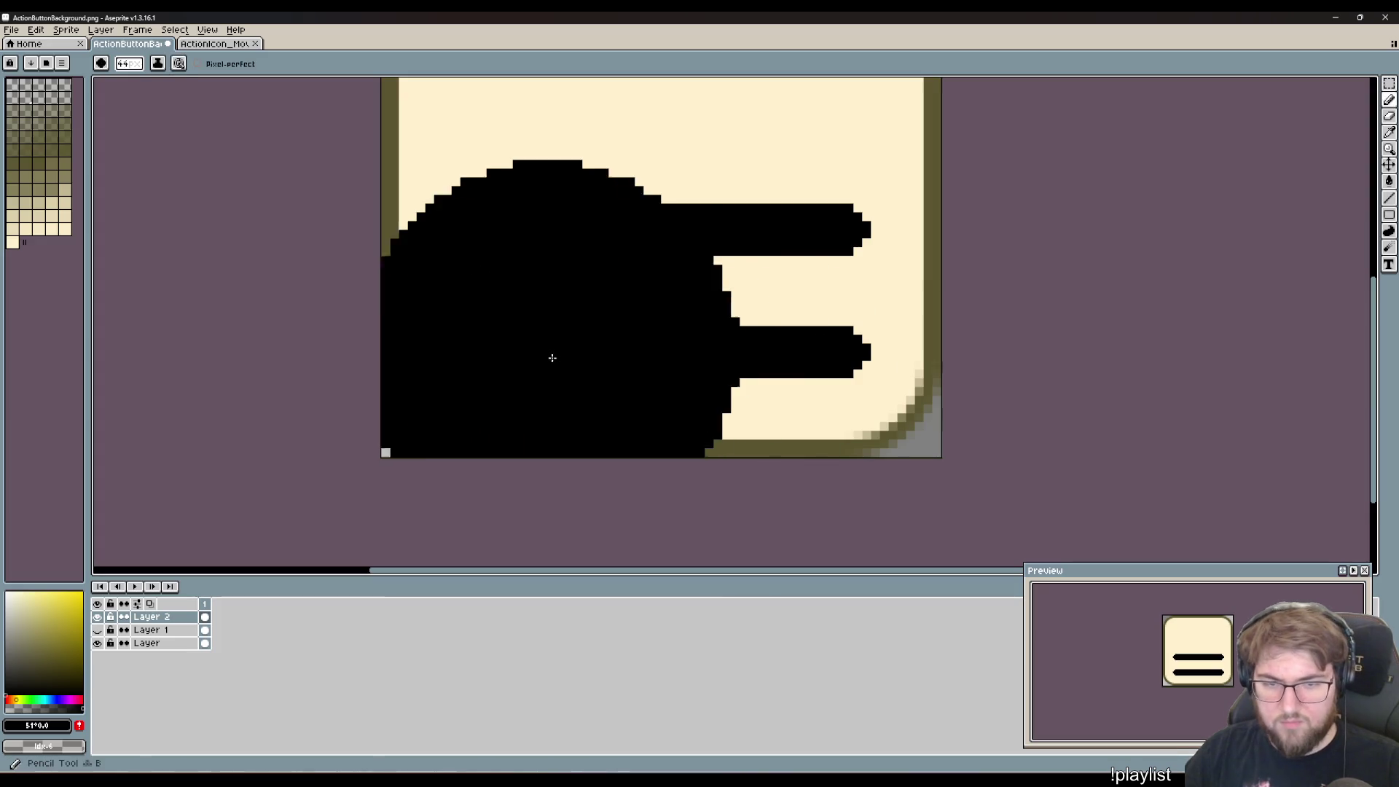
key(minus)
key(minus)
key(minus)
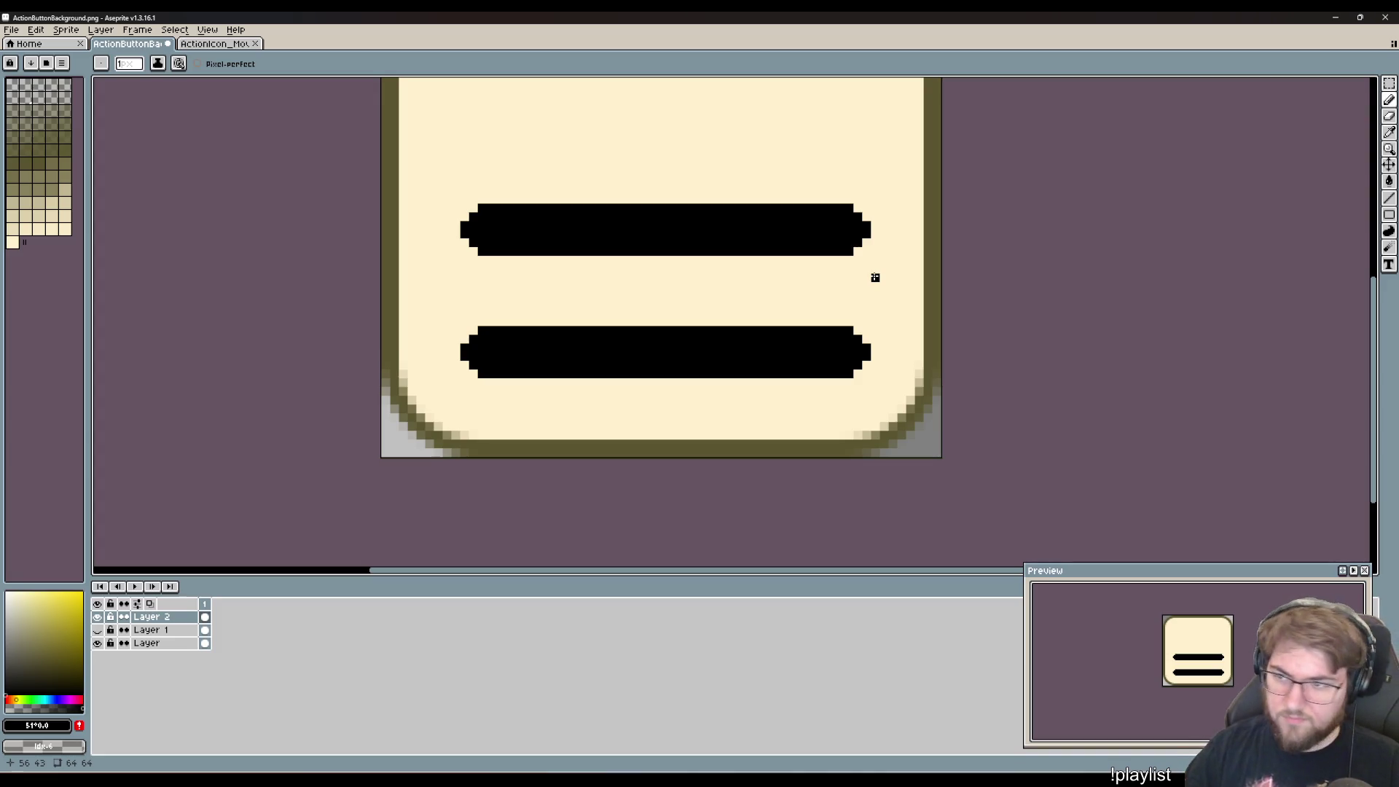
click(1389, 199)
click(1375, 199)
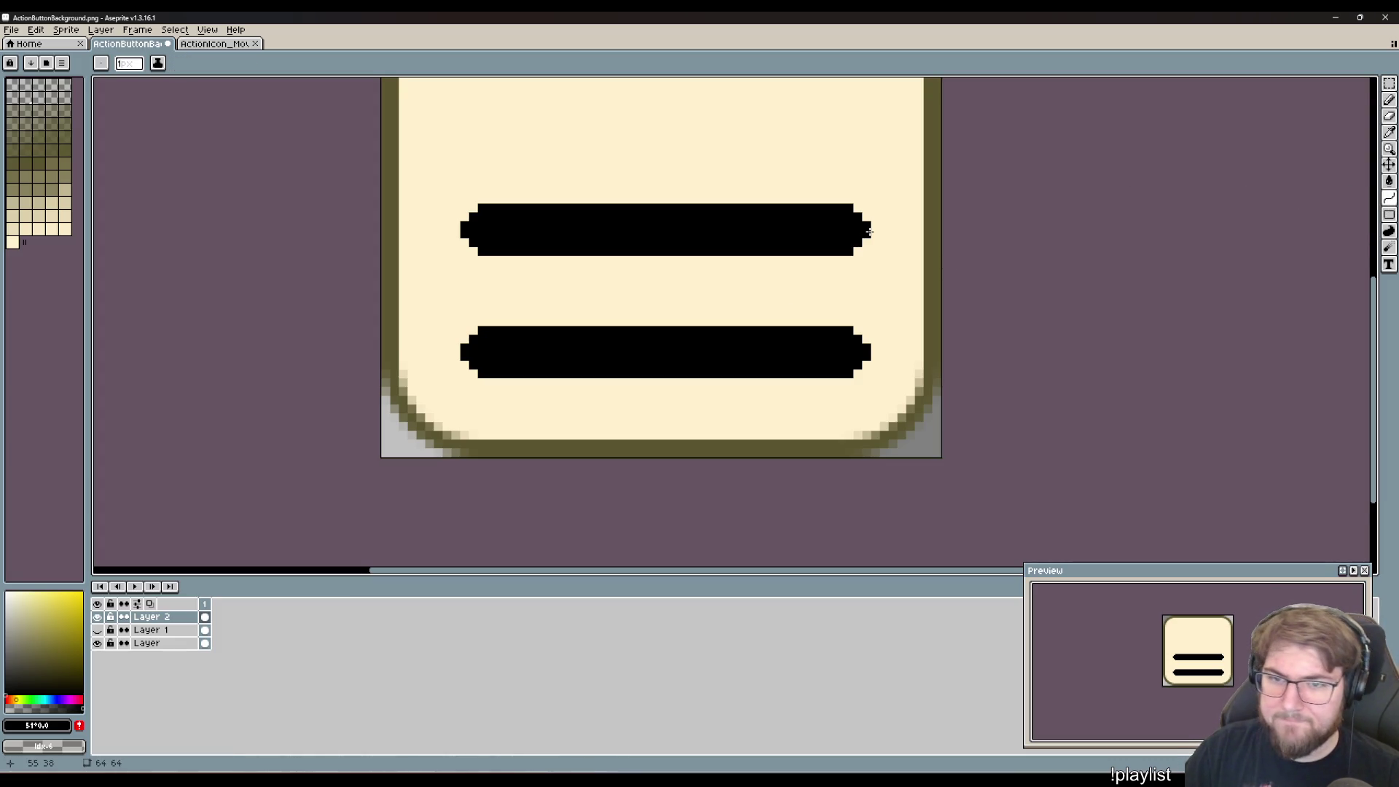
ctrl+scroll(890, 312, up, 4)
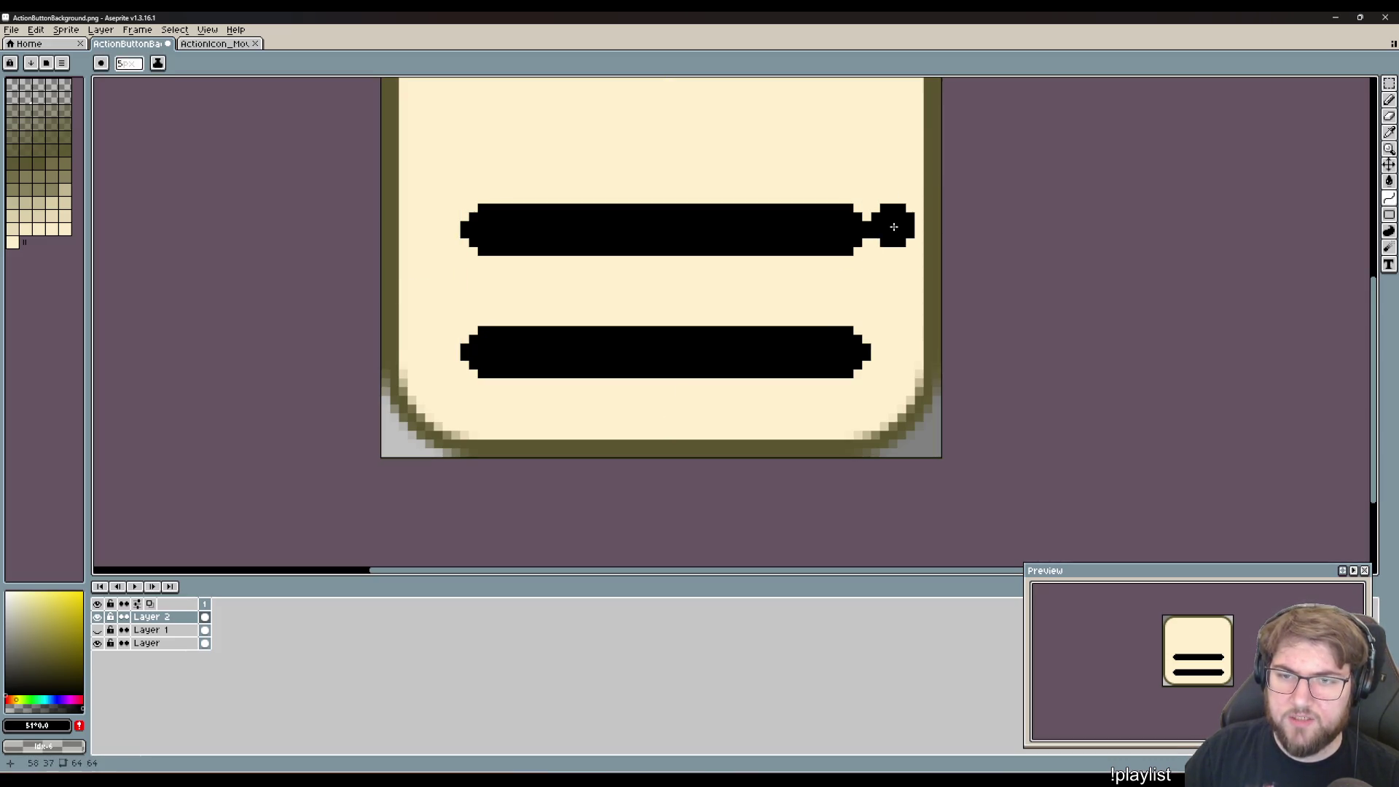
ctrl+scroll(892, 225, up, 1)
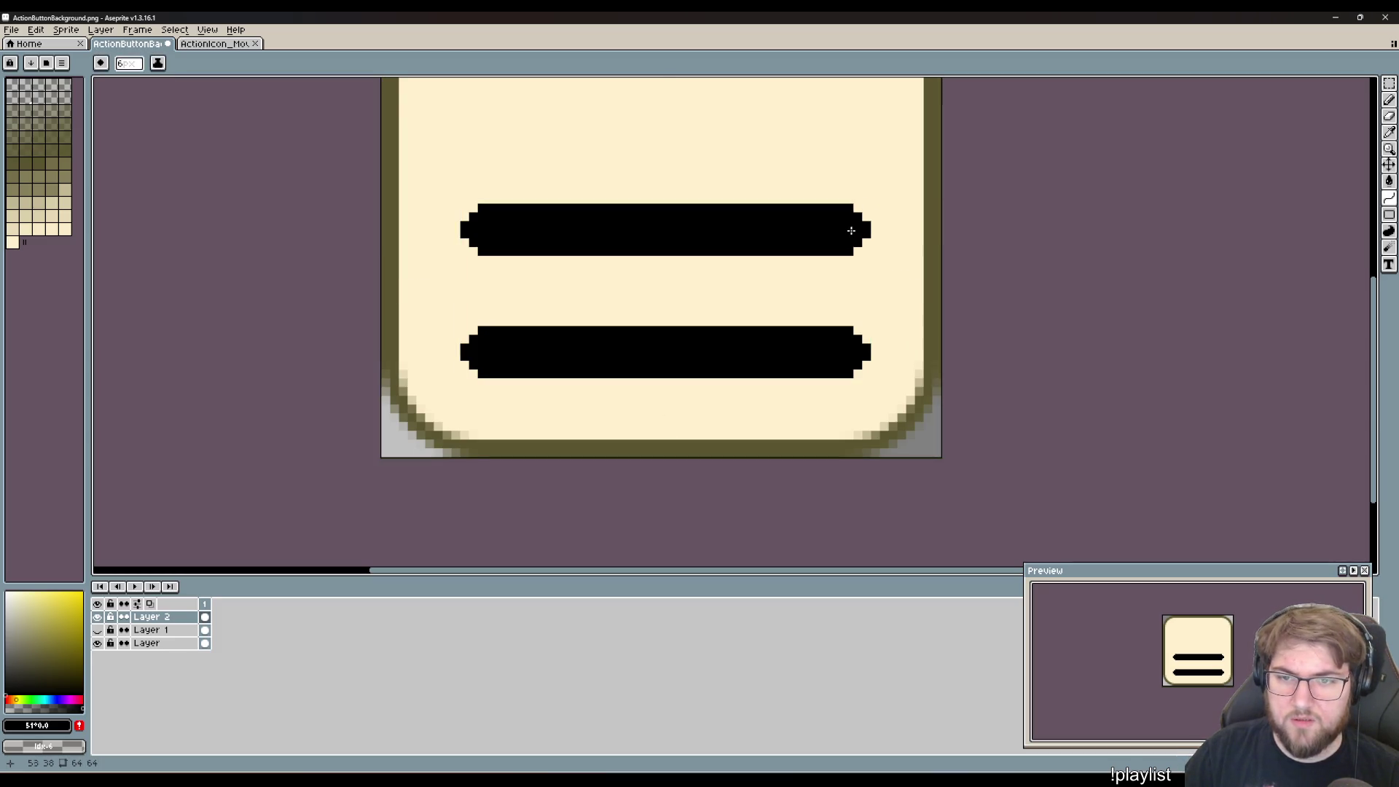
mouse_move(850, 230)
mouse_down()
mouse_move(847, 374)
mouse_move(907, 295)
mouse_move(1092, 403)
mouse_move(856, 342)
mouse_move(849, 218)
mouse_move(948, 258)
mouse_move(940, 291)
mouse_move(1014, 295)
mouse_move(1027, 478)
mouse_up()
key(Escape)
key(Escape)
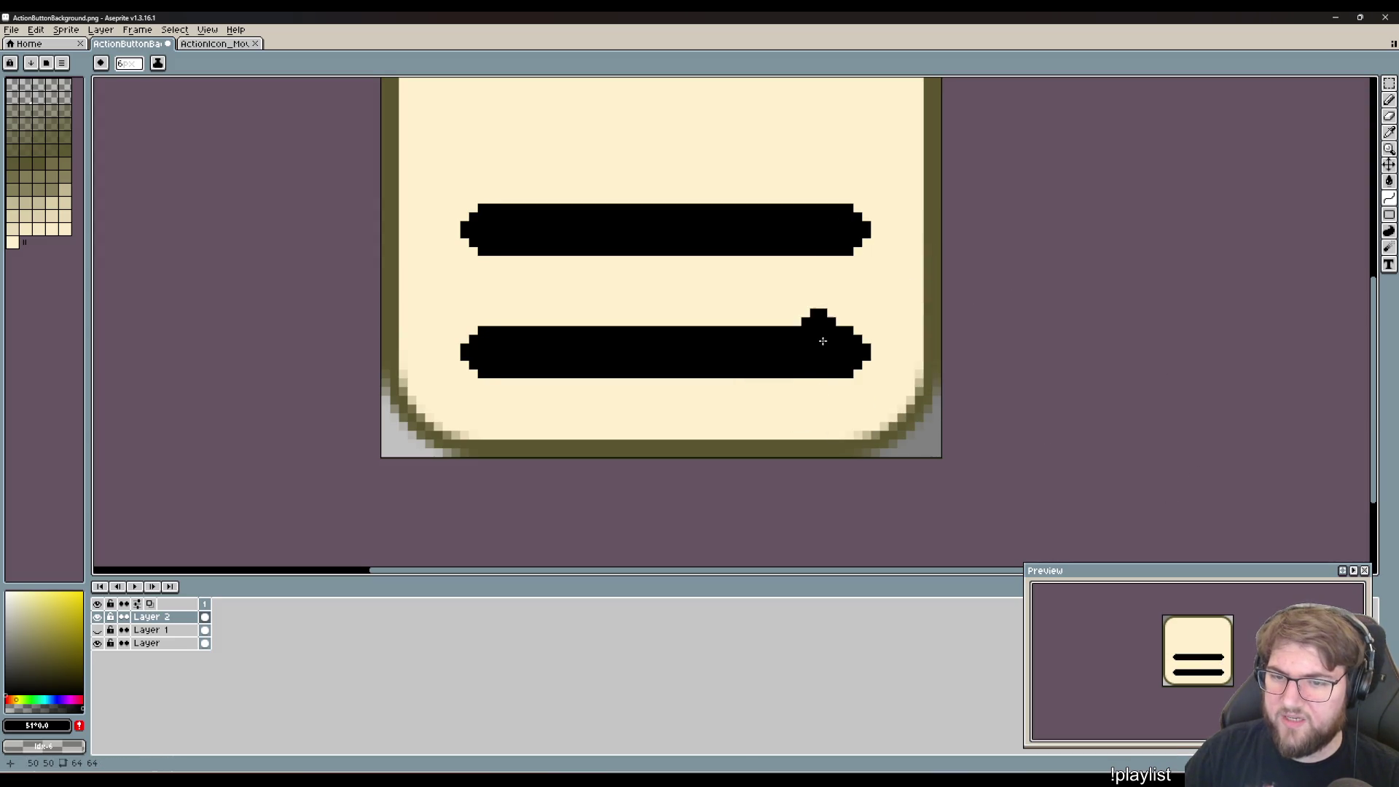
mouse_move(844, 359)
mouse_down()
mouse_move(850, 241)
mouse_move(911, 248)
mouse_move(904, 356)
mouse_move(909, 295)
mouse_move(935, 360)
mouse_move(915, 365)
mouse_up()
key(ctrl+z)
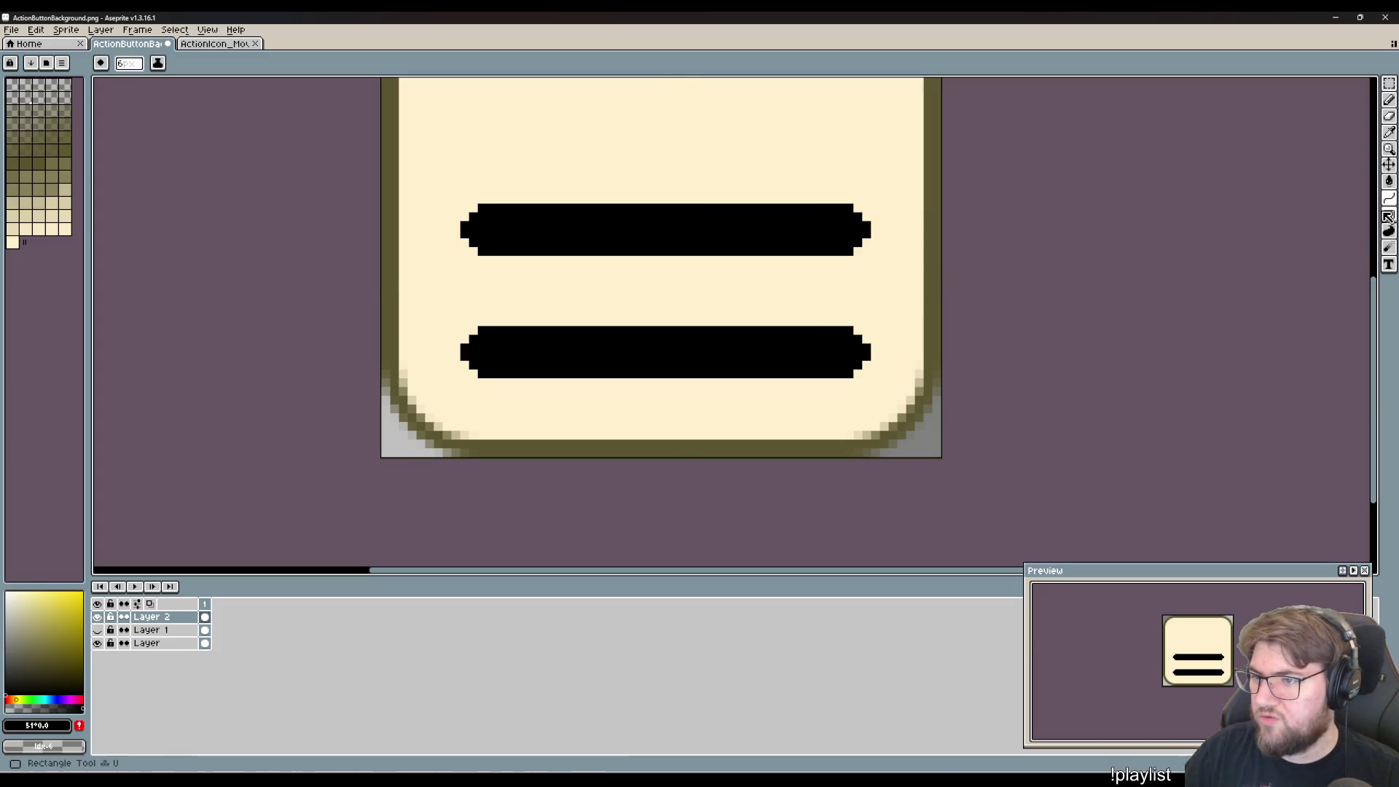
click(1388, 216)
click(1349, 216)
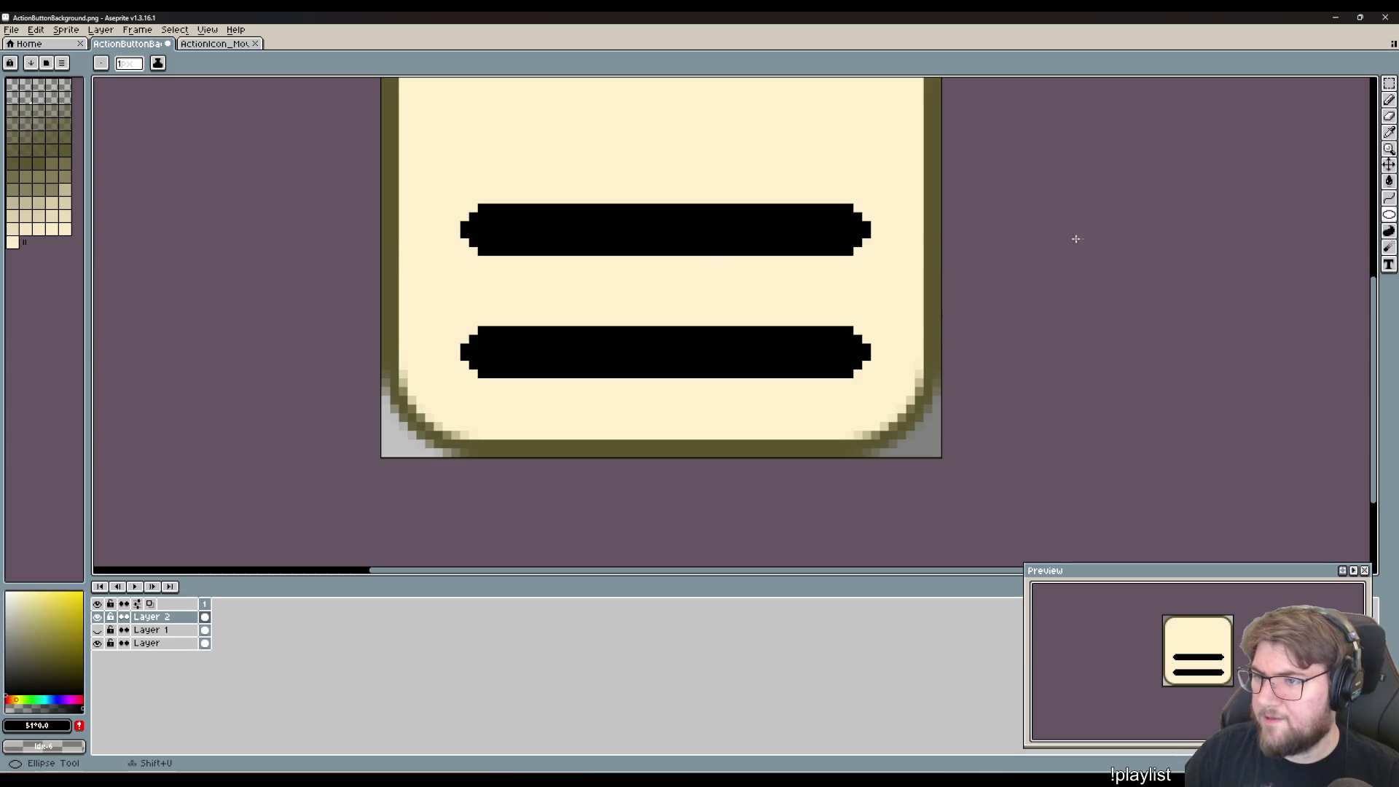
mouse_move(601, 108)
mouse_down()
mouse_move(750, 219)
mouse_move(795, 308)
mouse_up()
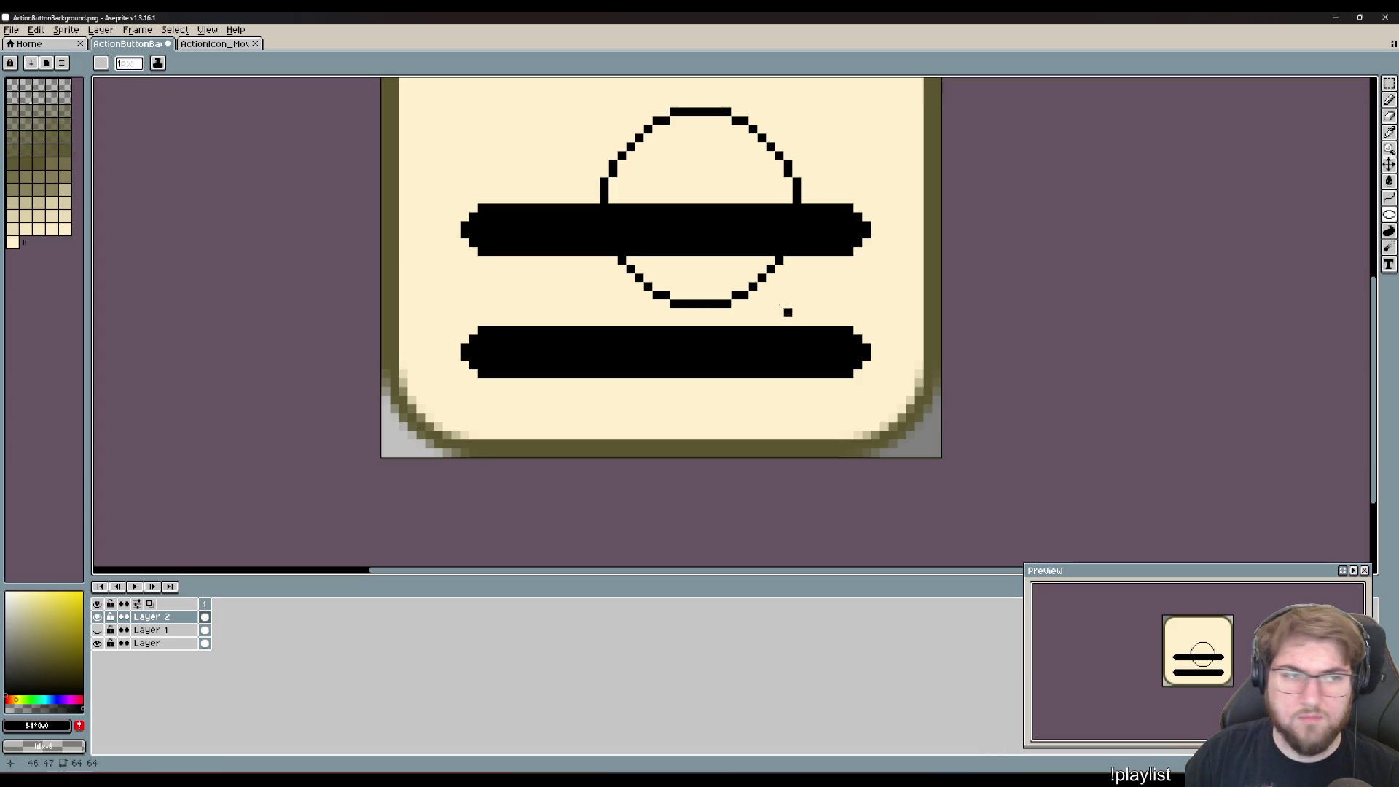
key(ctrl+z)
key(ctrl+z)
key(plus)
key(plus)
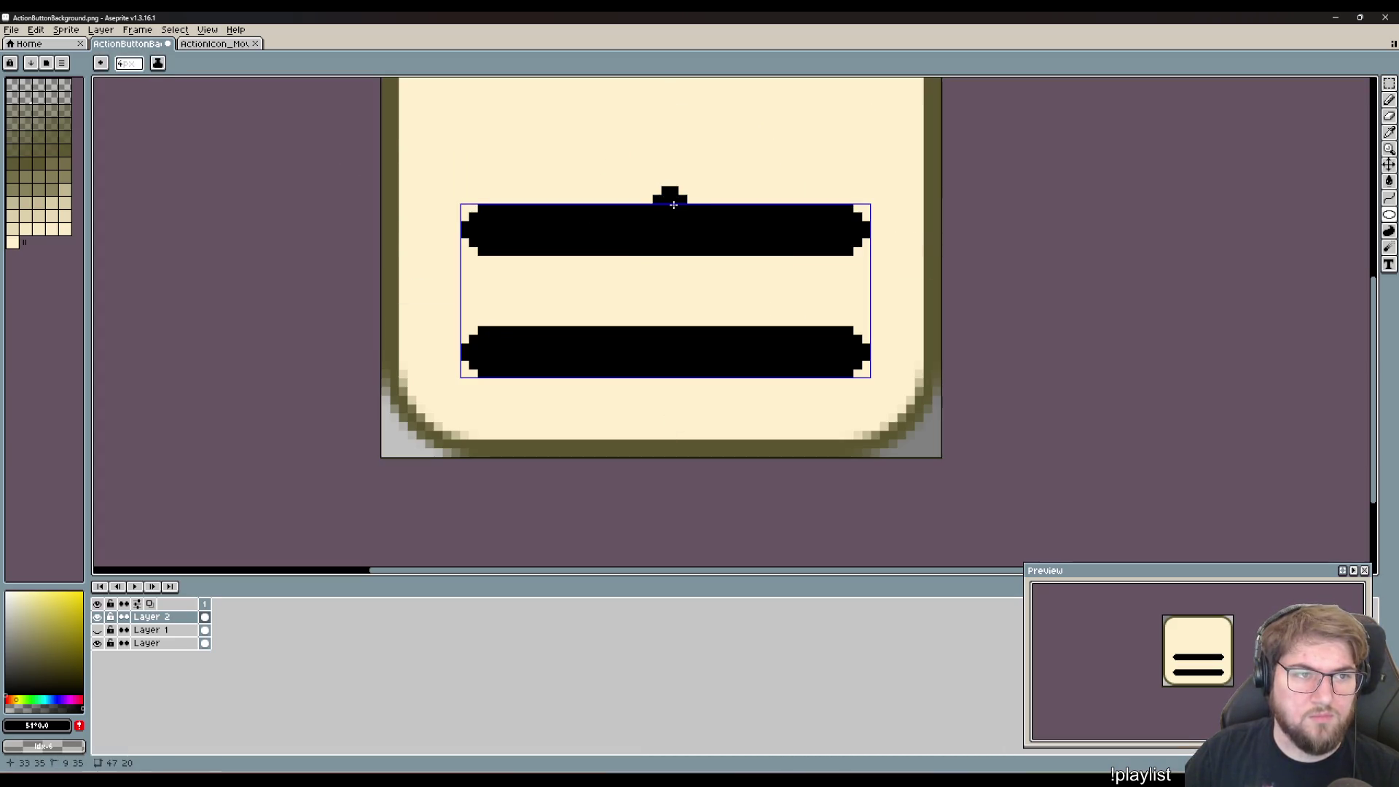
key(ctrl+d)
key(plus)
mouse_move(634, 107)
mouse_down()
mouse_move(881, 372)
mouse_move(838, 396)
mouse_up()
key(ctrl+z)
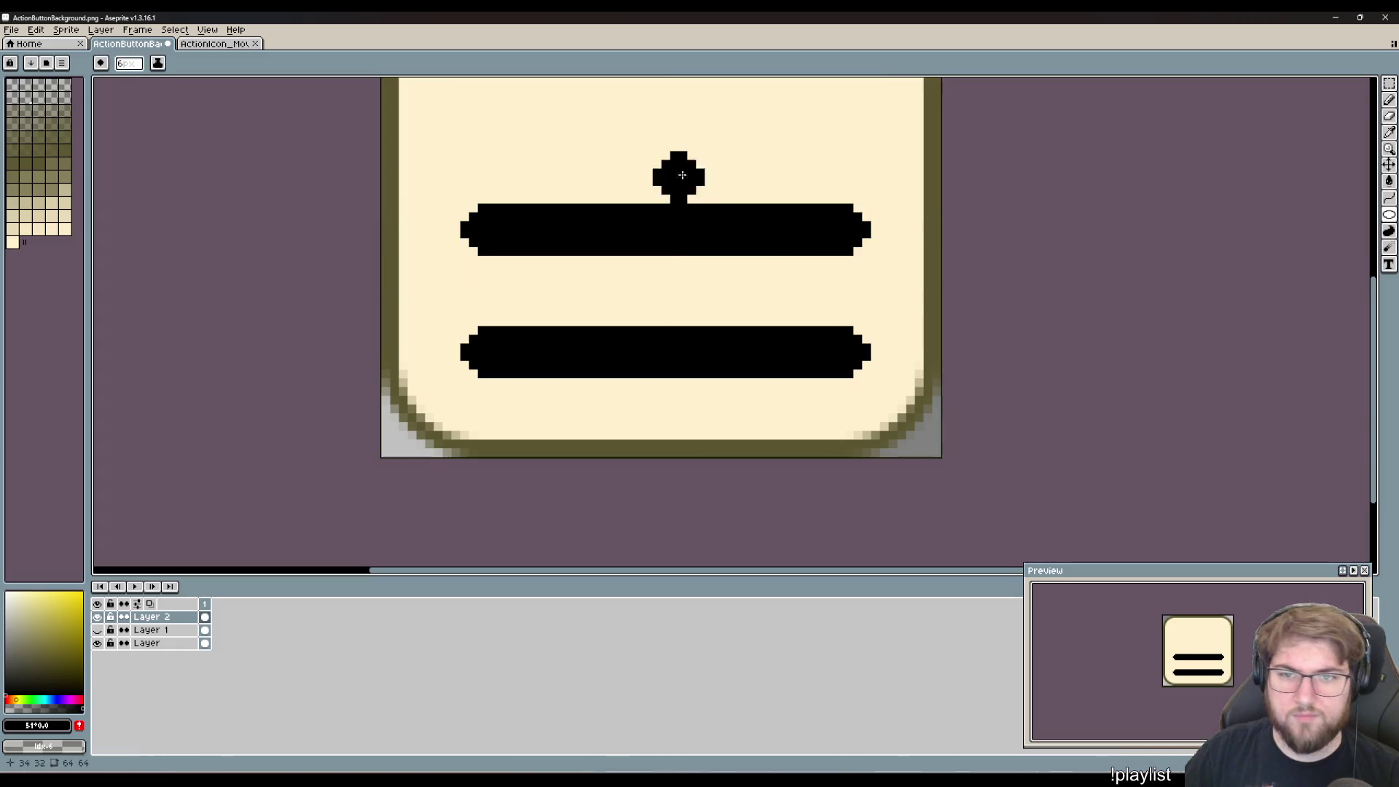
mouse_move(682, 155)
mouse_down()
mouse_move(645, 486)
mouse_move(683, 332)
mouse_up()
mouse_move(557, 164)
mouse_down()
mouse_move(781, 306)
mouse_move(805, 344)
mouse_move(768, 315)
mouse_up()
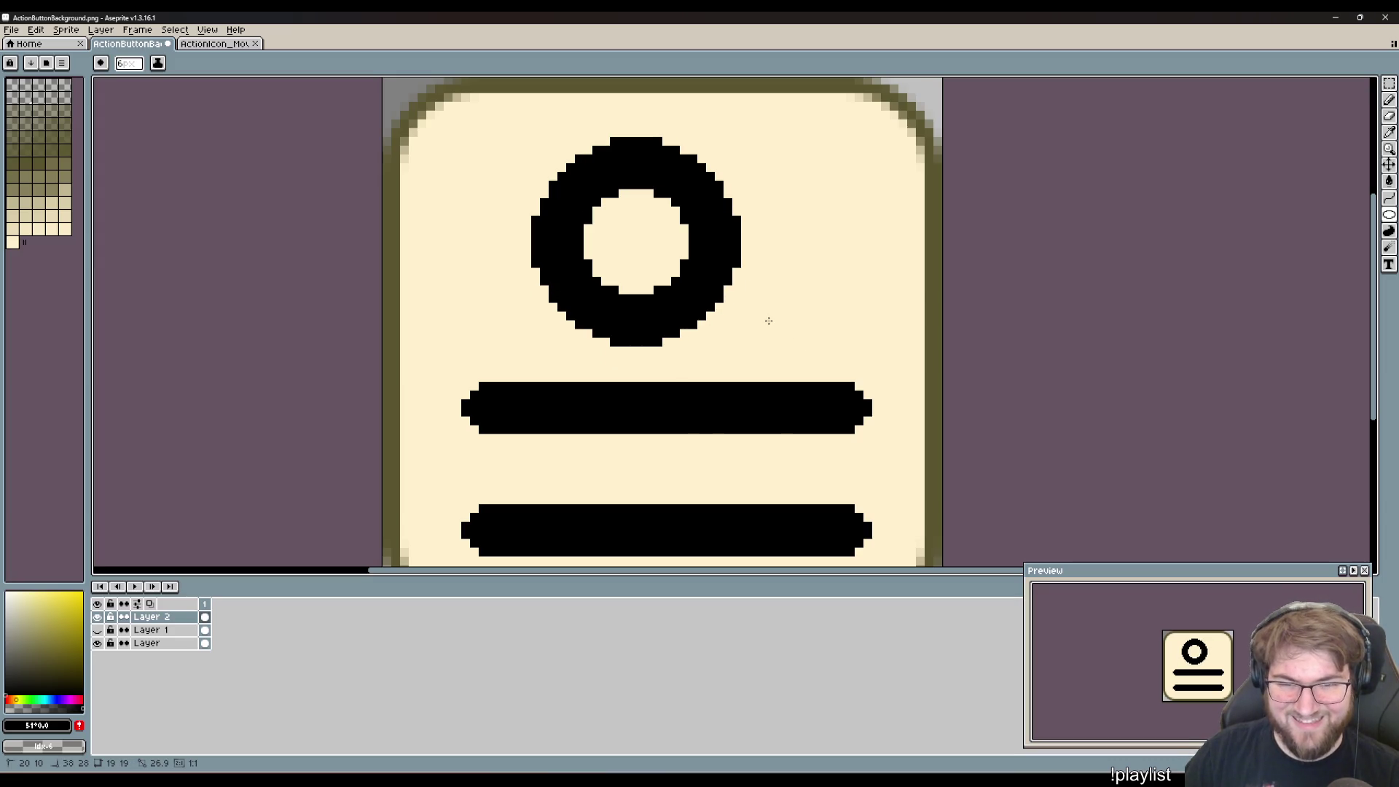
click(765, 316)
key(ctrl+z)
key(ctrl+z)
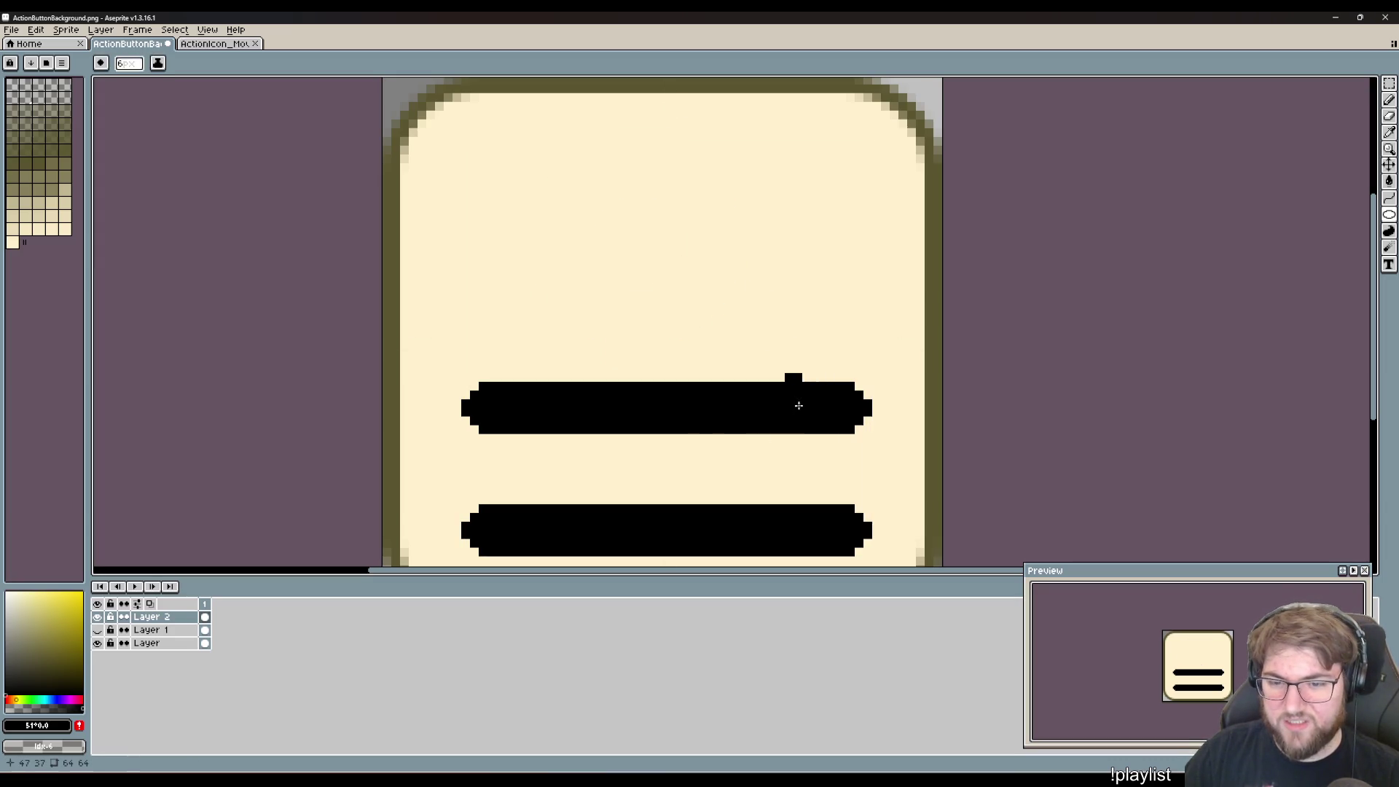
drag(779, 433, 888, 502)
scroll(880, 564, down, 1)
mouse_move(880, 565)
mouse_down()
mouse_move(904, 530)
mouse_move(889, 470)
mouse_move(914, 412)
mouse_move(929, 474)
mouse_up()
key(ctrl+z)
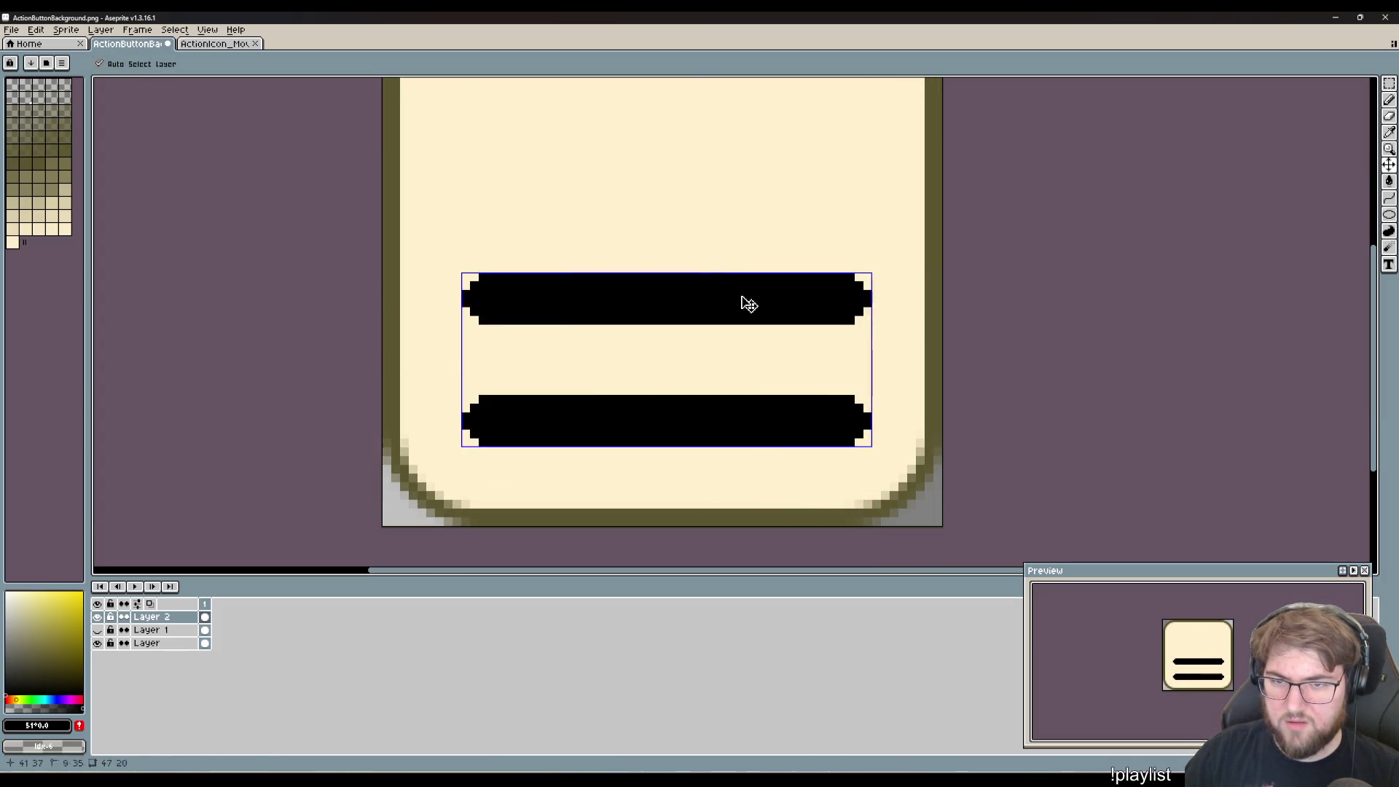
drag(733, 306, 918, 459)
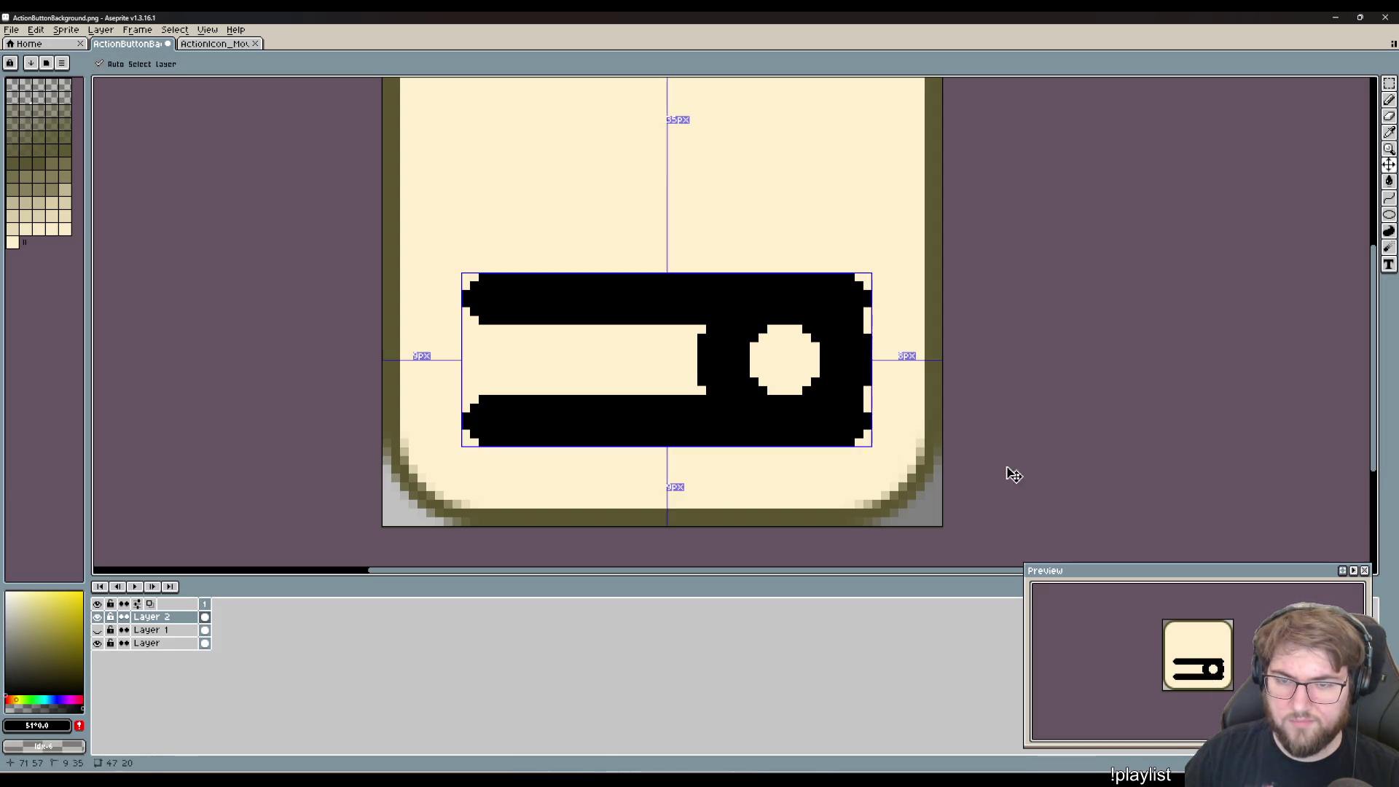
key(ctrl+z)
click(153, 617)
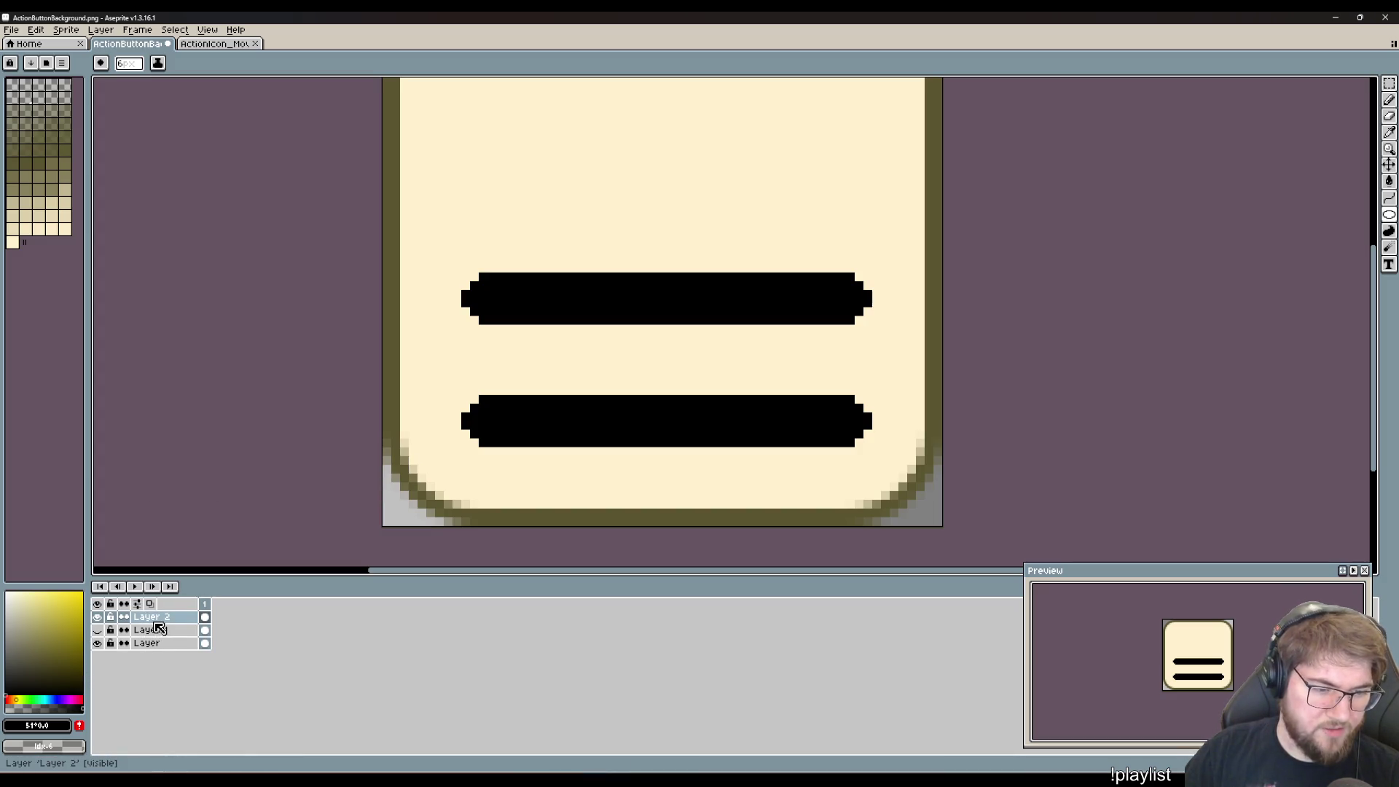
key(shift+n)
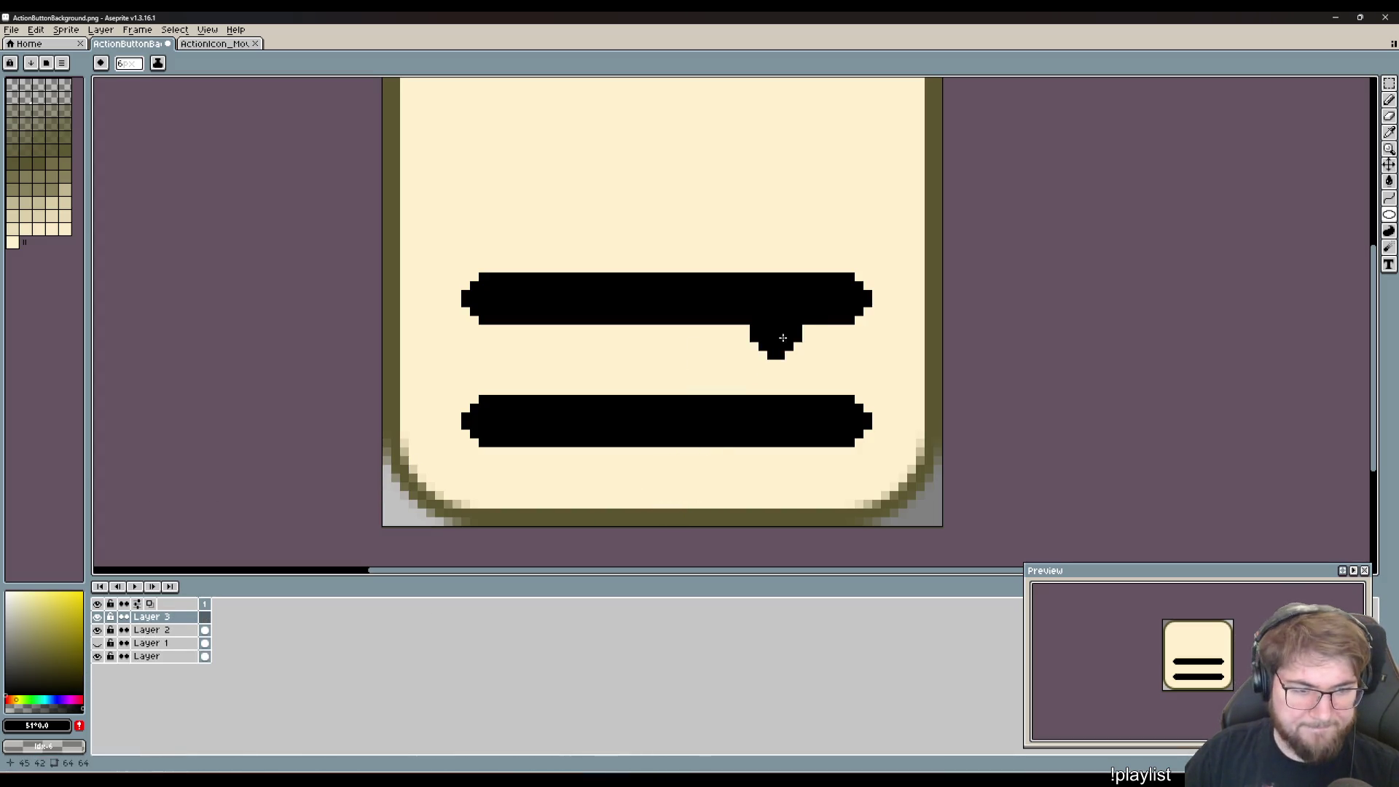
- Draw a thick ring on Layer 3 joining the two bars' right ends
mouse_move(763, 304)
mouse_down()
mouse_move(874, 408)
mouse_move(885, 438)
mouse_up()
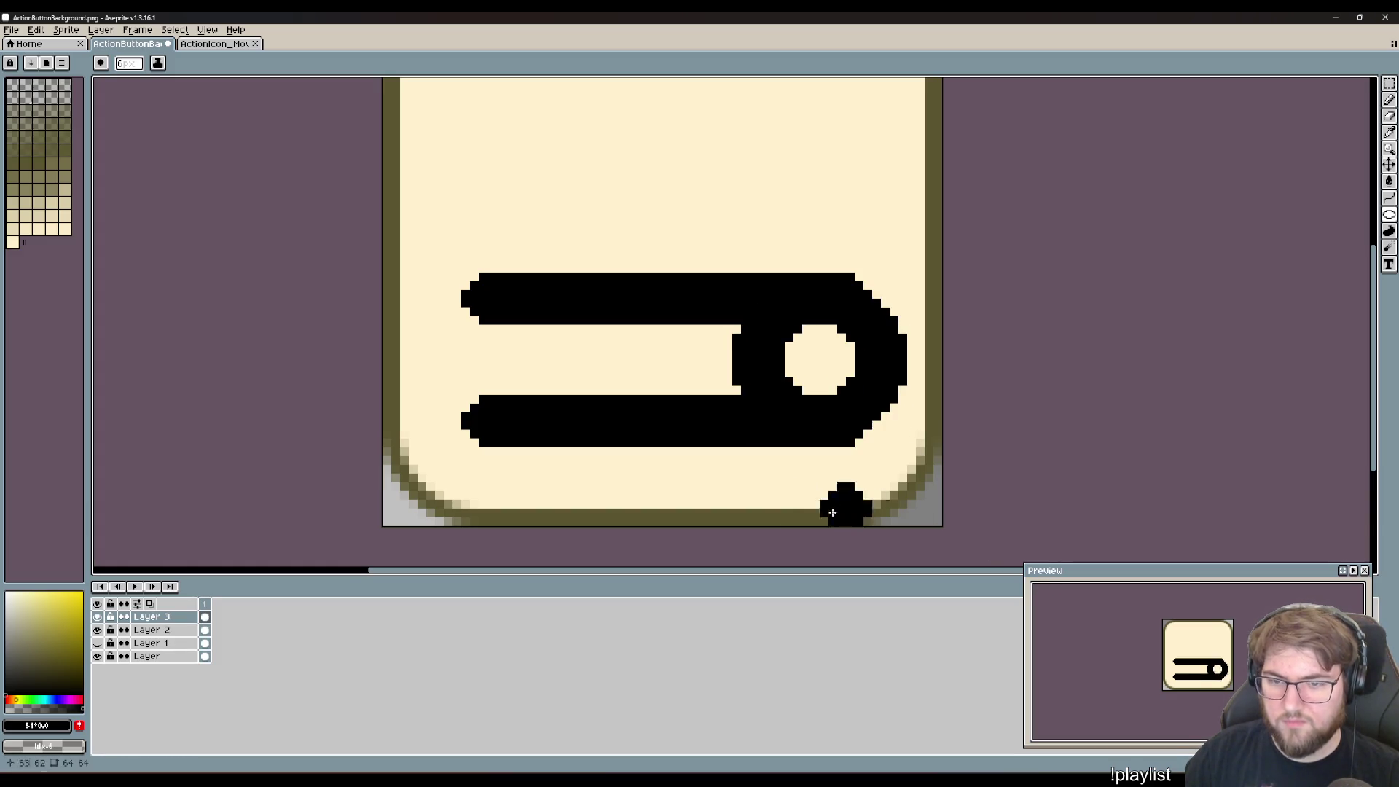
click(811, 408)
key(ctrl+z)
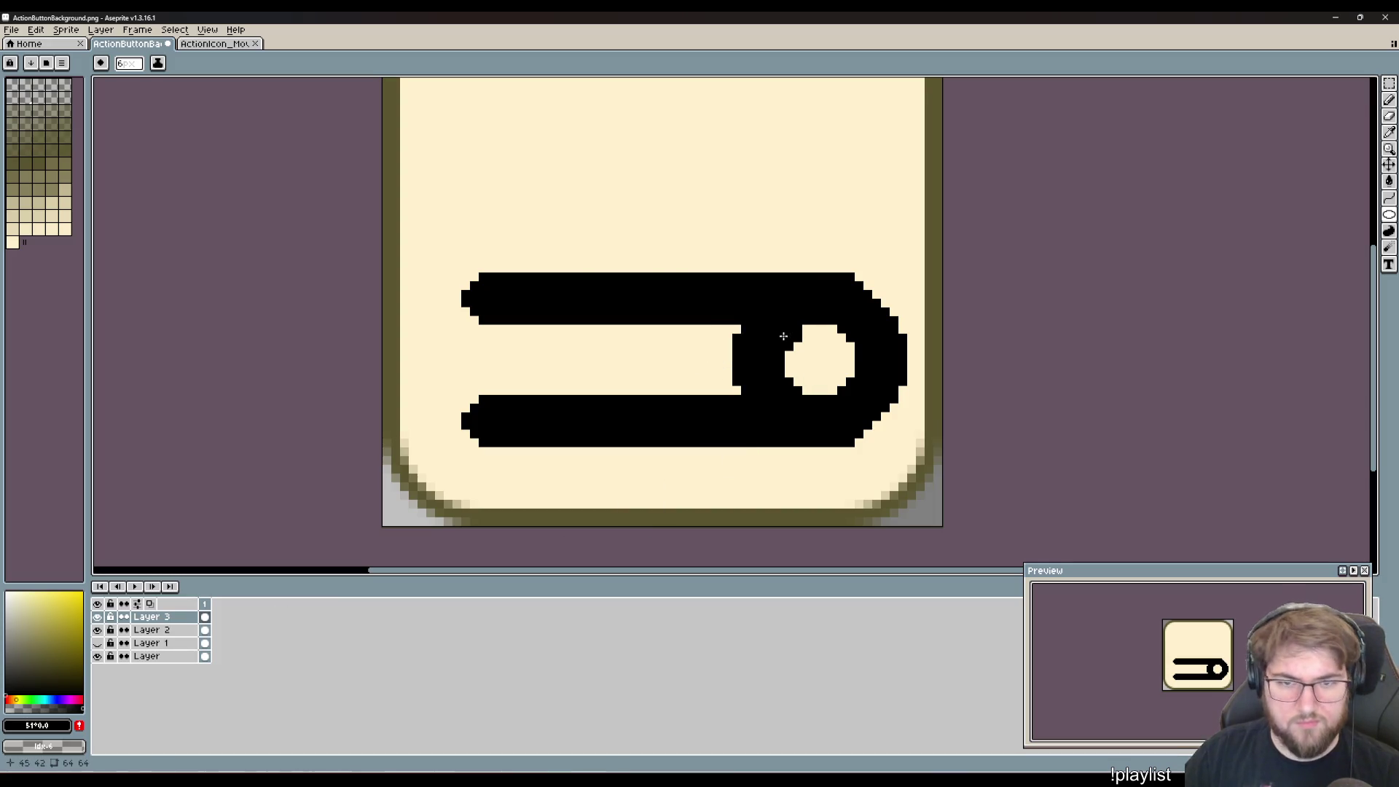
- Delete the bars' pointed right ends on Layer 2
key(m)
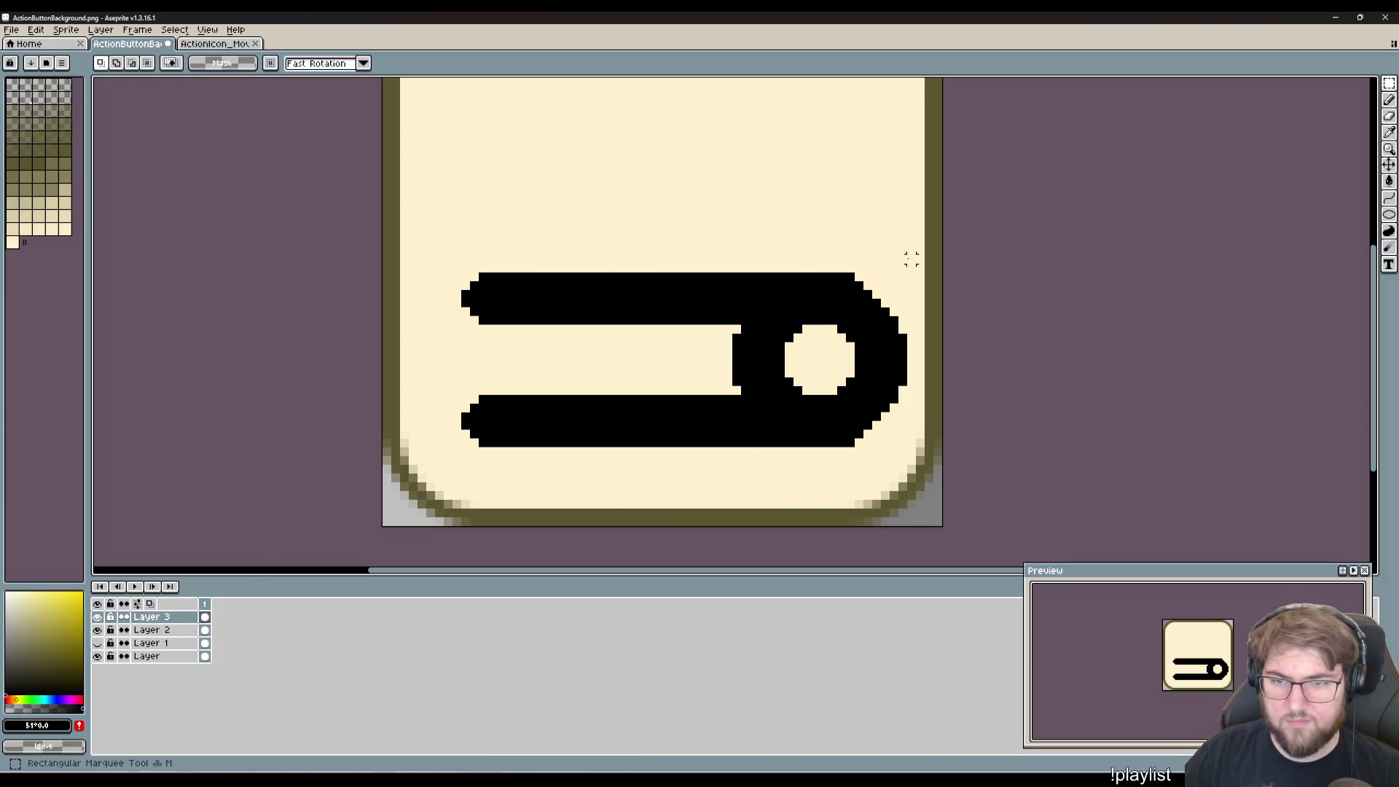
click(150, 630)
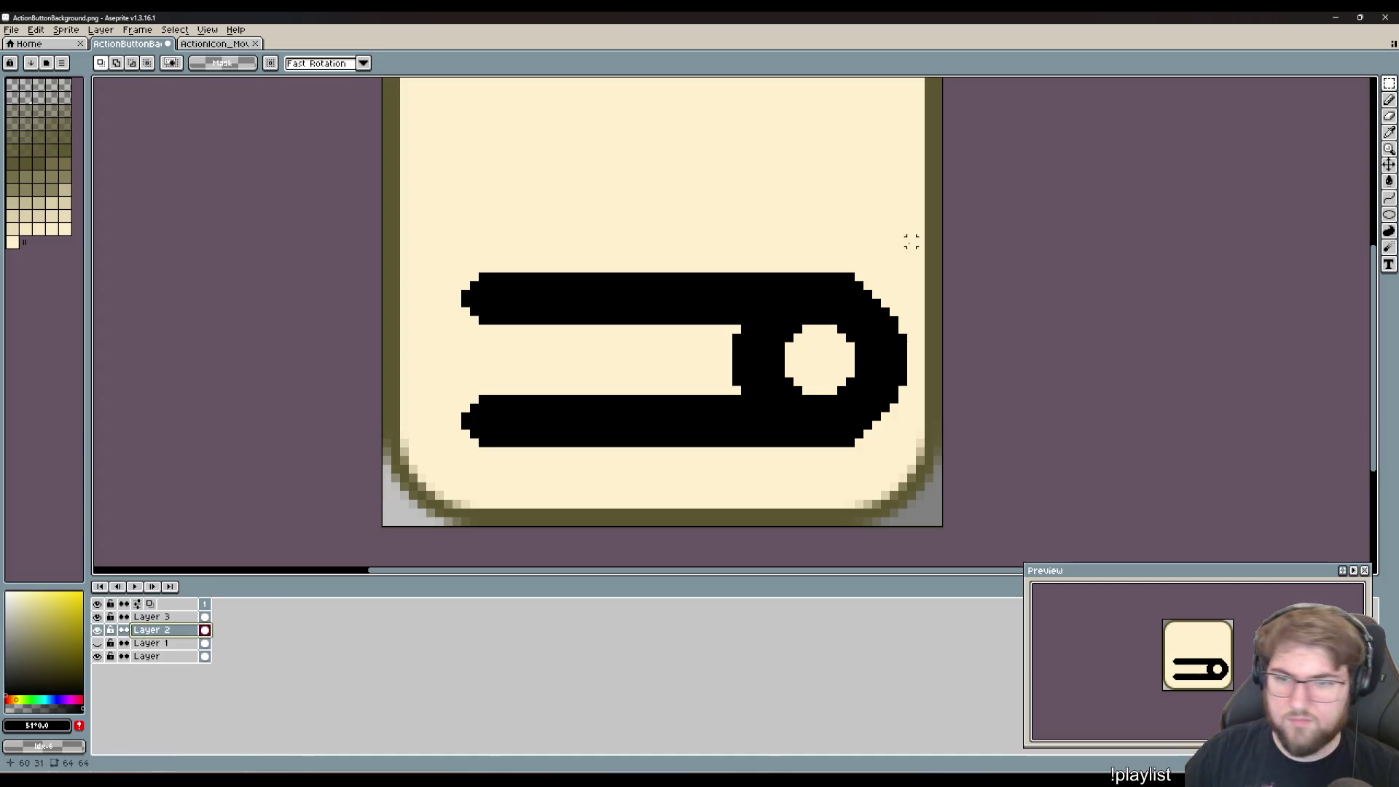
drag(915, 231, 823, 478)
key(Delete)
key(ctrl+d)
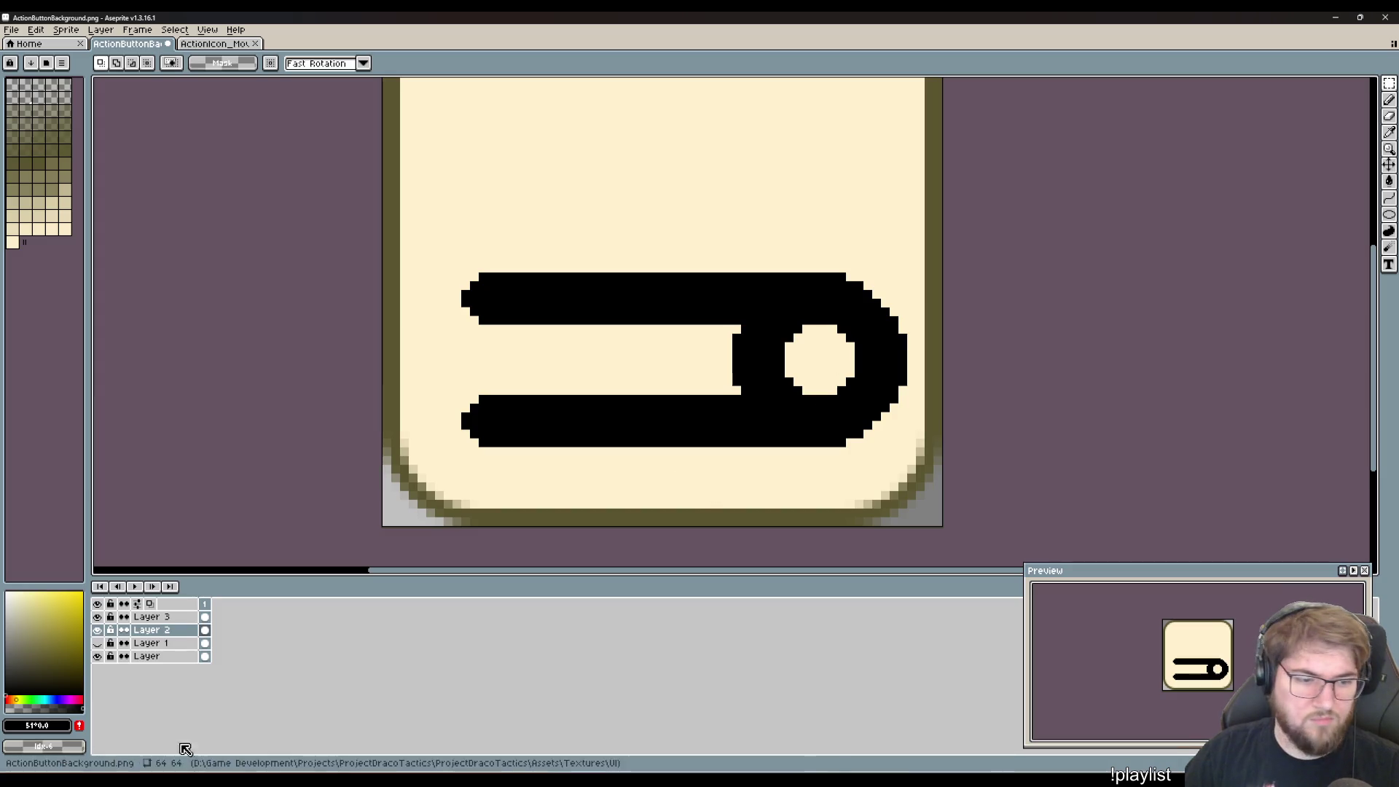
- Delete the inner half of the ring on Layer 3
click(165, 620)
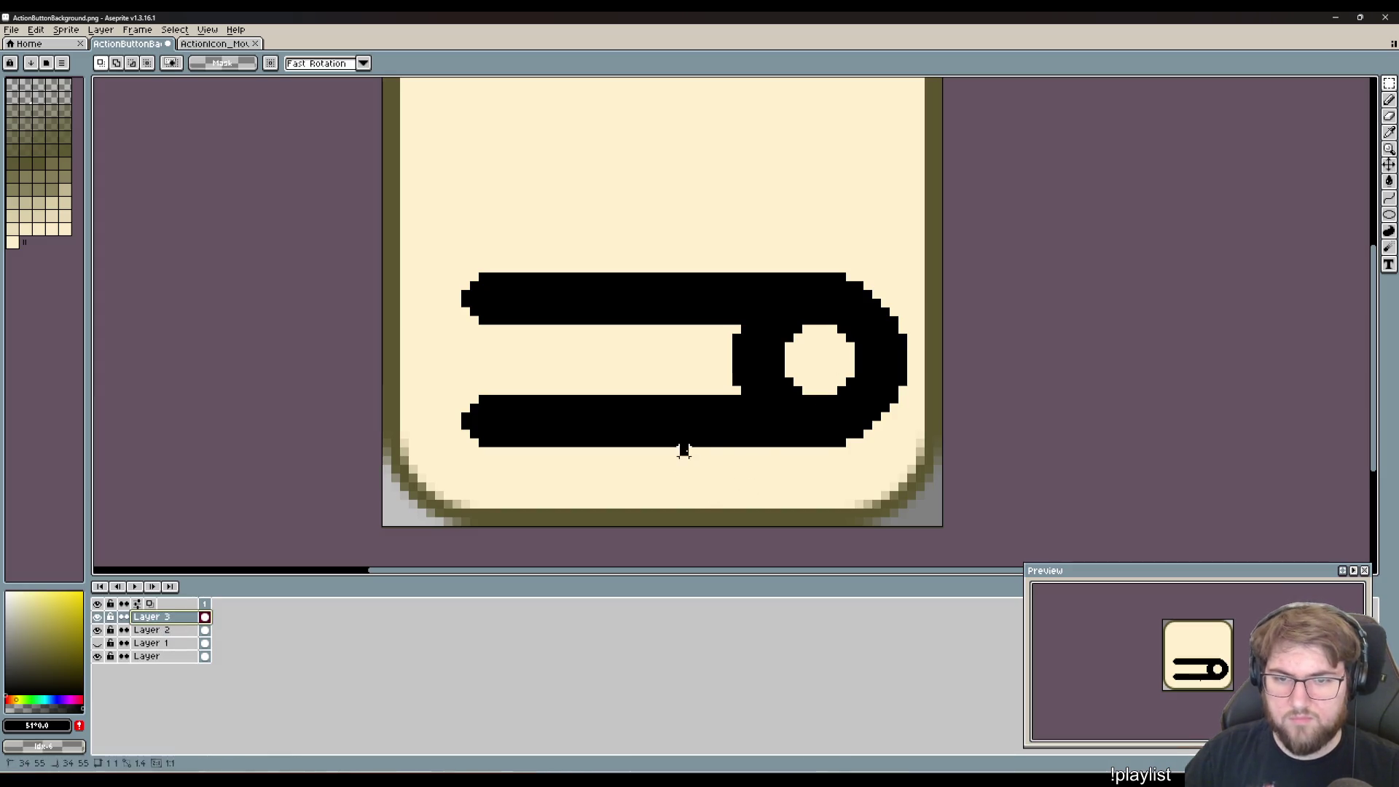
drag(682, 452, 802, 295)
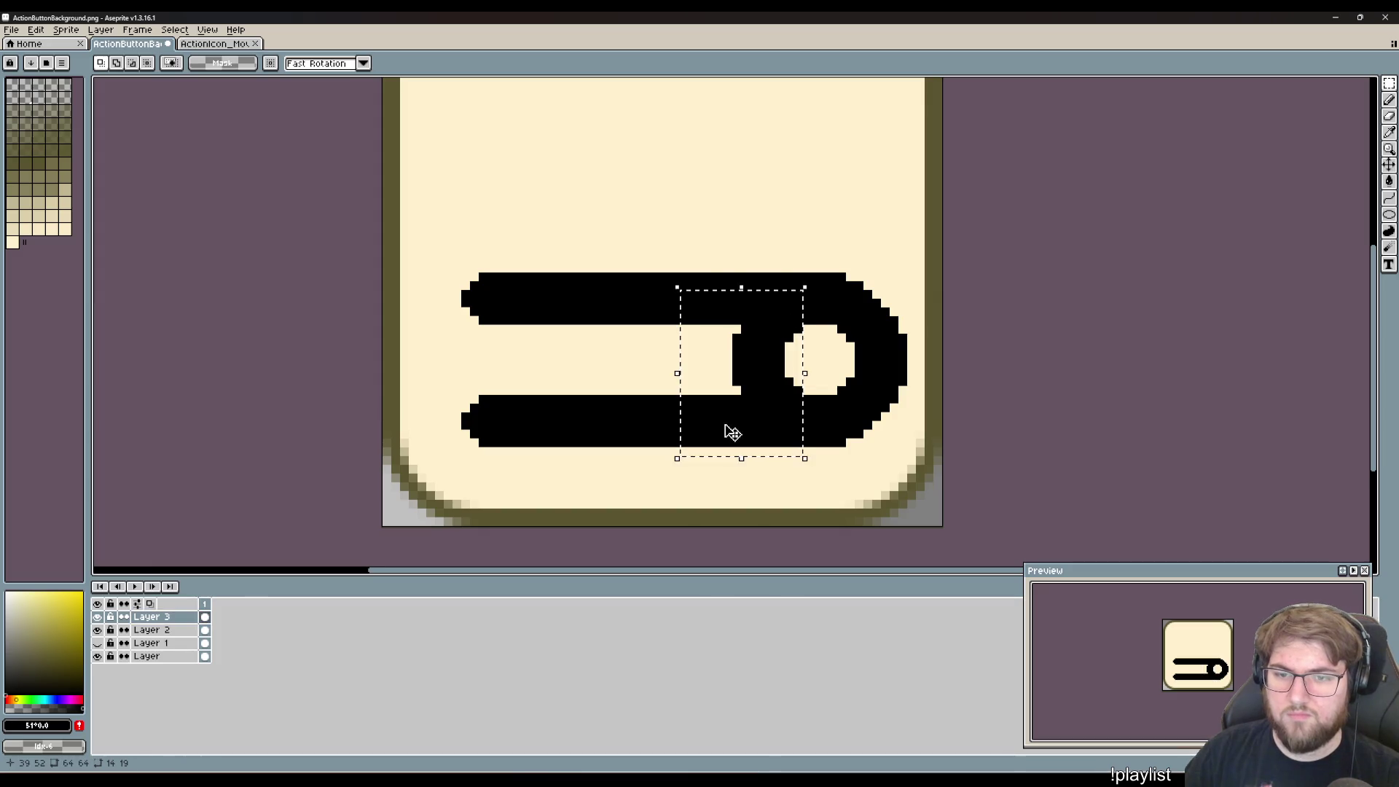
key(Delete)
key(ctrl+d)
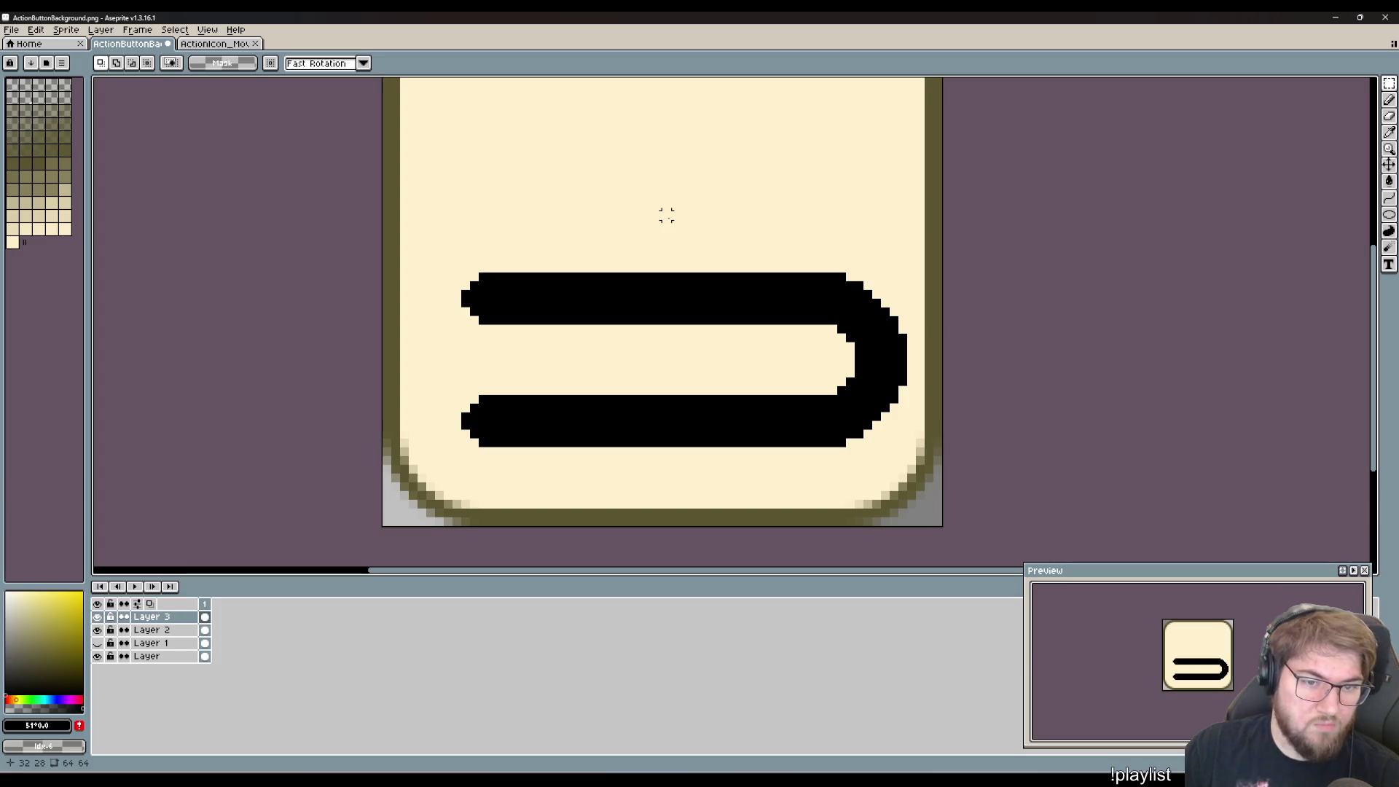
- Compare Layer 2's visibility, then clear the bars' rounded left ends
click(180, 644)
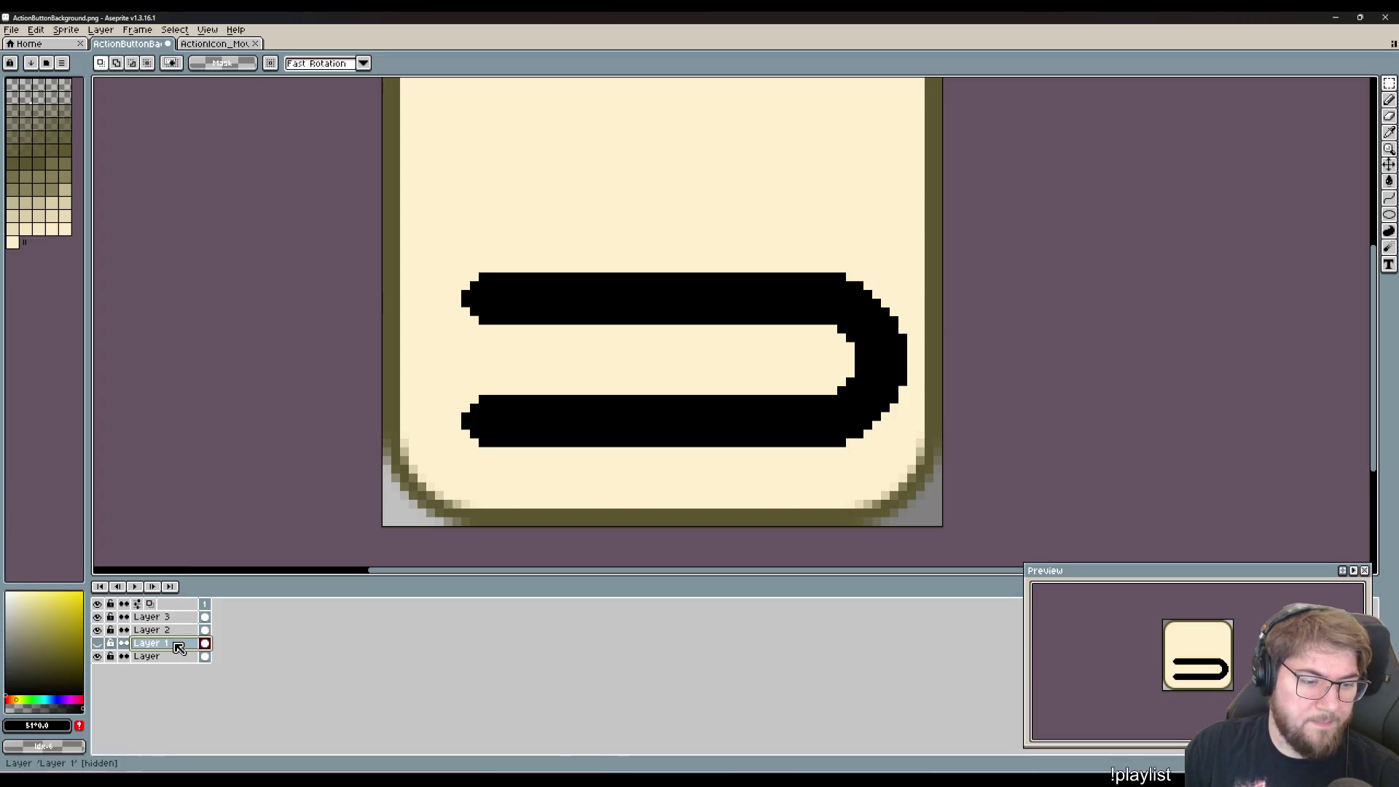
click(178, 630)
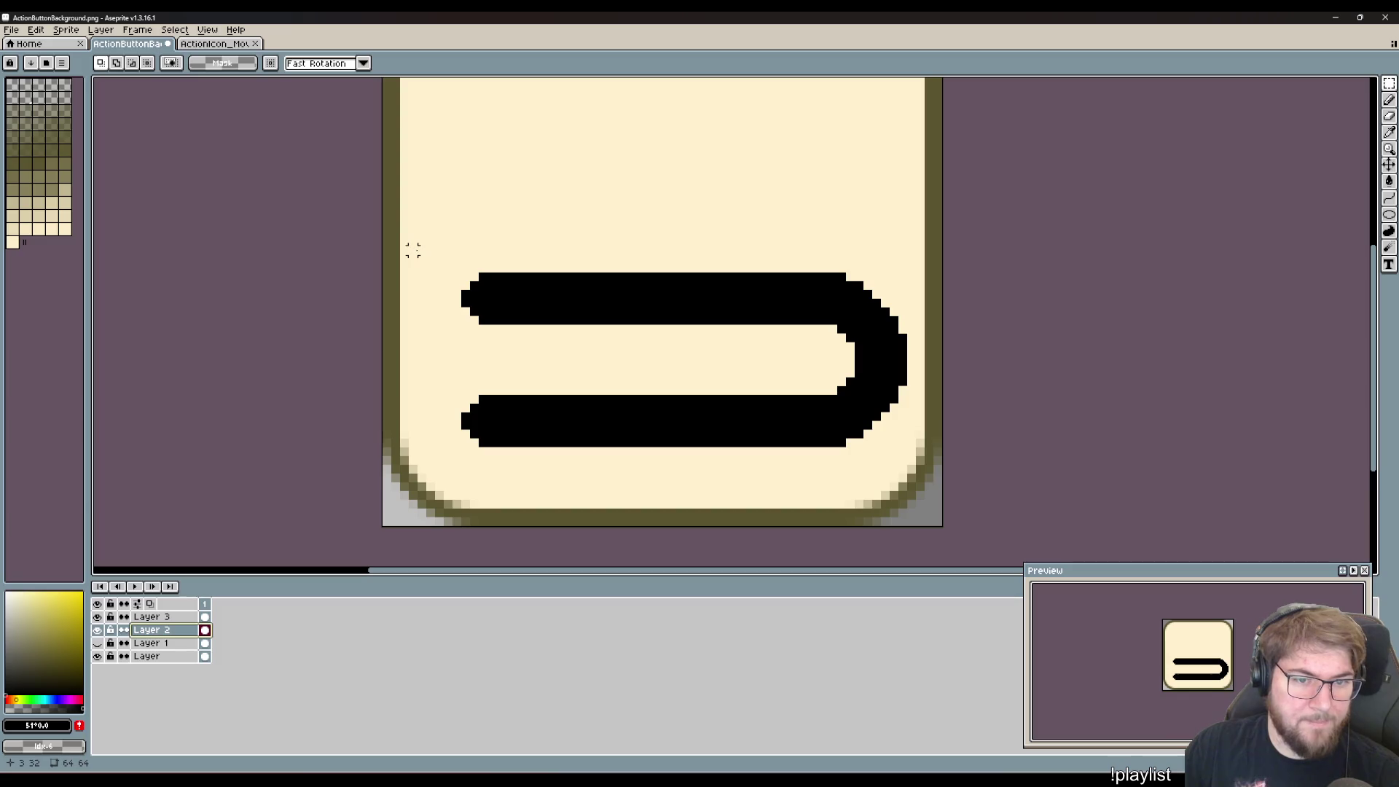
click(98, 632)
click(98, 631)
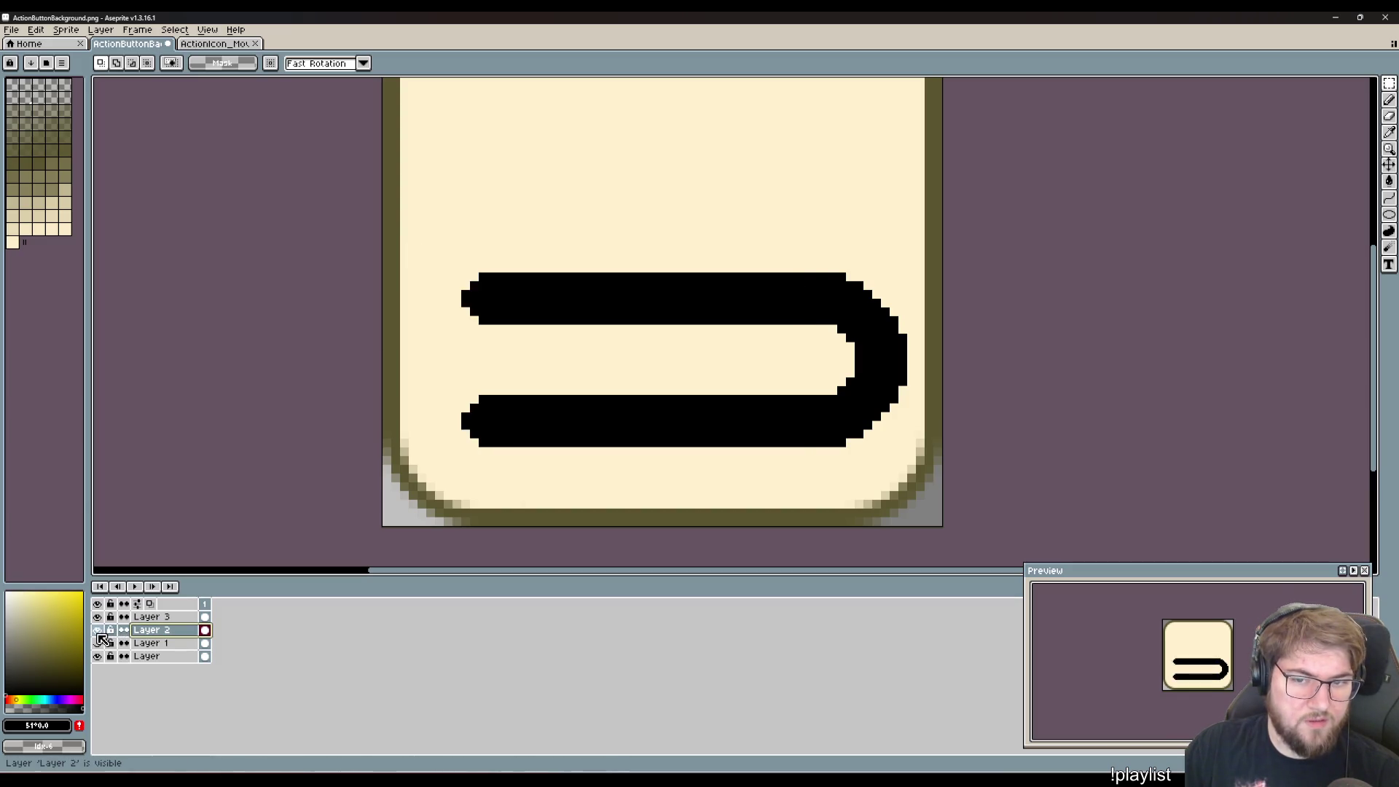
click(98, 631)
click(98, 632)
click(97, 644)
drag(419, 249, 475, 460)
key(Delete)
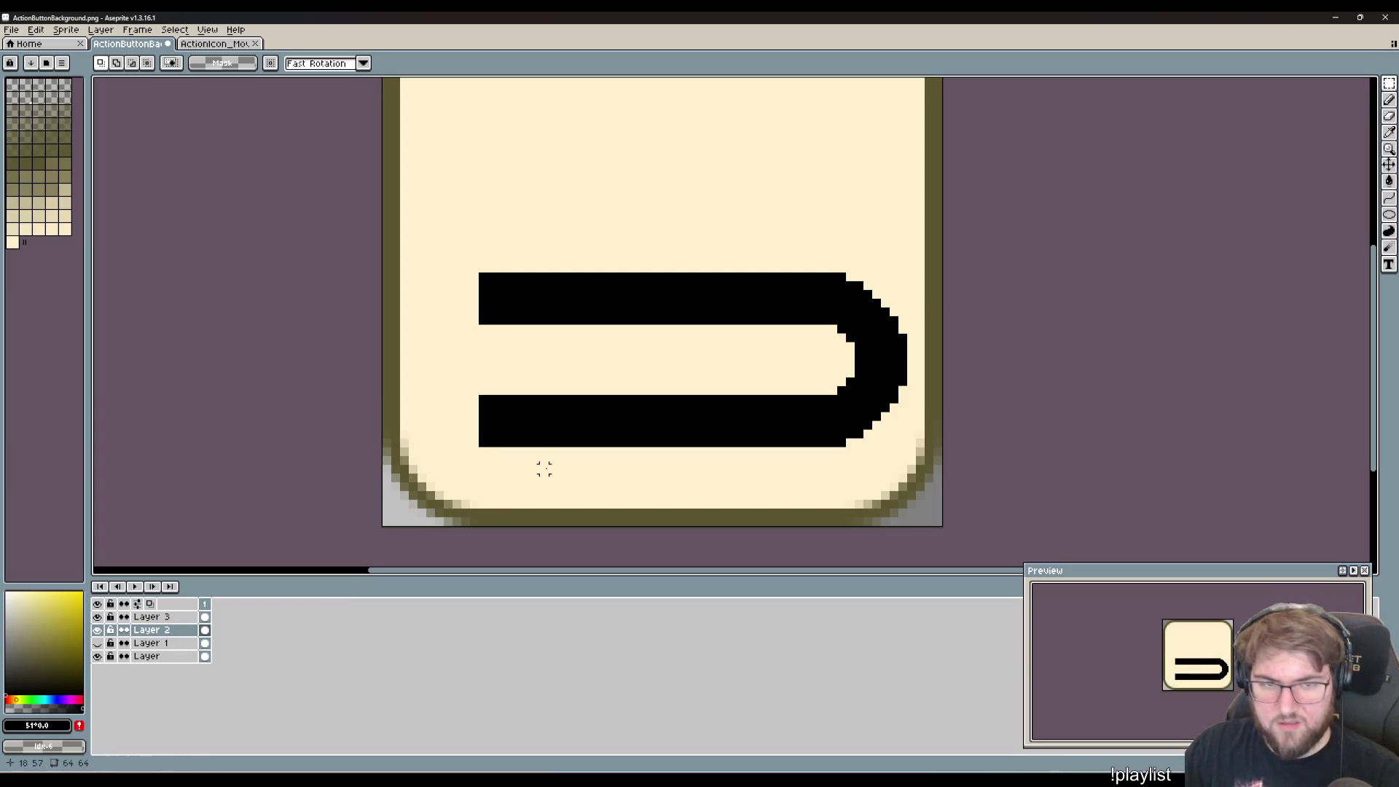
- Square off the top and bottom bars' left ends with the pencil
click(751, 428)
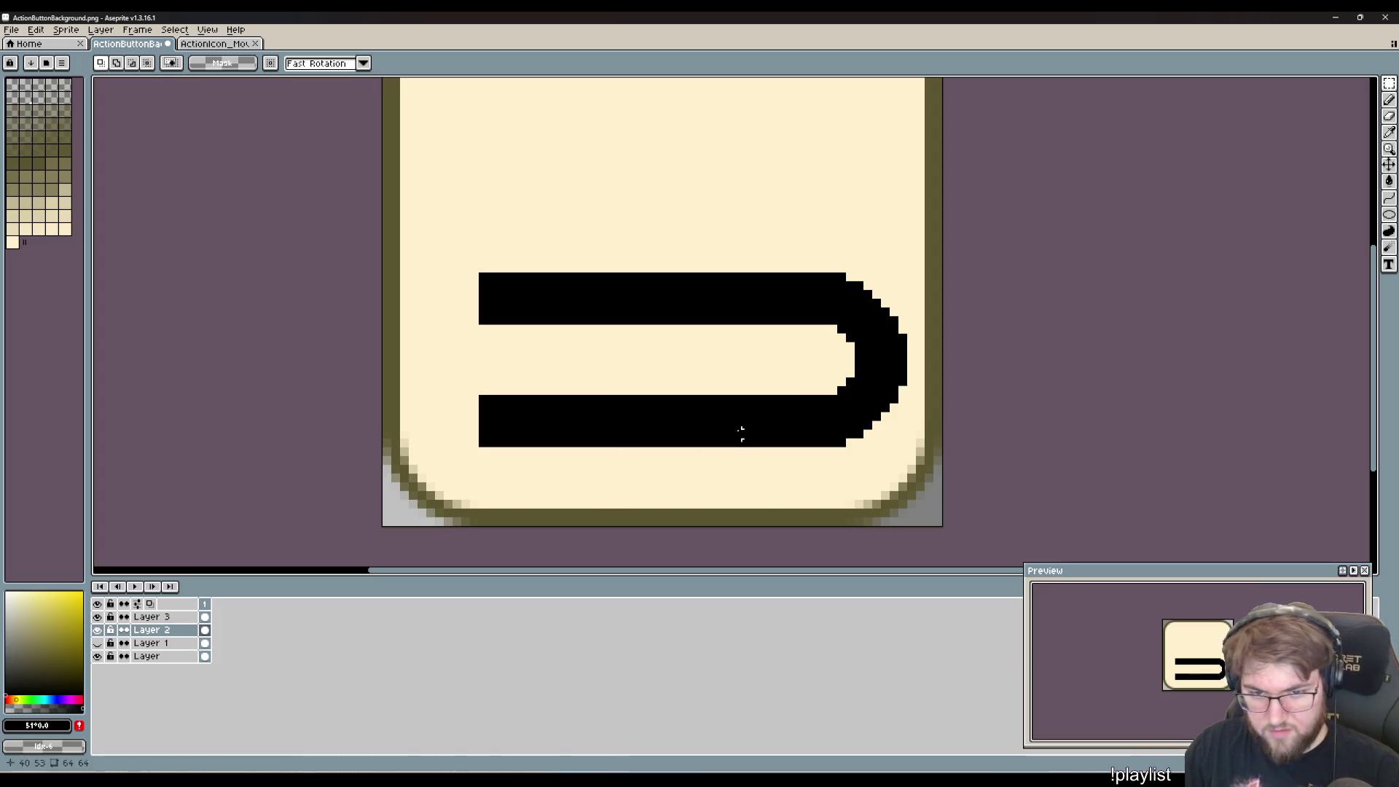
key(b)
drag(474, 285, 474, 313)
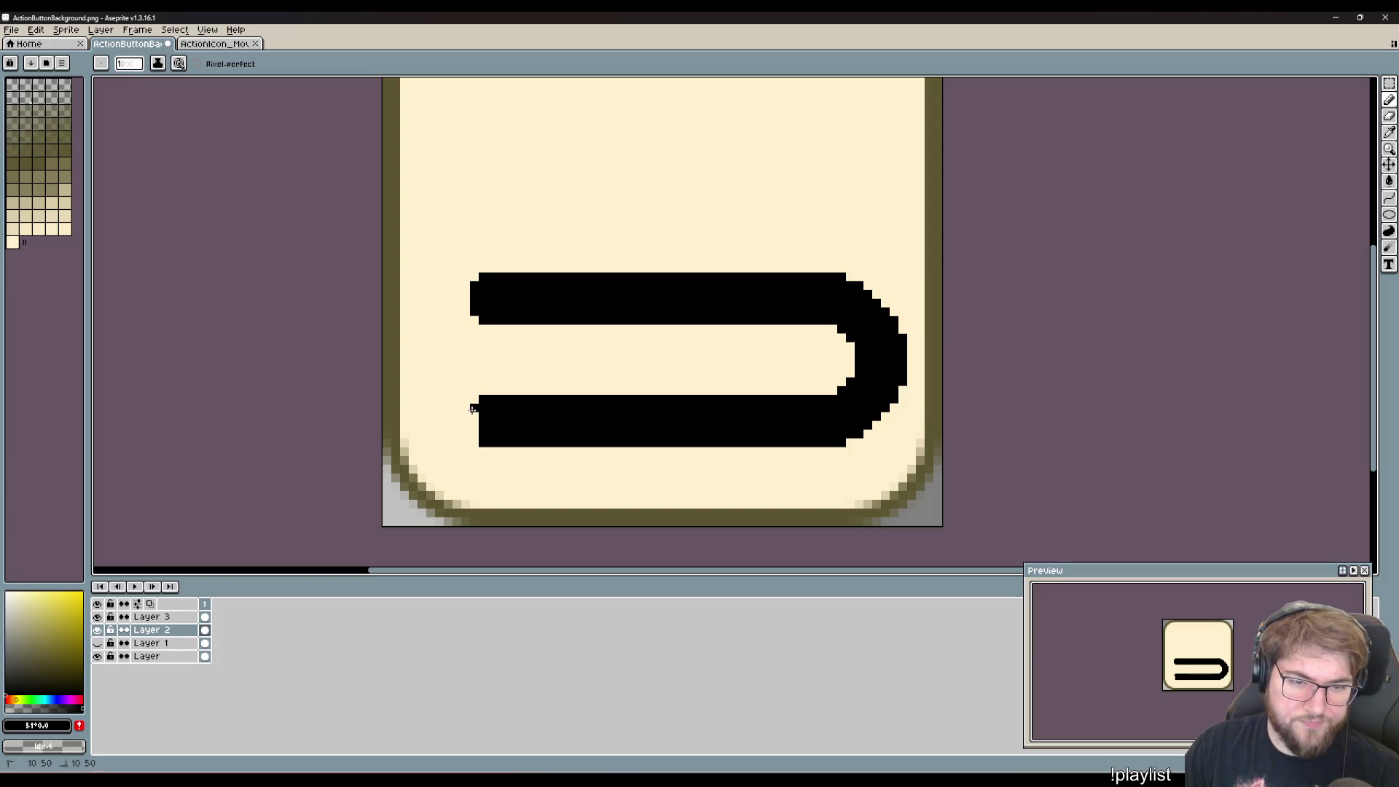
drag(473, 409, 474, 437)
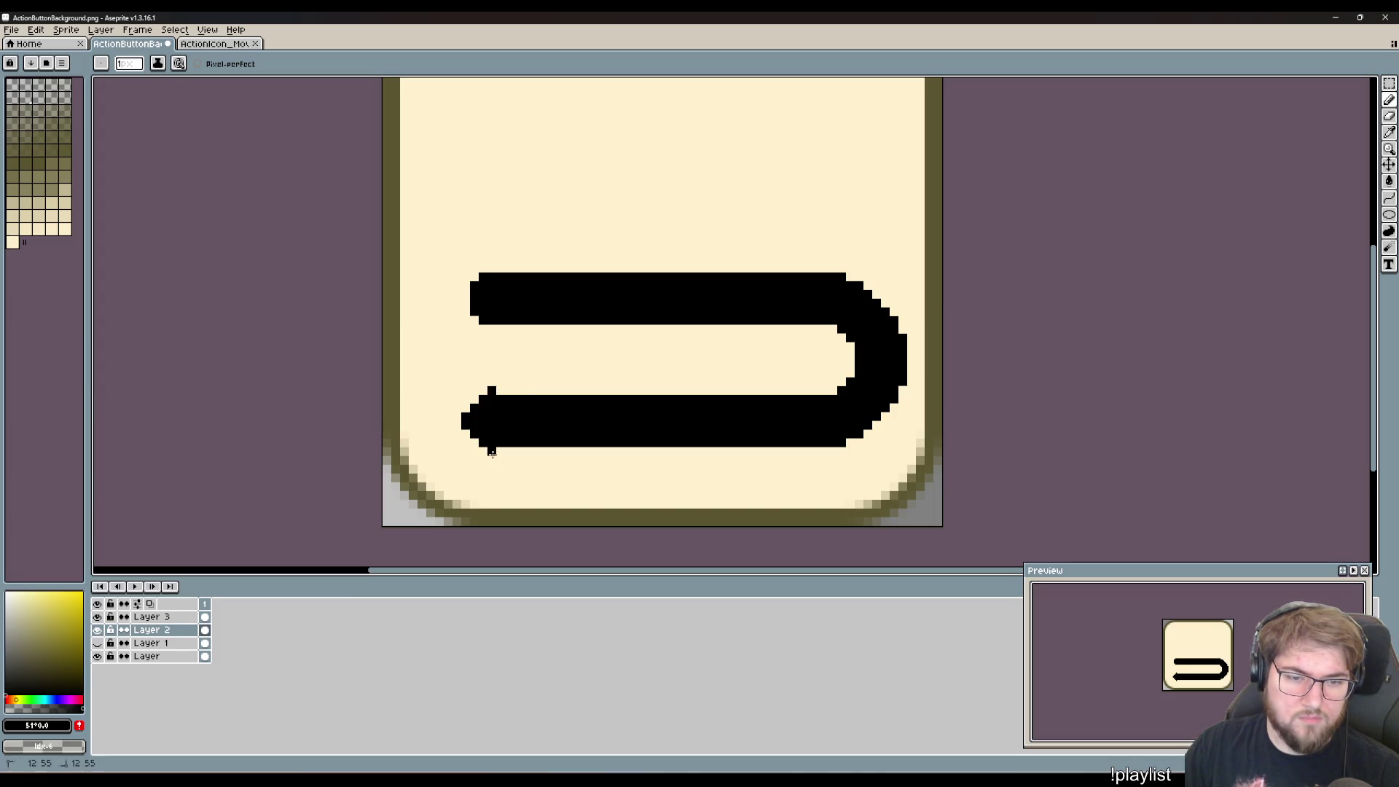
- Draw arrowhead barbs at the lower bar's left tip and show the boot layer again
drag(500, 460, 503, 425)
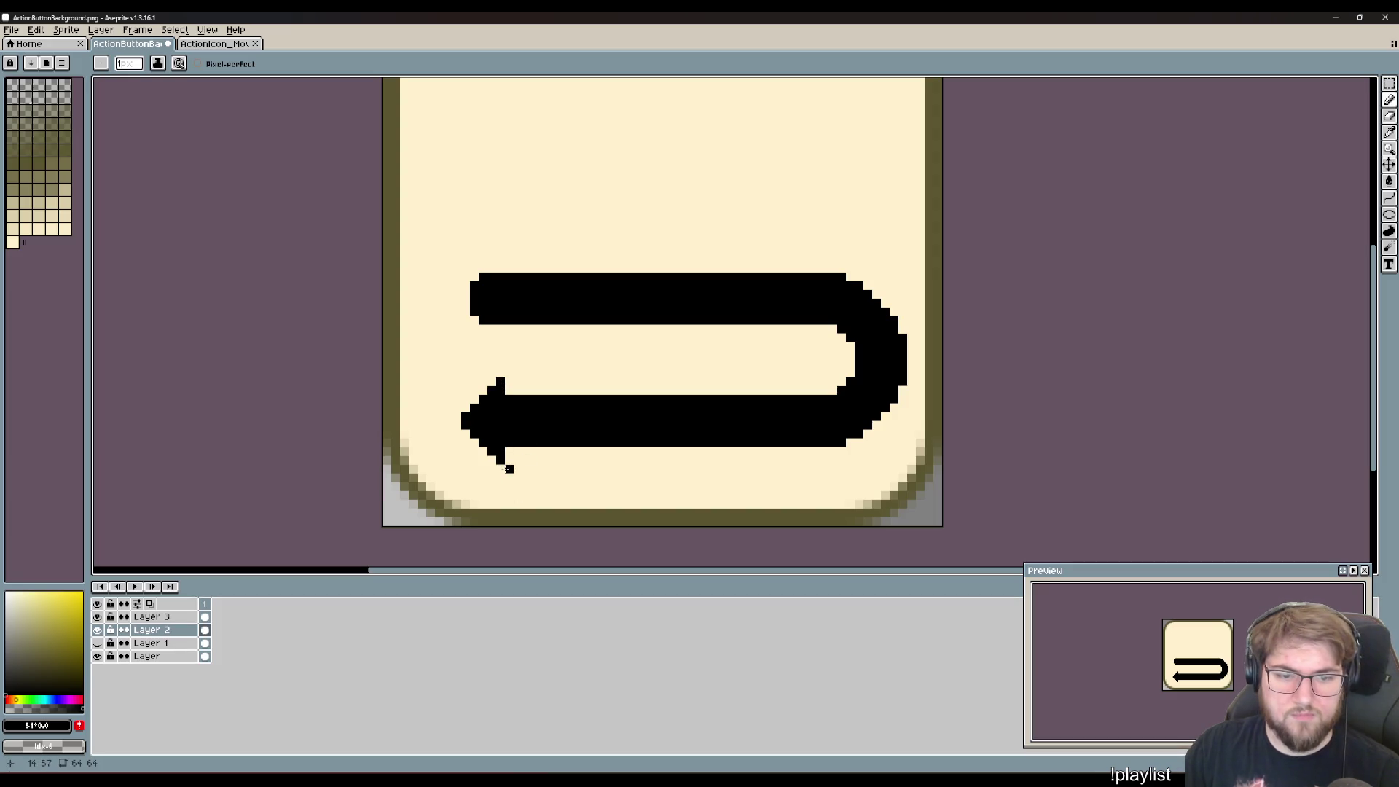
drag(509, 469, 508, 441)
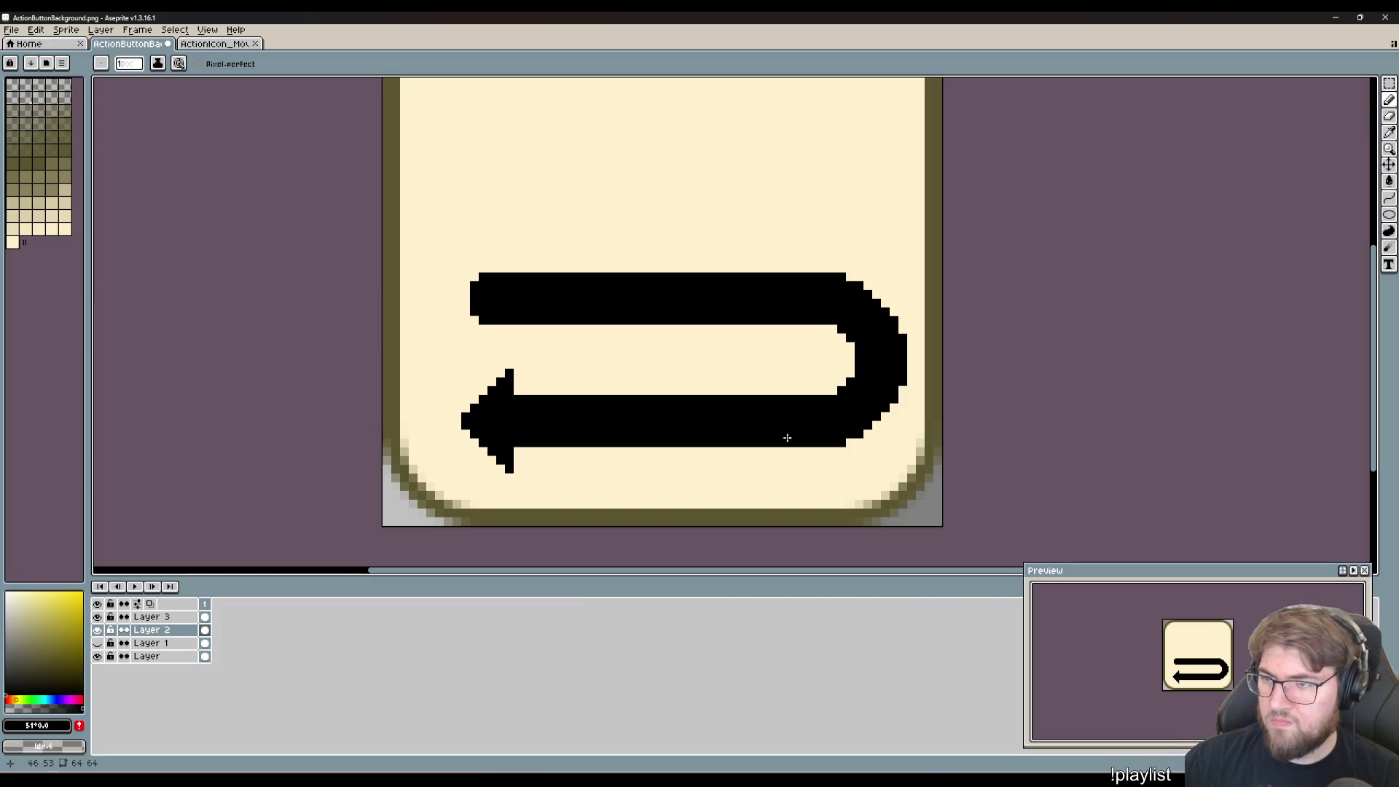
click(100, 646)
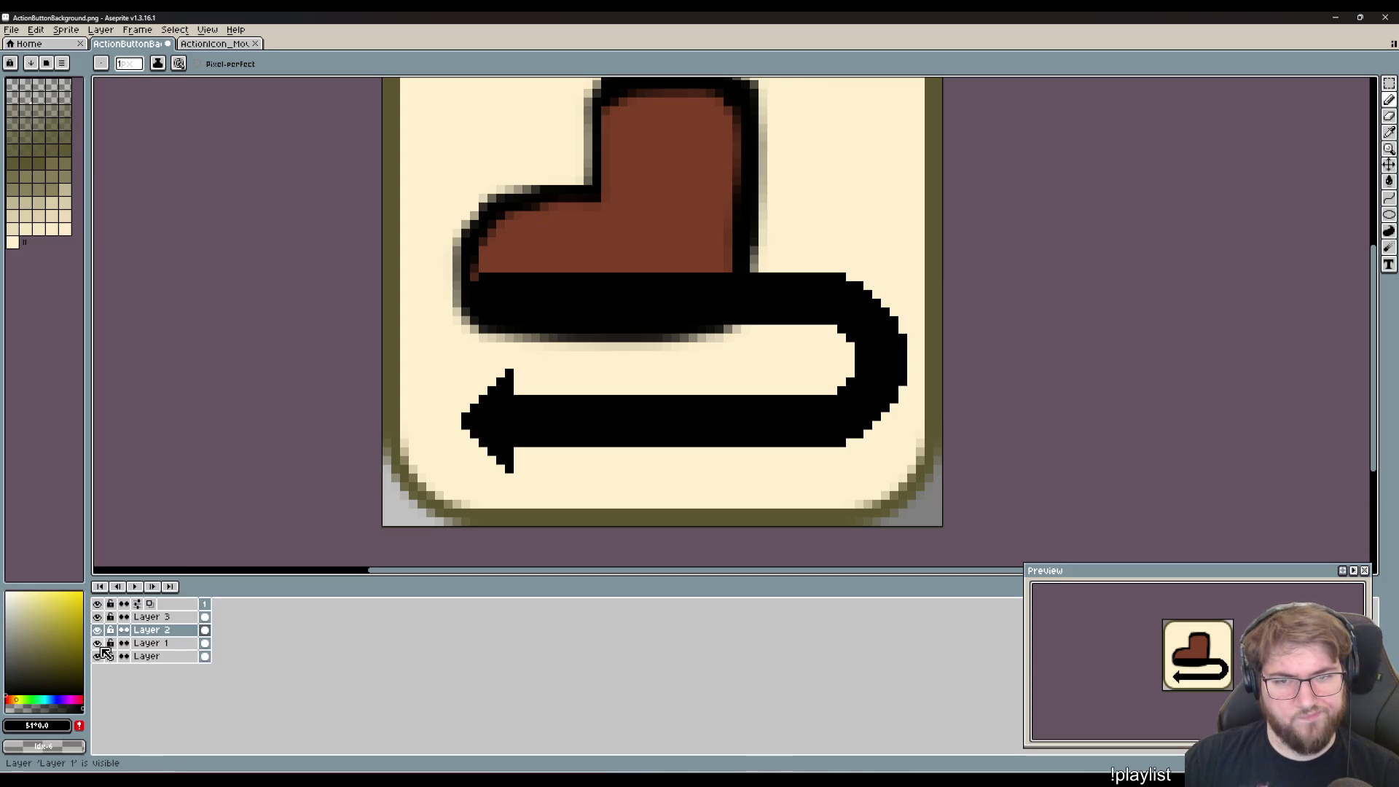
- Clear a strip where the arrow crosses the boot, breaking the arrow
scroll(584, 515, up, 2)
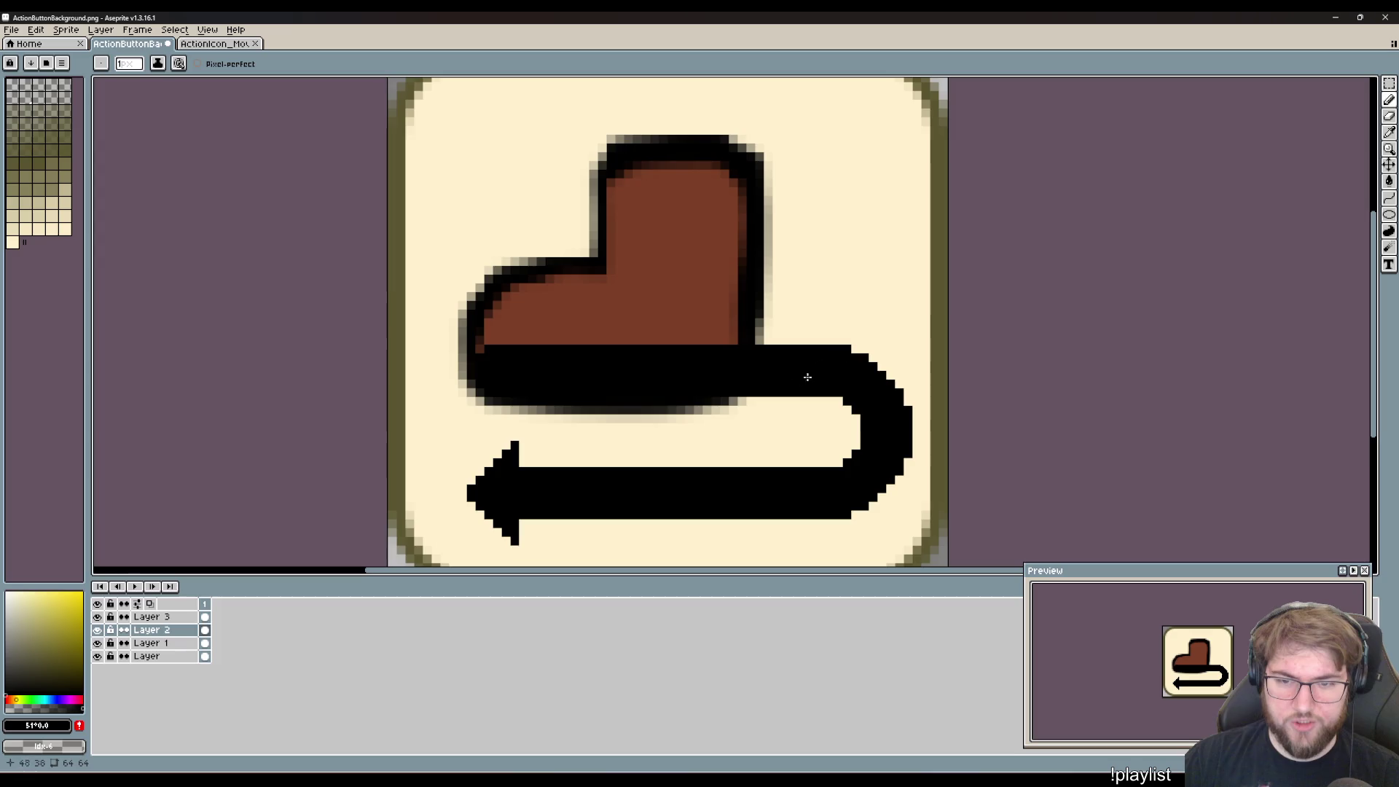
key(m)
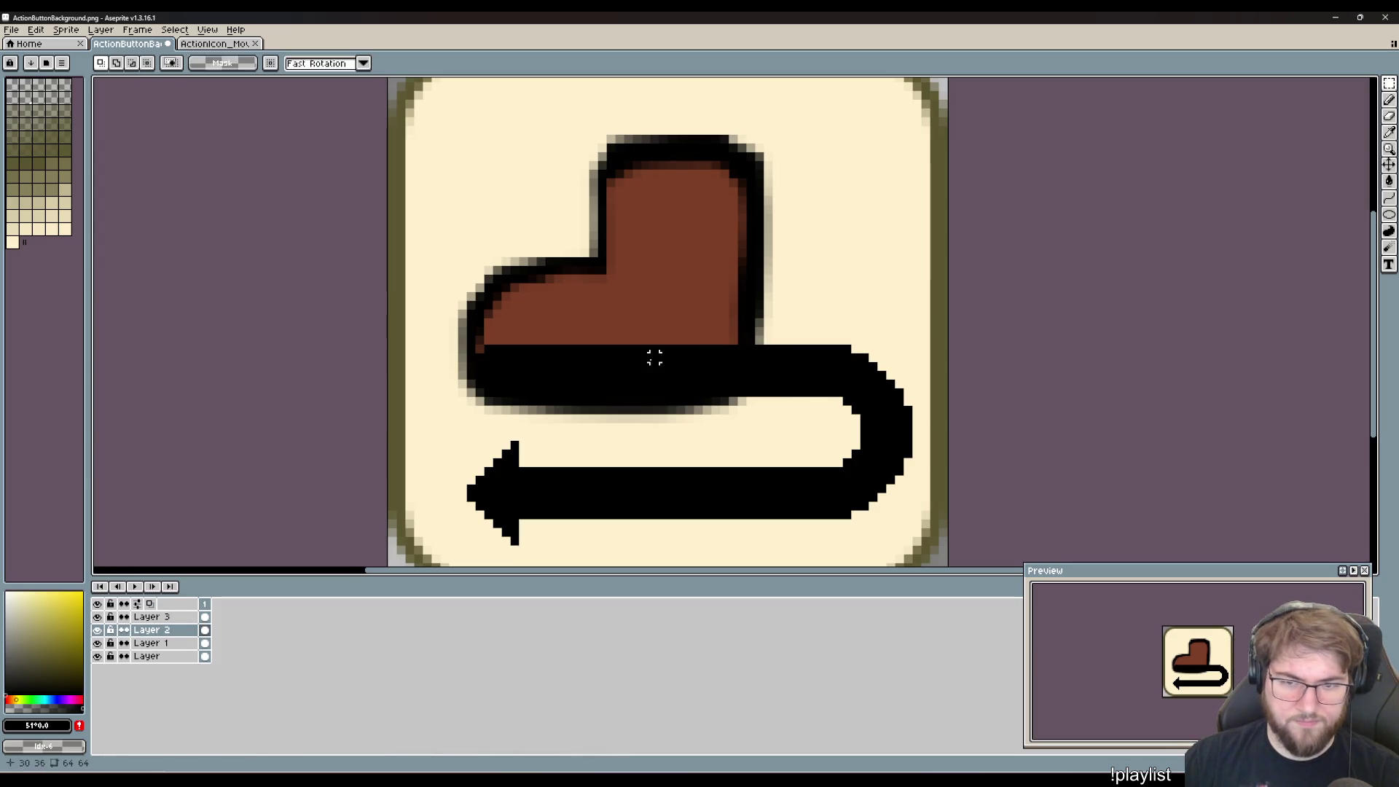
mouse_move(669, 321)
mouse_down()
mouse_move(700, 549)
mouse_move(739, 558)
mouse_up()
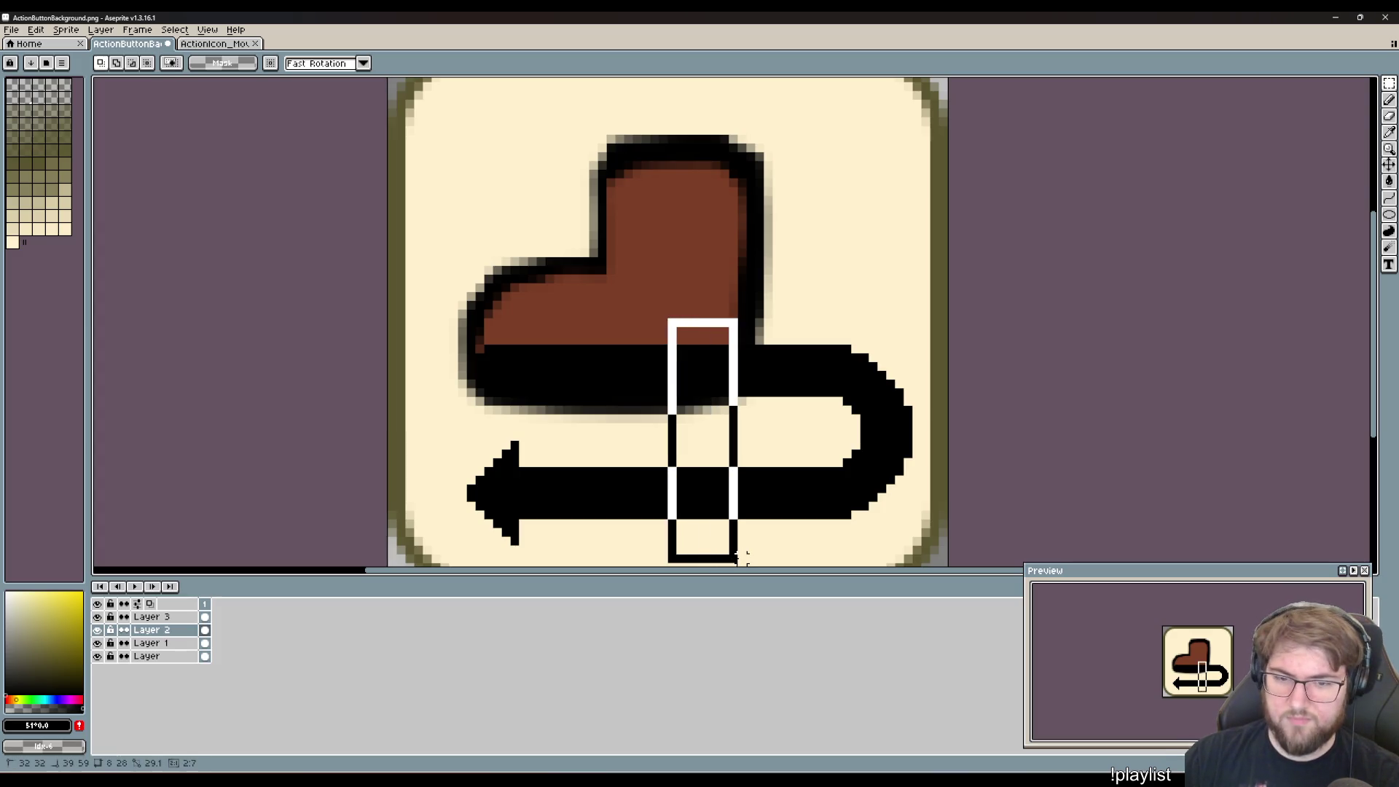
key(Delete)
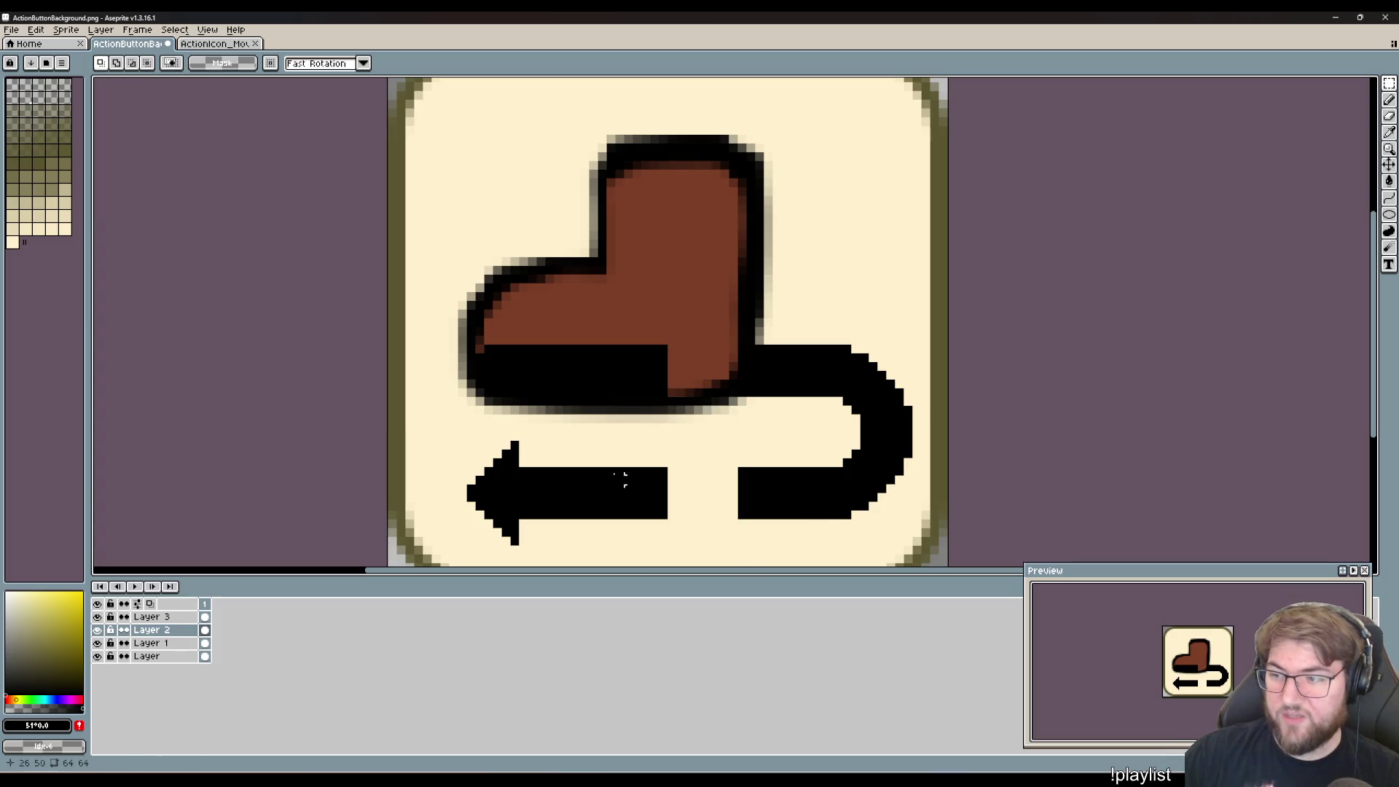
- Merge Layer 3 with the curved hook down into Layer 2
click(164, 617)
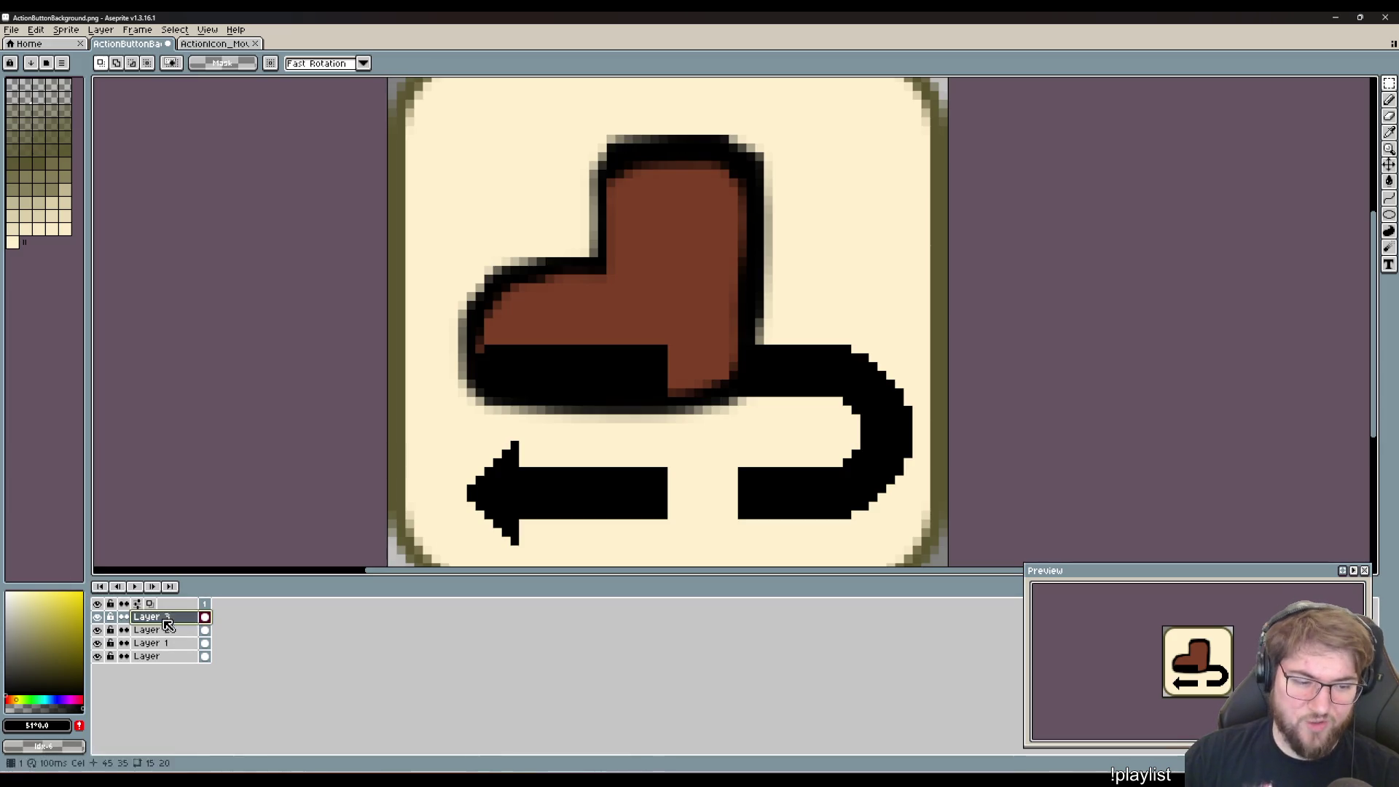
mouse_move(925, 515)
mouse_down()
mouse_move(725, 322)
mouse_move(750, 324)
mouse_up()
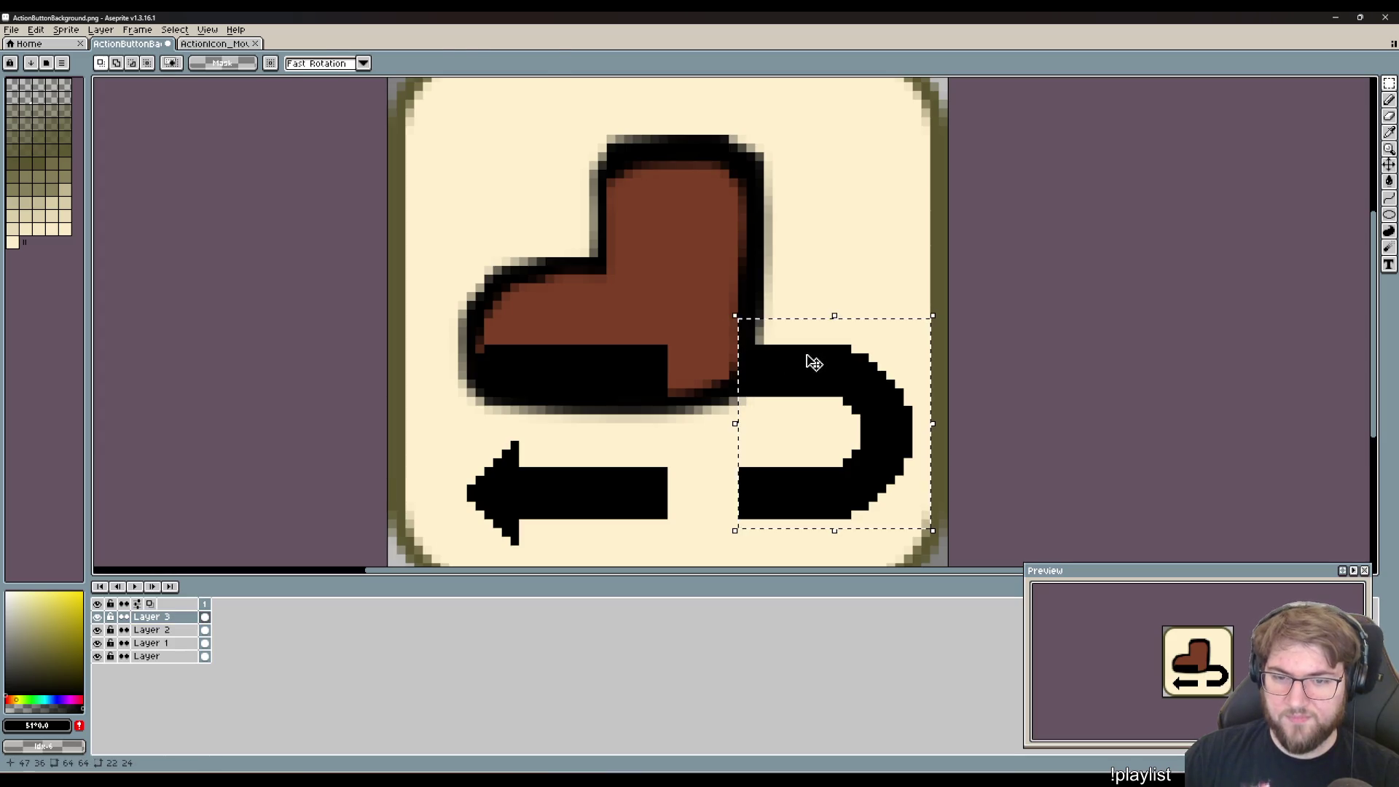
drag(809, 359, 762, 363)
key(Escape)
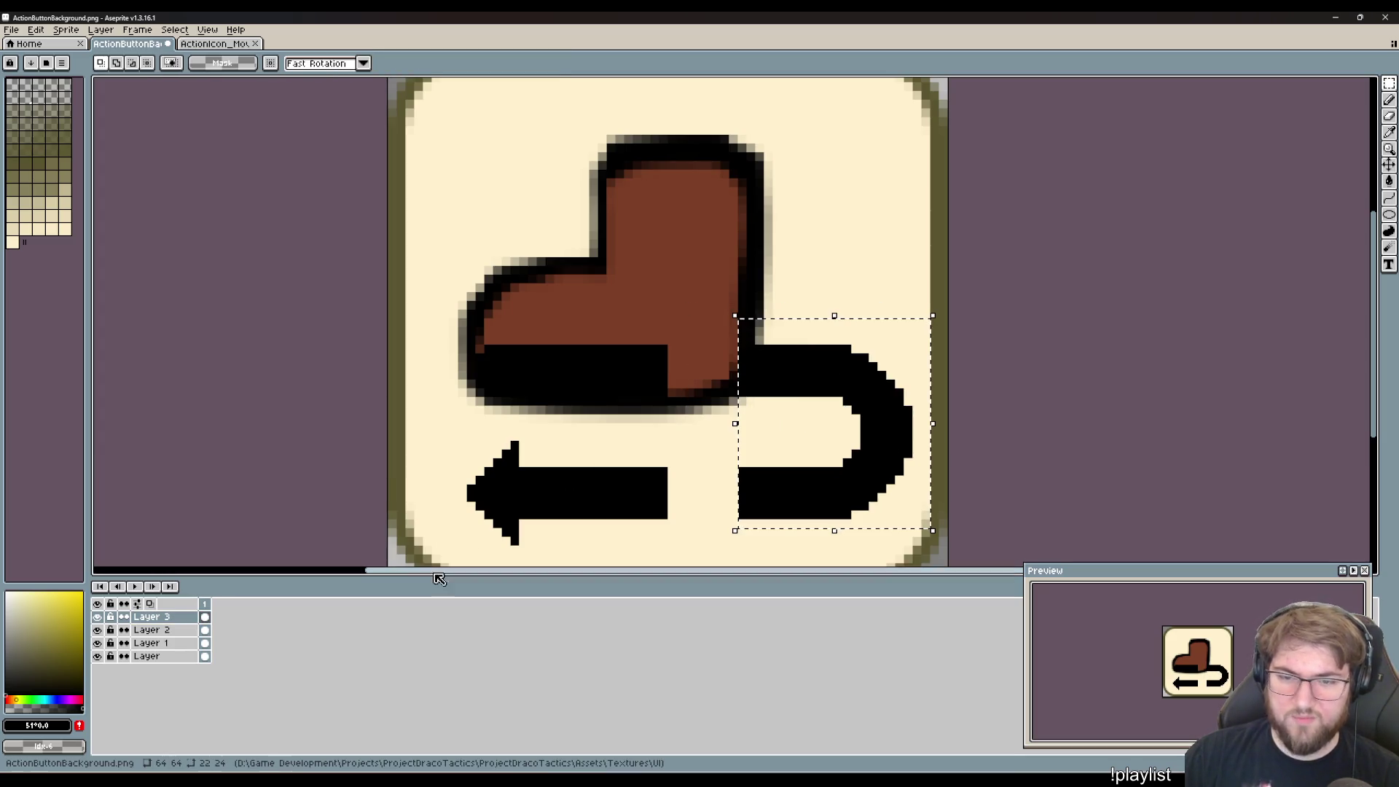
click(181, 631)
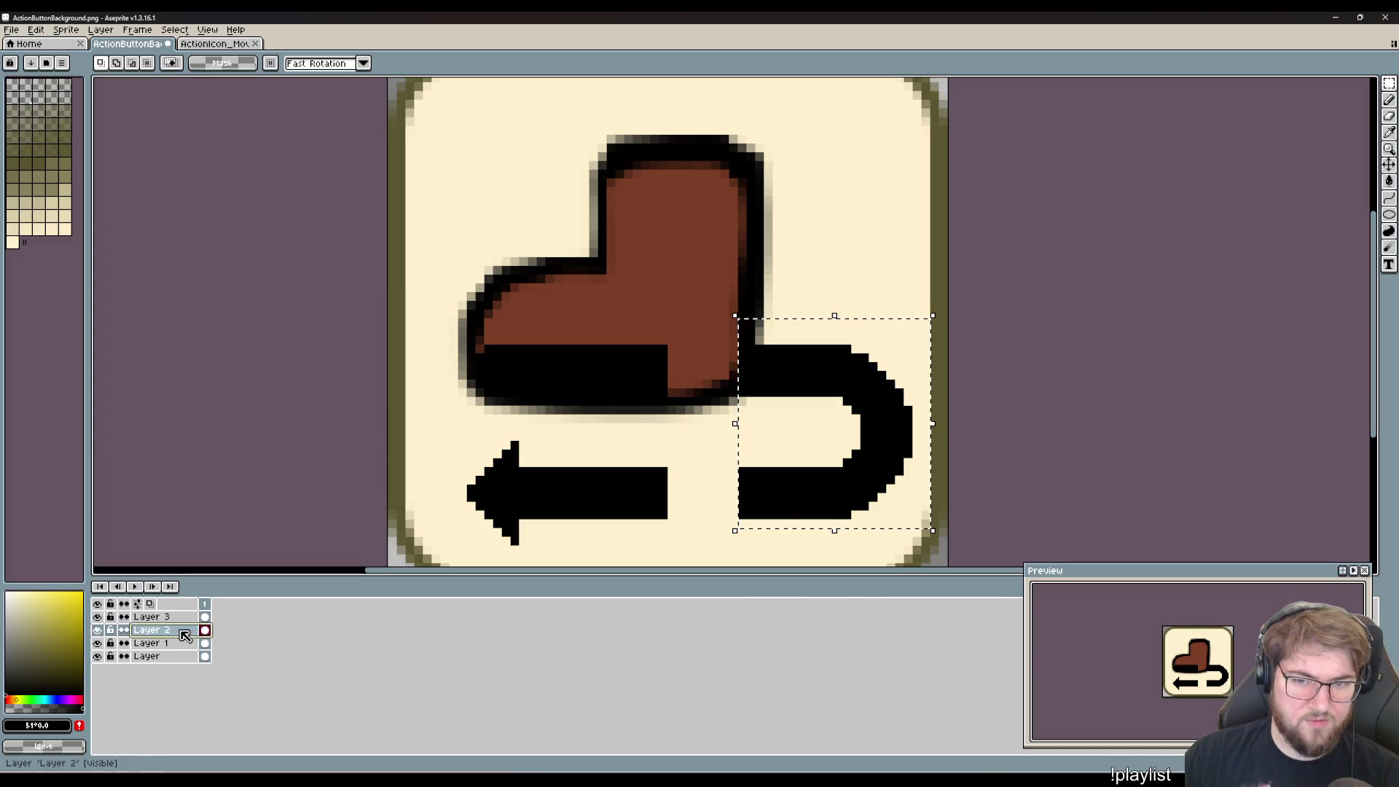
click(176, 621)
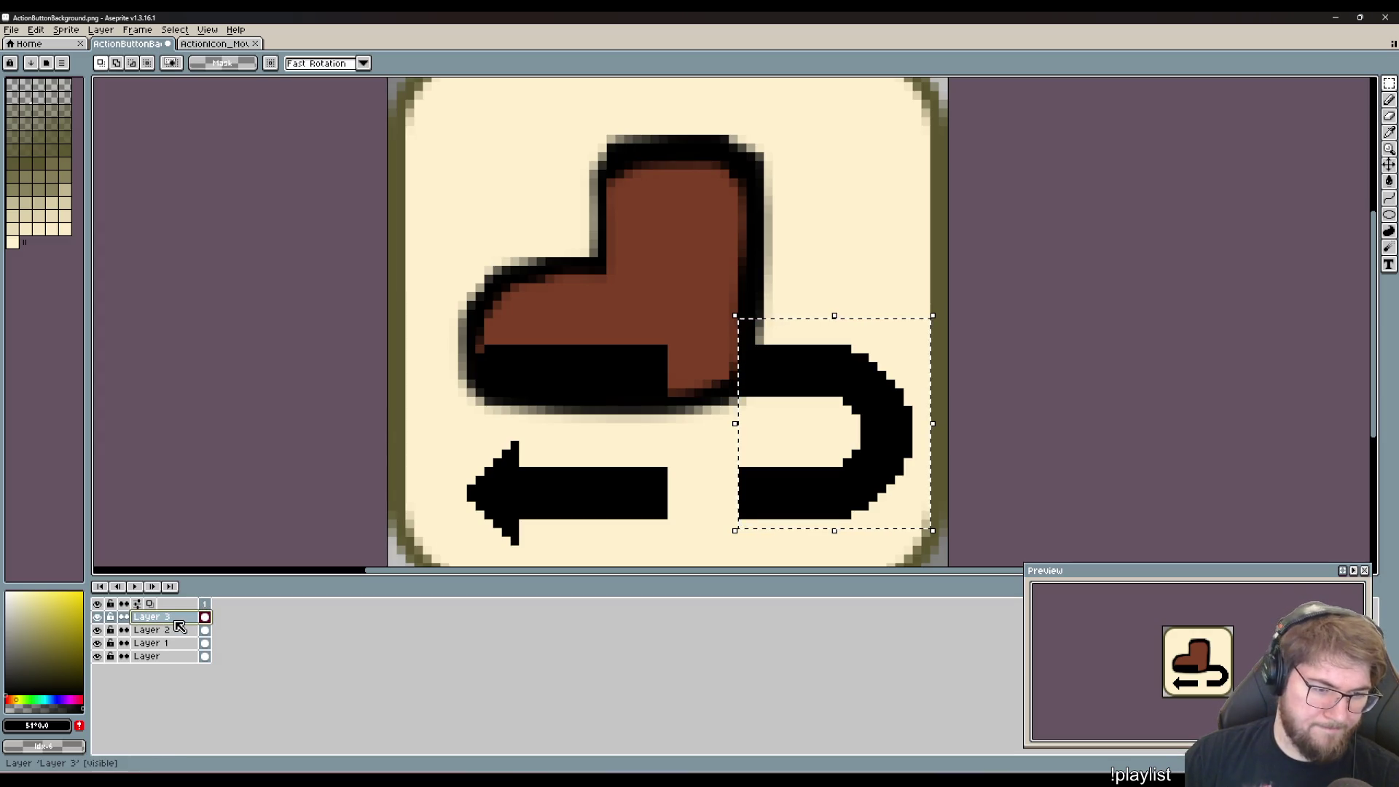
right_click(176, 620)
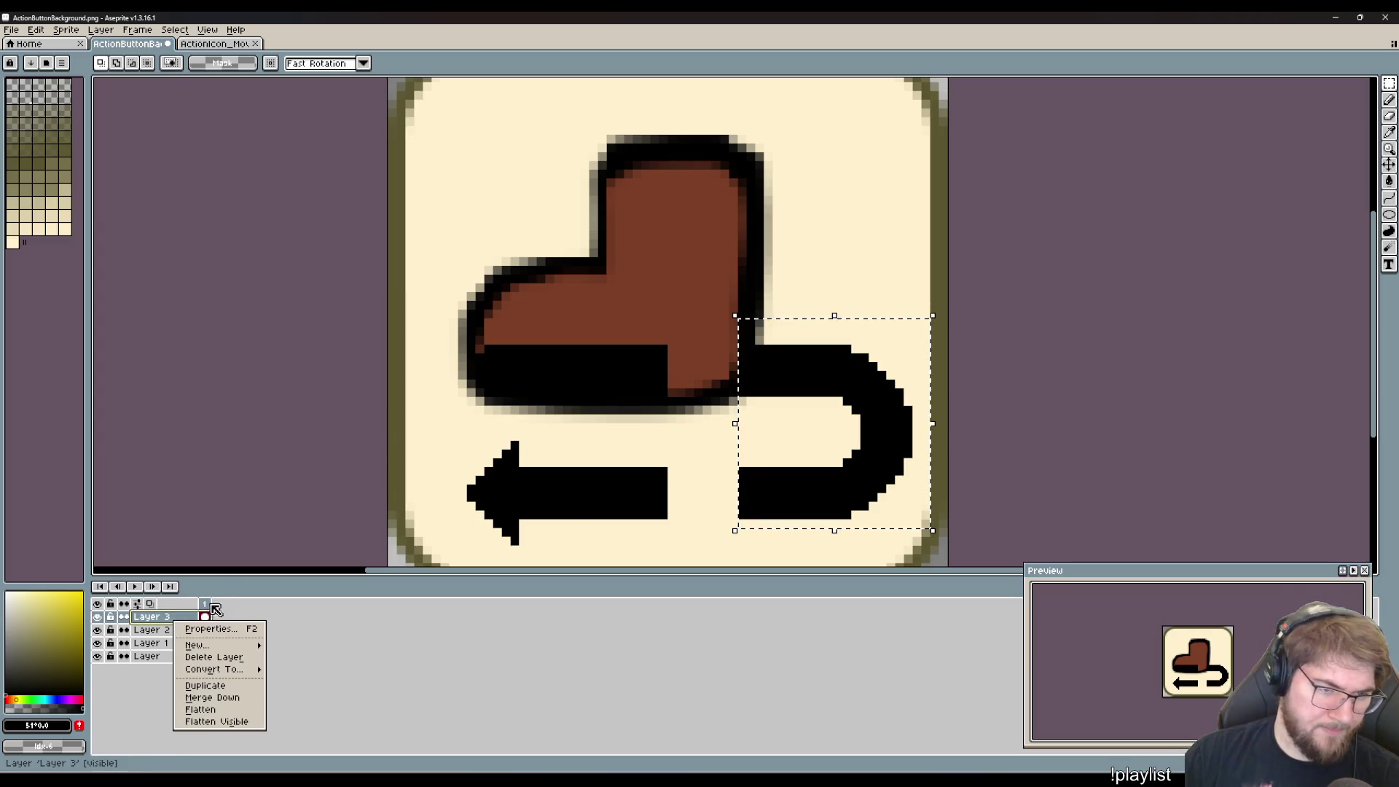
click(215, 697)
- Move the hook left onto the straight arrow and shift the whole arrow 3 pixels right
drag(840, 390, 770, 391)
click(986, 436)
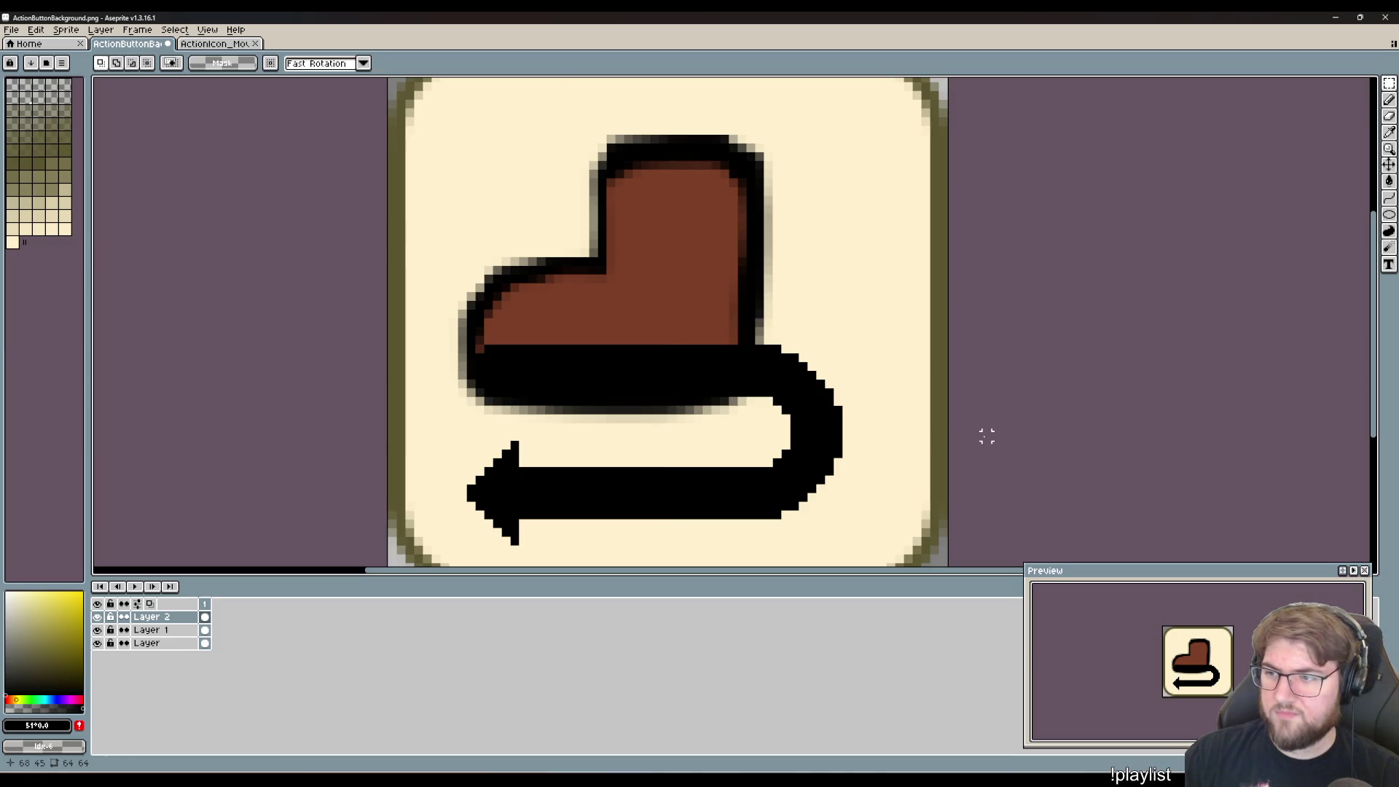
mouse_move(863, 557)
mouse_down()
mouse_move(284, 297)
mouse_move(446, 314)
mouse_up()
drag(732, 508, 757, 509)
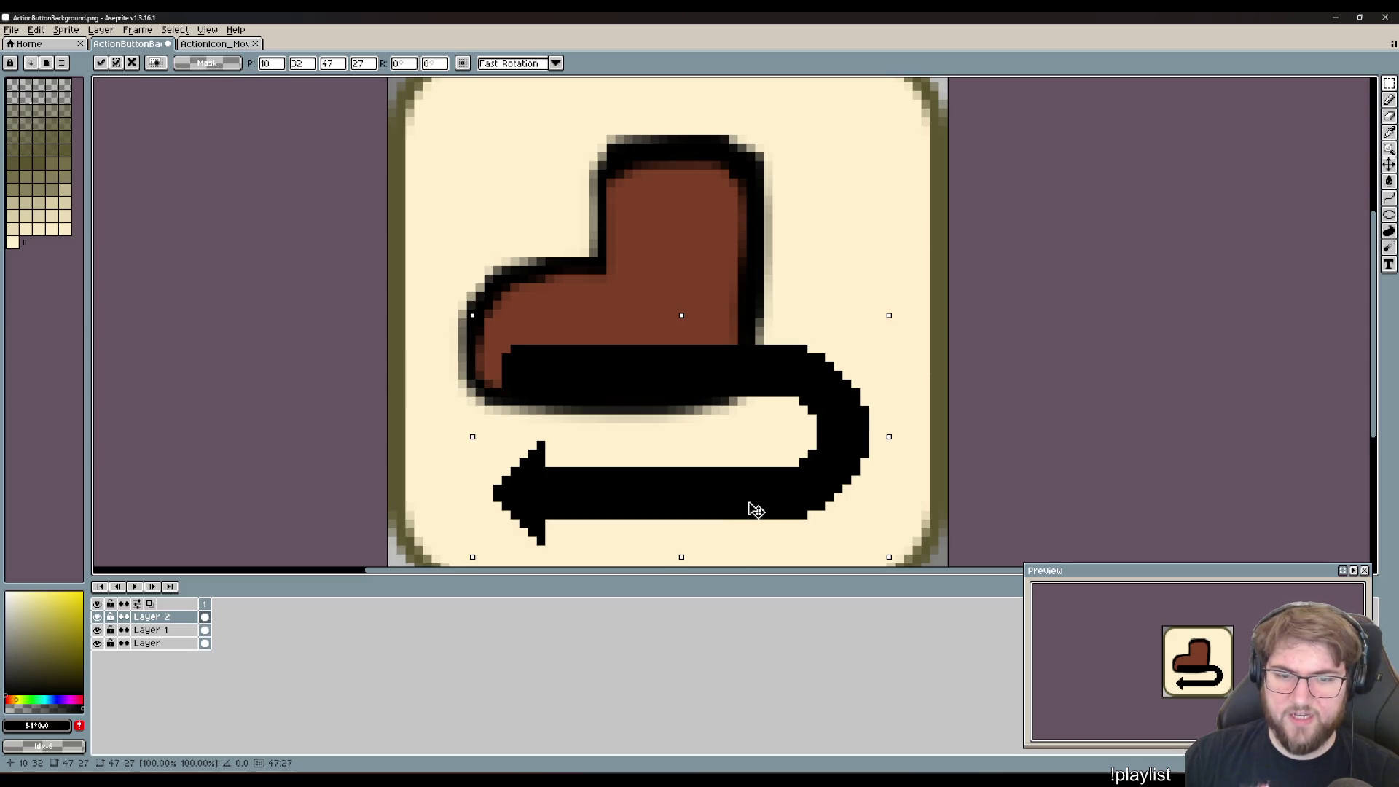
key(ctrl+d)
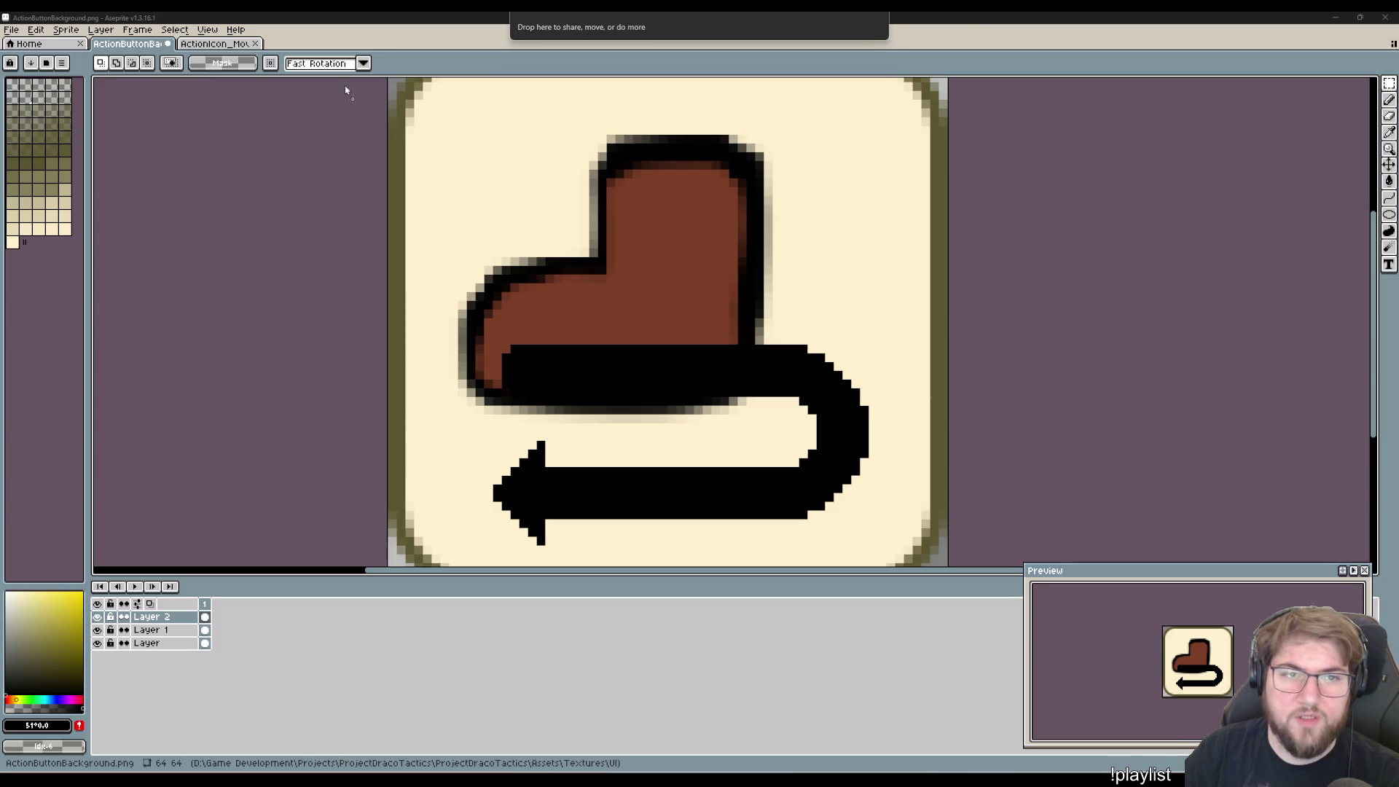
- Open StatusCondition_Icon_Slow.png, sample its red #ad3233, and return to ActionButtonBackground
drag(344, 85, 372, 45)
scroll(758, 324, up, 8)
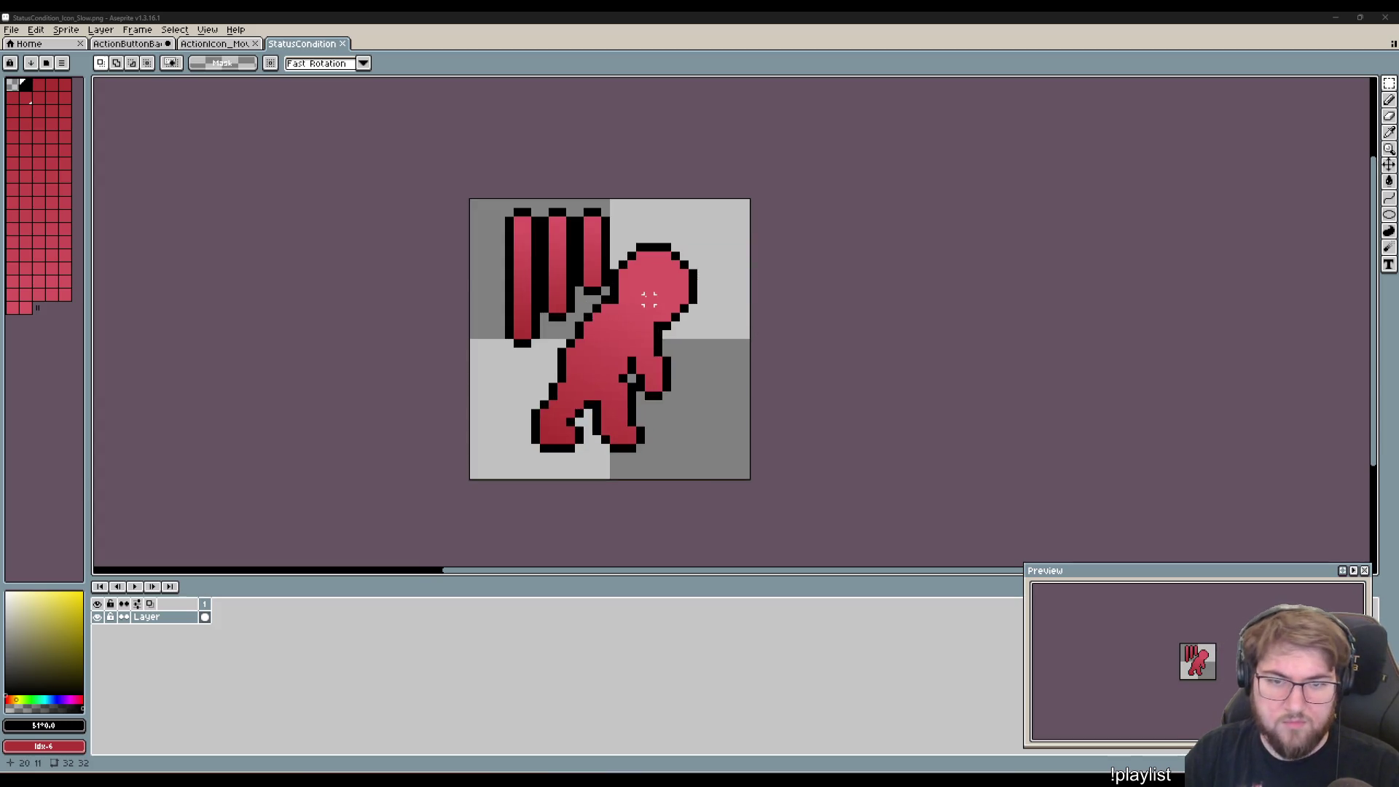
key(p)
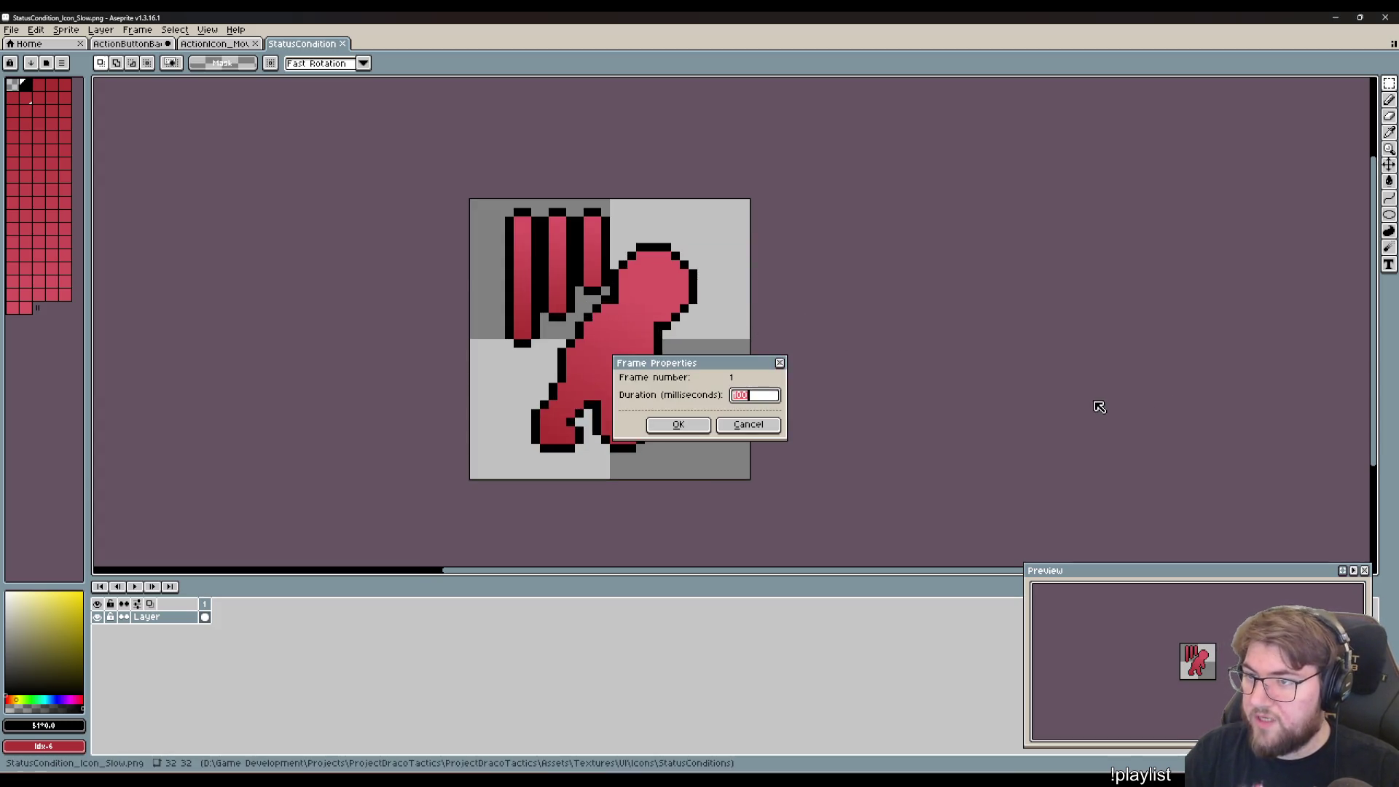
key(Escape)
key(i)
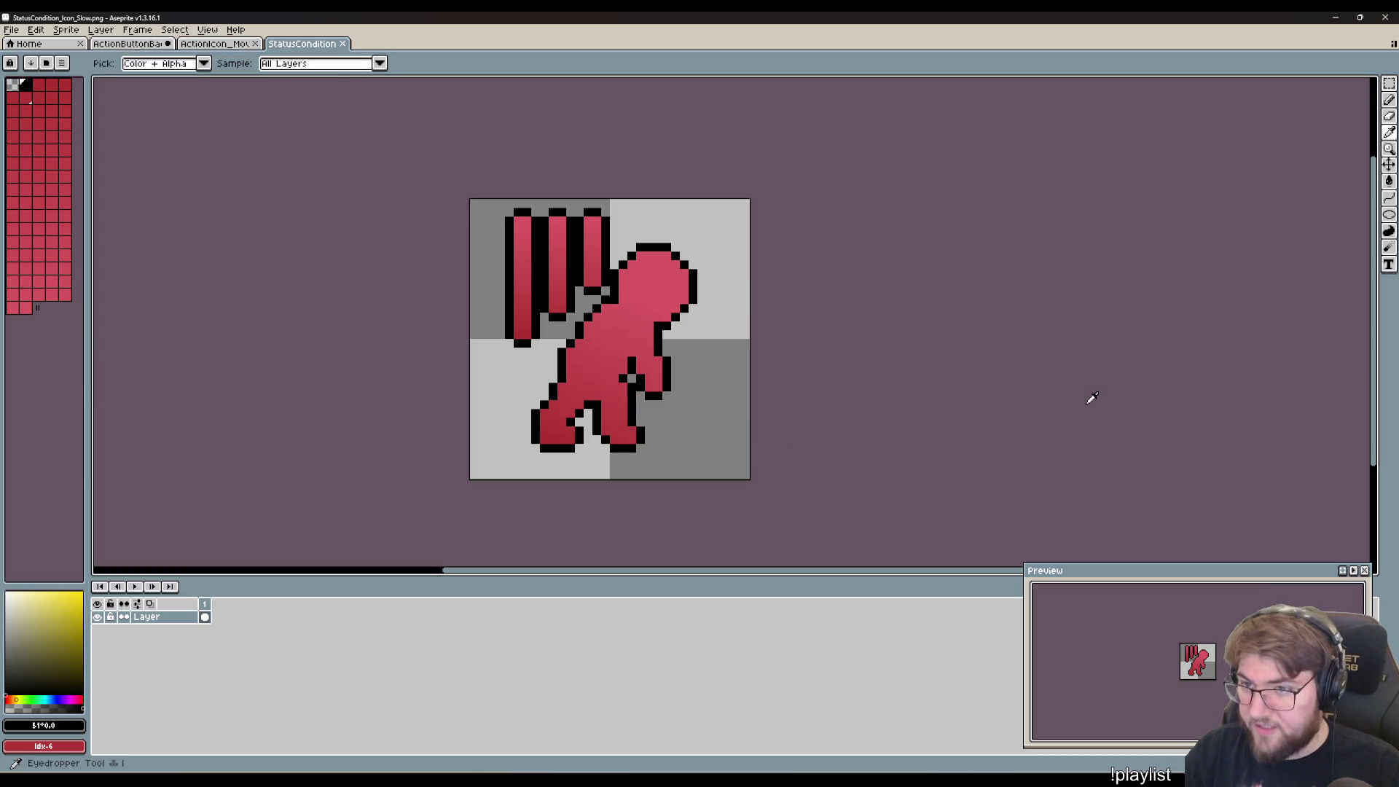
click(556, 432)
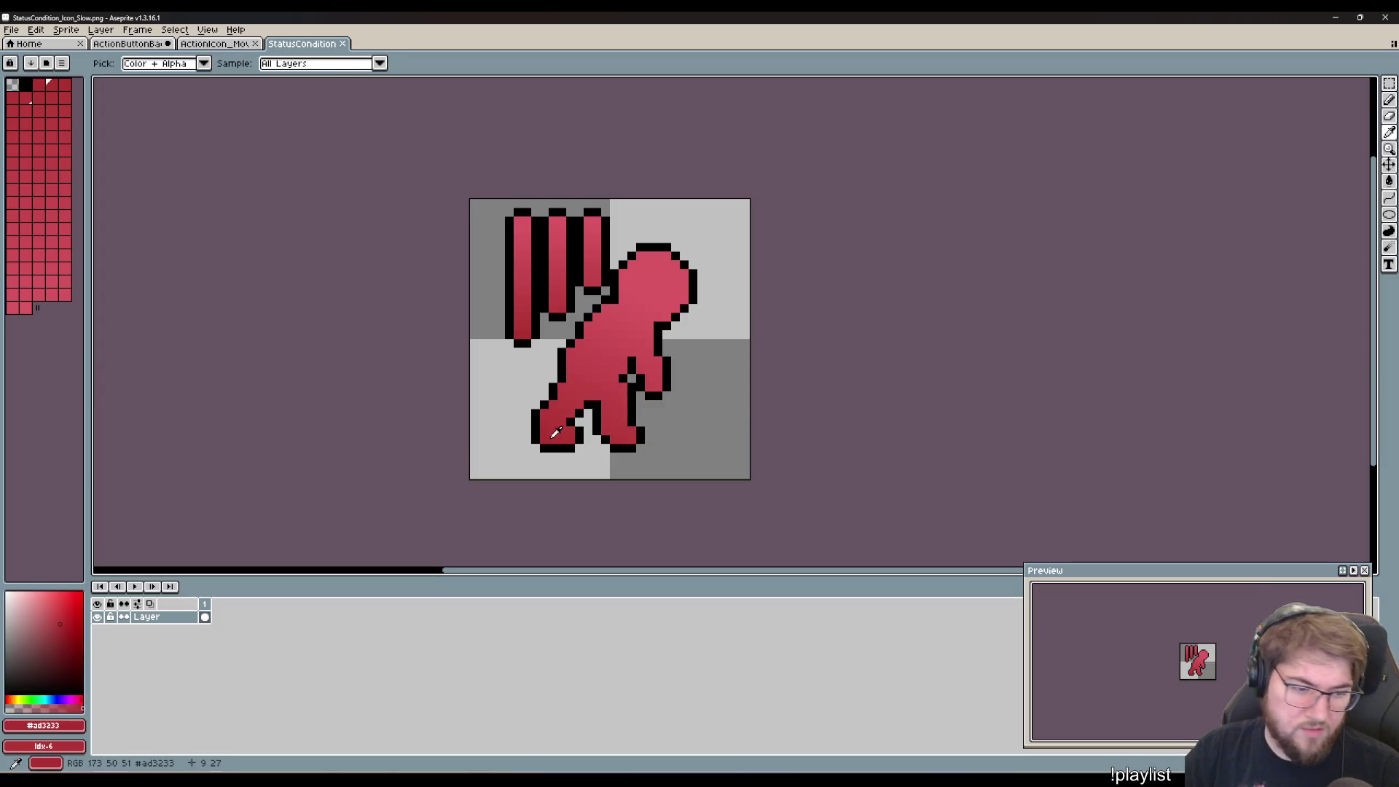
click(44, 725)
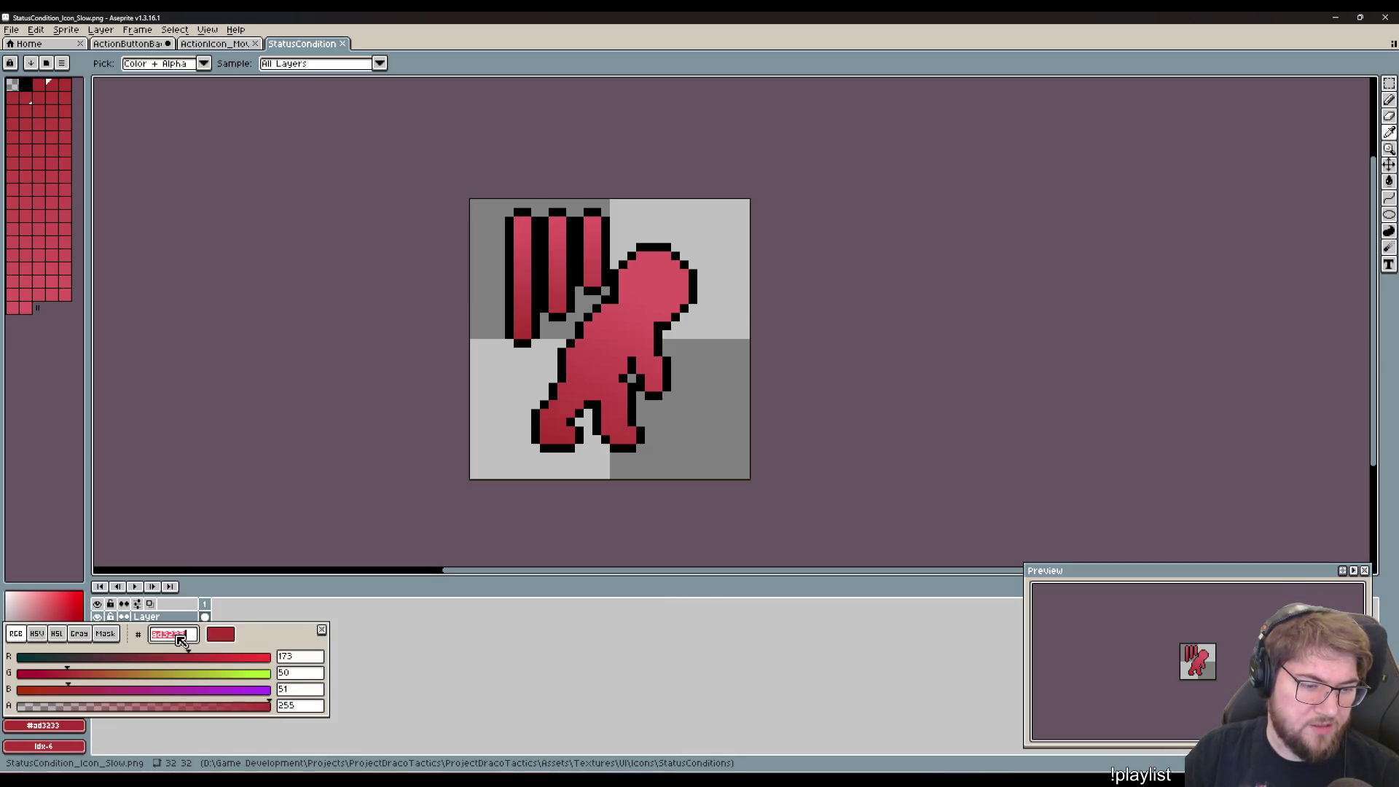
click(119, 45)
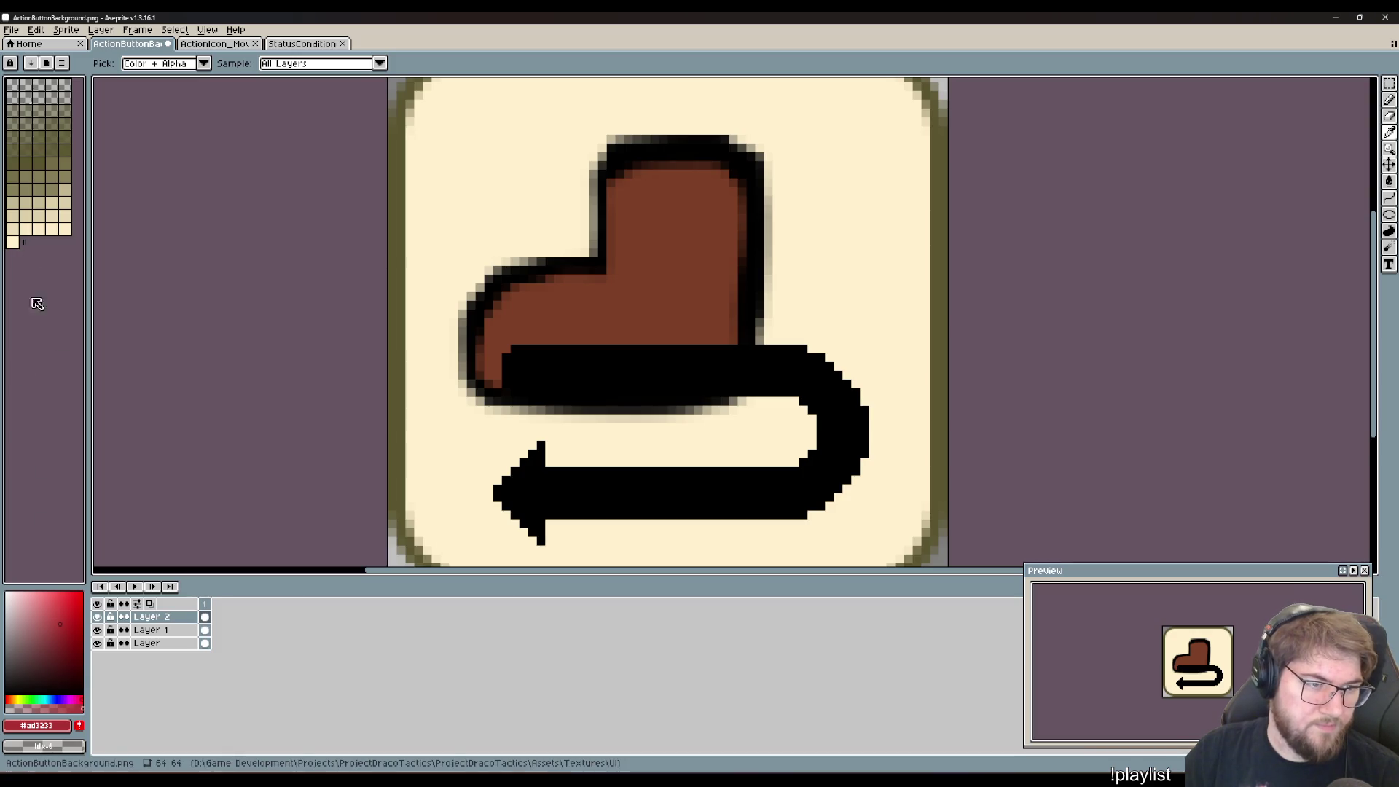
- Add #ad3233 to the palette and hide the boot on Layer 1
click(79, 727)
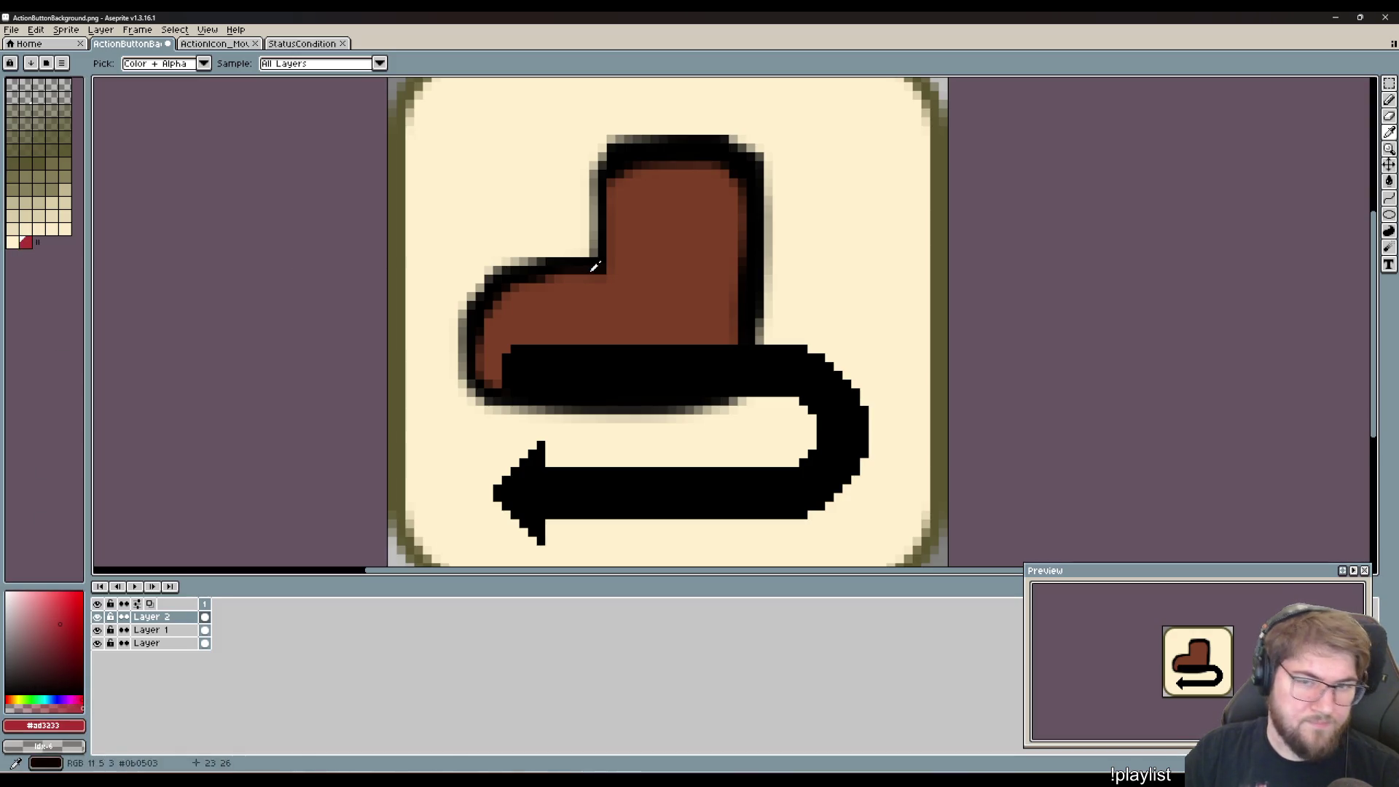
key(b)
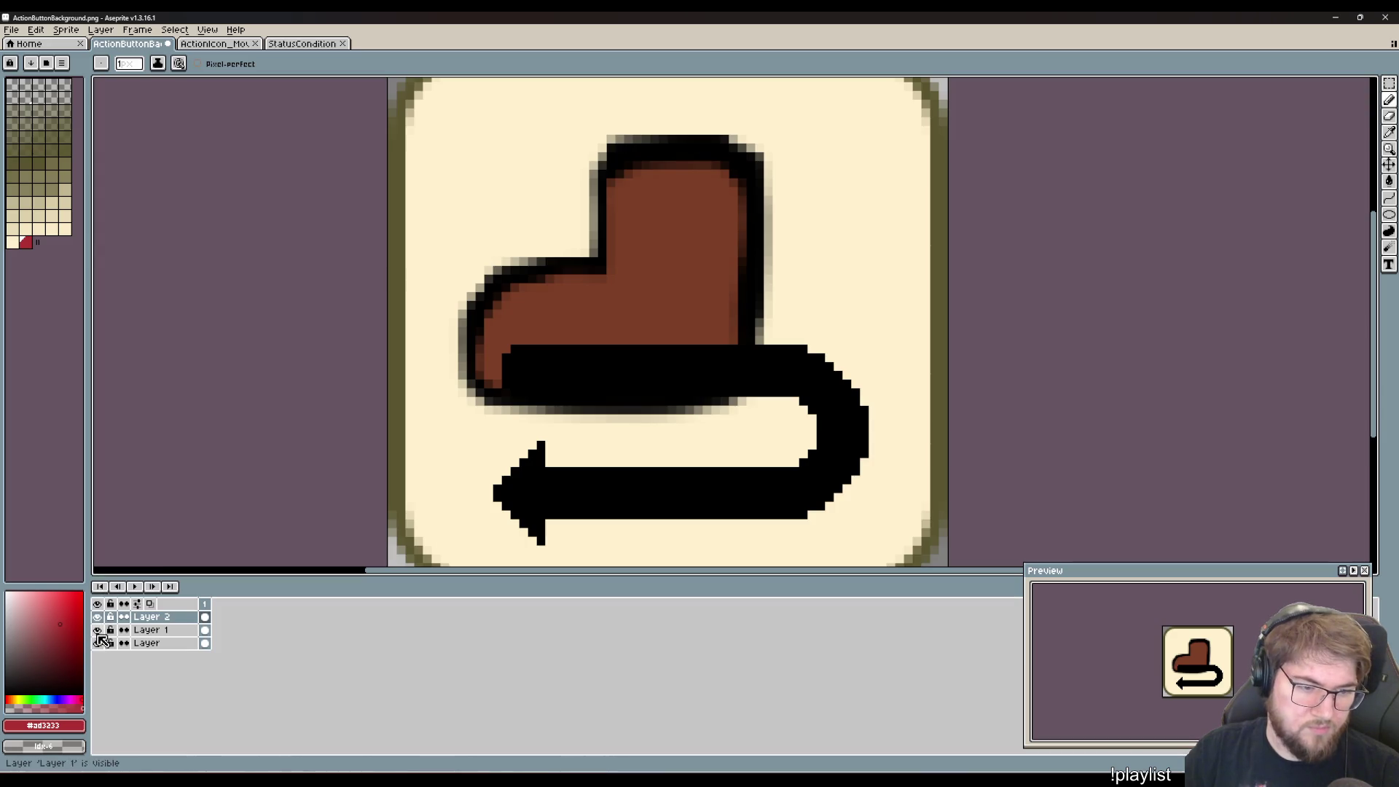
click(97, 629)
- Paint a red bar along the arrow's top band, discarding earlier test strokes
mouse_move(524, 384)
mouse_down()
mouse_move(524, 367)
mouse_move(528, 386)
mouse_move(515, 376)
mouse_move(547, 375)
mouse_up()
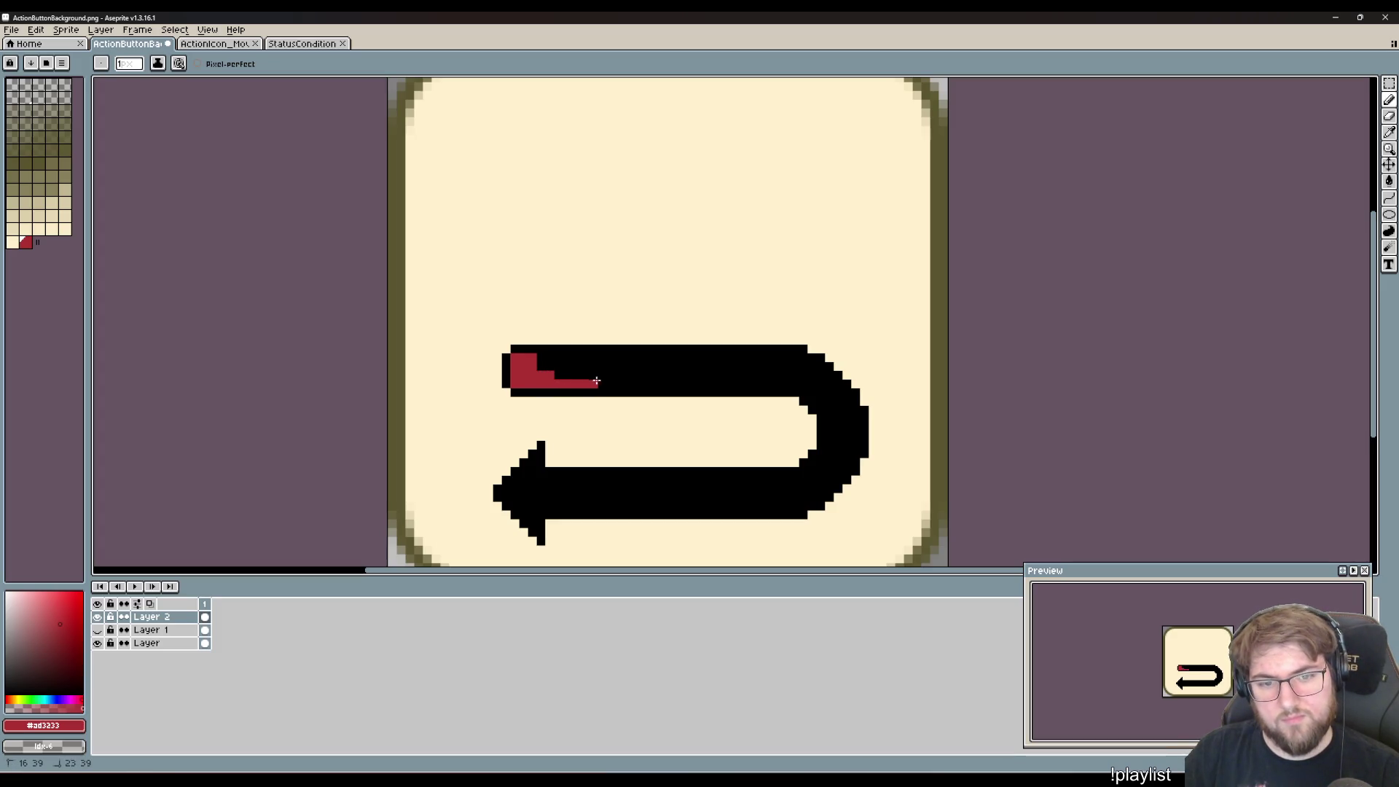
key(v)
key(ctrl+z)
key(ctrl+z)
key(ctrl+z)
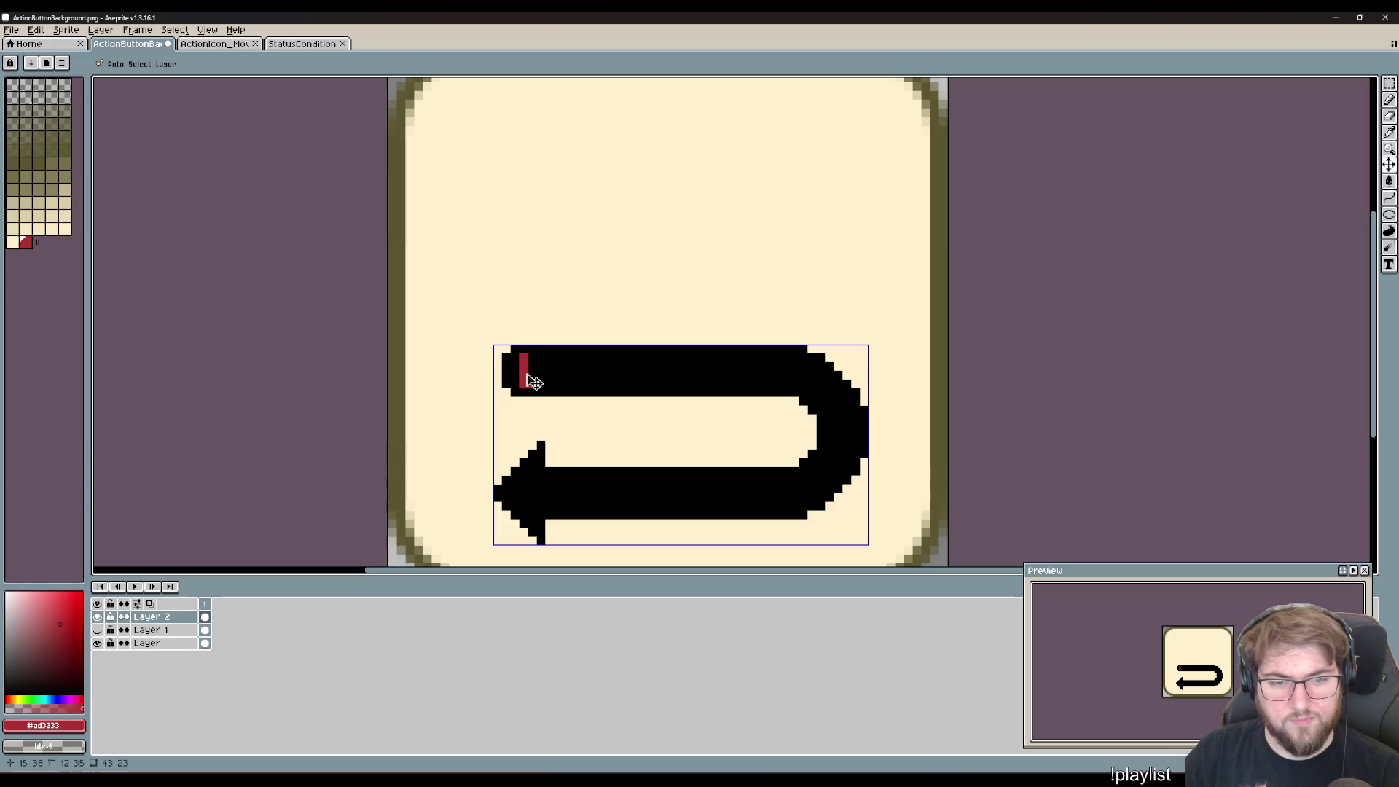
key(ctrl+z)
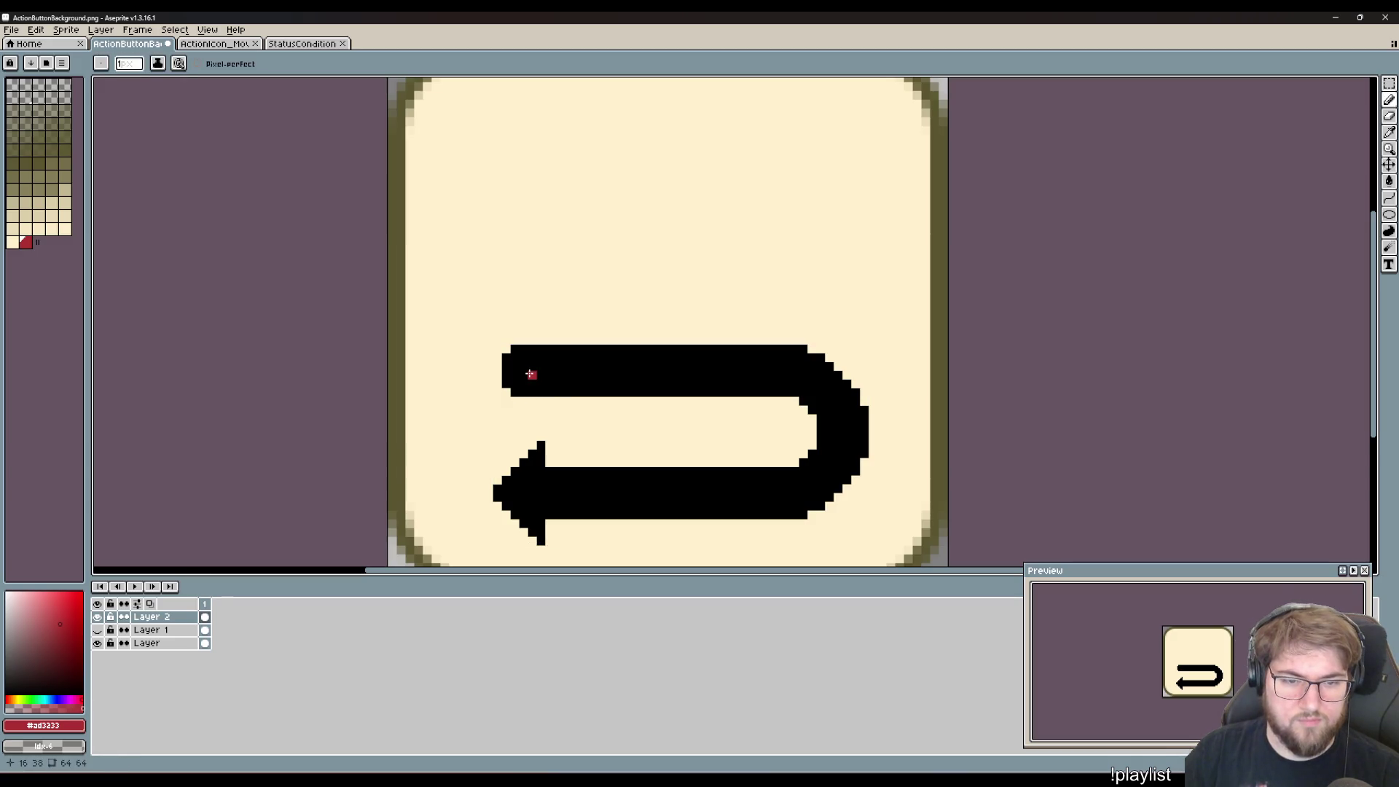
mouse_move(526, 371)
mouse_down()
mouse_move(551, 365)
mouse_move(524, 357)
mouse_move(517, 376)
mouse_move(550, 385)
mouse_move(772, 383)
mouse_move(790, 381)
mouse_move(795, 362)
mouse_move(542, 360)
mouse_move(627, 375)
mouse_move(609, 375)
mouse_move(783, 371)
mouse_move(696, 355)
mouse_up()
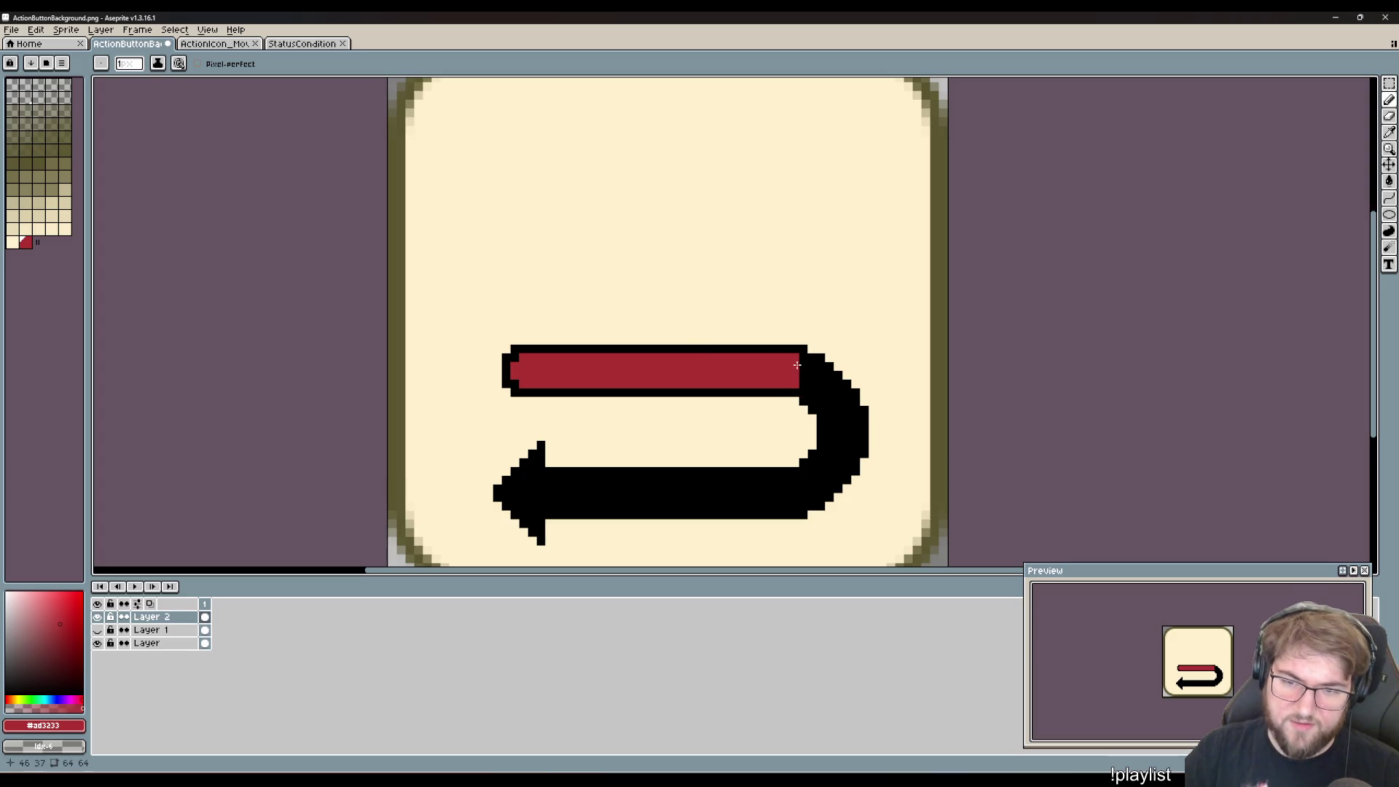
- Extend the red fill to the top band's right end and down into the bend
drag(804, 364, 801, 370)
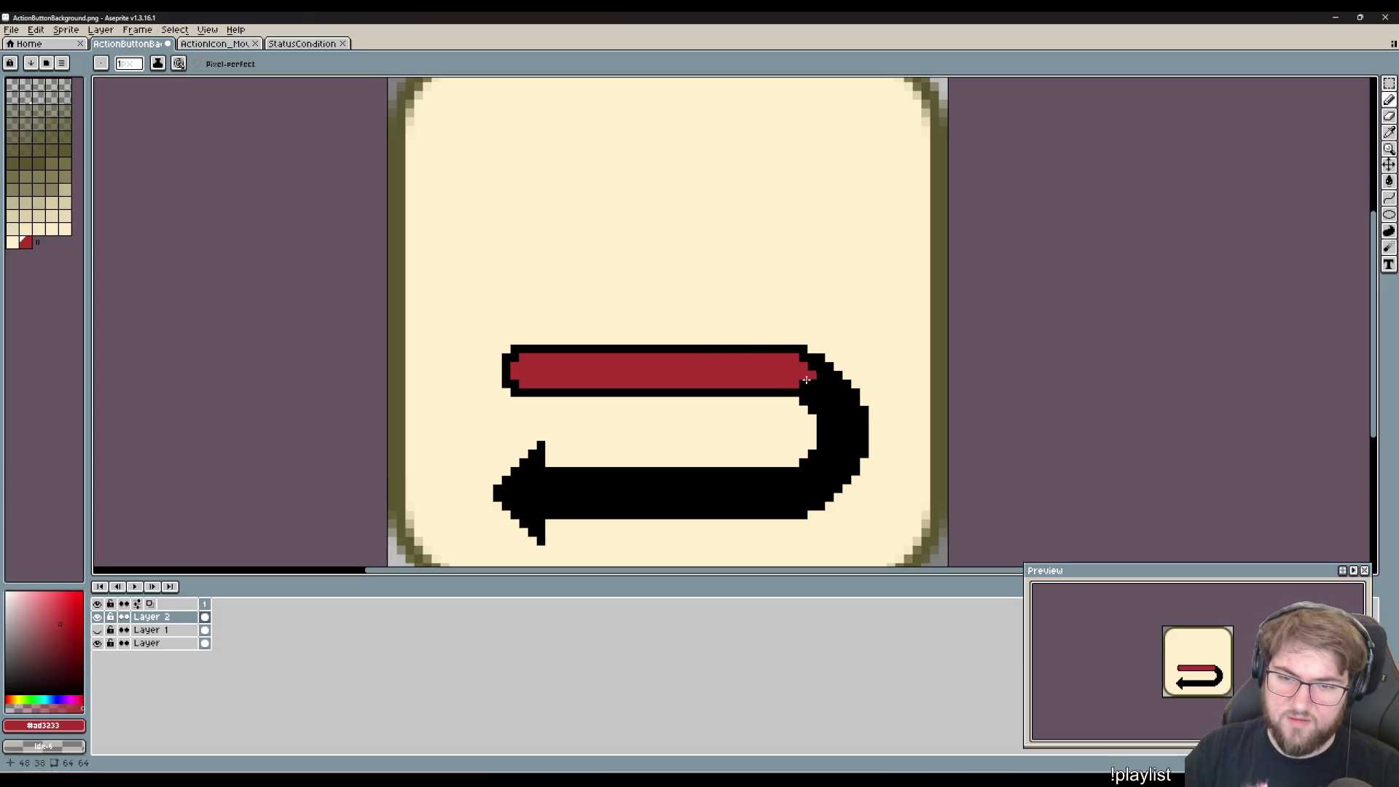
click(812, 383)
mouse_move(812, 383)
mouse_down()
mouse_move(829, 439)
mouse_move(856, 426)
mouse_move(844, 470)
mouse_move(838, 444)
mouse_move(820, 470)
mouse_move(838, 468)
mouse_move(813, 479)
mouse_move(828, 488)
mouse_move(732, 481)
mouse_move(792, 494)
mouse_move(679, 498)
mouse_up()
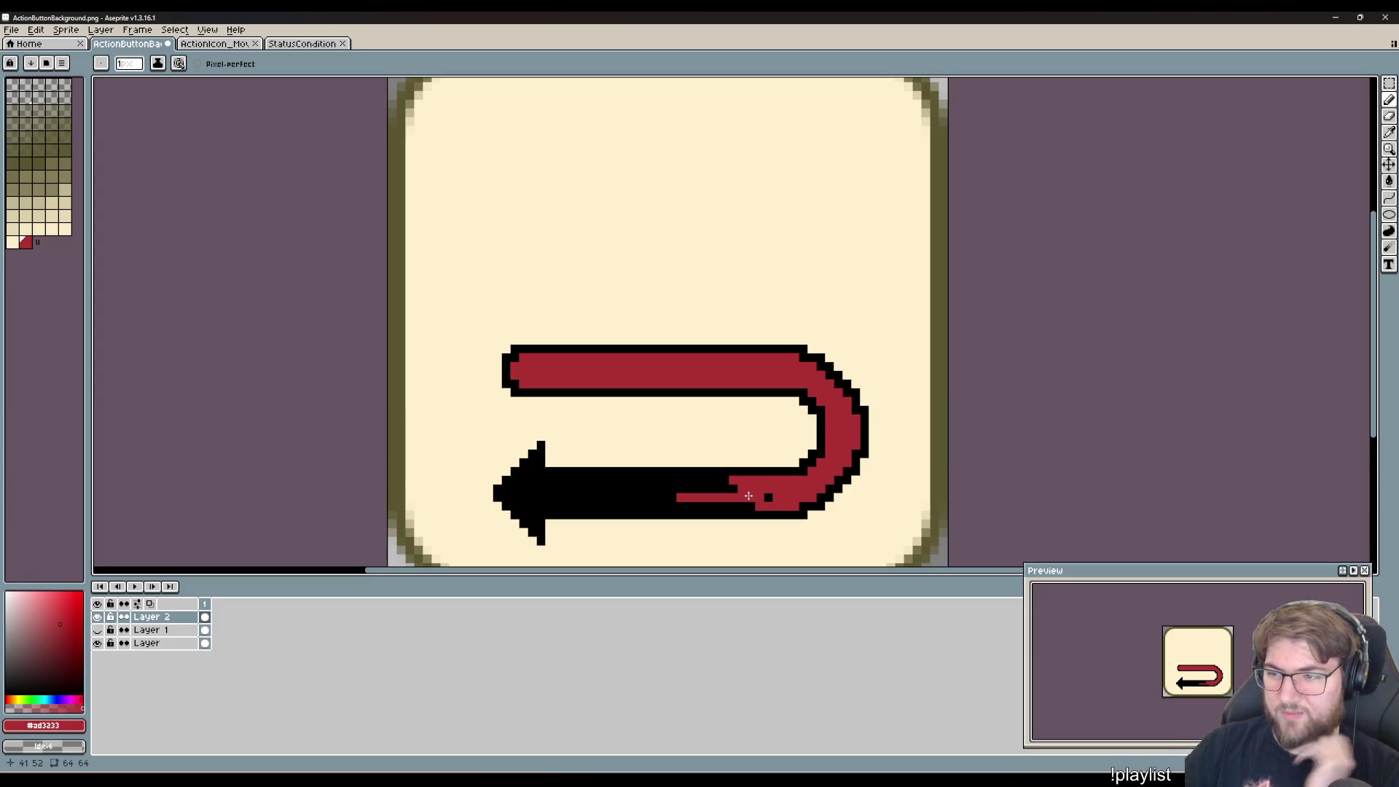
key(ctrl+z)
- Fill the bottom shaft and arrowhead interior with red inside the black outline
mouse_move(763, 506)
mouse_down()
mouse_move(549, 507)
mouse_move(551, 482)
mouse_move(750, 485)
mouse_move(771, 500)
mouse_move(556, 501)
mouse_move(568, 488)
mouse_move(720, 487)
mouse_up()
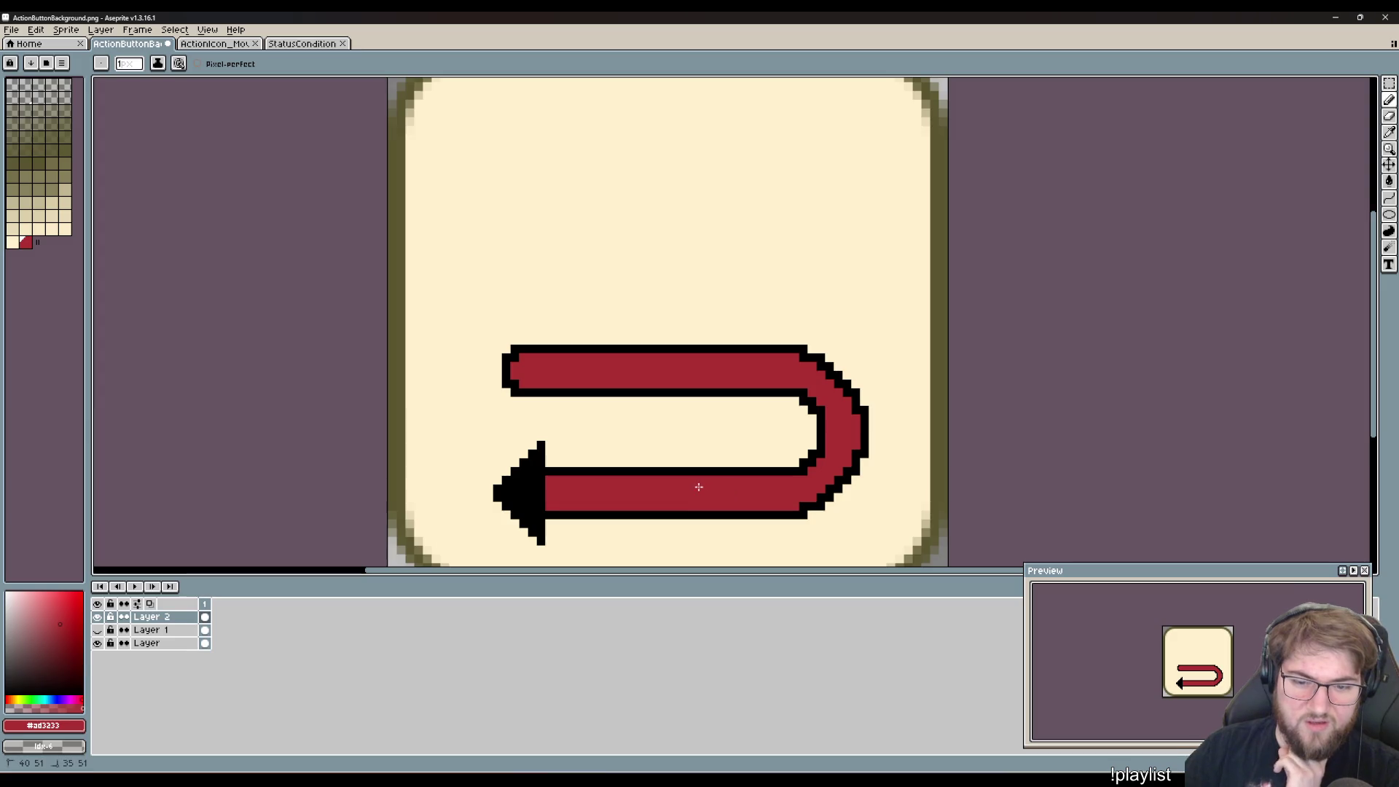
click(533, 471)
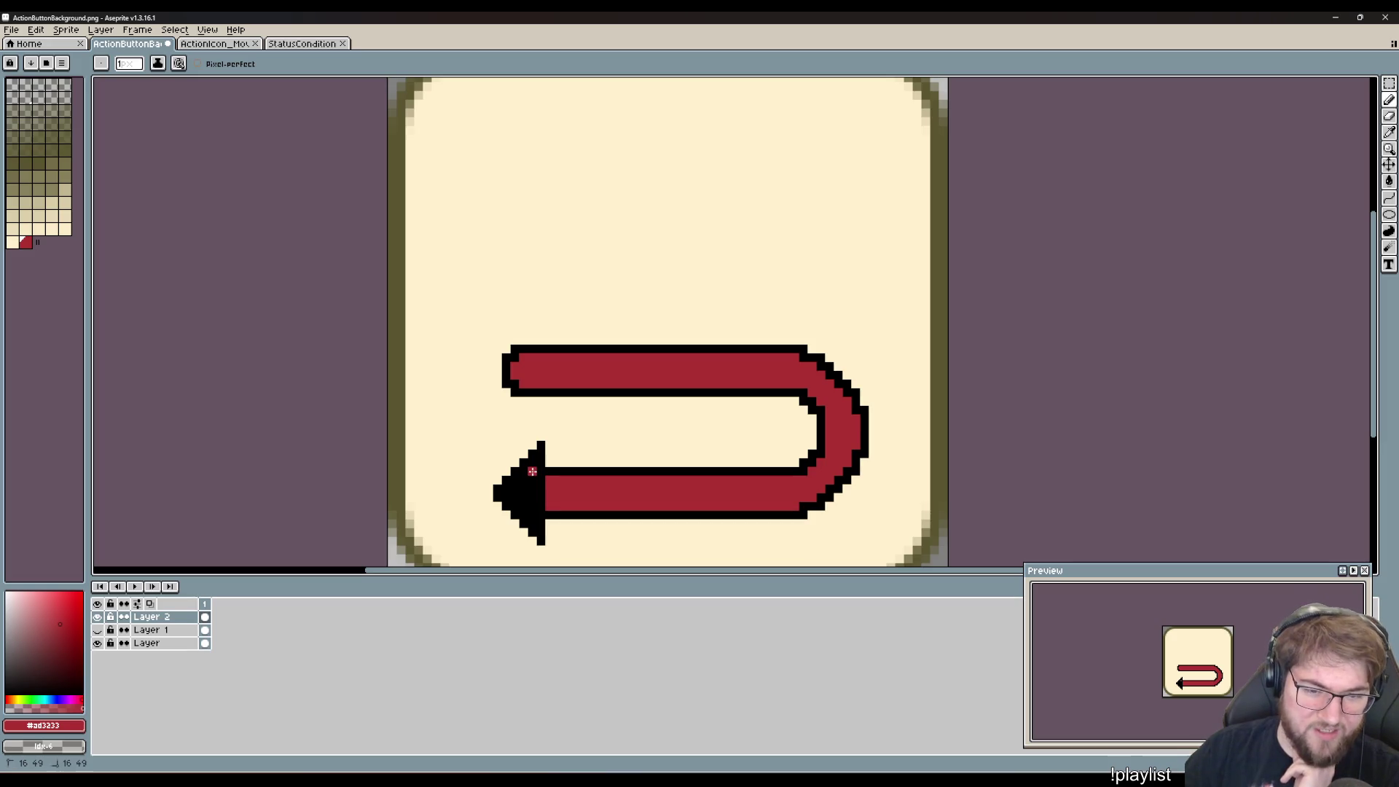
drag(532, 472, 541, 491)
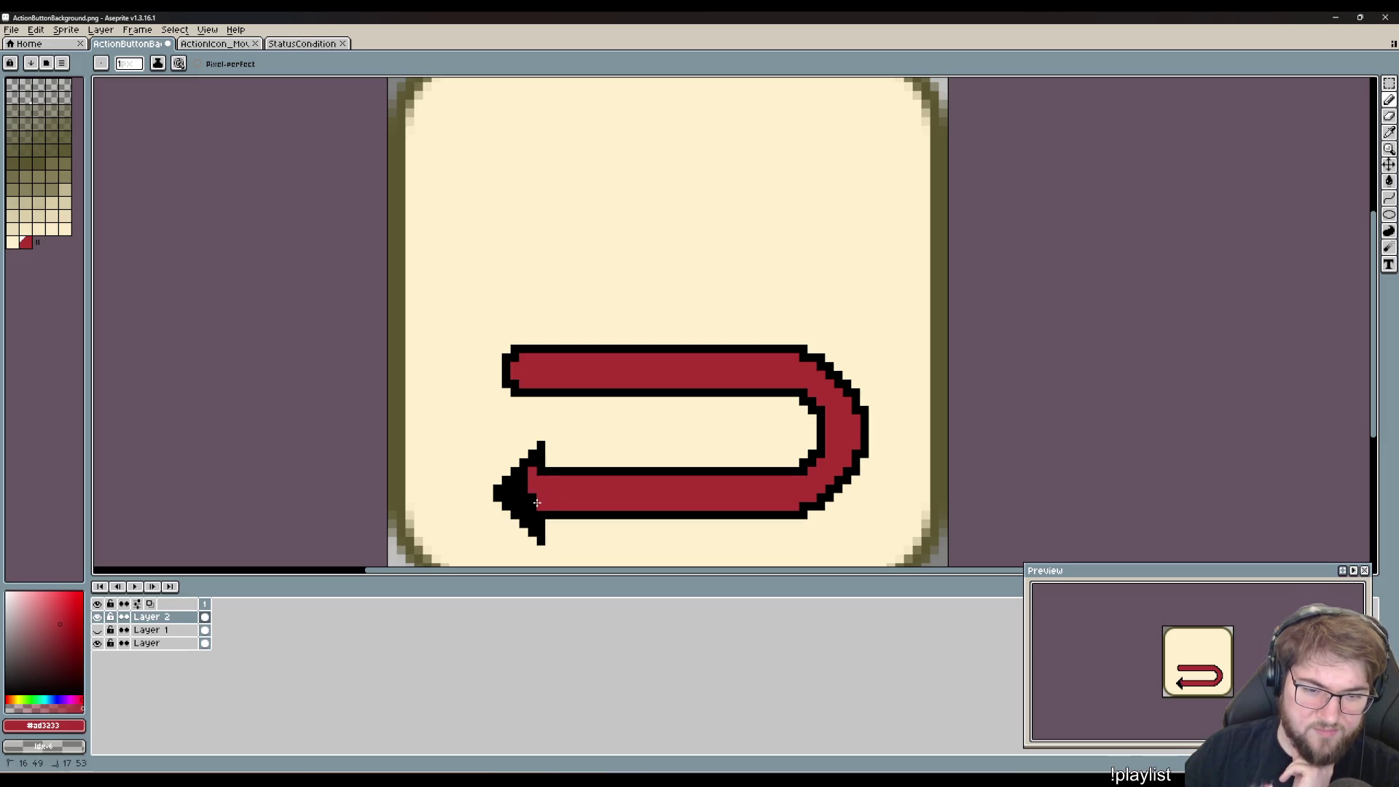
click(532, 513)
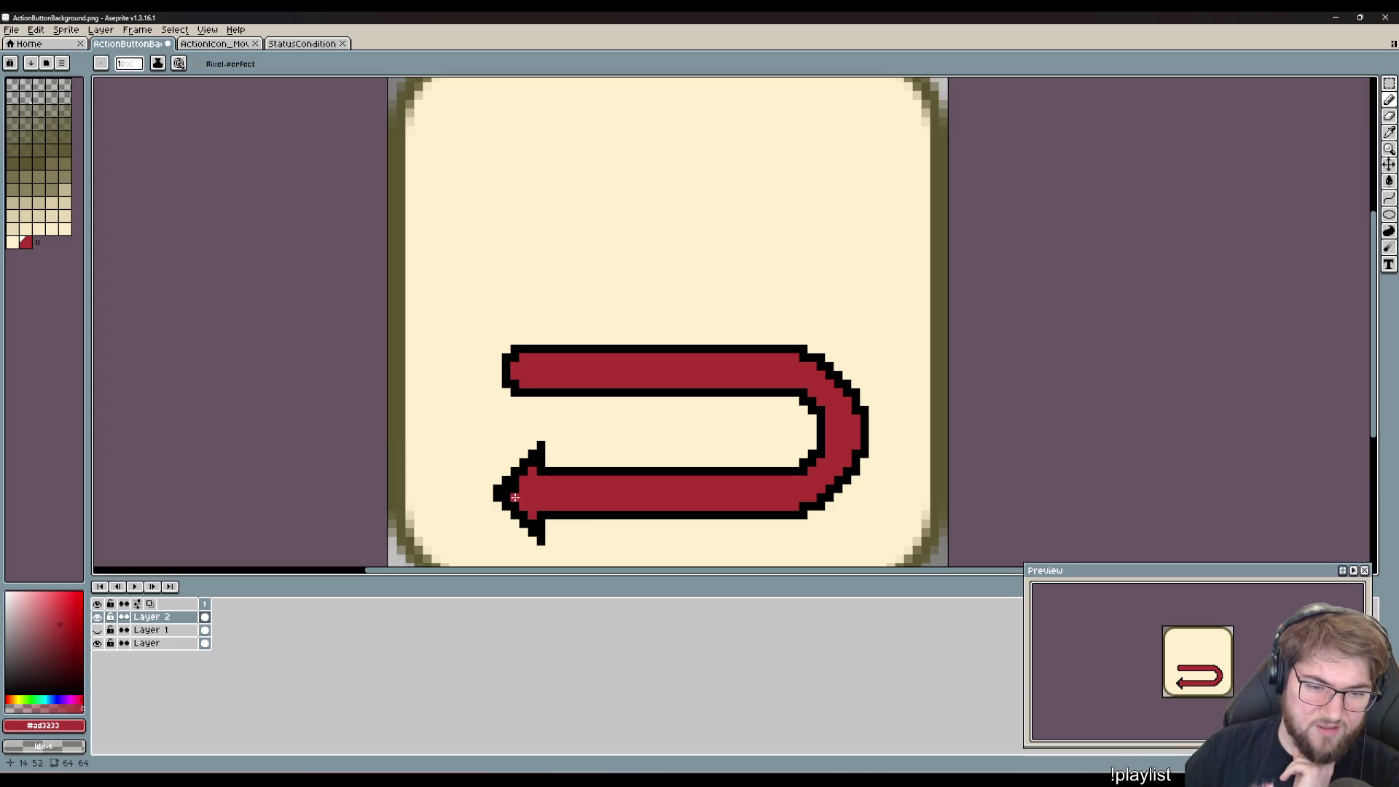
drag(515, 497, 514, 489)
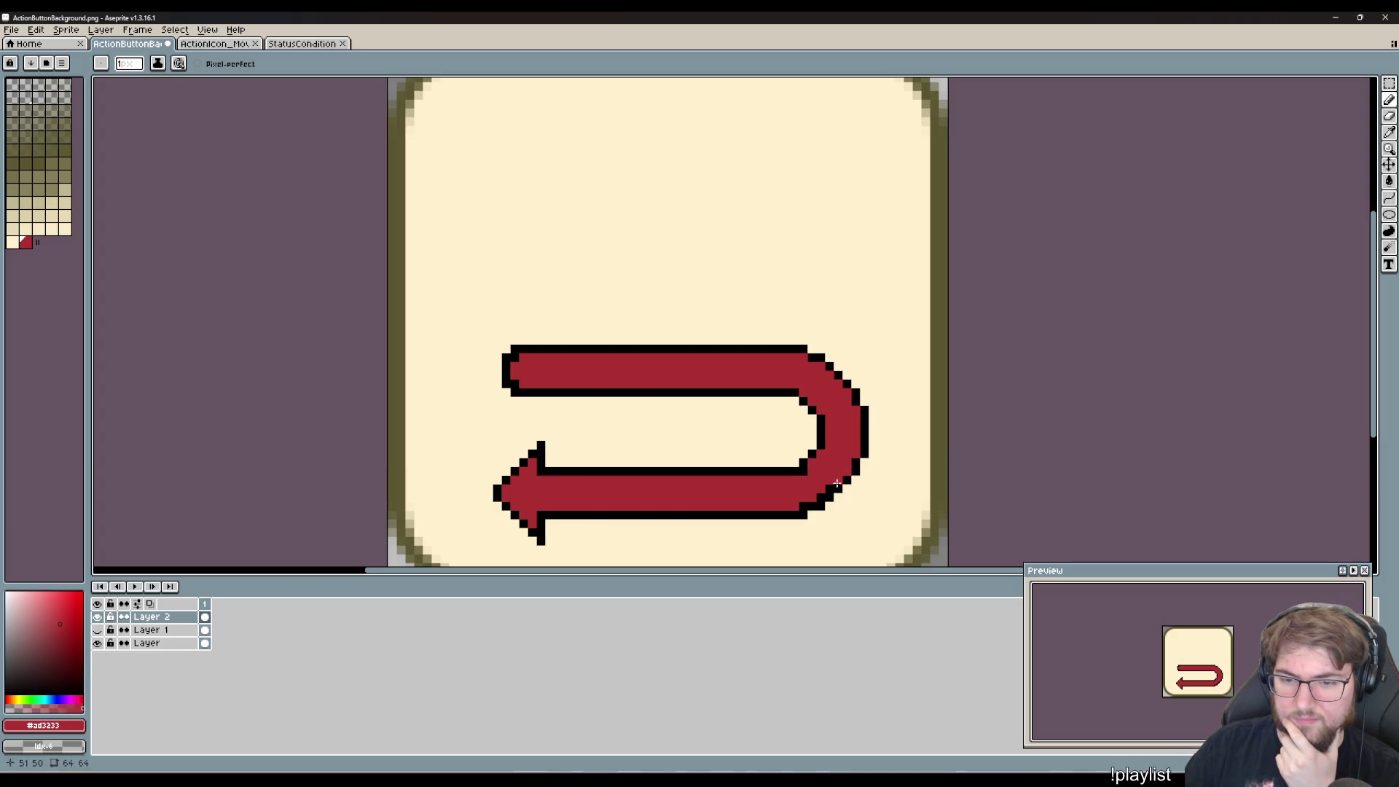
- Adjust outline pixels at the arrow's lower-right bend, reverting the last edit, and zoom out
drag(828, 491, 806, 505)
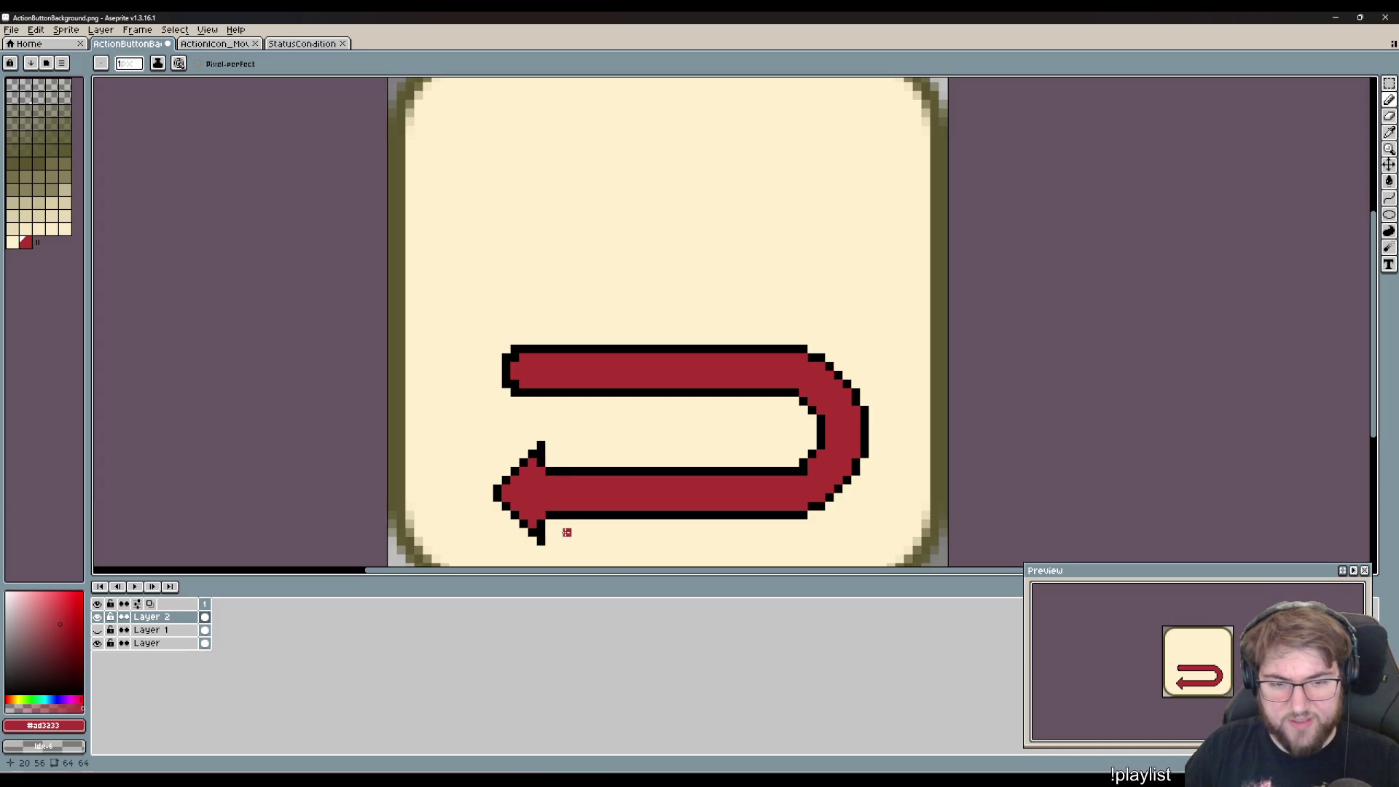
key(ctrl+z)
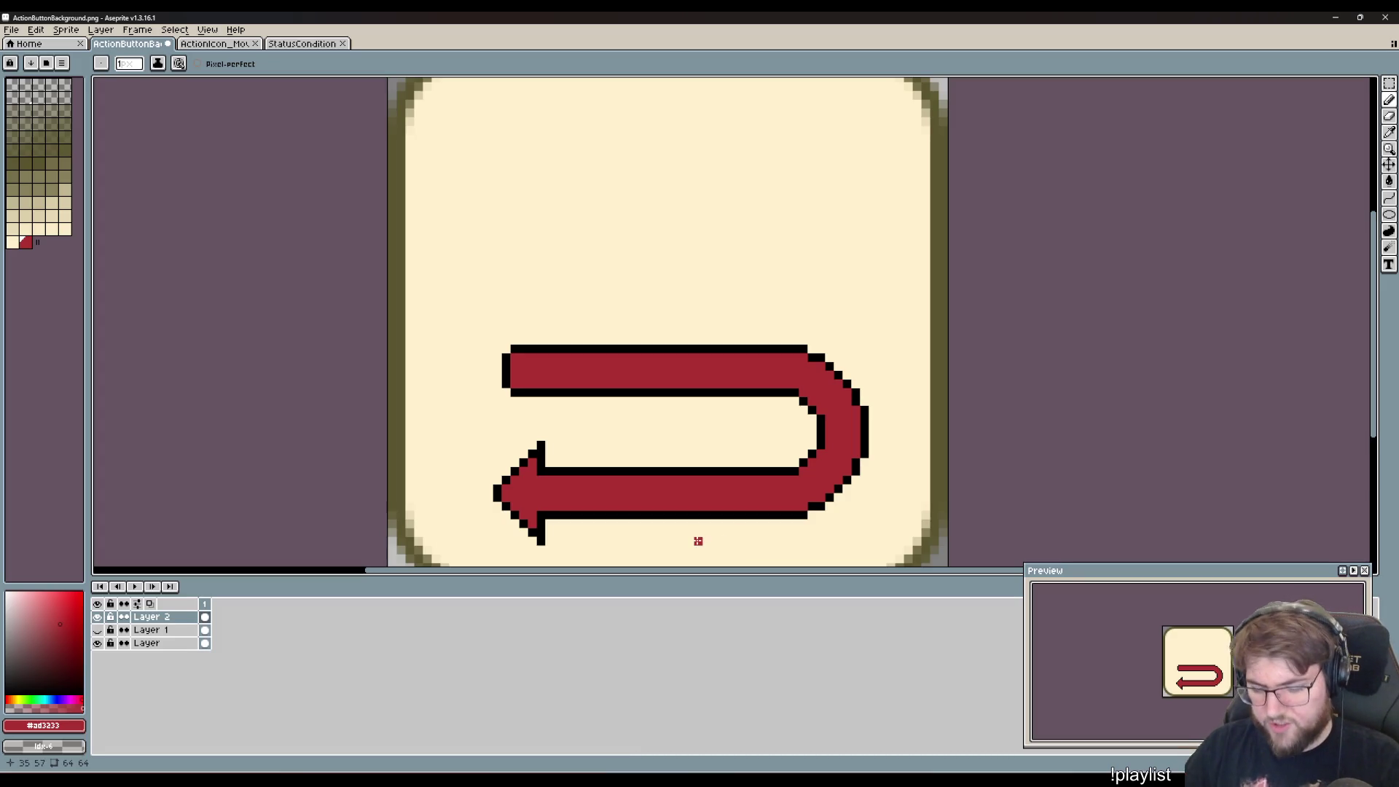
scroll(700, 547, down, 1)
key(v)
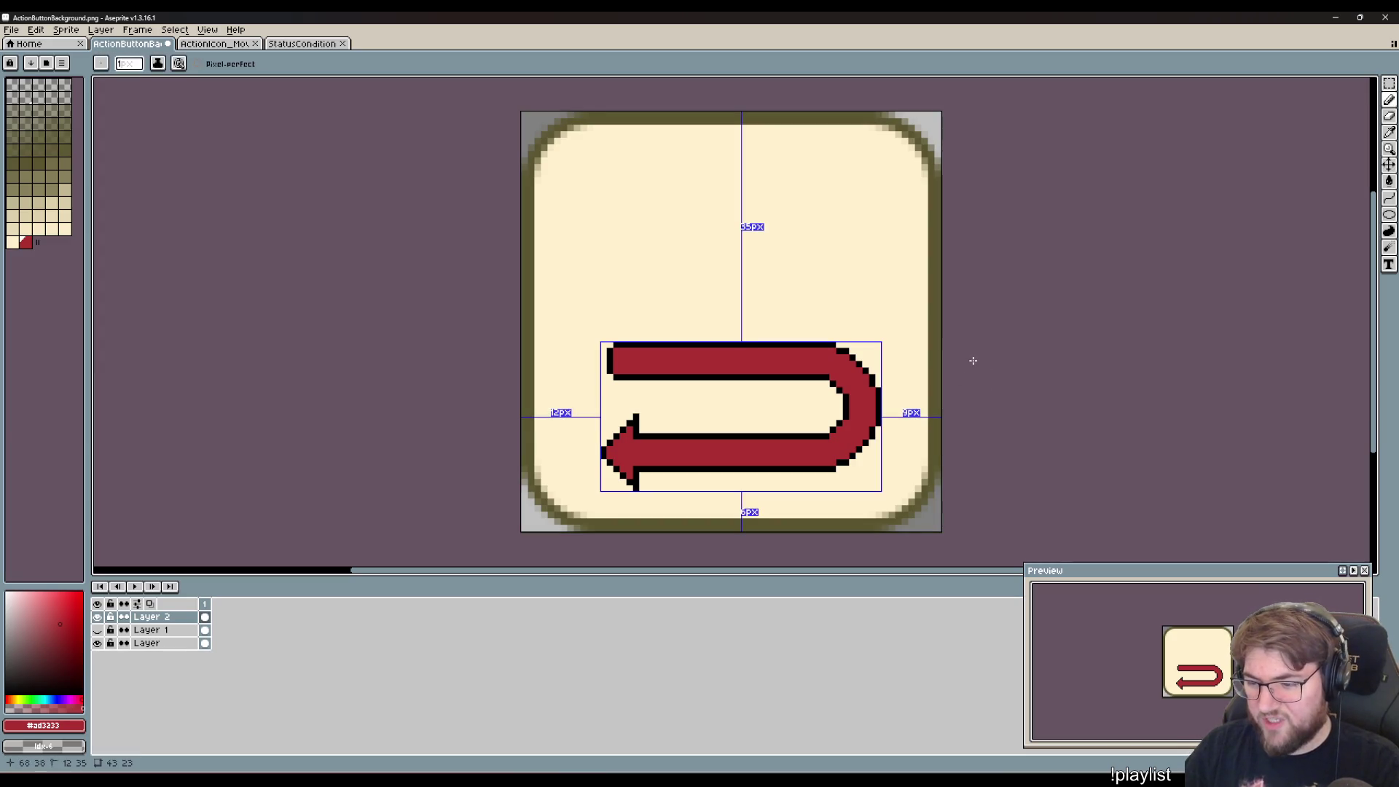
- Show the boot layer again and place the arrow layer beneath it
key(b)
scroll(977, 364, down, 4)
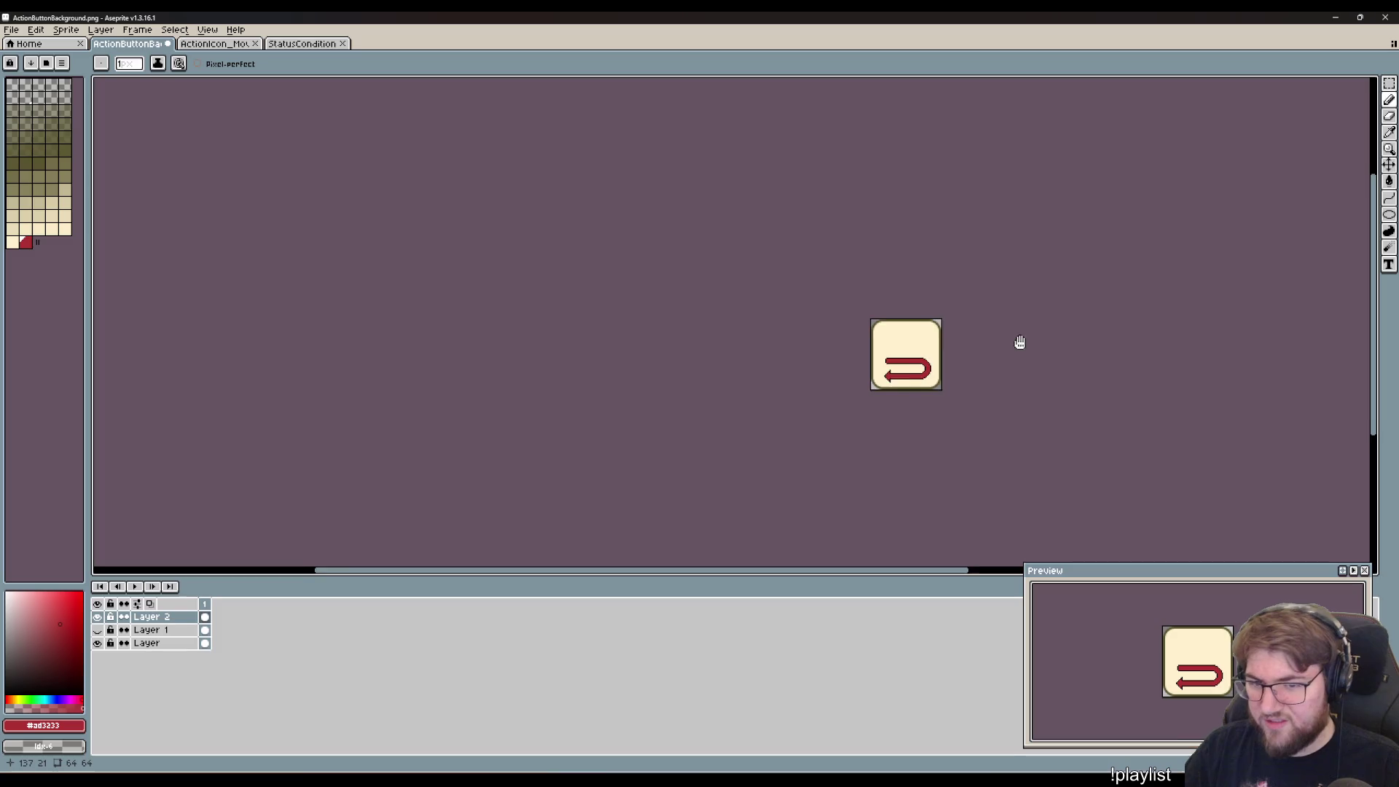
click(97, 630)
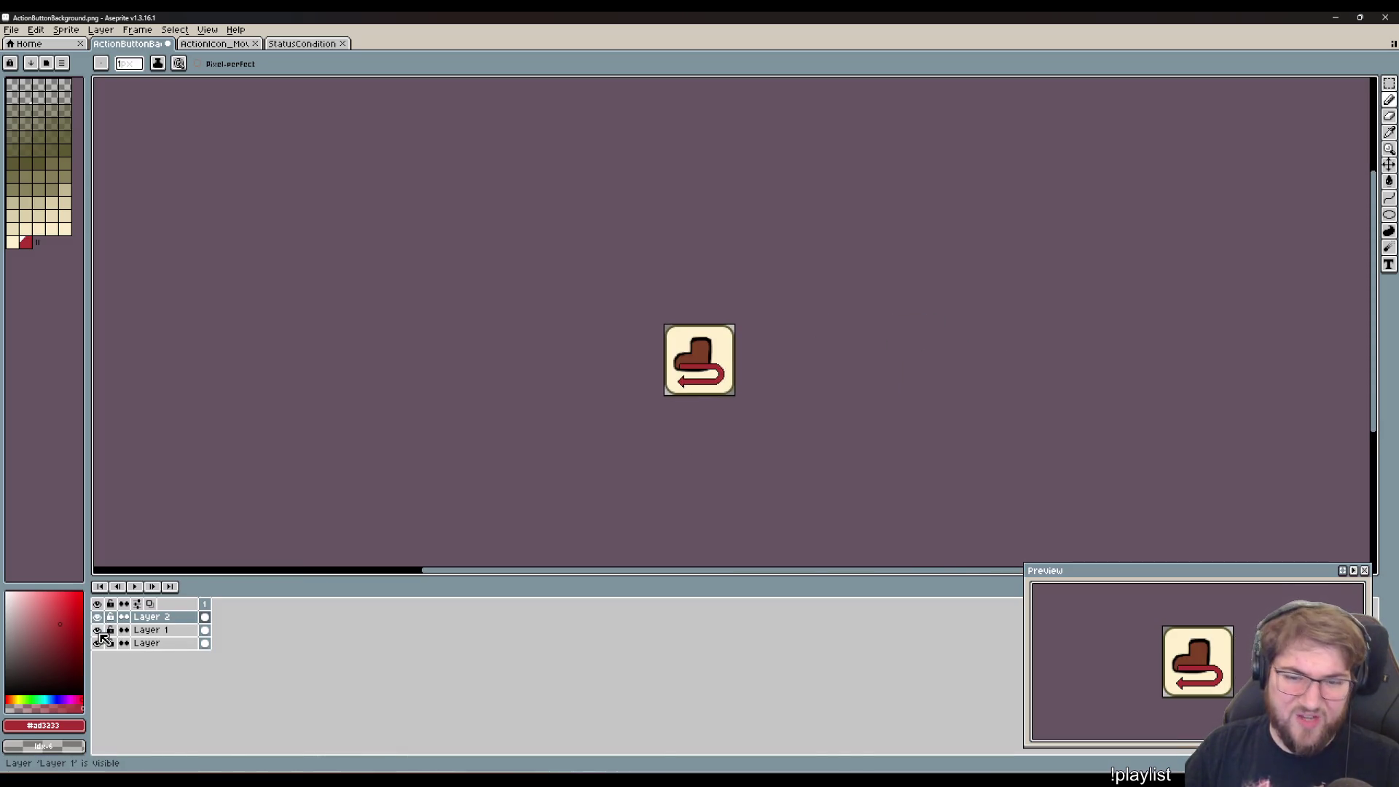
click(154, 630)
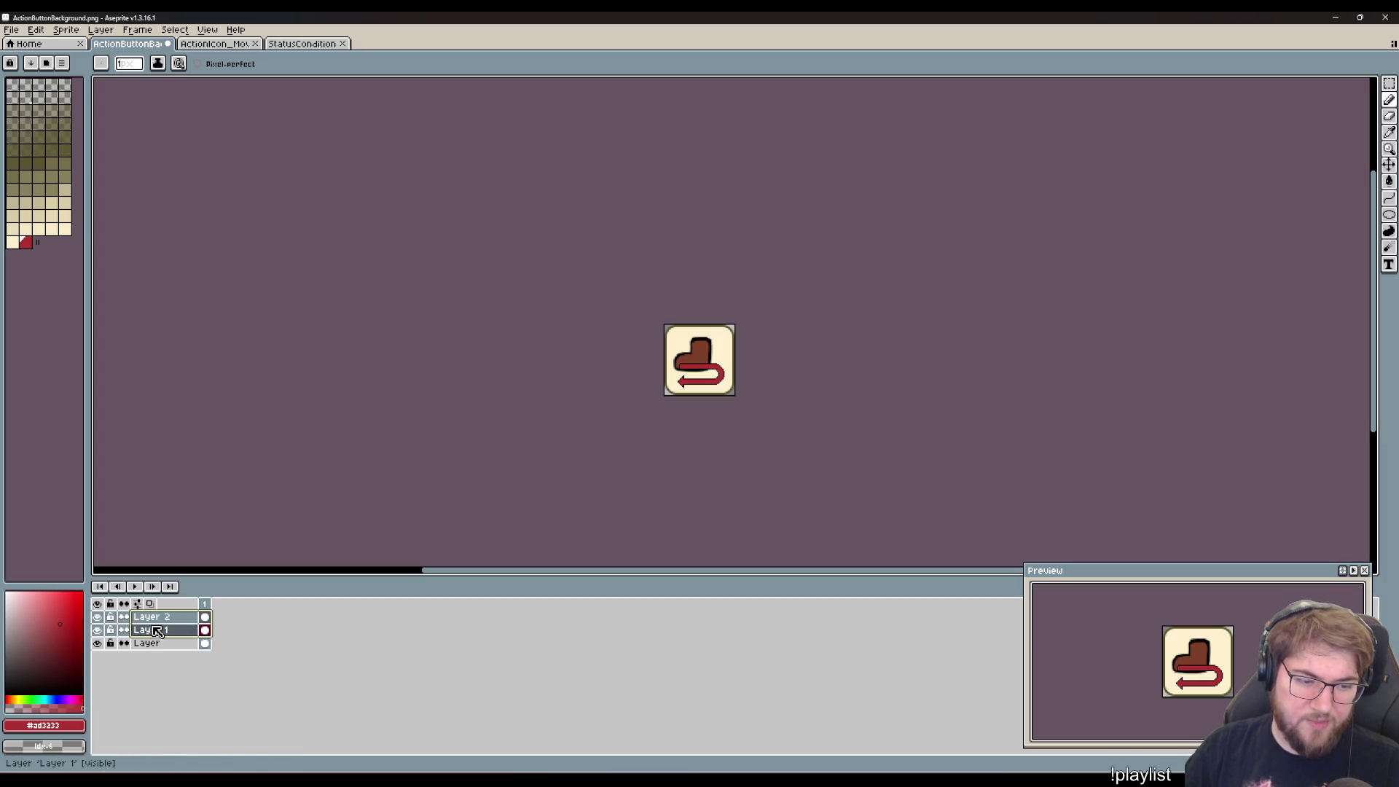
mouse_move(156, 617)
mouse_down()
mouse_move(177, 617)
mouse_move(166, 646)
mouse_move(175, 638)
mouse_up()
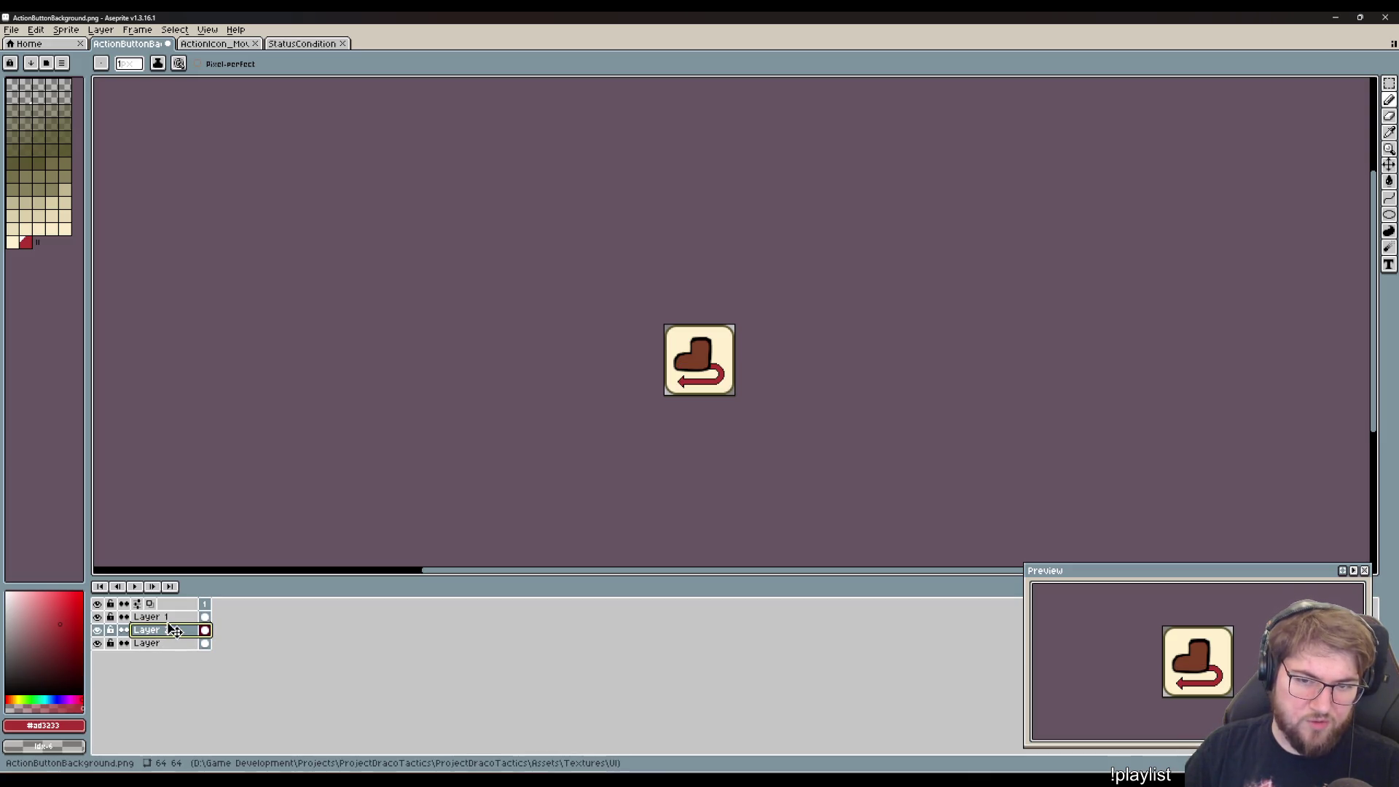
drag(173, 629, 174, 619)
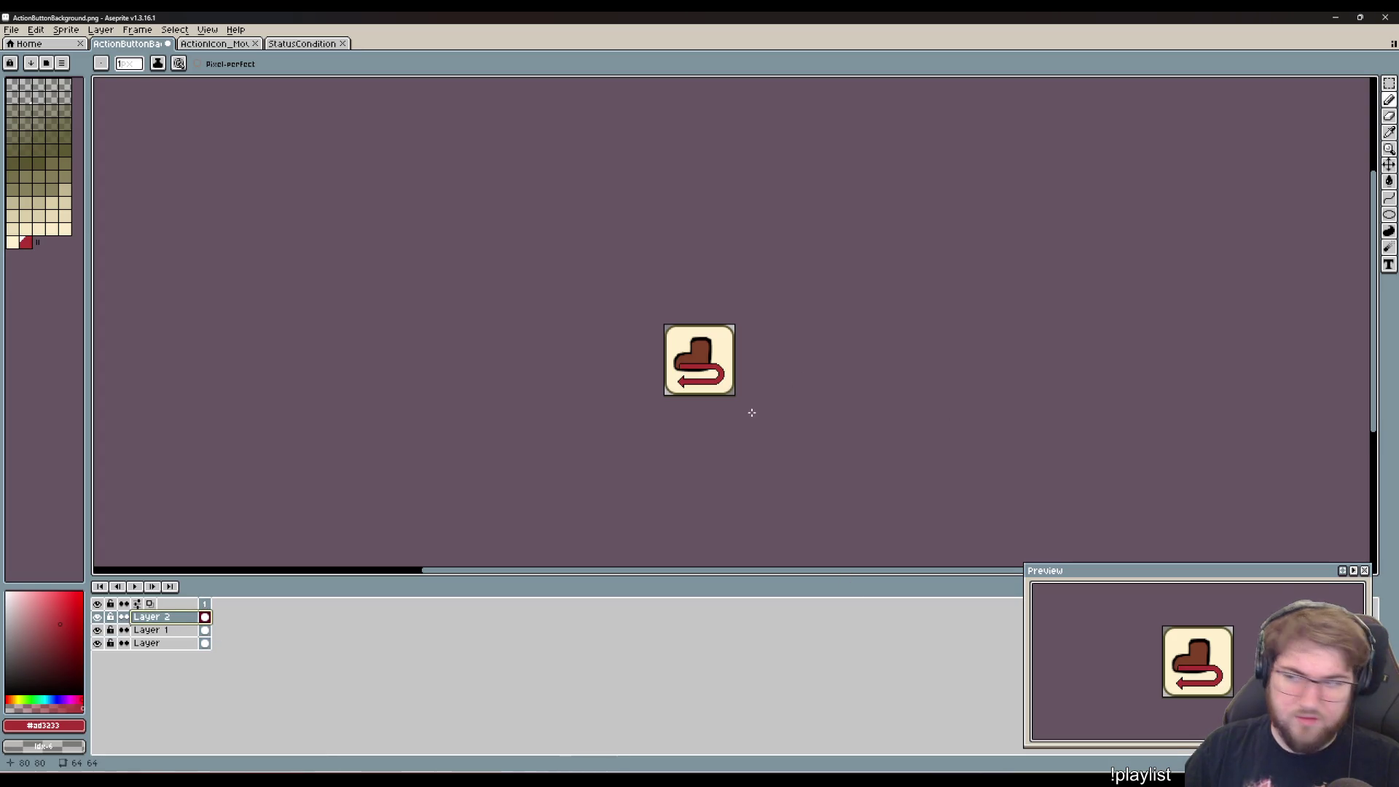
scroll(697, 416, up, 4)
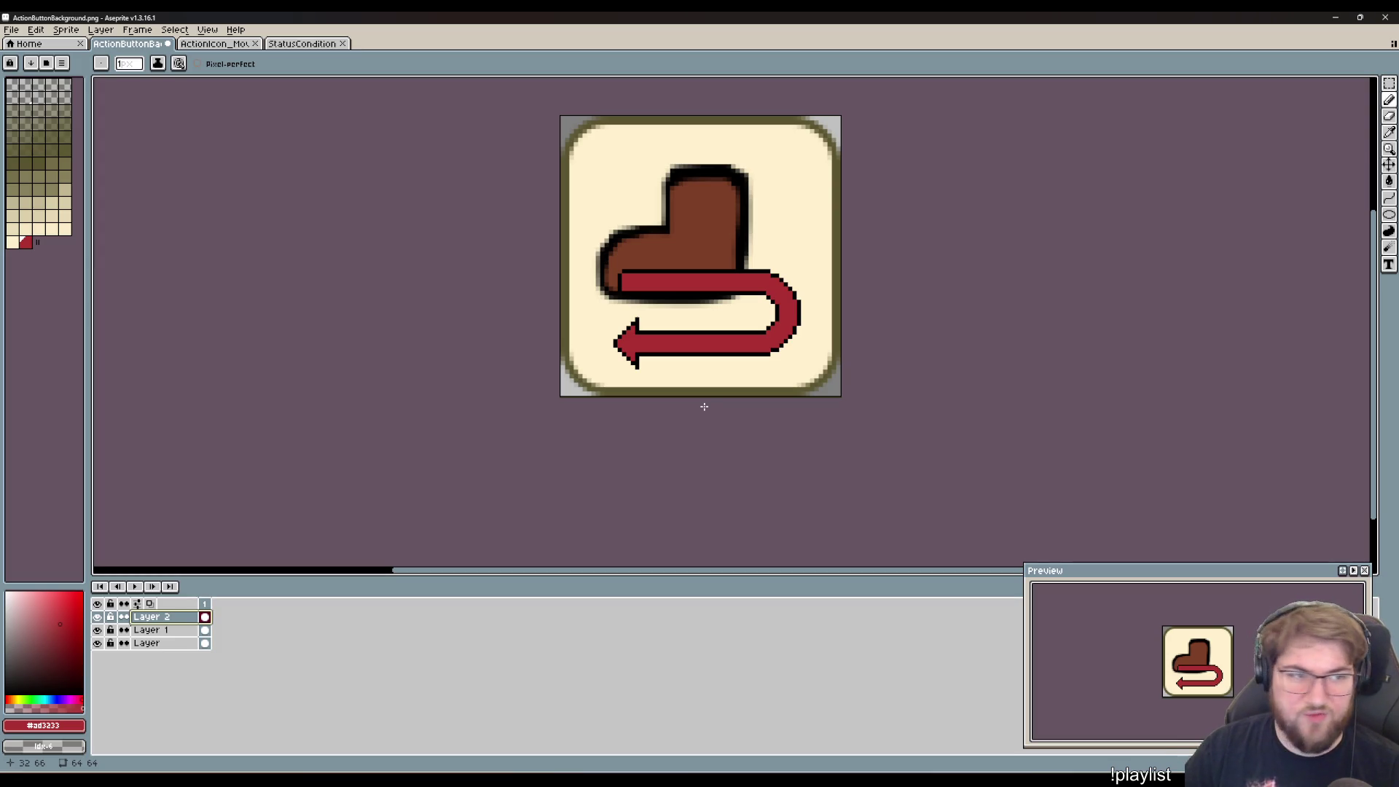
- Select the red arrow and nudge it slightly up and right under the boot
key(m)
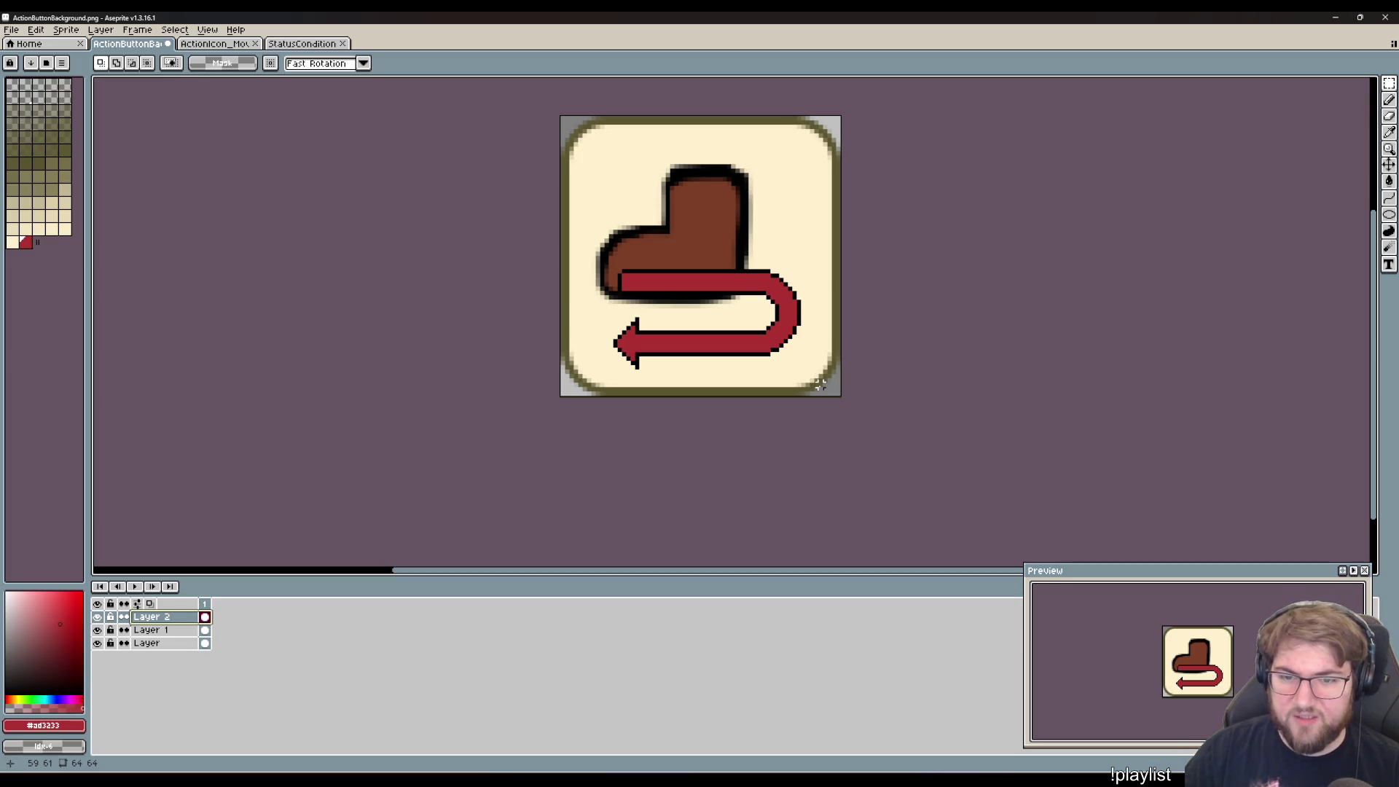
click(98, 617)
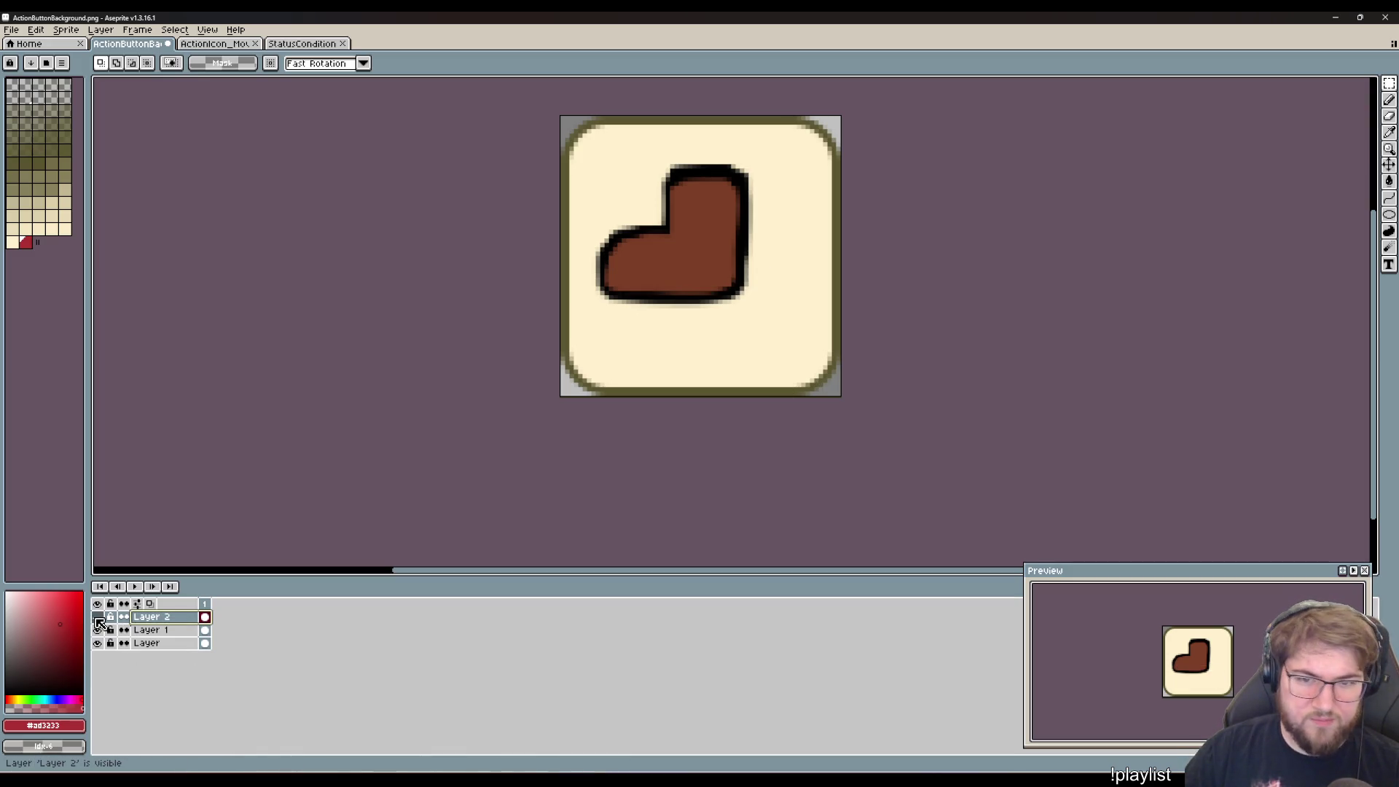
click(97, 618)
mouse_move(821, 380)
mouse_down()
mouse_move(565, 255)
mouse_move(584, 245)
mouse_up()
drag(790, 293, 793, 289)
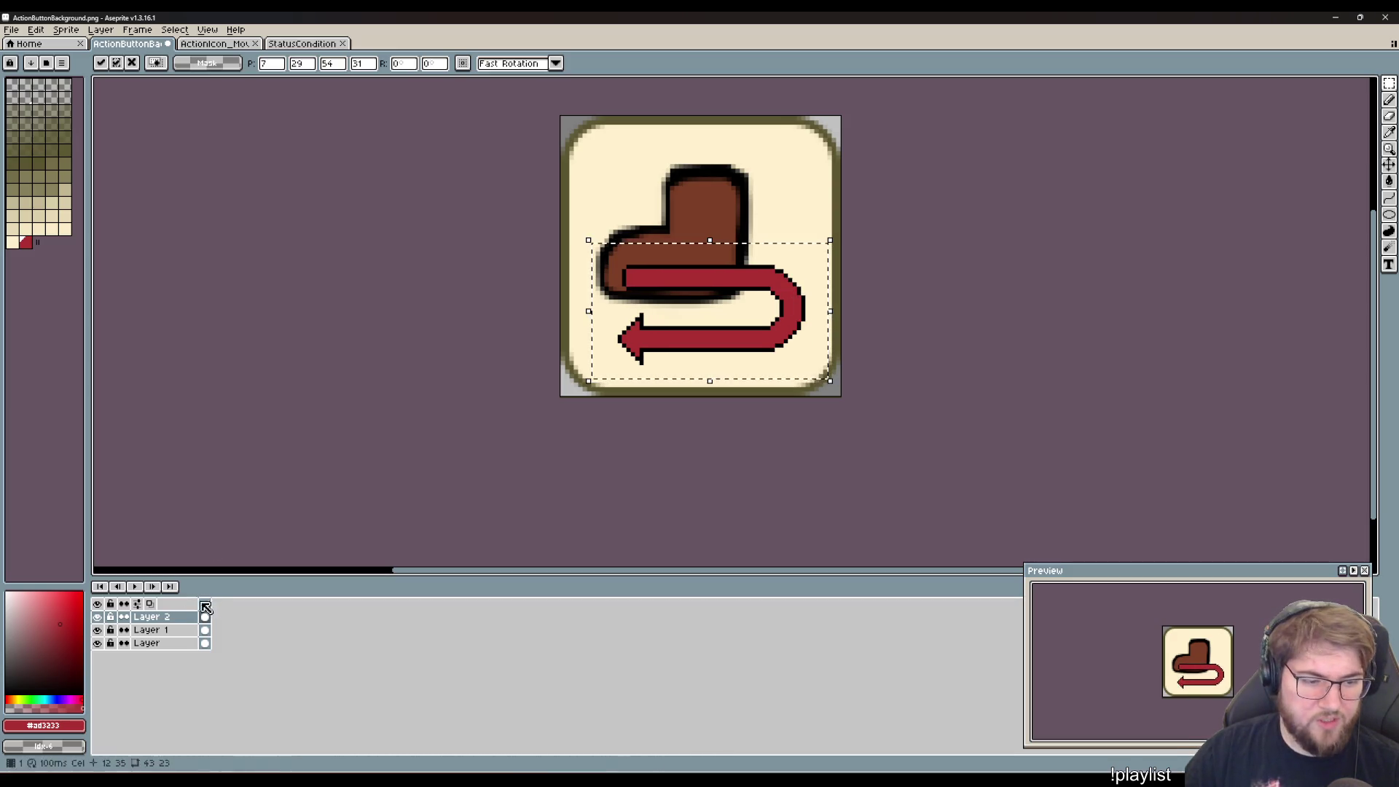
- Nudge the arrow down one pixel, then shift the boot right and slightly down
key(alt+Down)
key(Return)
drag(792, 135, 592, 309)
drag(664, 264, 693, 262)
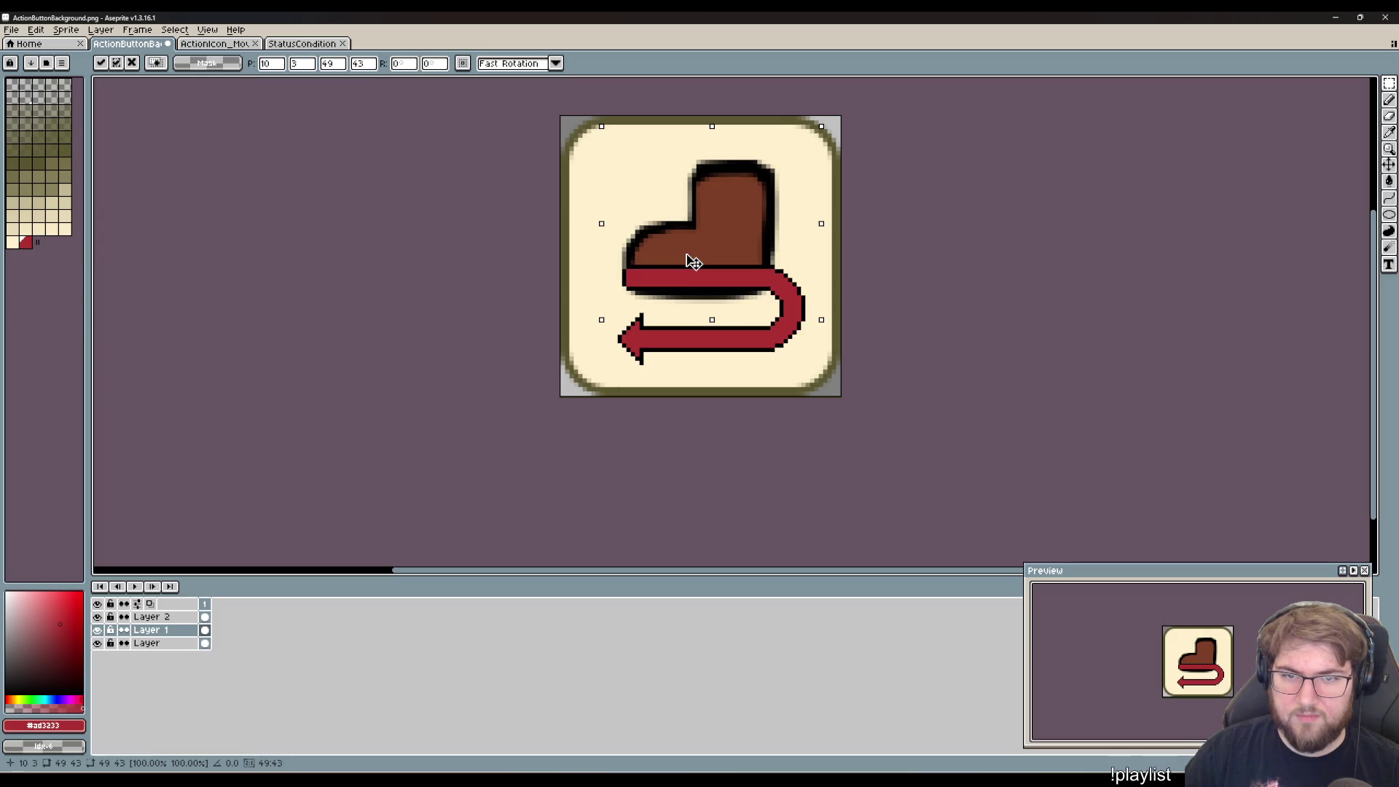
drag(693, 263, 693, 276)
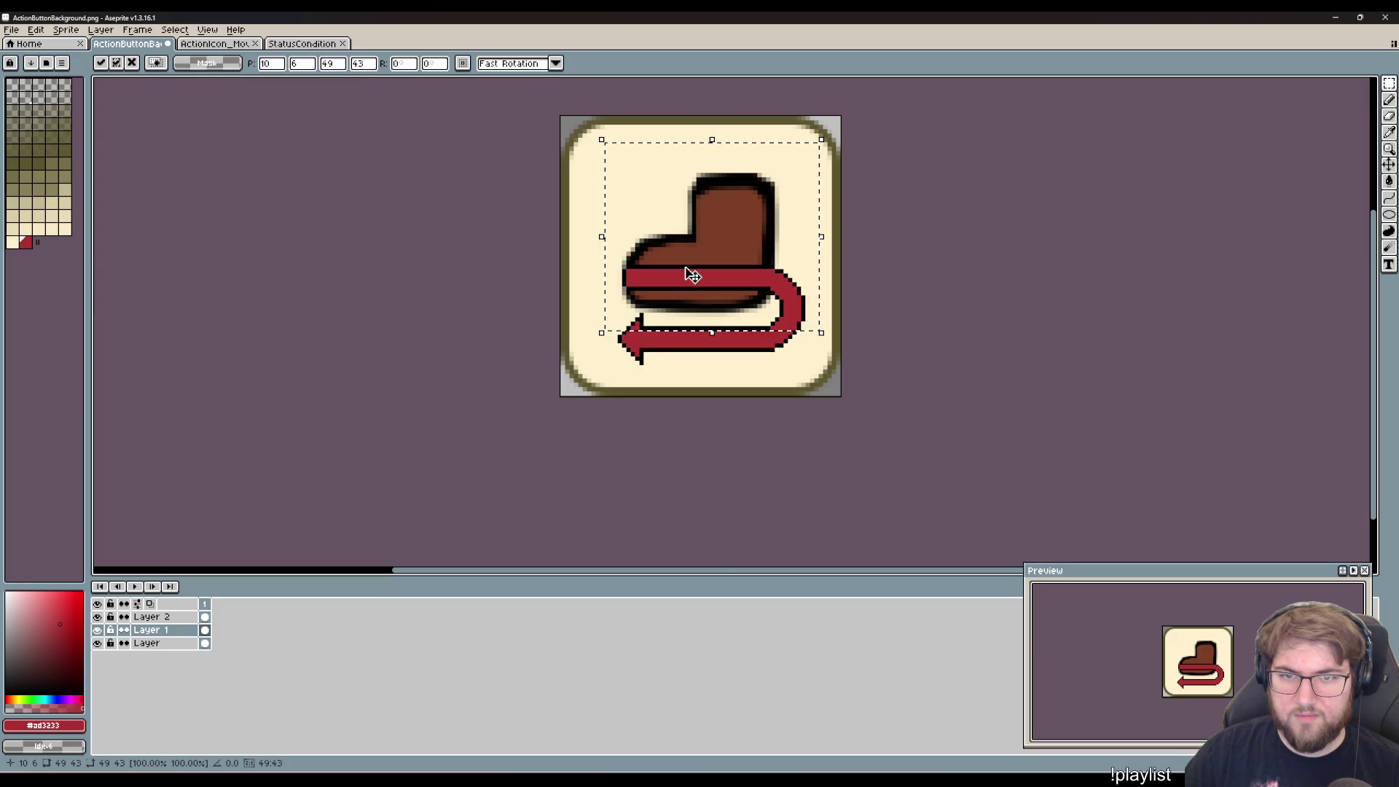
click(930, 262)
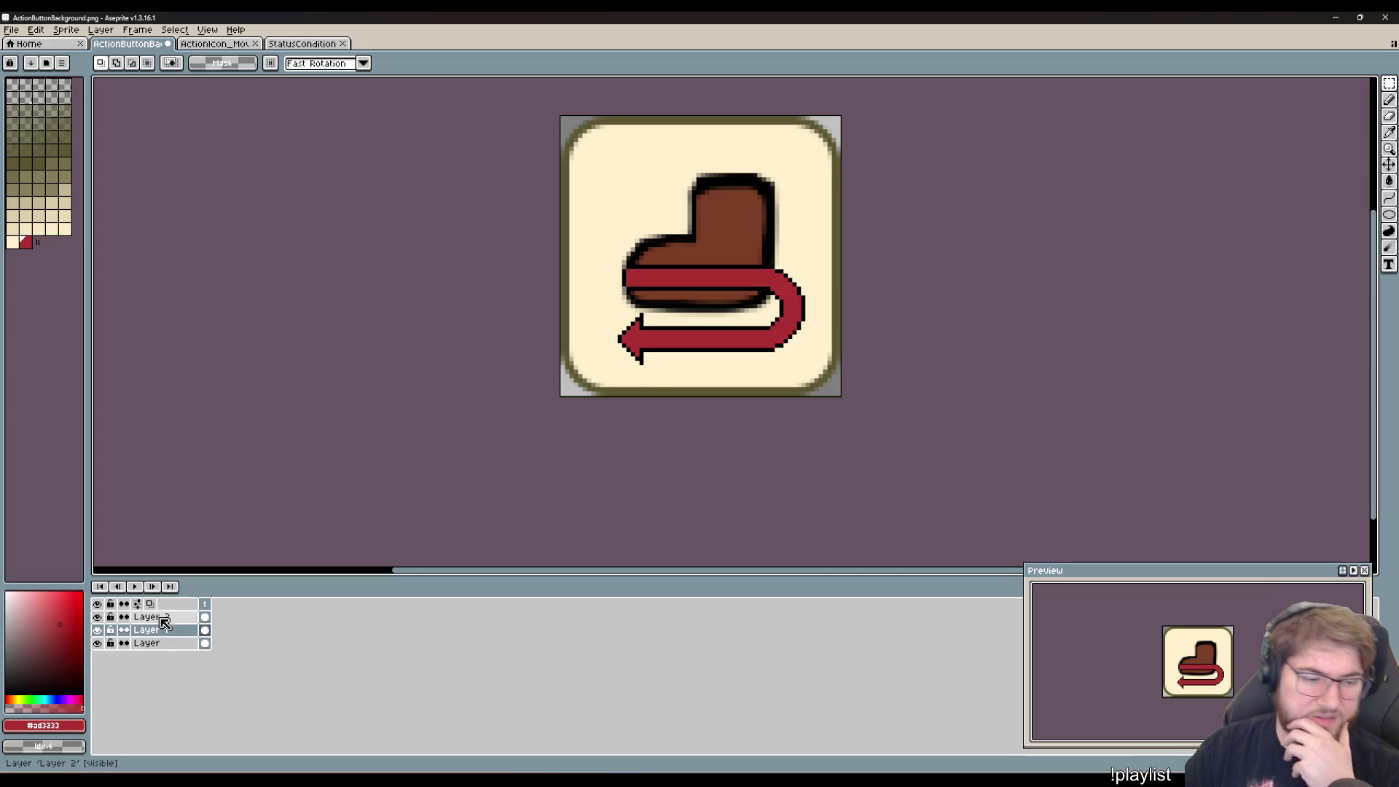
- Try moving the boot-and-arrow area on Layer 2, then undo the stray move and deselect
click(164, 618)
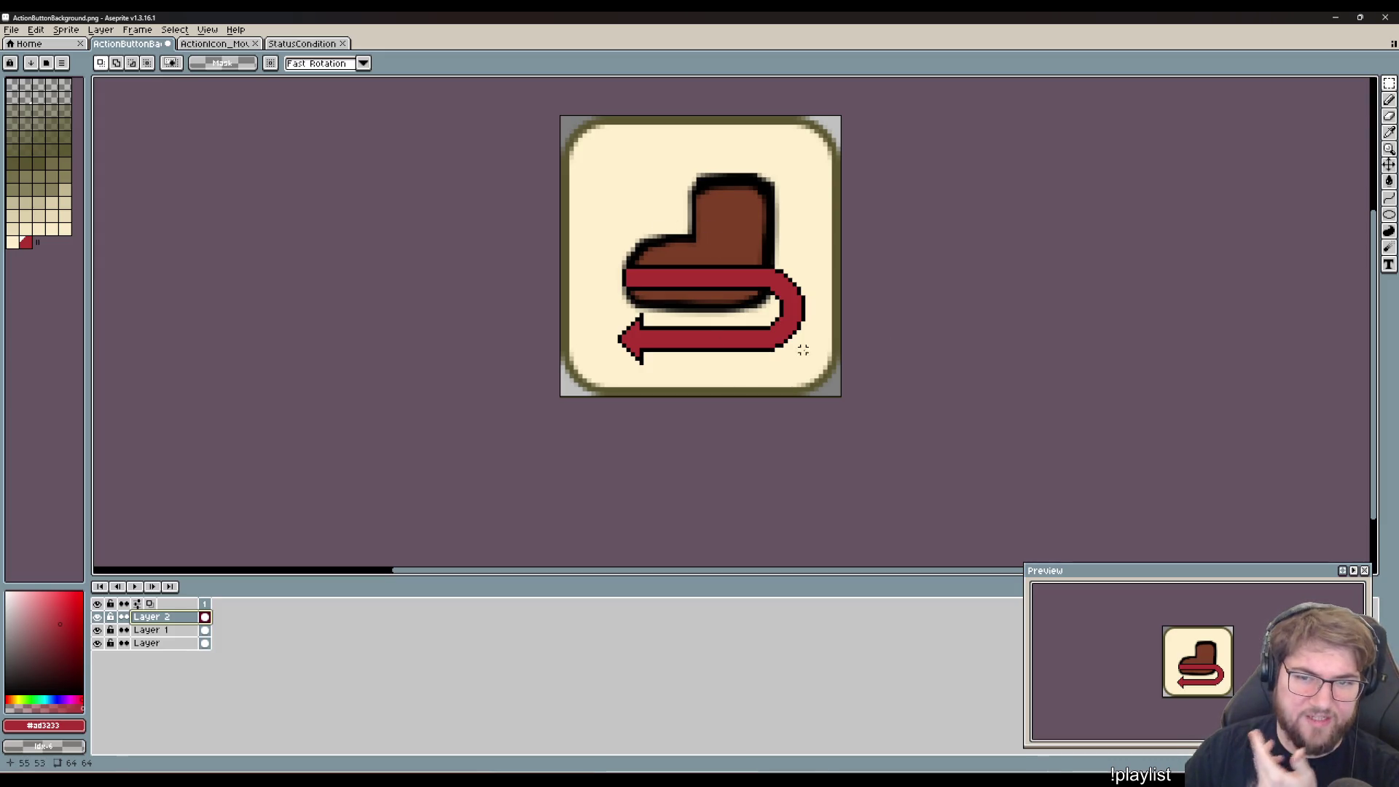
mouse_move(798, 336)
mouse_down()
mouse_move(603, 217)
mouse_move(604, 151)
mouse_up()
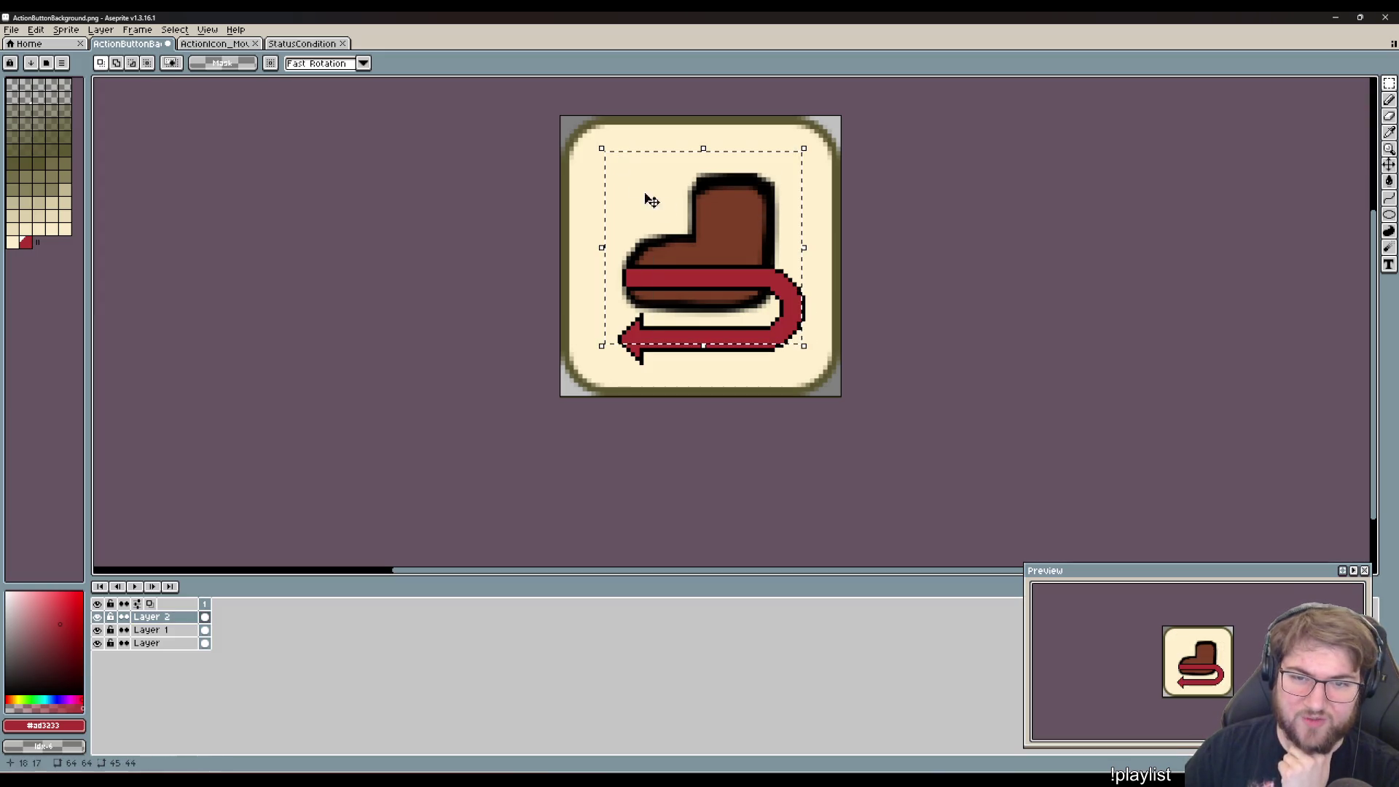
drag(726, 234, 713, 223)
key(ctrl+z)
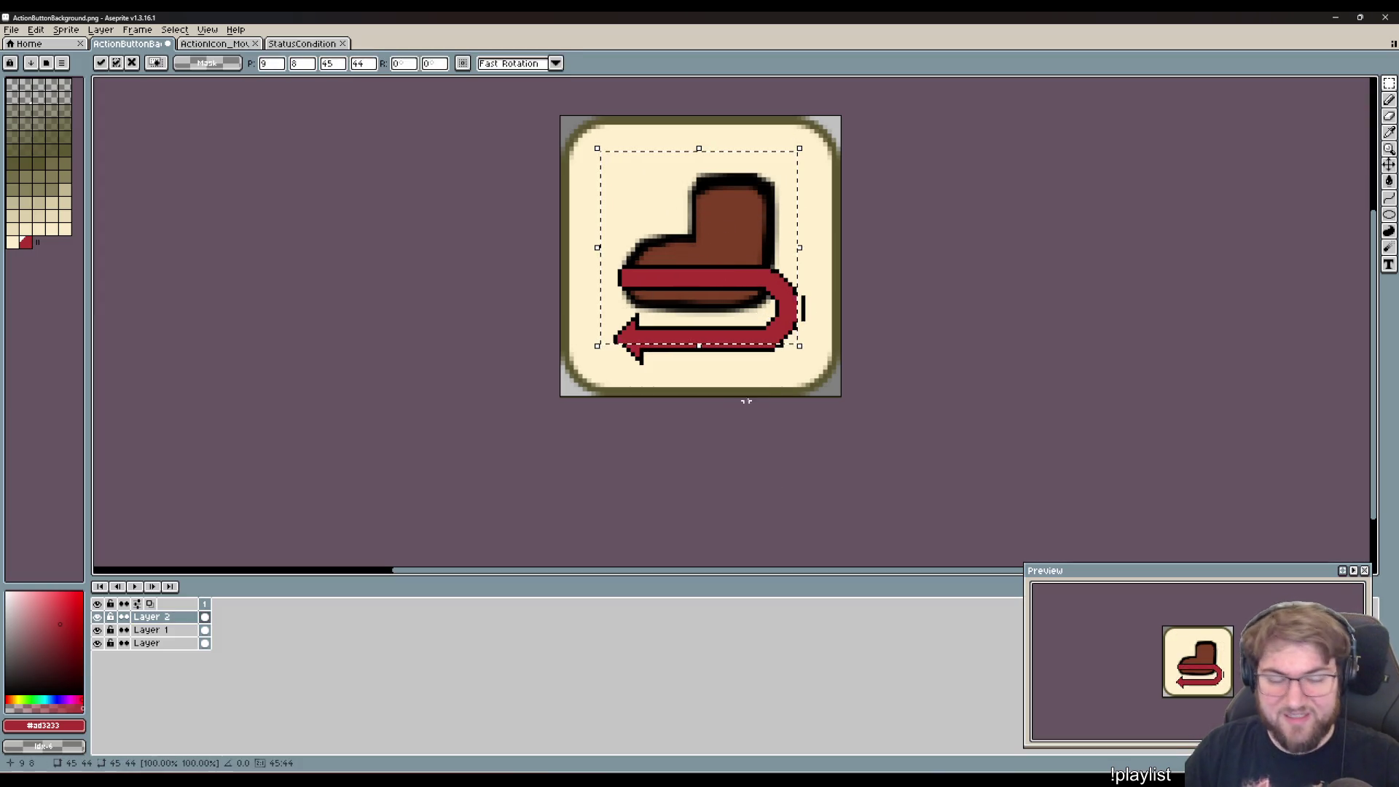
key(ctrl+d)
- Raise the boot on Layer 1 above the arrow, then select the arrow on Layer 2
key(Down)
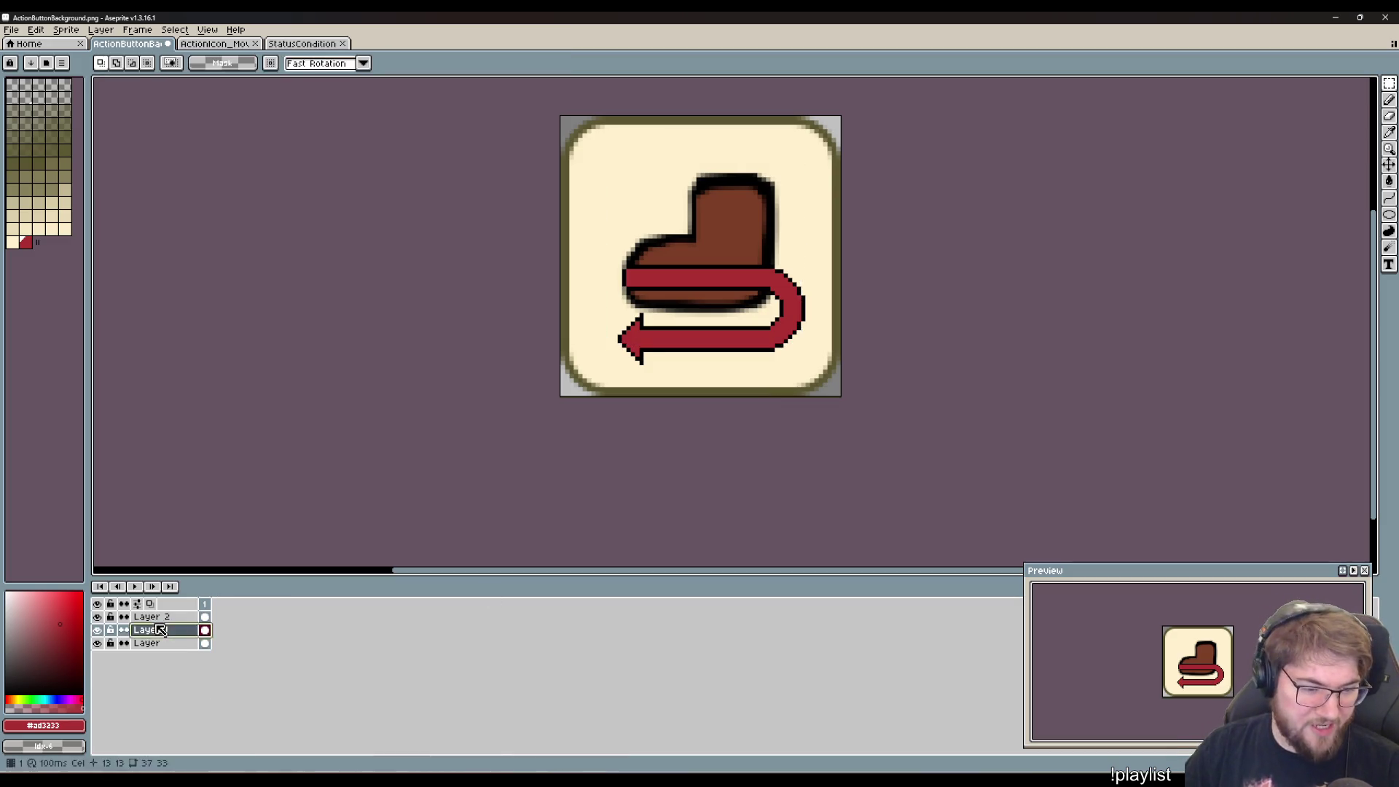
drag(821, 354, 587, 155)
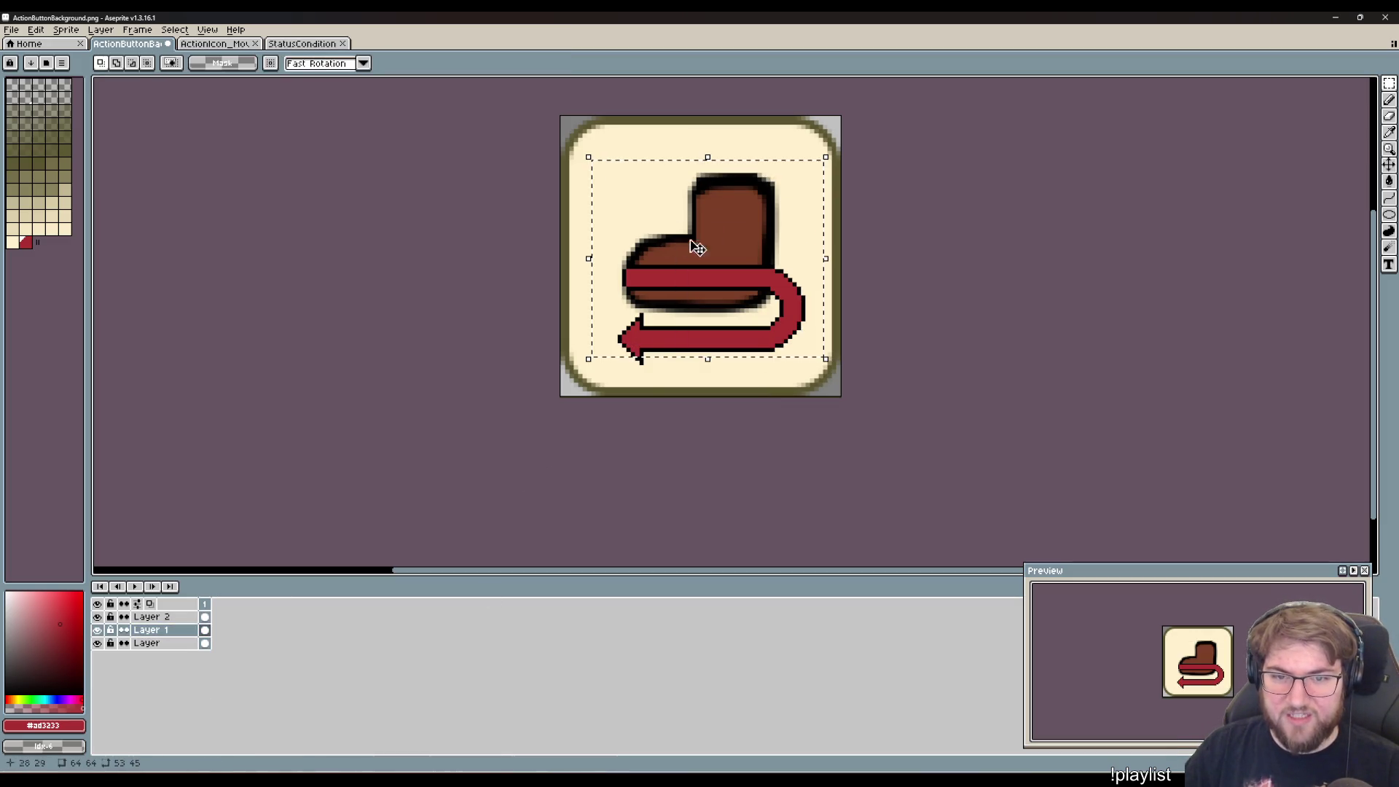
mouse_move(739, 253)
mouse_down()
mouse_move(737, 215)
mouse_move(736, 228)
mouse_up()
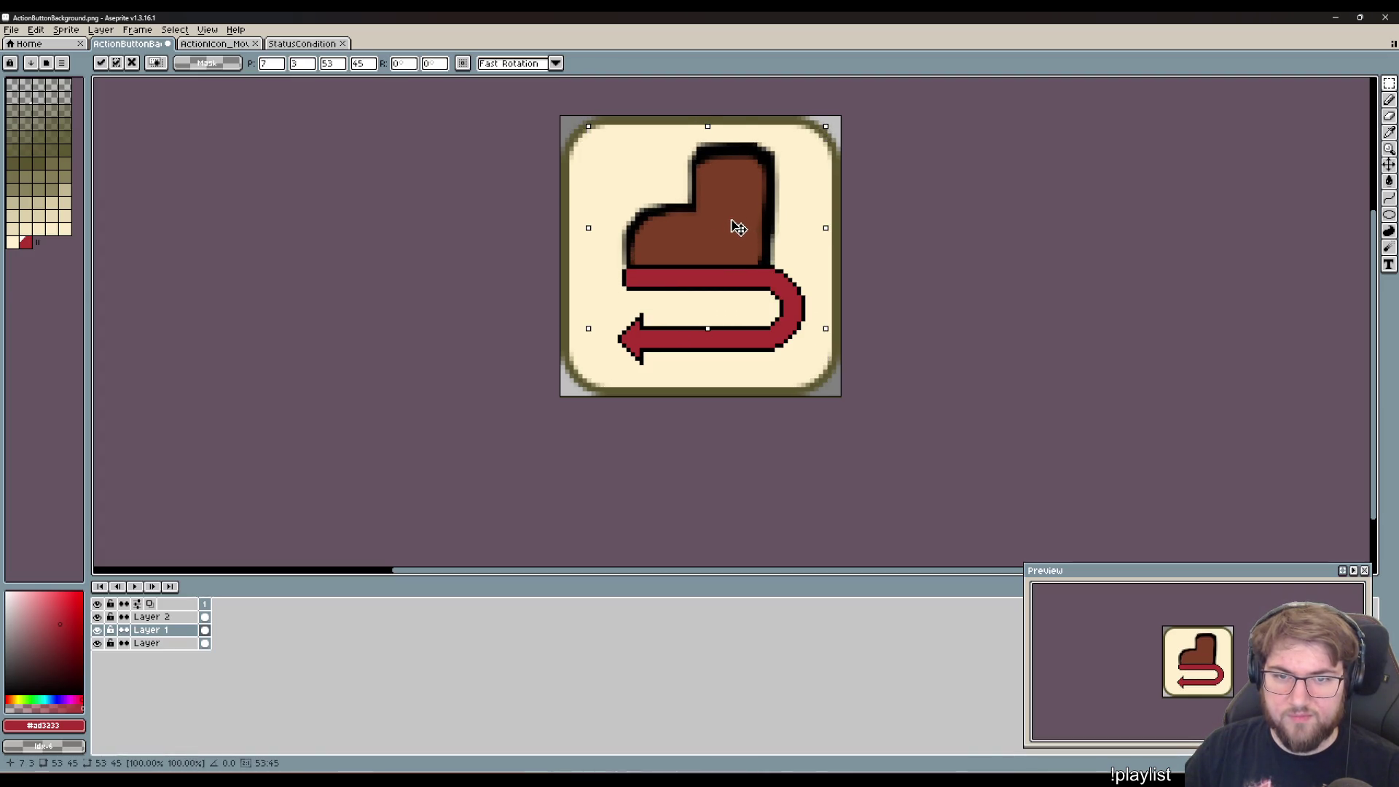
click(698, 407)
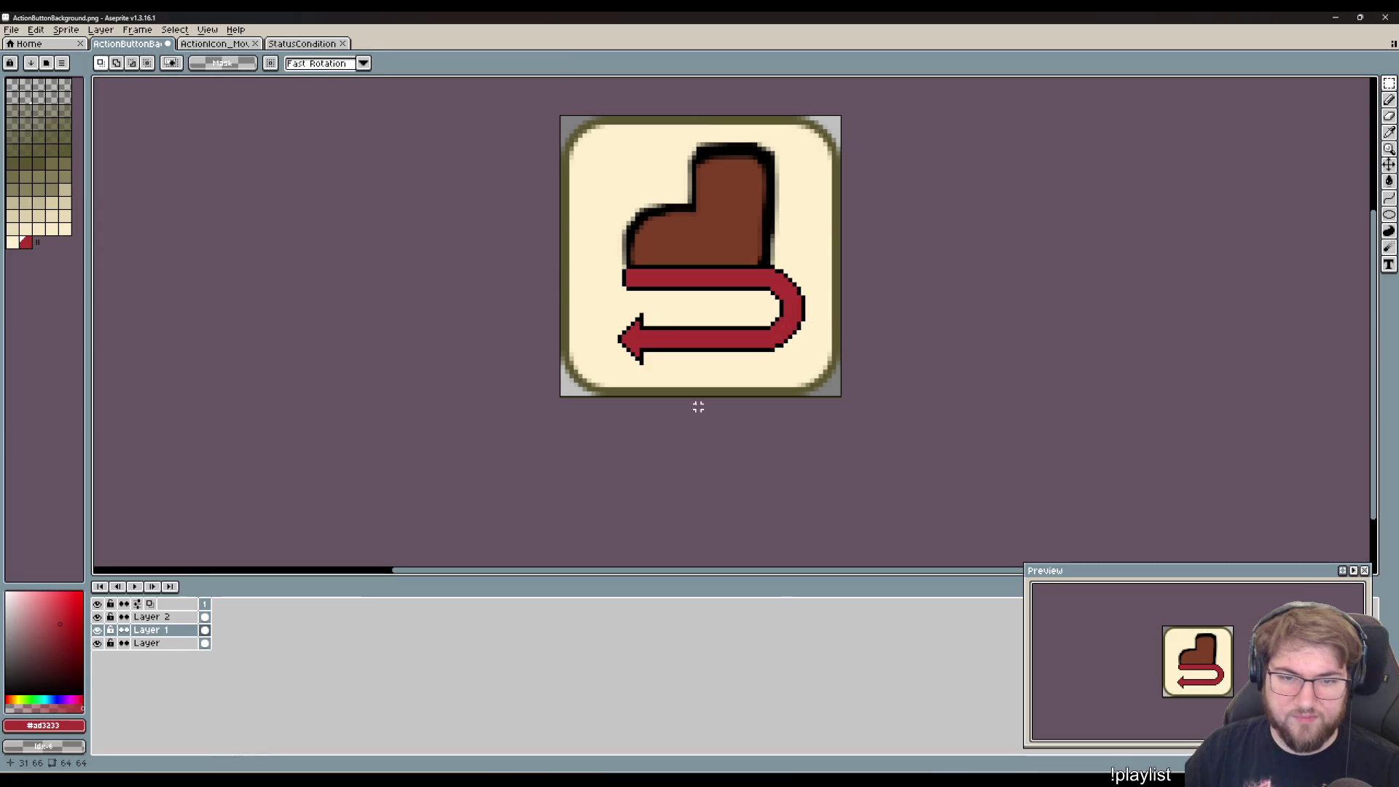
click(149, 617)
drag(825, 384, 593, 244)
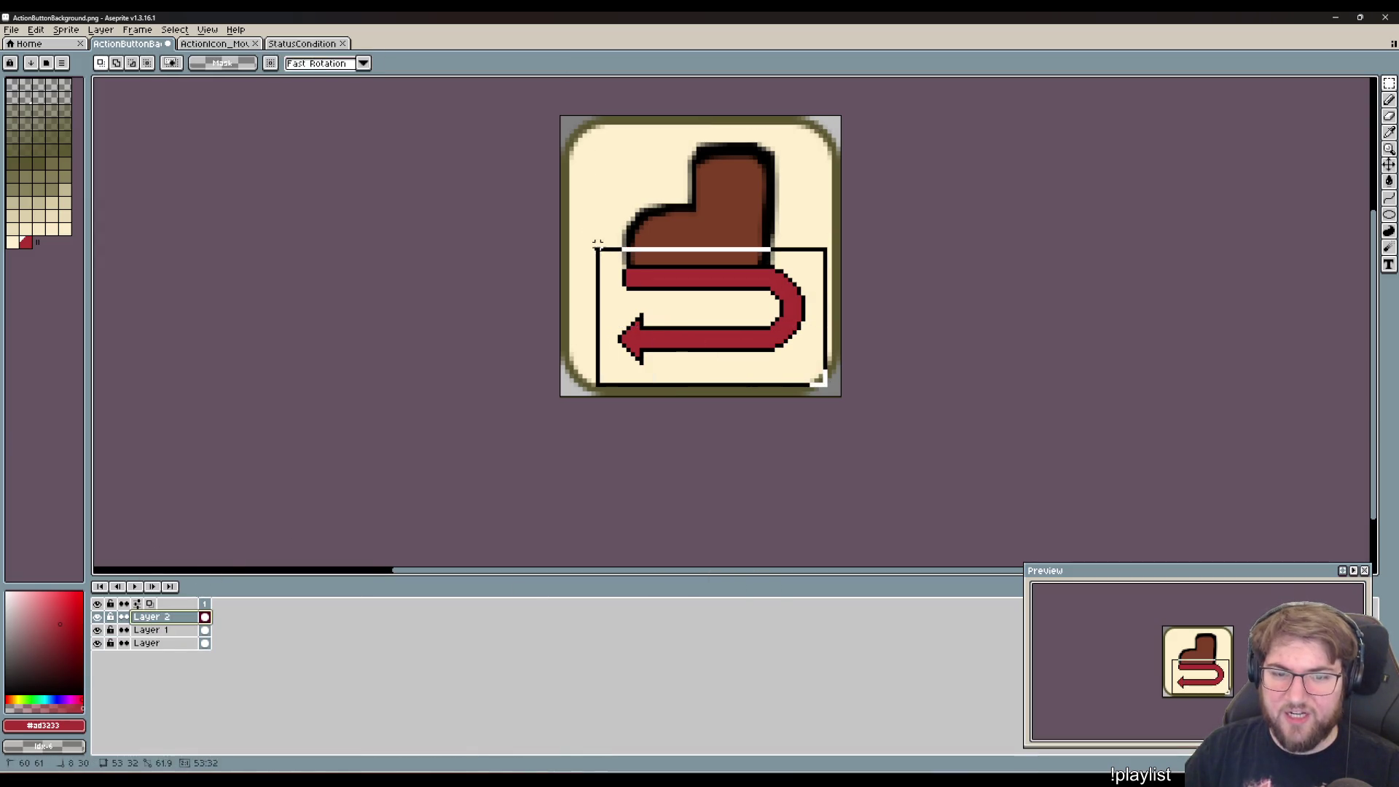
- Raise the red arrow to meet the boot and try moving Layer 2 below Layer 1, dismissing the errors
mouse_move(734, 282)
mouse_down()
mouse_move(728, 309)
mouse_move(728, 250)
mouse_move(736, 274)
mouse_up()
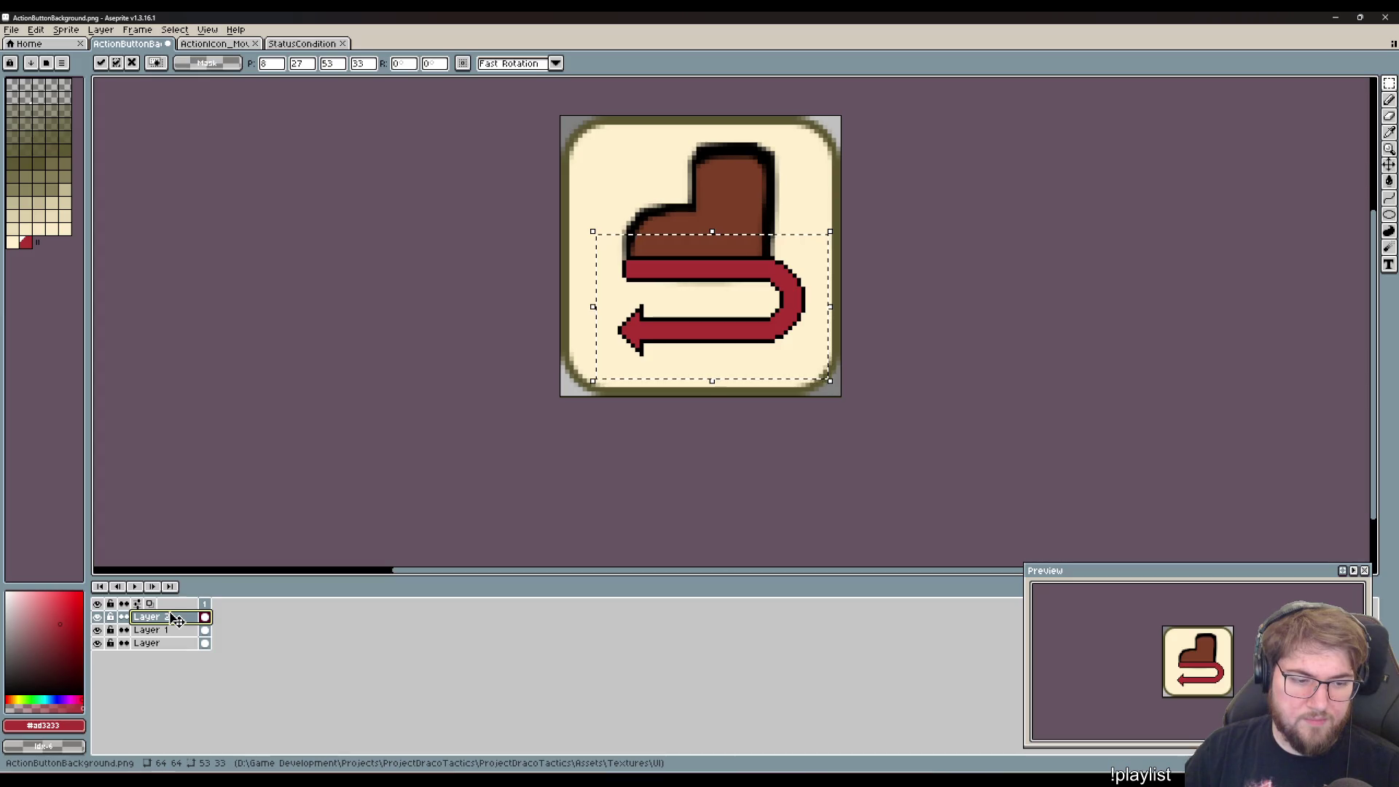
mouse_move(176, 620)
mouse_down()
mouse_move(173, 639)
mouse_move(210, 657)
mouse_up()
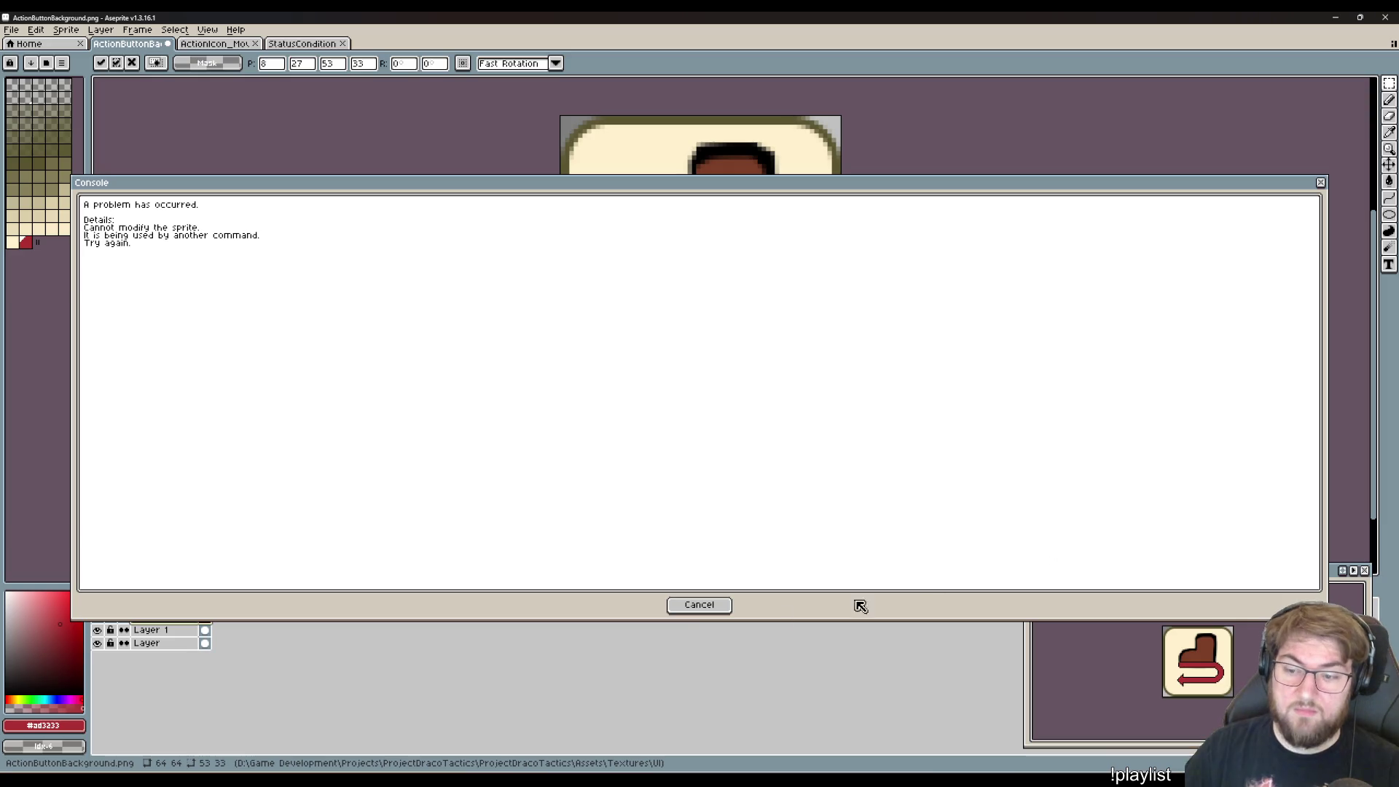
click(694, 610)
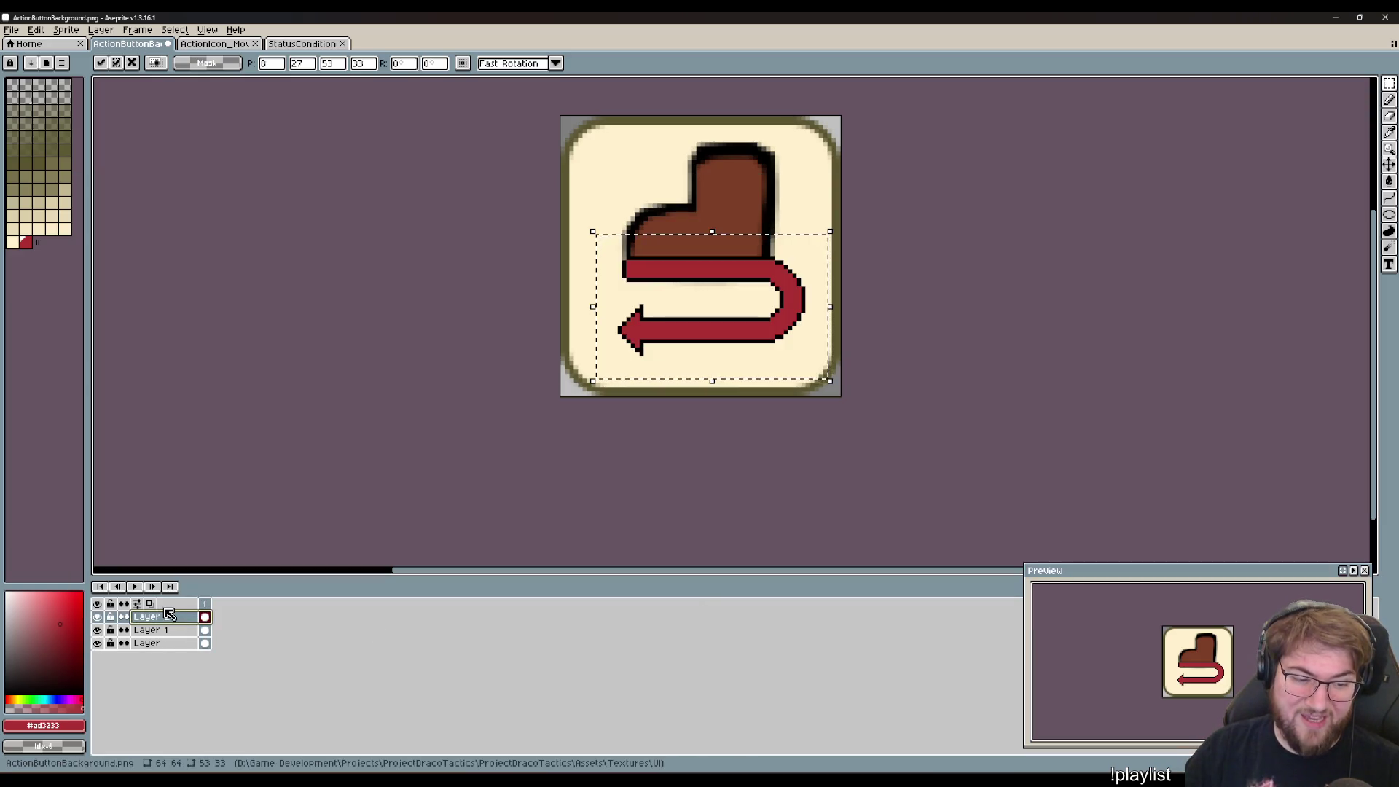
mouse_move(170, 618)
mouse_down()
mouse_move(169, 643)
mouse_move(219, 698)
mouse_up()
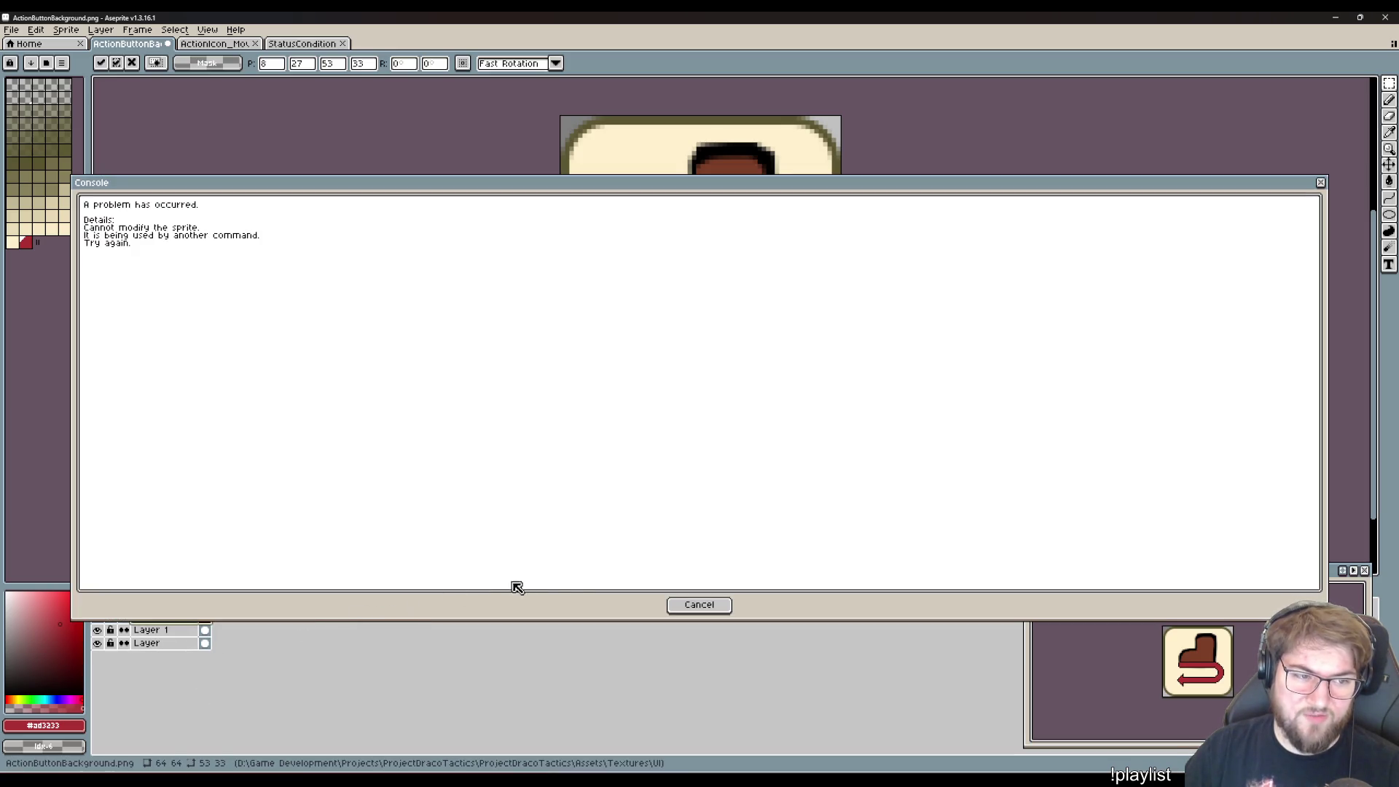
click(696, 604)
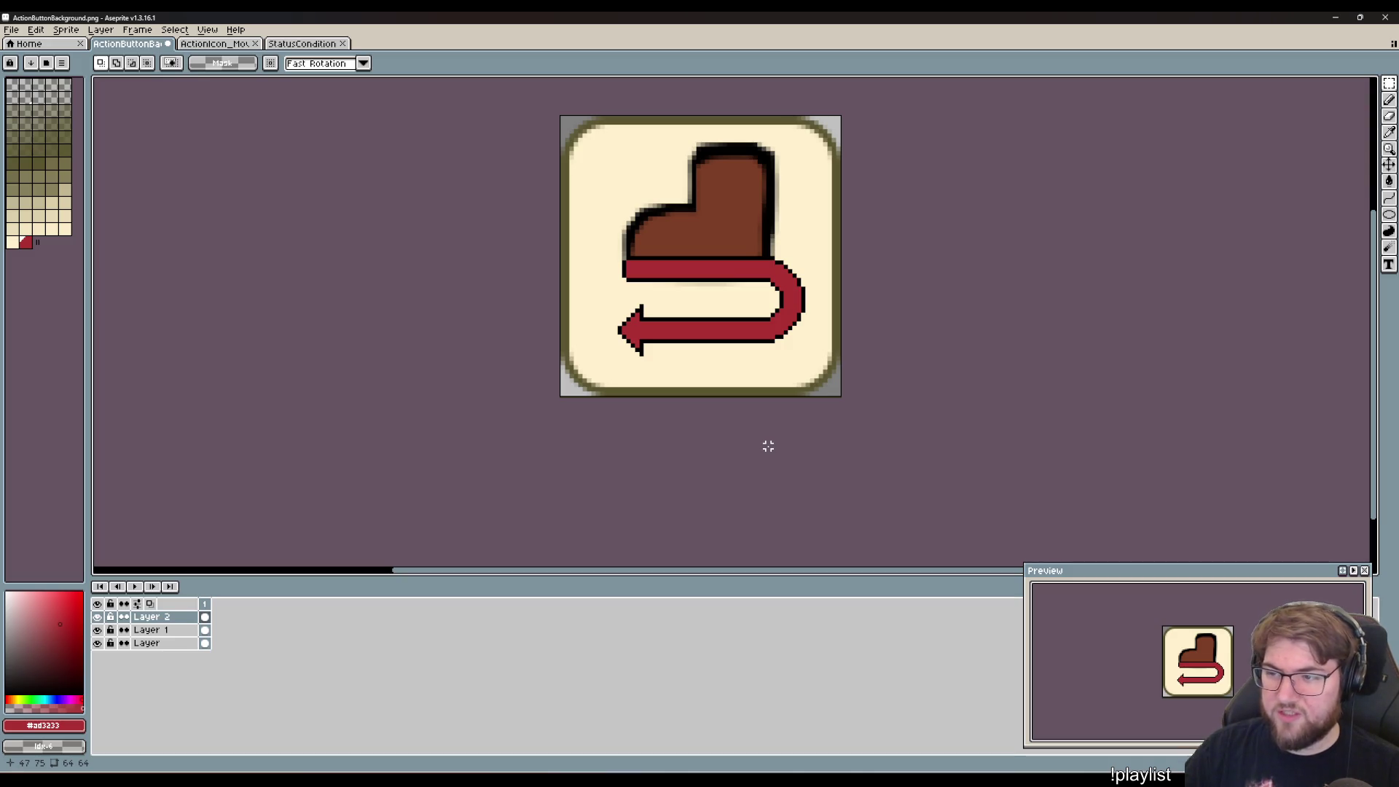
- Undo the layer reorder, then select and deselect the boot on Layer 1
click(172, 618)
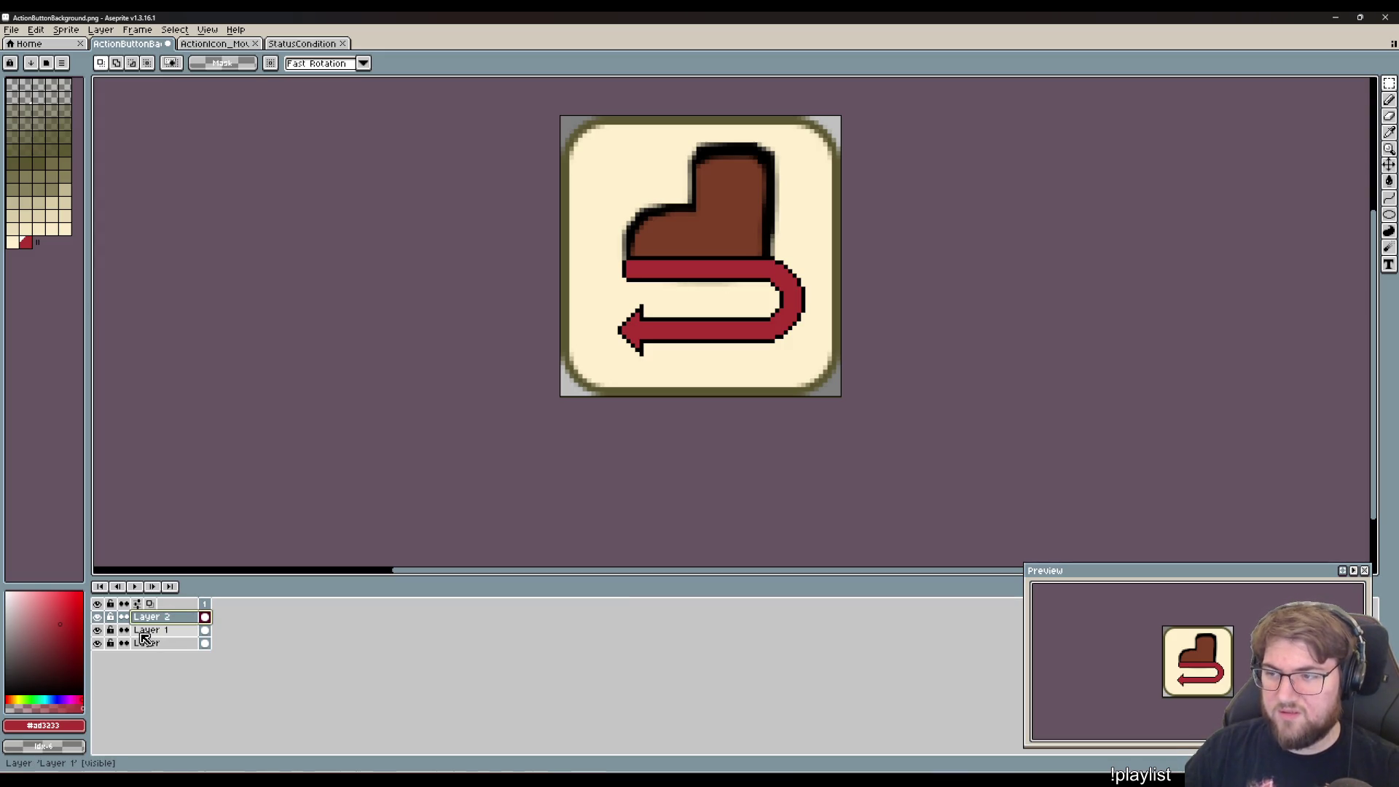
key(ctrl+z)
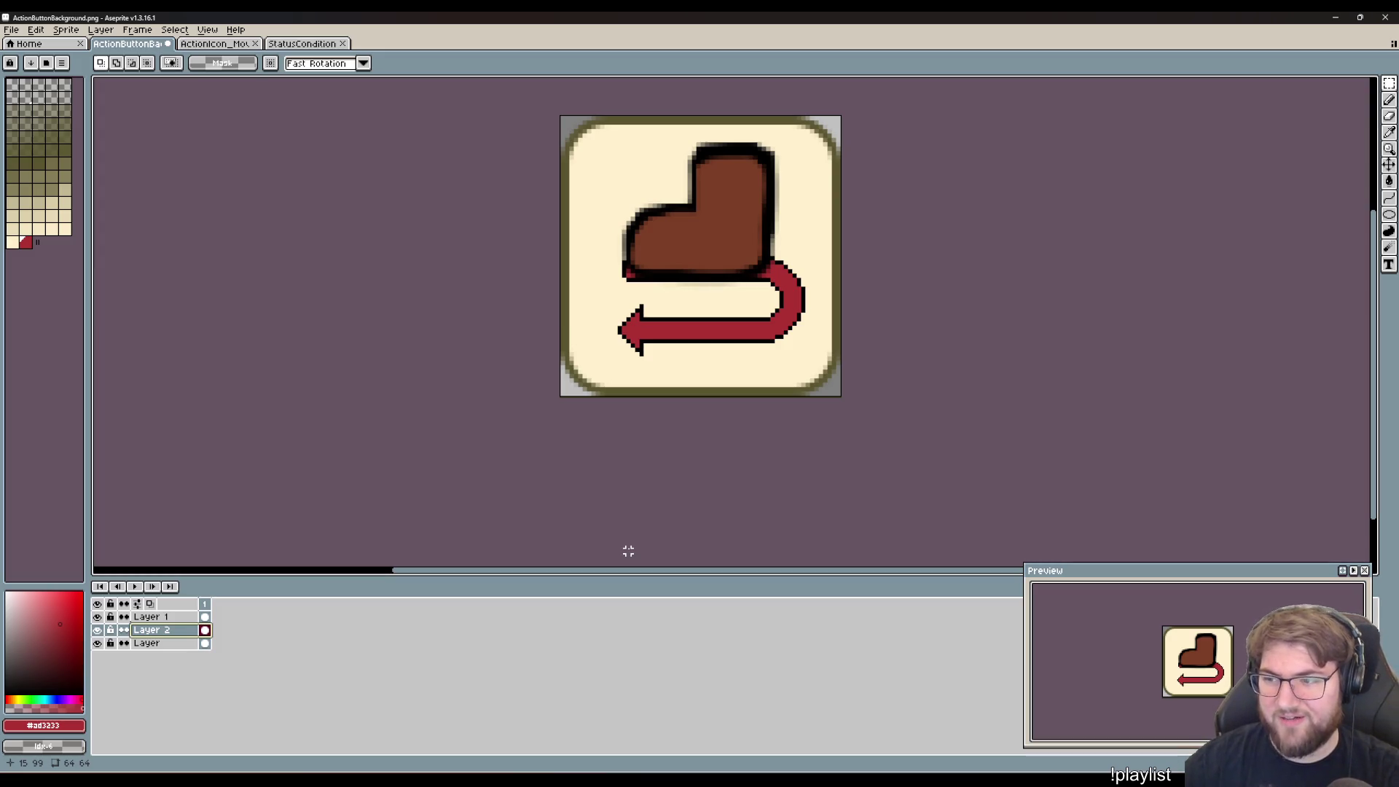
click(150, 617)
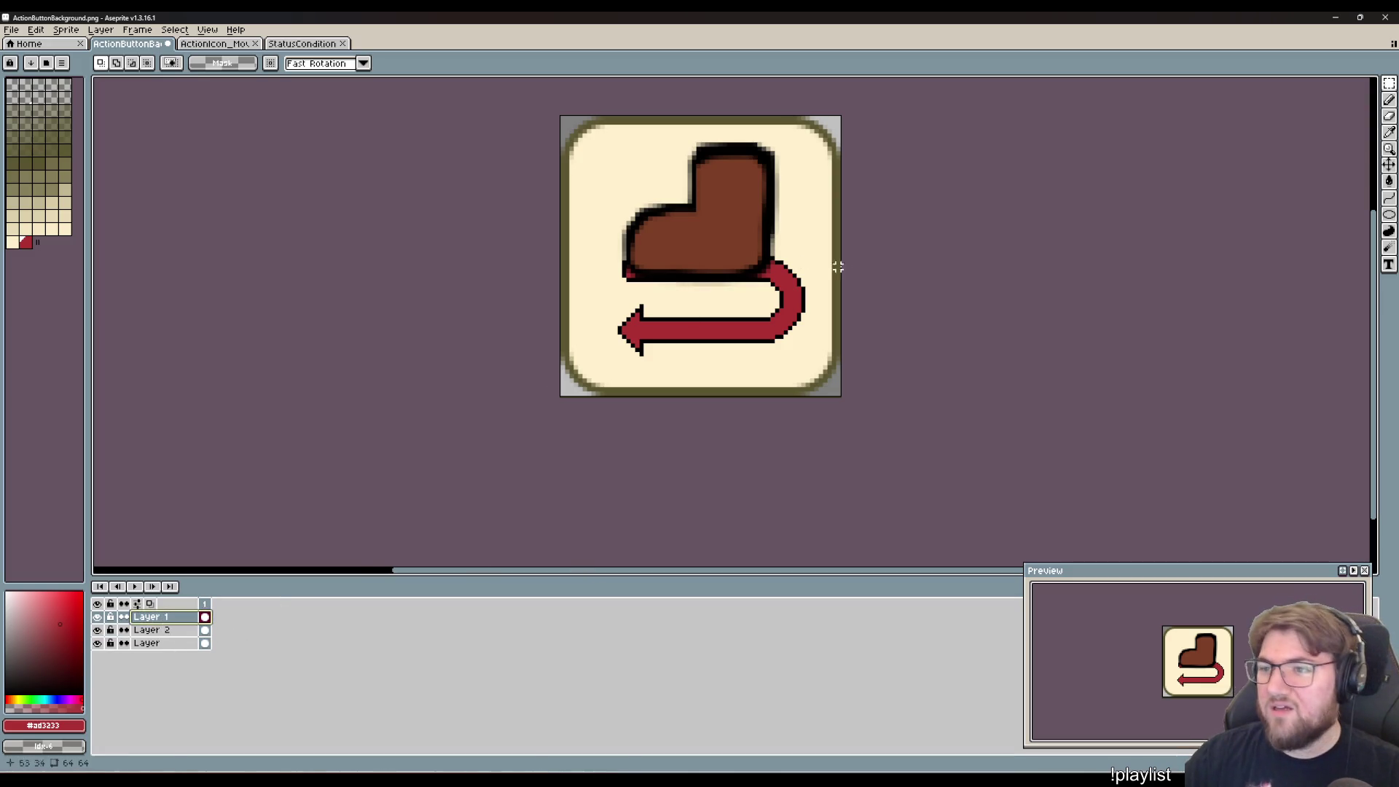
drag(802, 312, 602, 125)
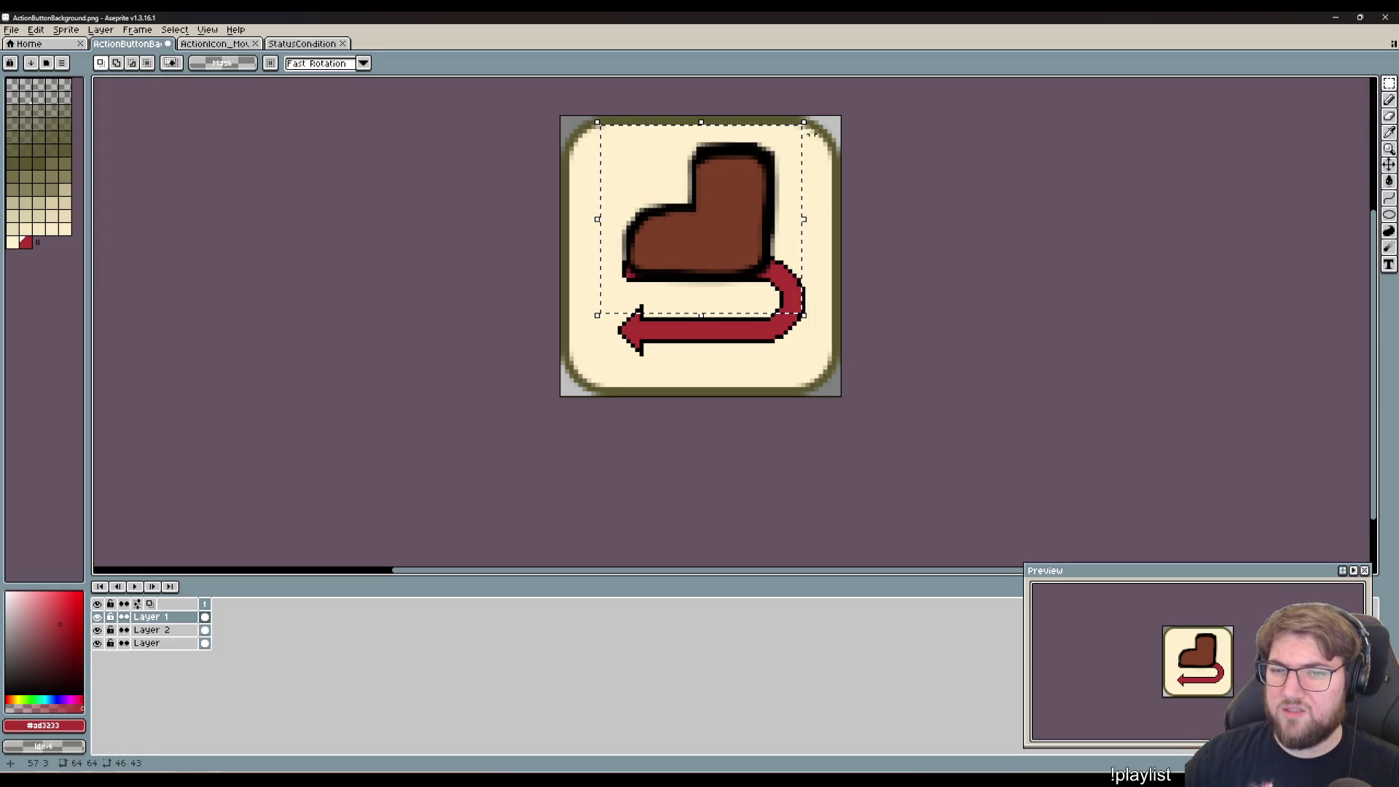
click(805, 127)
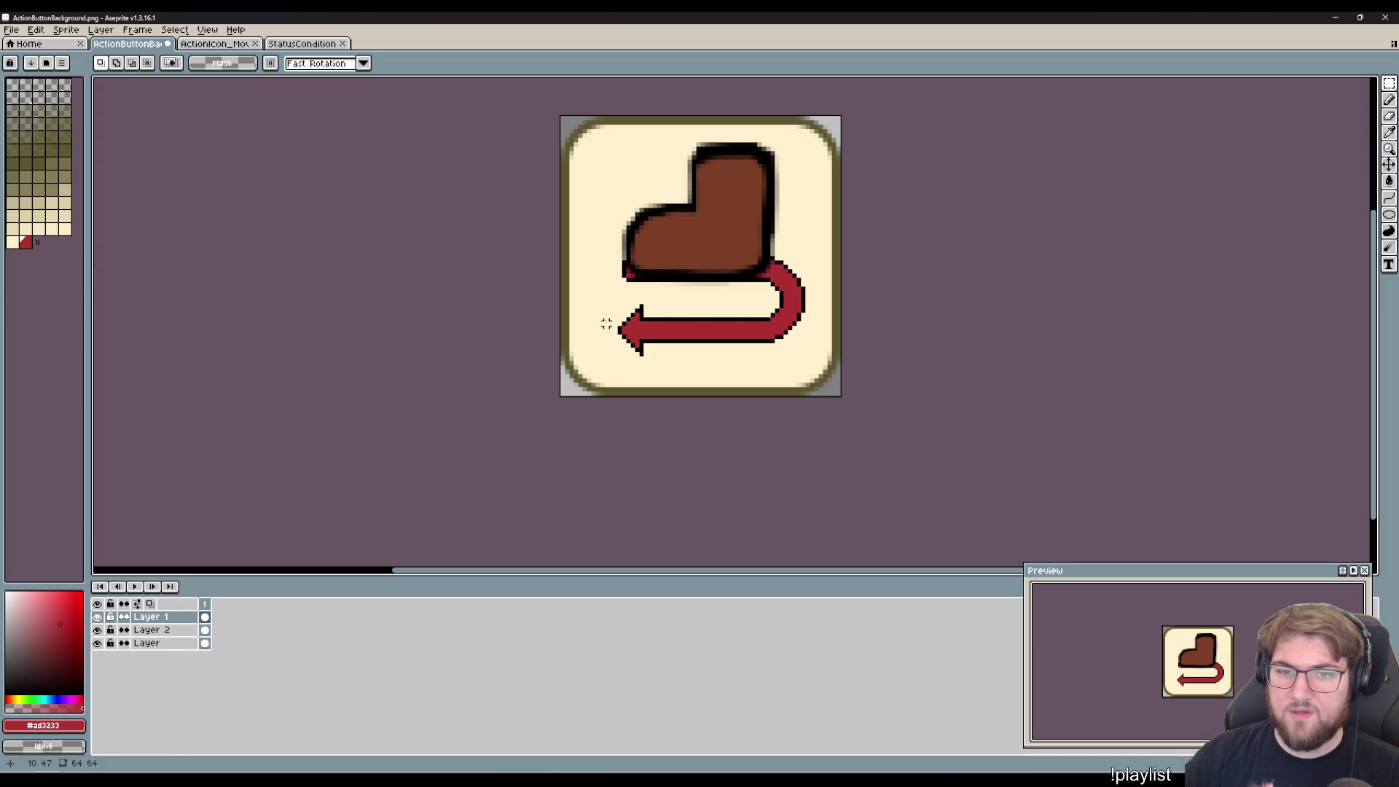
- Resize the boot to fit inside the button and move it up and right
mouse_move(593, 311)
mouse_down()
mouse_move(812, 125)
mouse_move(766, 172)
mouse_move(790, 143)
mouse_up()
mouse_move(706, 241)
mouse_down()
mouse_move(745, 218)
mouse_move(712, 228)
mouse_move(720, 263)
mouse_up()
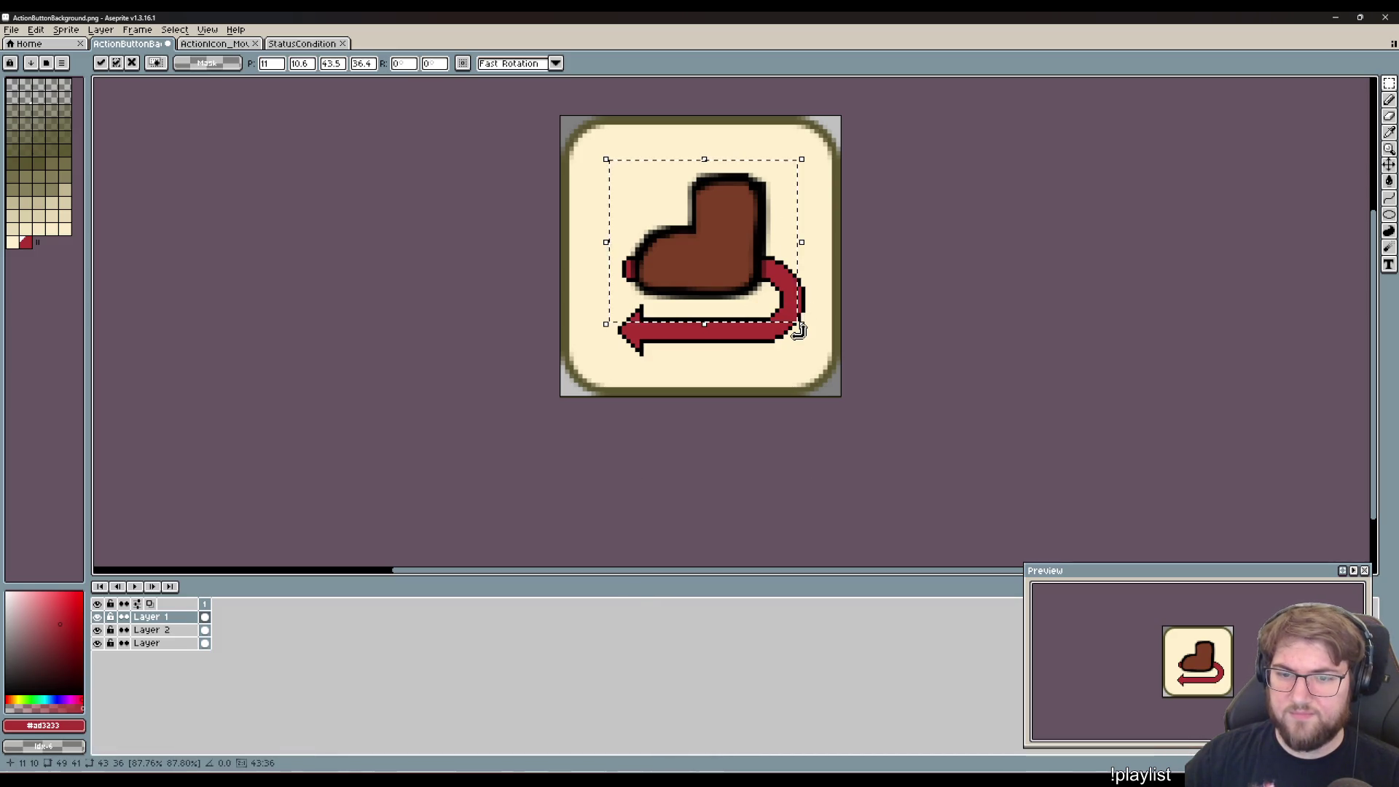
drag(802, 323, 766, 295)
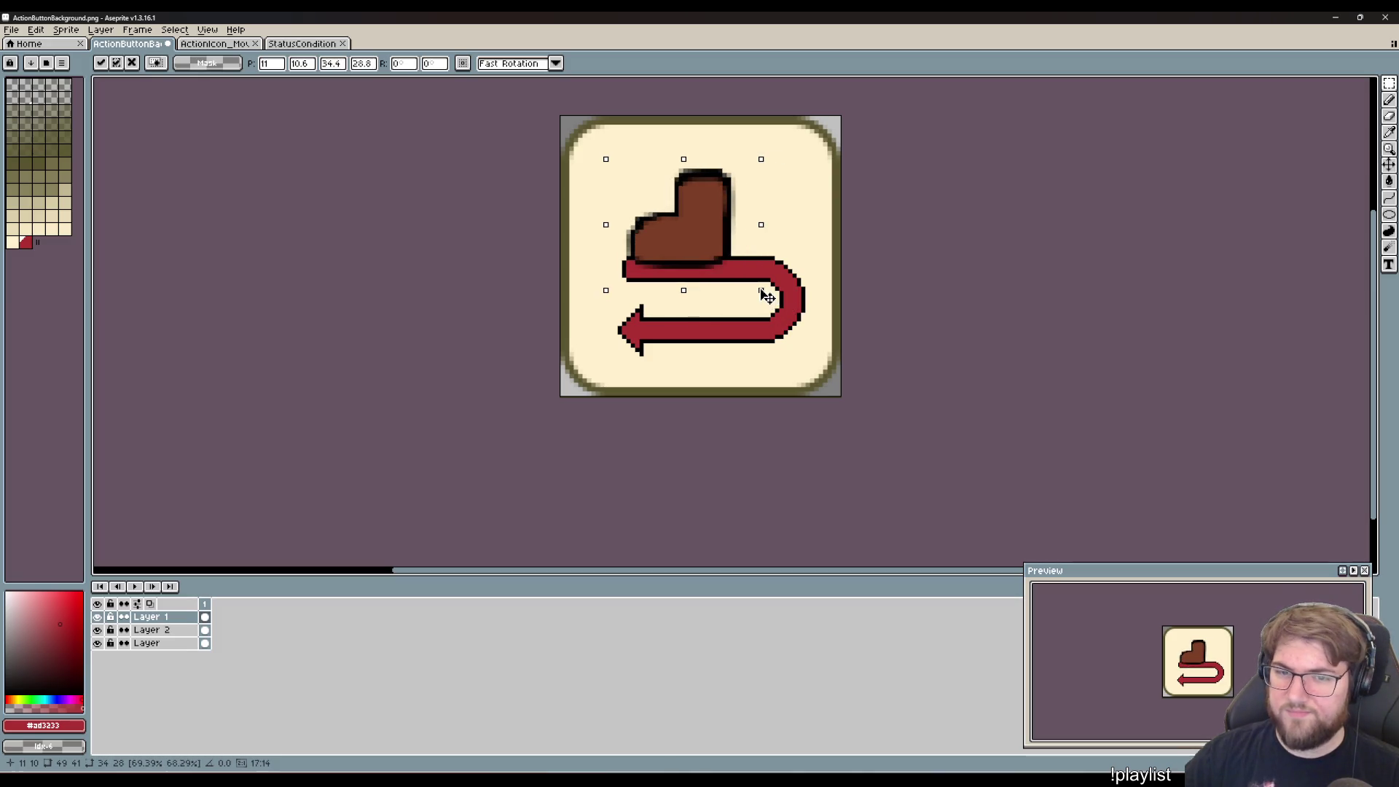
drag(705, 245, 731, 226)
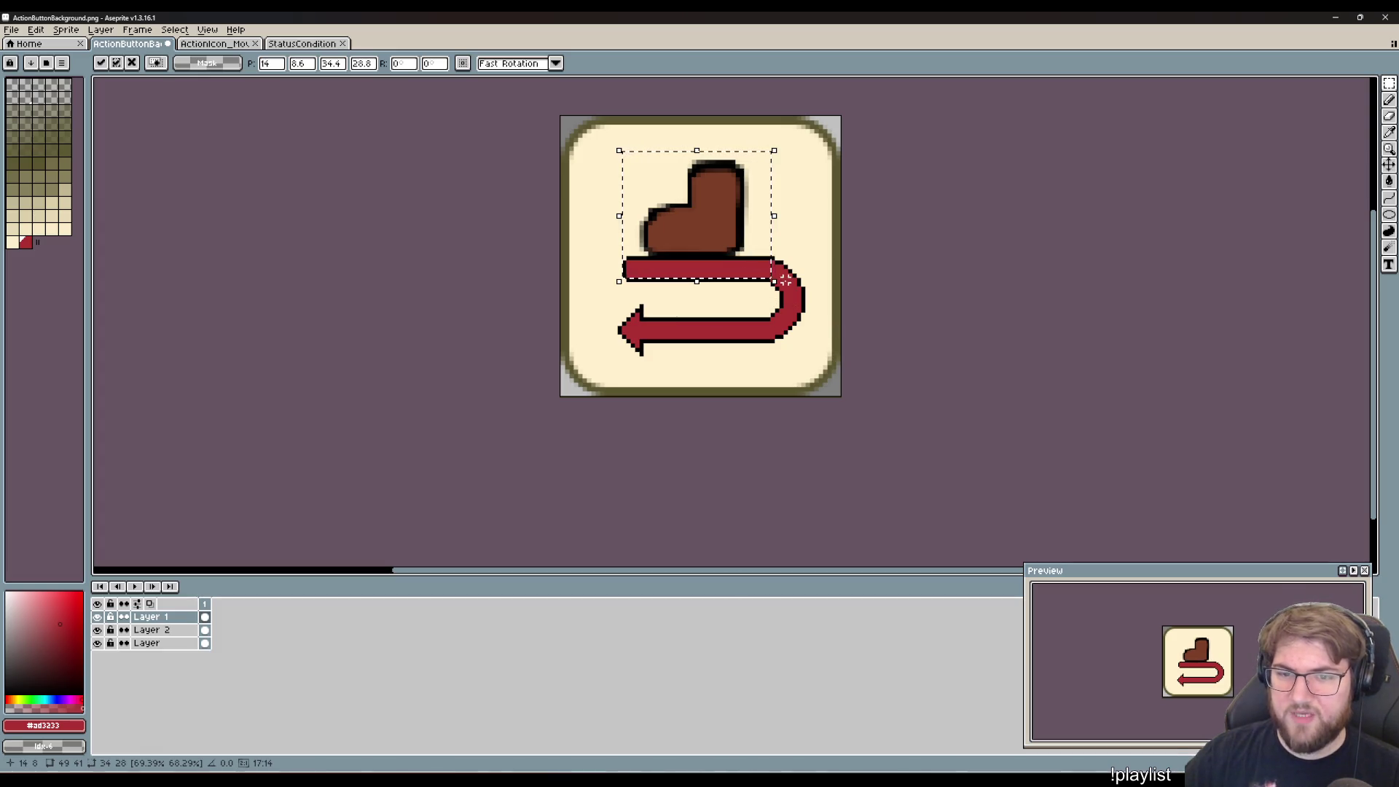
key(Return)
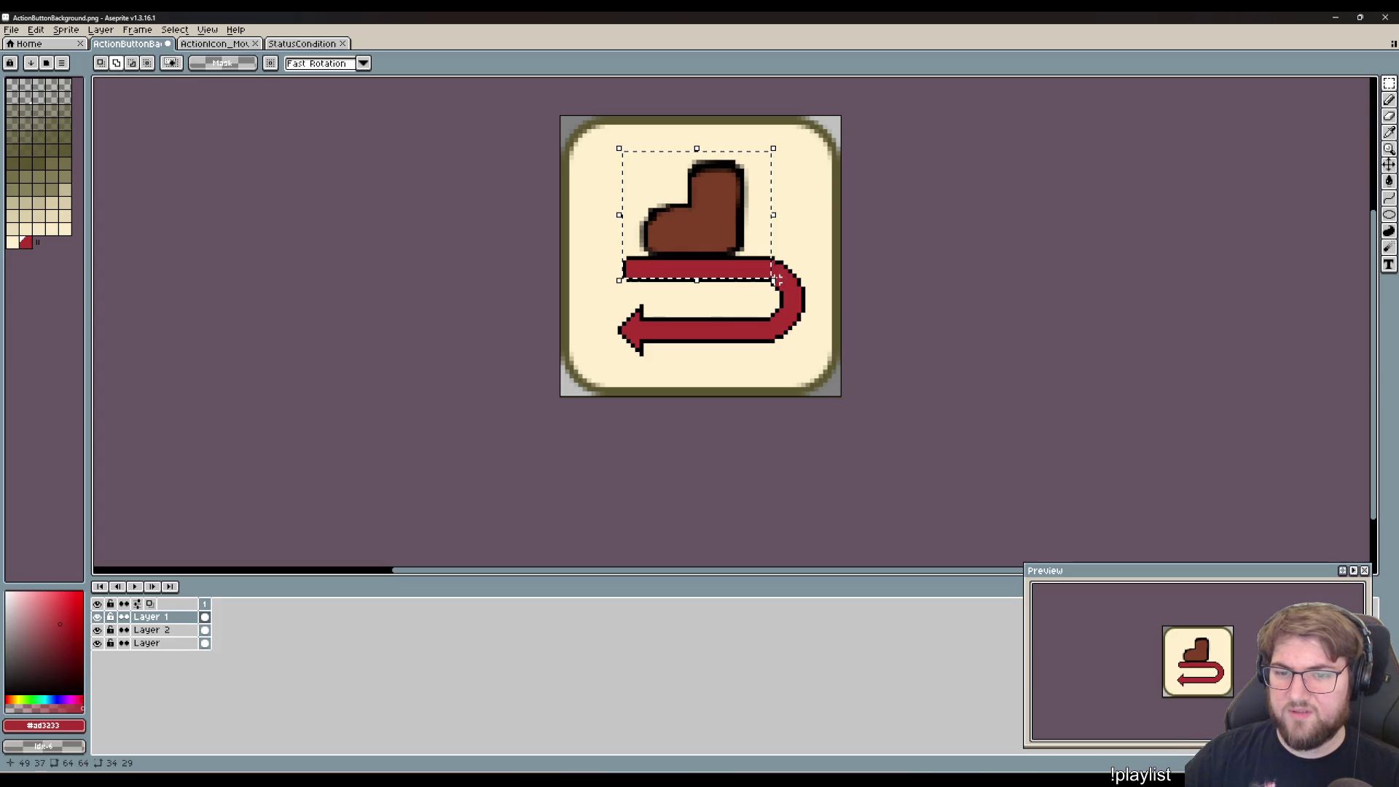
- Cancel a trial enlargement, delete the boot, and switch to the ActionIcon_Move sprite
mouse_move(773, 280)
mouse_down()
mouse_move(859, 365)
mouse_move(887, 435)
mouse_move(833, 332)
mouse_up()
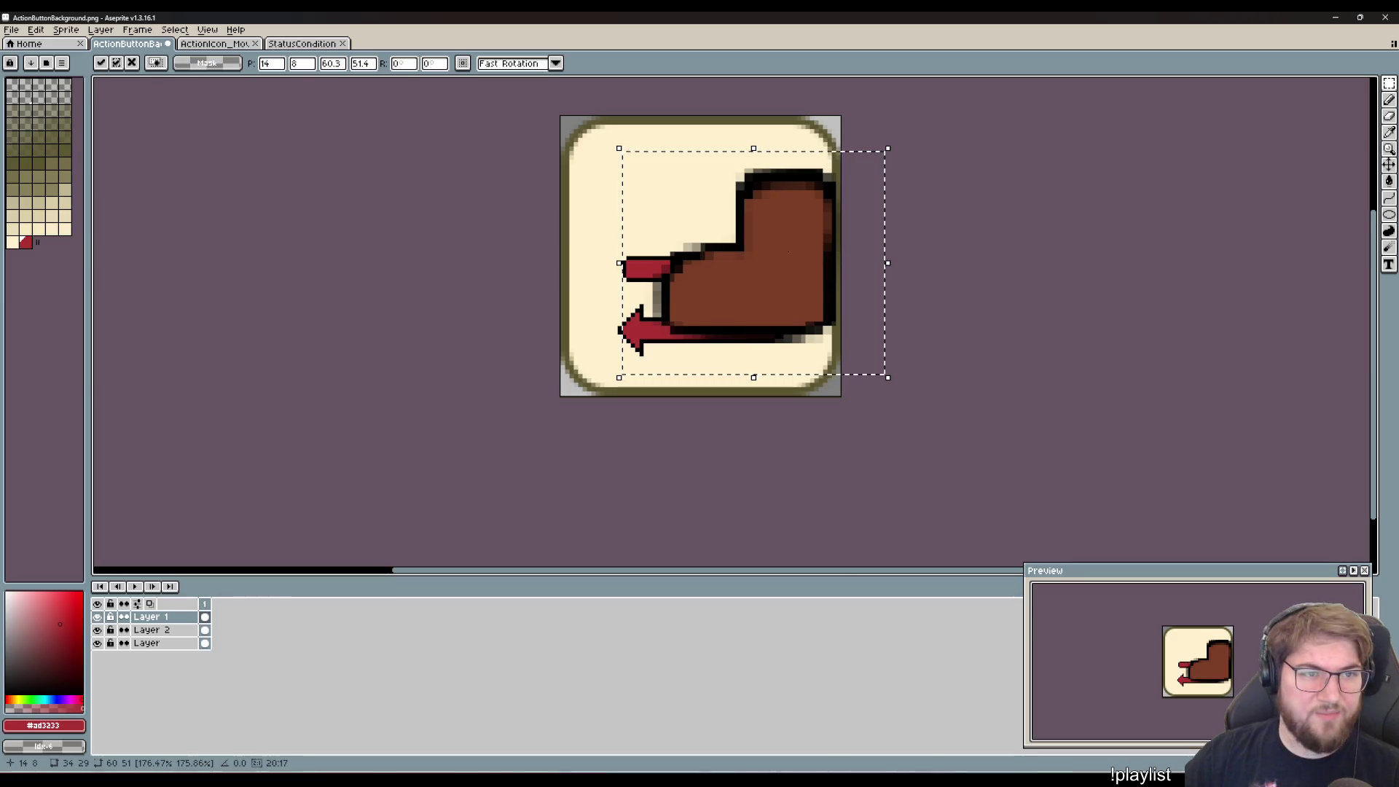
key(Escape)
key(Delete)
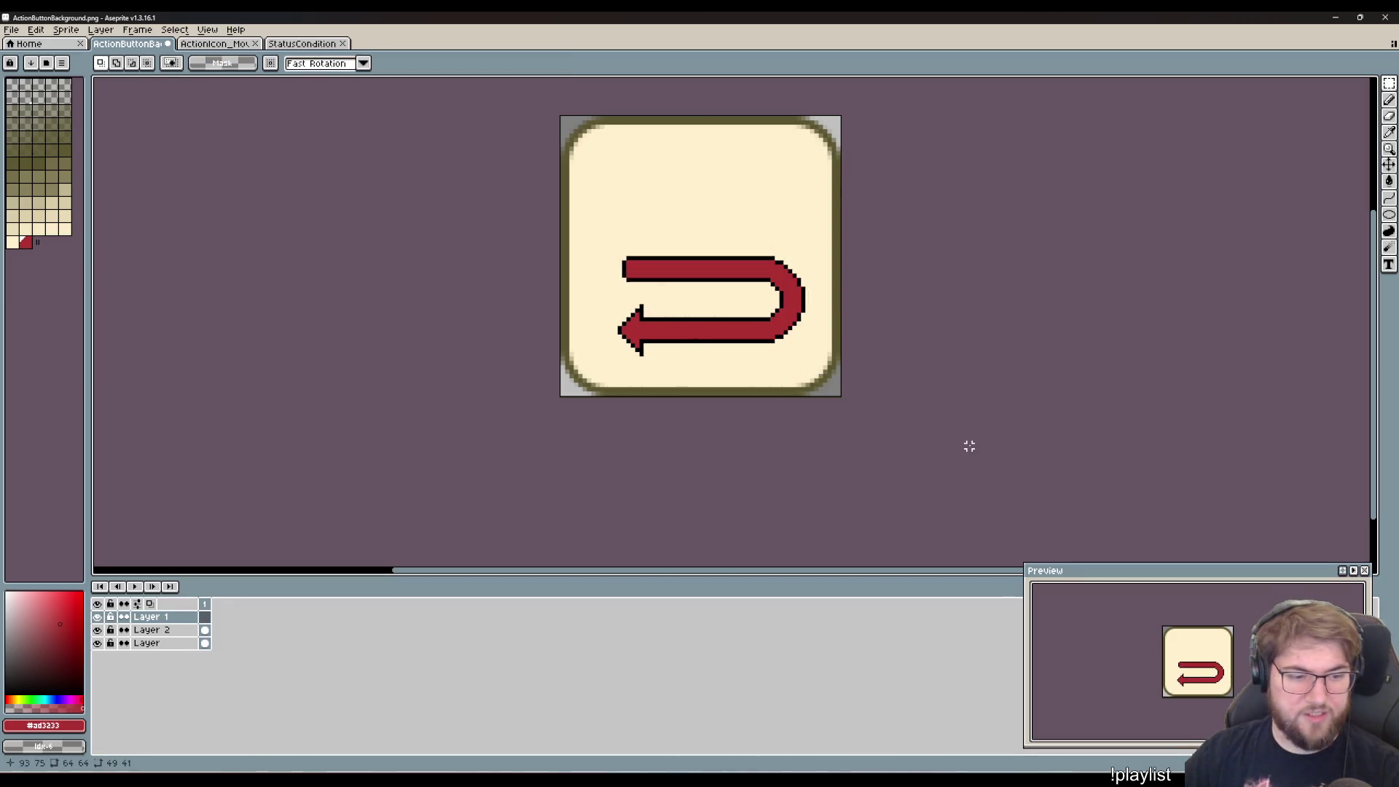
click(212, 44)
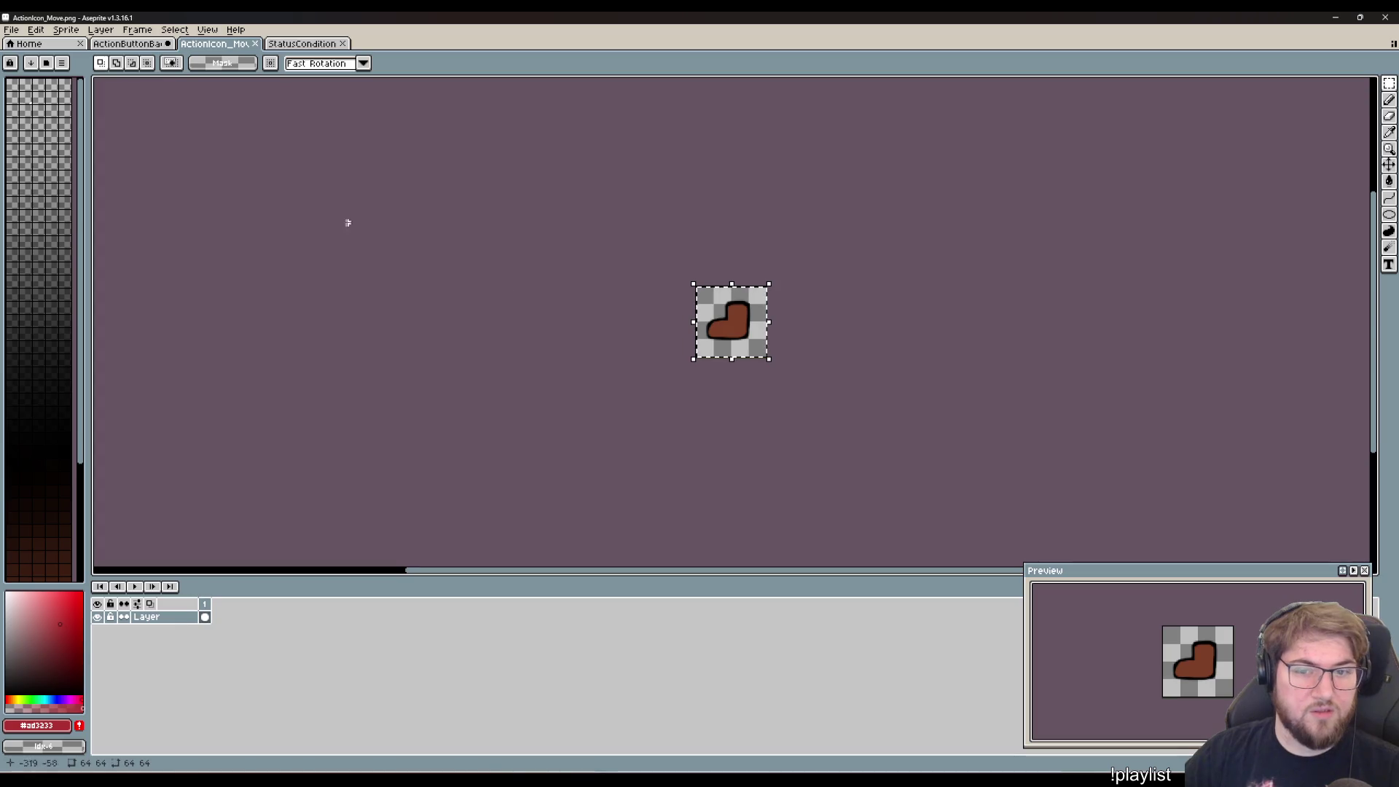
- Copy the boot from ActionIcon_Move and paste it onto ActionButtonBackground as a new layer
key(ctrl+c)
click(128, 44)
key(ctrl+v)
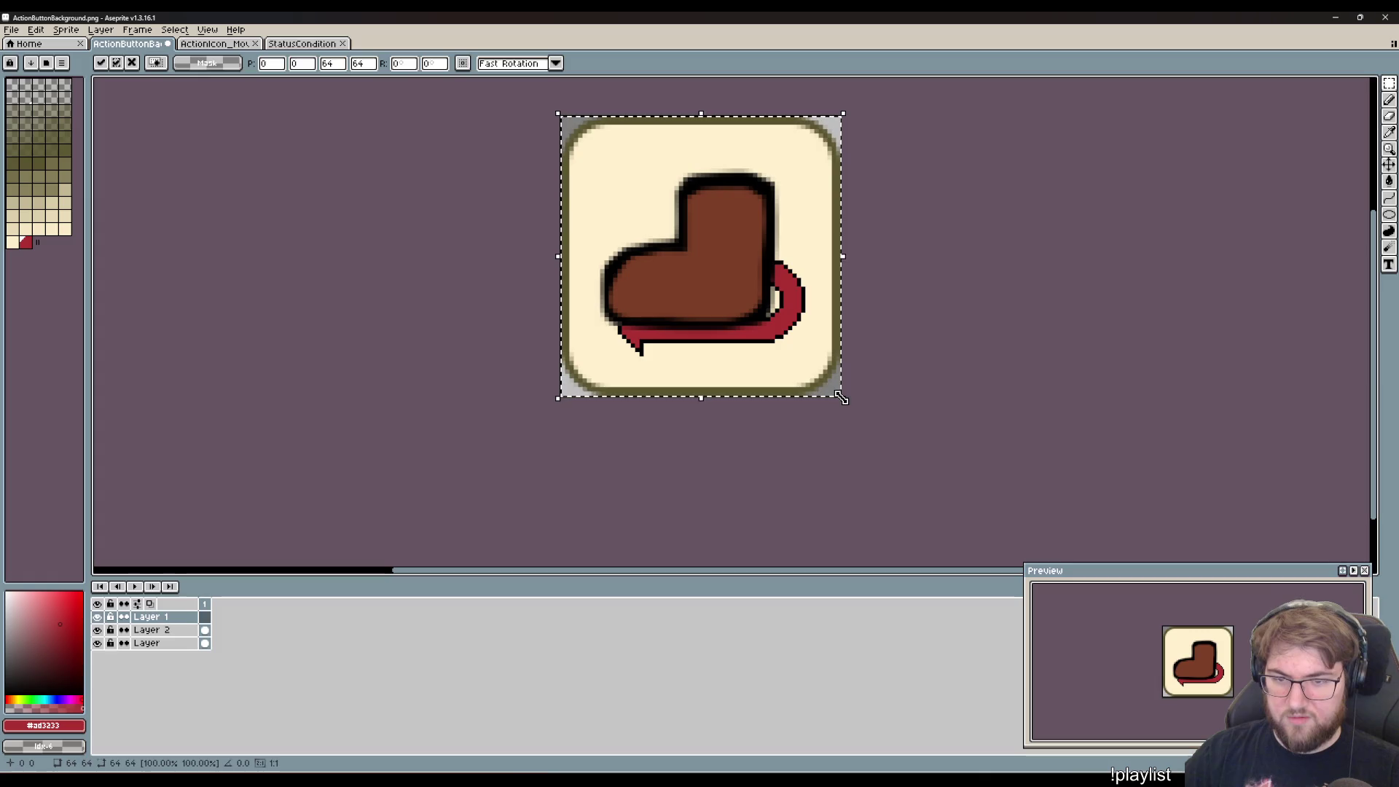
key(Return)
drag(840, 394, 701, 295)
key(ctrl+z)
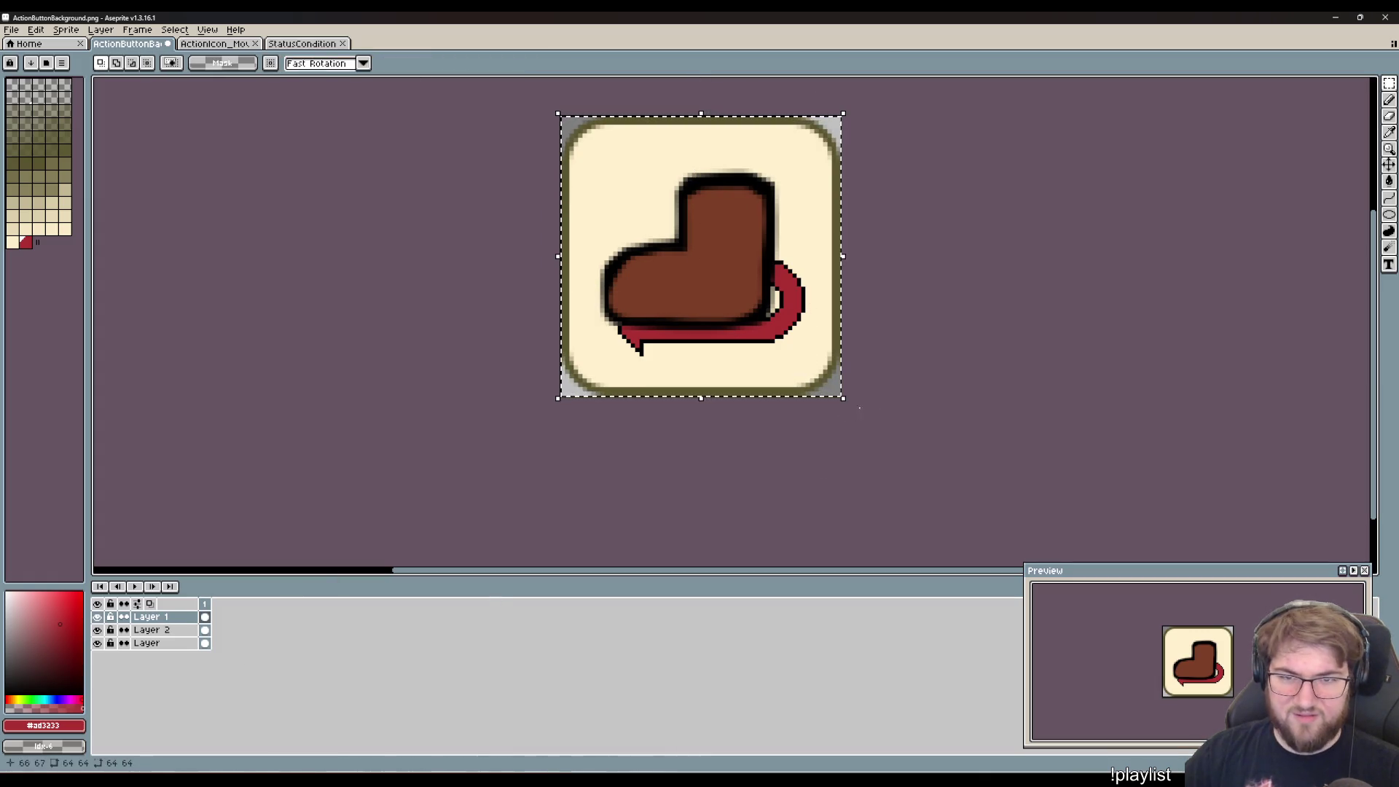
- Try scaling and repositioning the pasted boot, then cancel to keep it full size
drag(843, 398, 705, 282)
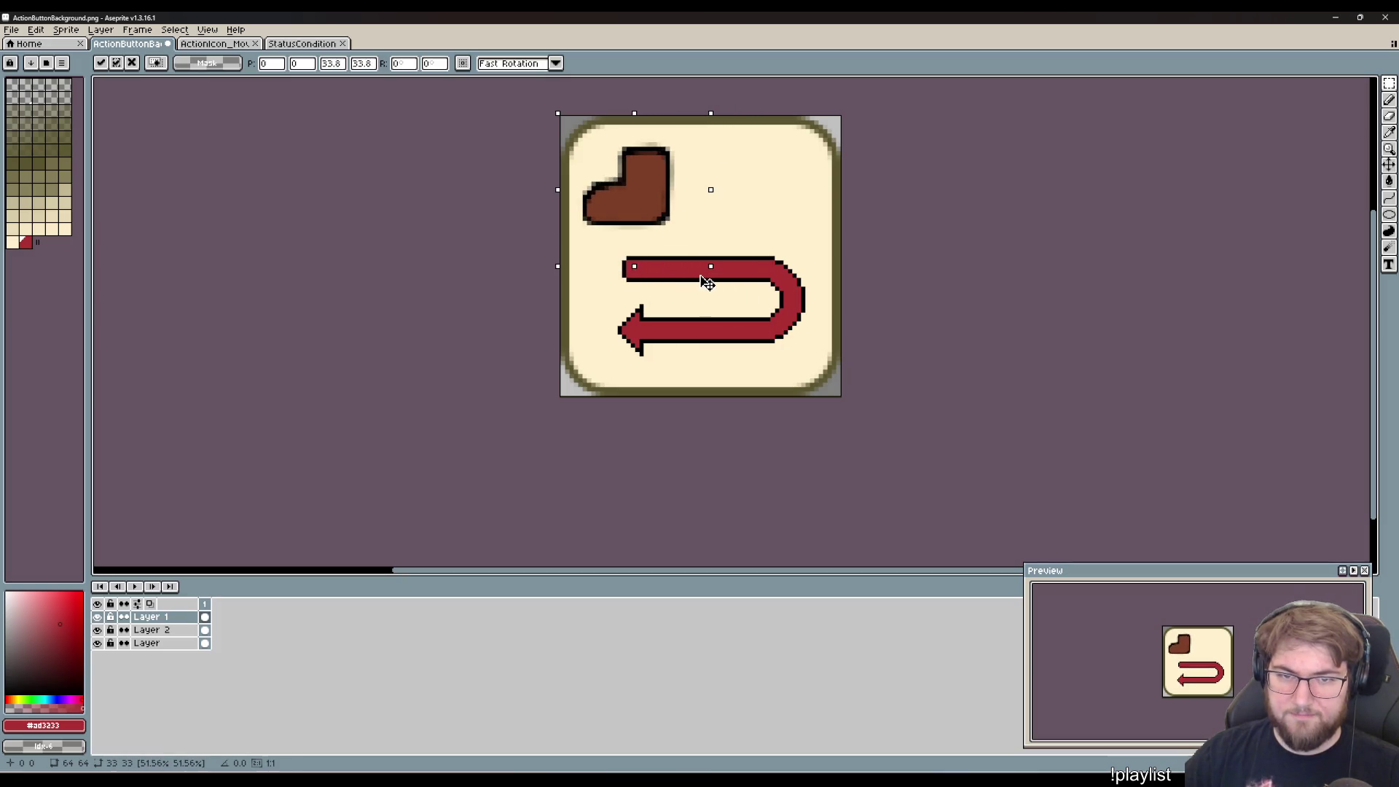
mouse_move(647, 208)
mouse_down()
mouse_move(759, 250)
mouse_move(725, 228)
mouse_move(727, 255)
mouse_up()
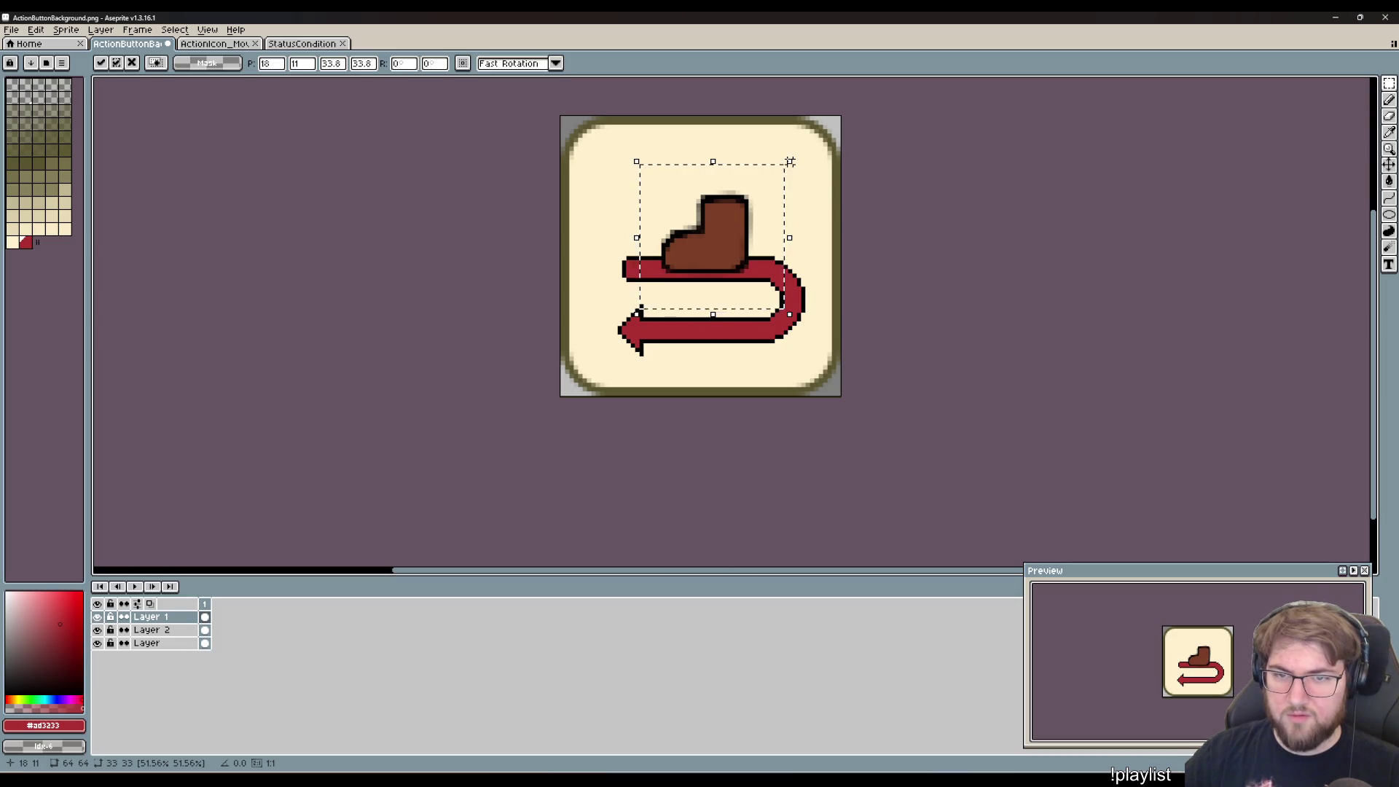
mouse_move(789, 159)
mouse_down()
mouse_move(921, 85)
mouse_move(890, 79)
mouse_up()
mouse_move(792, 193)
mouse_down()
mouse_move(741, 253)
mouse_move(736, 242)
mouse_up()
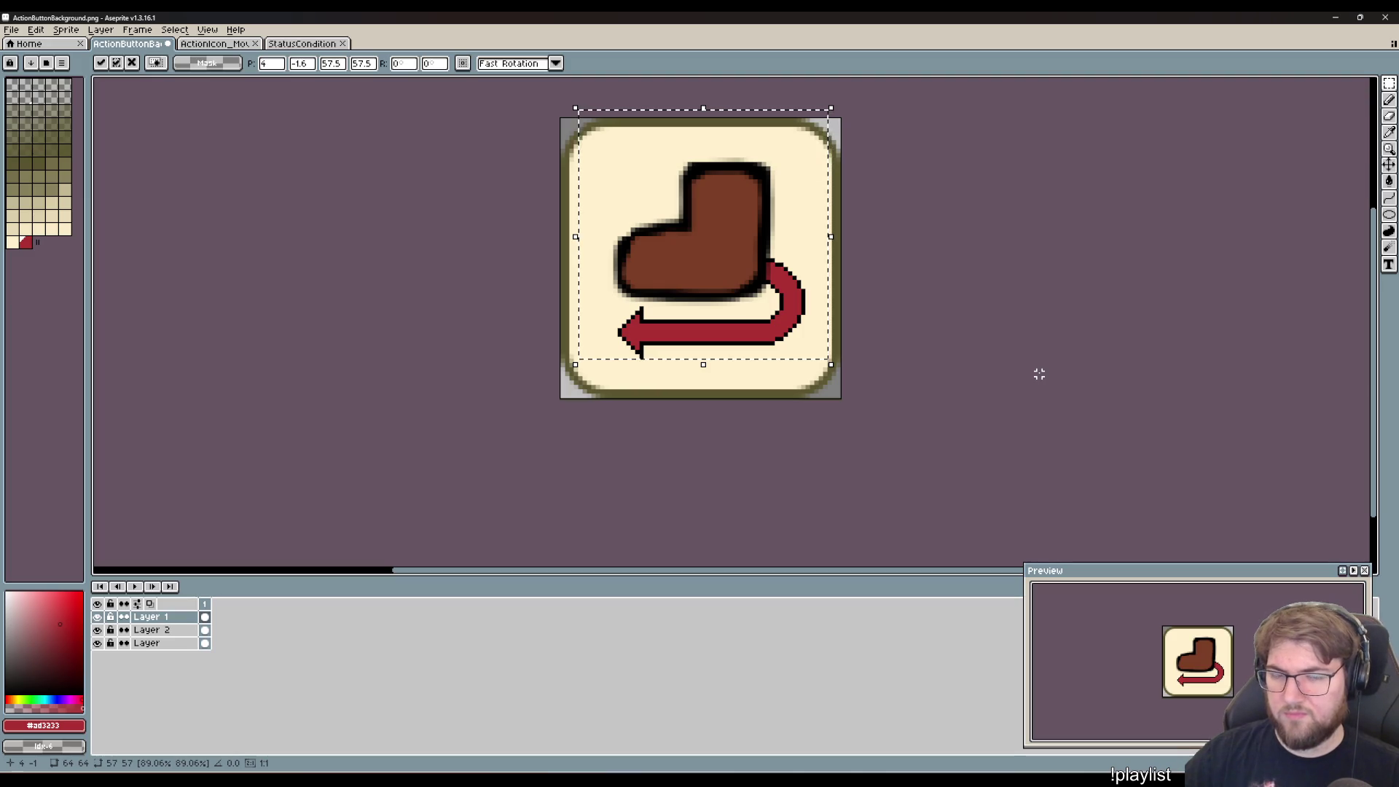
key(Escape)
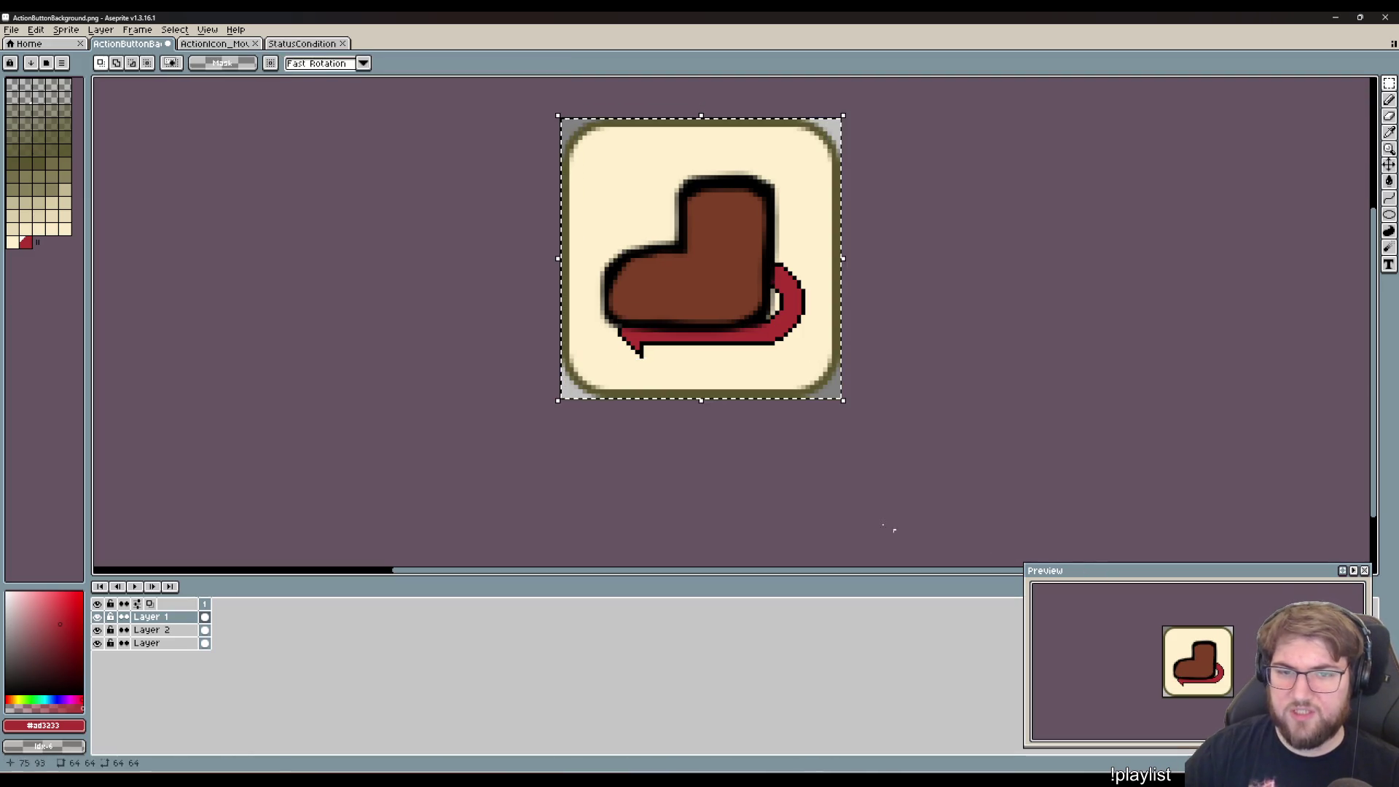
- Drag Layer 2 above Layer 1 and raise the red arrow over the boot's lower half
click(164, 631)
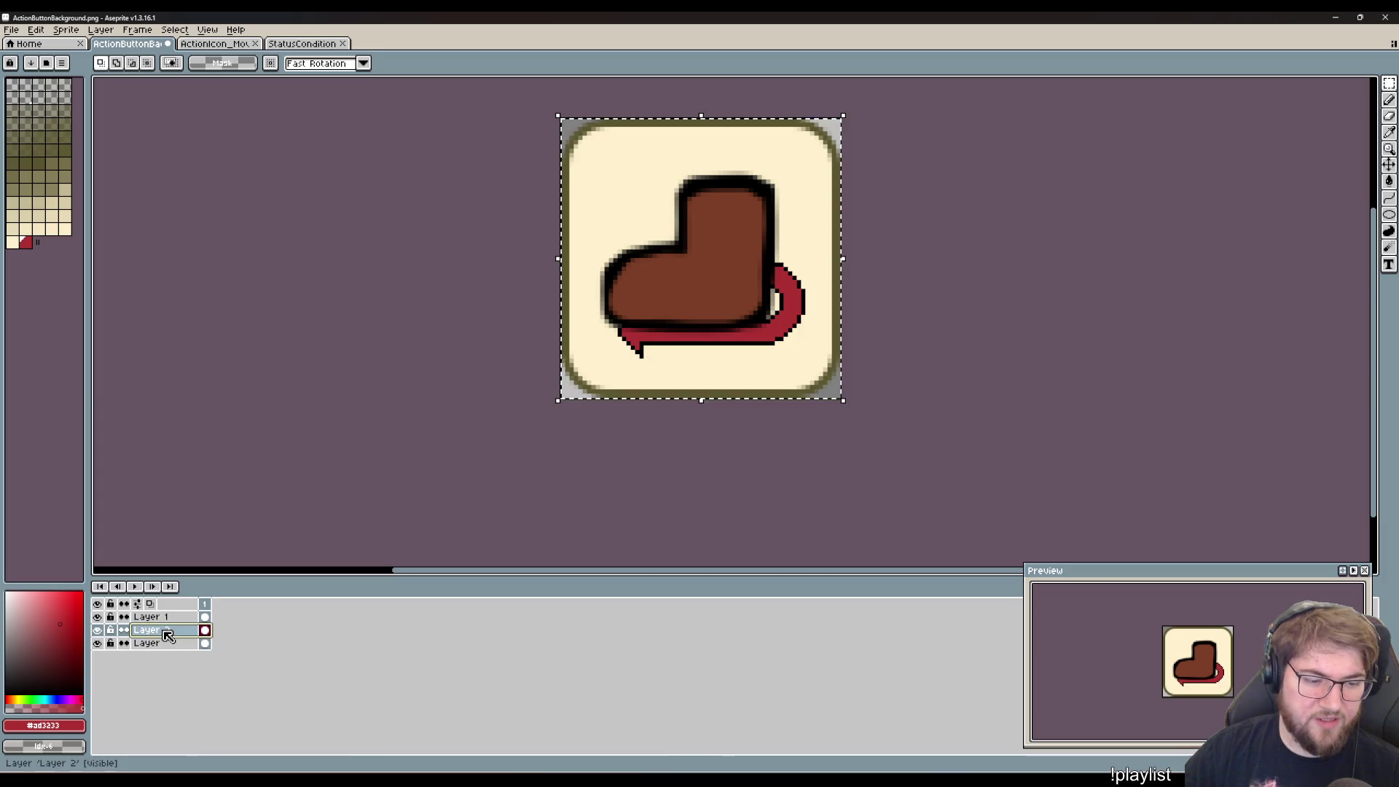
click(166, 618)
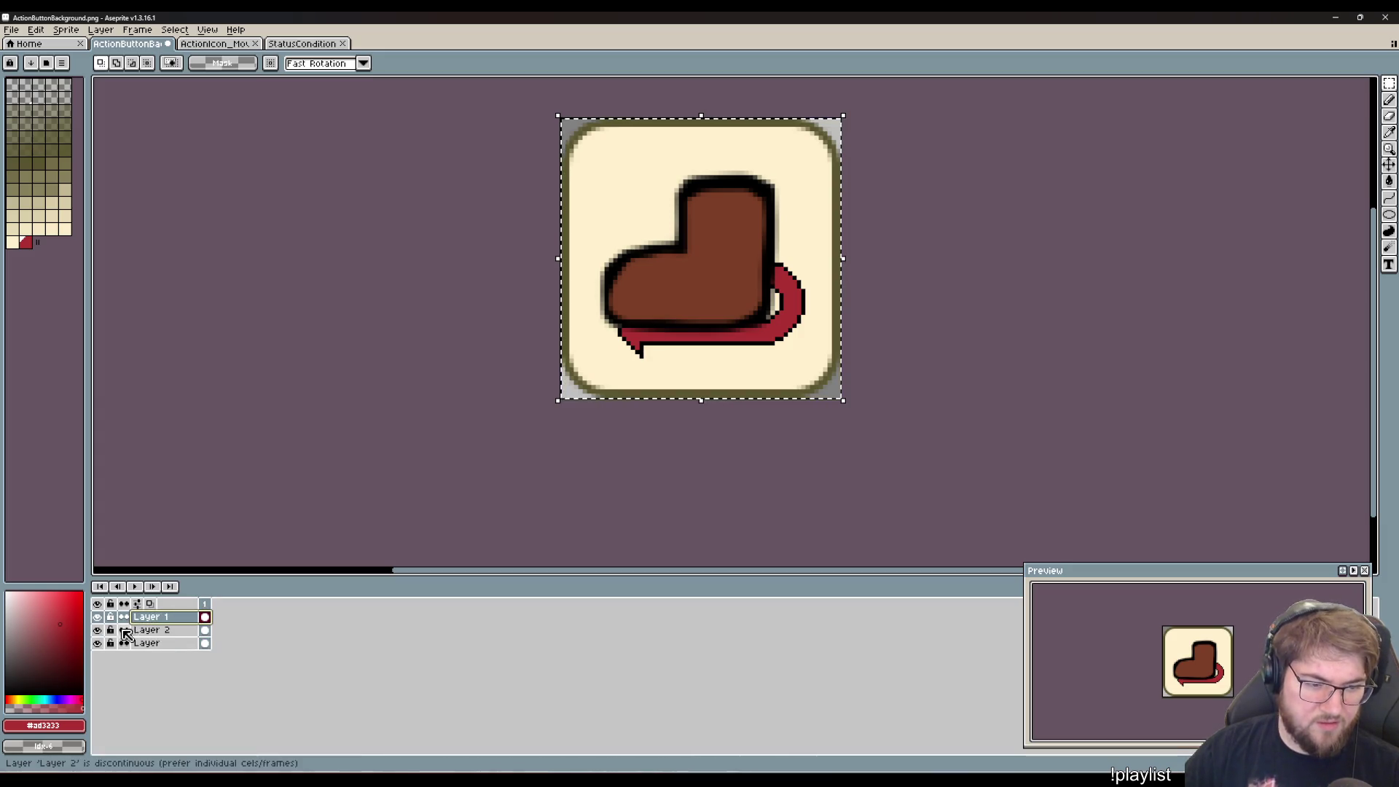
drag(166, 631, 161, 618)
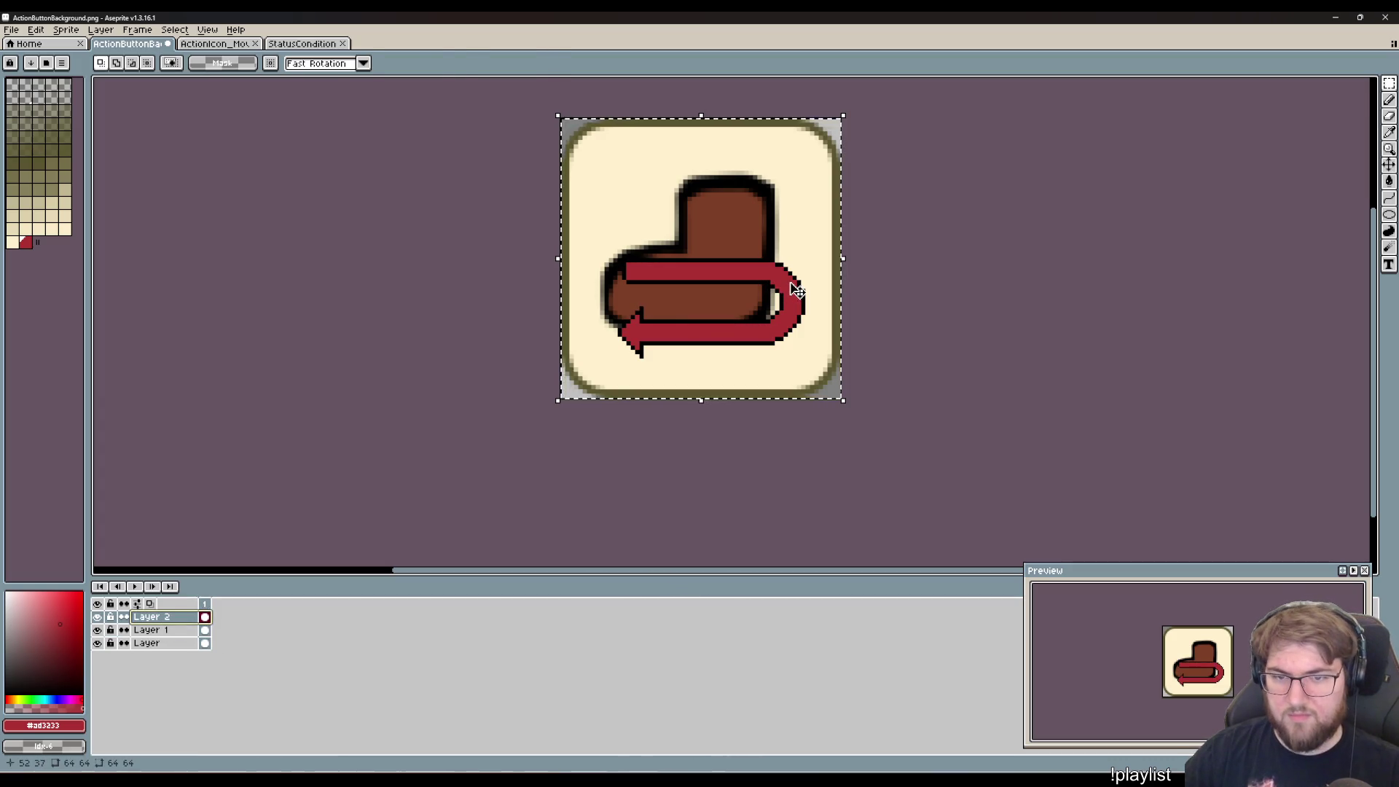
drag(797, 290, 802, 240)
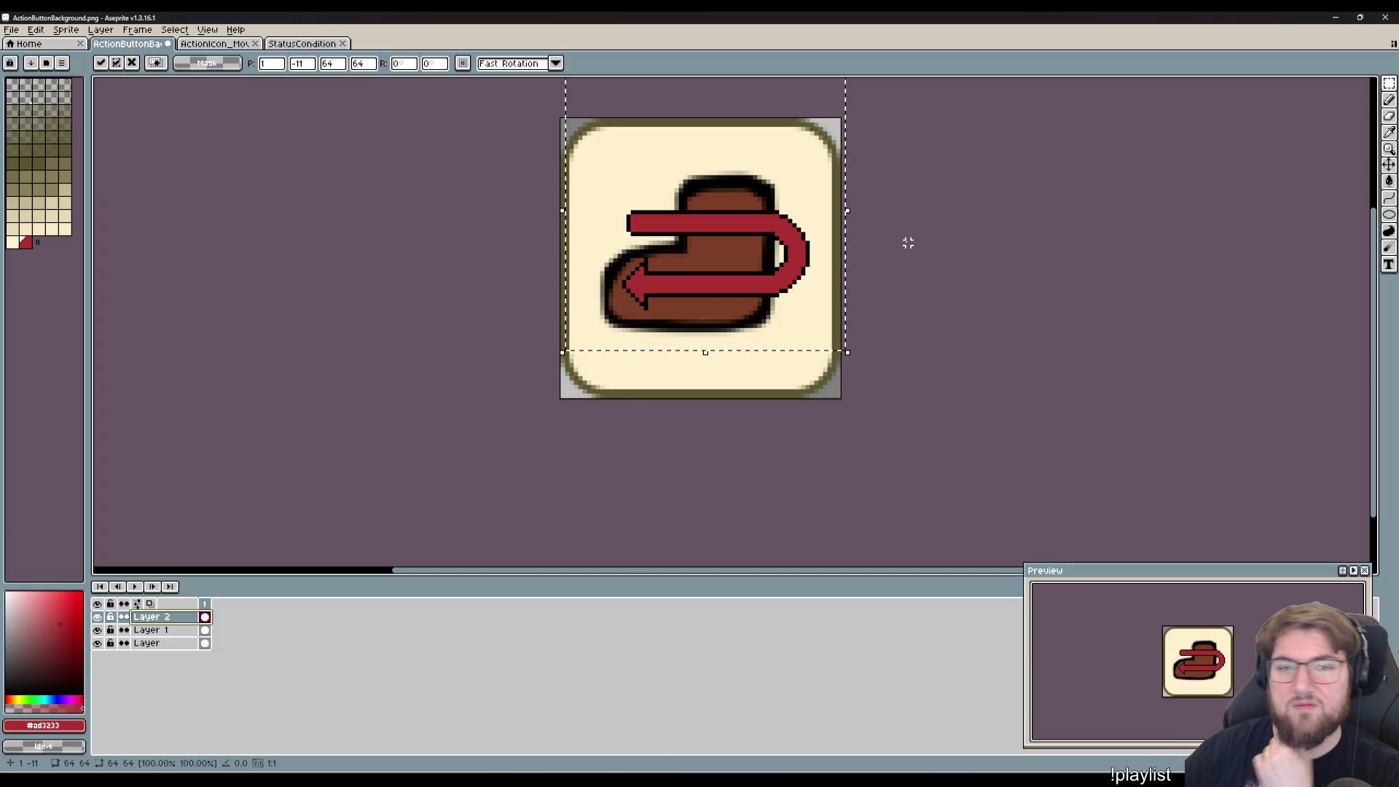
- Try rotating the arrow 90 degrees and repositioning it, then cancel to restore it horizontal
drag(930, 249, 932, 338)
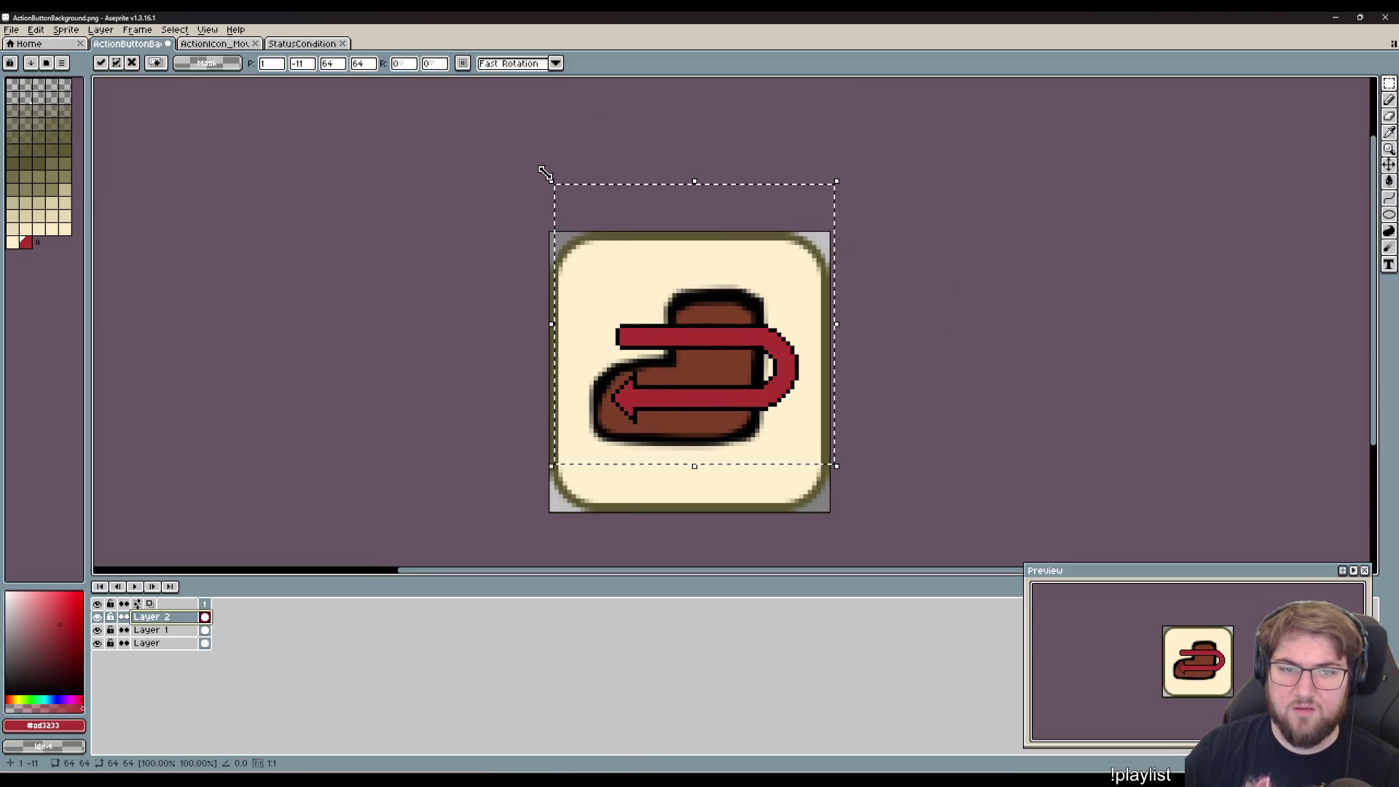
drag(560, 179, 828, 221)
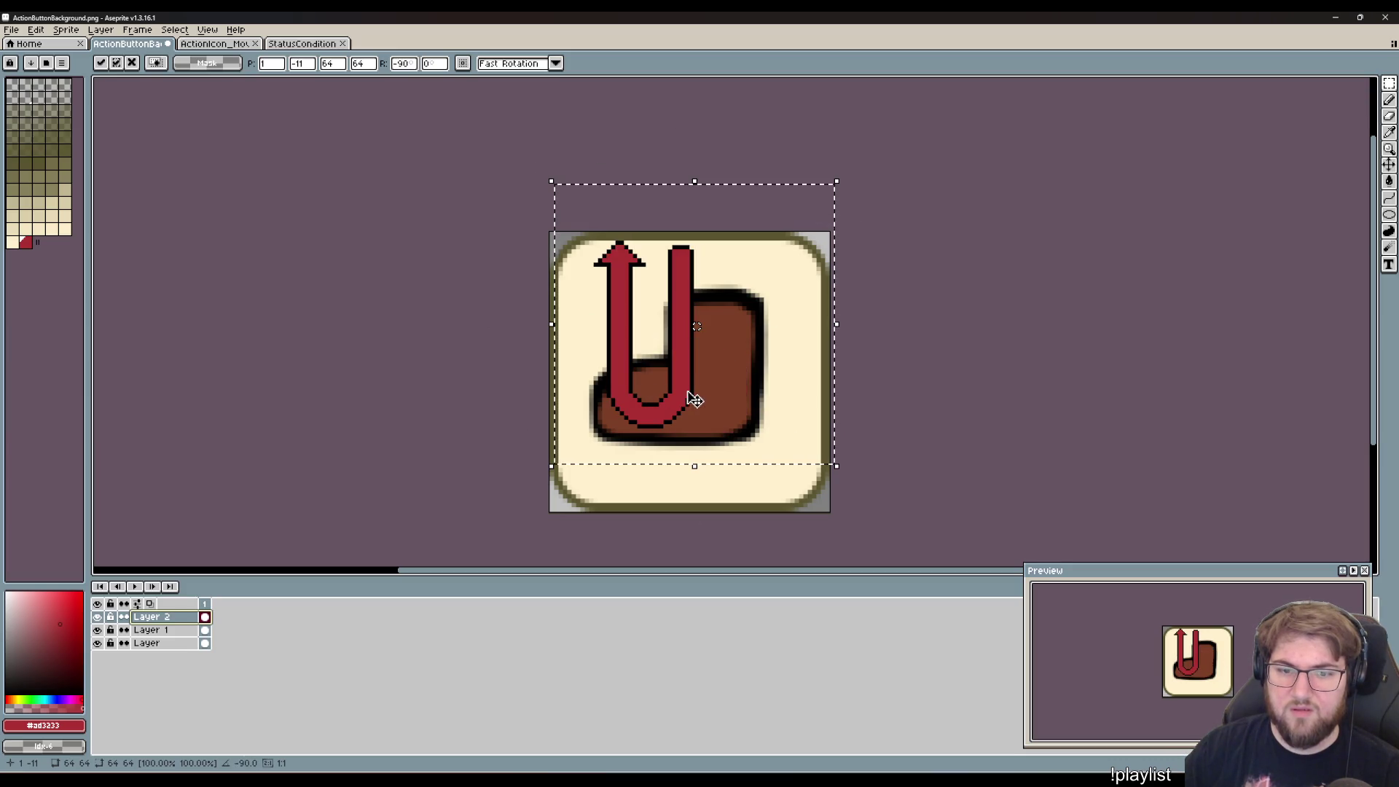
drag(761, 261, 800, 300)
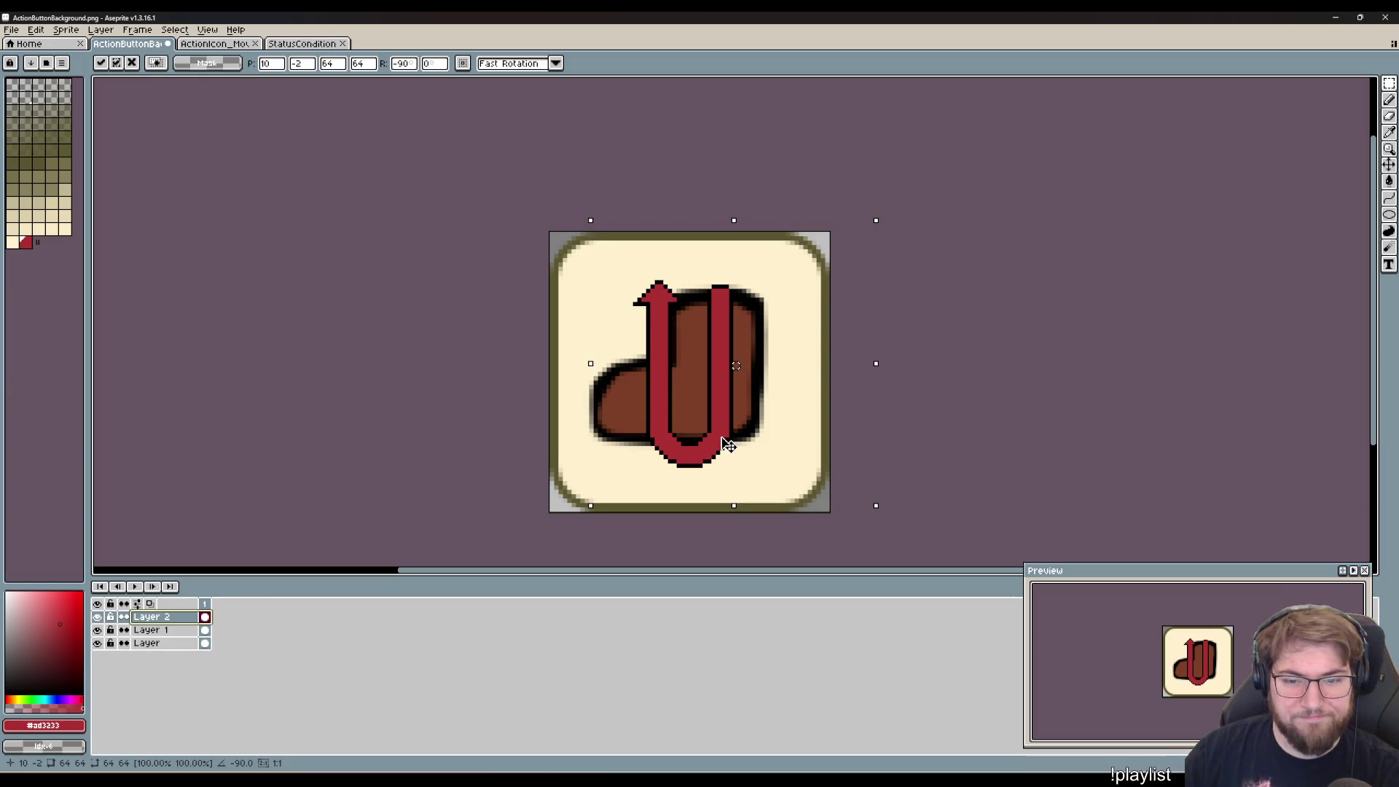
drag(739, 461, 728, 463)
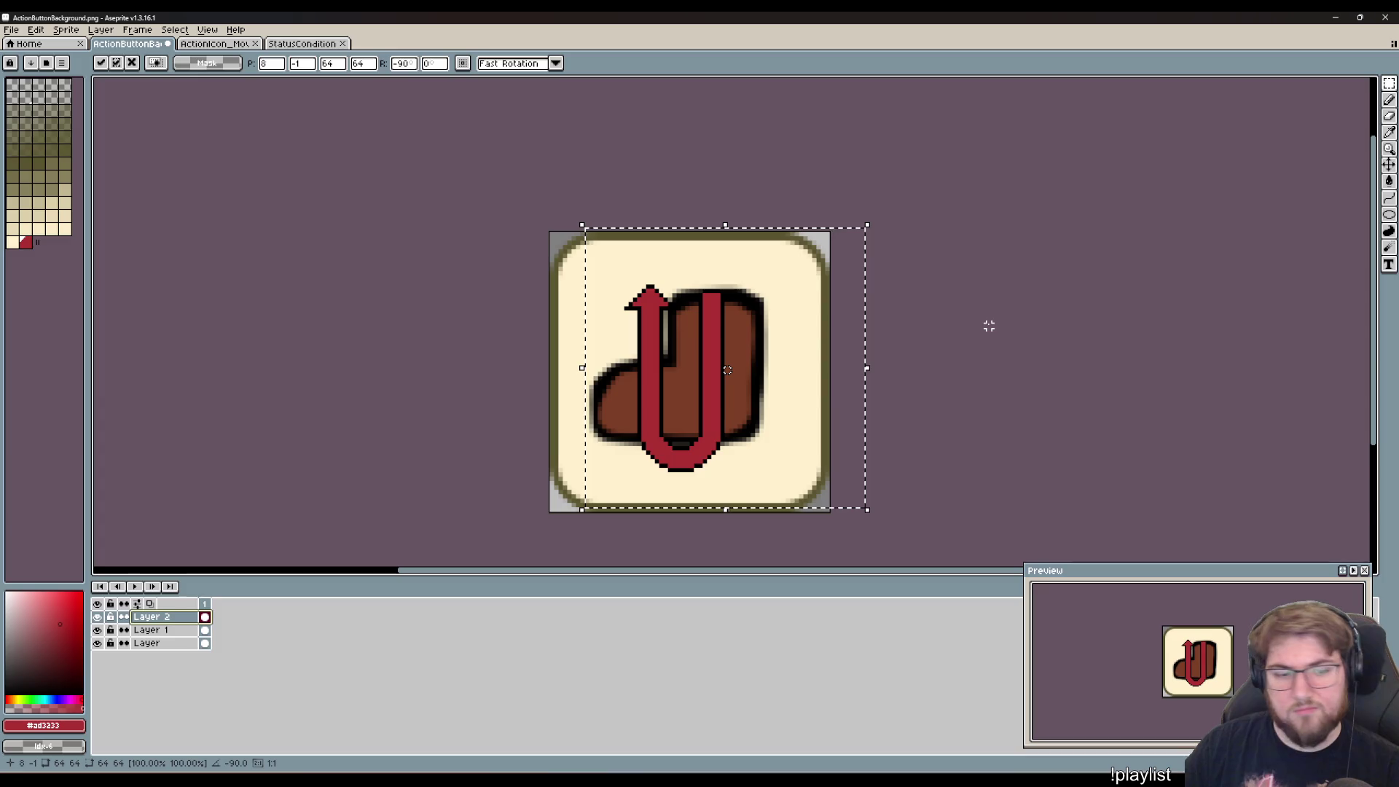
key(Escape)
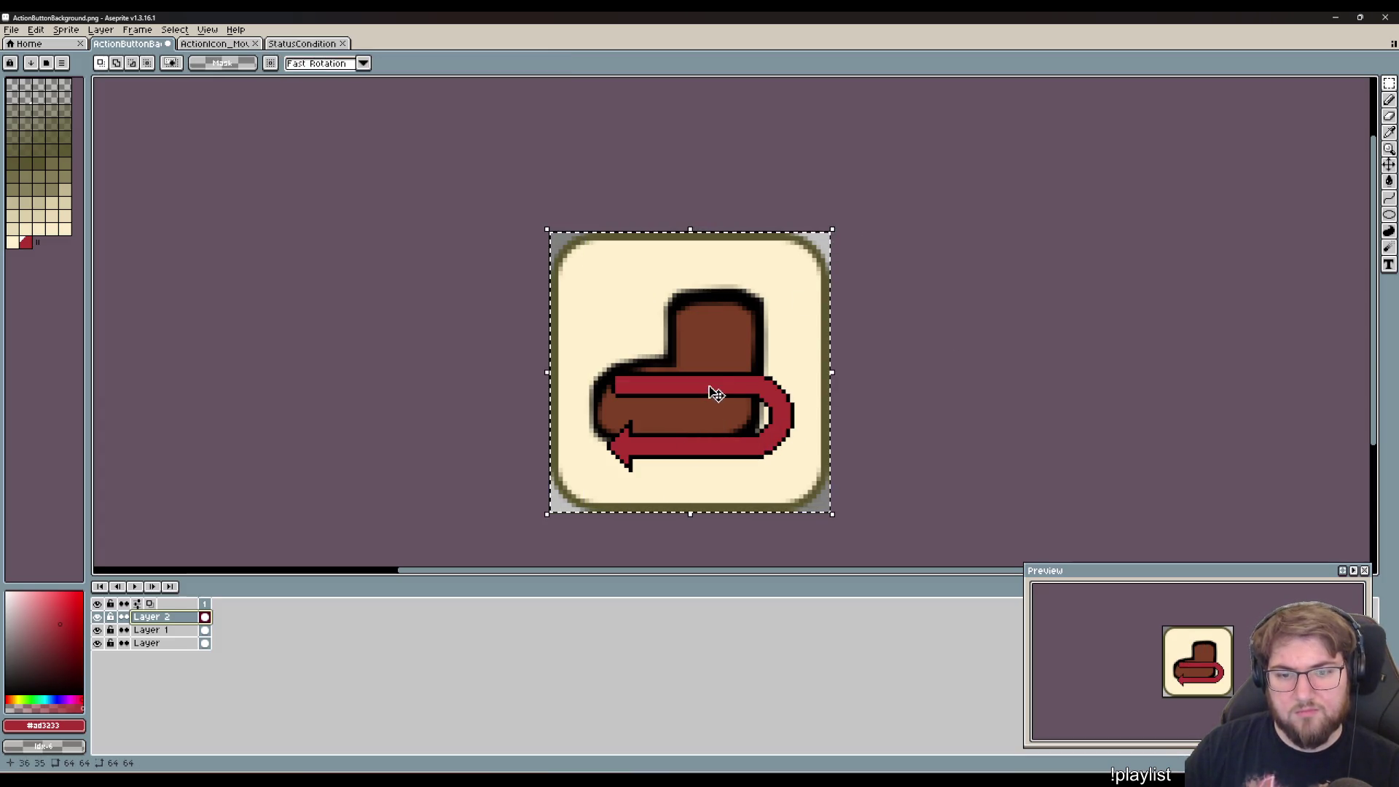
- Scale the arrow to about 117% and move it up across the boot's top
mouse_move(833, 229)
mouse_down()
mouse_move(943, 112)
mouse_move(819, 188)
mouse_up()
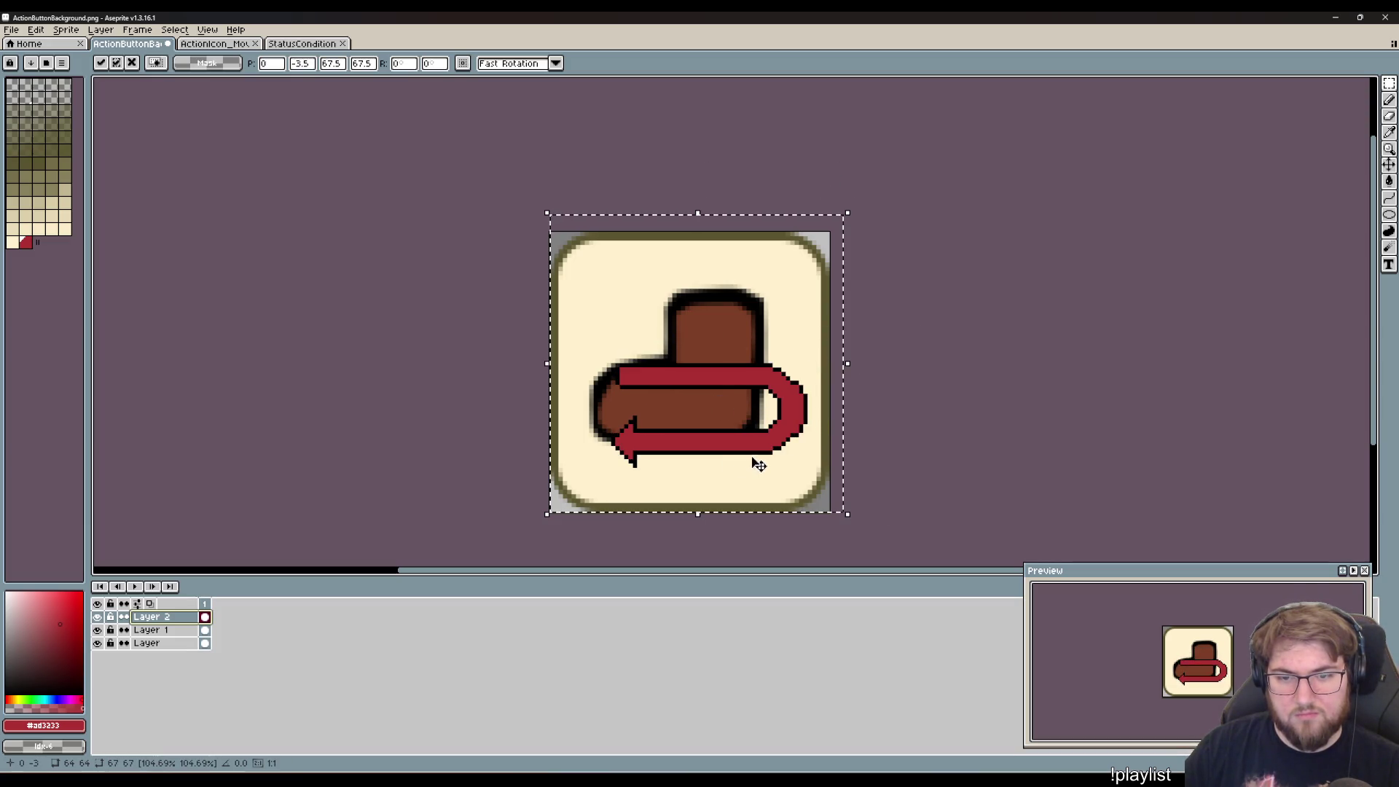
drag(771, 456, 758, 344)
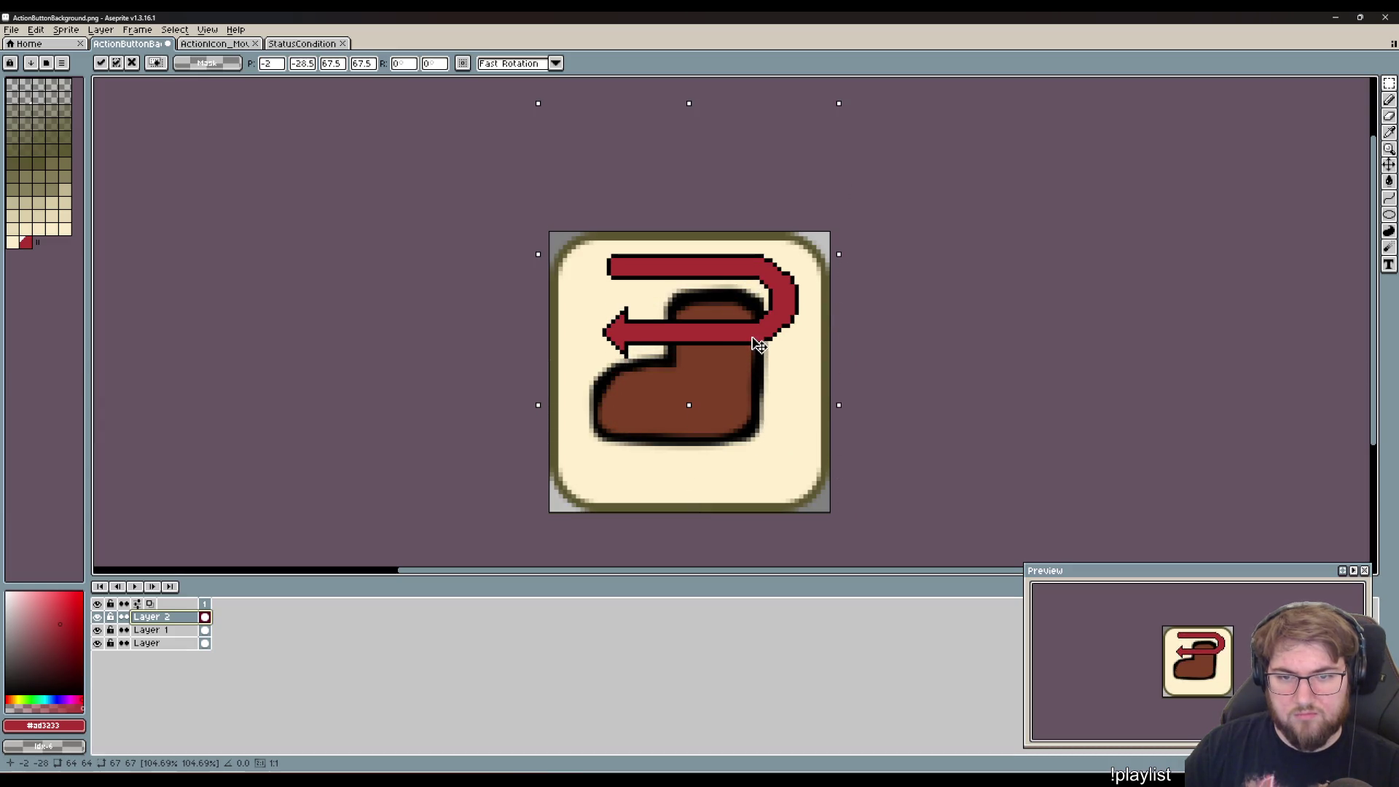
click(952, 447)
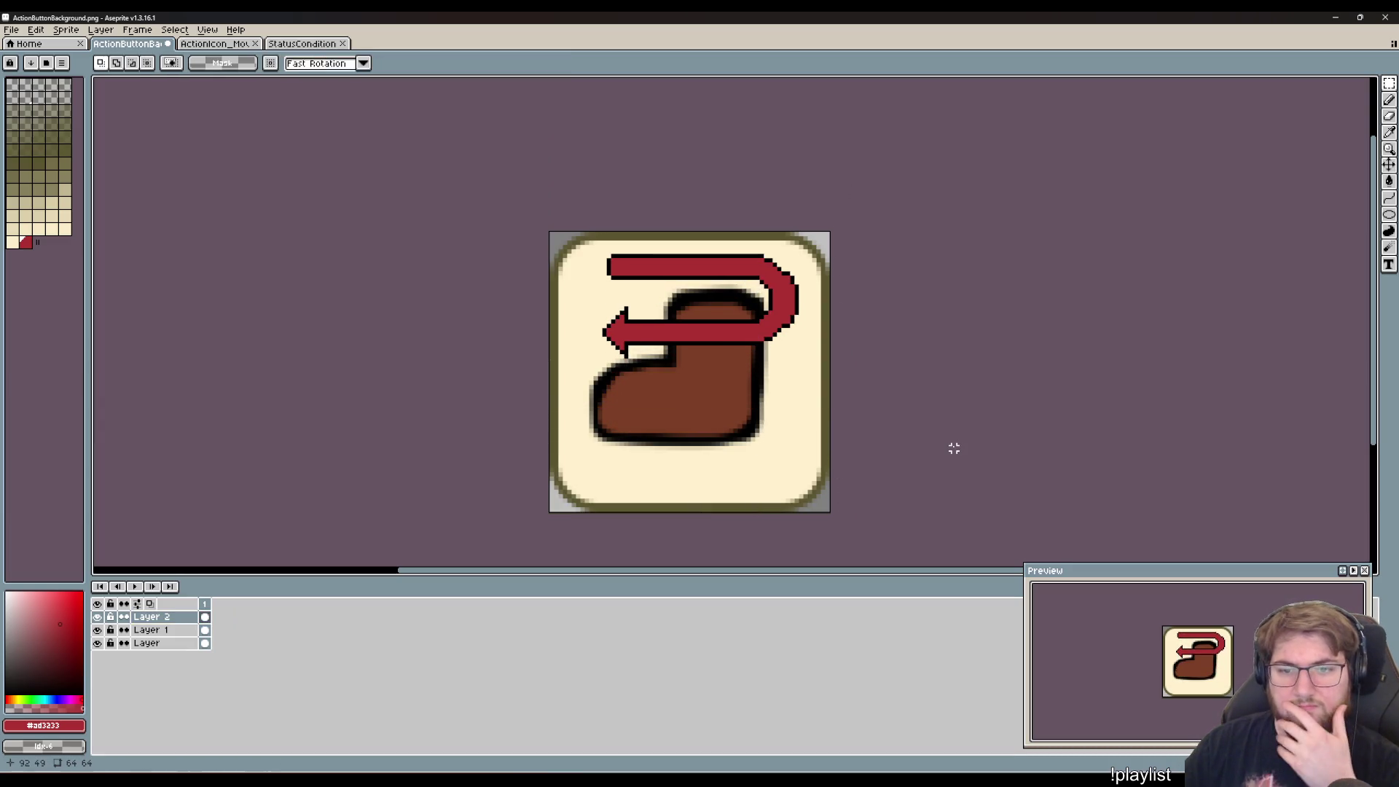
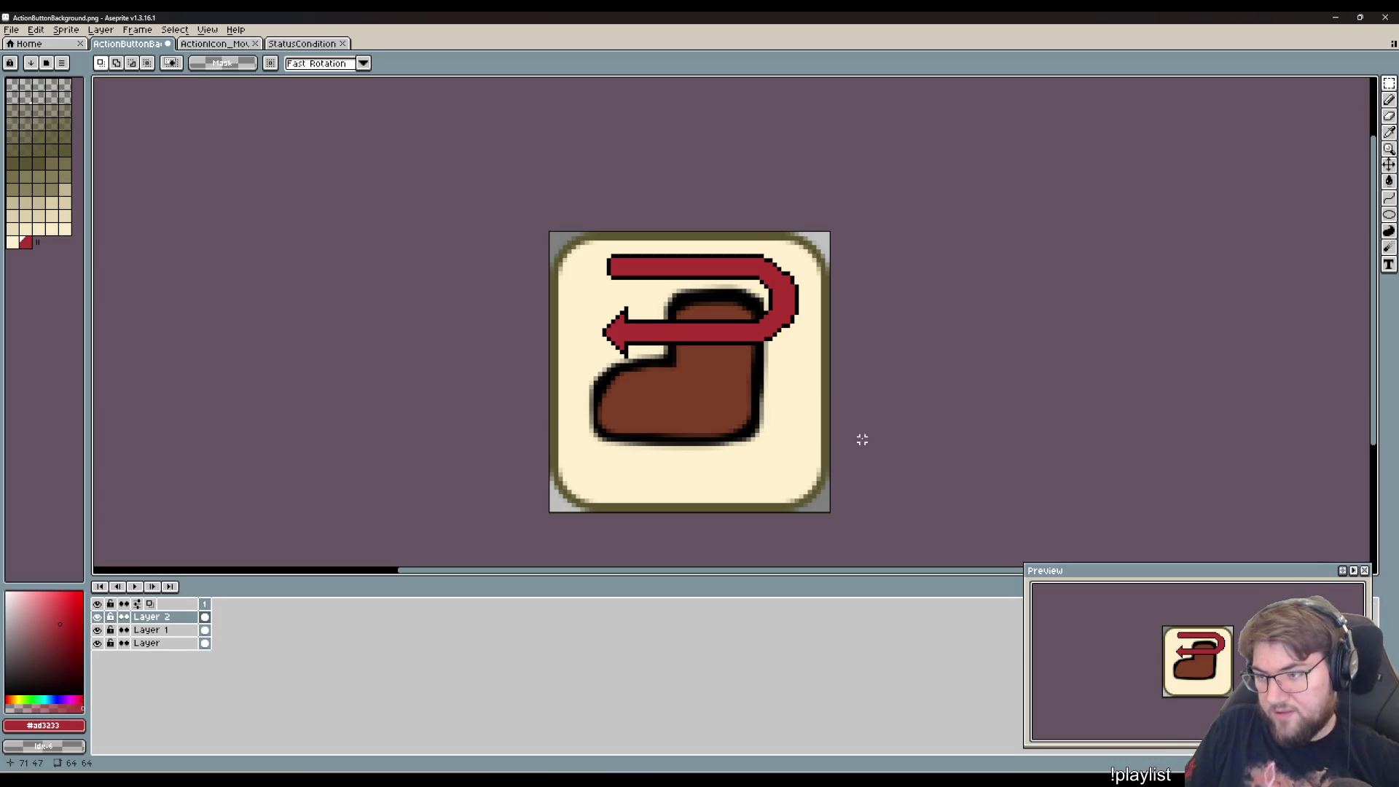
- Hide the red arrow, draw a thick red ellipse ring around the boot on a new layer, and start a new sprite
click(97, 616)
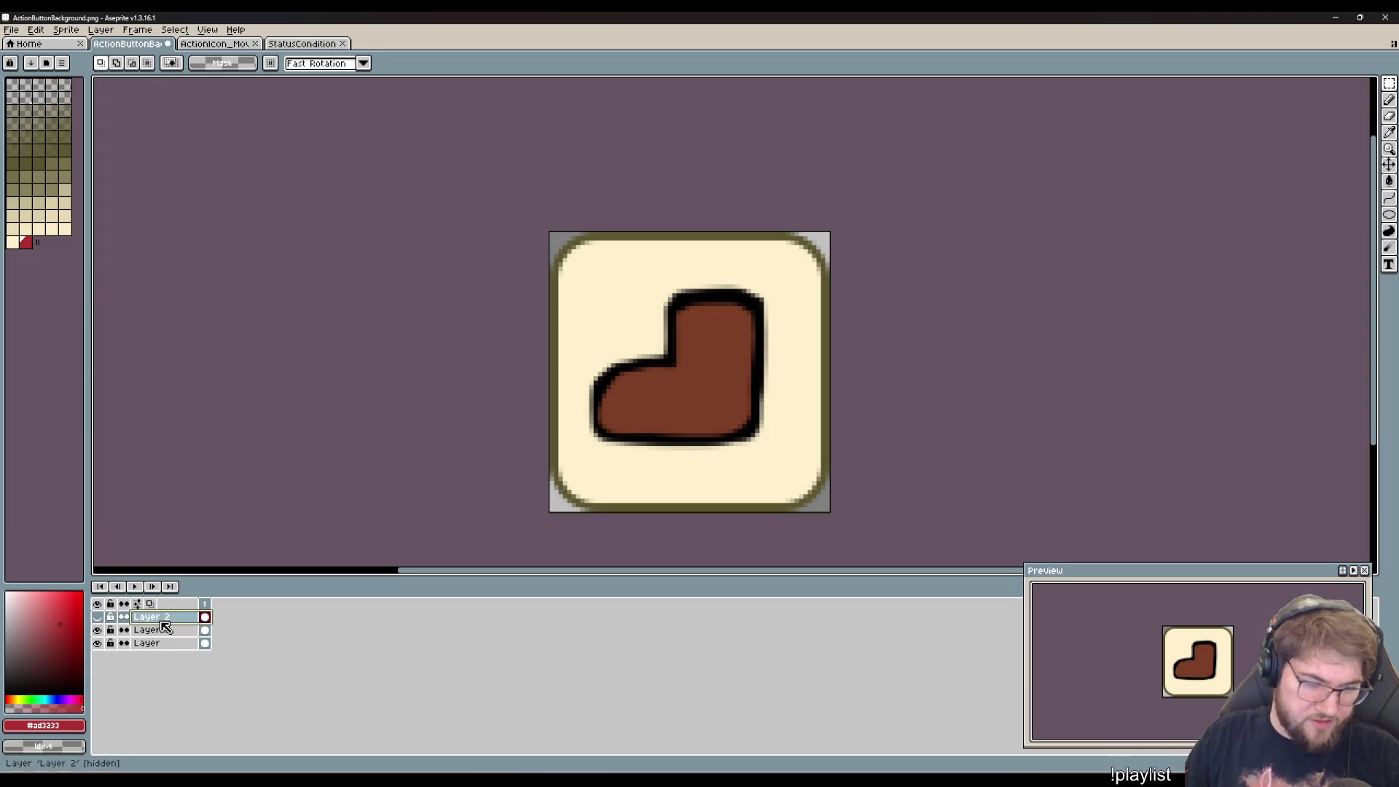
key(ctrl+shift+n)
key(shift+u)
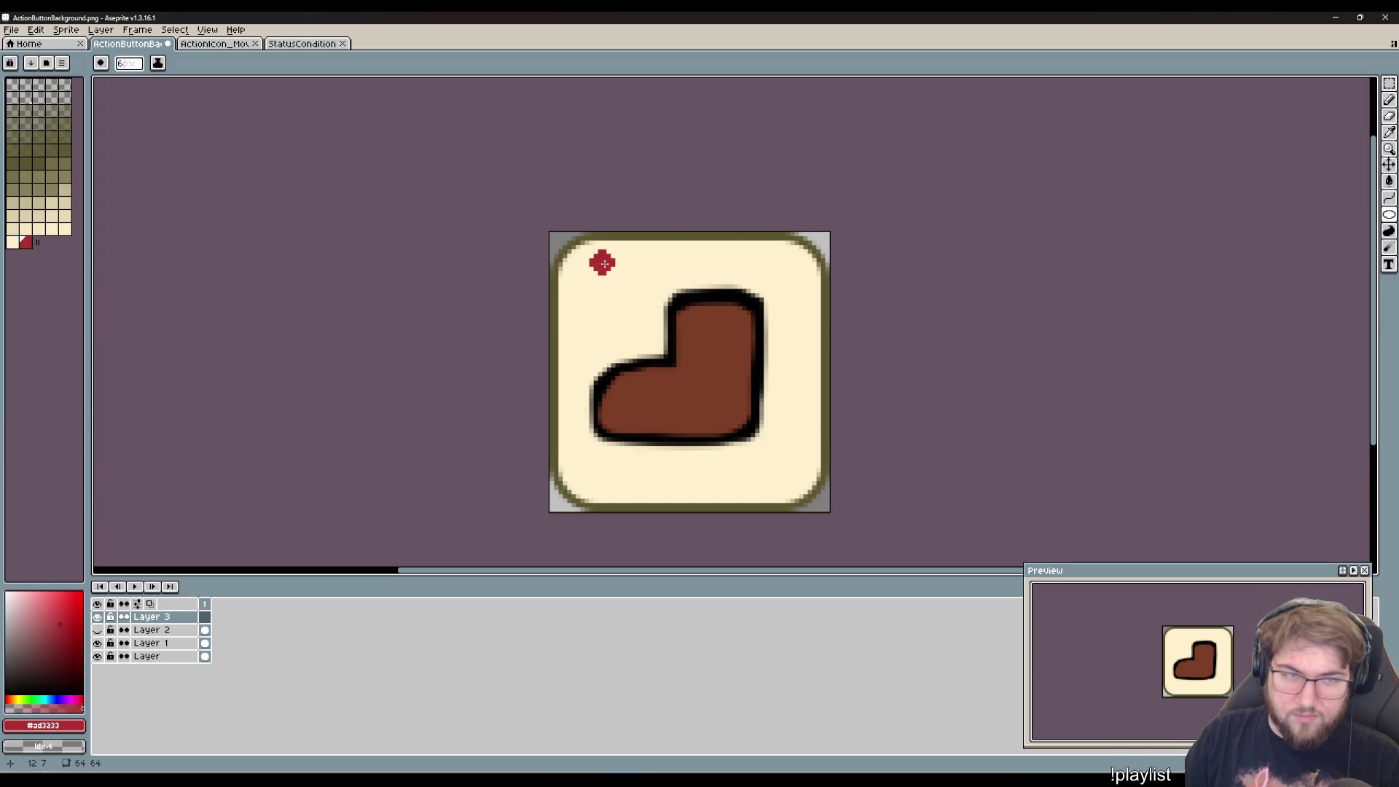
drag(602, 263, 794, 472)
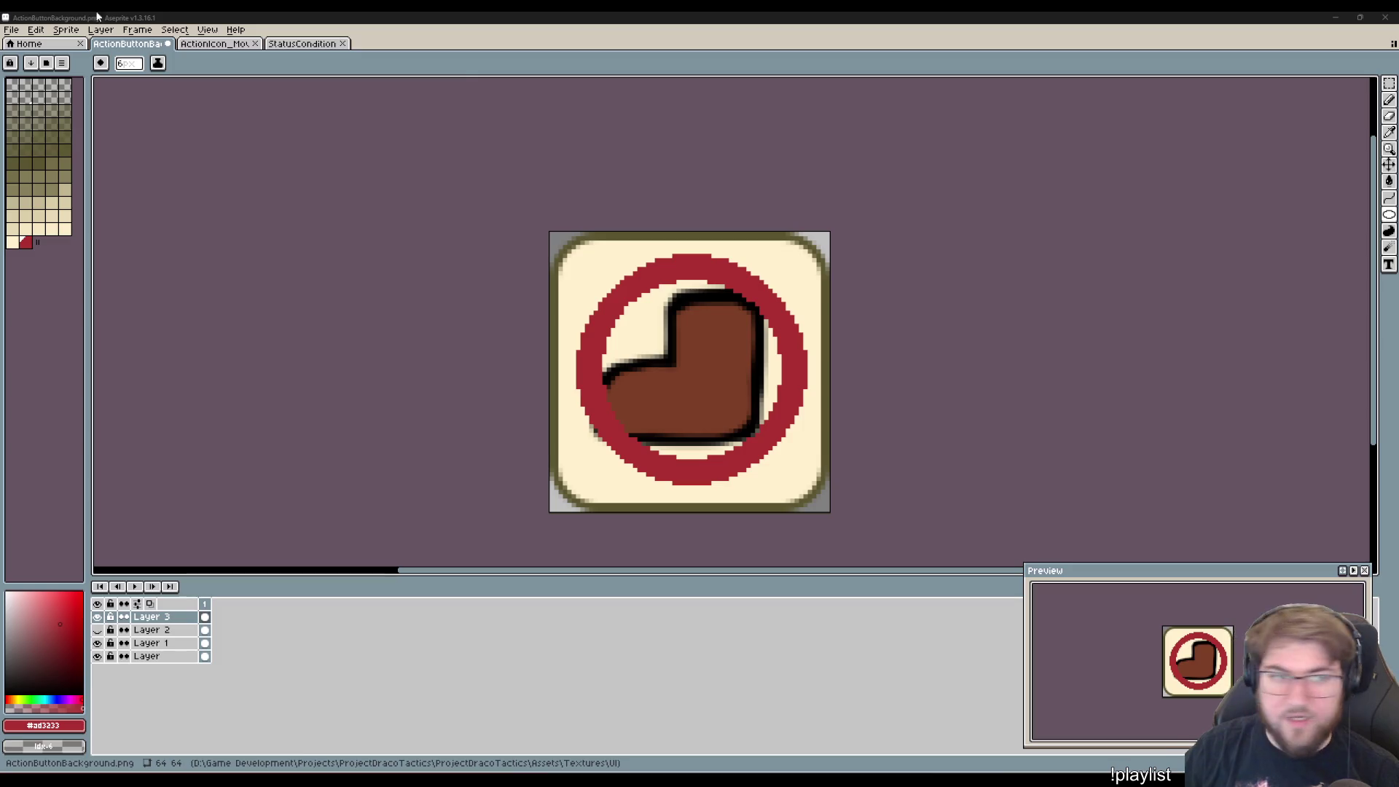
key(ctrl+n)
- Paste the Undo/Redo image into the new sprite, marquee its Undo arrow, and return to the button file
click(667, 499)
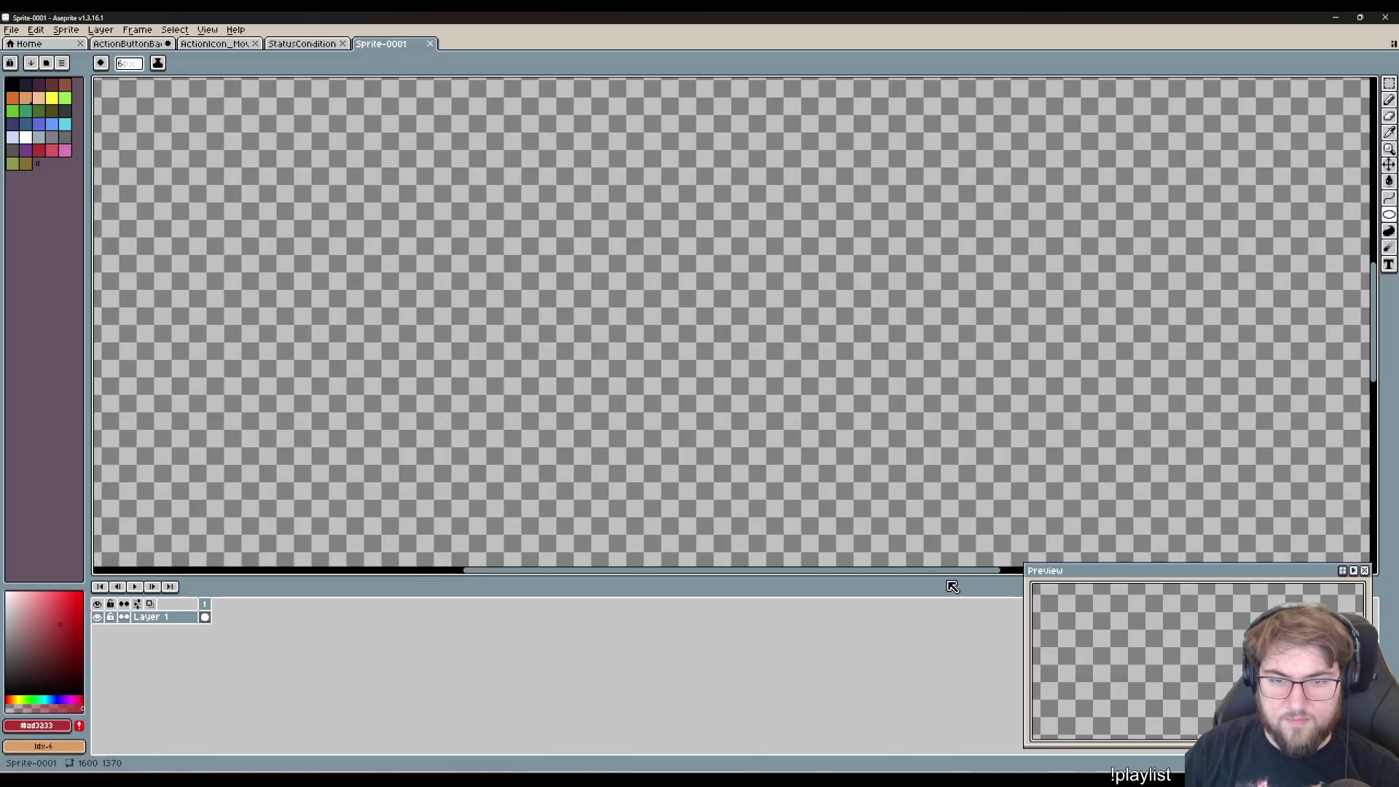
key(ctrl+v)
scroll(599, 270, down, 3)
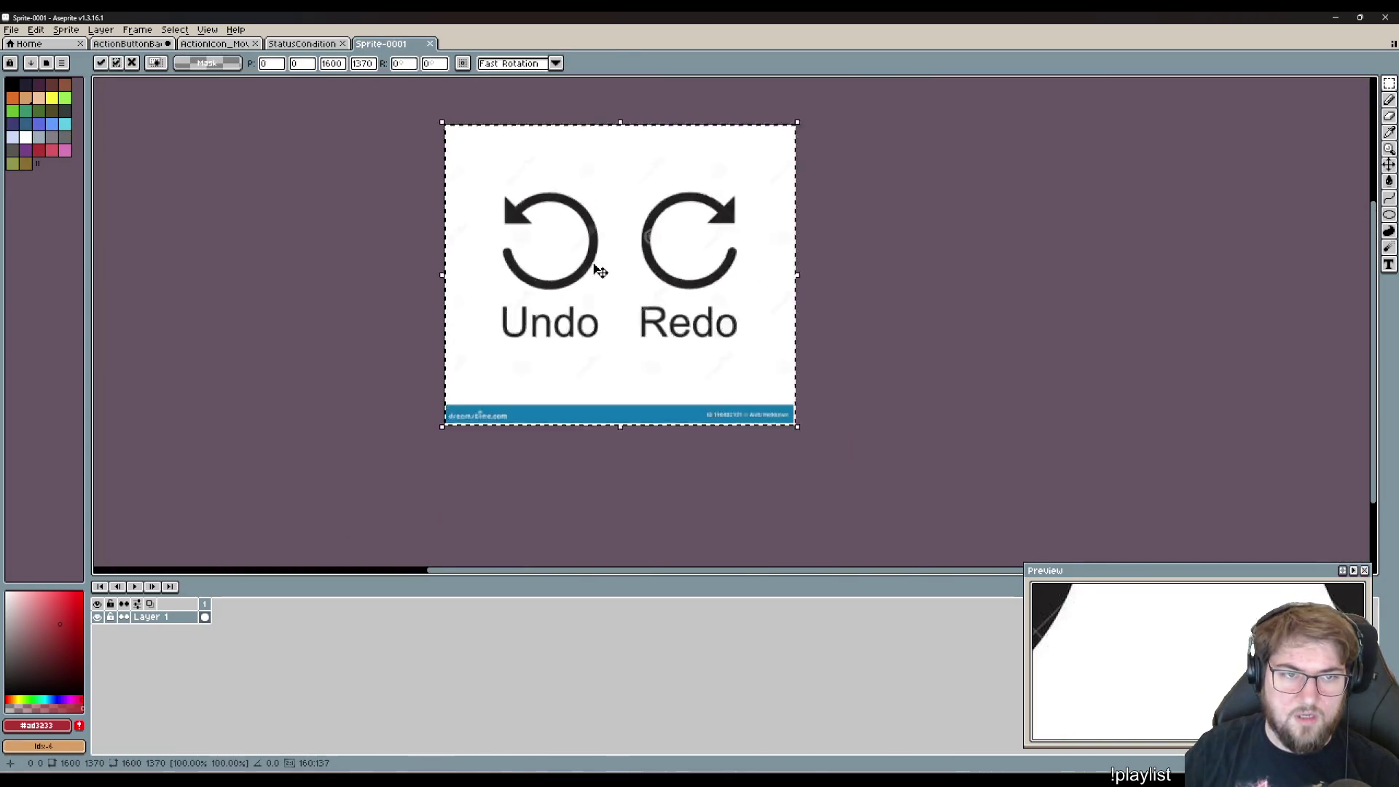
key(Return)
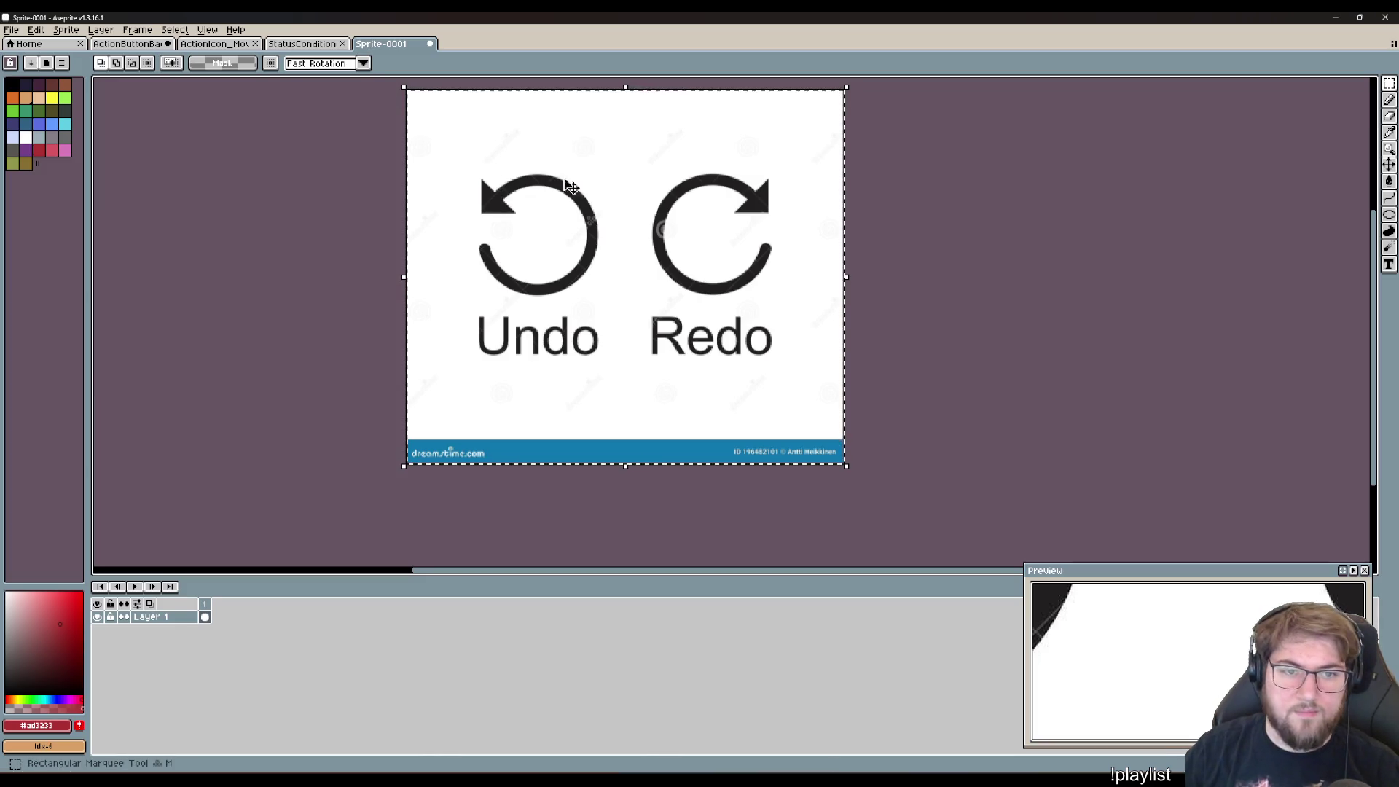
key(ctrl+d)
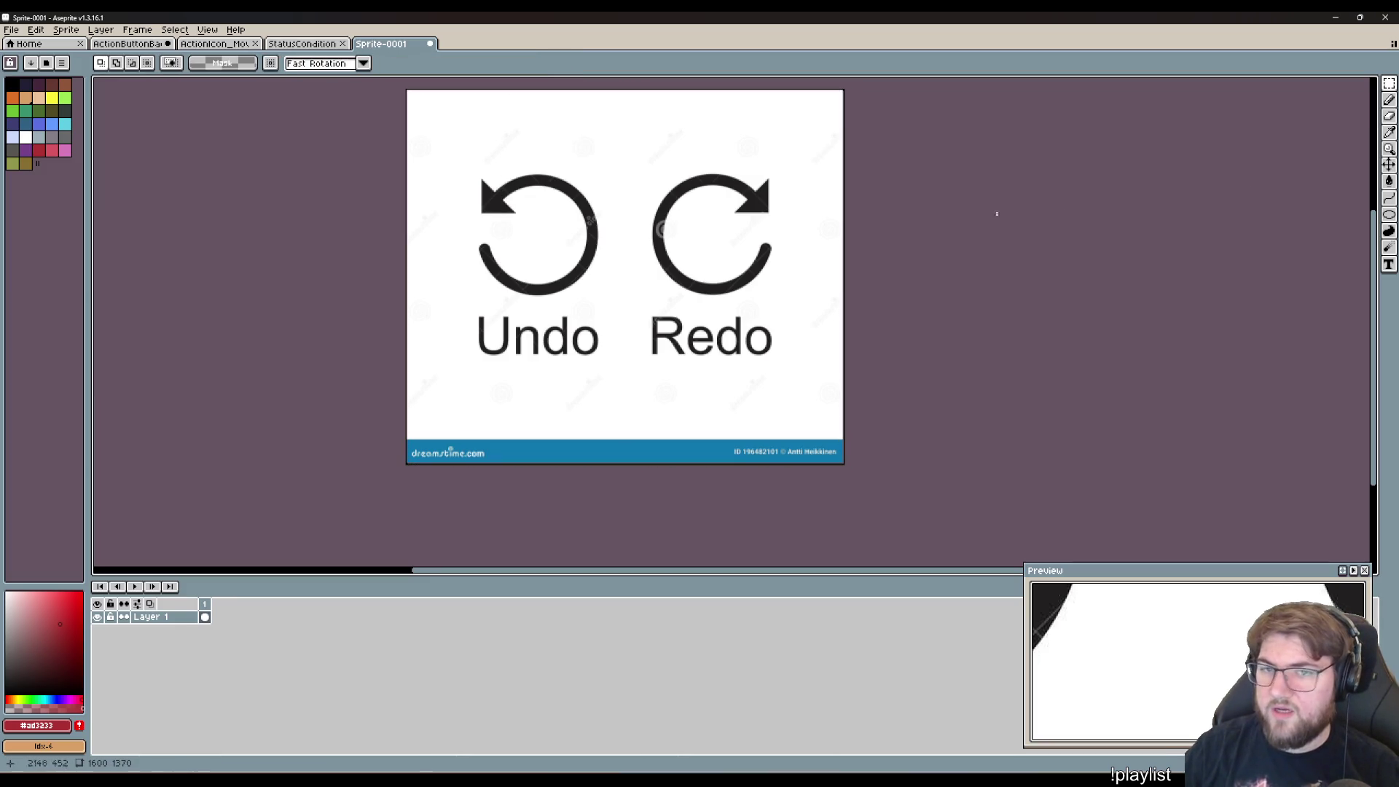
mouse_move(456, 160)
mouse_down()
mouse_move(584, 312)
mouse_move(623, 312)
mouse_up()
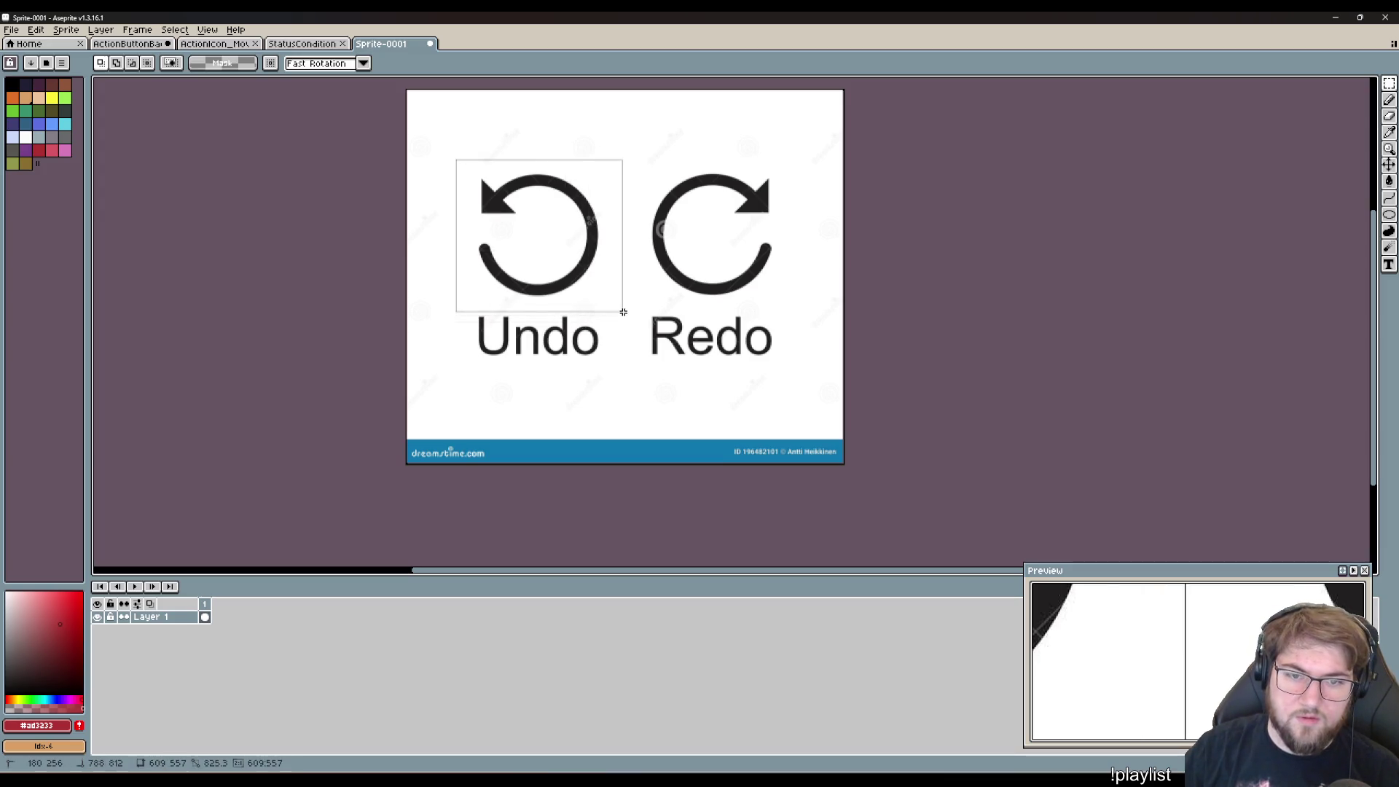
click(127, 44)
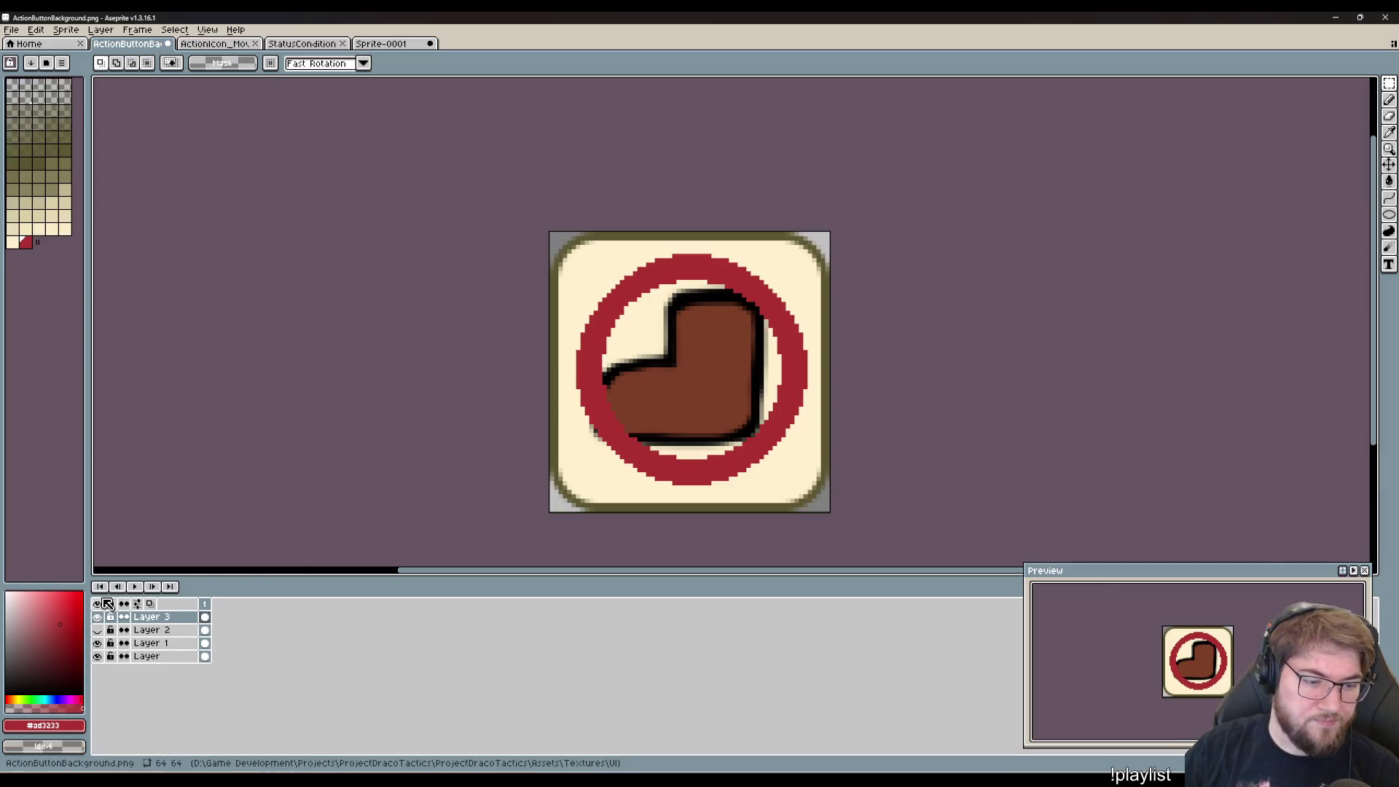
- Erase Layer 3's red ring and paste in the Undo arrow, shrinking it to 97×72
key(ctrl+a)
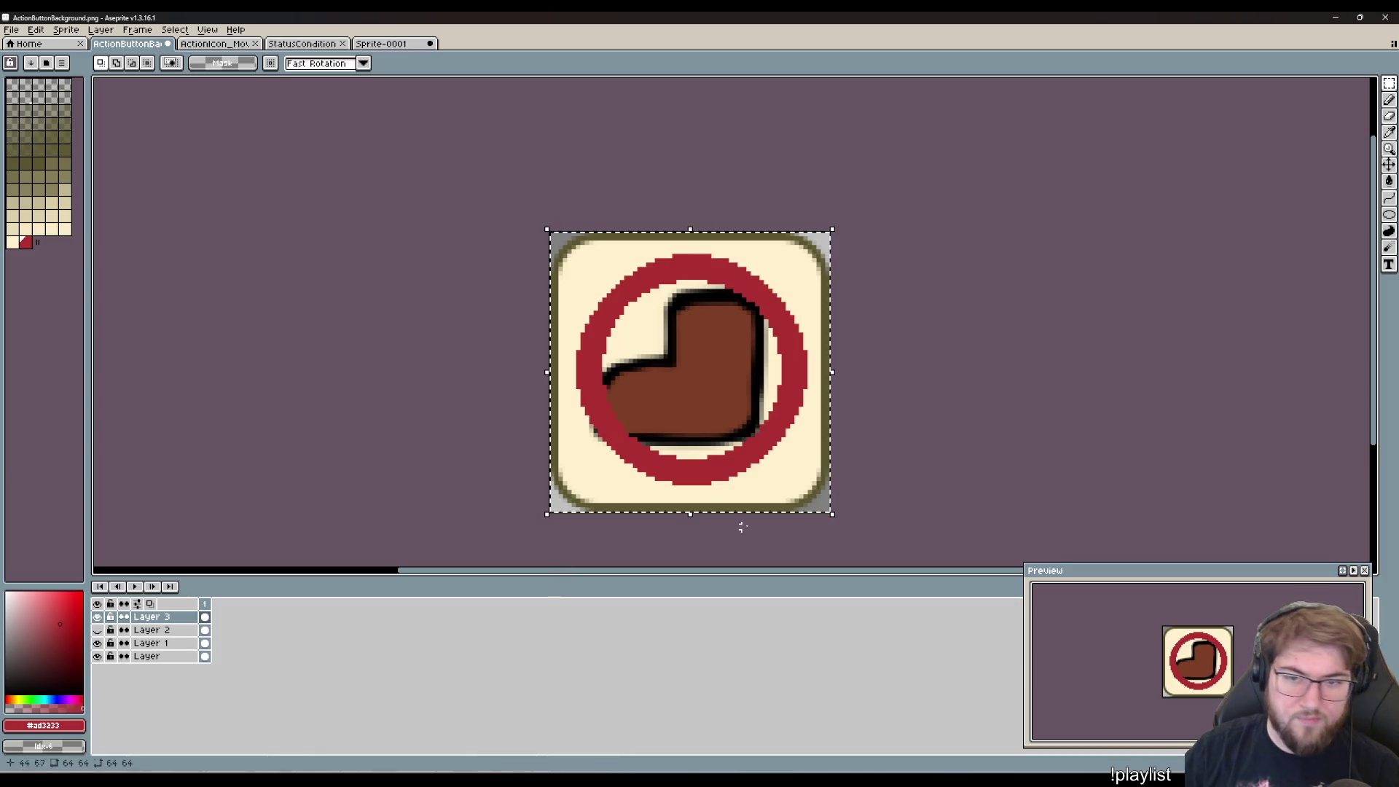
key(Delete)
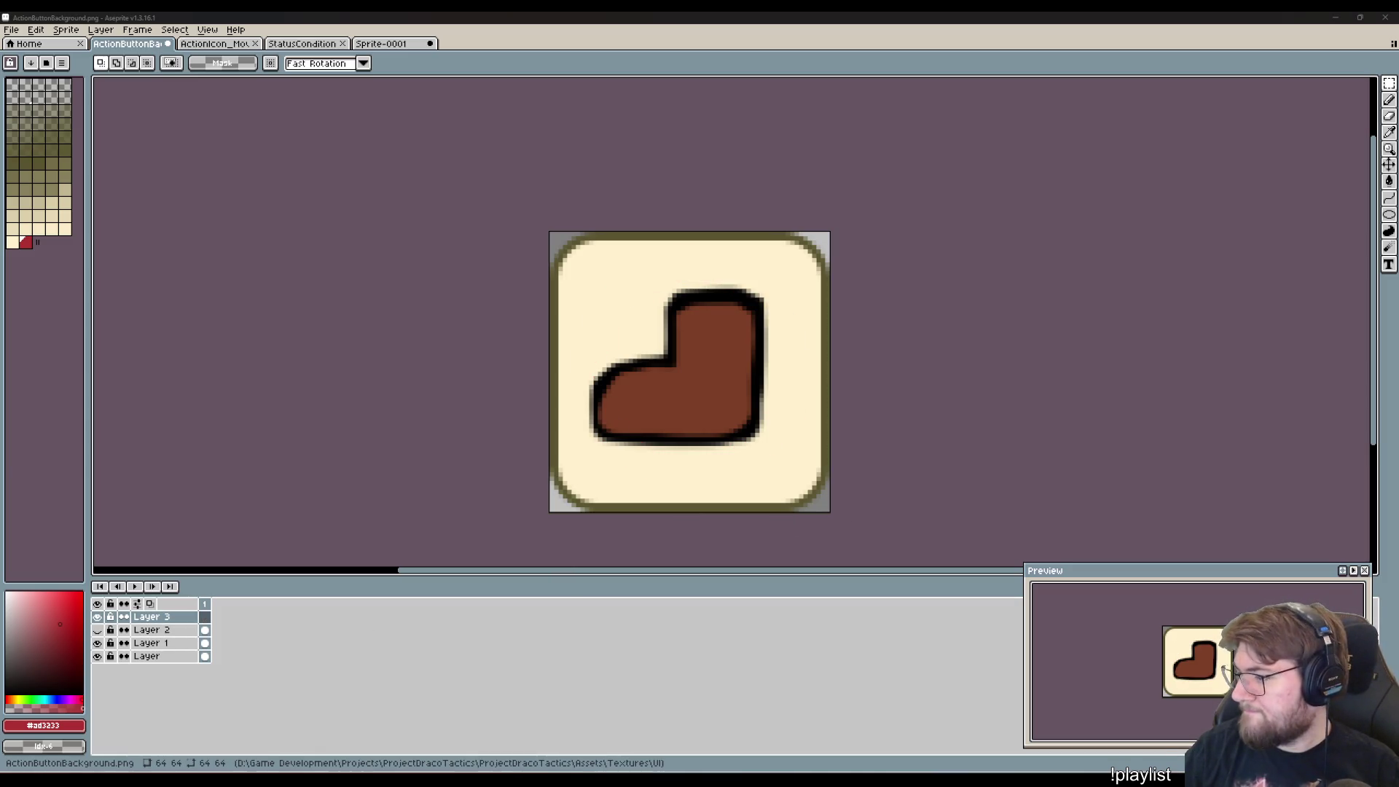
key(ctrl+v)
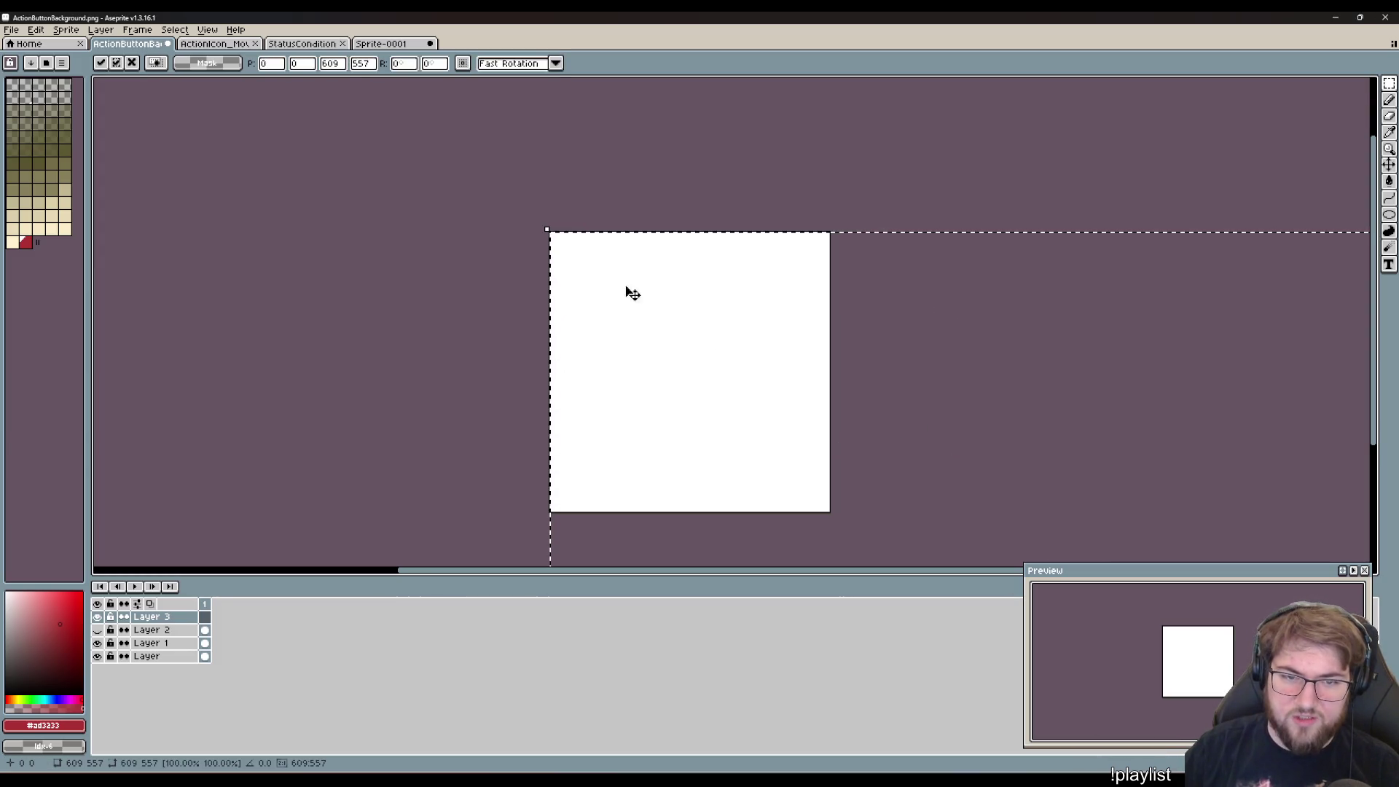
mouse_move(547, 229)
mouse_down()
mouse_move(958, 541)
mouse_move(959, 447)
mouse_move(921, 462)
mouse_move(909, 493)
mouse_move(837, 446)
mouse_up()
scroll(845, 466, left, 5)
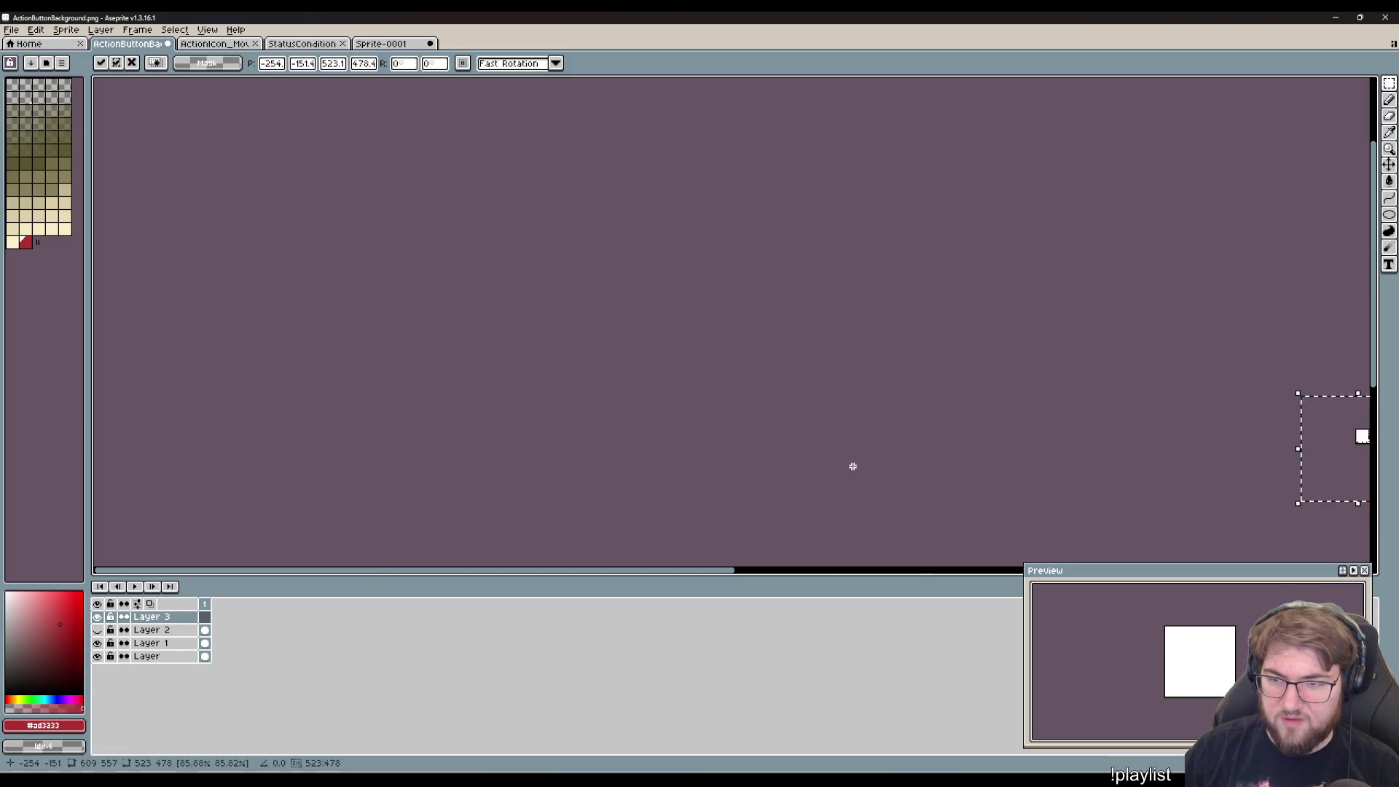
scroll(1108, 414, right, 3)
scroll(1108, 419, up, 2)
scroll(1057, 421, down, 2)
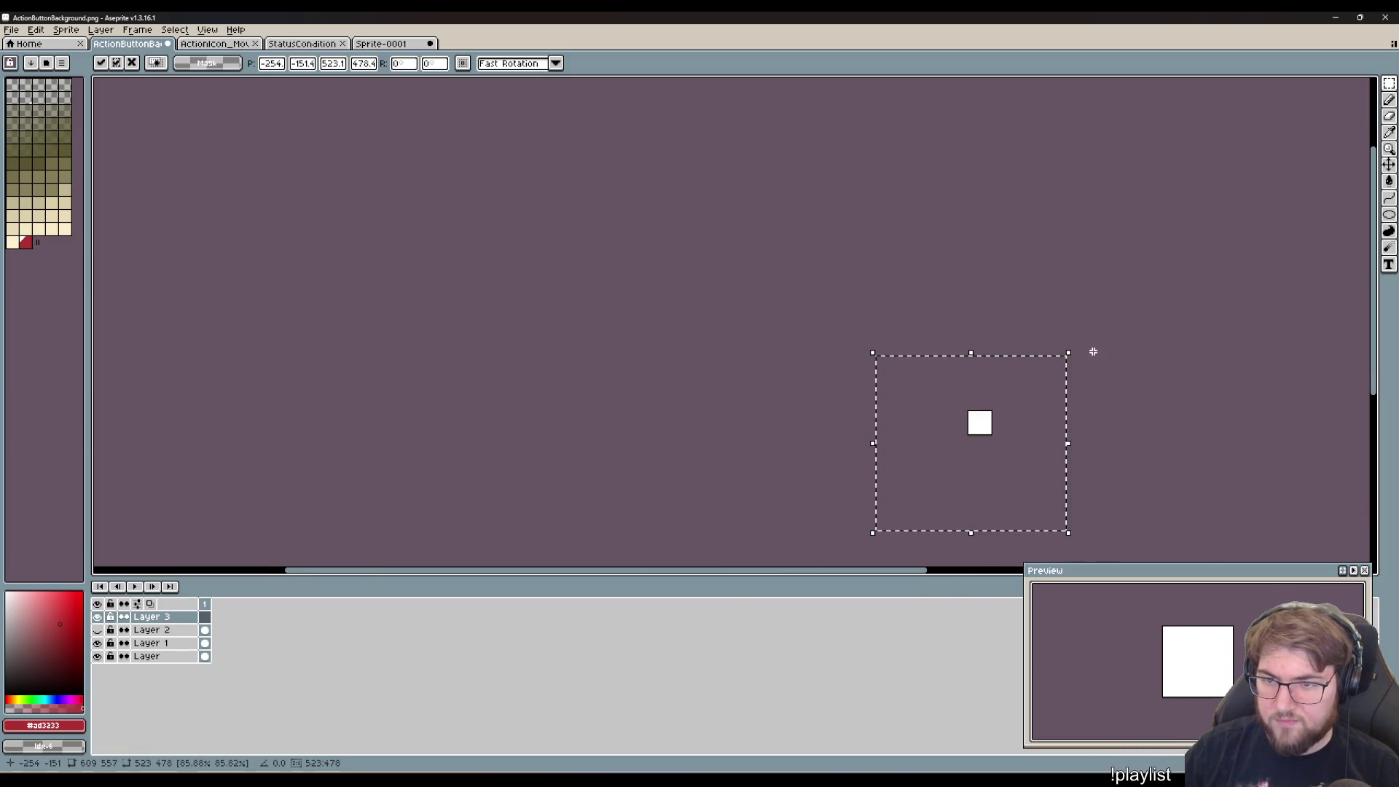
mouse_move(1068, 350)
mouse_down()
mouse_move(912, 496)
mouse_move(919, 513)
mouse_move(928, 490)
mouse_move(897, 506)
mouse_move(935, 495)
mouse_up()
- Move the arrow onto the button, shrink it to 55×50, and nudge it right into place
scroll(937, 481, down, 2)
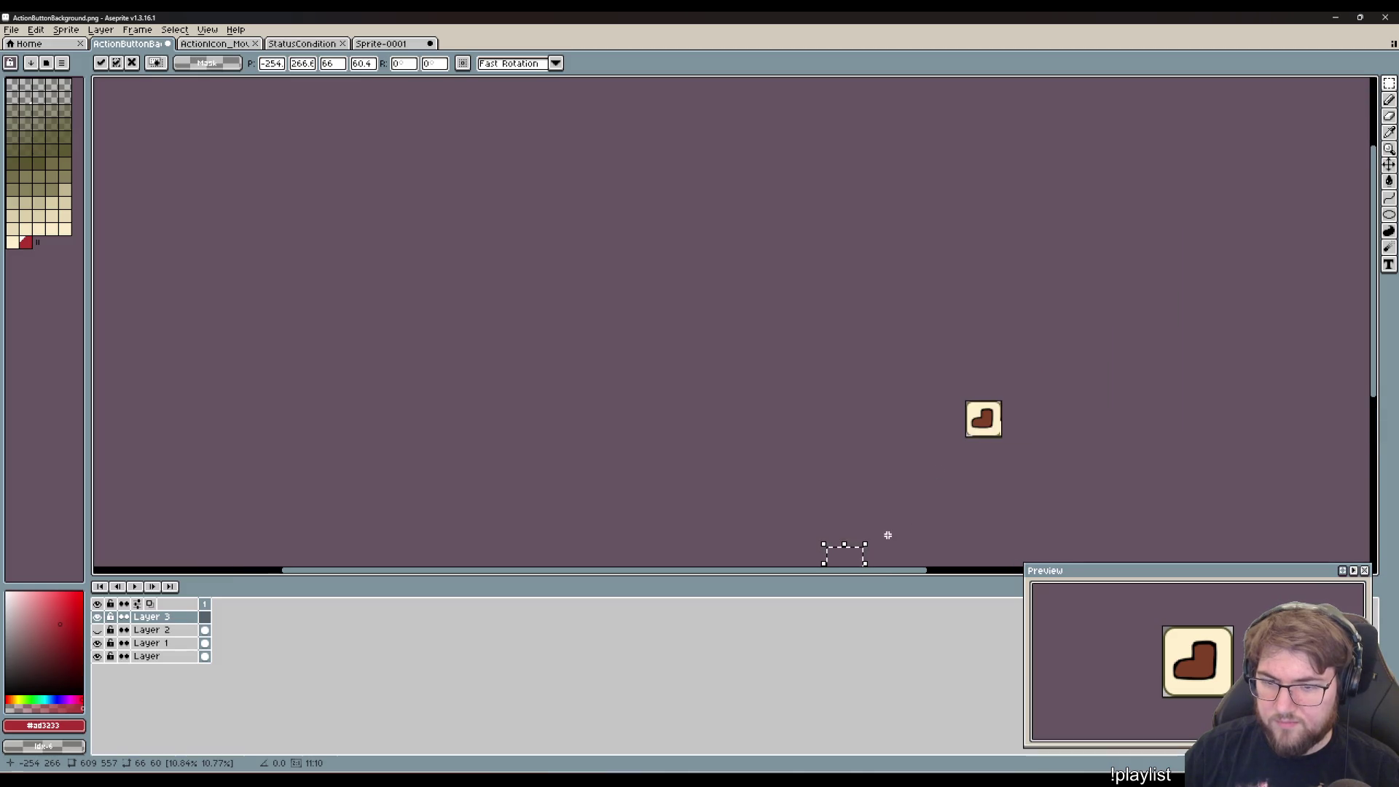
drag(849, 553, 991, 410)
scroll(1015, 442, up, 1)
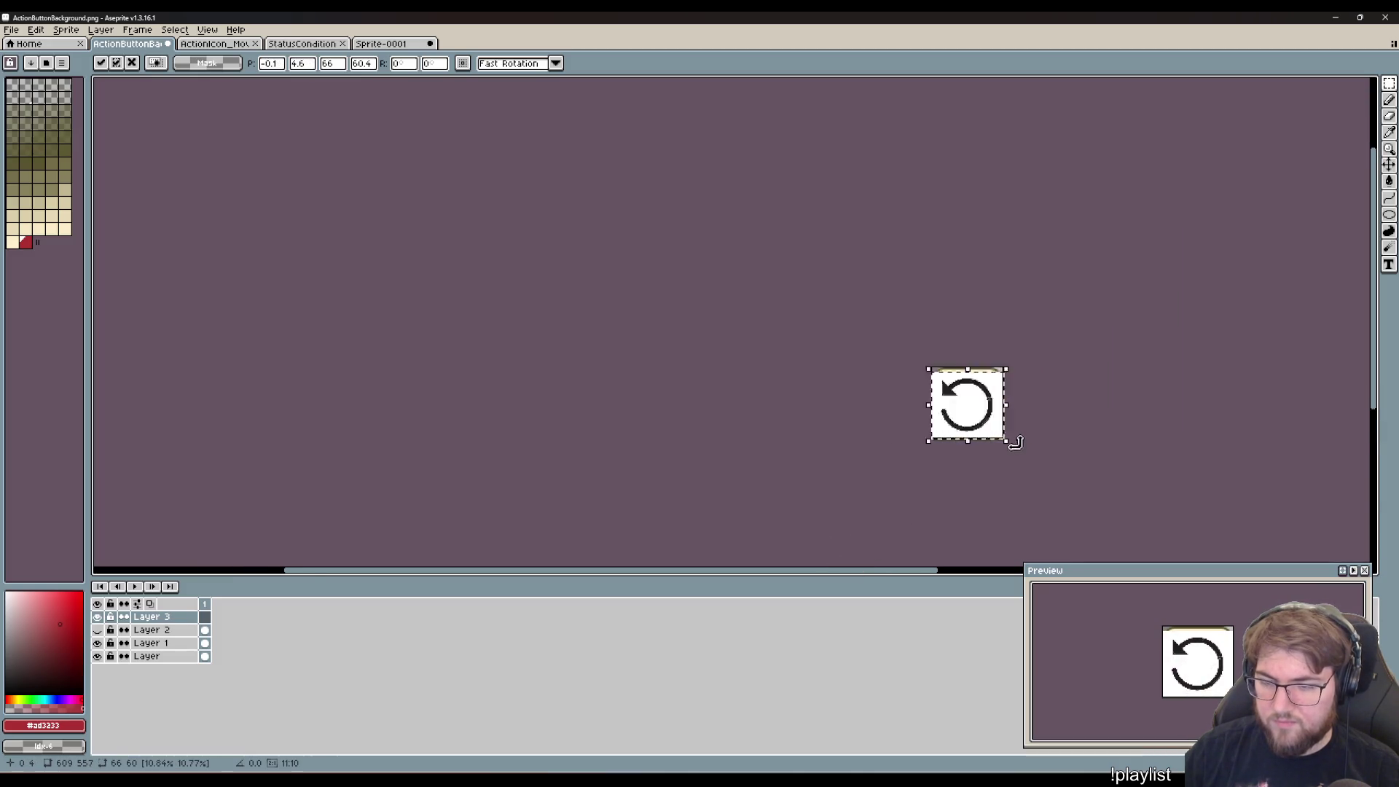
scroll(1015, 443, up, 3)
scroll(911, 315, up, 2)
scroll(914, 312, down, 3)
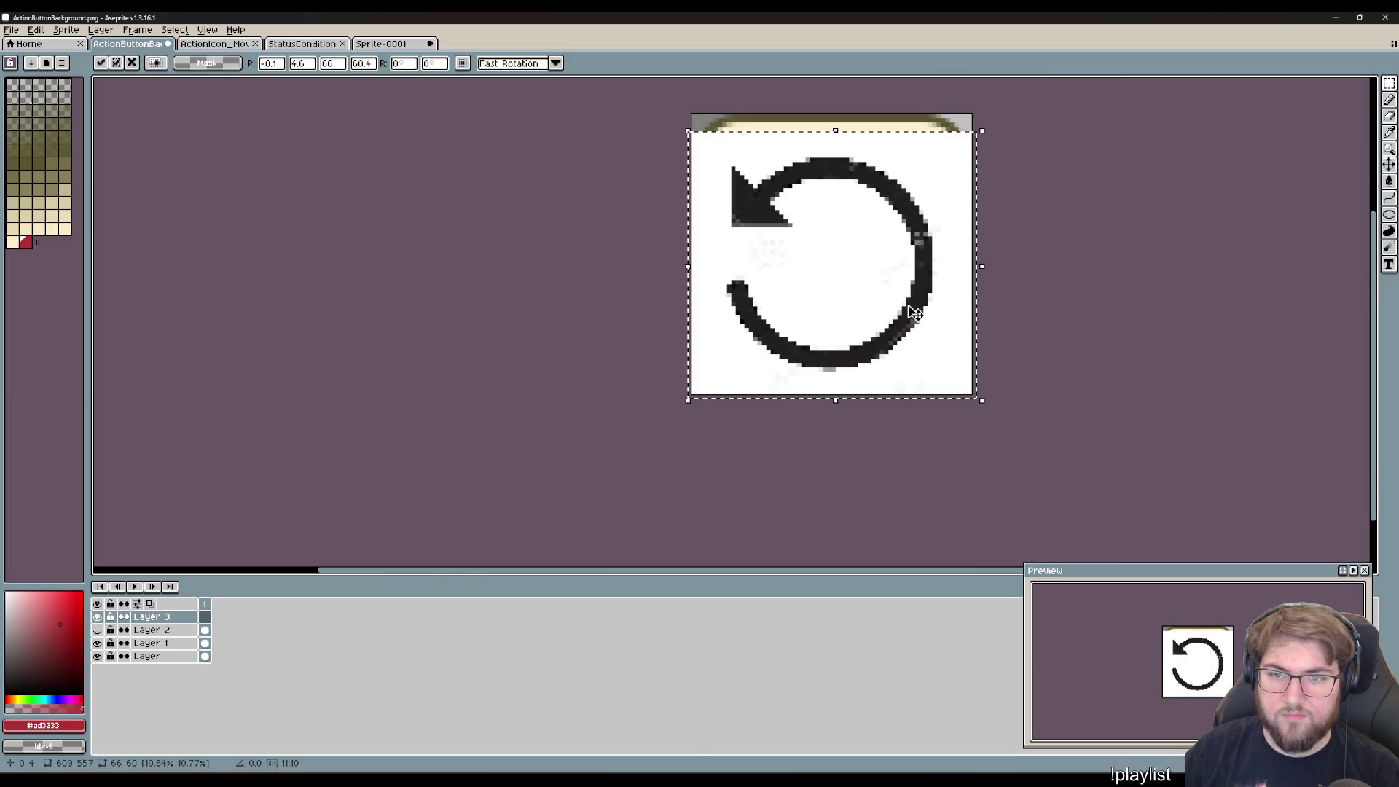
mouse_move(981, 400)
mouse_down()
mouse_move(884, 325)
mouse_move(961, 380)
mouse_up()
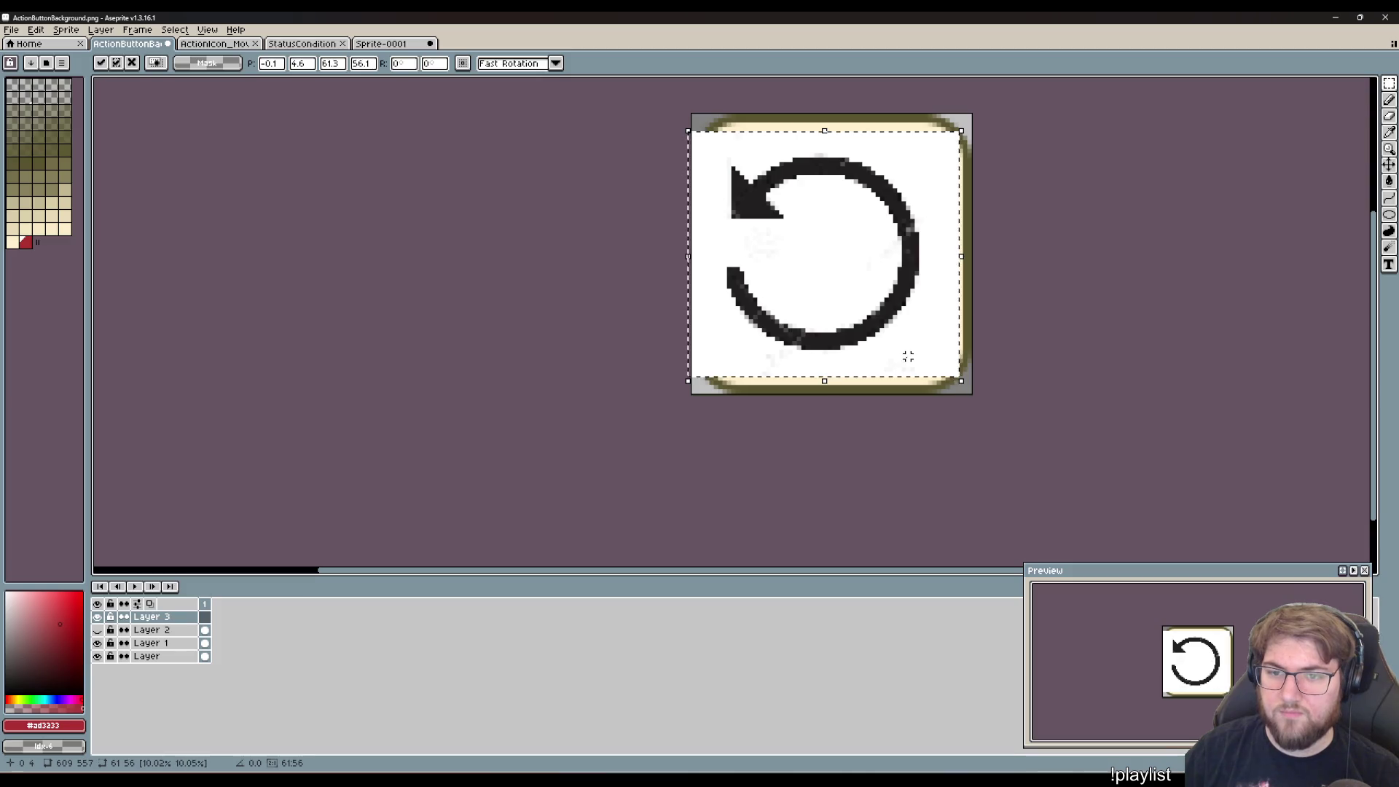
drag(860, 307, 879, 306)
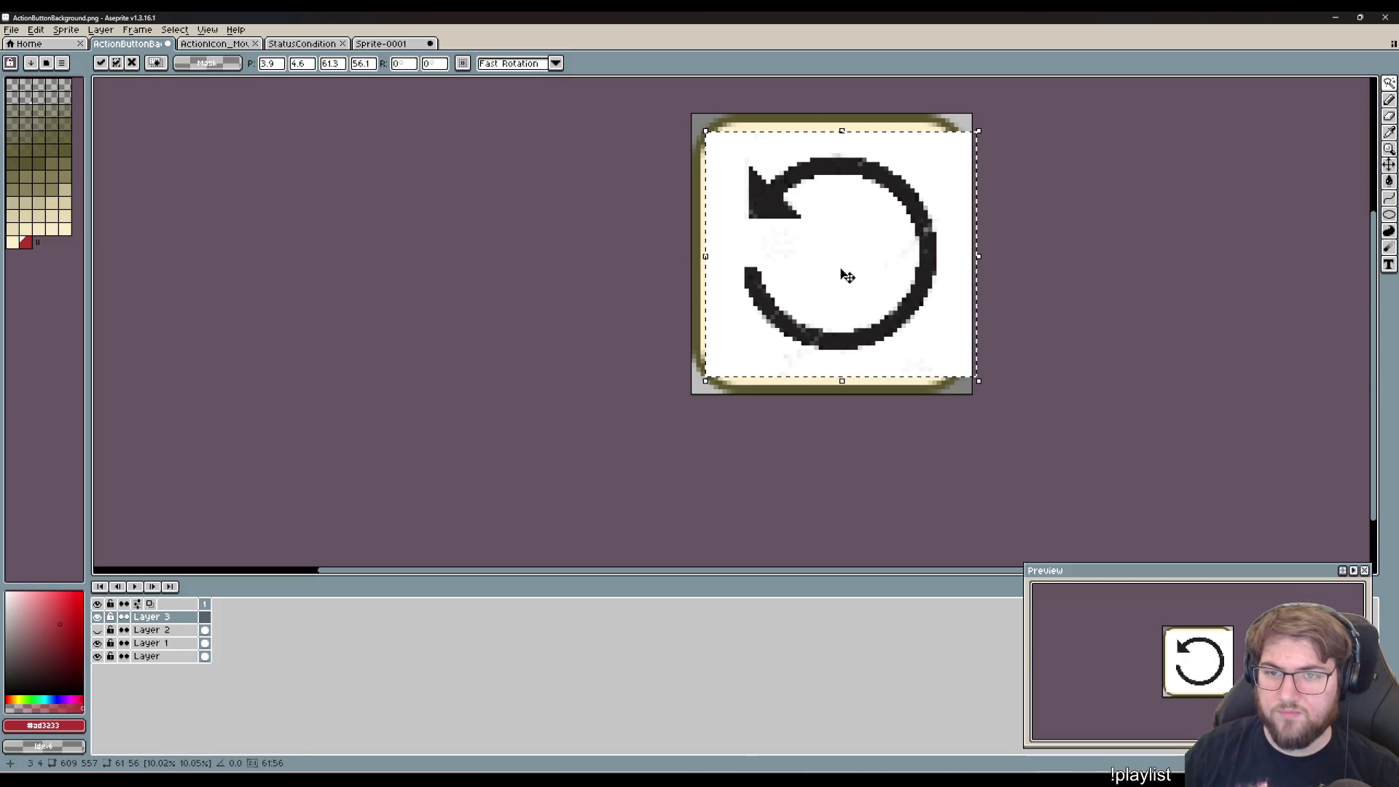
key(d)
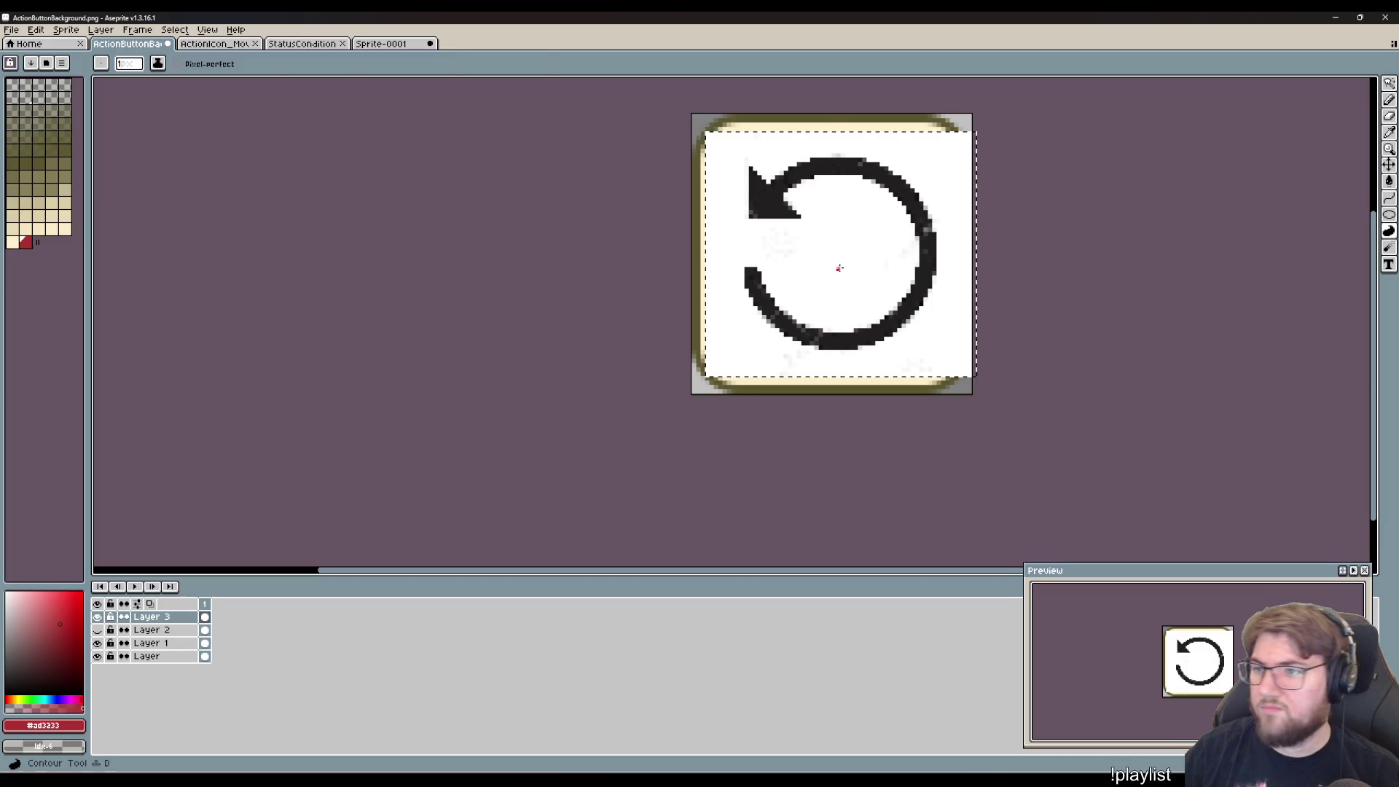
- Delete the arrow picture's white background with the Magic Wand
key(w)
key(ctrl+d)
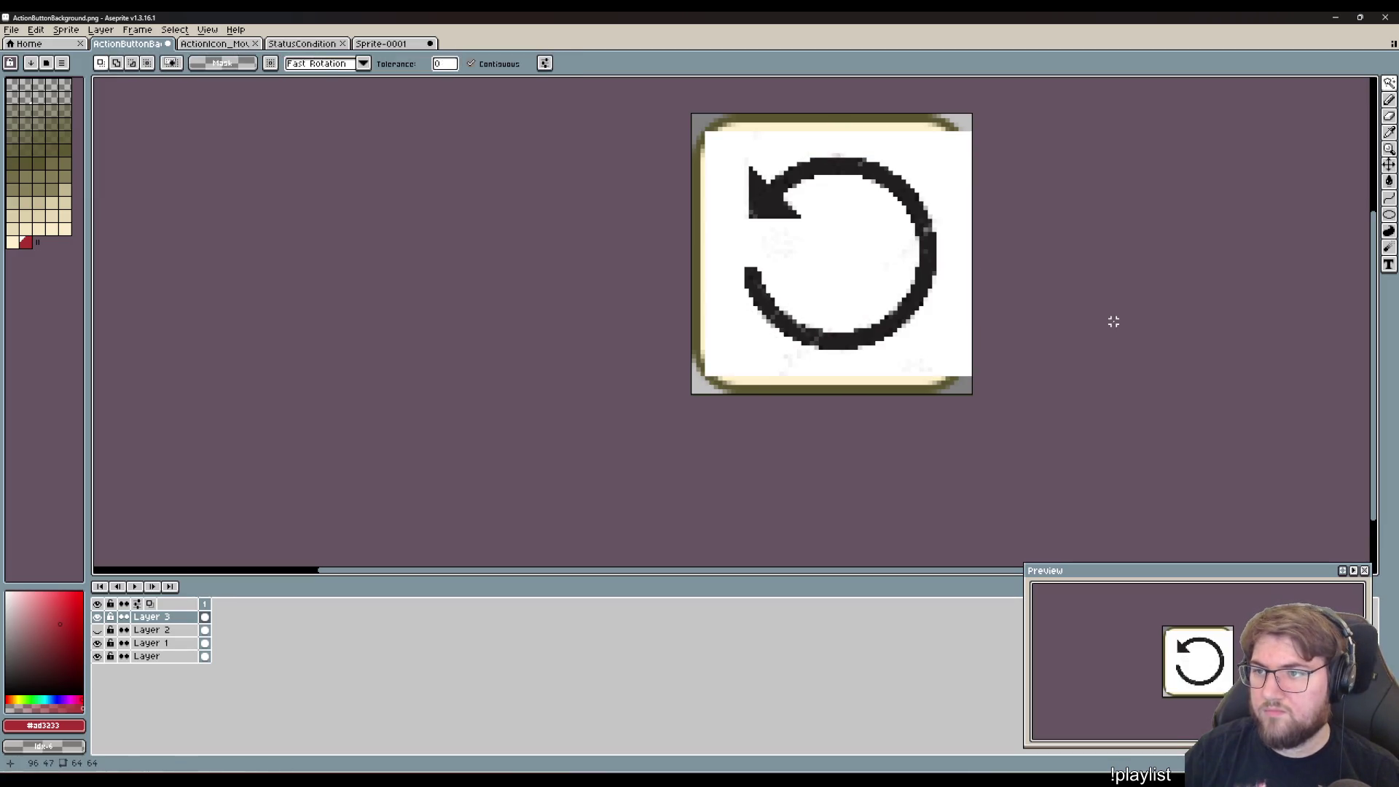
click(834, 217)
key(Delete)
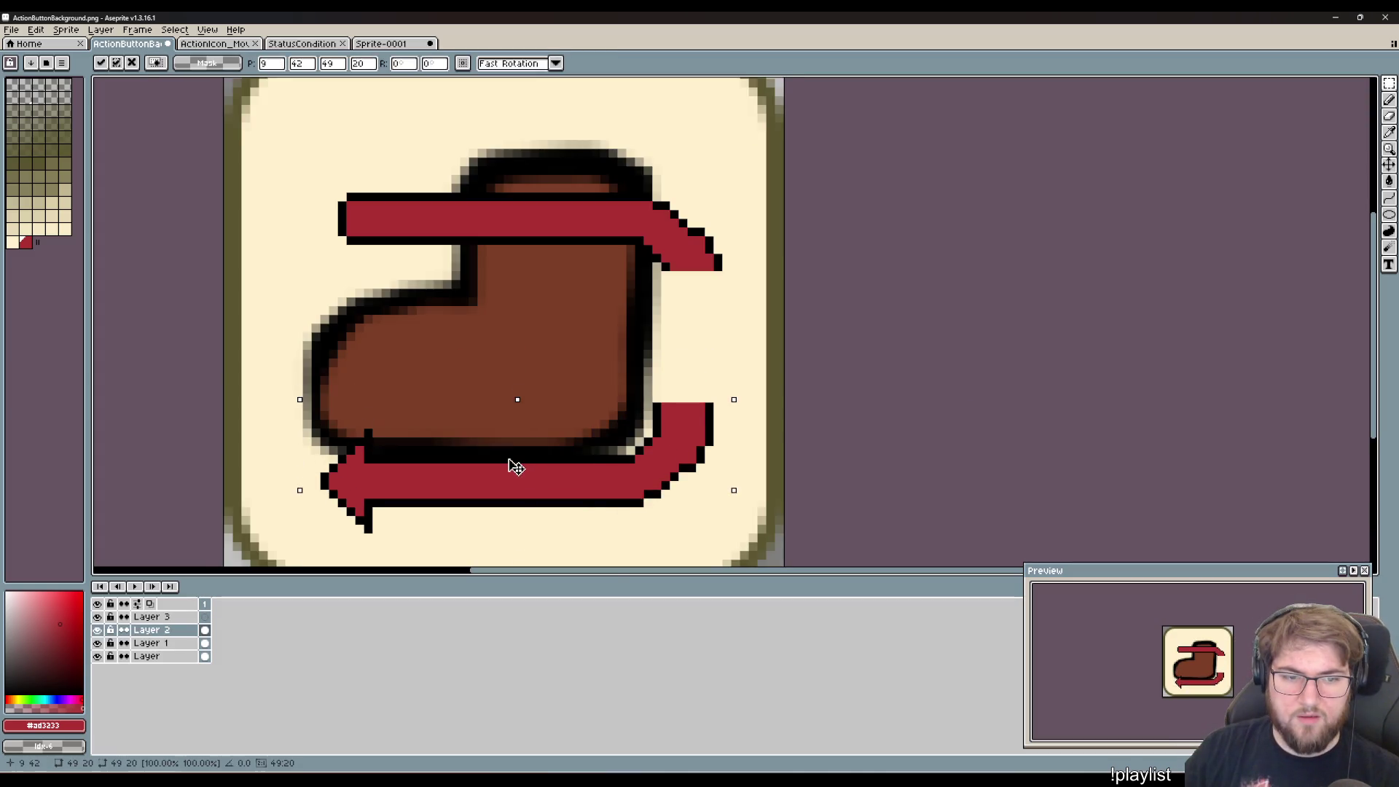
- Move the lower red arrow below the boot and shift the top arrow down across it
mouse_move(515, 465)
mouse_down()
mouse_move(513, 490)
mouse_move(531, 343)
mouse_move(515, 337)
mouse_move(524, 481)
mouse_move(525, 445)
mouse_up()
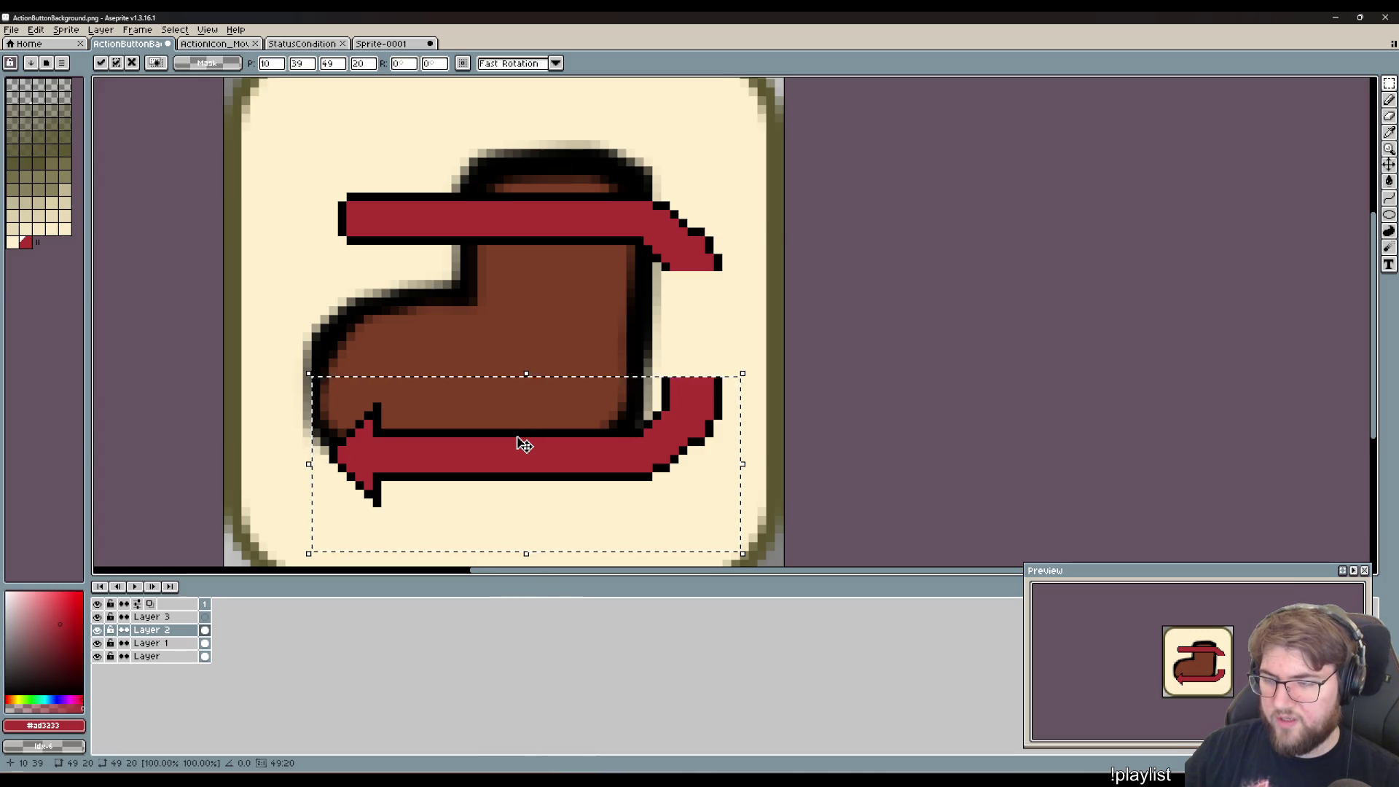
key(ctrl+d)
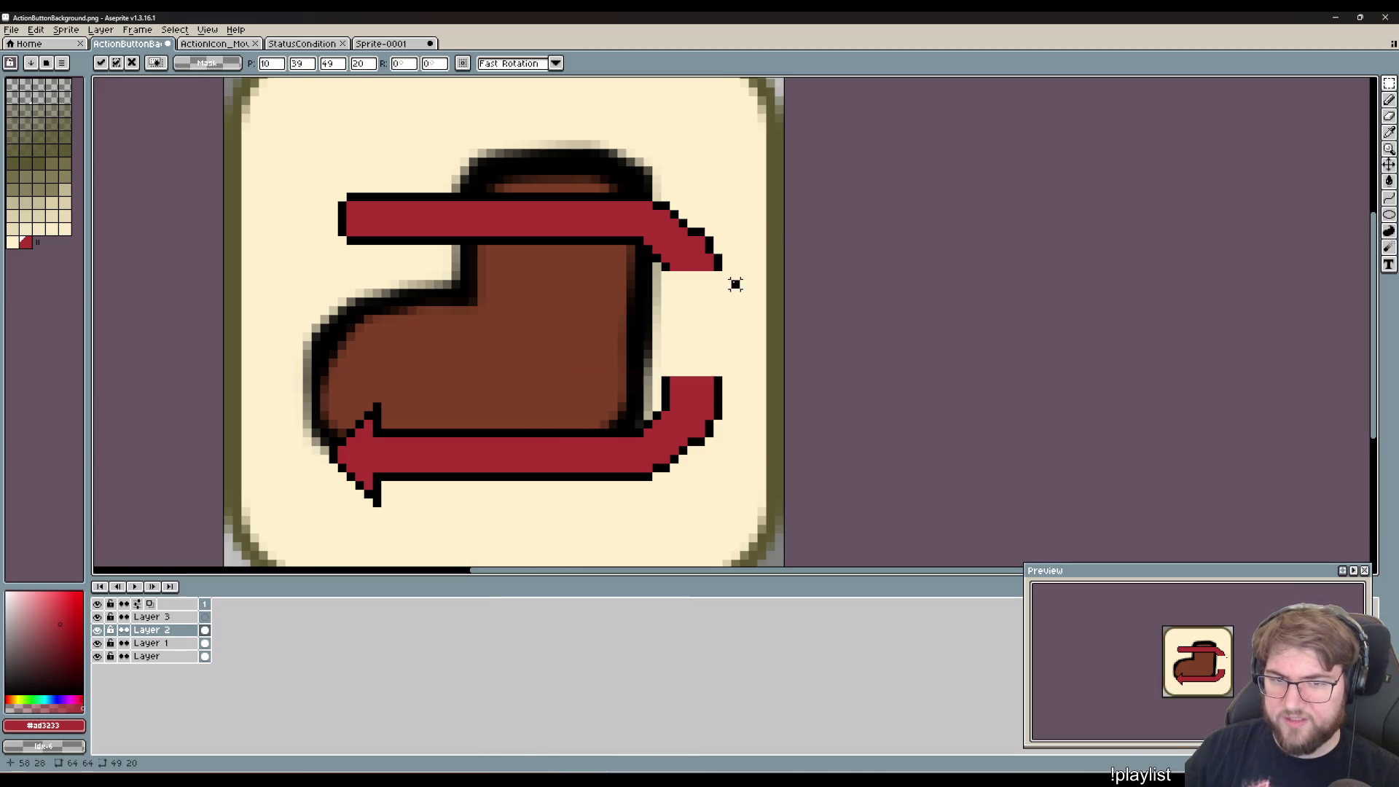
drag(741, 298, 318, 163)
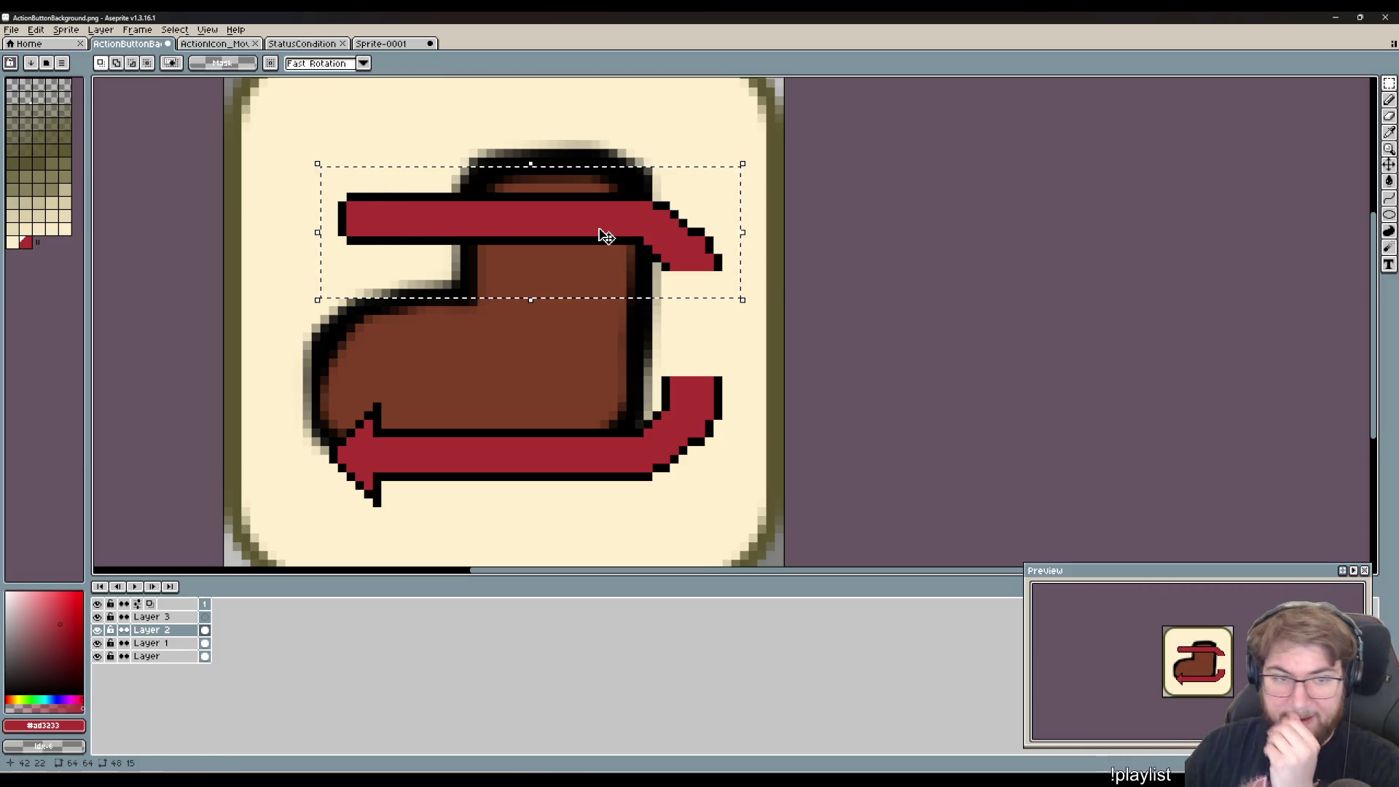
drag(596, 230, 594, 250)
click(813, 266)
click(823, 268)
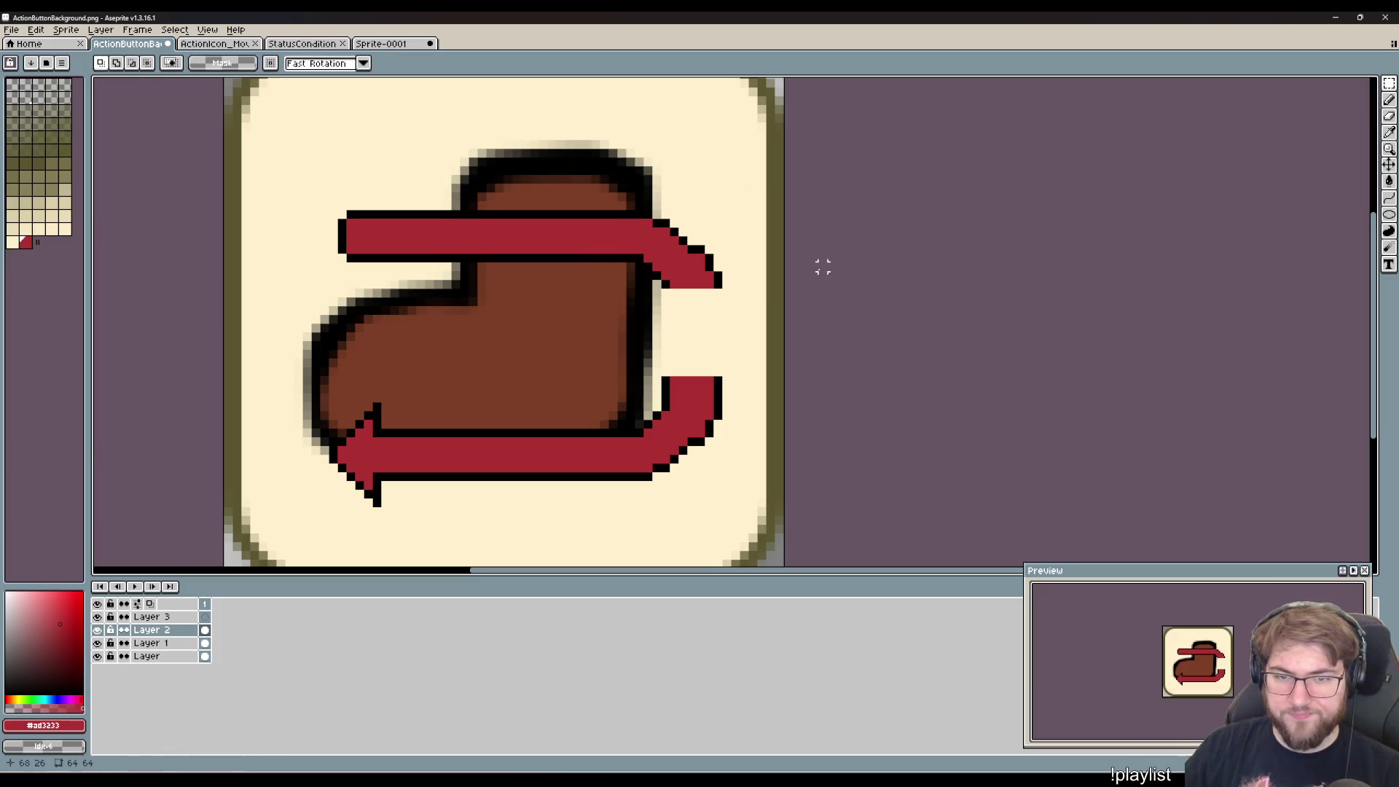
- Stretch the lower arrow's right tip upward beside the boot
drag(734, 365, 641, 405)
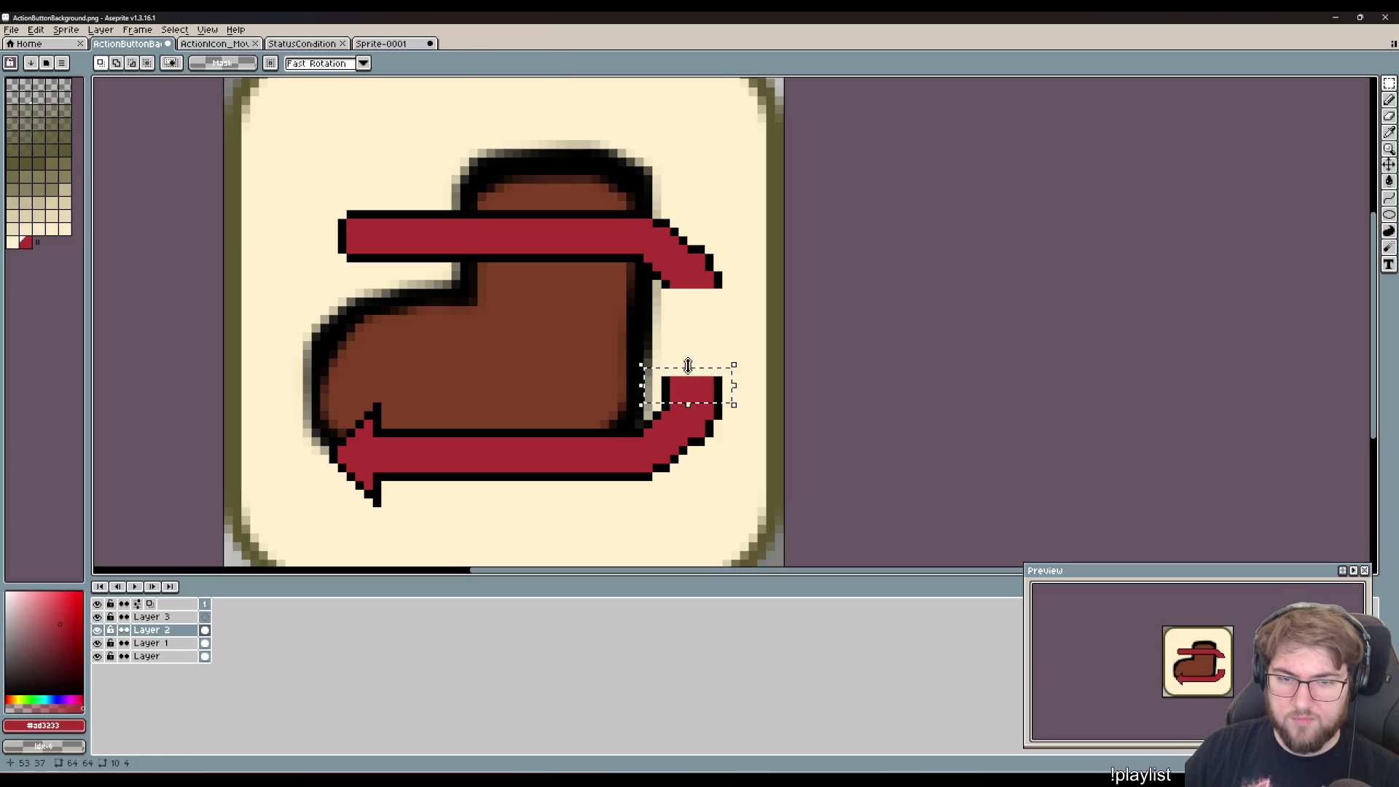
drag(688, 364, 688, 264)
click(962, 343)
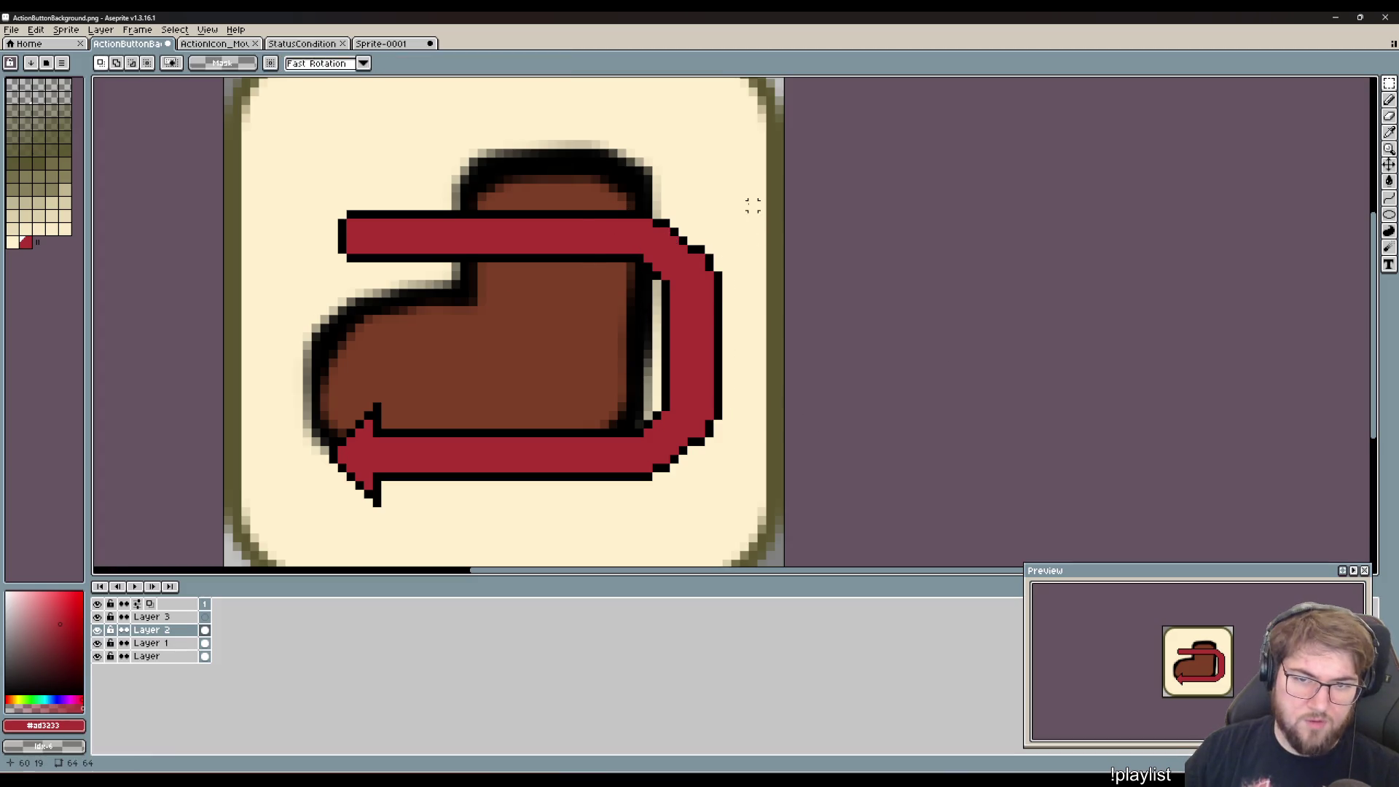
- Cut away the arrow's top red bar and deselect
drag(753, 205, 284, 306)
key(Delete)
key(ctrl+d)
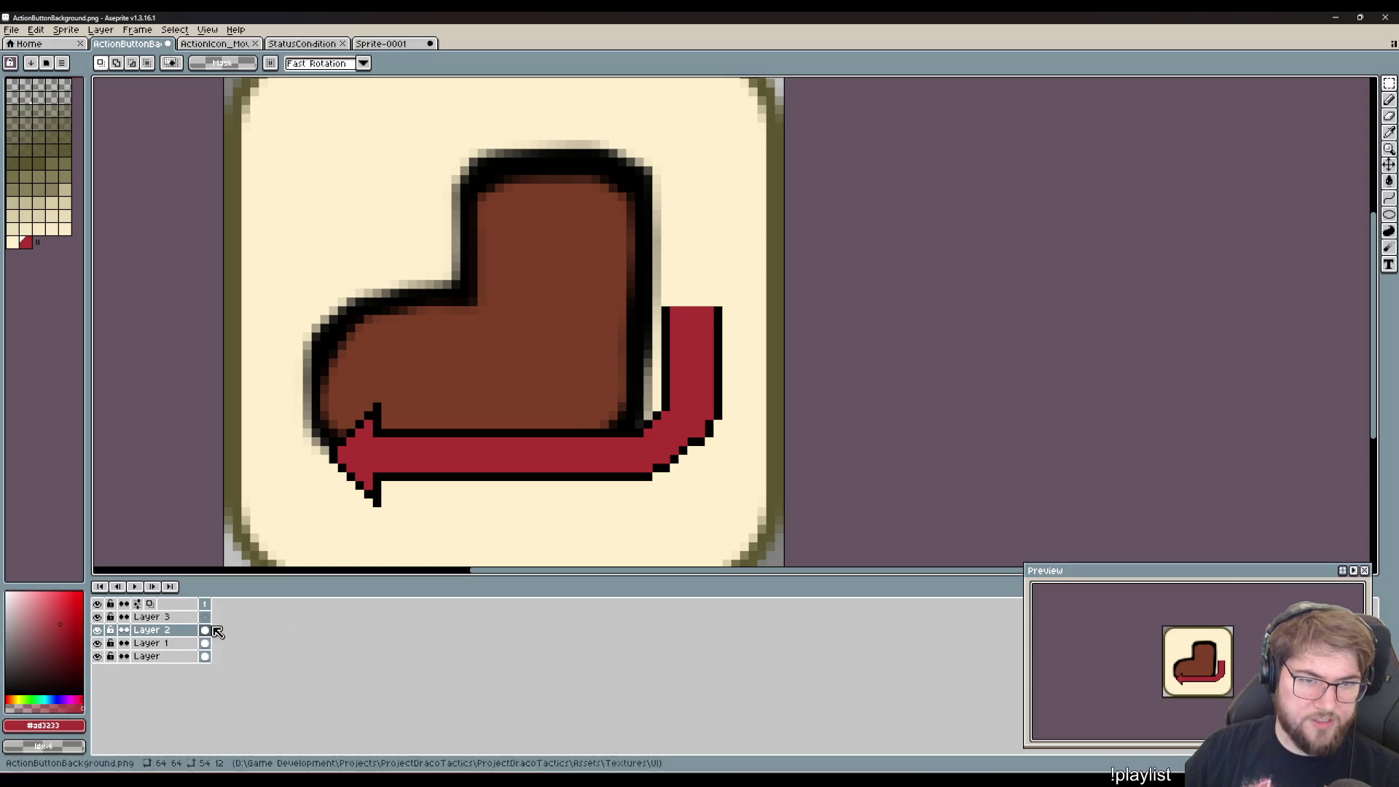
- Paste the arrow's top bar onto a new Layer 4 and commit it in place
key(shift+n)
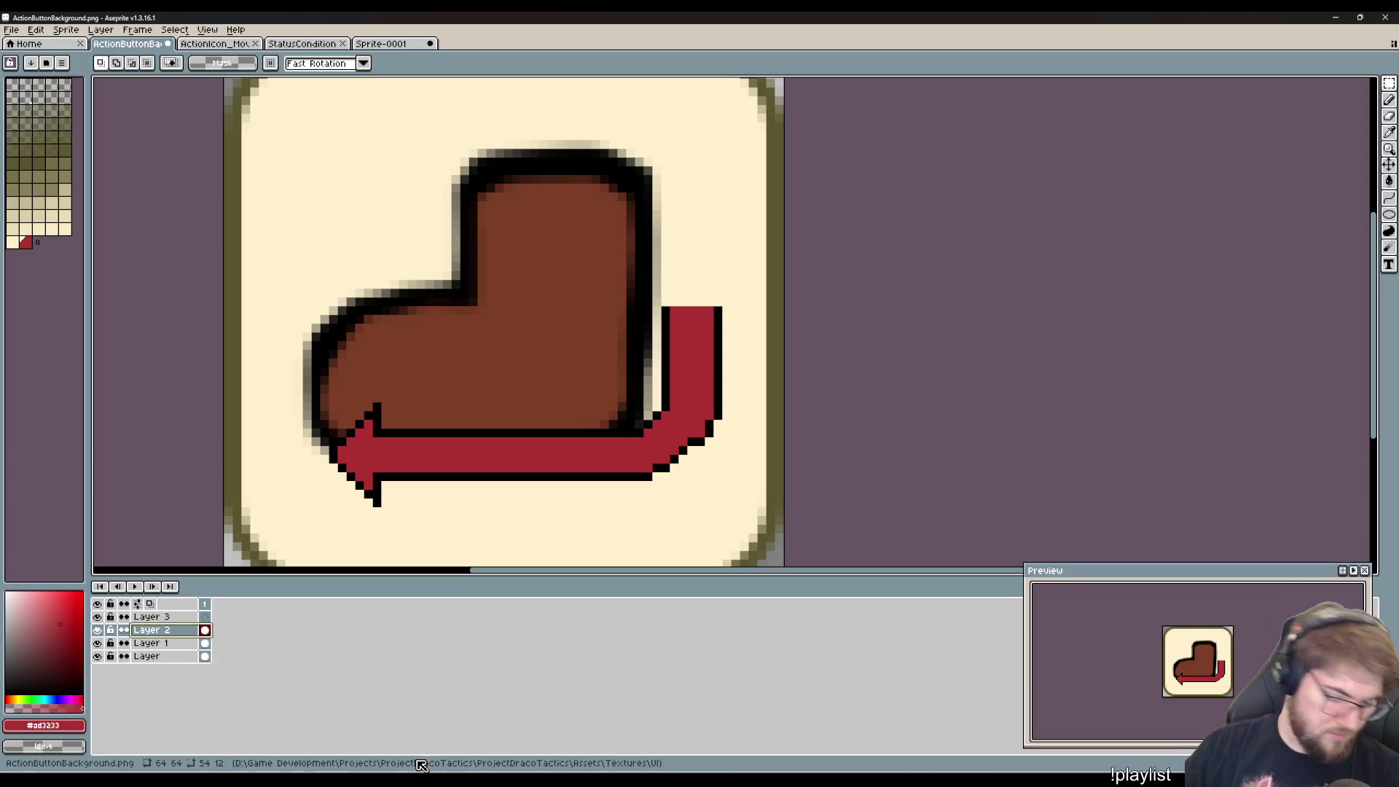
key(ctrl+v)
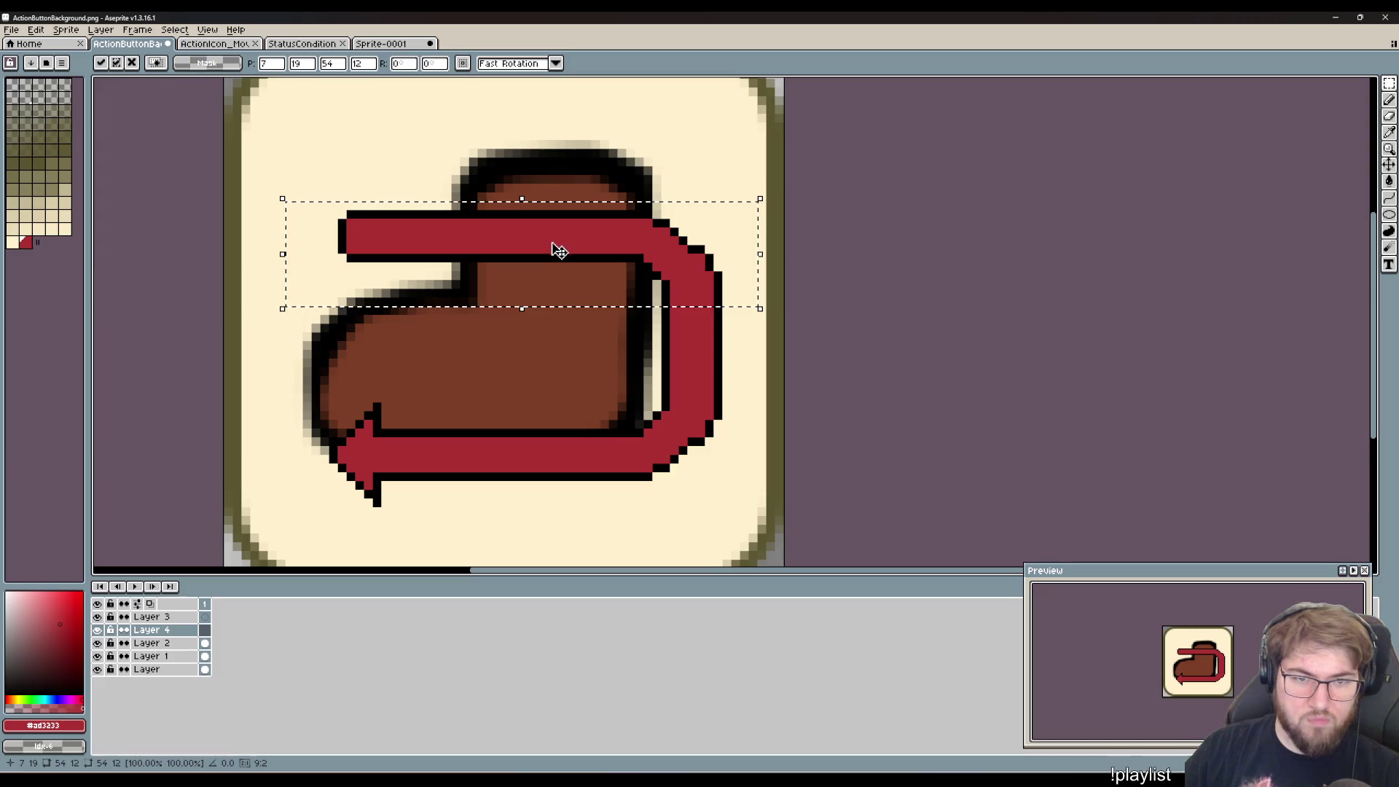
click(170, 635)
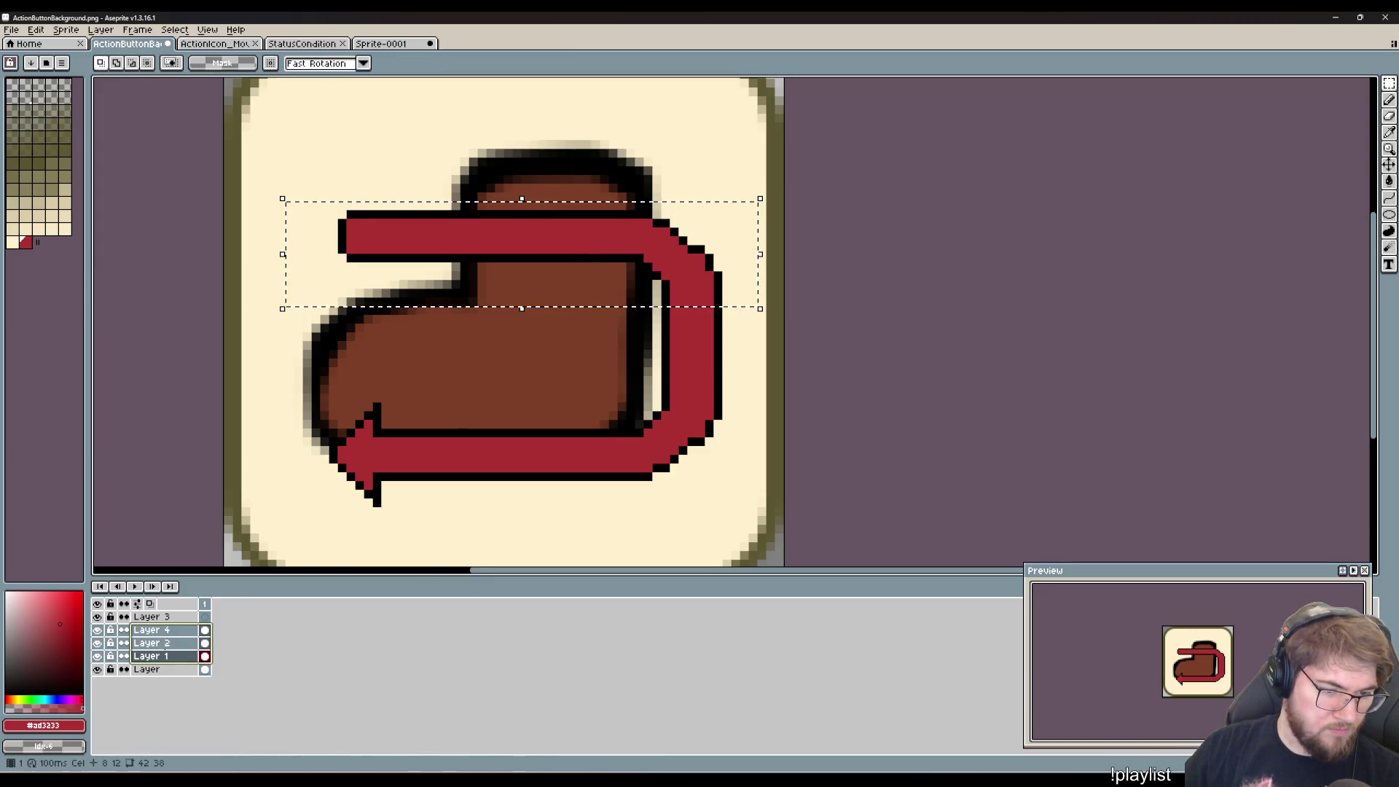
double_click(168, 635)
key(Return)
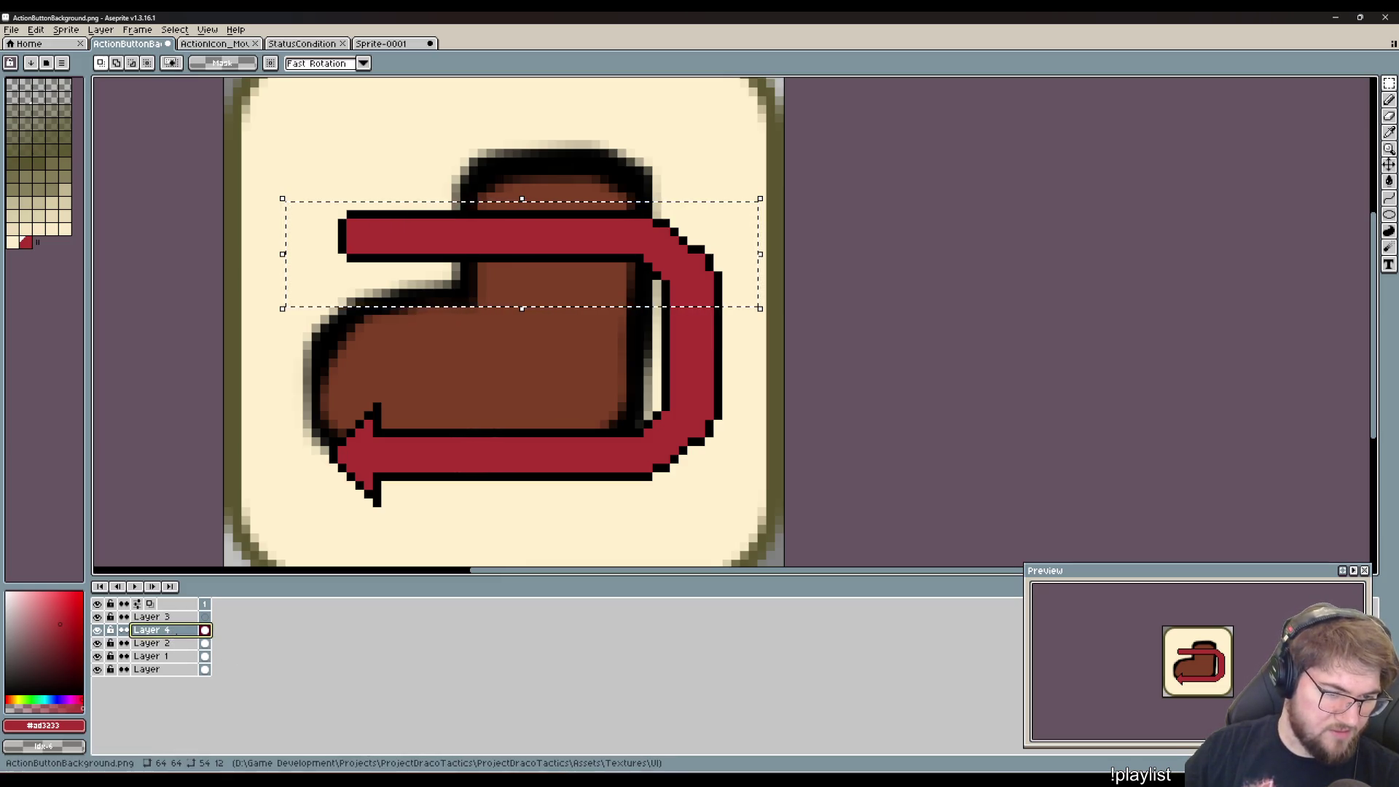
- Reselect Layer 2, clear the selection, and bring up the StatusCondition_Icon_Slow file
click(153, 643)
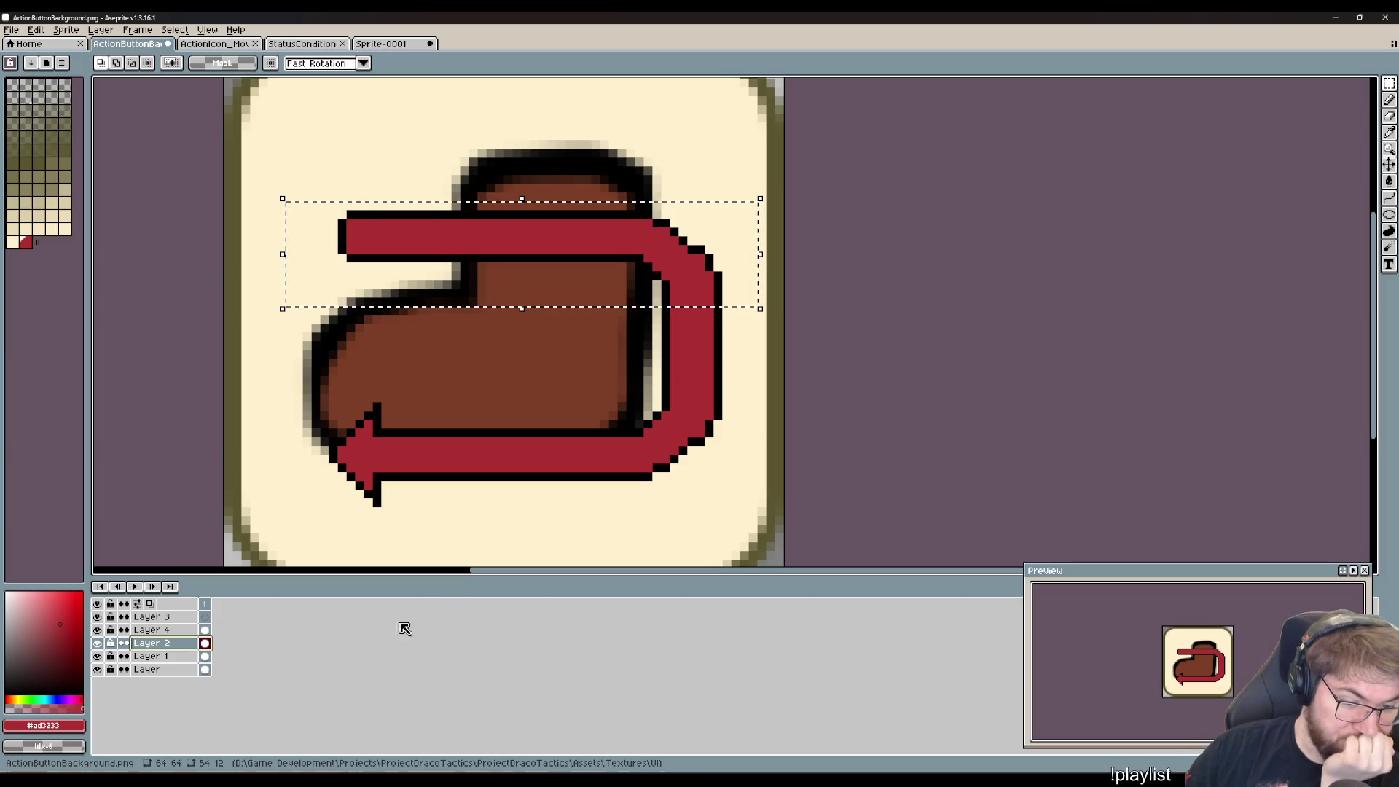
key(ctrl+d)
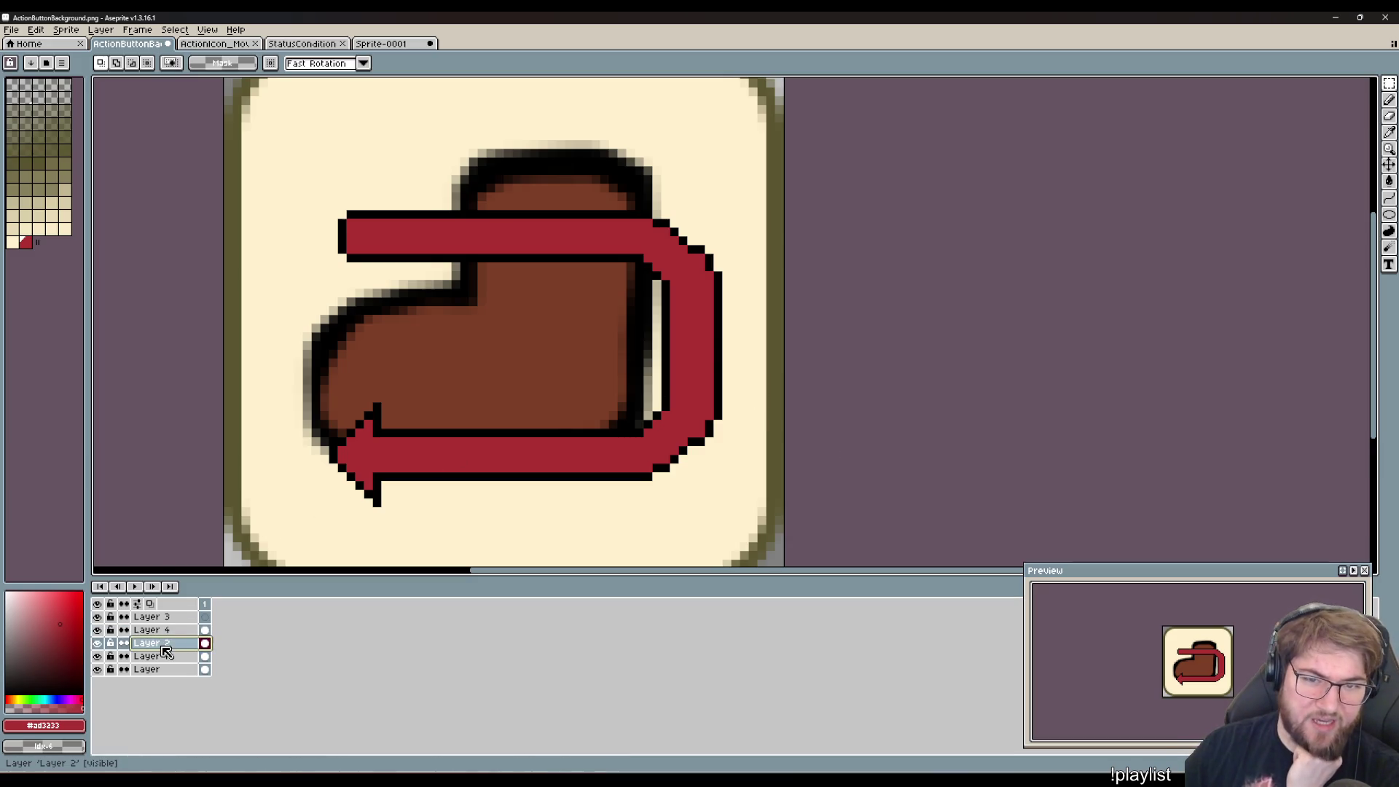
click(216, 44)
click(284, 44)
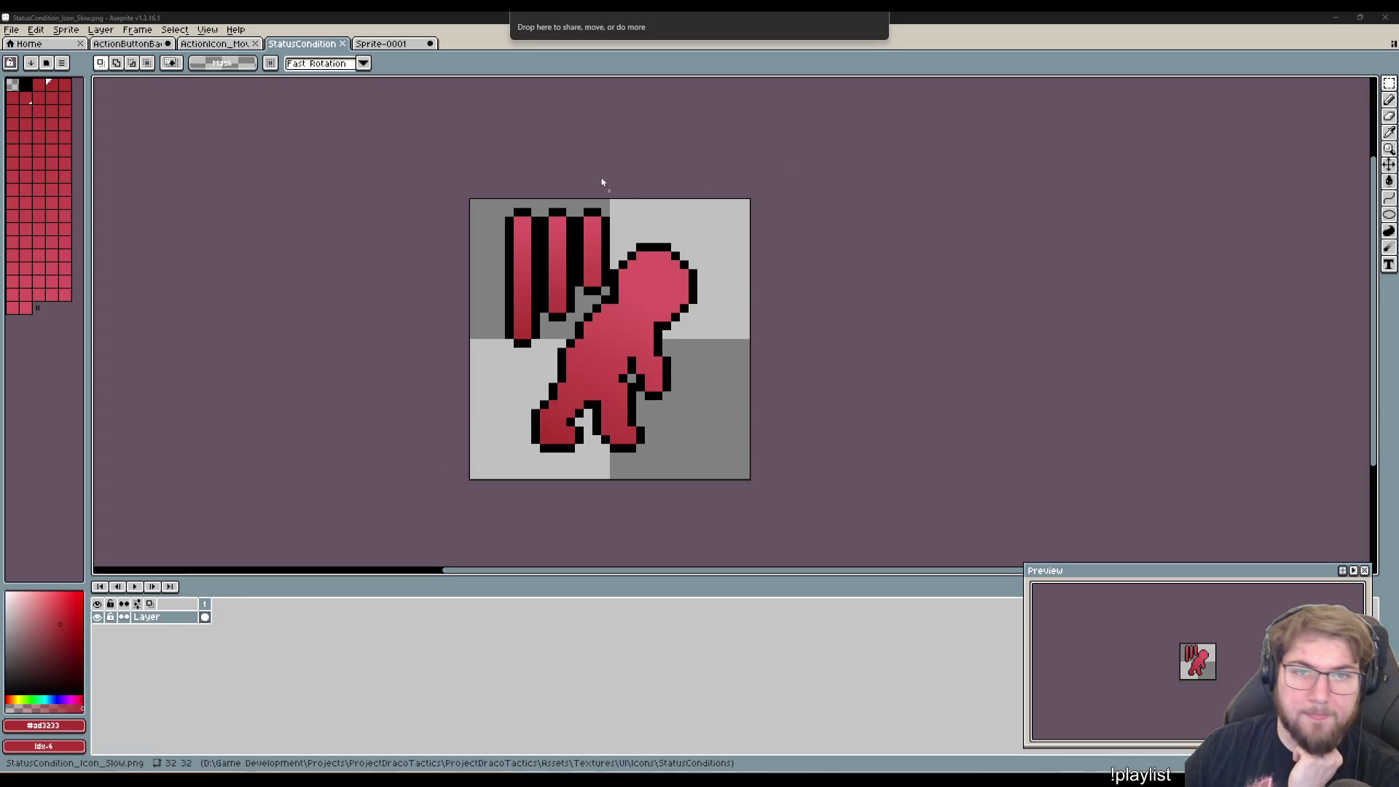
- Open the Haste icon, eyedrop its dark purple, and return to the button artwork
mouse_move(603, 181)
mouse_down()
mouse_move(466, 29)
mouse_move(483, 36)
mouse_up()
scroll(774, 275, up, 8)
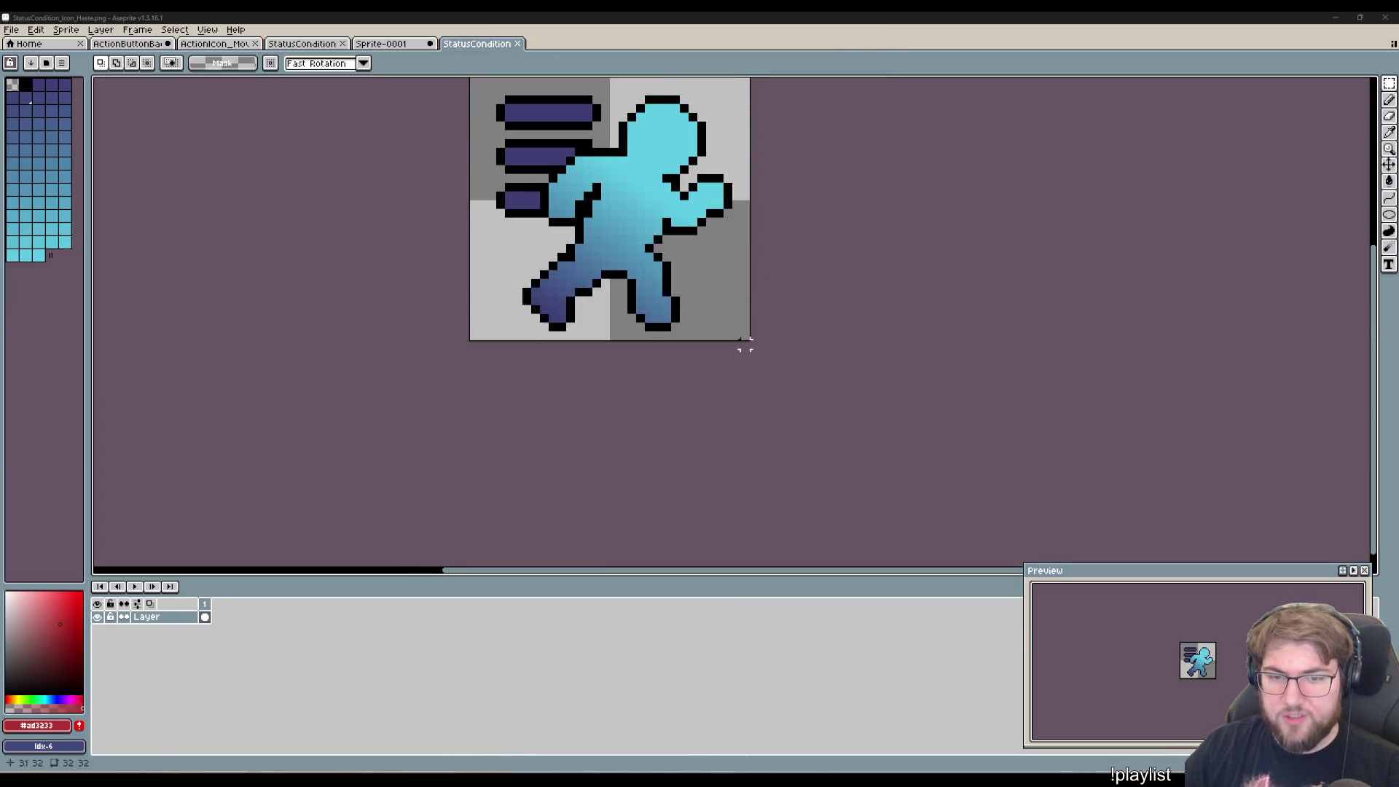
scroll(744, 347, up, 3)
drag(612, 337, 768, 447)
key(i)
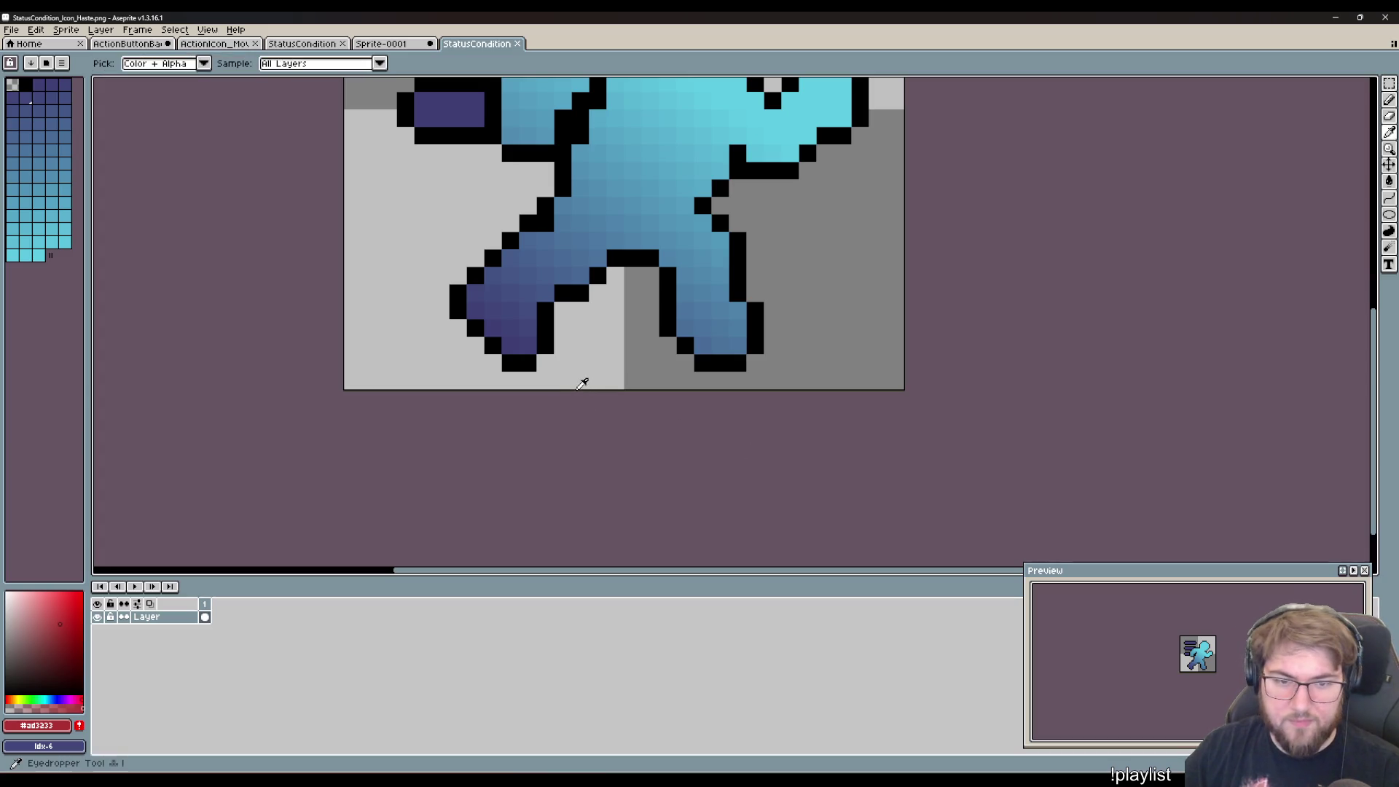
click(518, 337)
drag(618, 187, 749, 359)
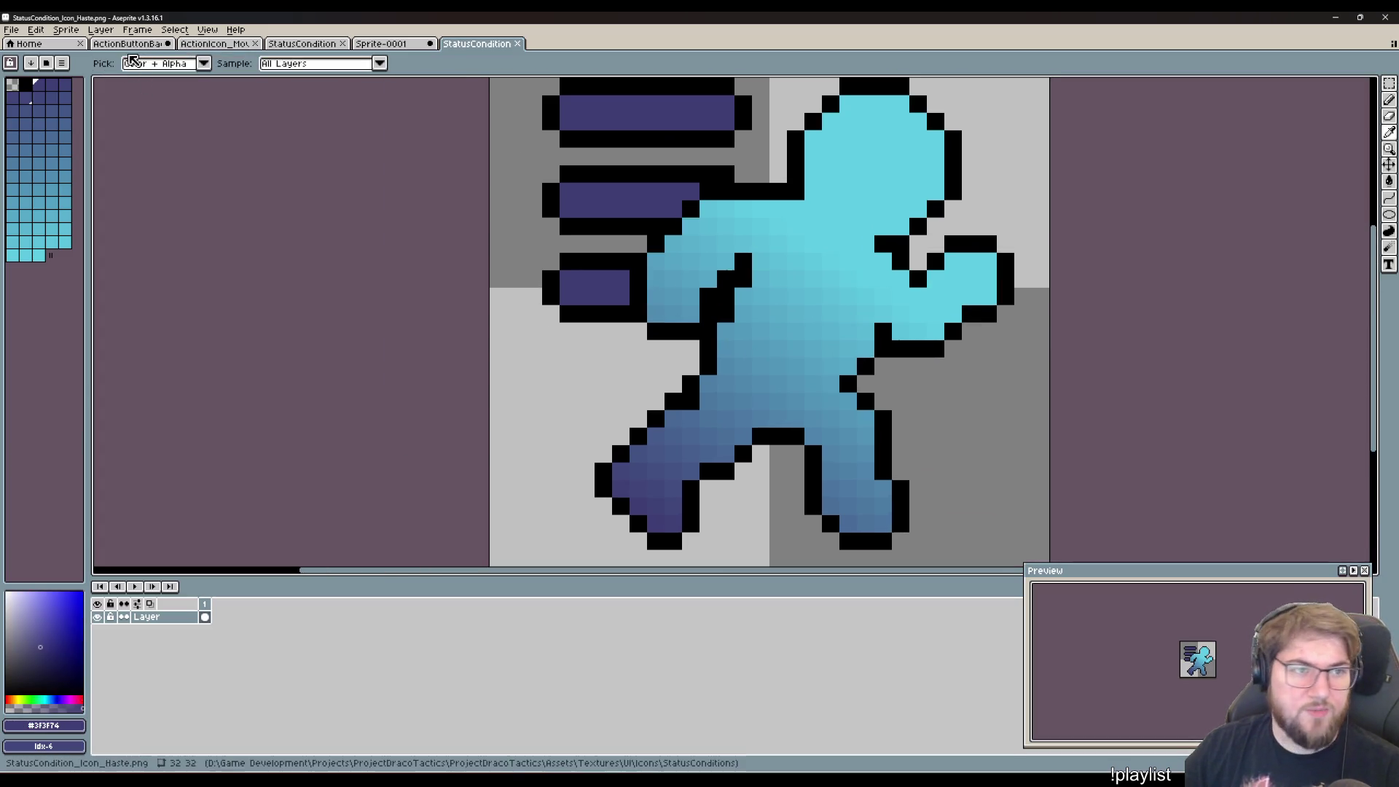
click(134, 45)
- Try dark purple fills on the arrow's loop and top band, undoing the stray fills
key(g)
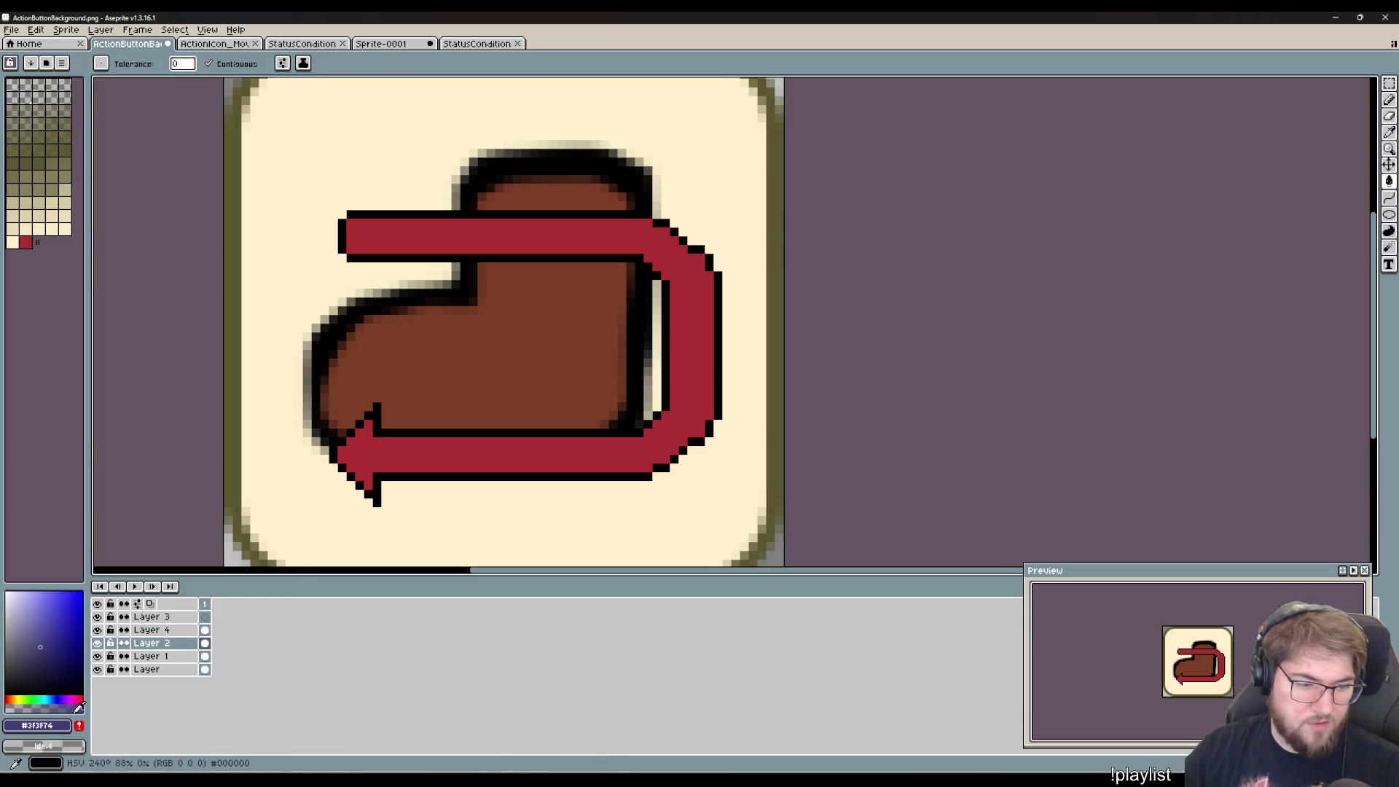
click(79, 726)
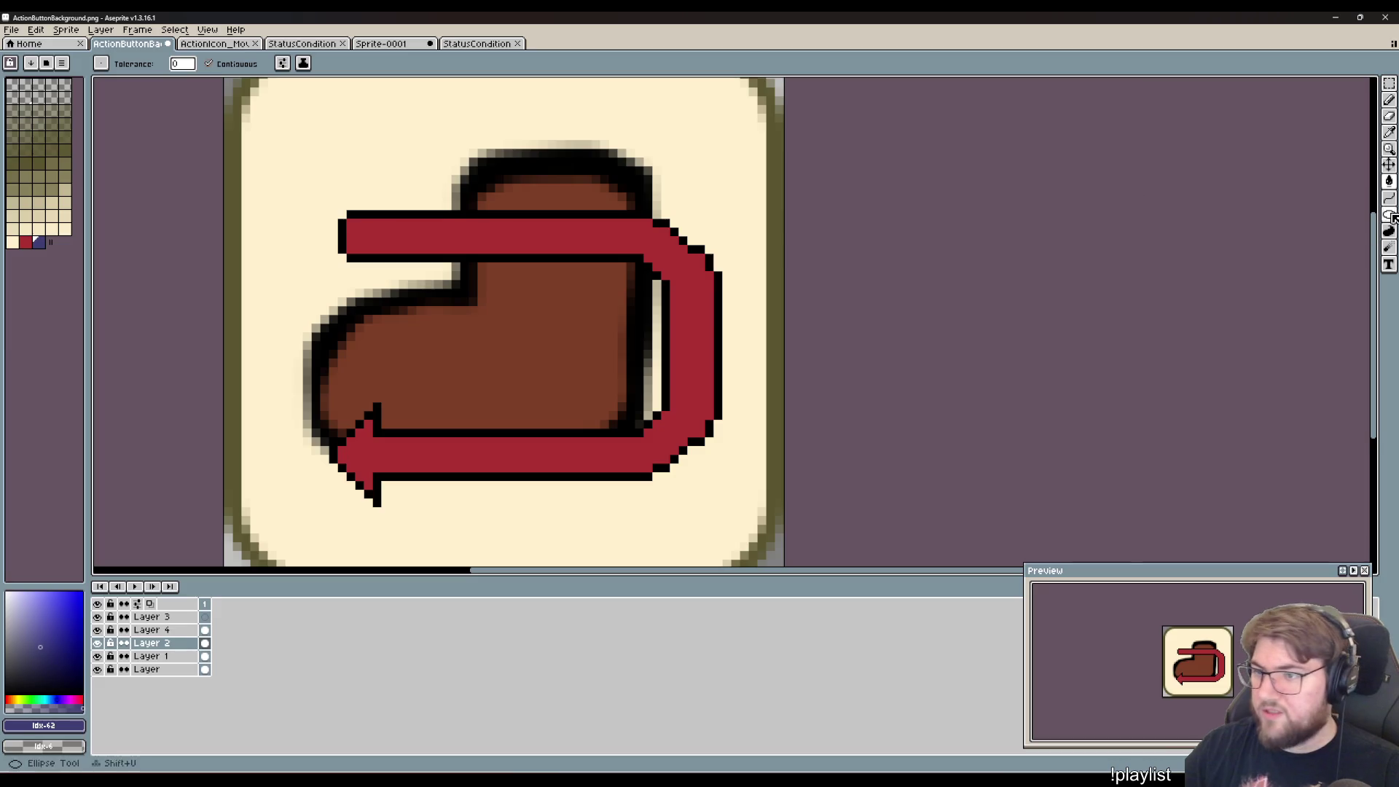
click(687, 320)
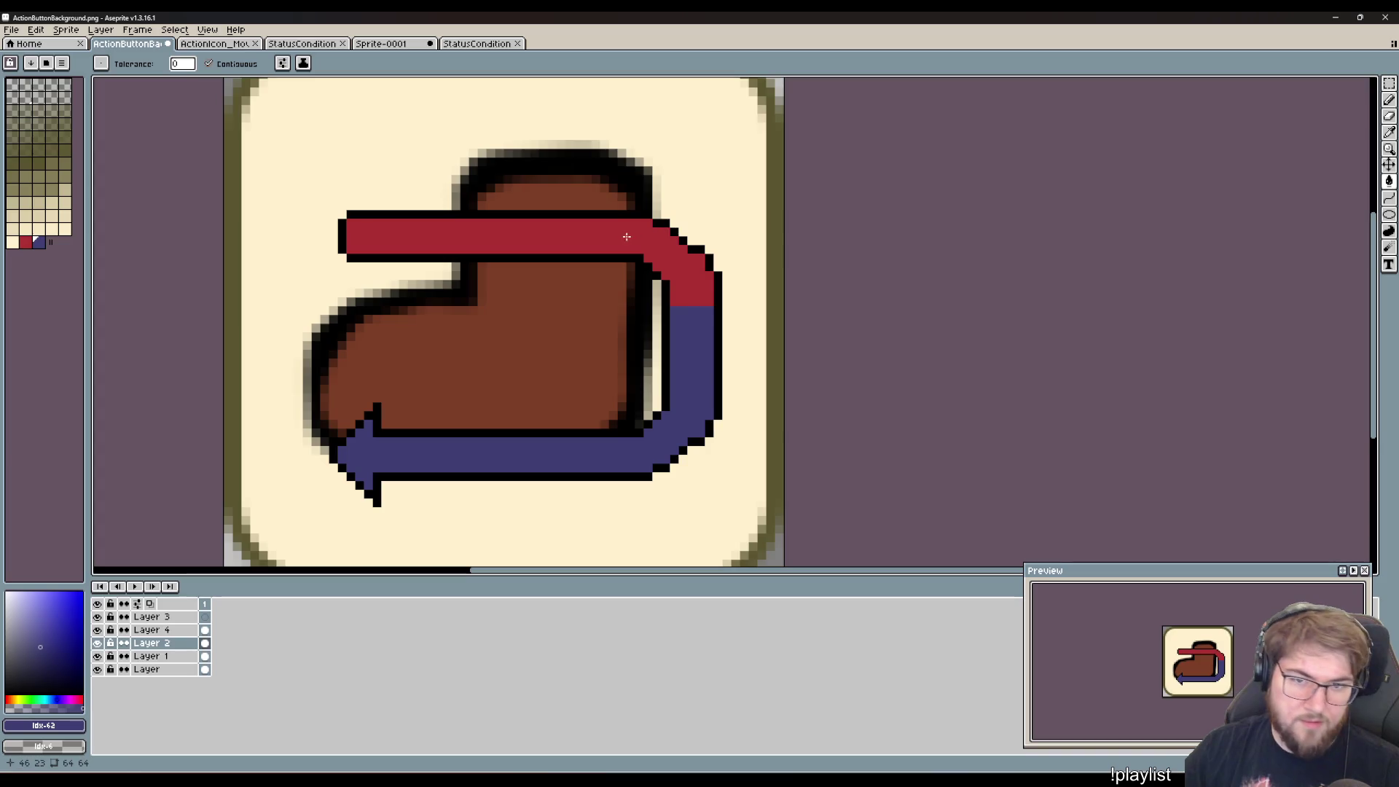
click(624, 230)
key(ctrl+z)
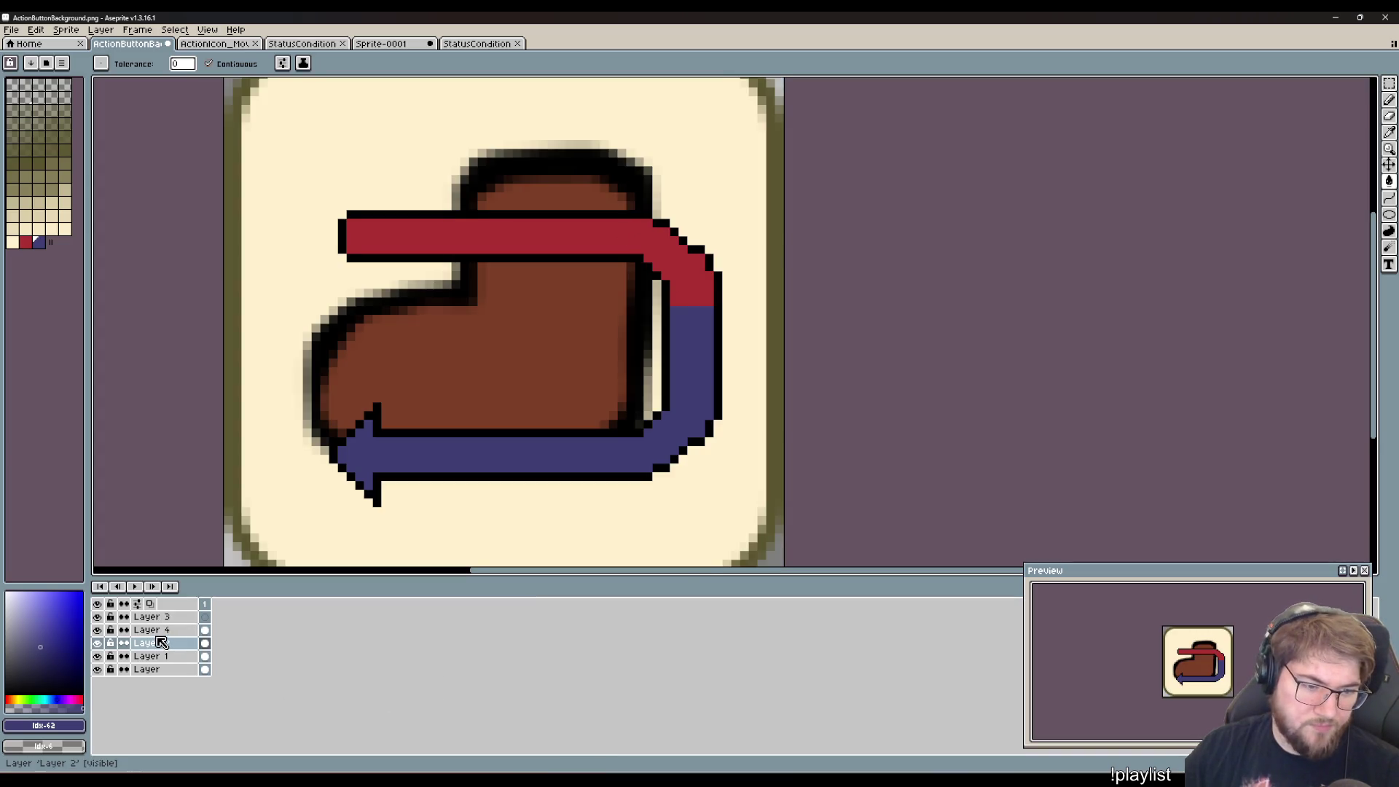
click(178, 630)
click(567, 253)
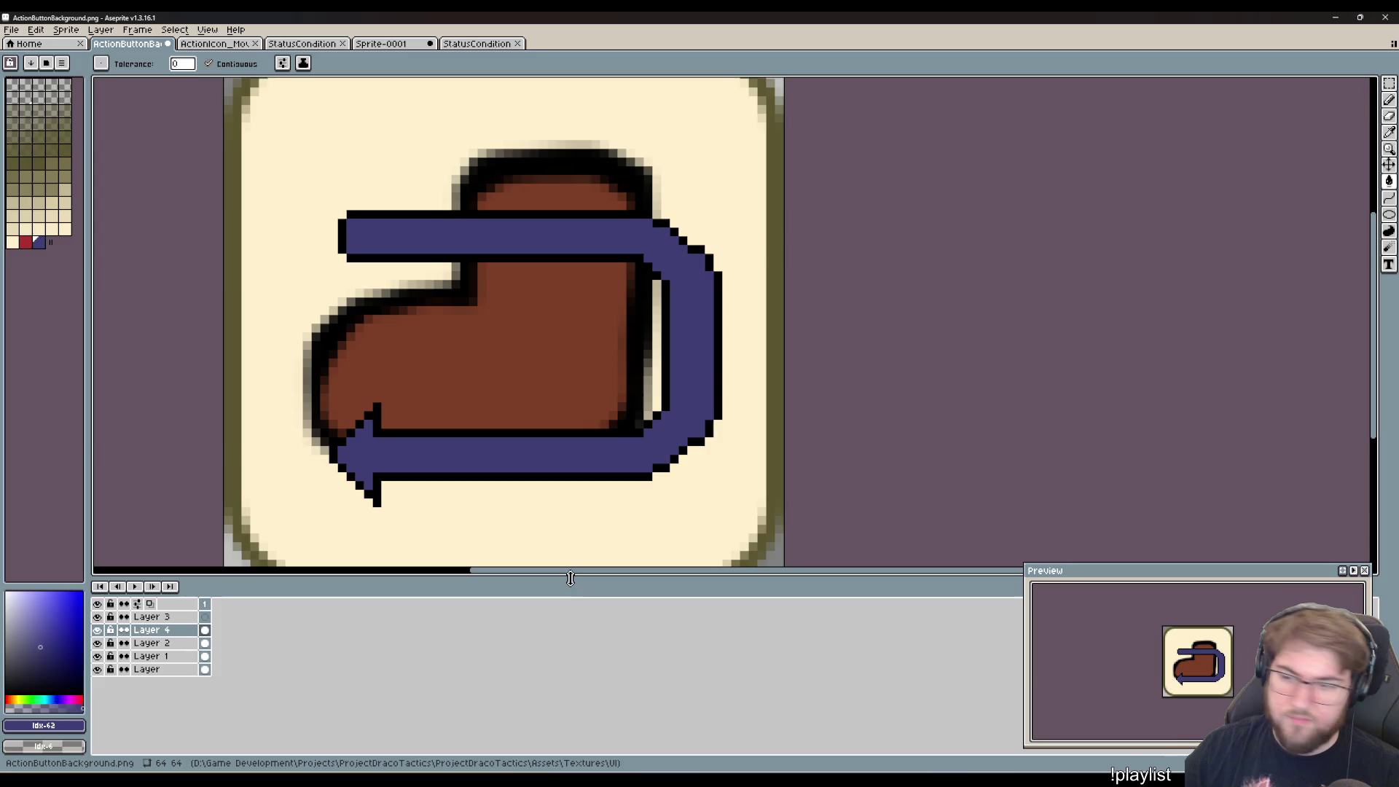
key(ctrl+z)
- Eyedrop the Haste figure's cyan #5fcde4 and fill the loop on Layer 2 and top band on Layer 4
click(465, 45)
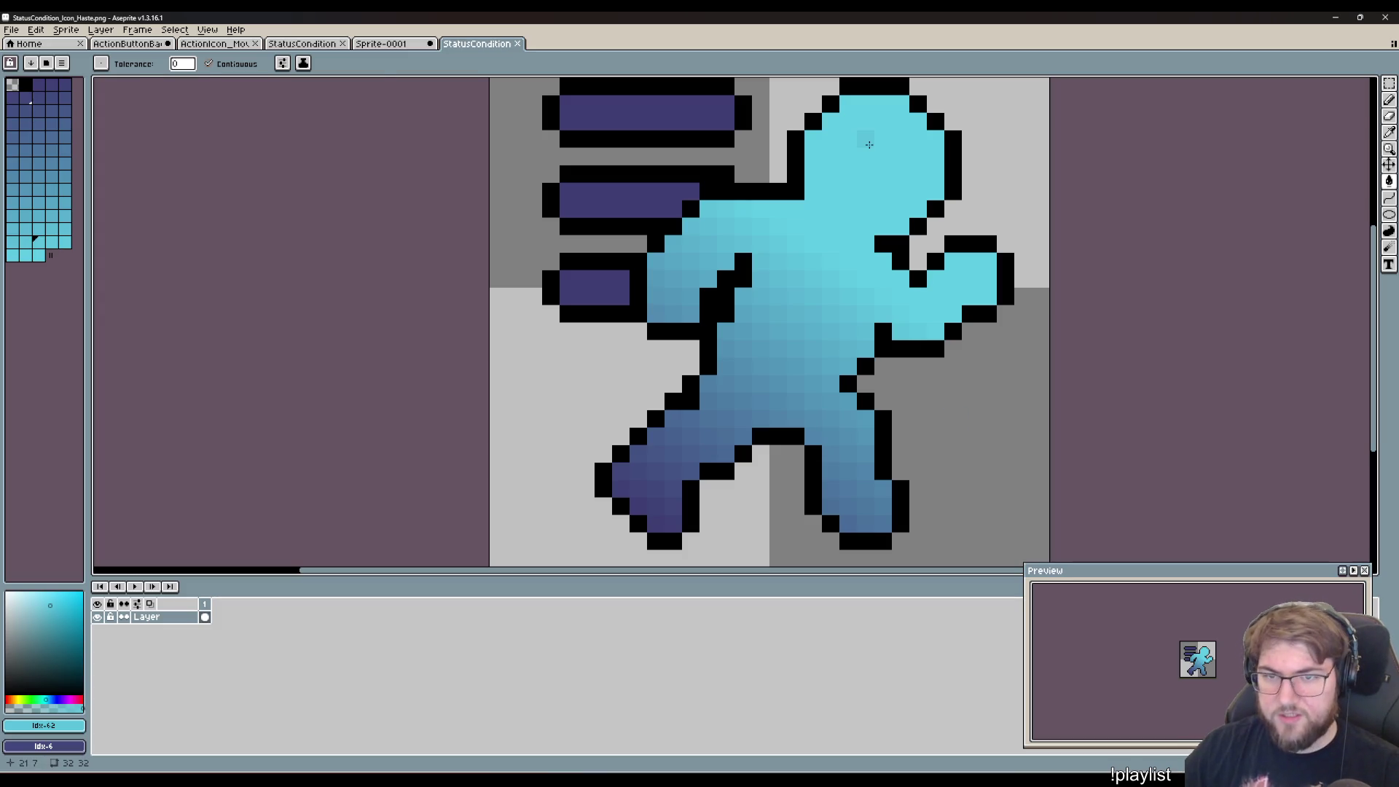
key(i)
click(877, 134)
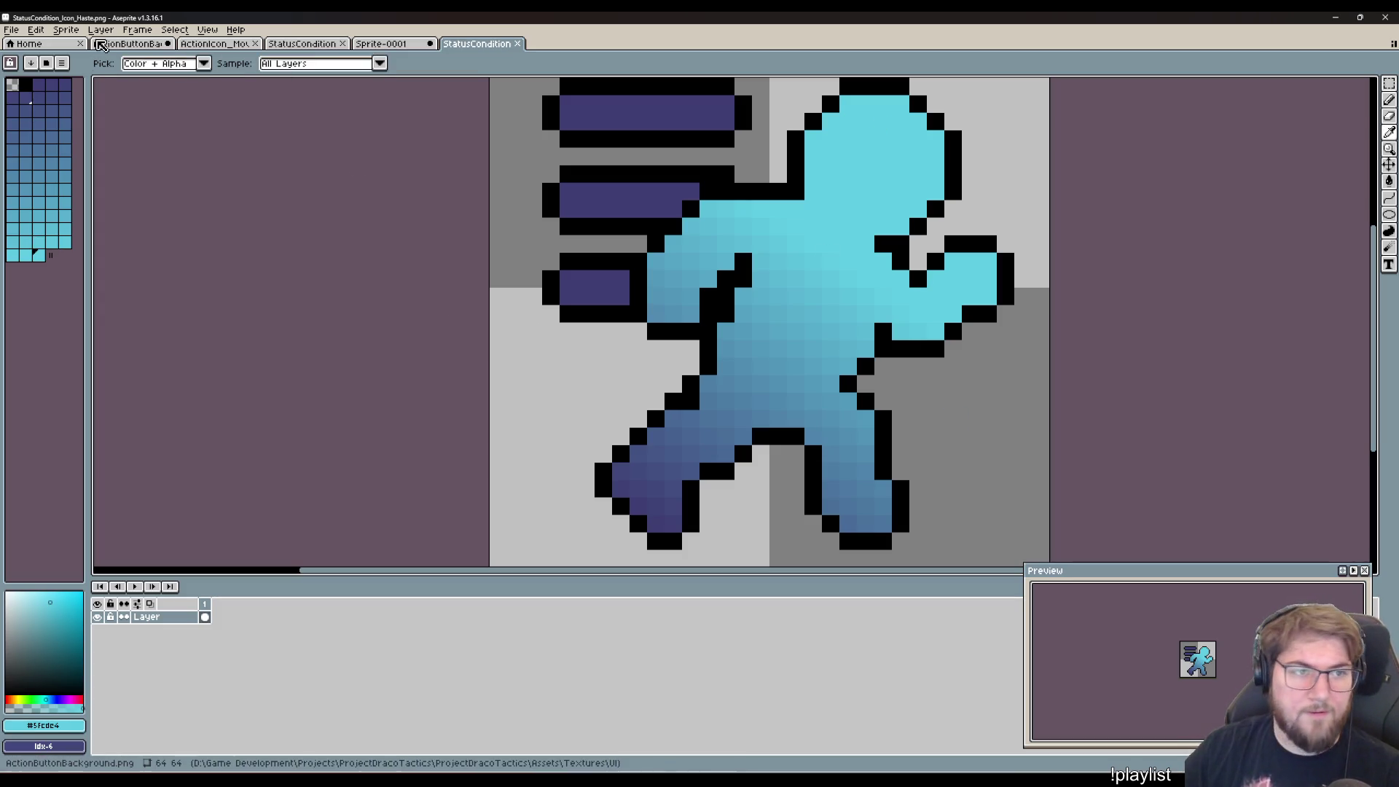
click(117, 43)
key(g)
click(673, 419)
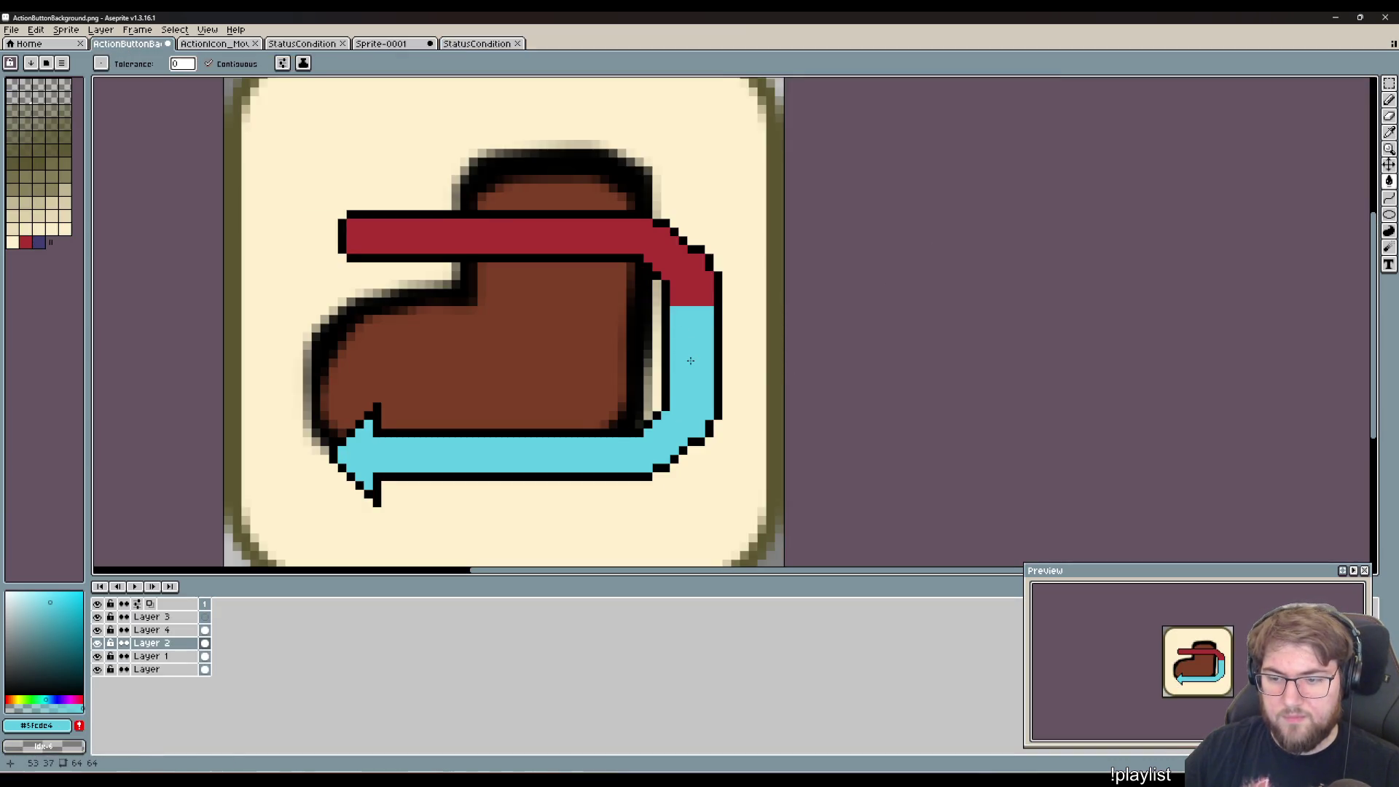
click(151, 630)
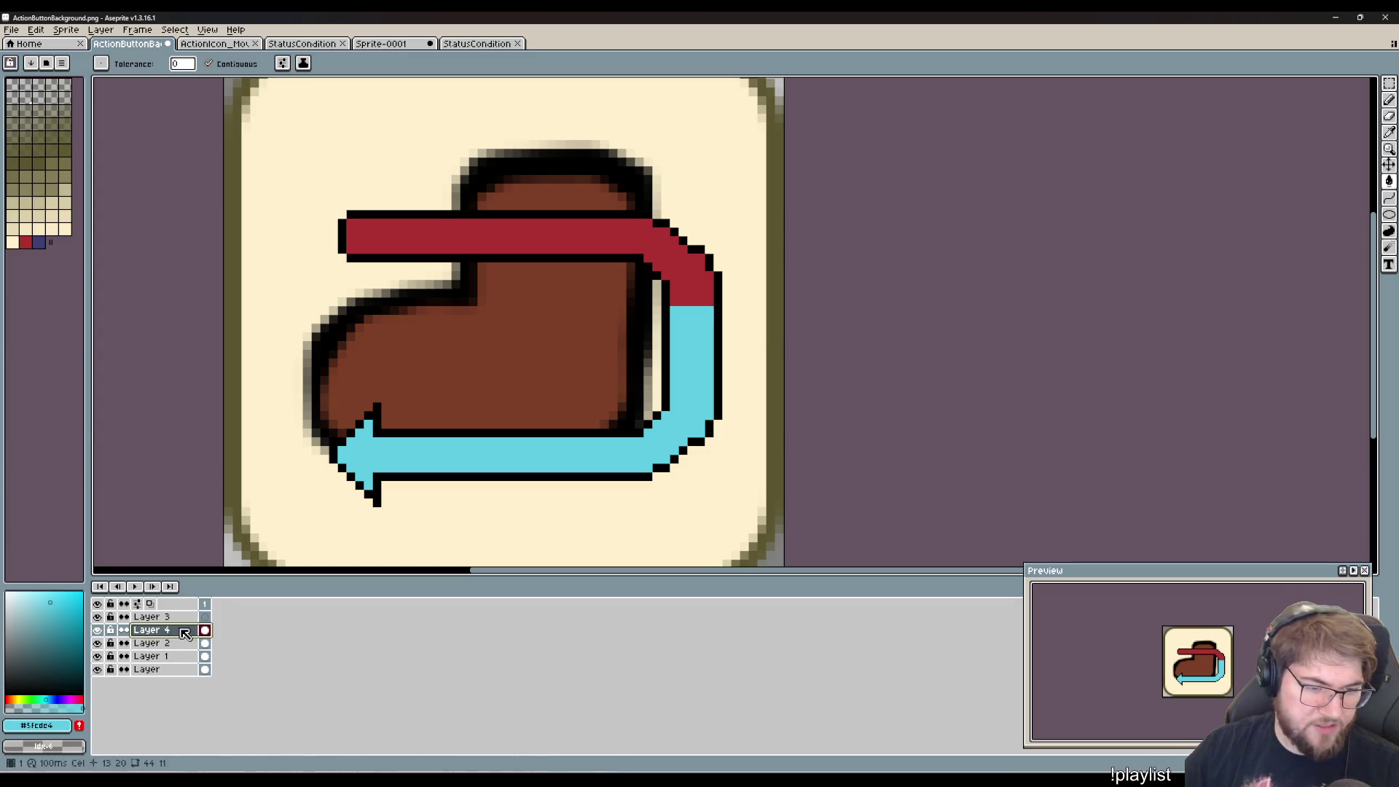
click(567, 236)
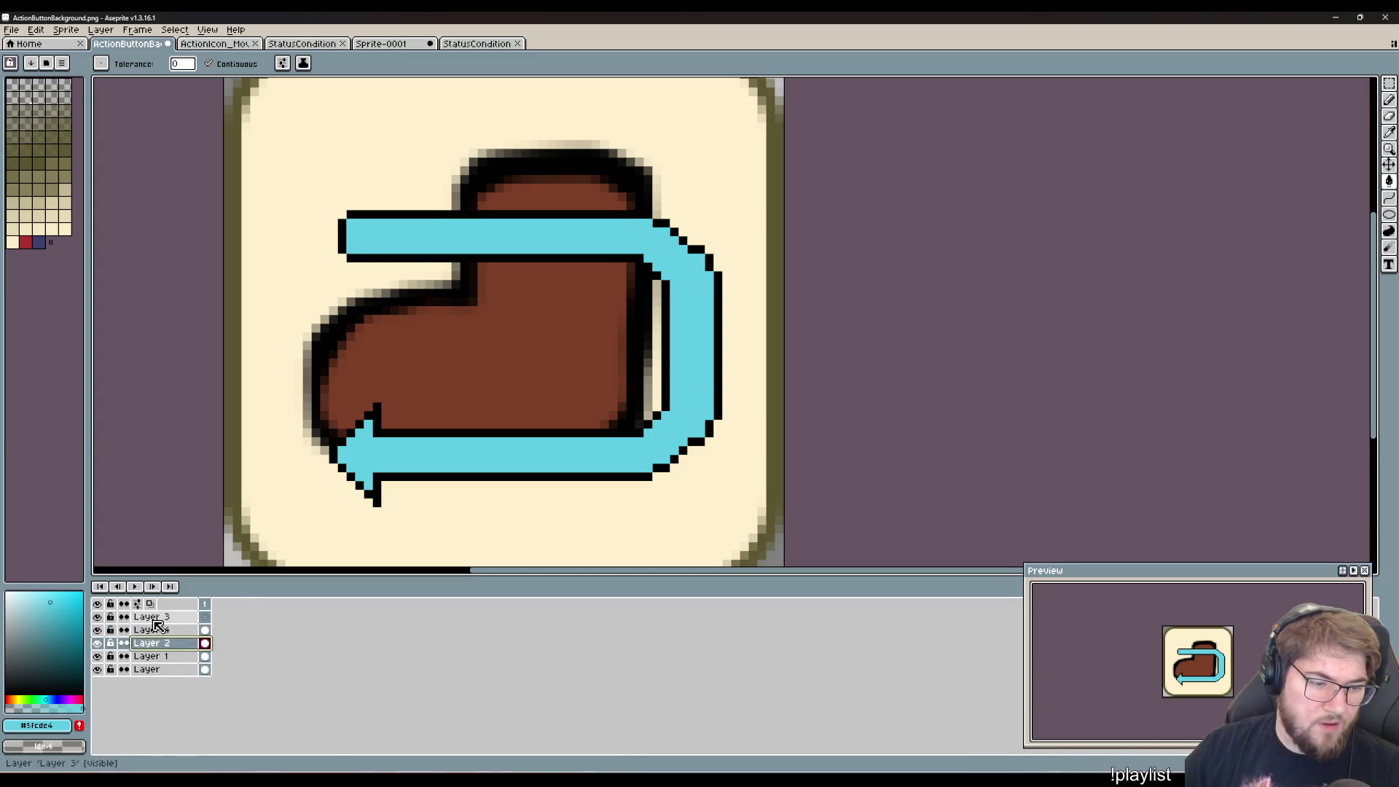
- Move Layer 4's top bar below Layer 1, toggling Layers 1 and 2 to verify the wrap
click(165, 619)
click(174, 632)
double_click(177, 631)
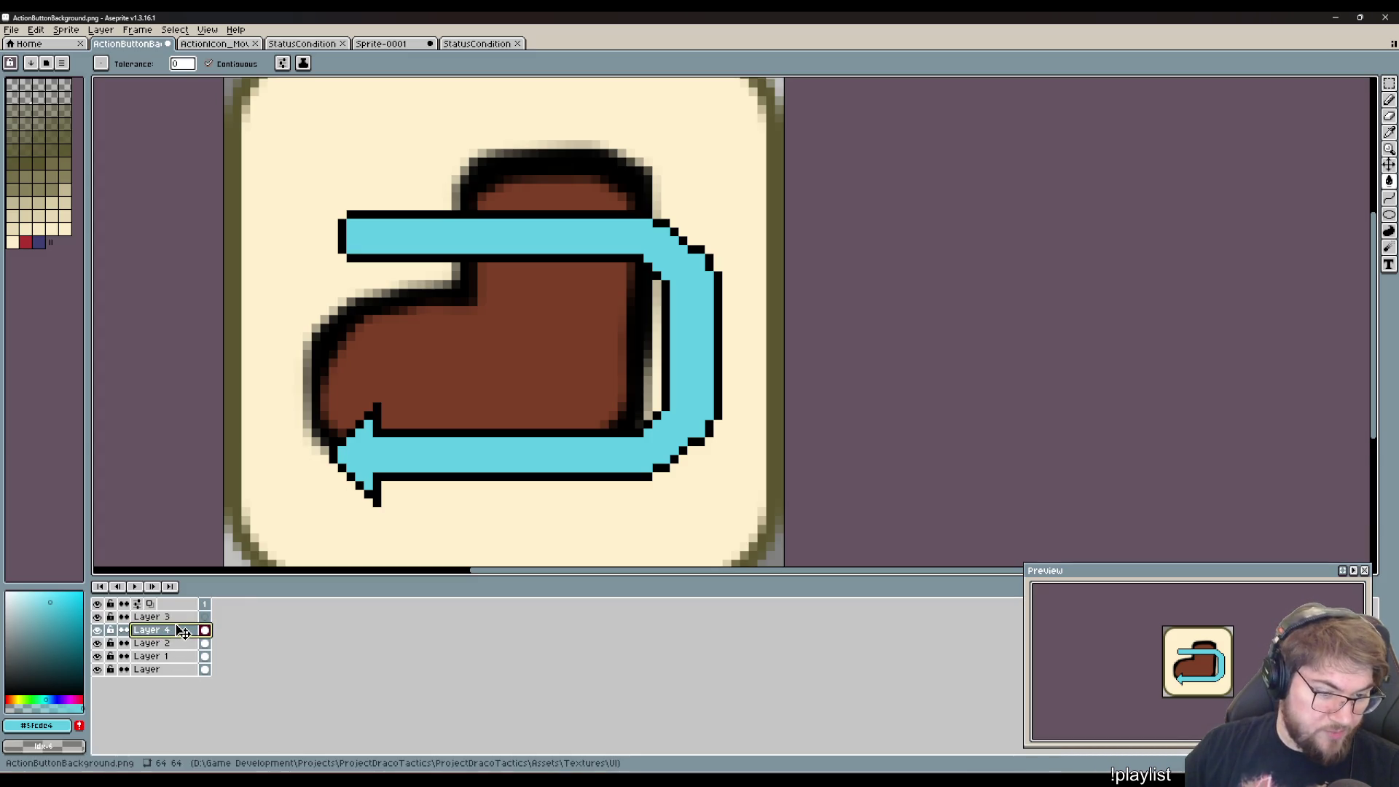
drag(182, 632, 148, 660)
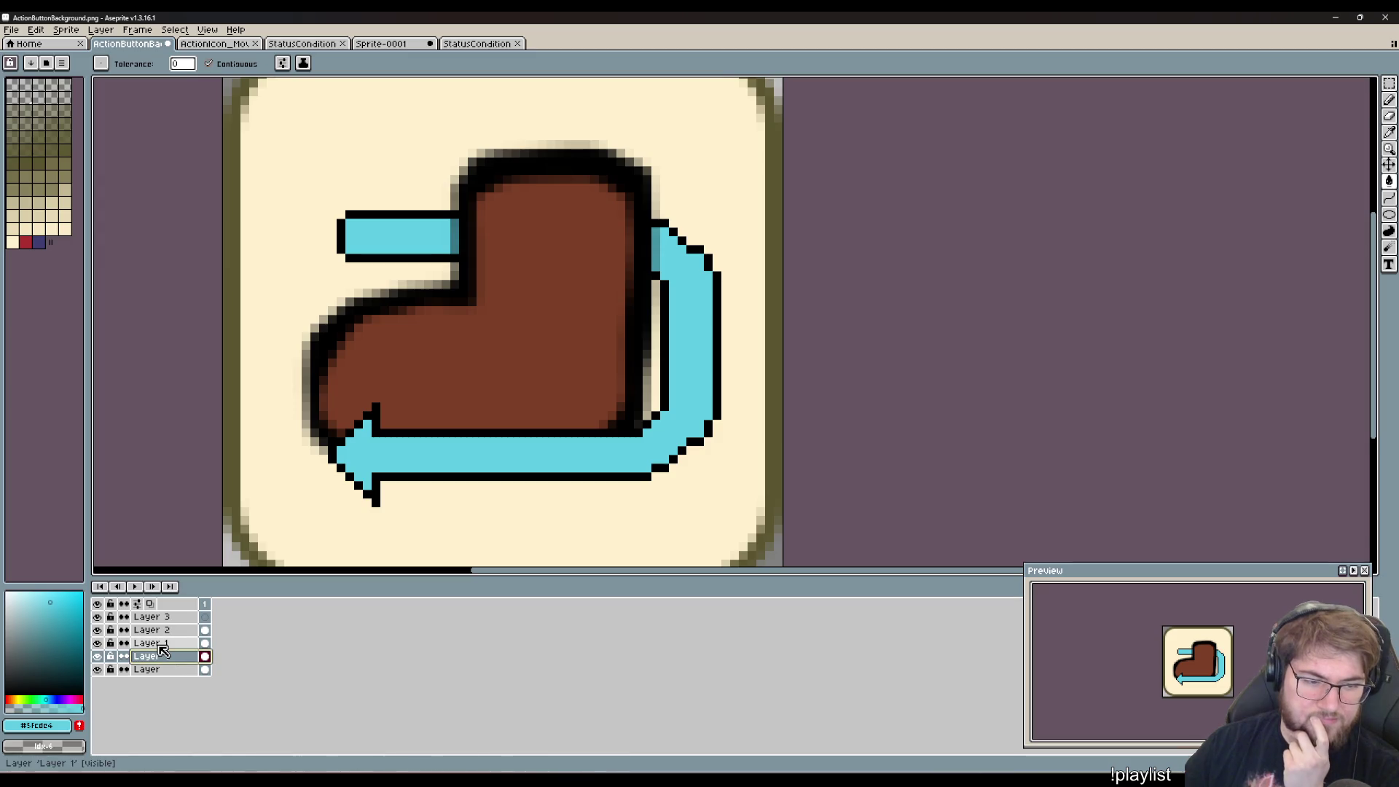
click(97, 643)
click(97, 643)
click(98, 631)
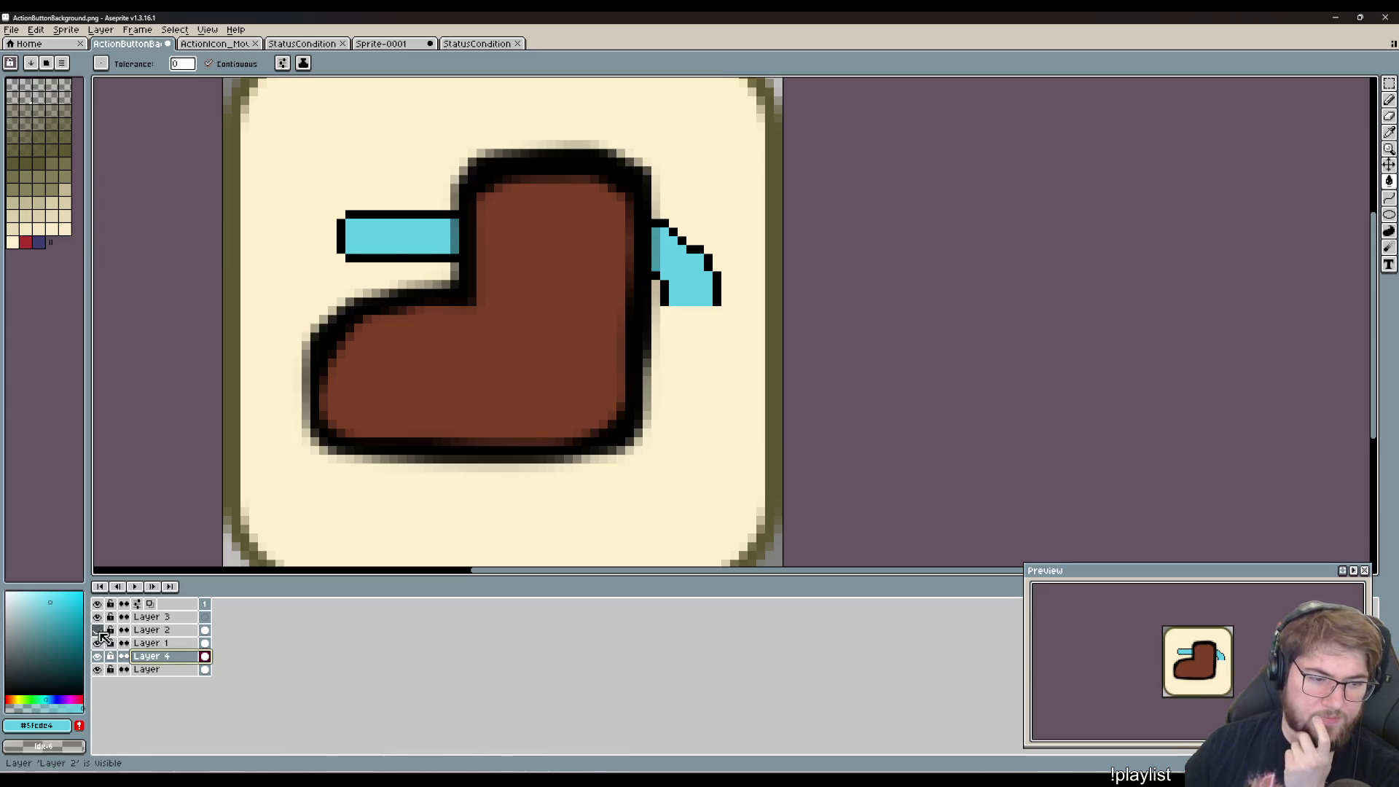
click(97, 630)
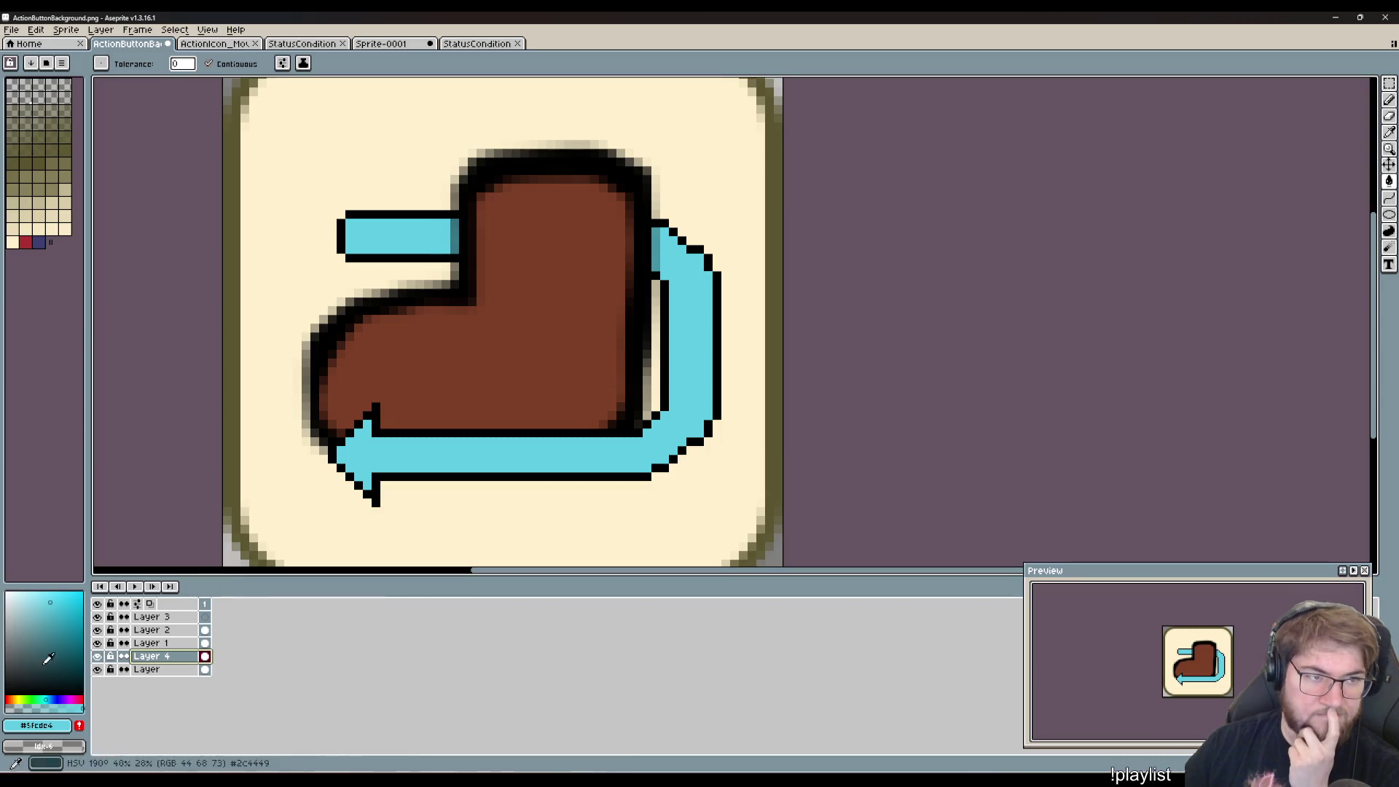
click(153, 629)
click(97, 631)
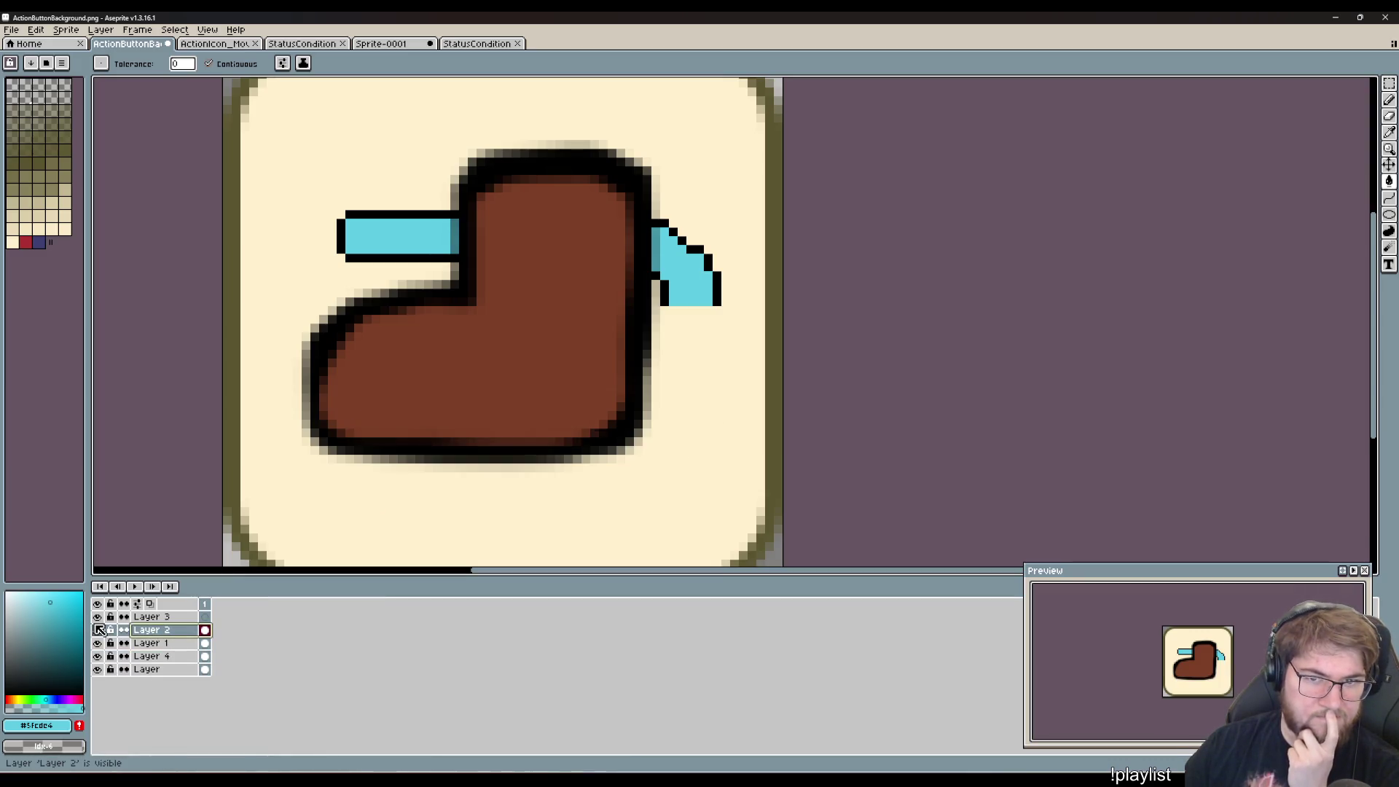
click(98, 630)
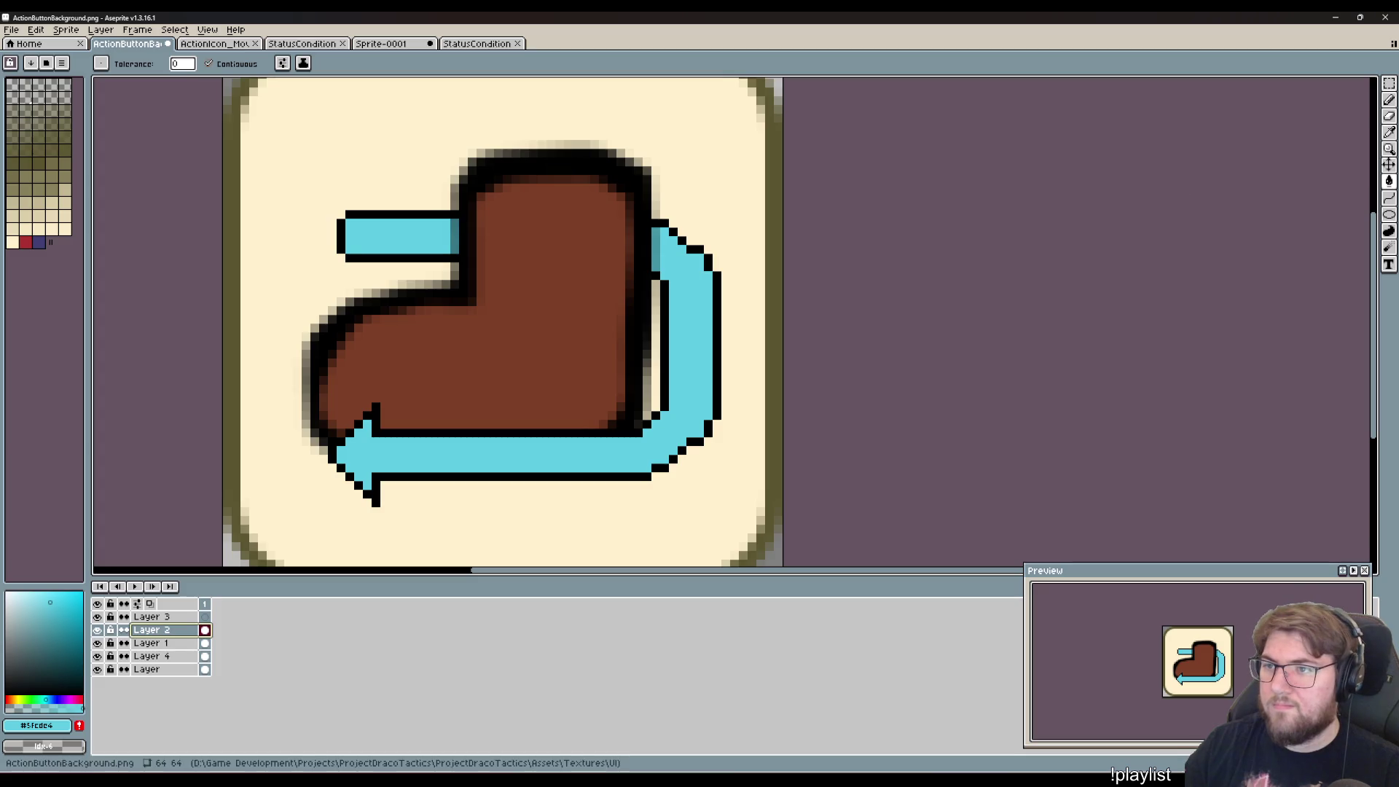
click(1387, 85)
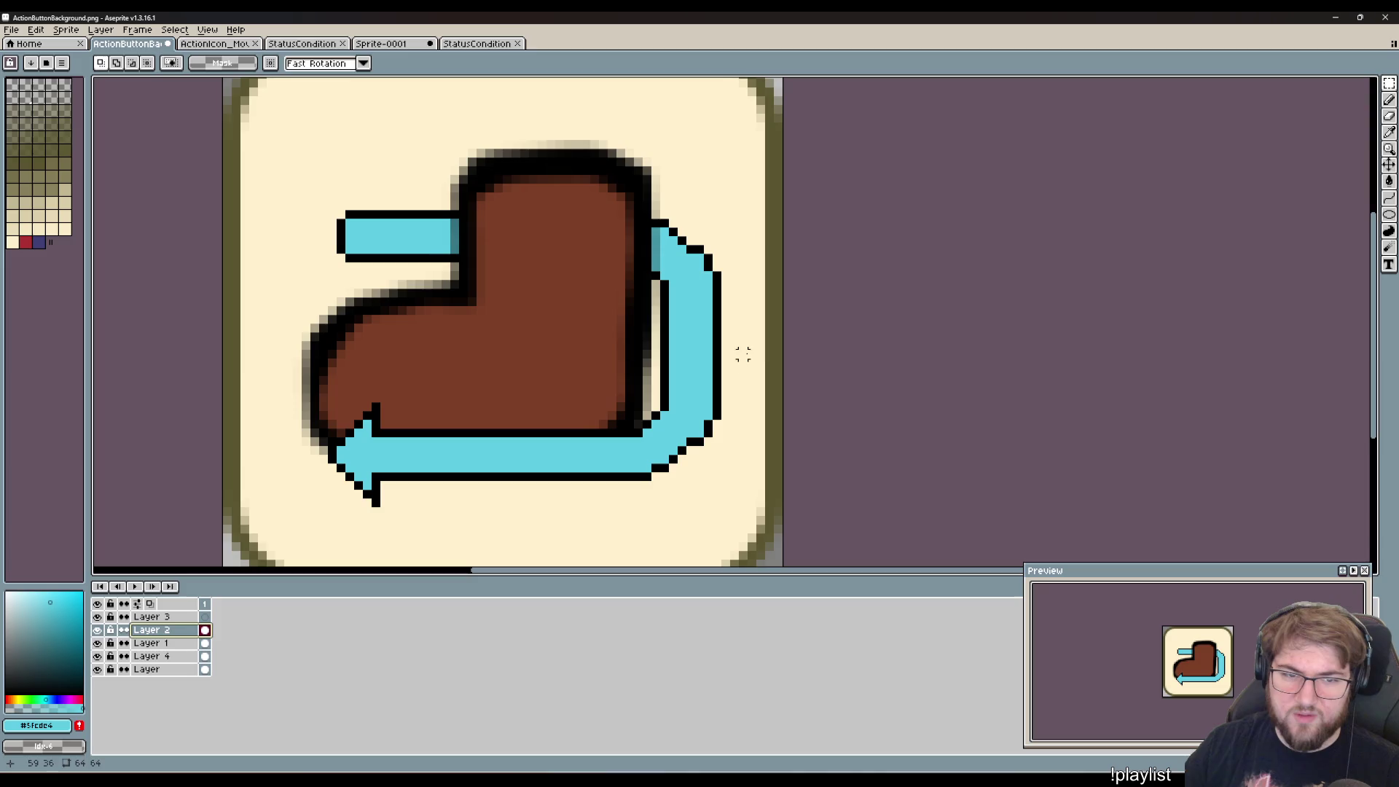
- Erase a piece of the loop's right edge and raise the lower loop and arrowhead across the boot
mouse_move(755, 375)
mouse_down()
mouse_move(647, 311)
mouse_move(681, 310)
mouse_move(646, 319)
mouse_move(649, 331)
mouse_up()
key(Delete)
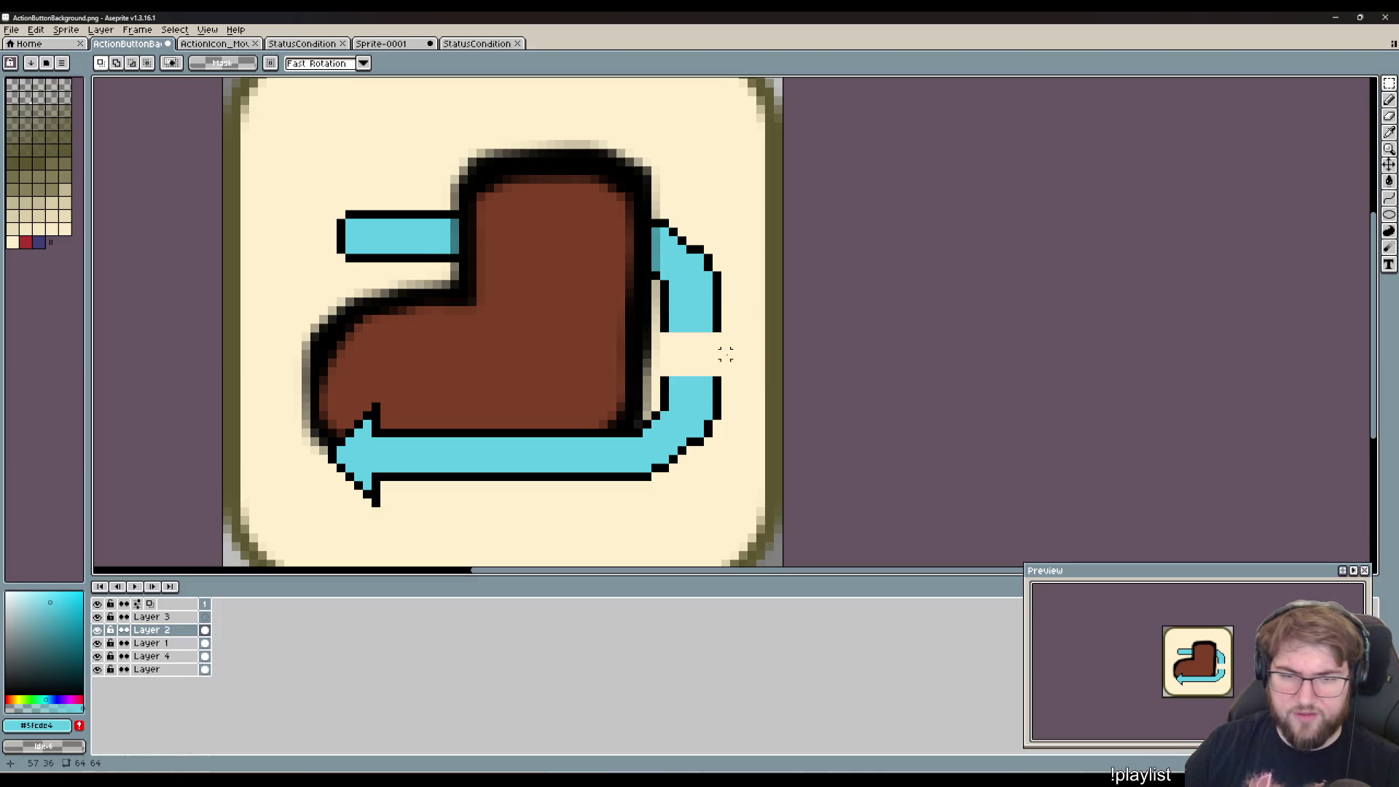
mouse_move(741, 346)
mouse_down()
mouse_move(250, 562)
mouse_move(353, 515)
mouse_move(326, 526)
mouse_up()
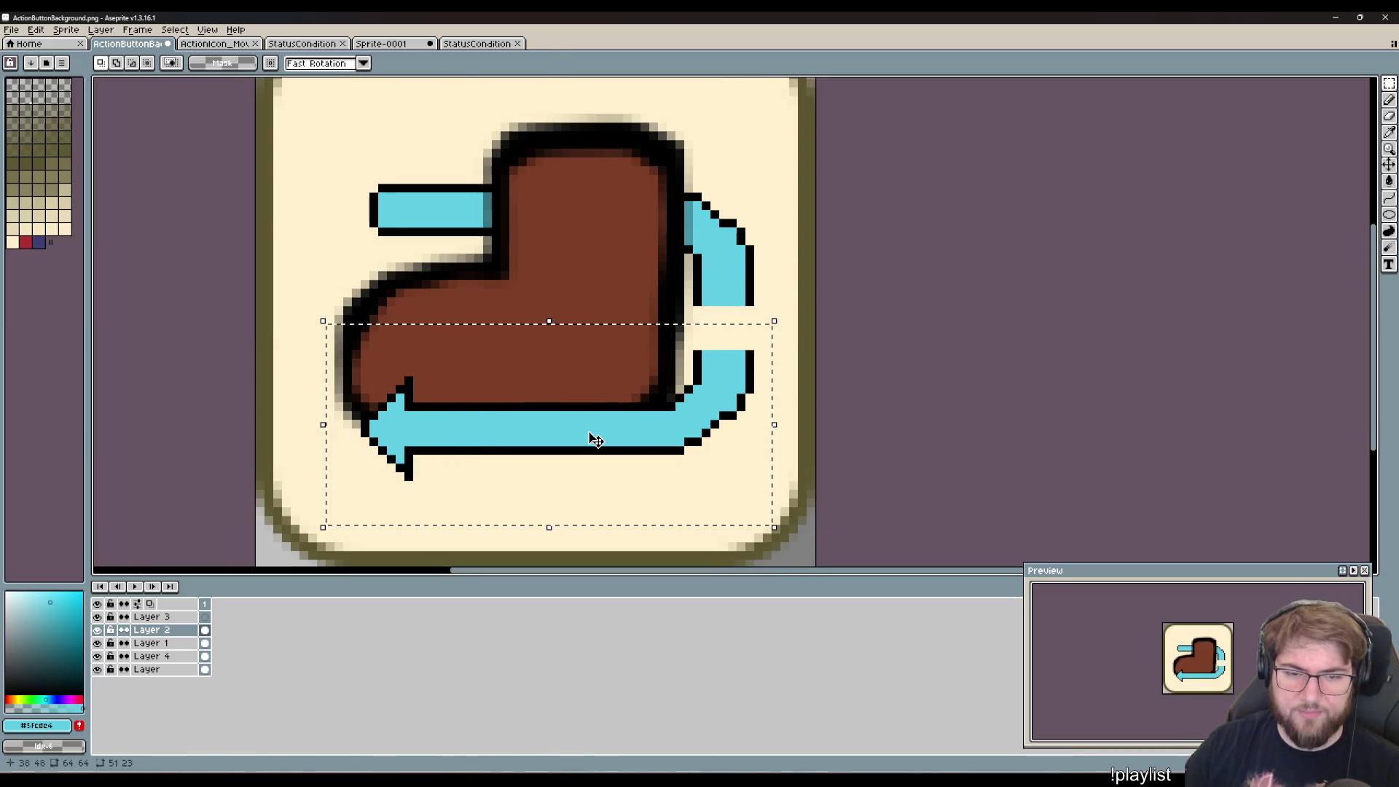
drag(596, 439, 595, 396)
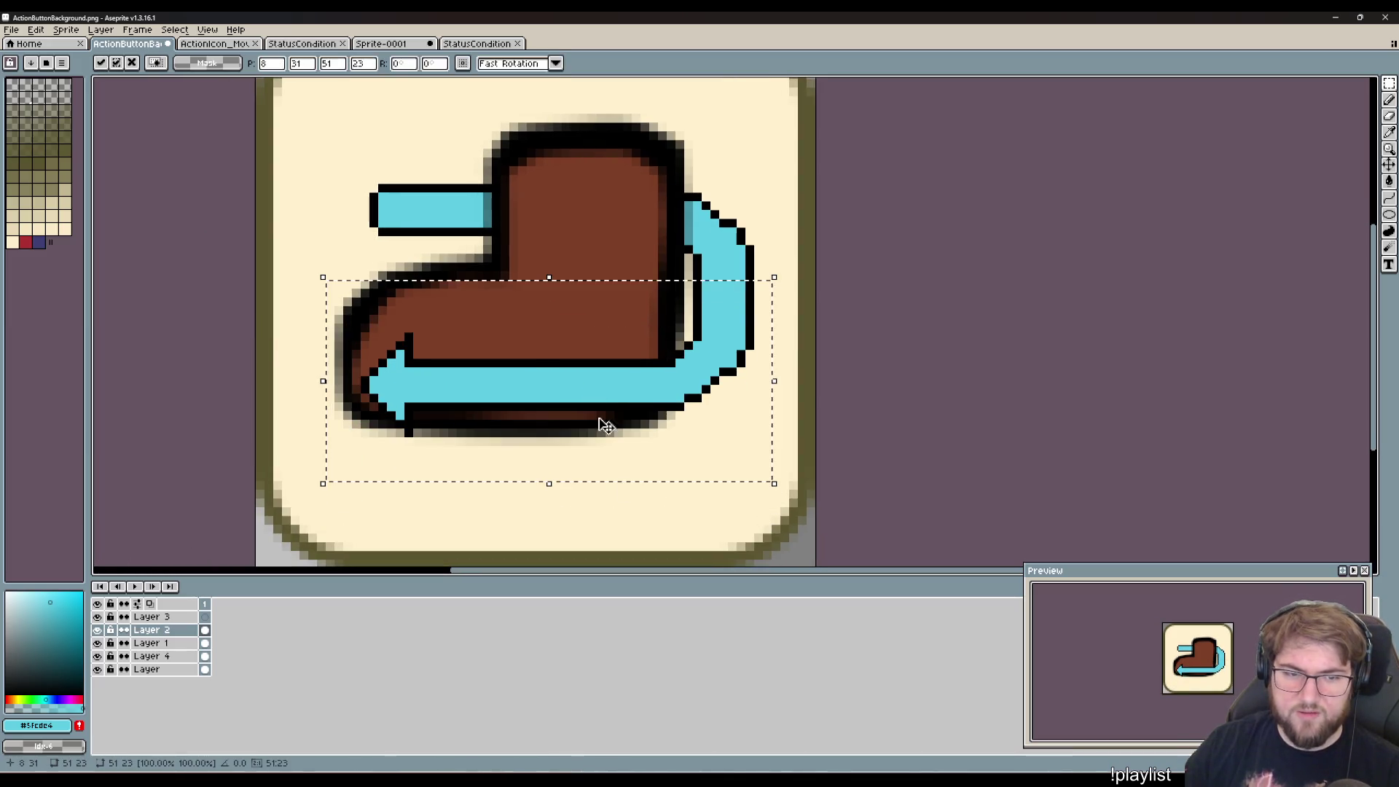
click(610, 513)
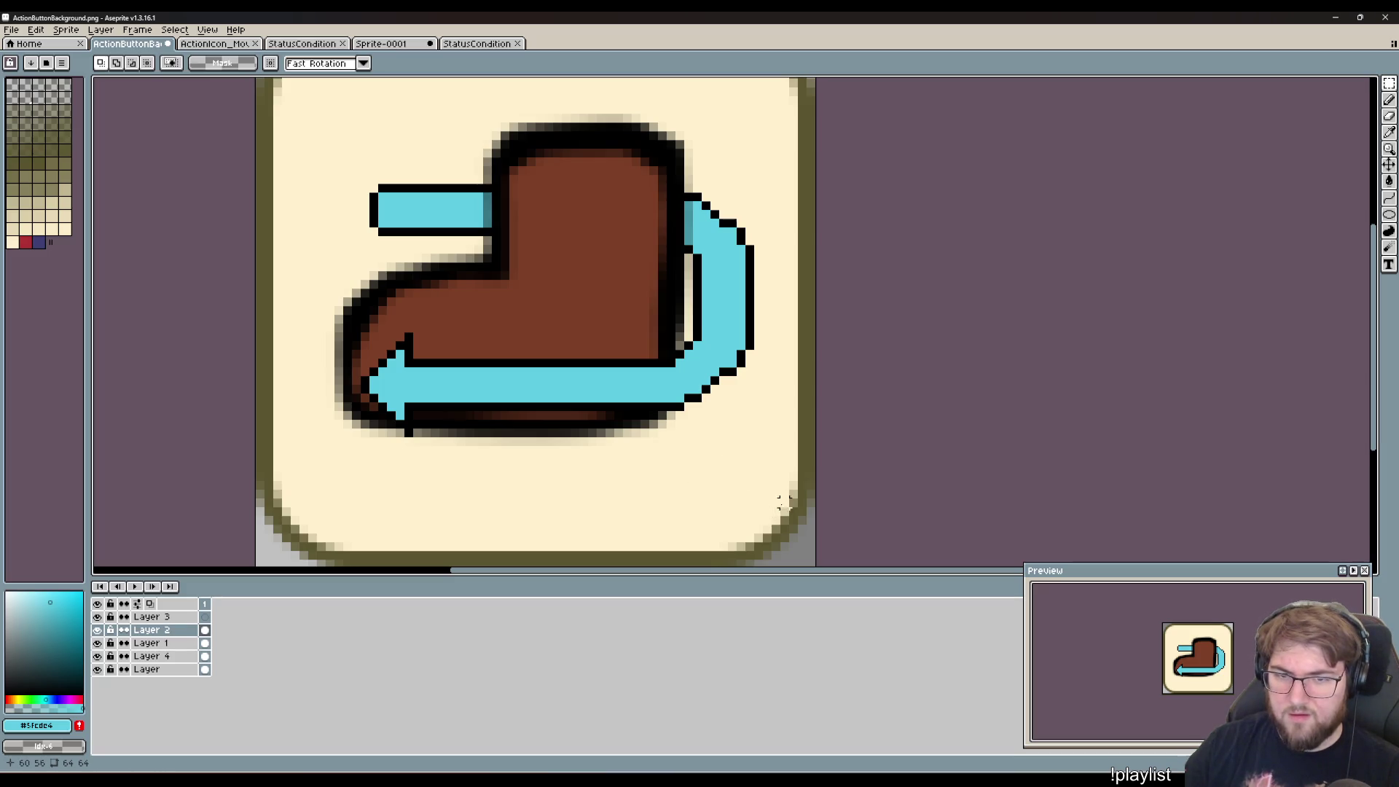
drag(785, 505, 300, 295)
drag(593, 406, 600, 375)
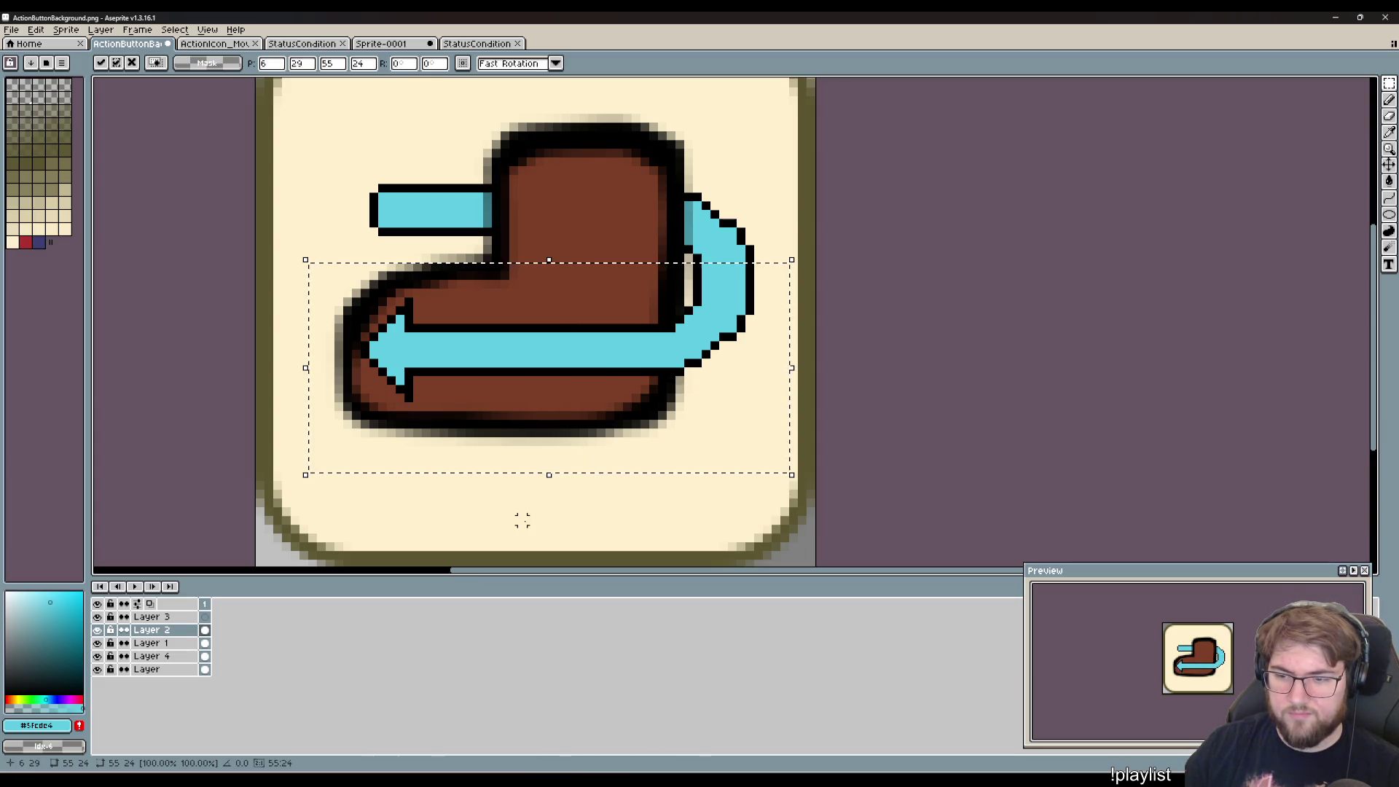
key(ctrl+d)
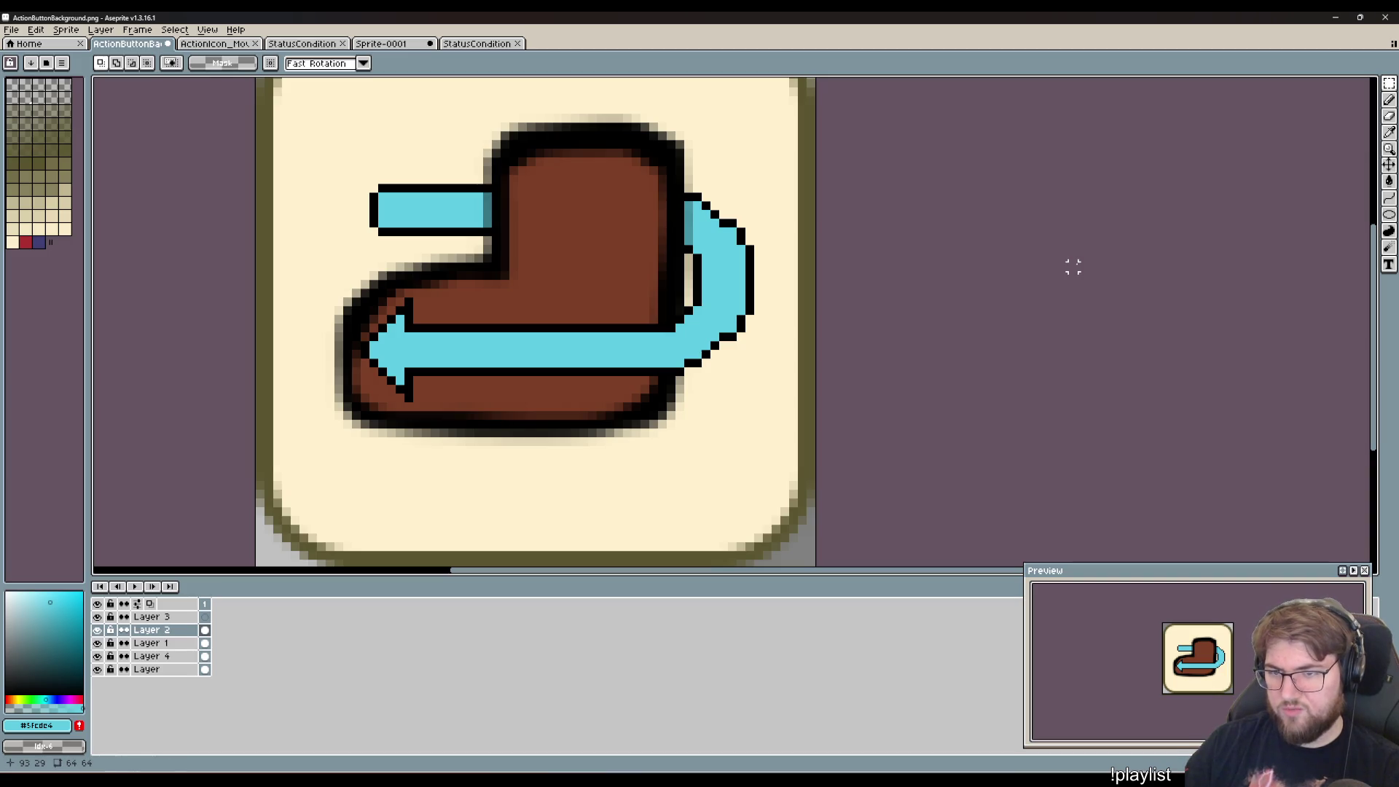
scroll(1041, 275, down, 10)
scroll(1041, 276, up, 2)
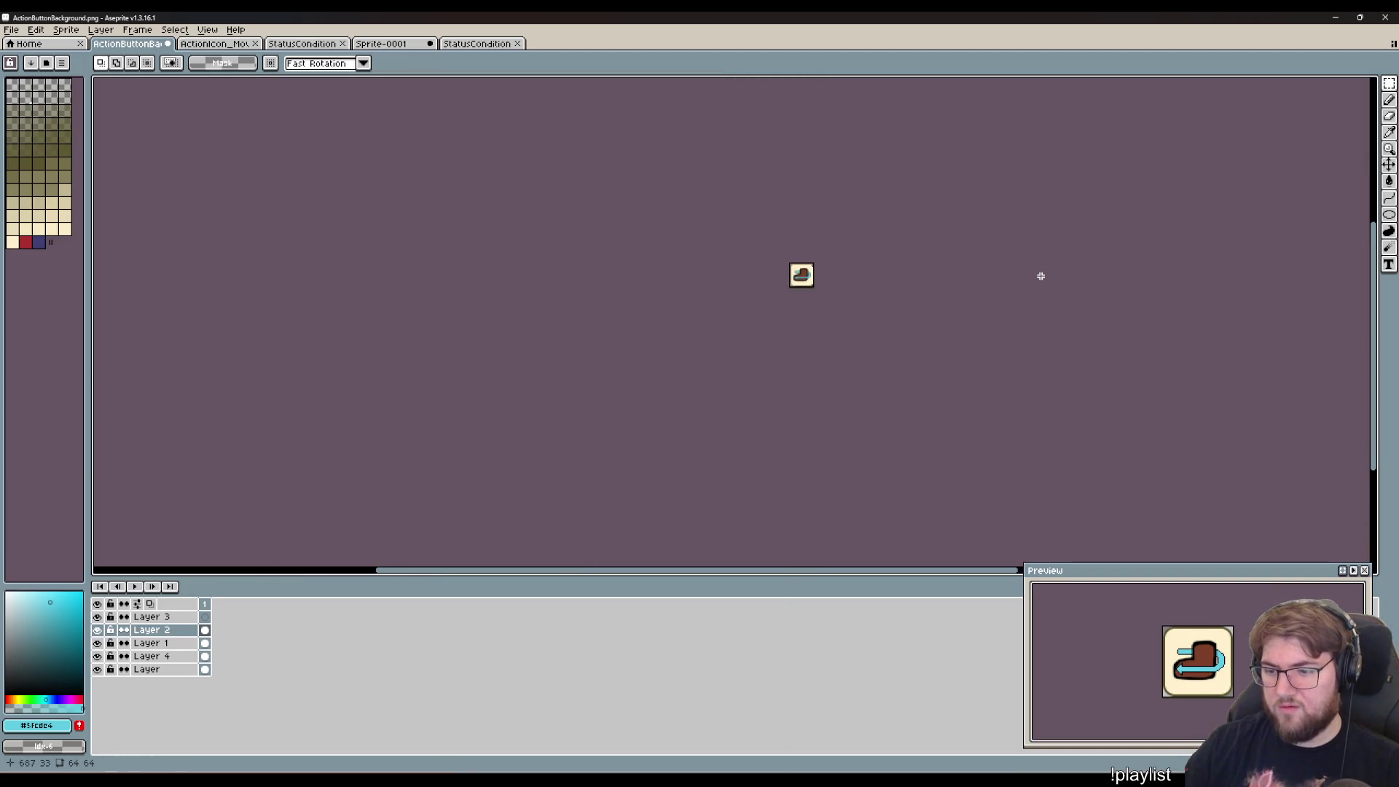
drag(1056, 277, 823, 309)
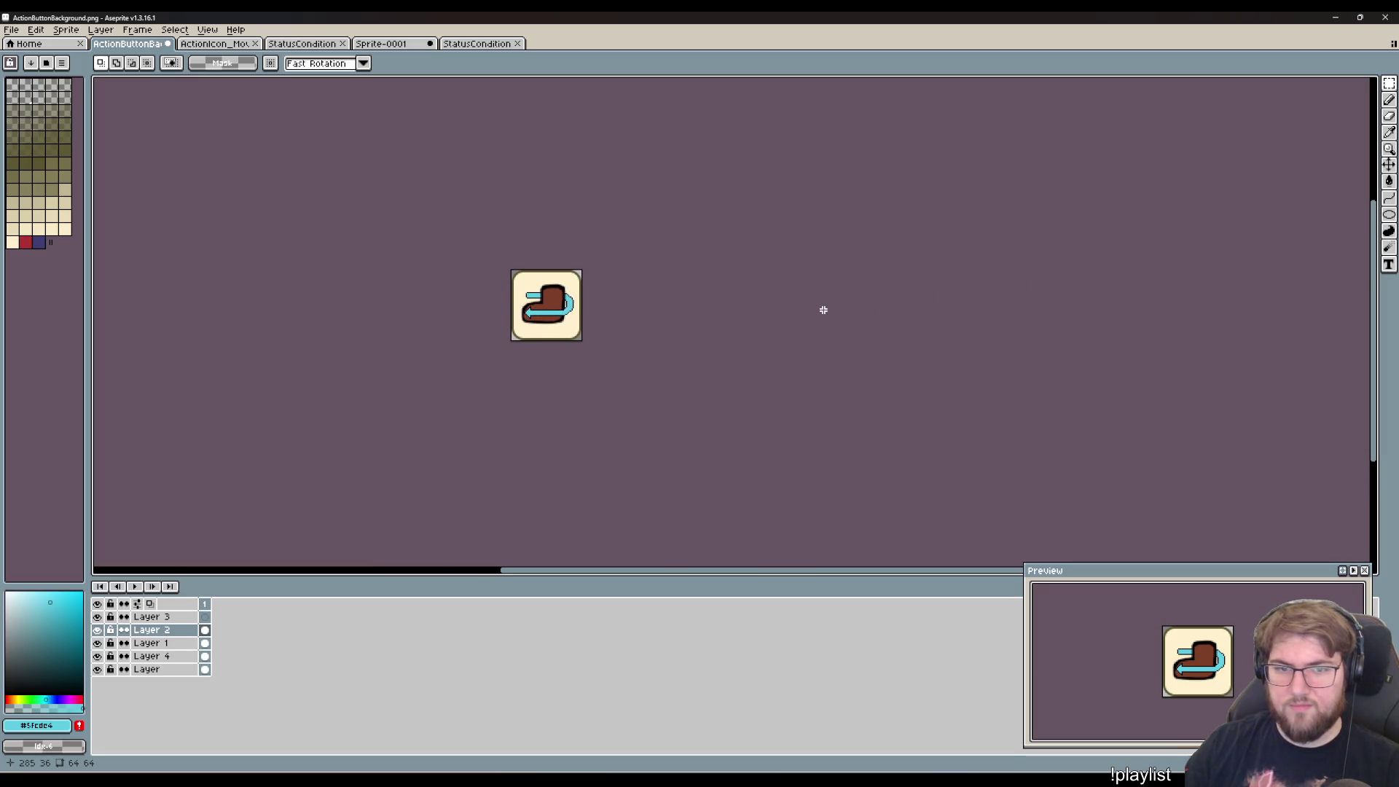
key(minus)
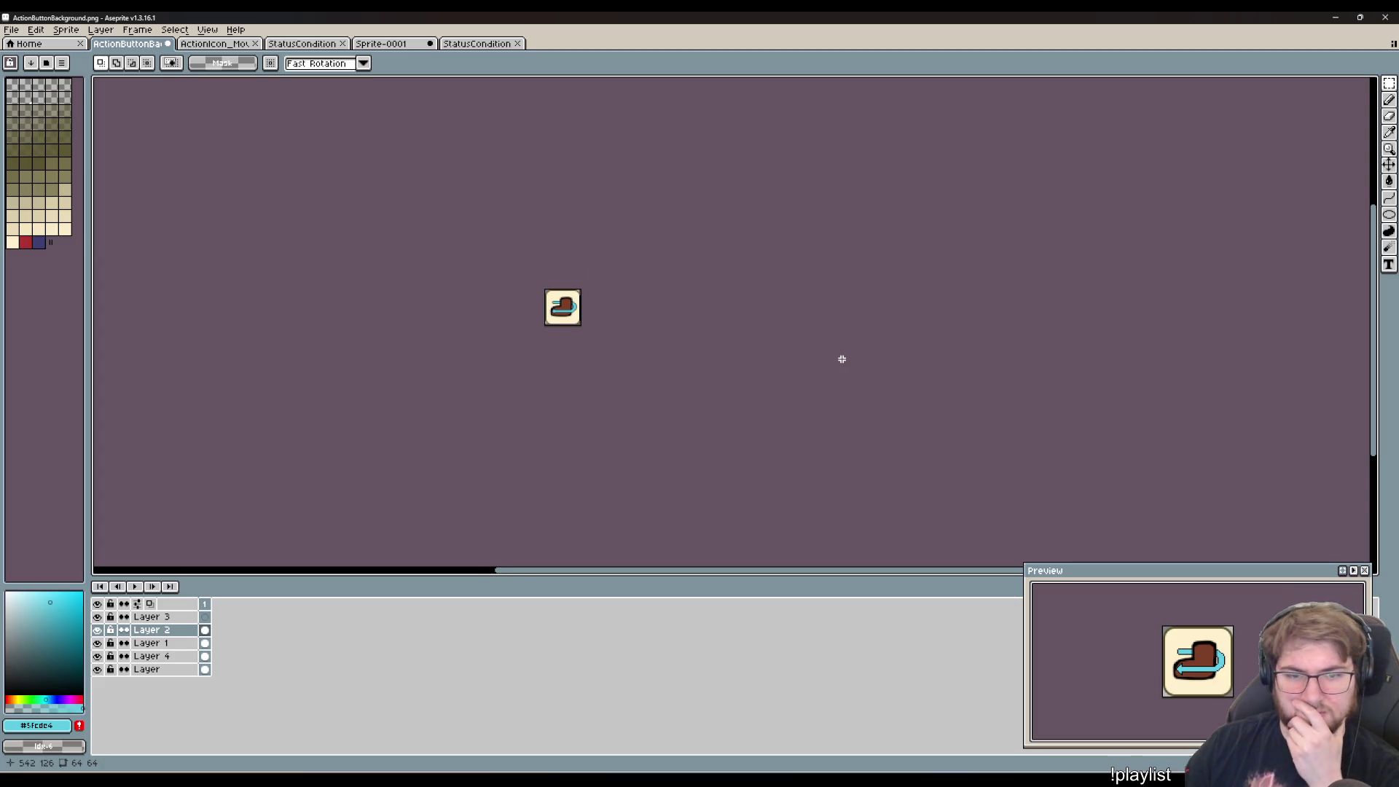
key(plus)
key(plus)
key(plus)
key(plus)
drag(666, 250, 810, 325)
scroll(738, 390, up, 1)
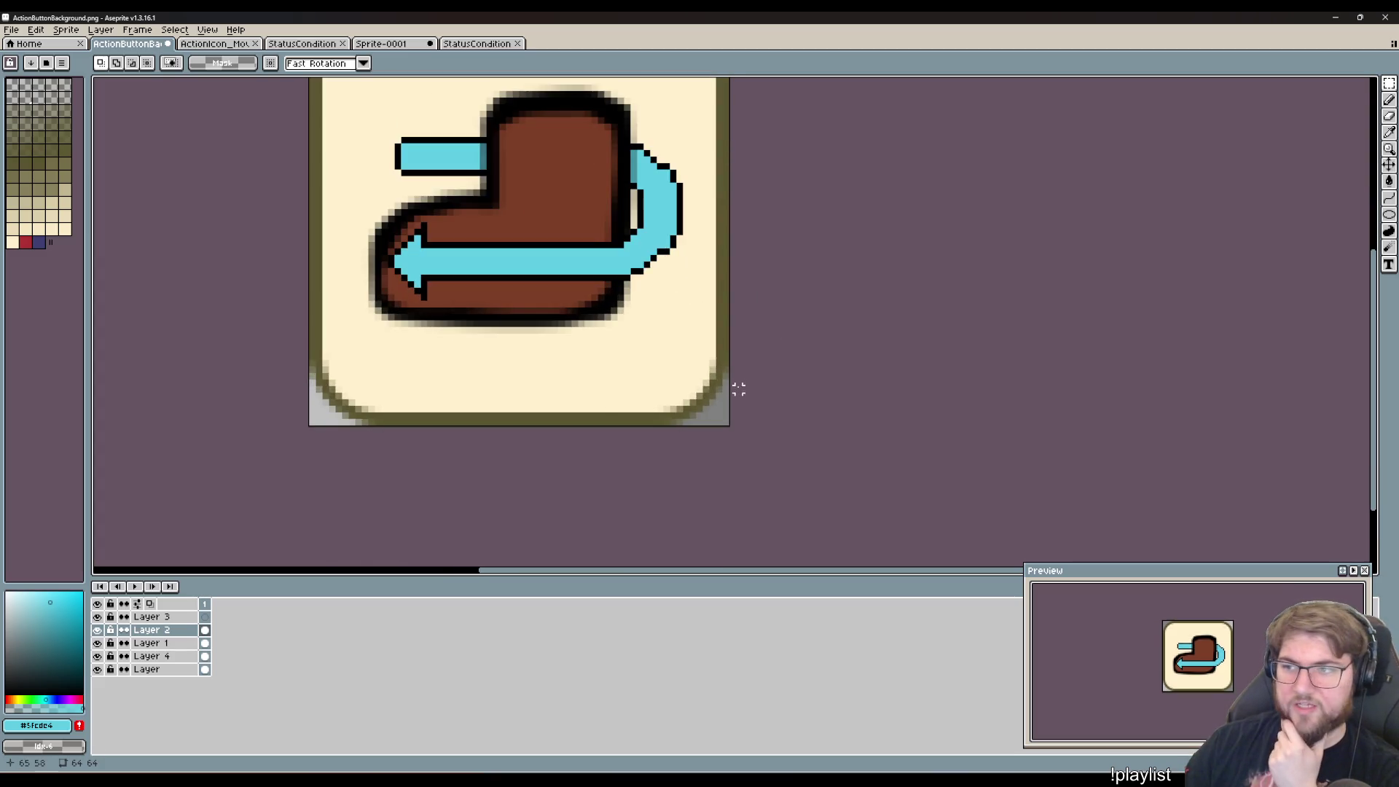
scroll(738, 390, left, 3)
scroll(739, 390, up, 2)
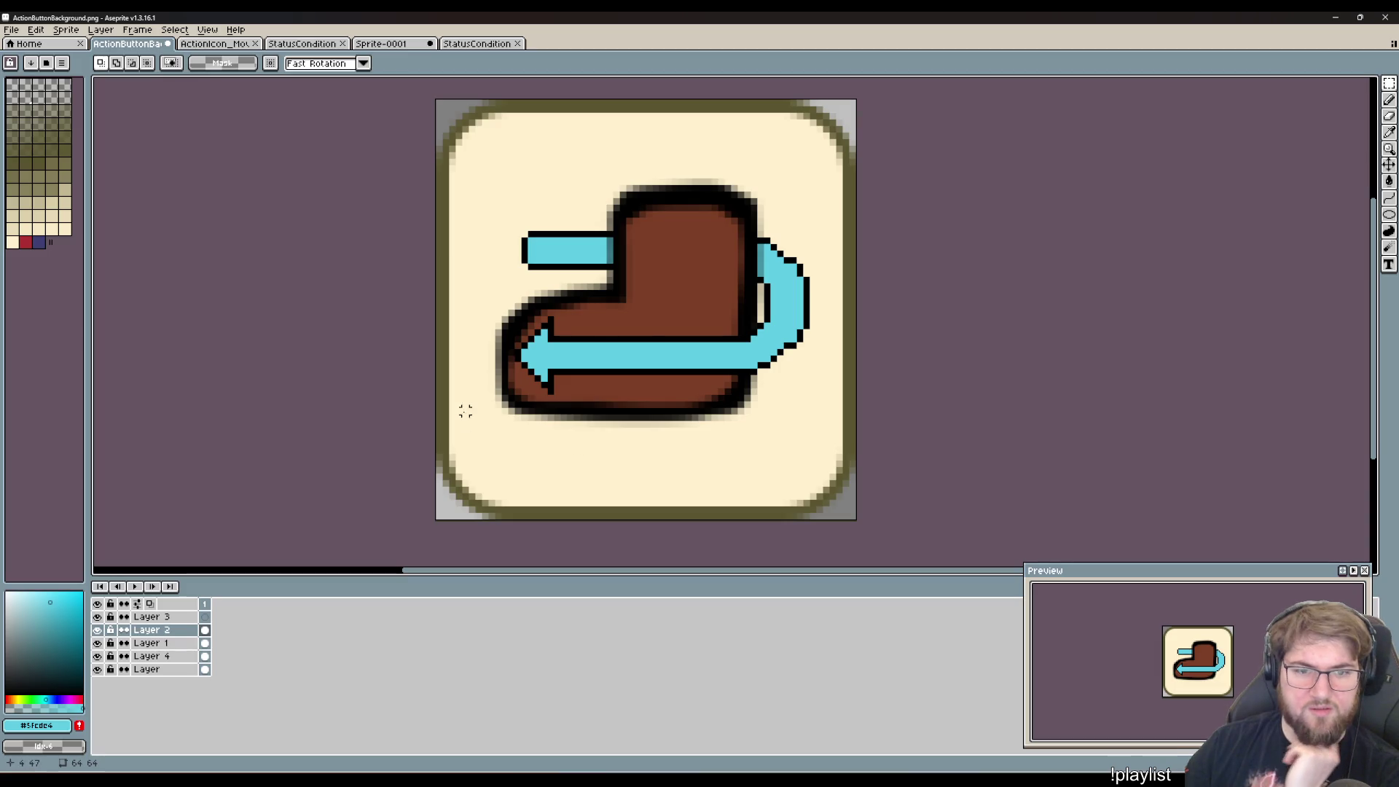
scroll(492, 362, up, 1)
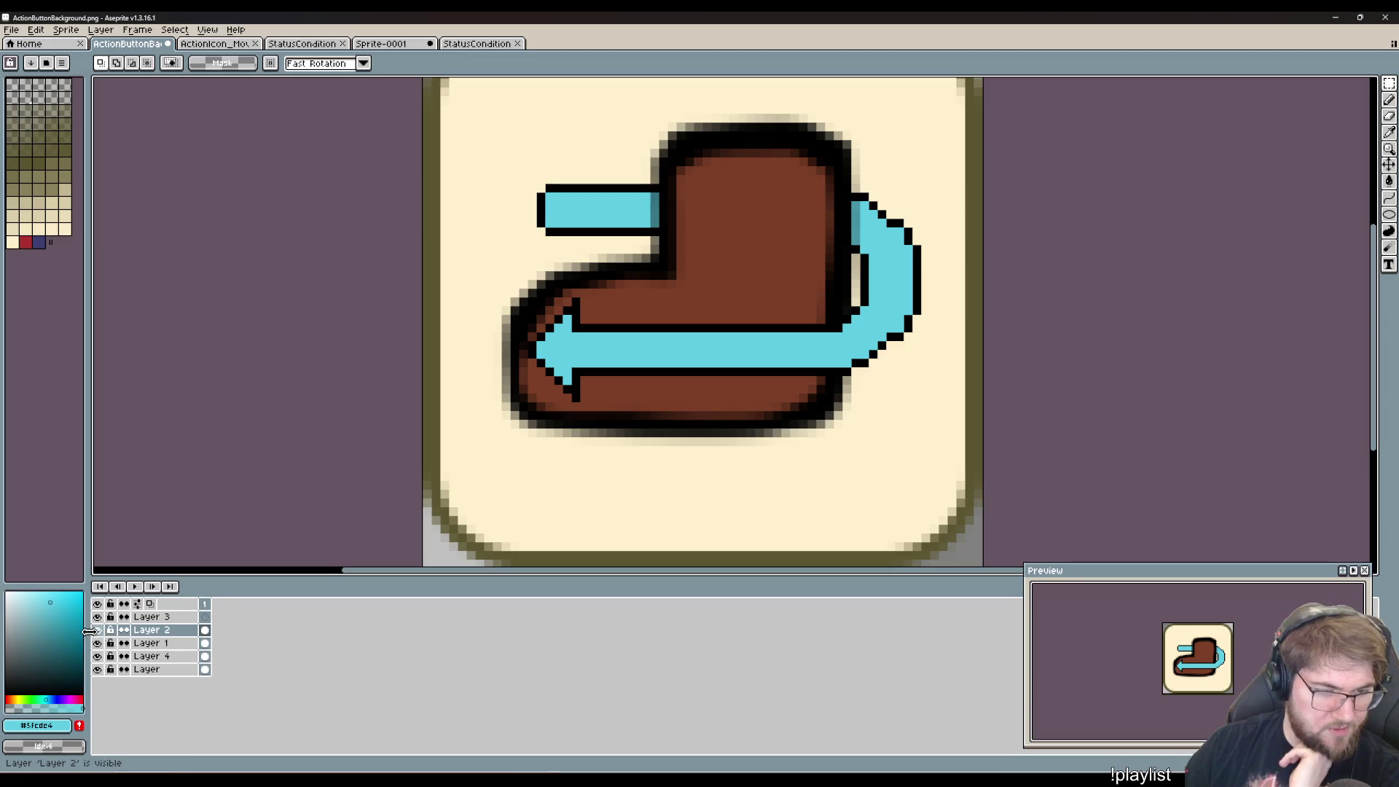
- Toggle Layer 2's arrow off and on to compare, dismissing the stray Frame Properties dialog
drag(86, 632, 89, 632)
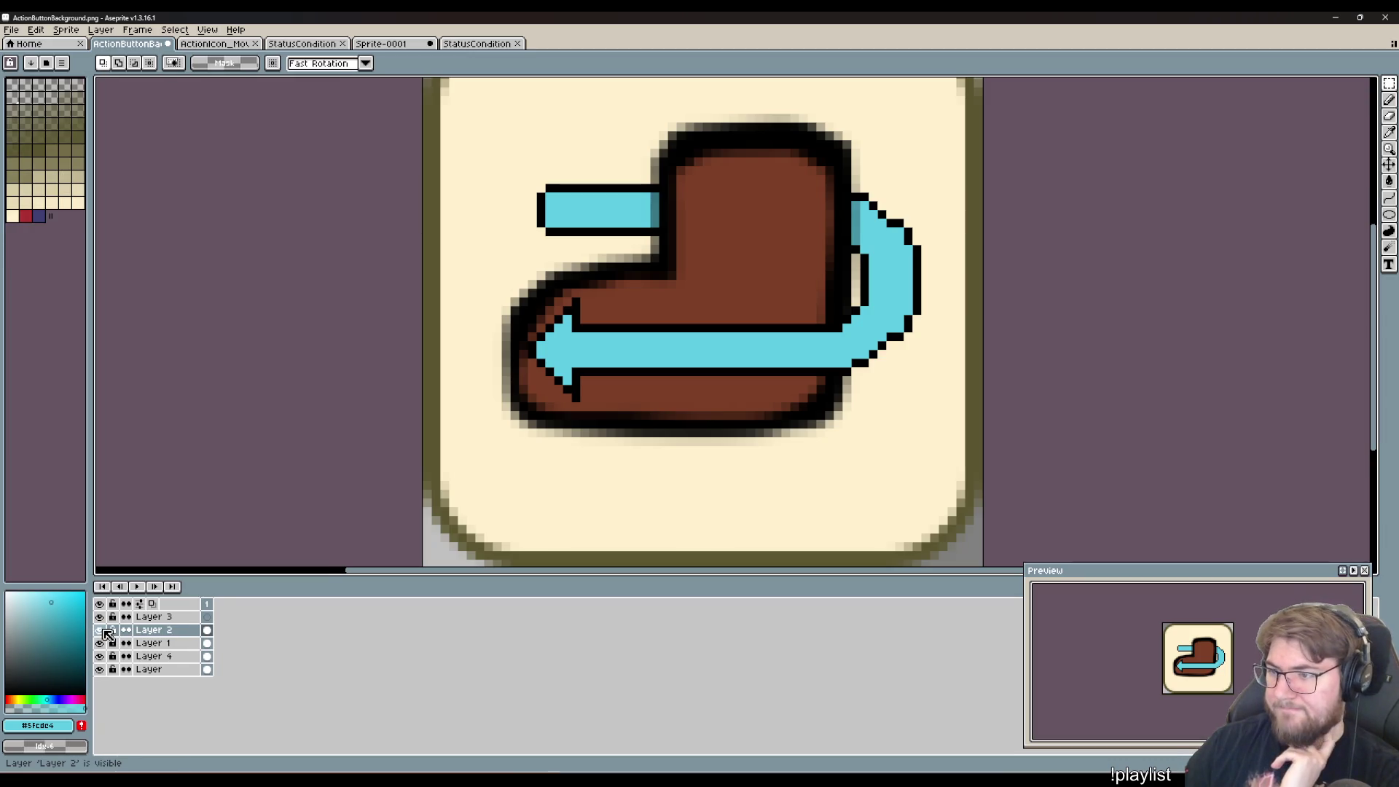
click(104, 631)
click(104, 631)
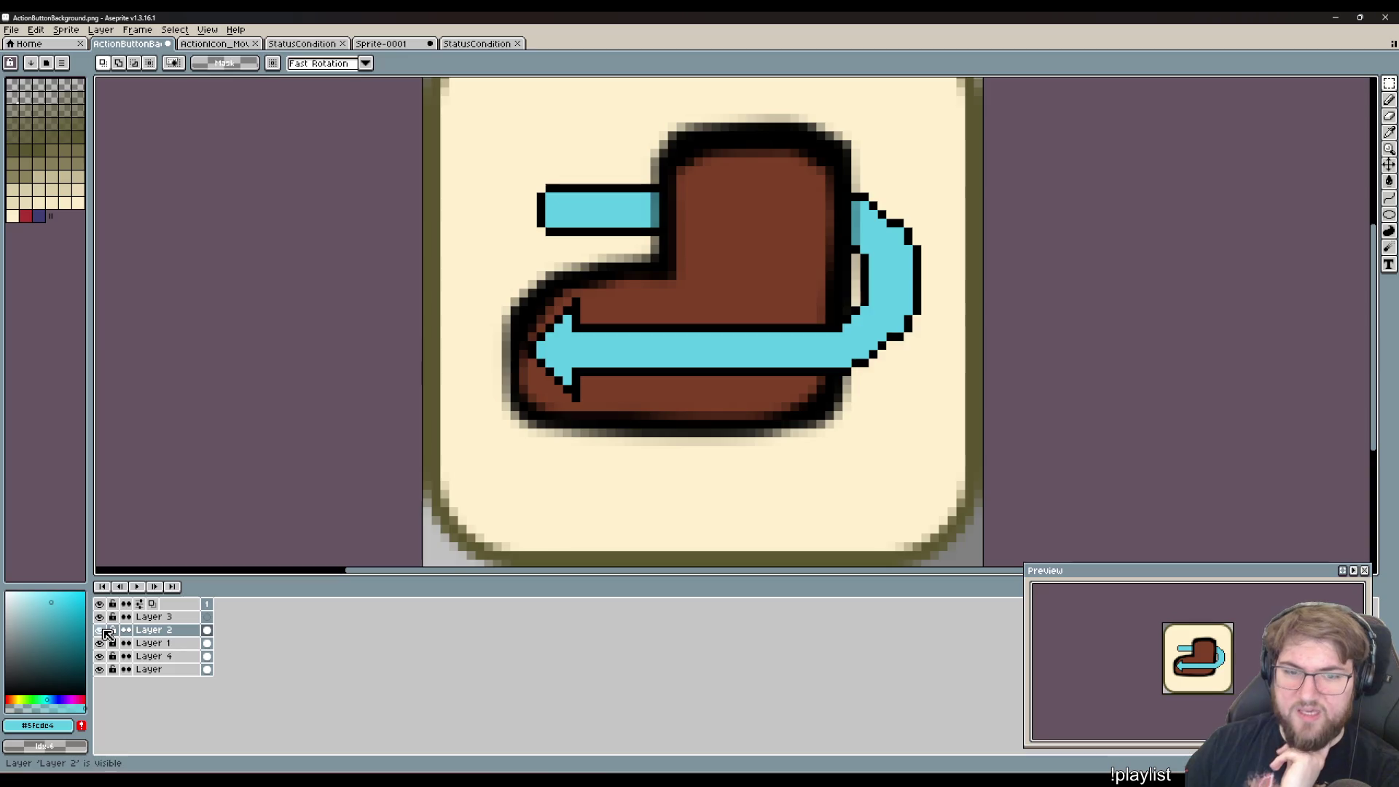
click(105, 632)
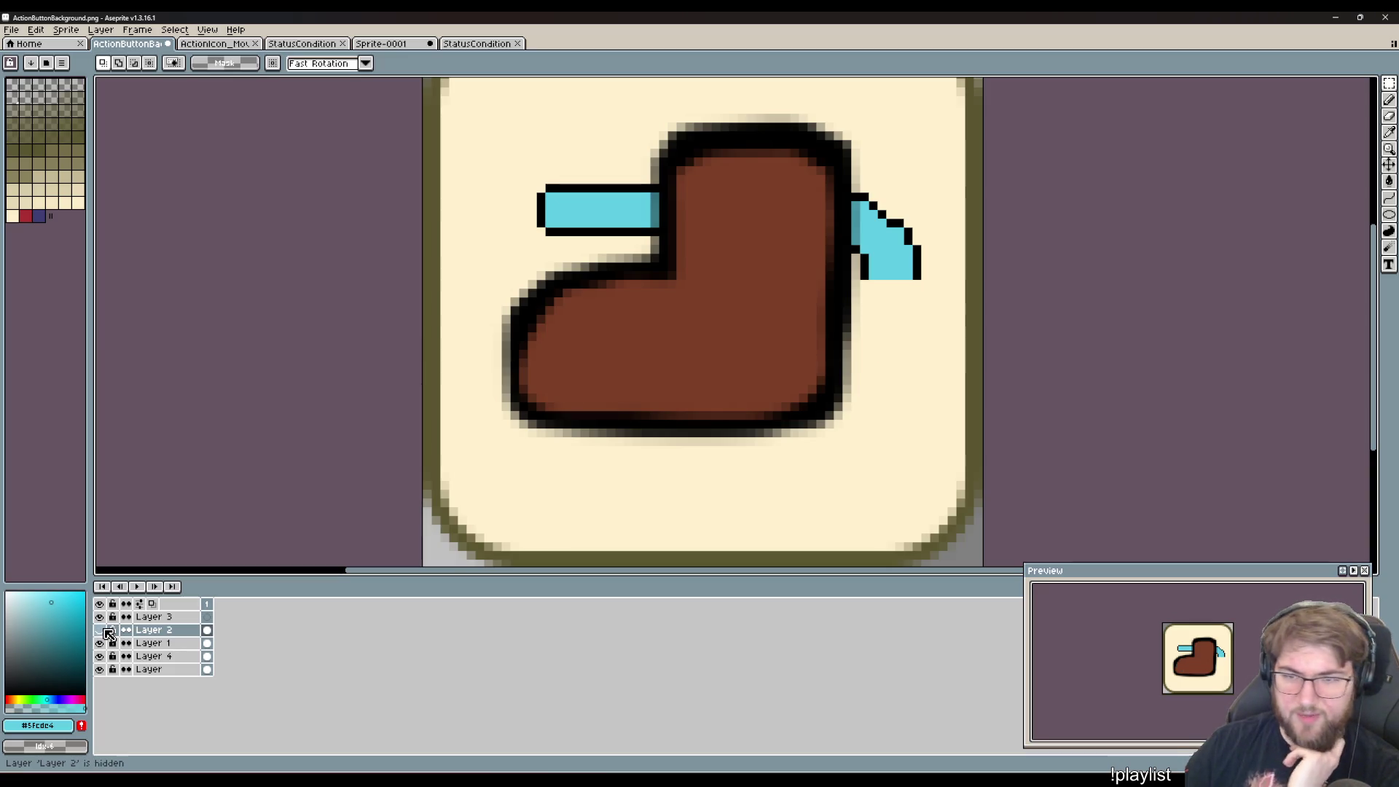
click(104, 631)
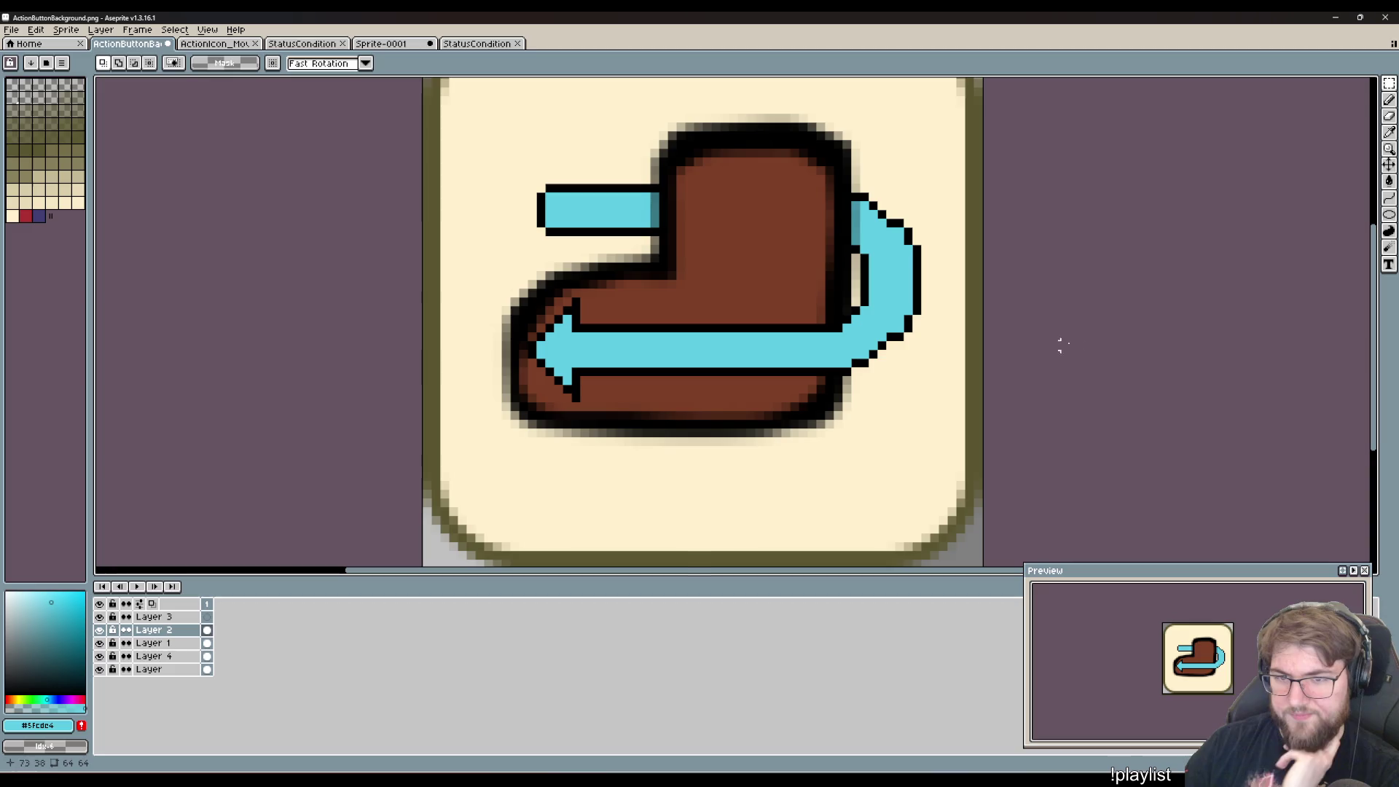
drag(927, 399, 916, 400)
key(ctrl+p)
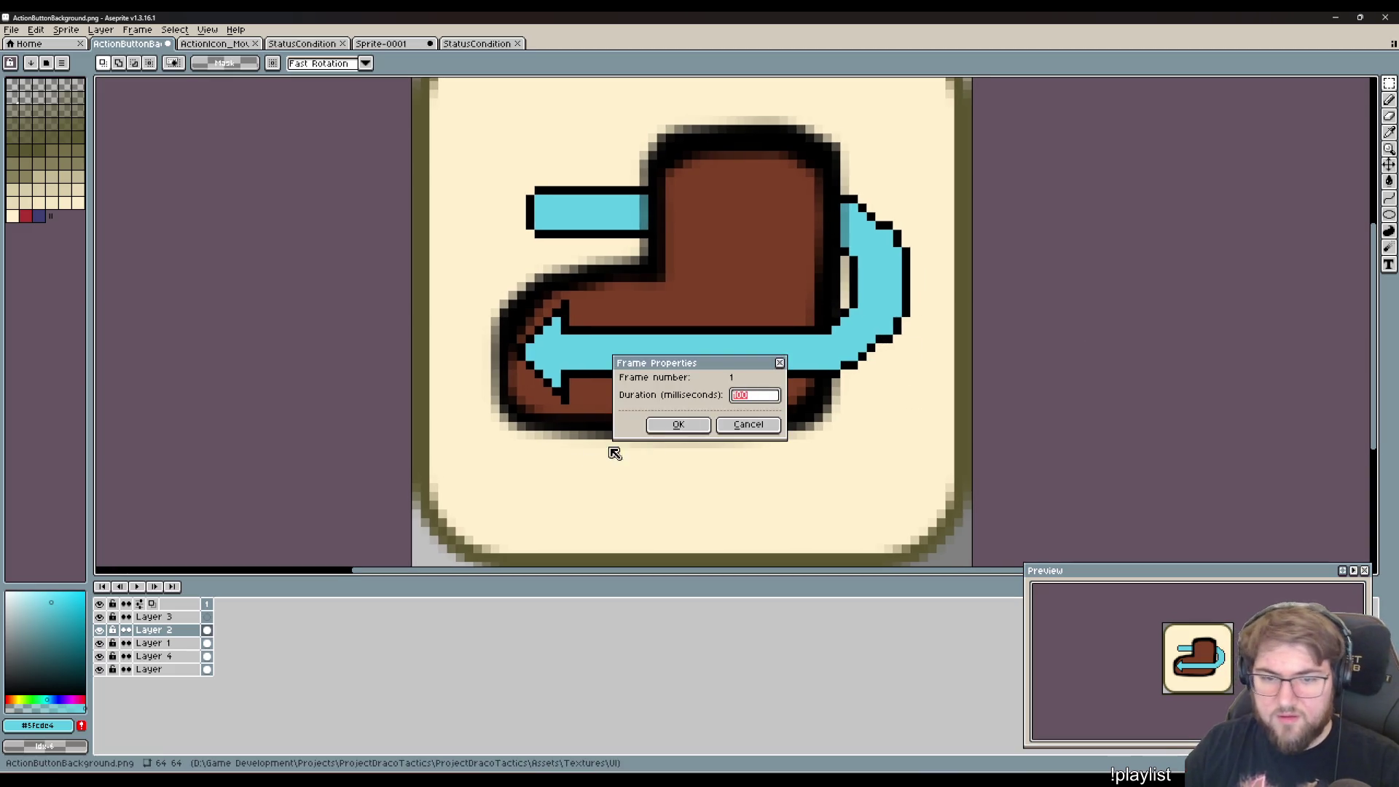
click(750, 425)
- Pick black from the outline for the Pencil and try an outline pixel, undoing the misplaced ones
key(b)
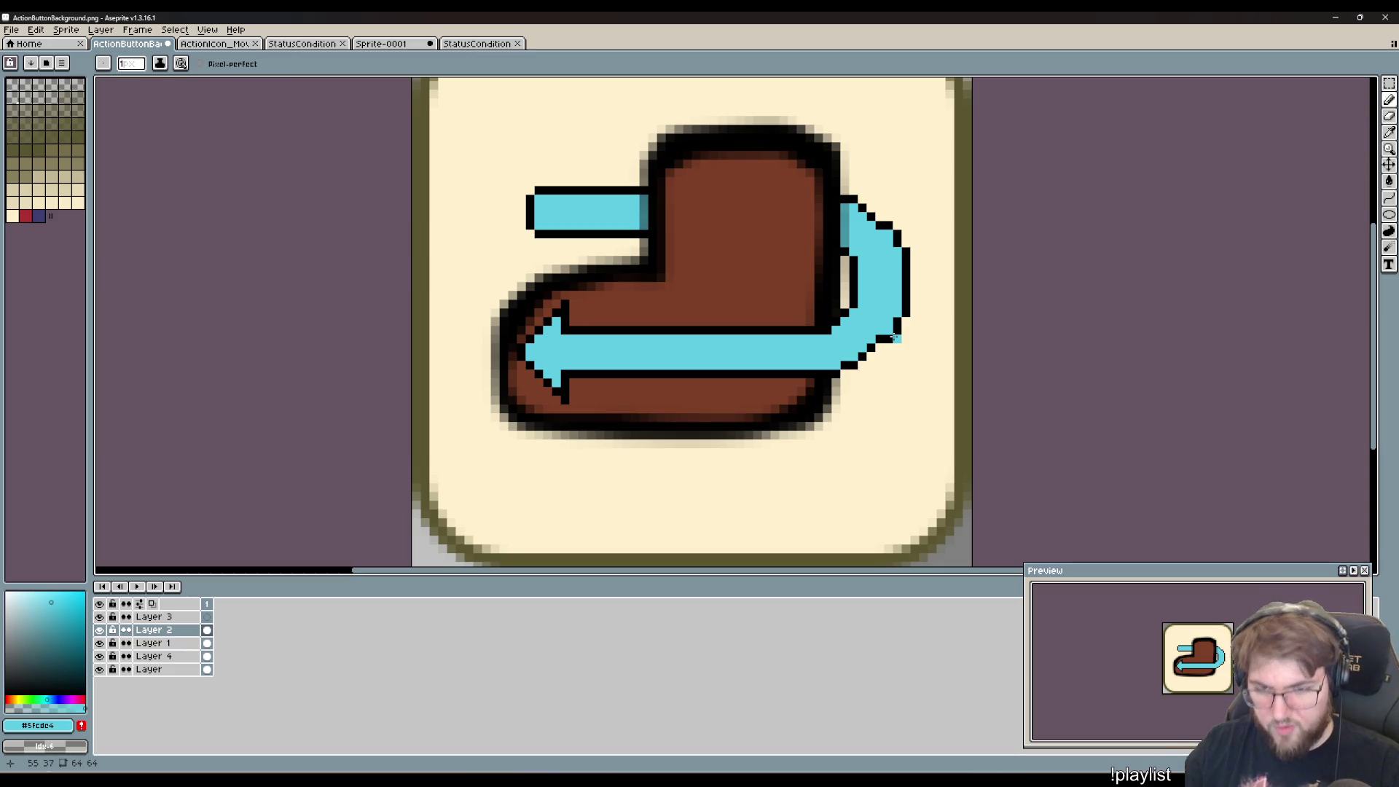
scroll(908, 349, up, 5)
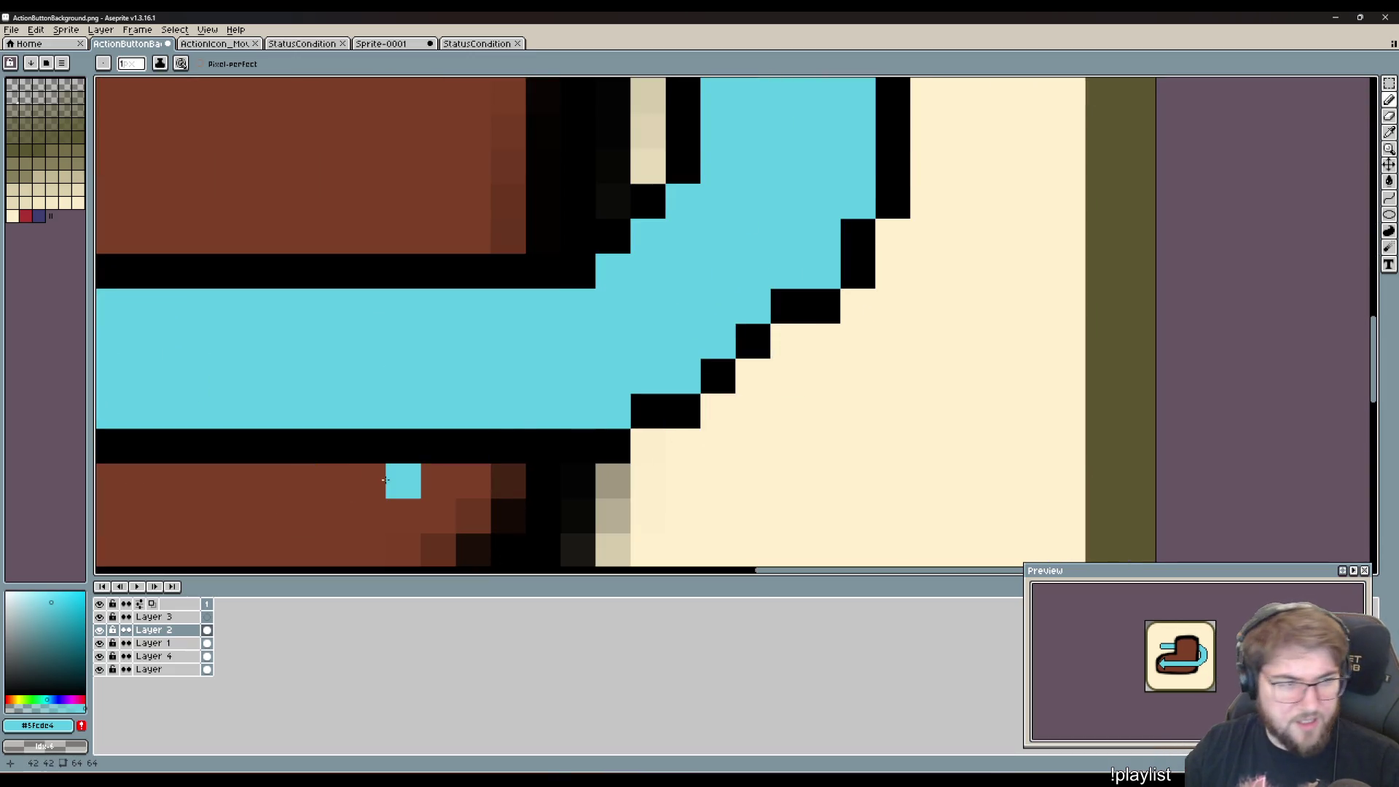
key(i)
click(823, 303)
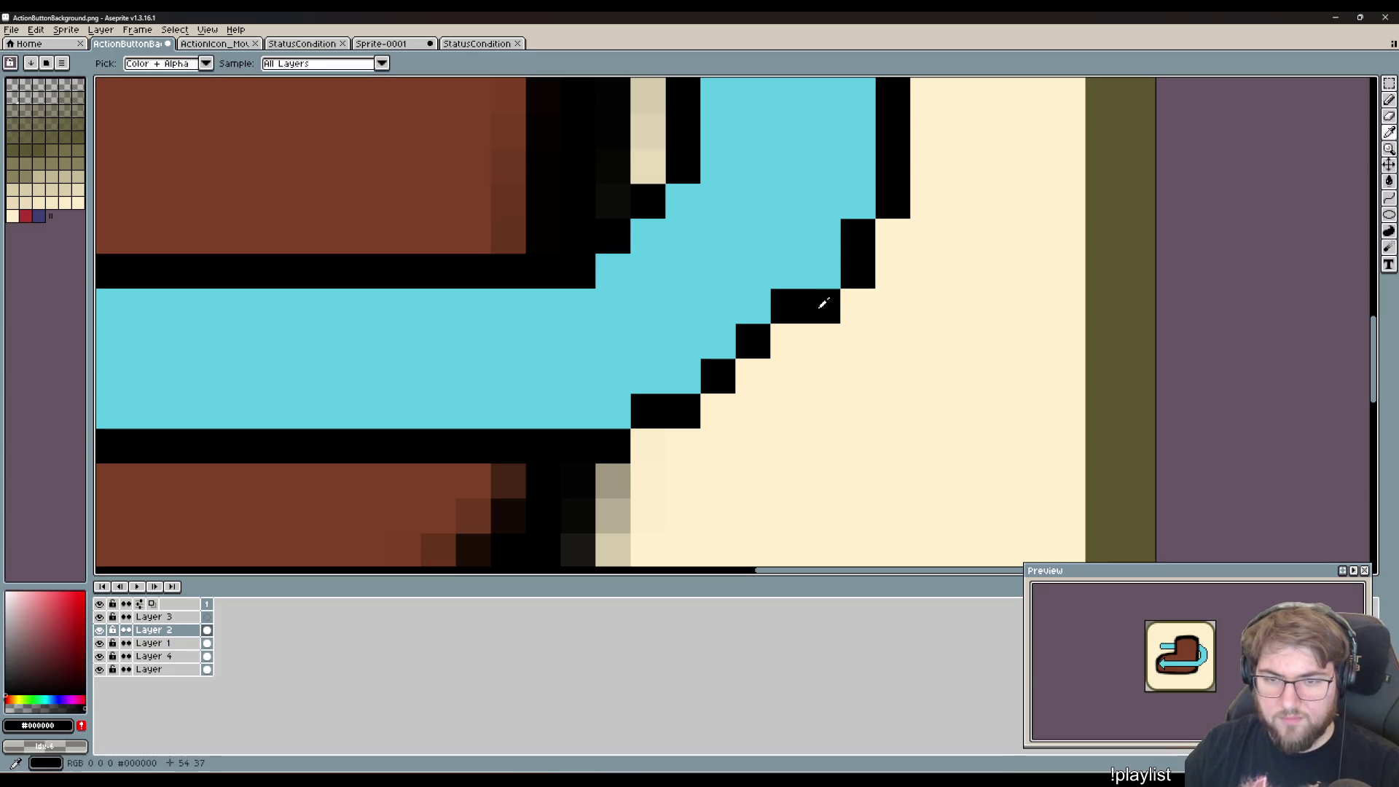
key(b)
click(828, 274)
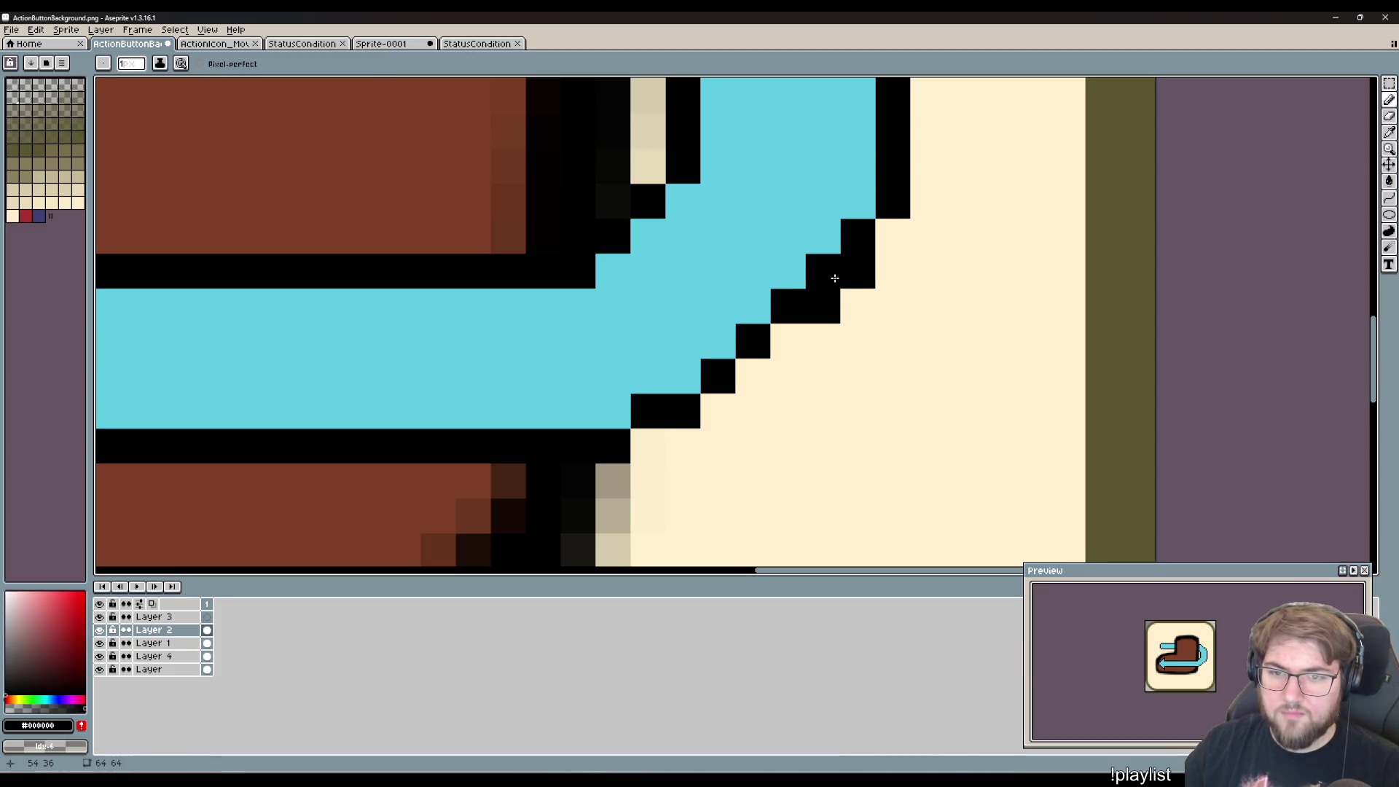
key(plus)
key(plus)
key(plus)
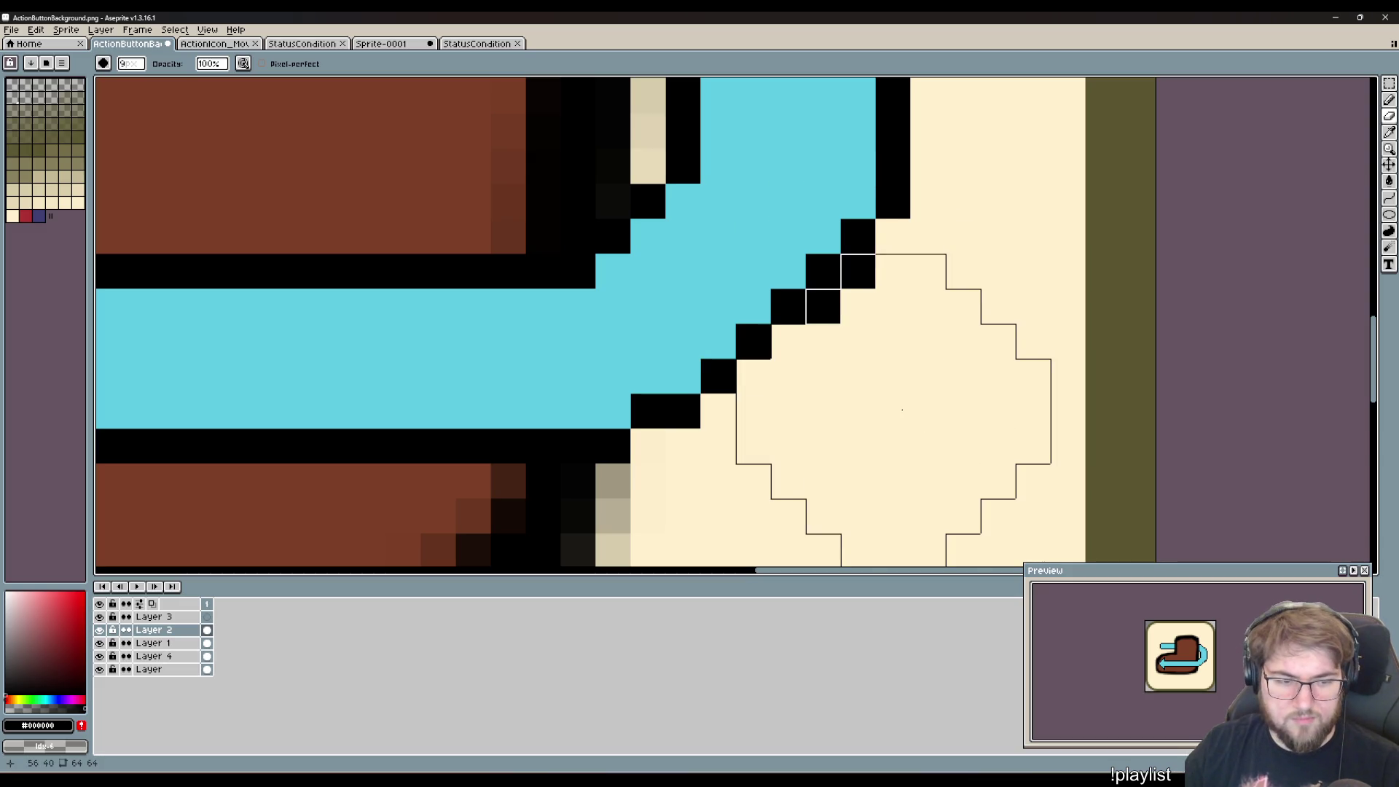
key(ctrl+z)
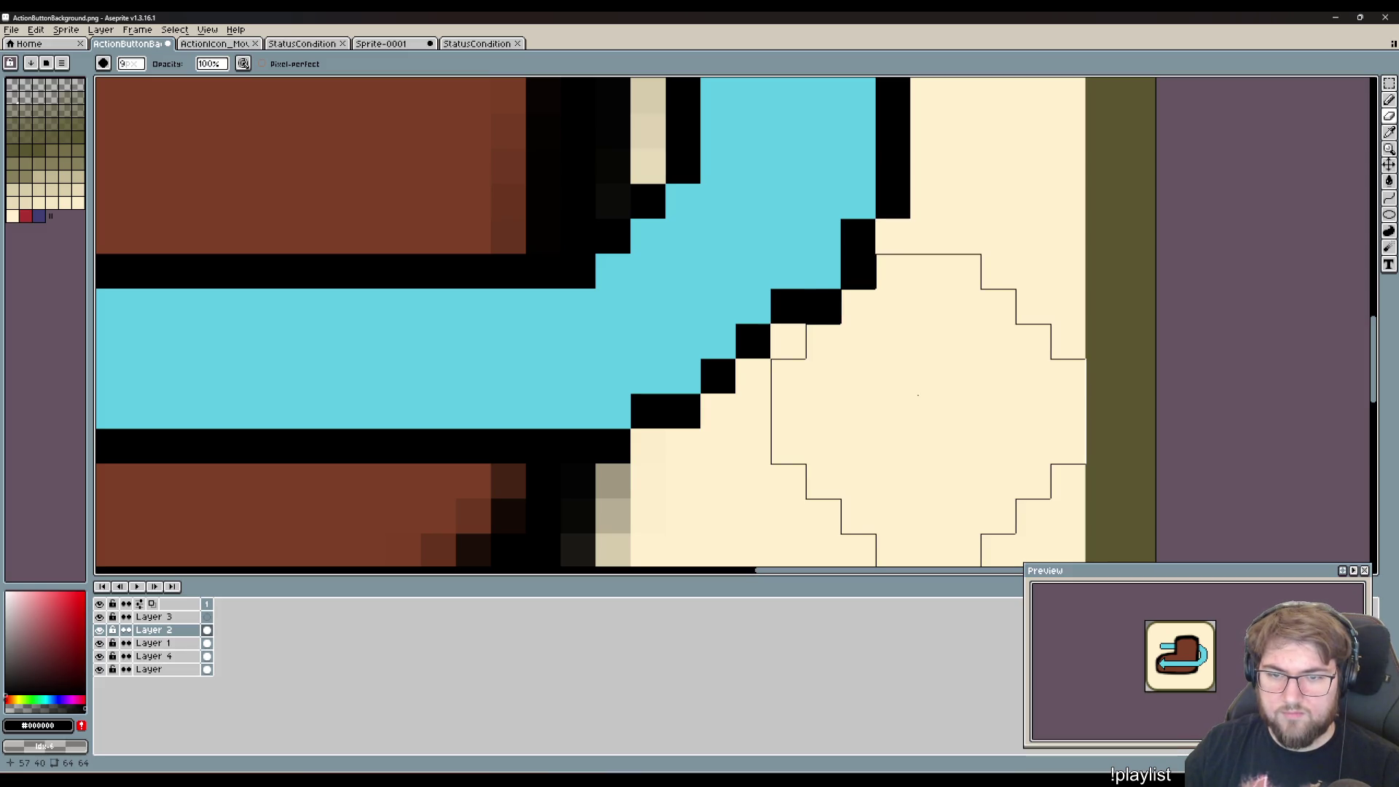
key(ctrl+z)
- Add single black outline pixels along the loop's diagonal edge and corner gaps
key(b)
click(880, 316)
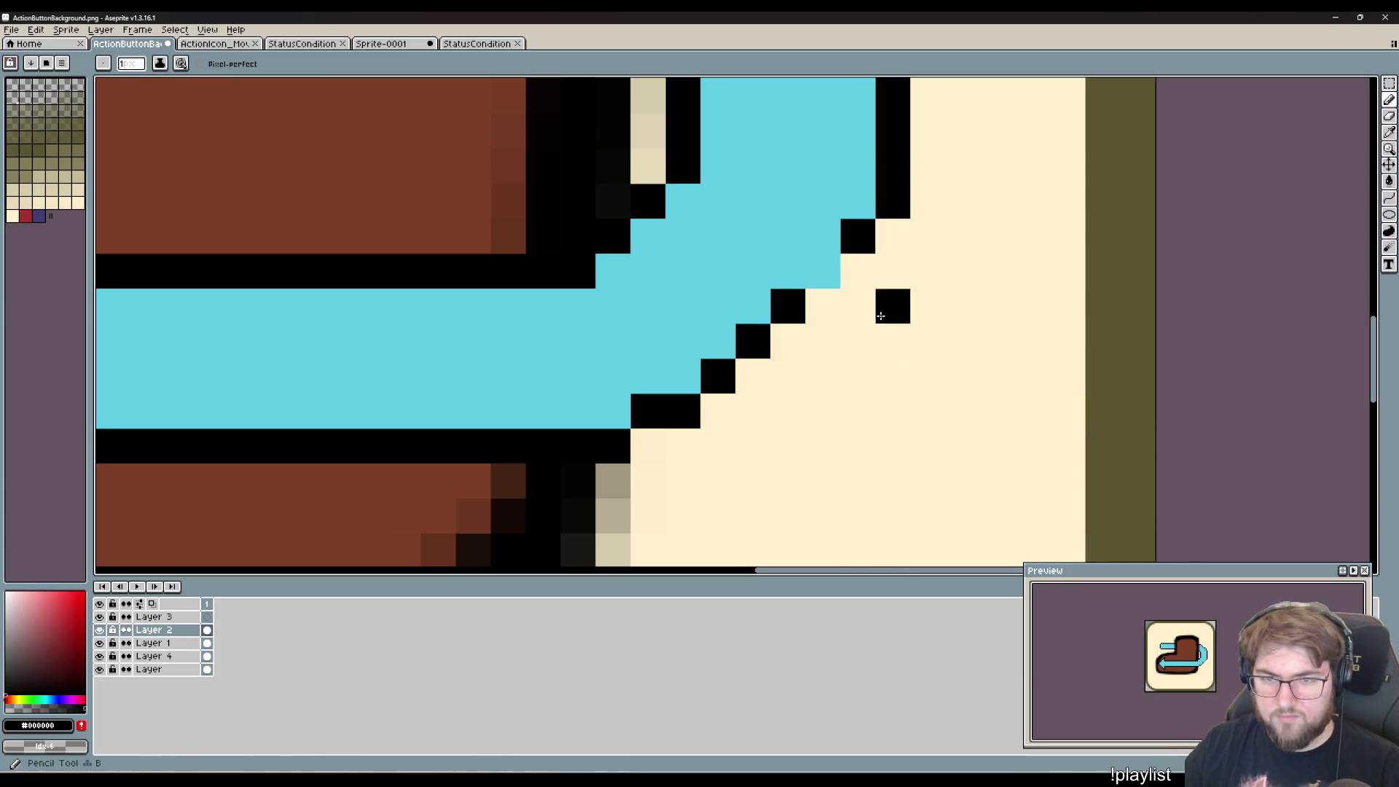
click(927, 167)
scroll(916, 306, up, 5)
click(855, 234)
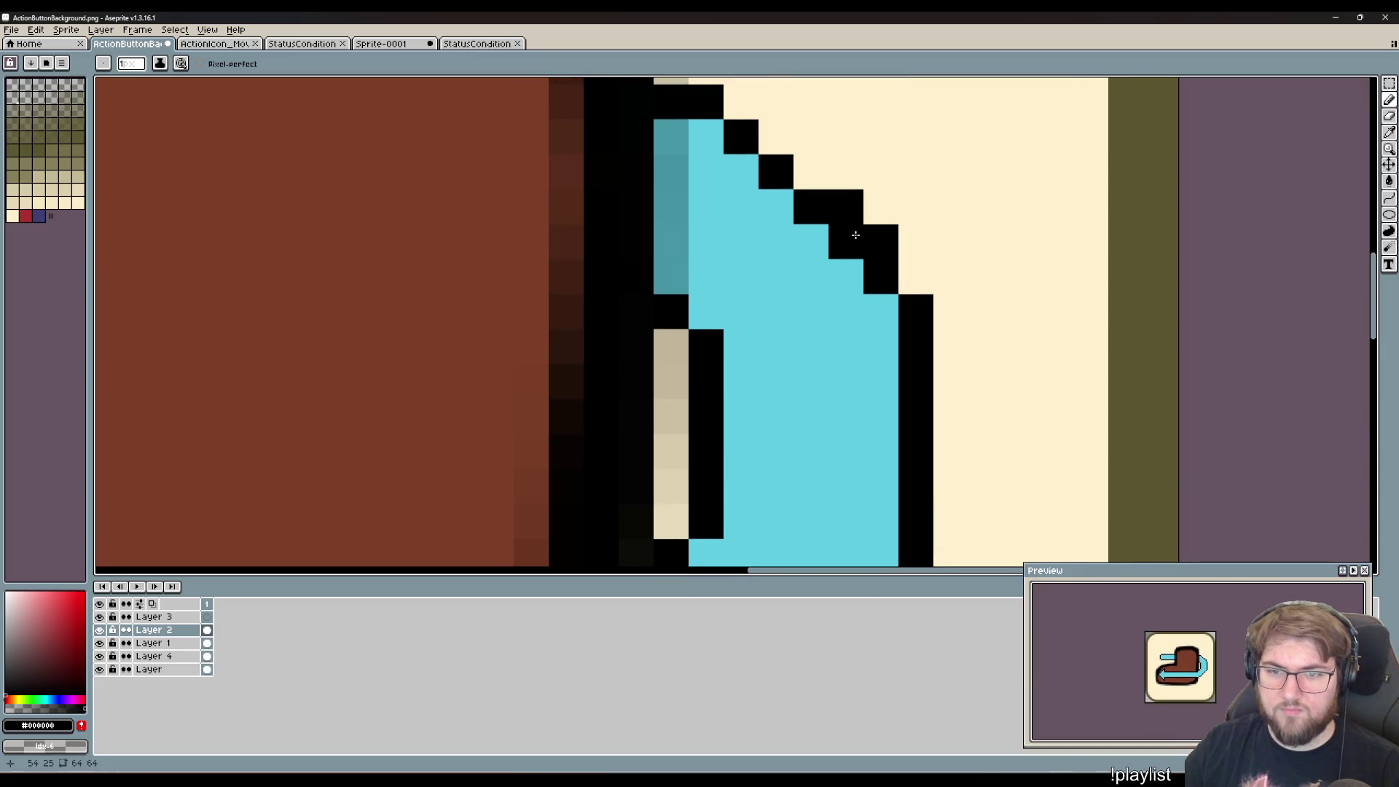
key(v)
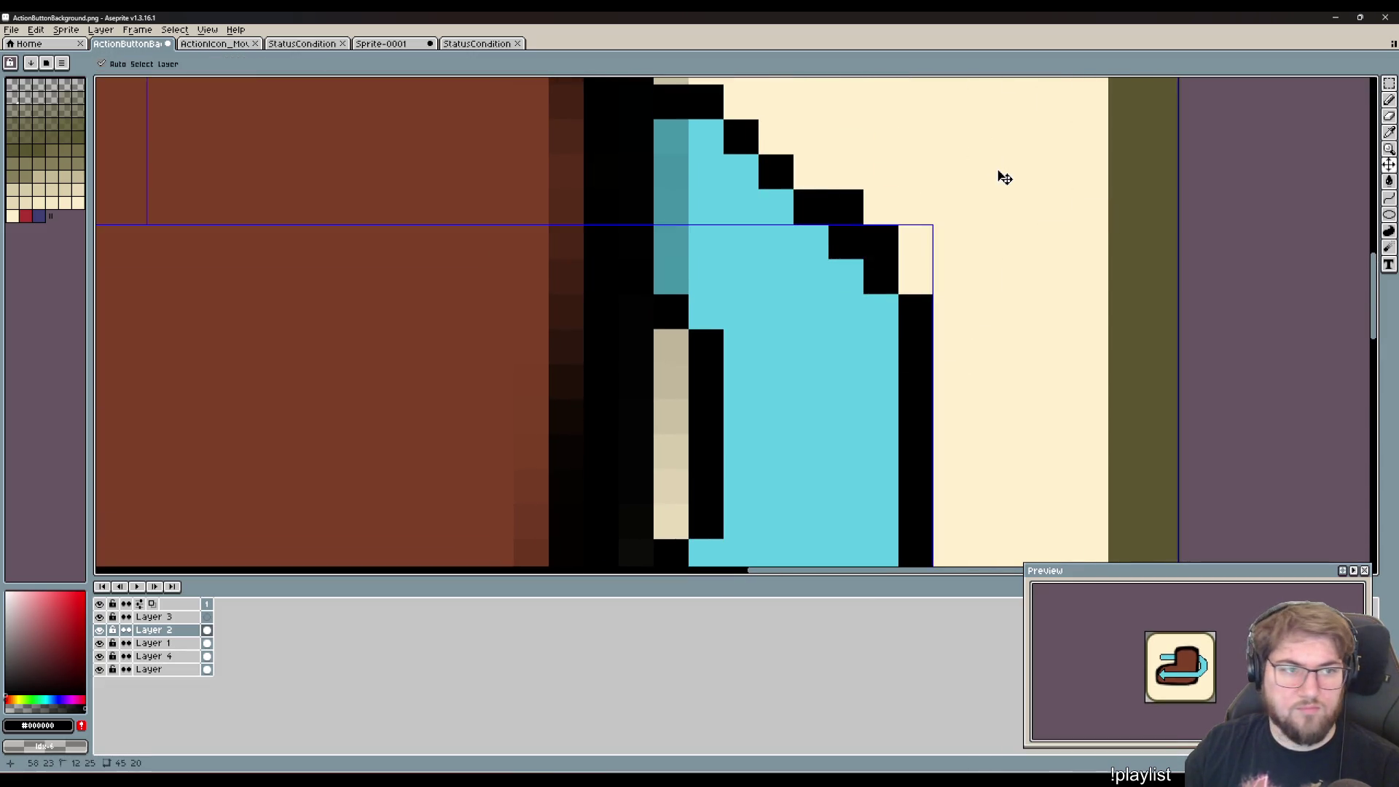
key(b)
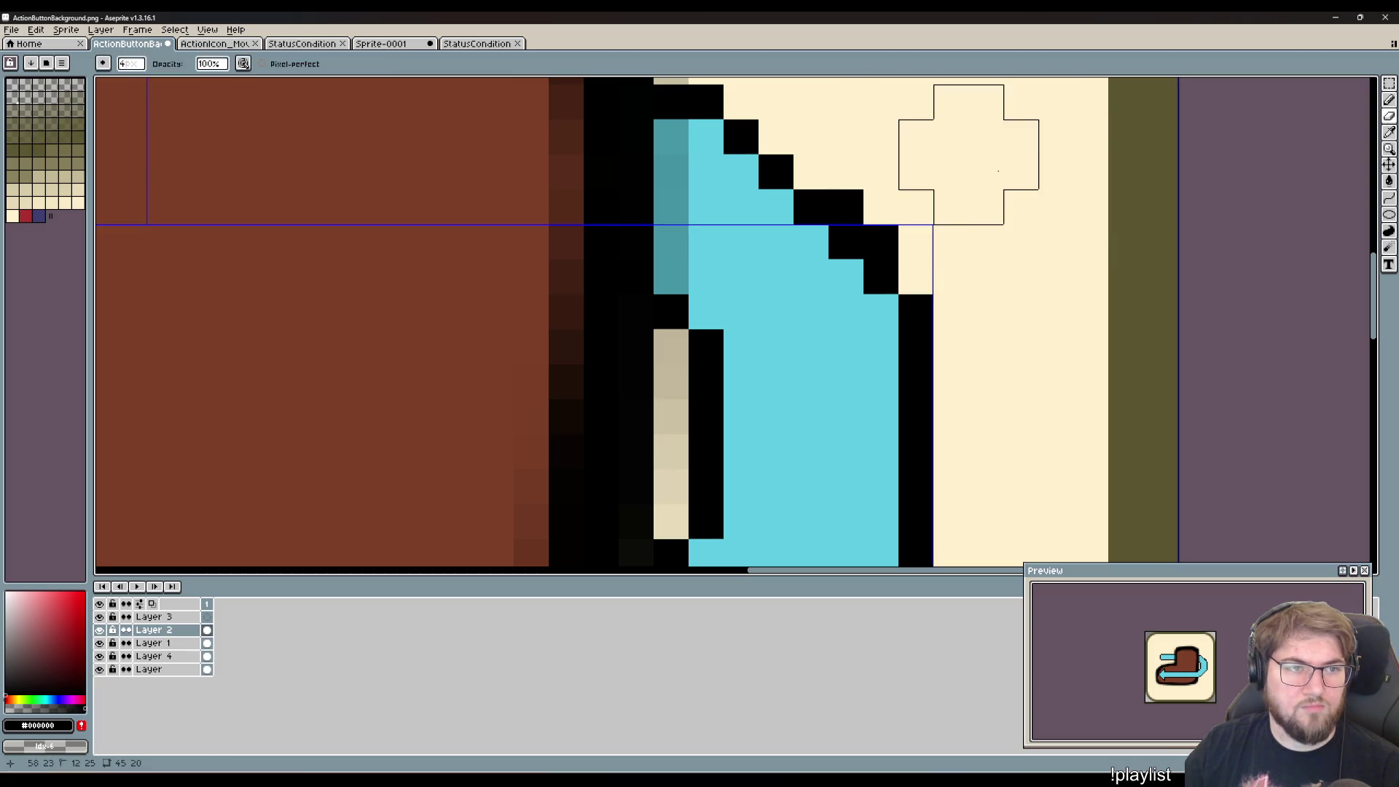
key(minus)
key(minus)
key(minus)
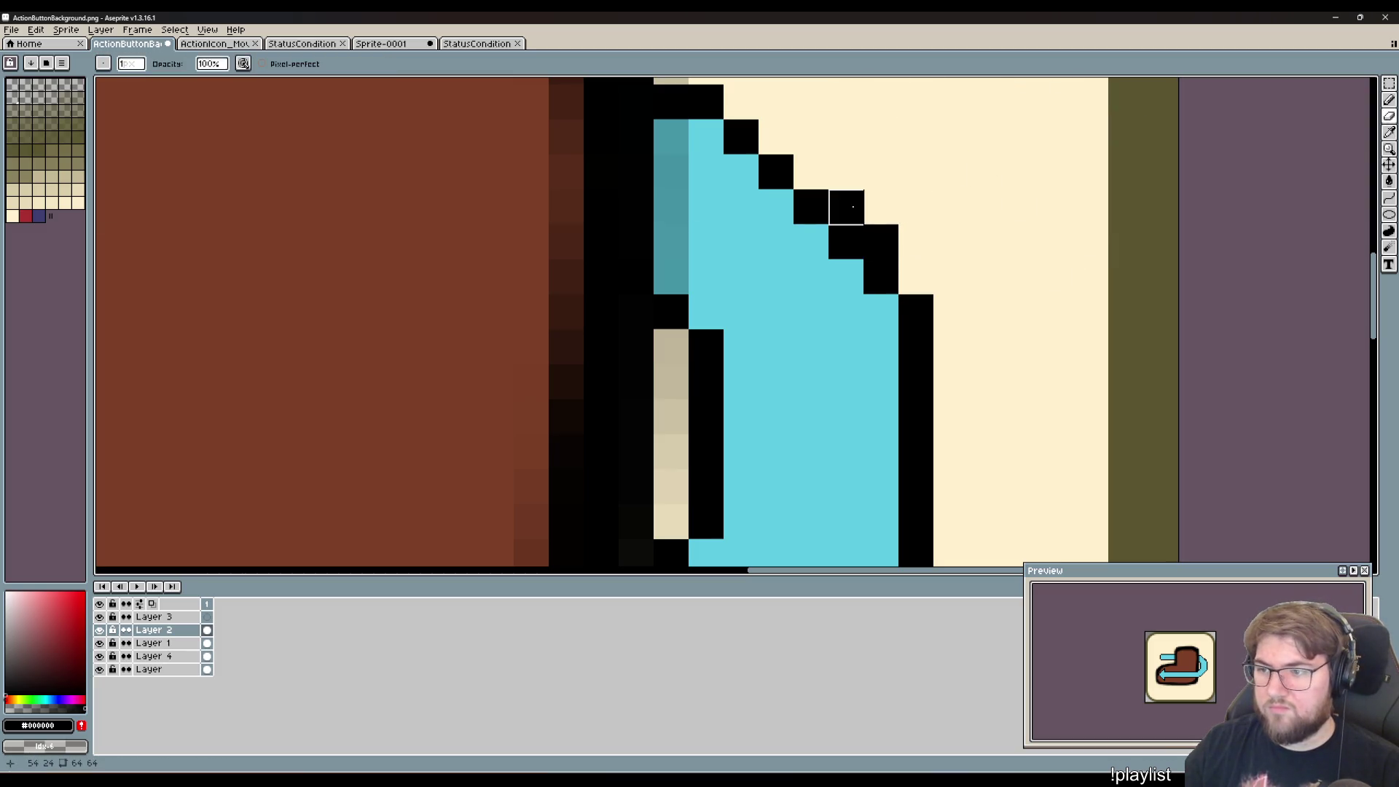
scroll(951, 408, down, 5)
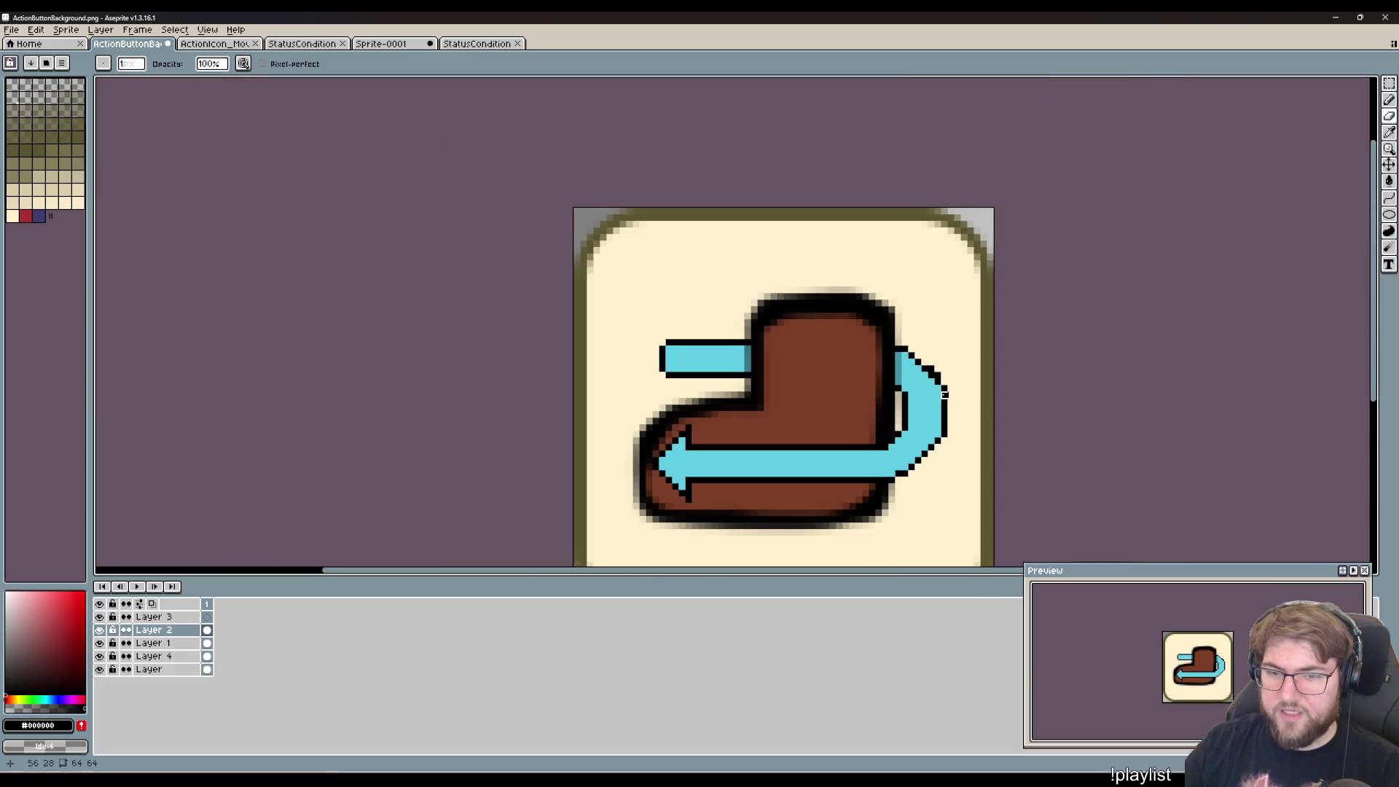
scroll(944, 369, up, 5)
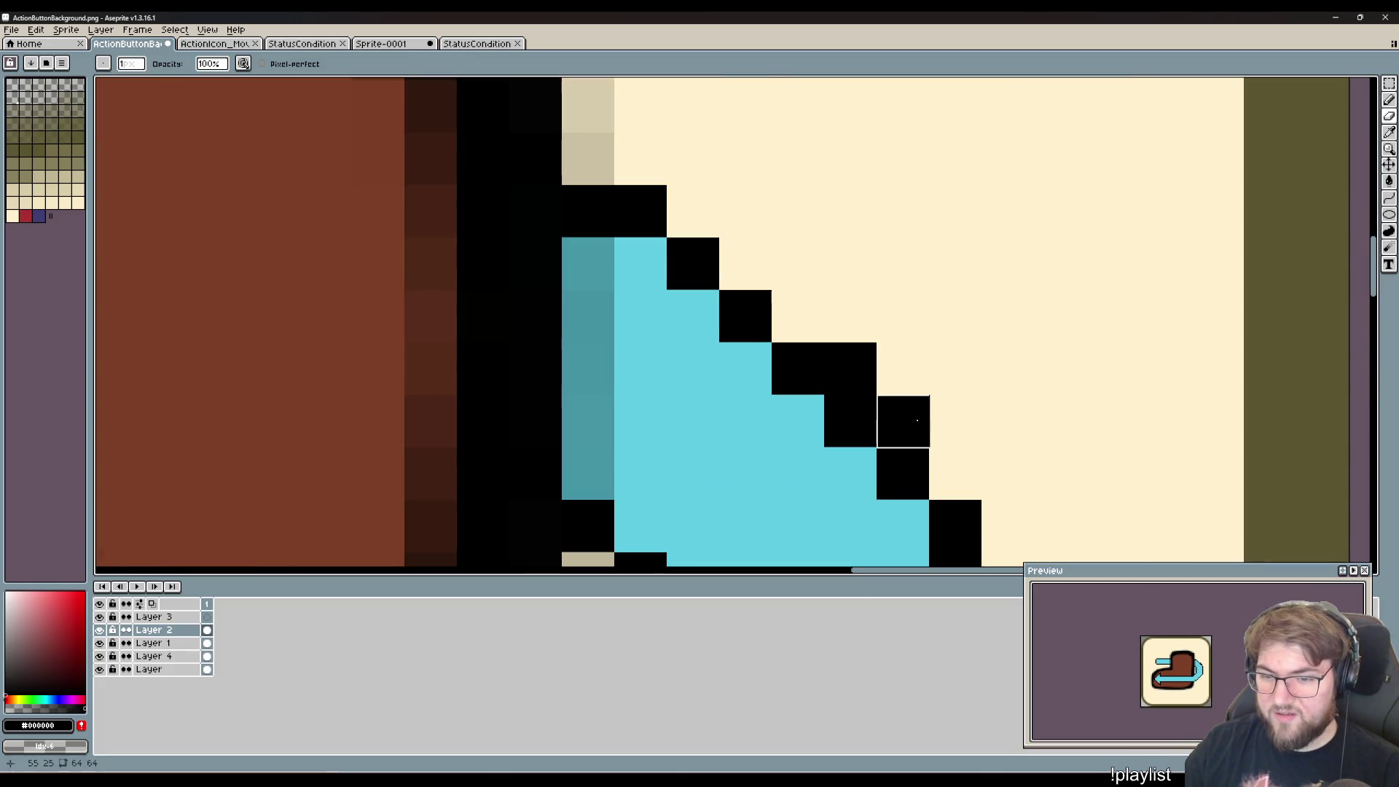
- Pencil black pixels into the gap in the arrow's diagonal outline, then toggle layer visibility to check which layer holds it
click(850, 368)
click(852, 409)
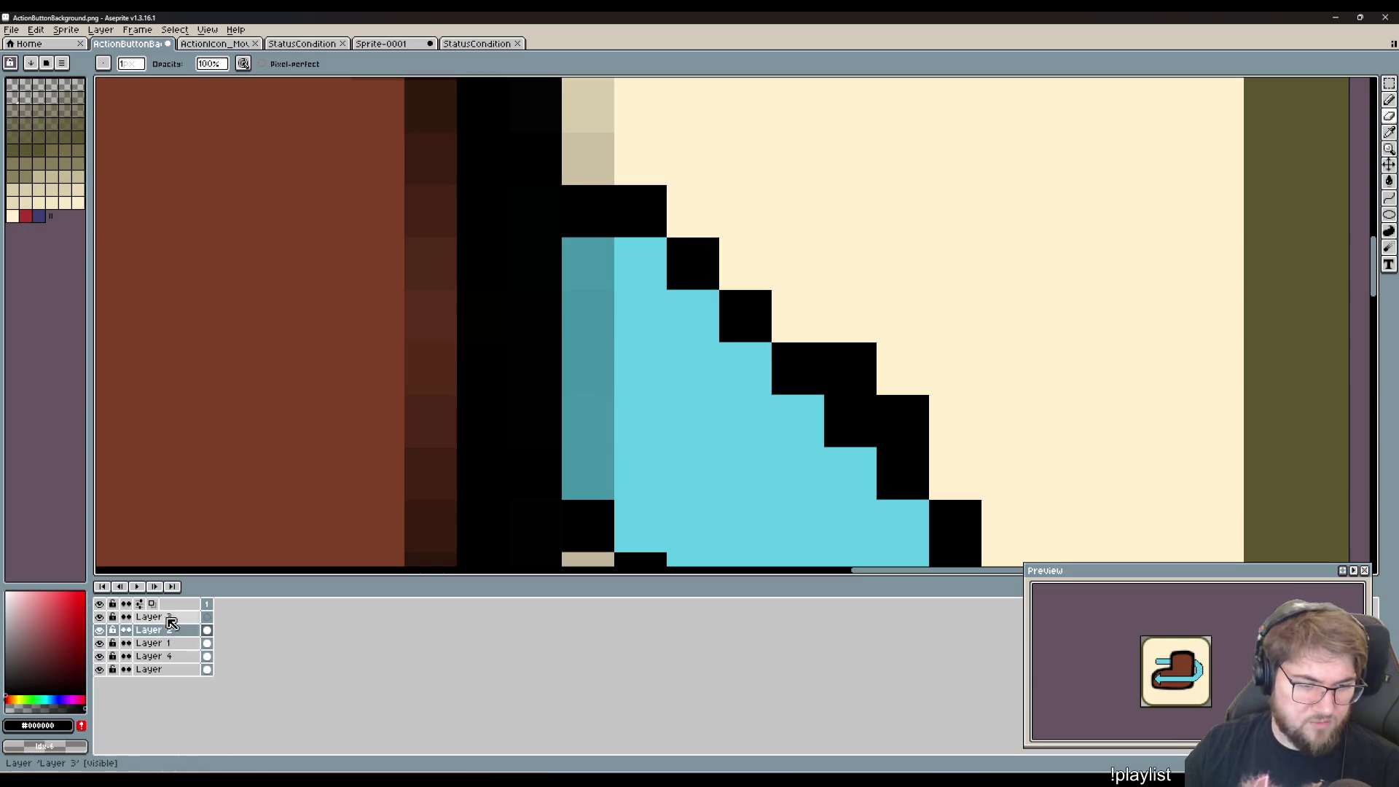
click(171, 643)
click(100, 630)
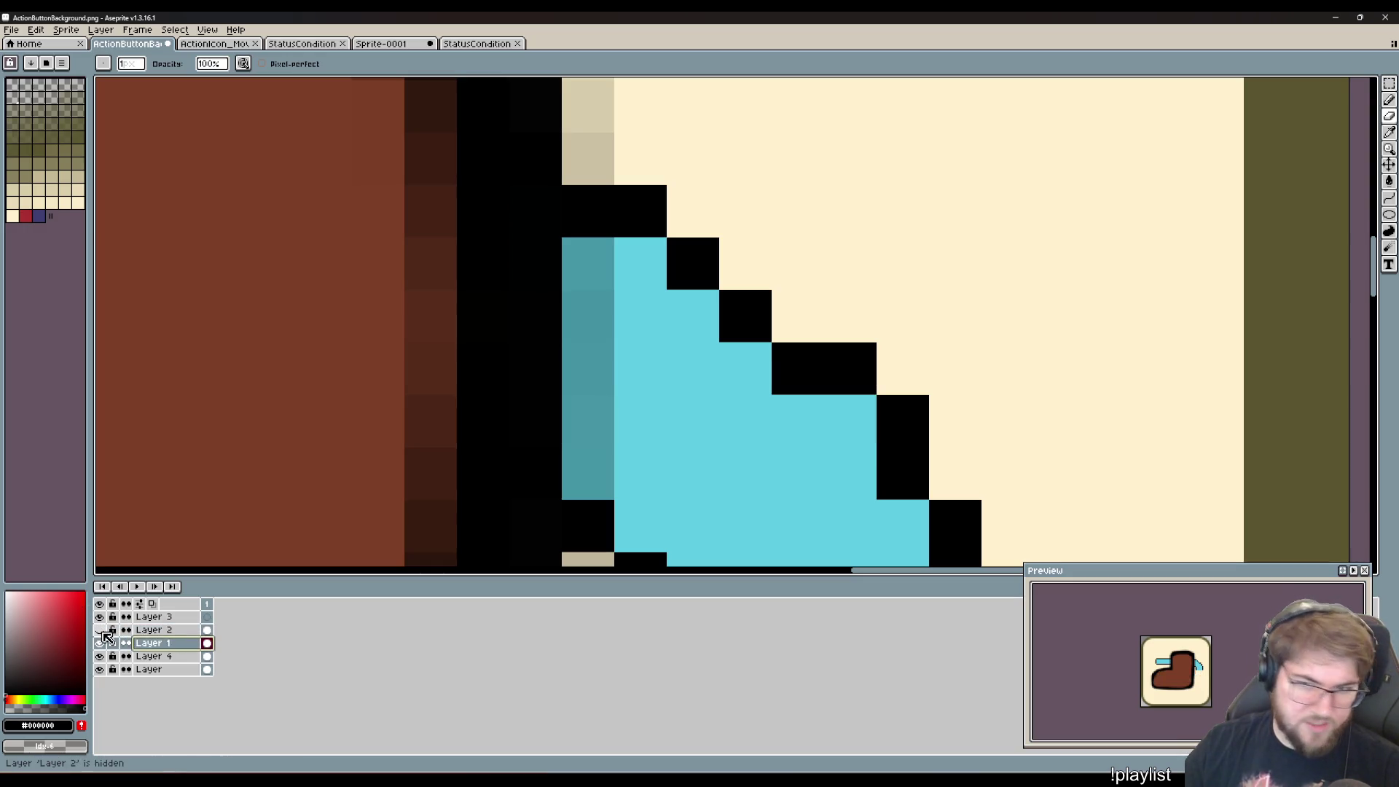
click(99, 630)
click(100, 643)
click(100, 644)
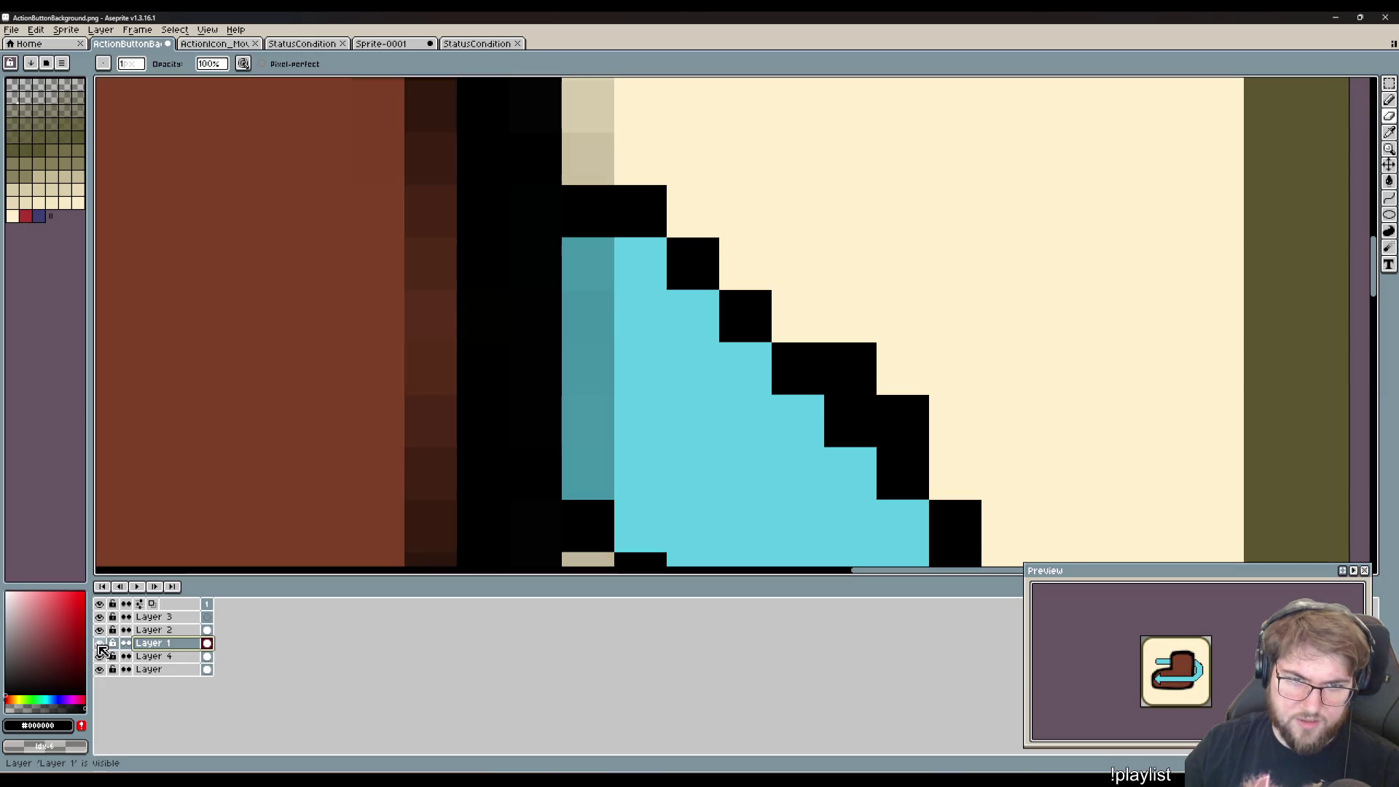
click(100, 655)
click(100, 656)
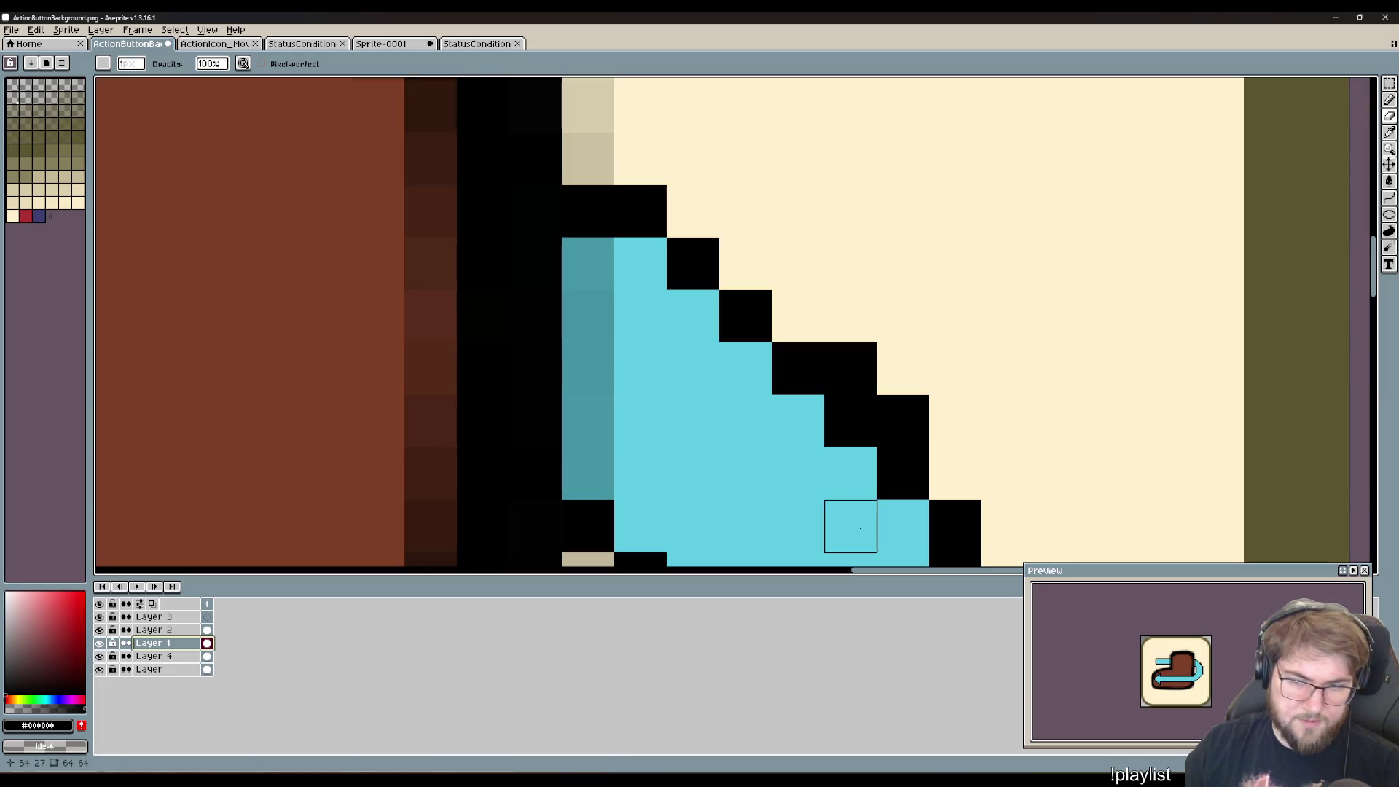
- On Layer 4, frame the whole icon and undo the accidental erase of outline pixels
click(183, 656)
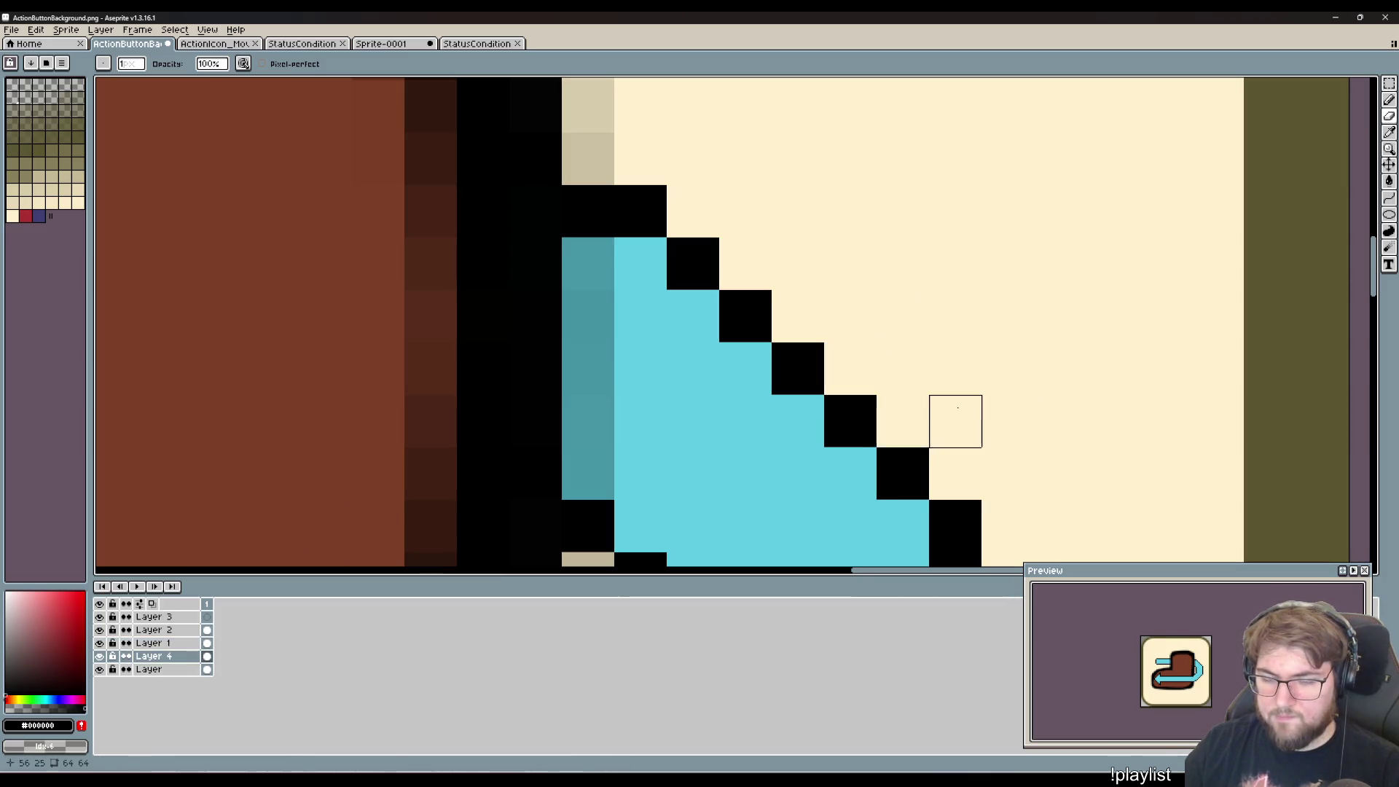
scroll(952, 416, down, 8)
drag(965, 447, 918, 316)
scroll(884, 352, up, 6)
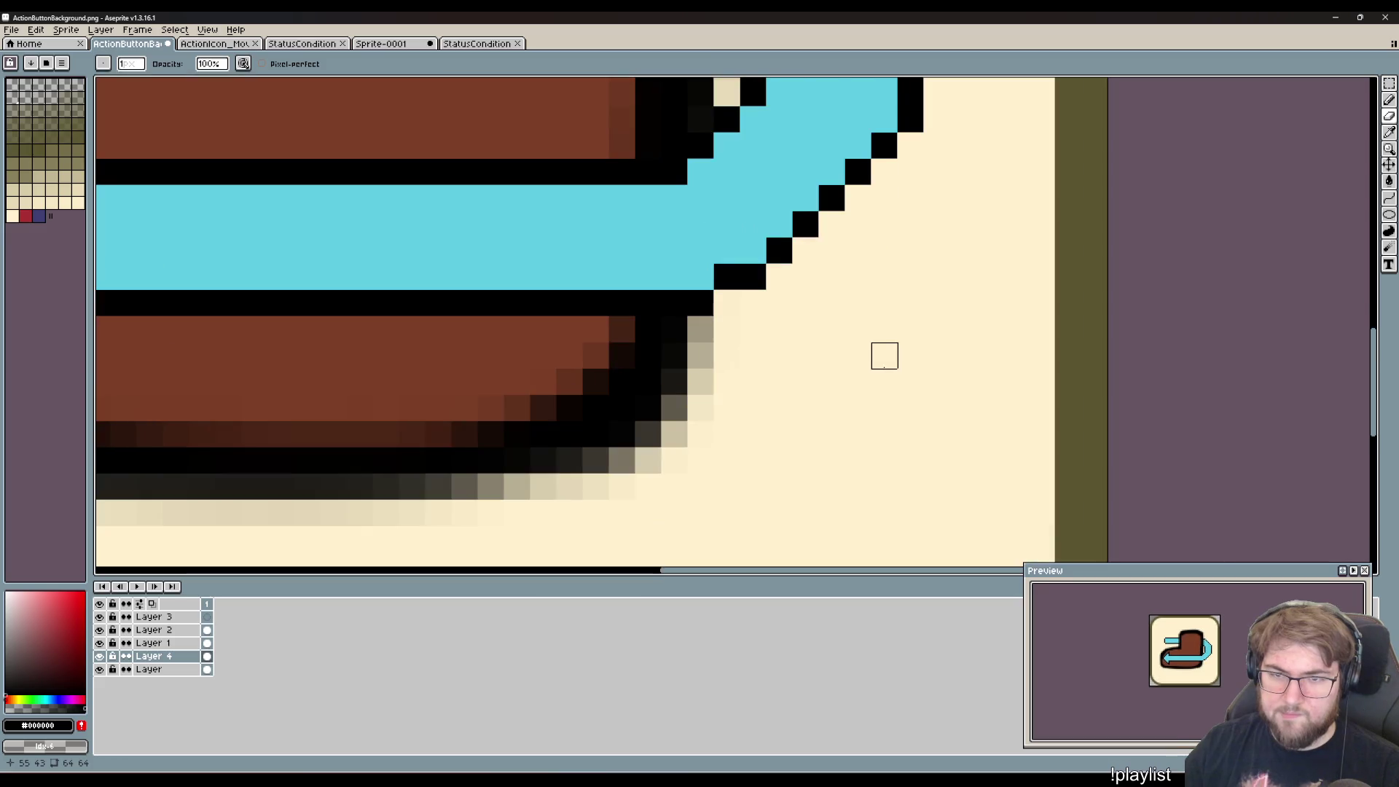
scroll(884, 359, down, 5)
drag(884, 359, 848, 430)
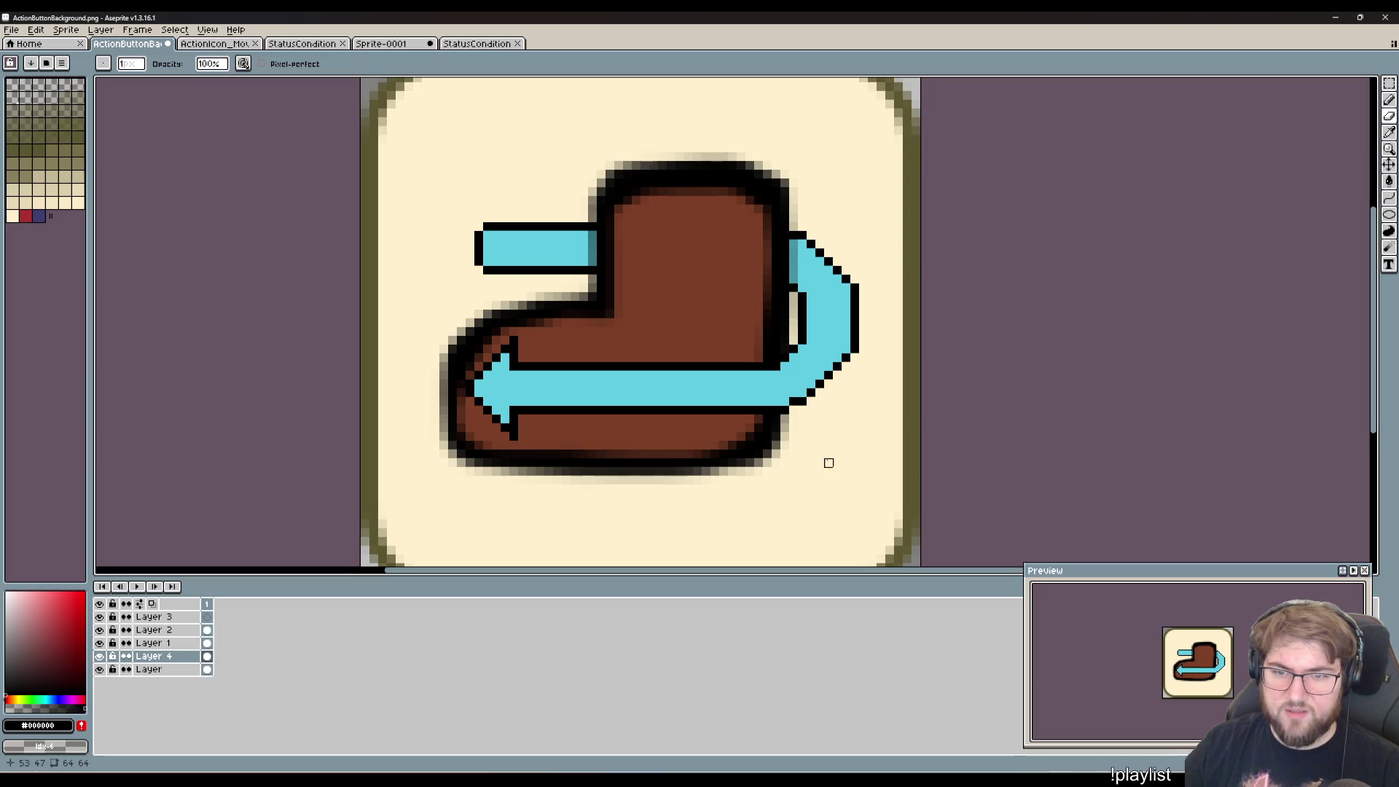
key(ctrl+z)
key(ctrl+z)
key(ctrl+z)
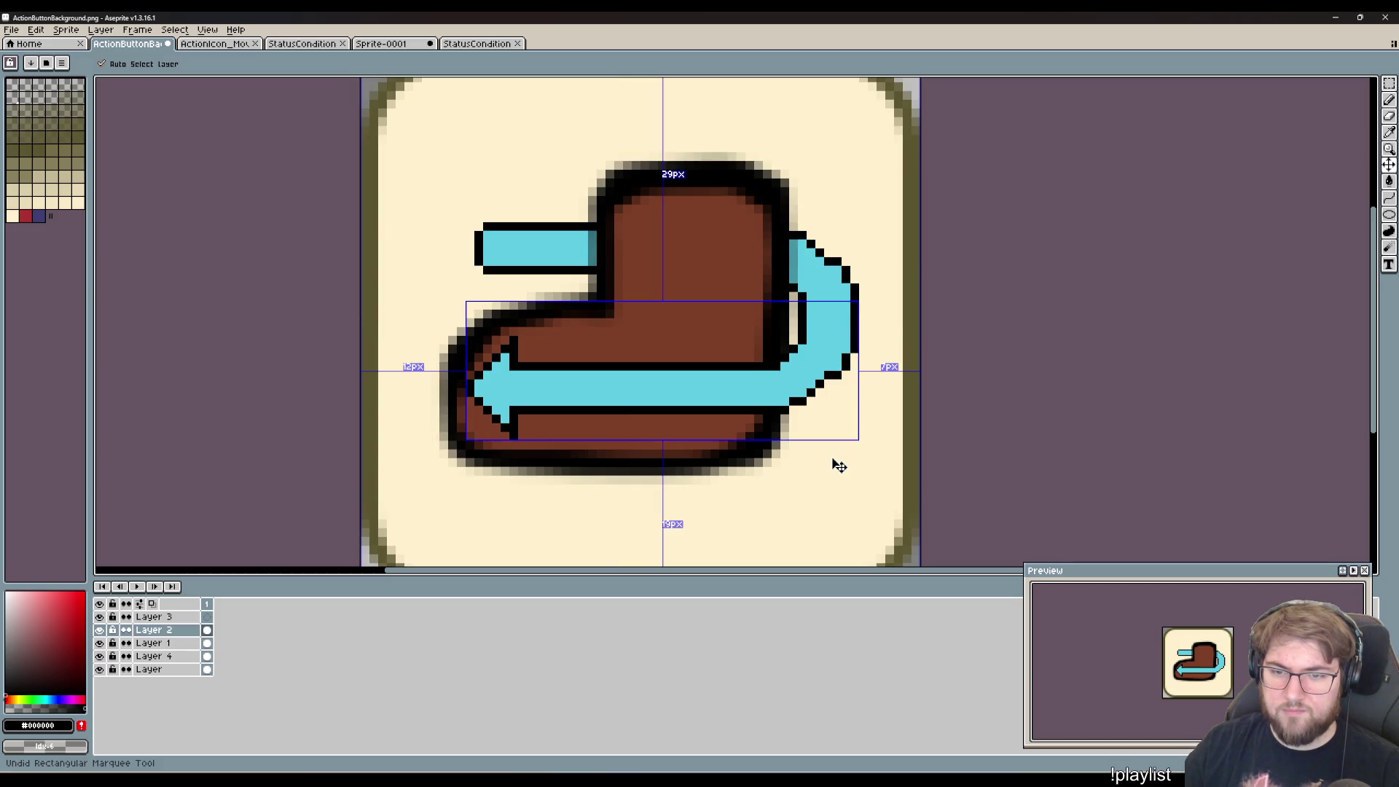
scroll(836, 422, up, 3)
scroll(836, 417, up, 2)
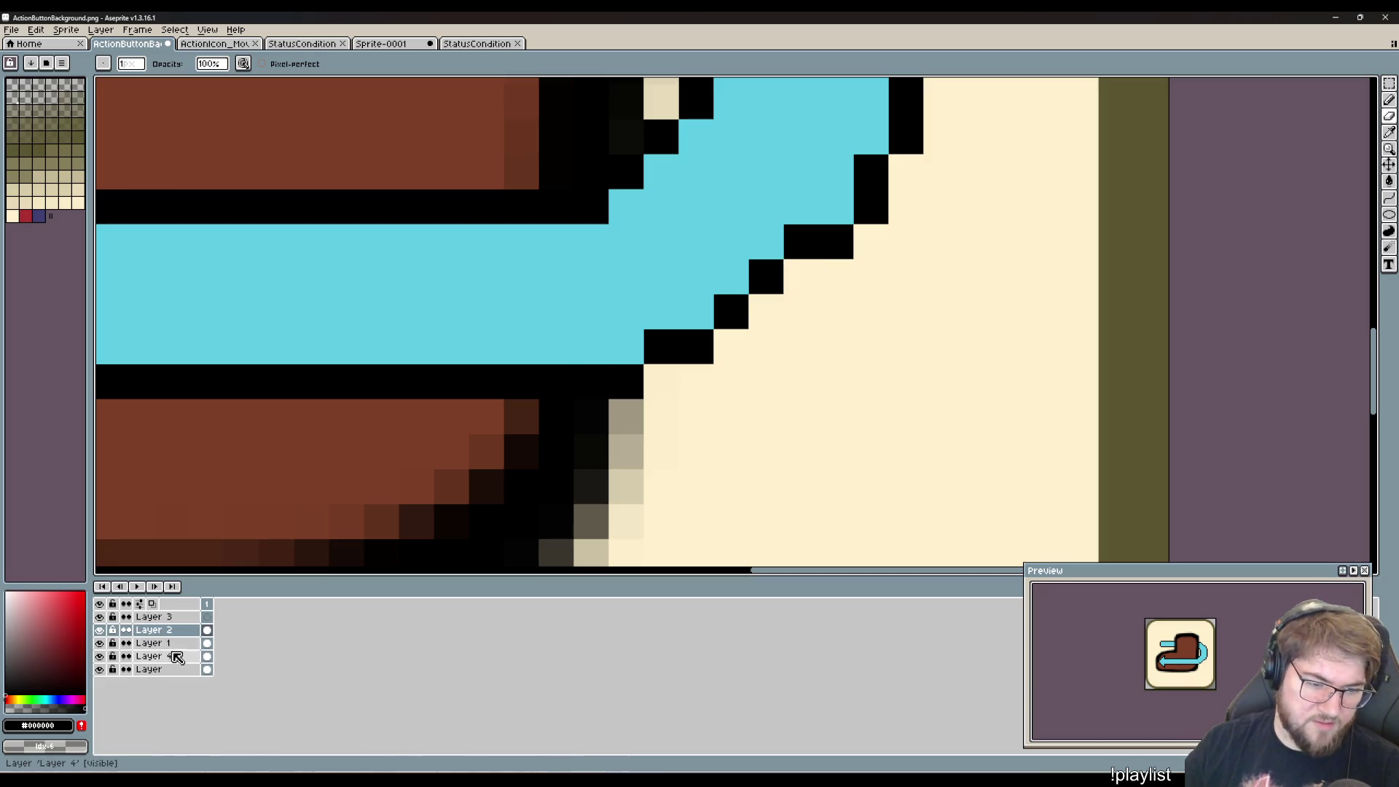
- On Layer 4, add black pixels extending the loop's stair-step outline, including its top-right edge
click(172, 658)
click(790, 284)
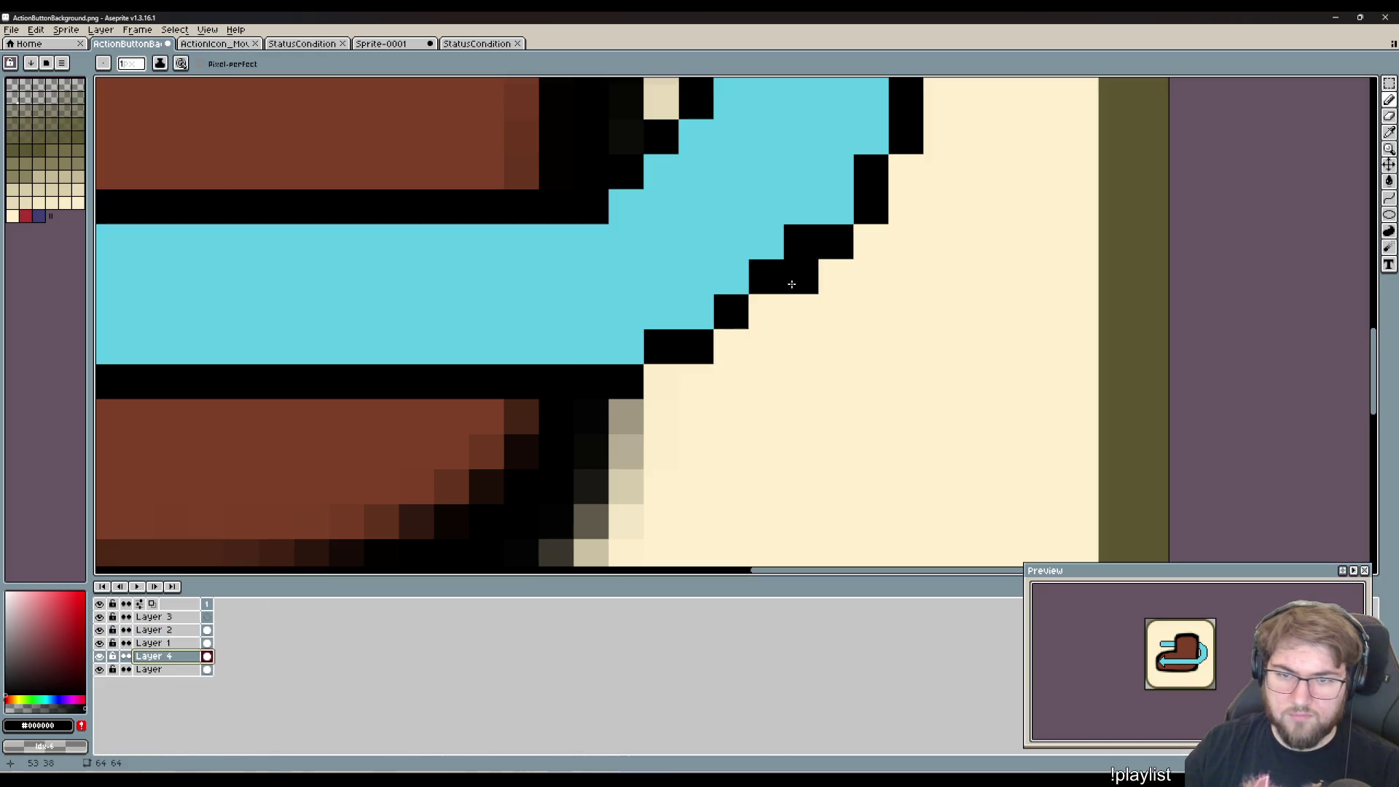
scroll(806, 328, down, 5)
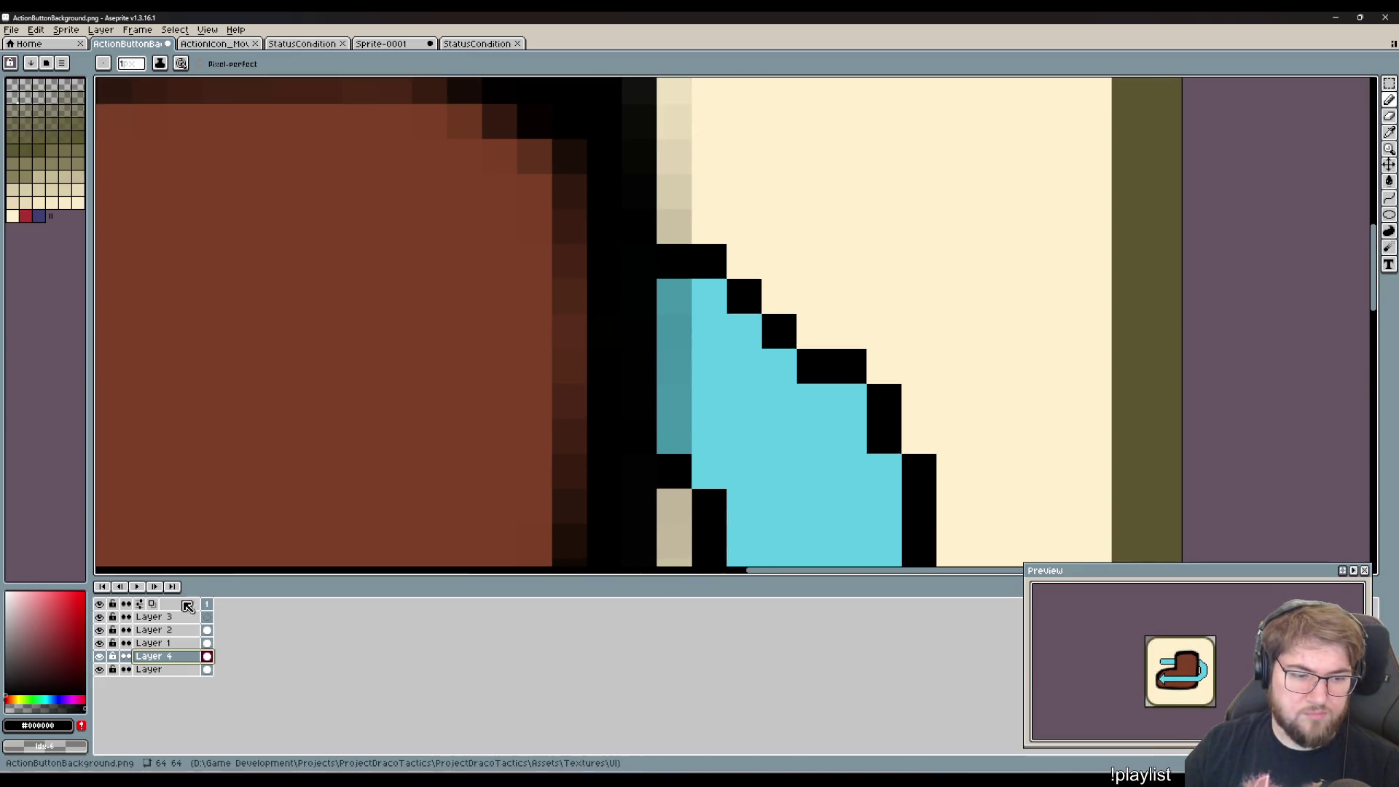
click(100, 656)
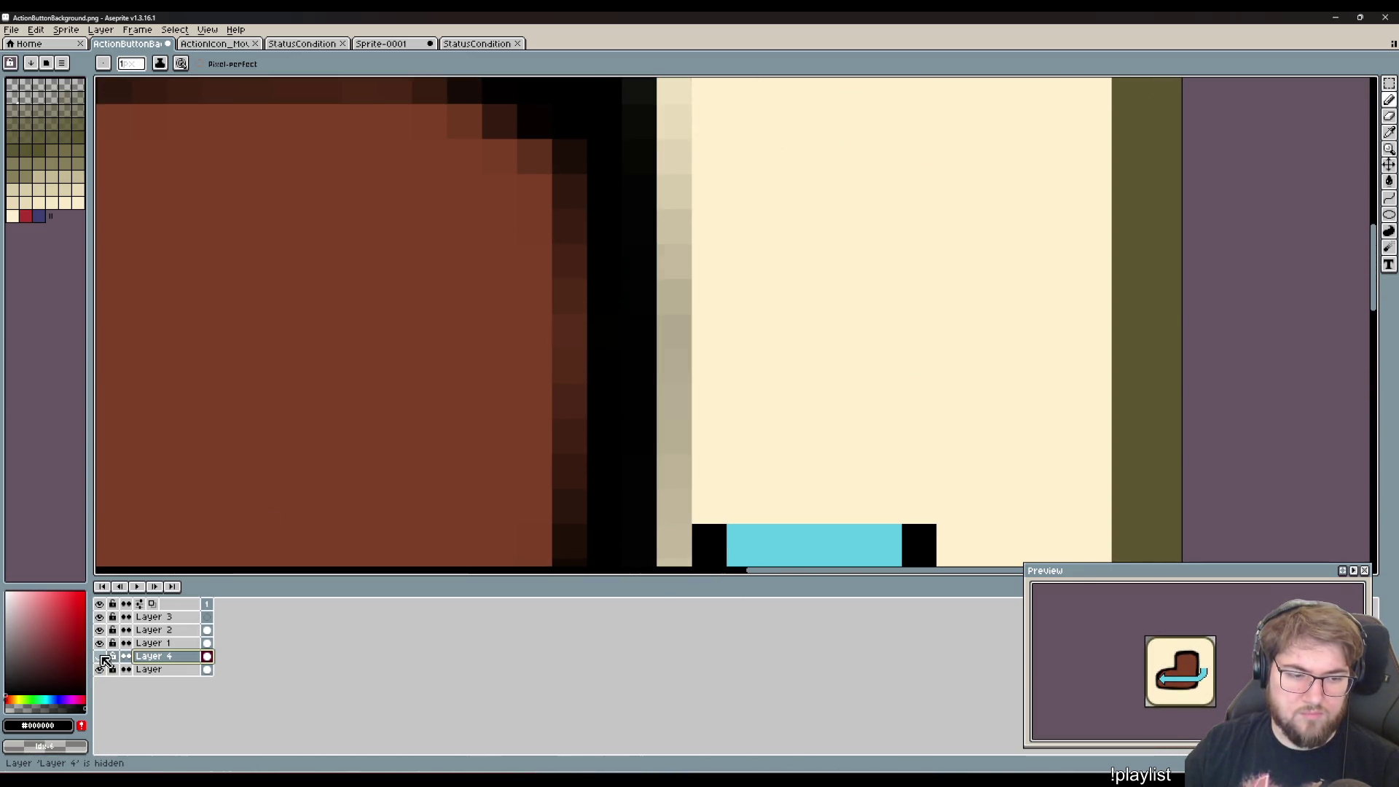
click(102, 657)
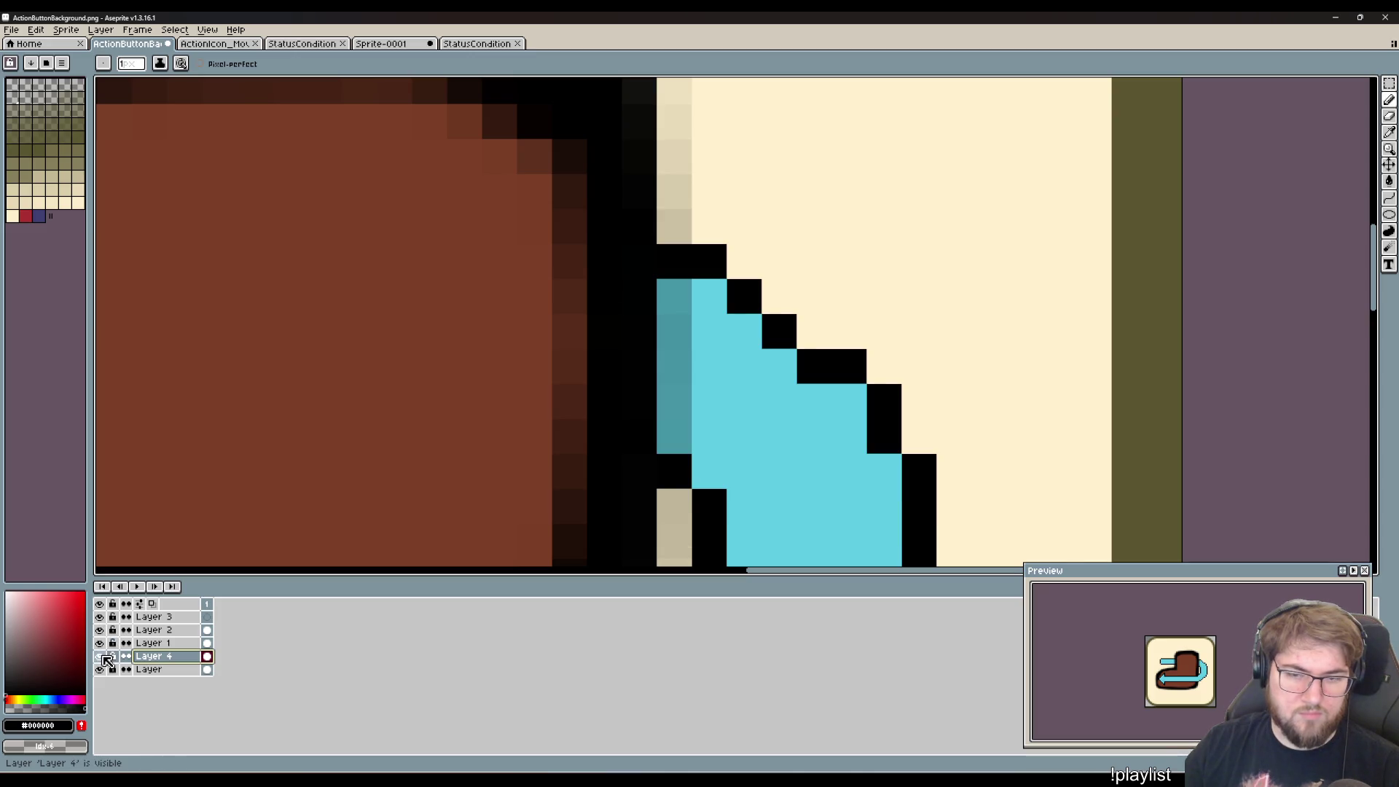
scroll(901, 267, up, 5)
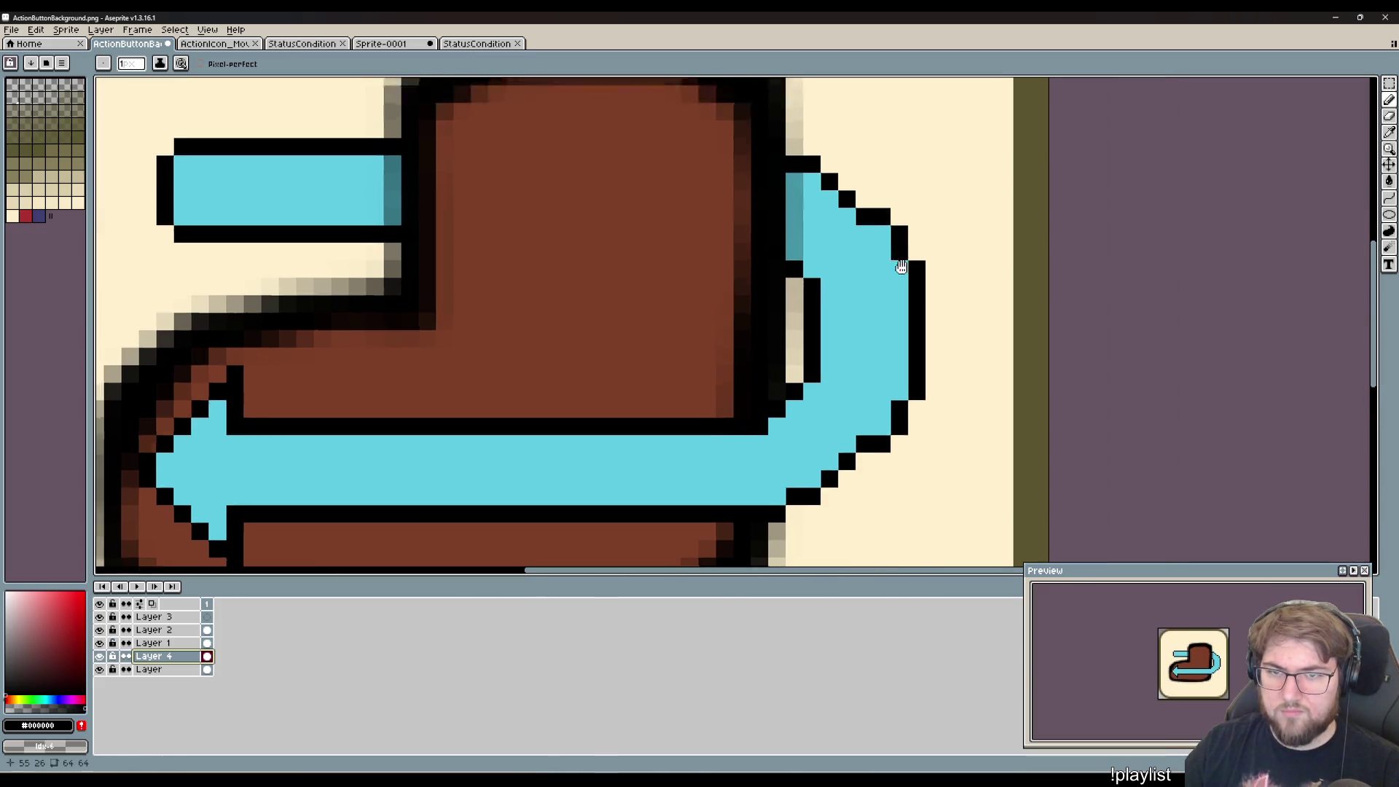
scroll(902, 267, up, 3)
click(857, 308)
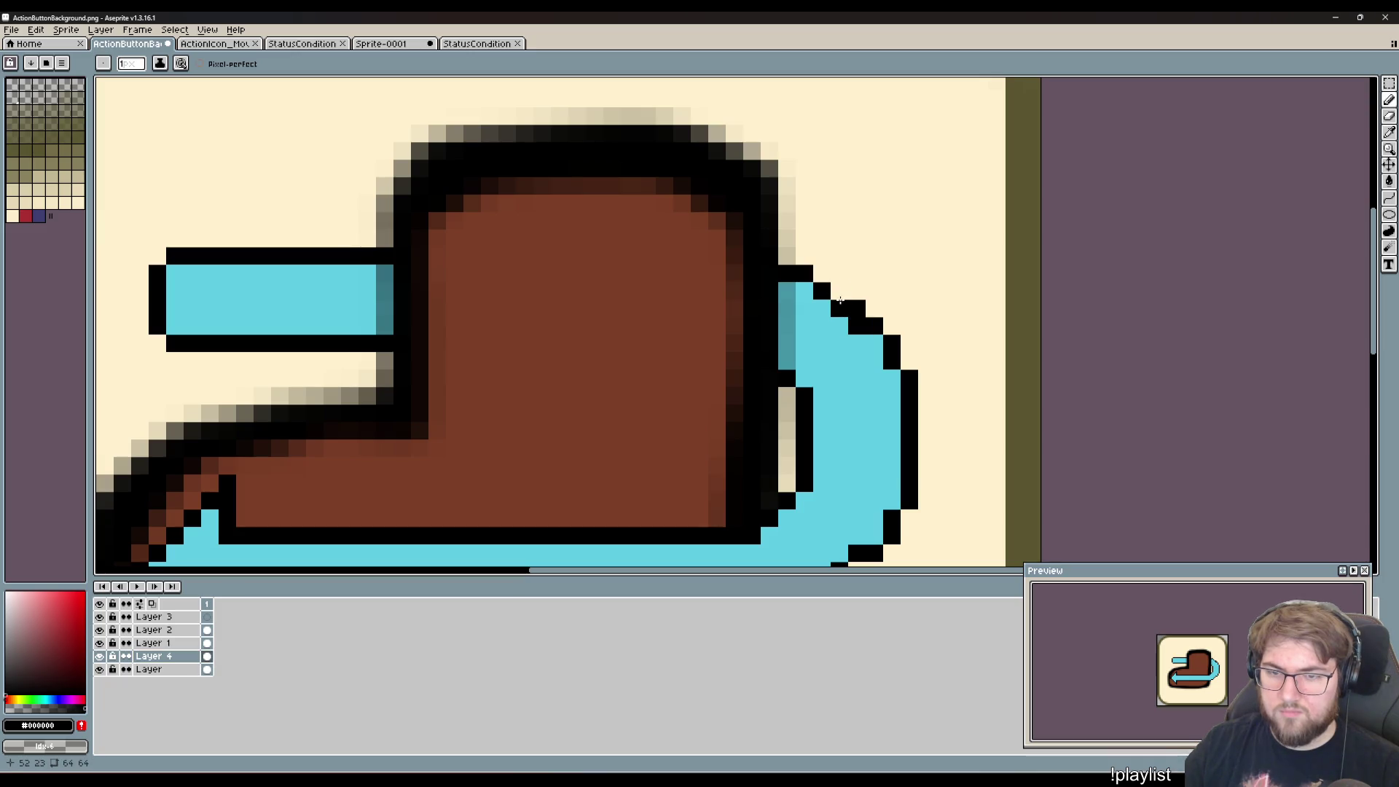
scroll(844, 375, up, 3)
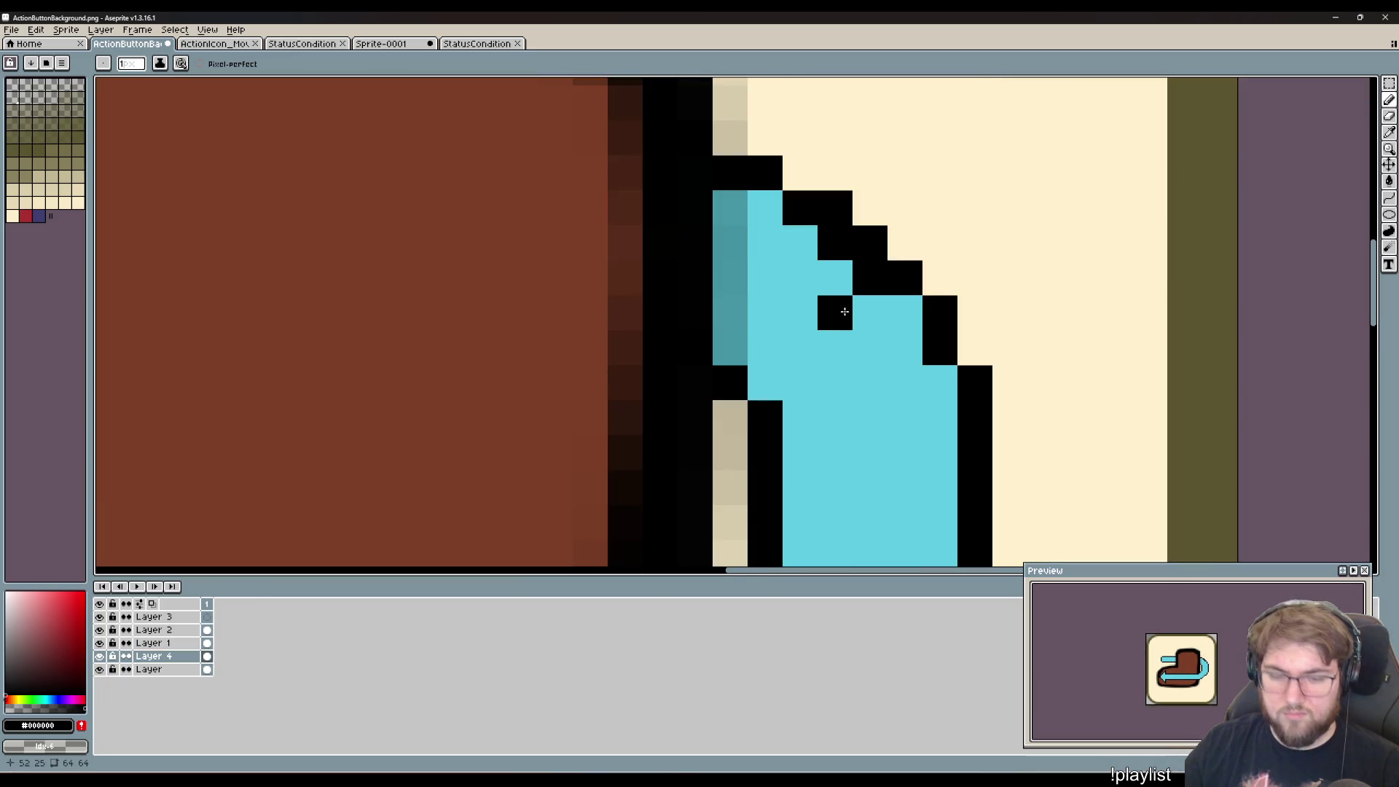
- Pick the arrow's cyan and repaint two stray black pixels inside the loop cyan
alt+click(844, 311)
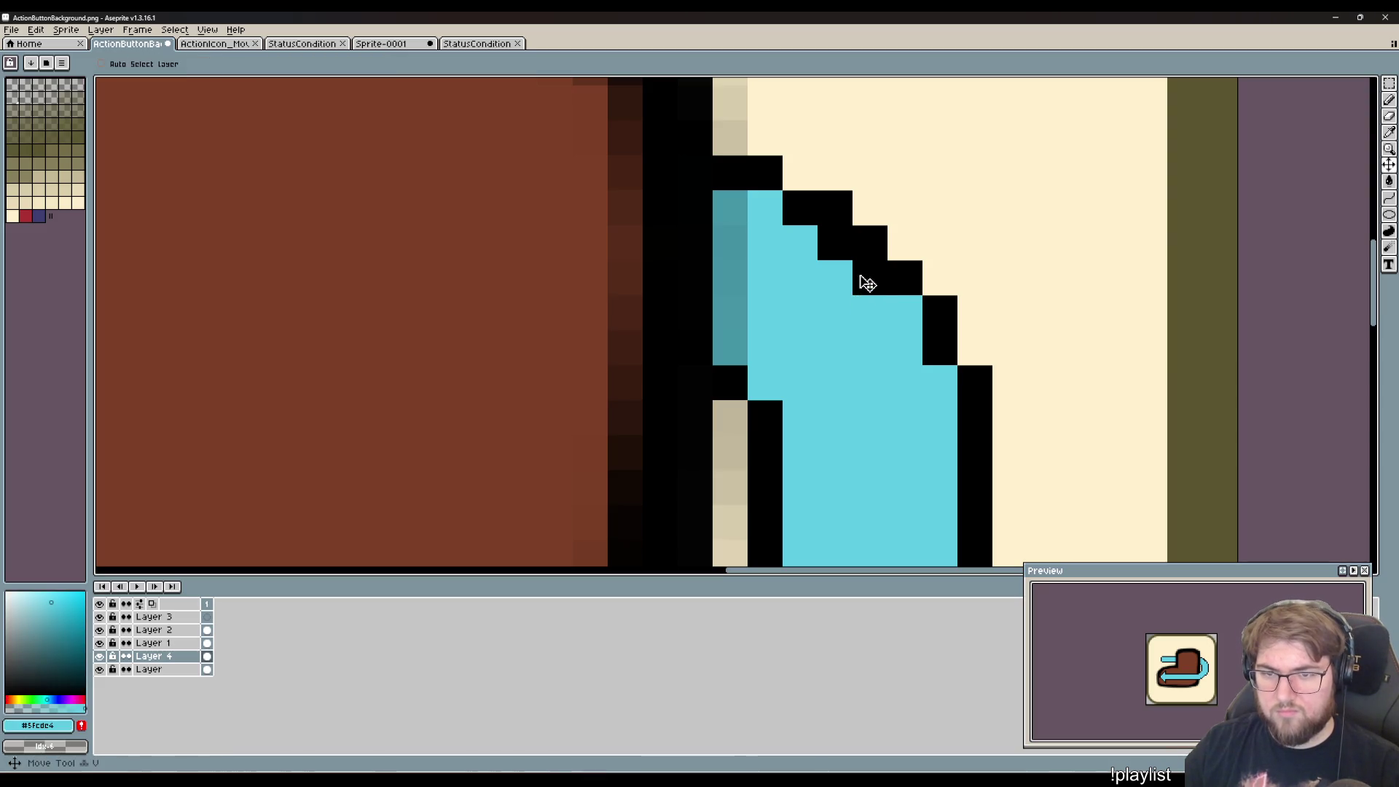
click(867, 291)
click(835, 242)
scroll(844, 353, down, 3)
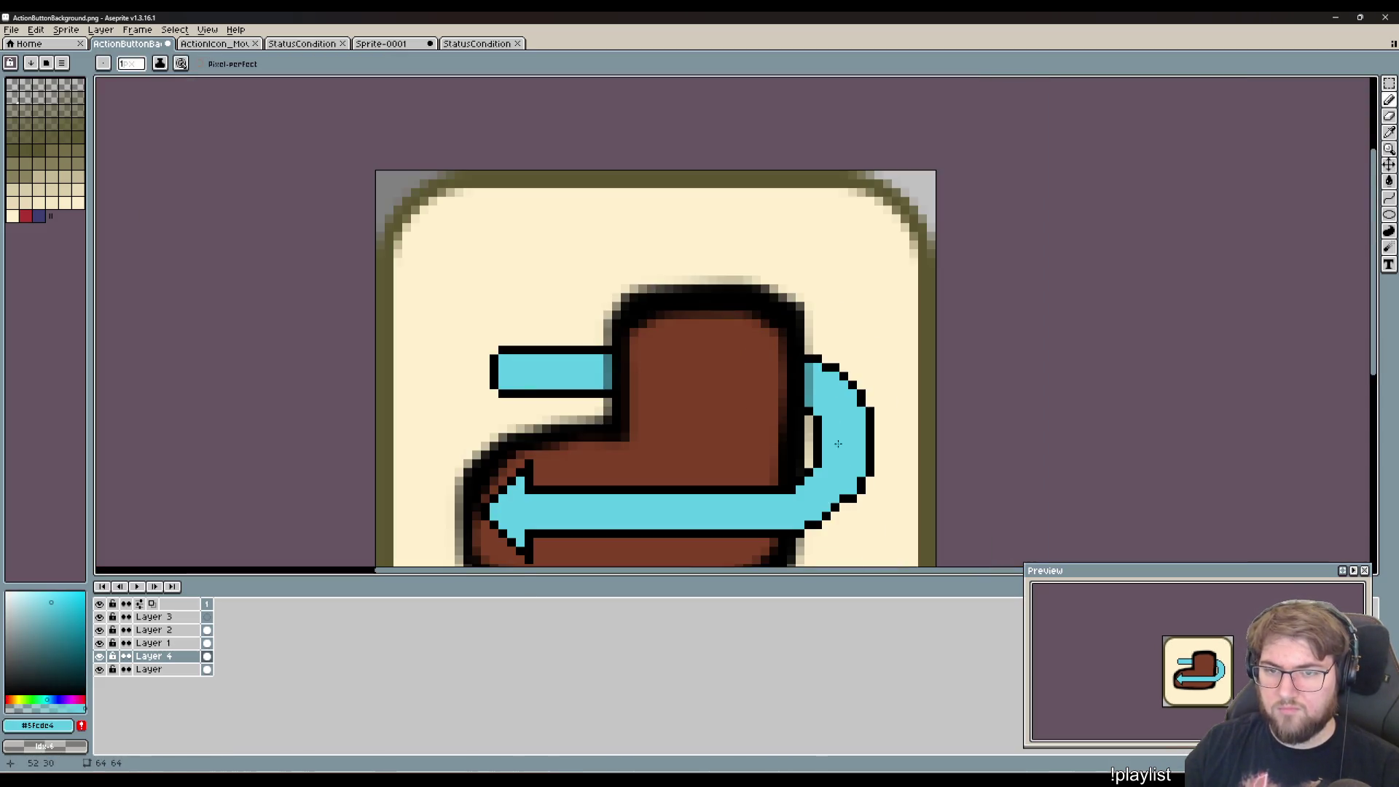
drag(843, 481, 843, 329)
scroll(843, 330, up, 3)
scroll(844, 310, down, 1)
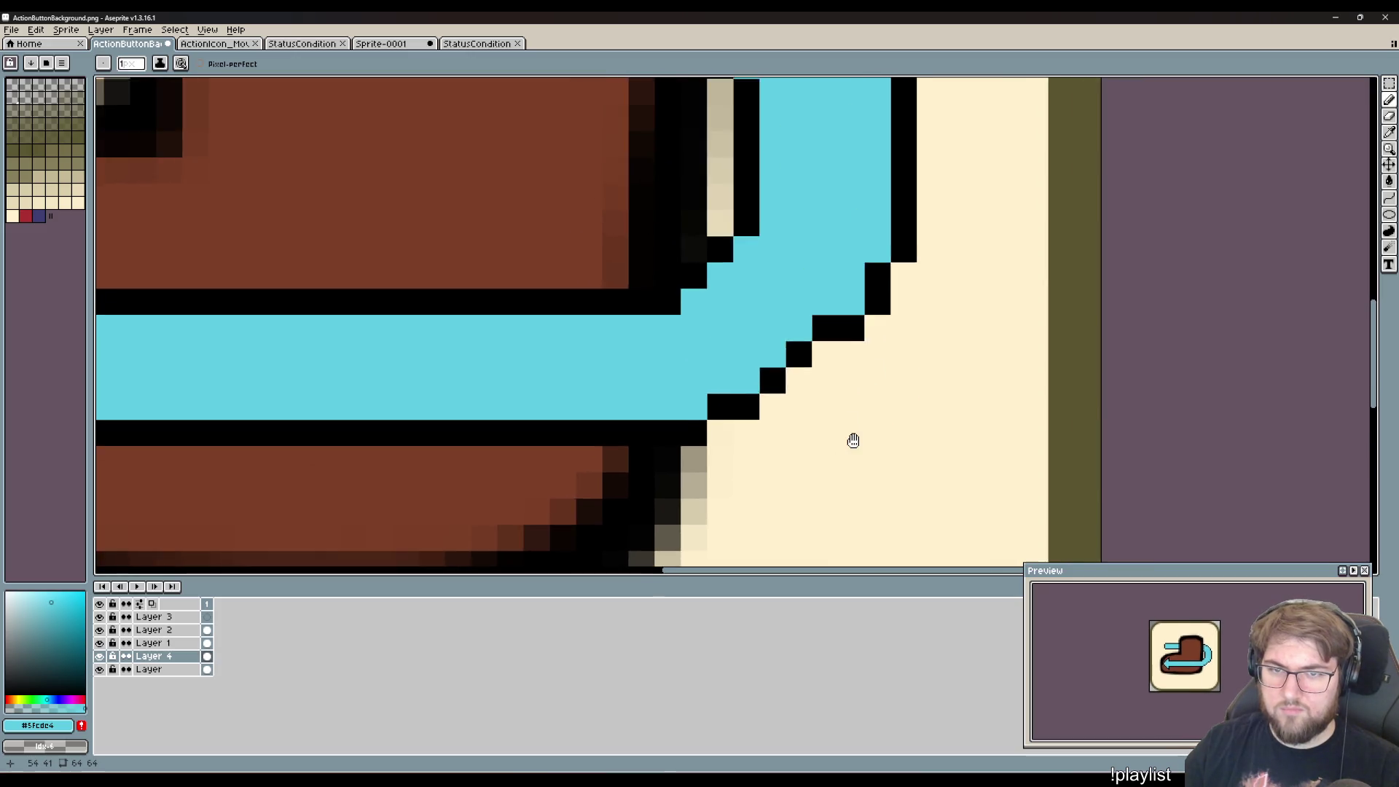
scroll(818, 447, down, 1)
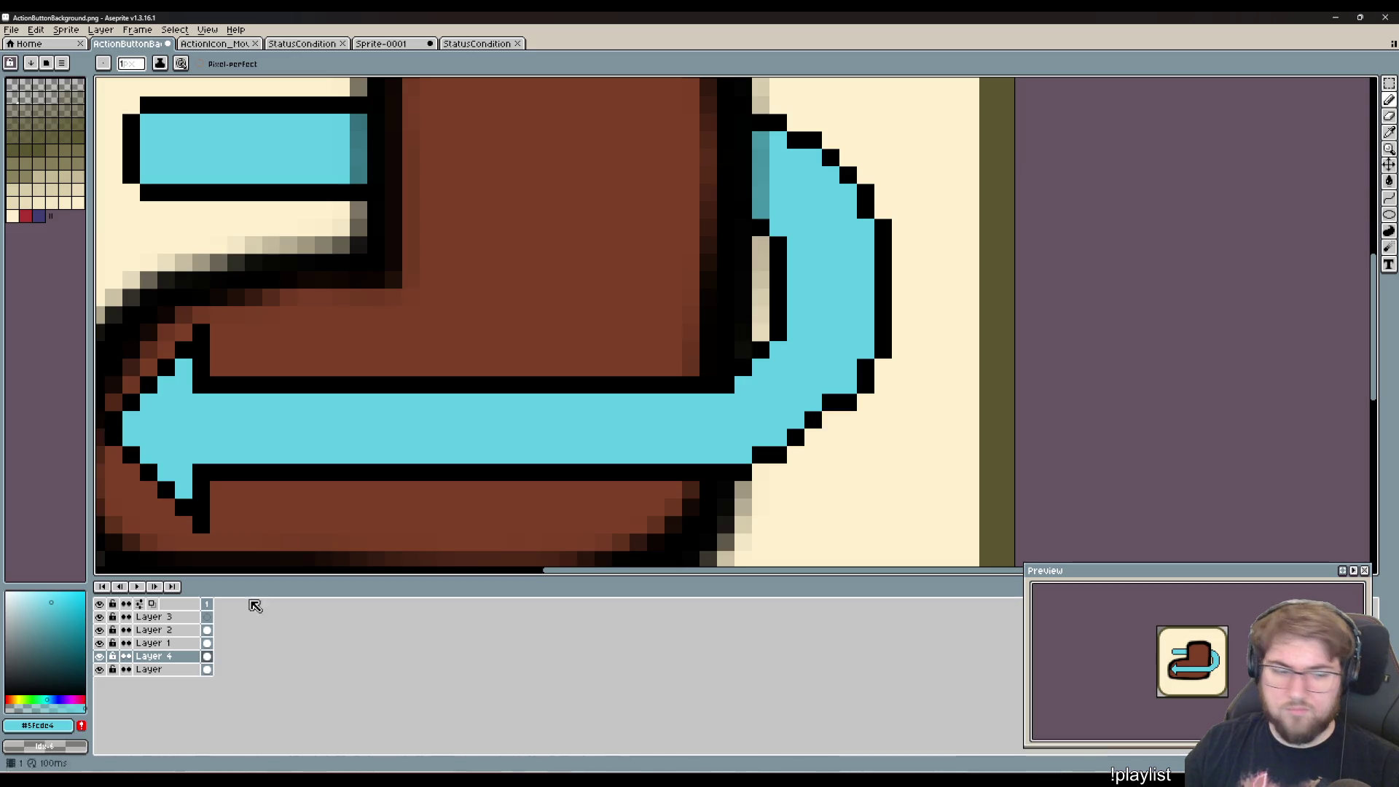
- Make Layer 2 active and toggle its visibility to check the arrow
click(152, 630)
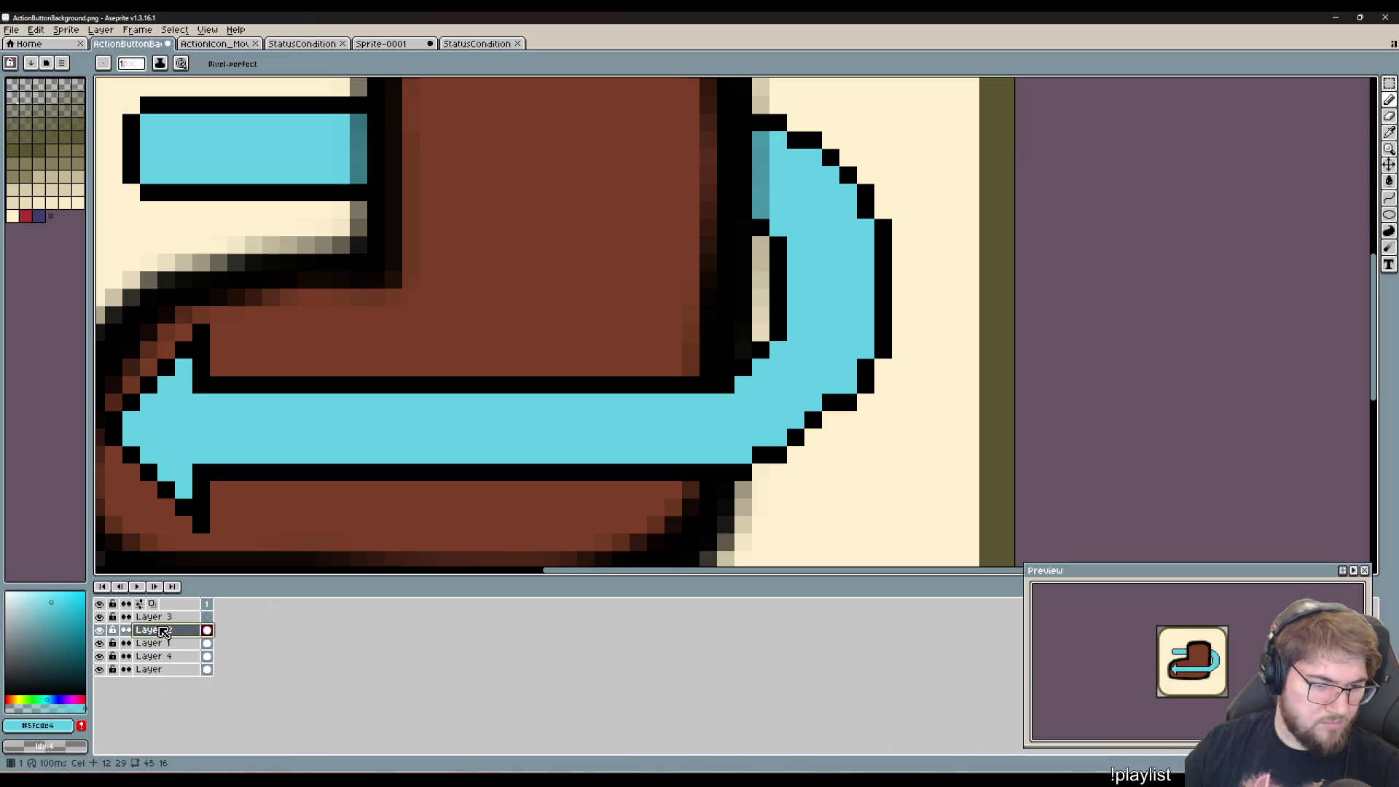
click(100, 630)
click(100, 629)
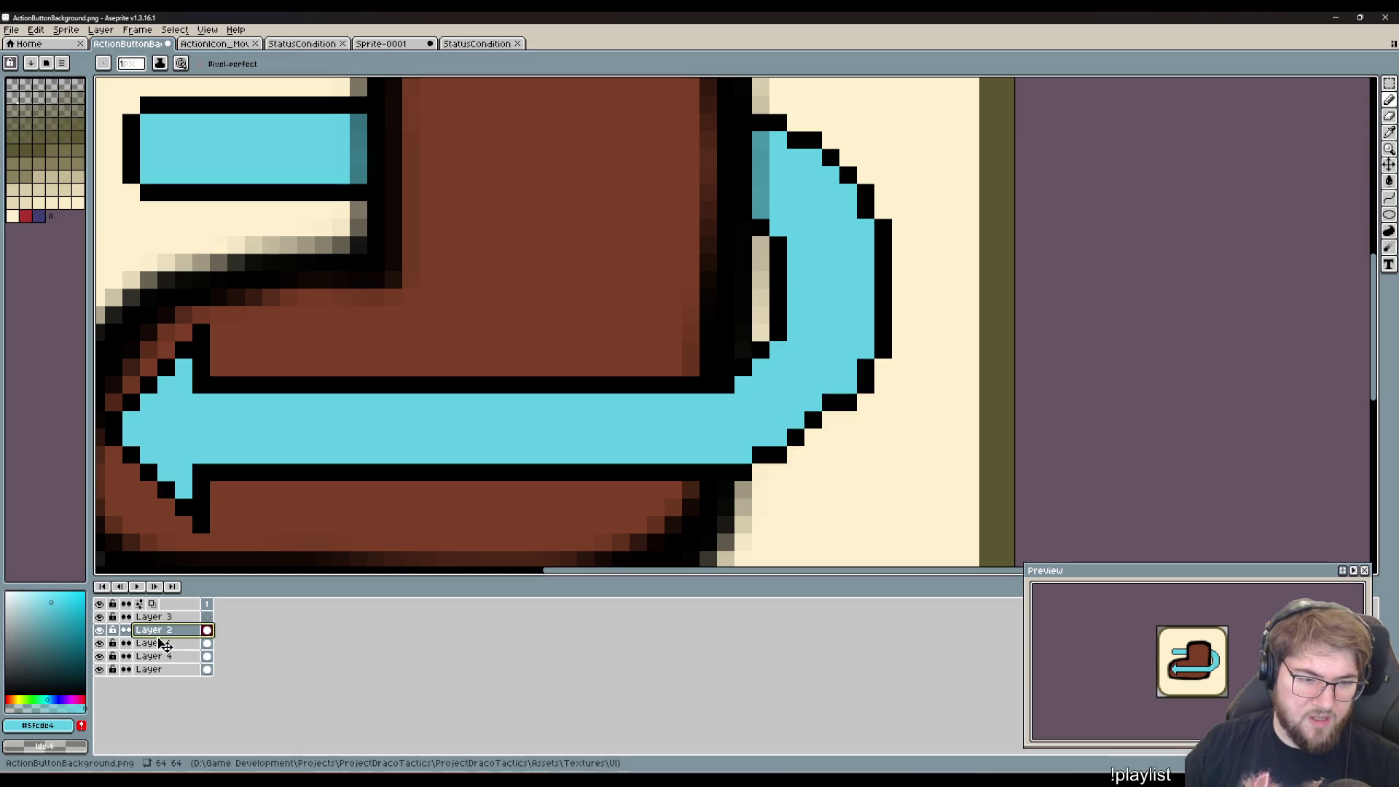
- Rename Layer 1 to Boot, Layer 4 to Arrow_Behind and Layer 2 to Arrow_Front
double_click(151, 643)
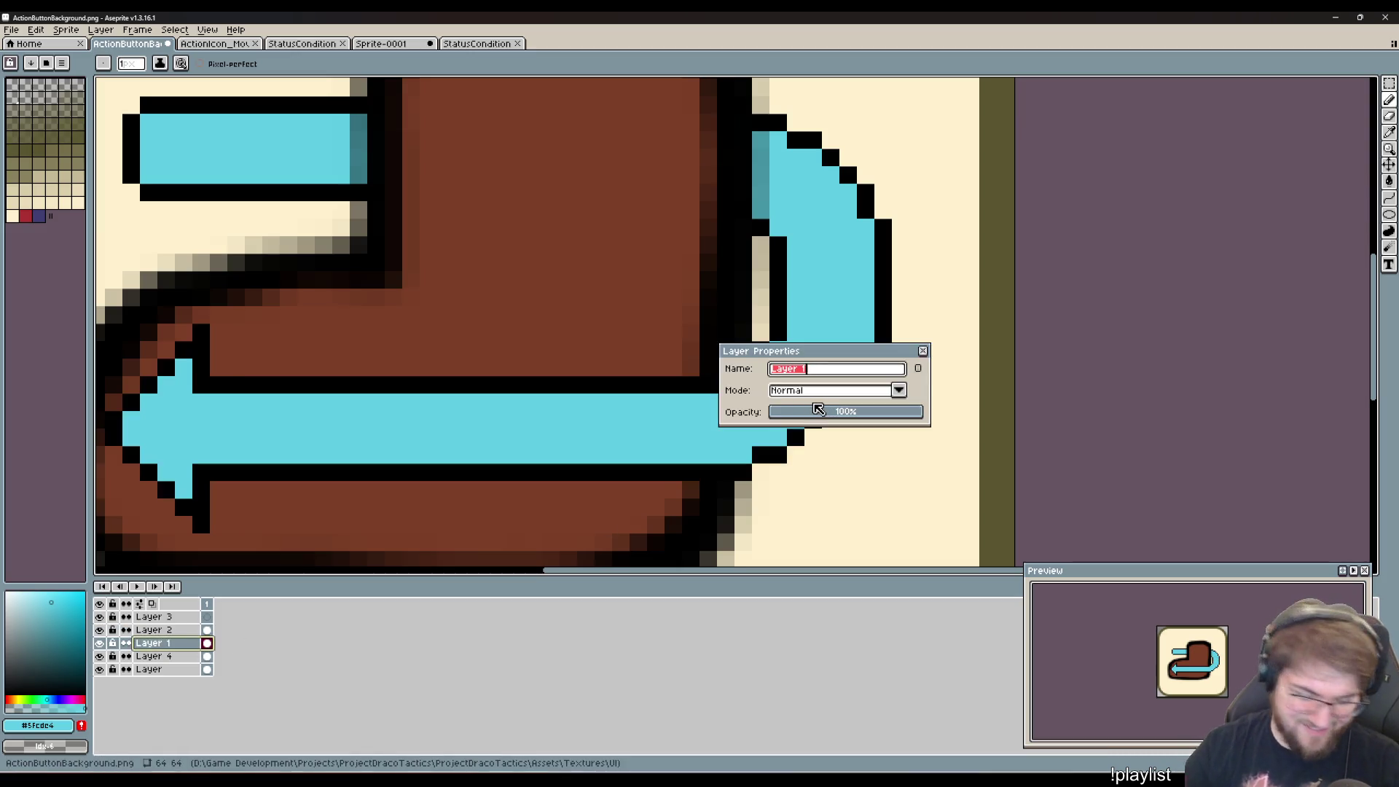
text(Boot)
key(Return)
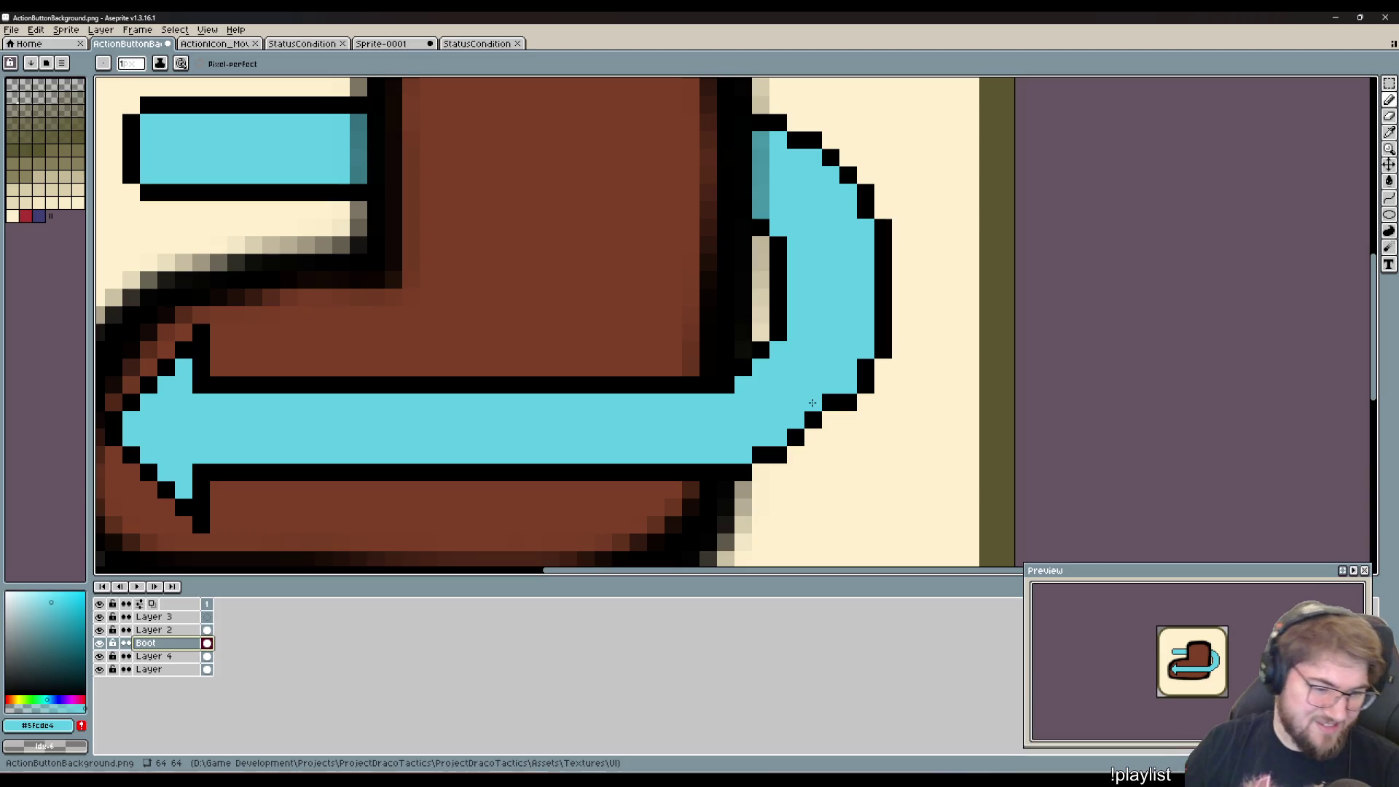
double_click(155, 656)
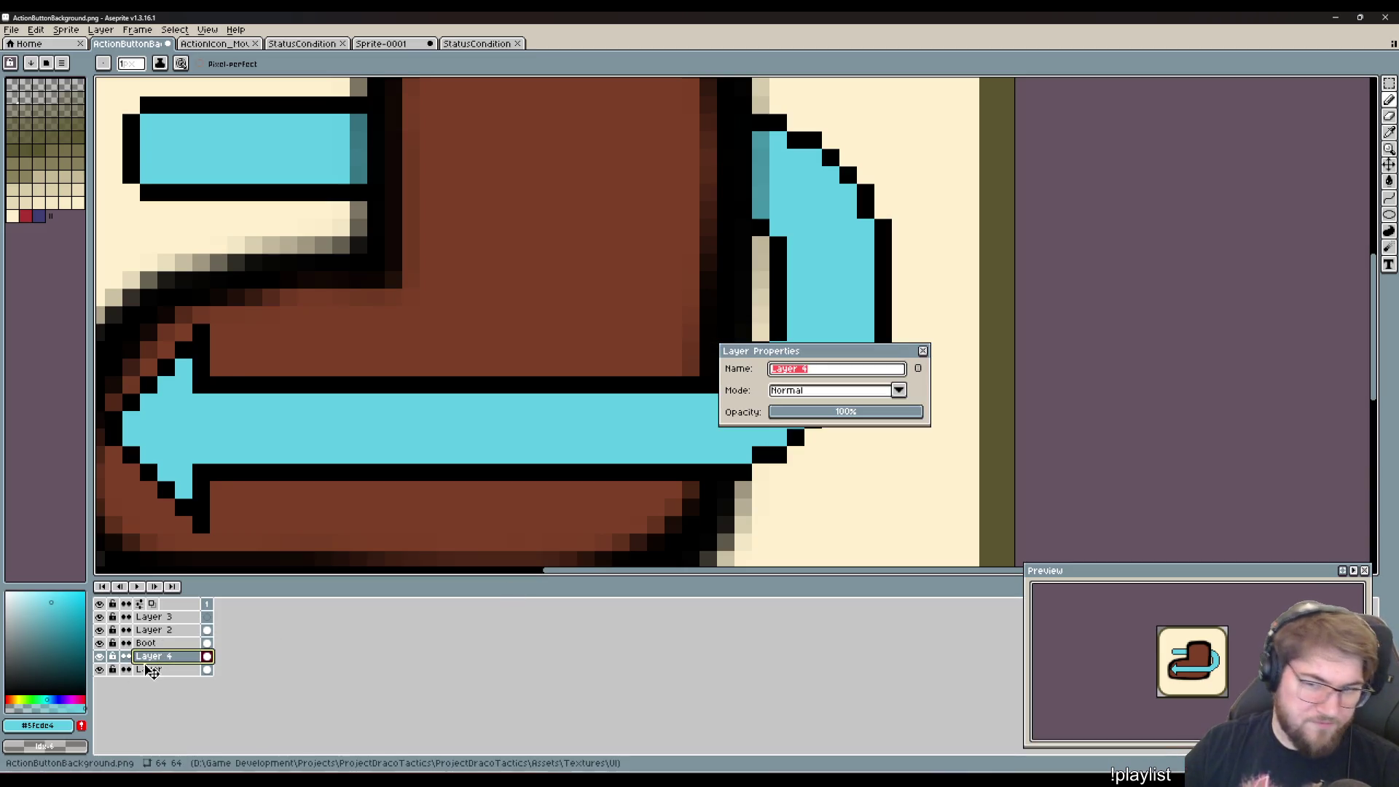
text(B)
key(BackSpace)
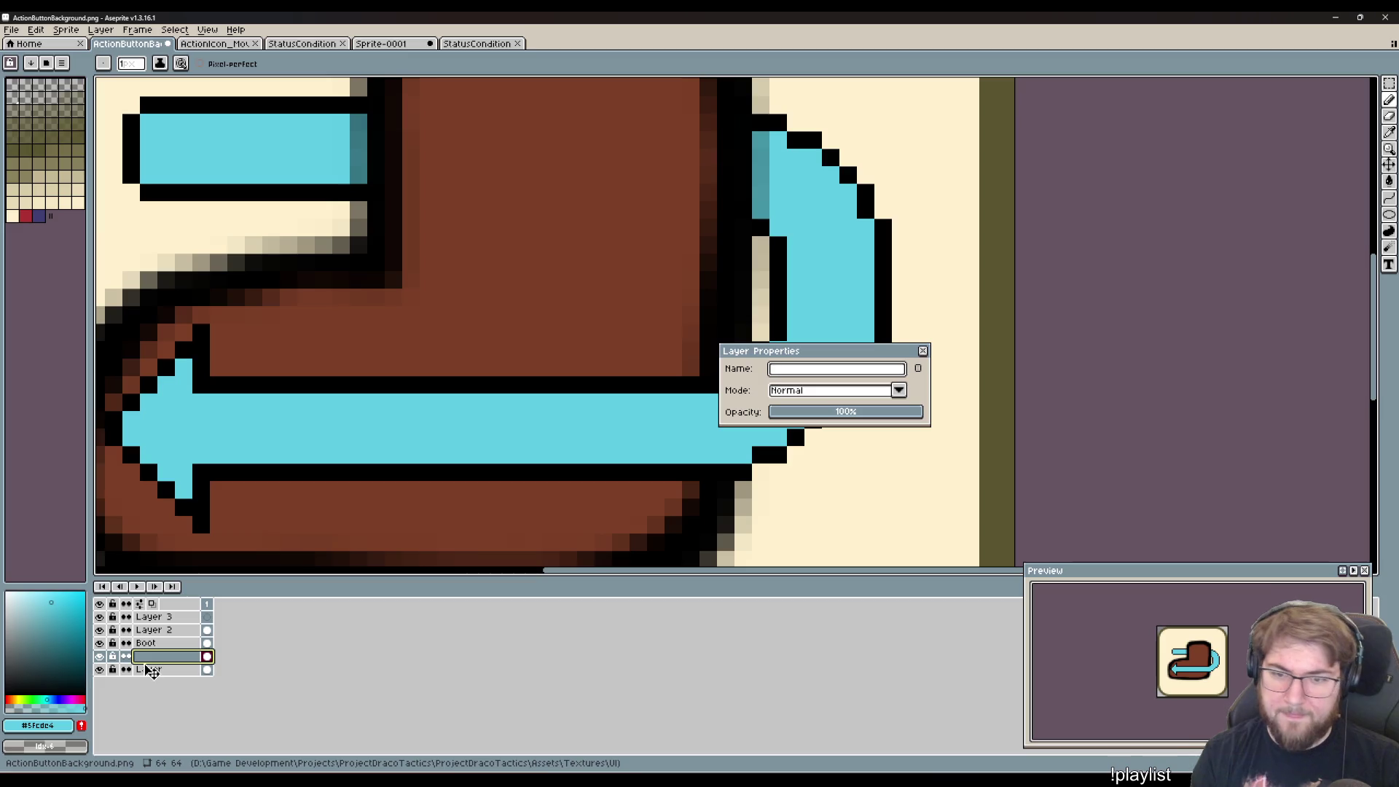
text(Arrow_Behi)
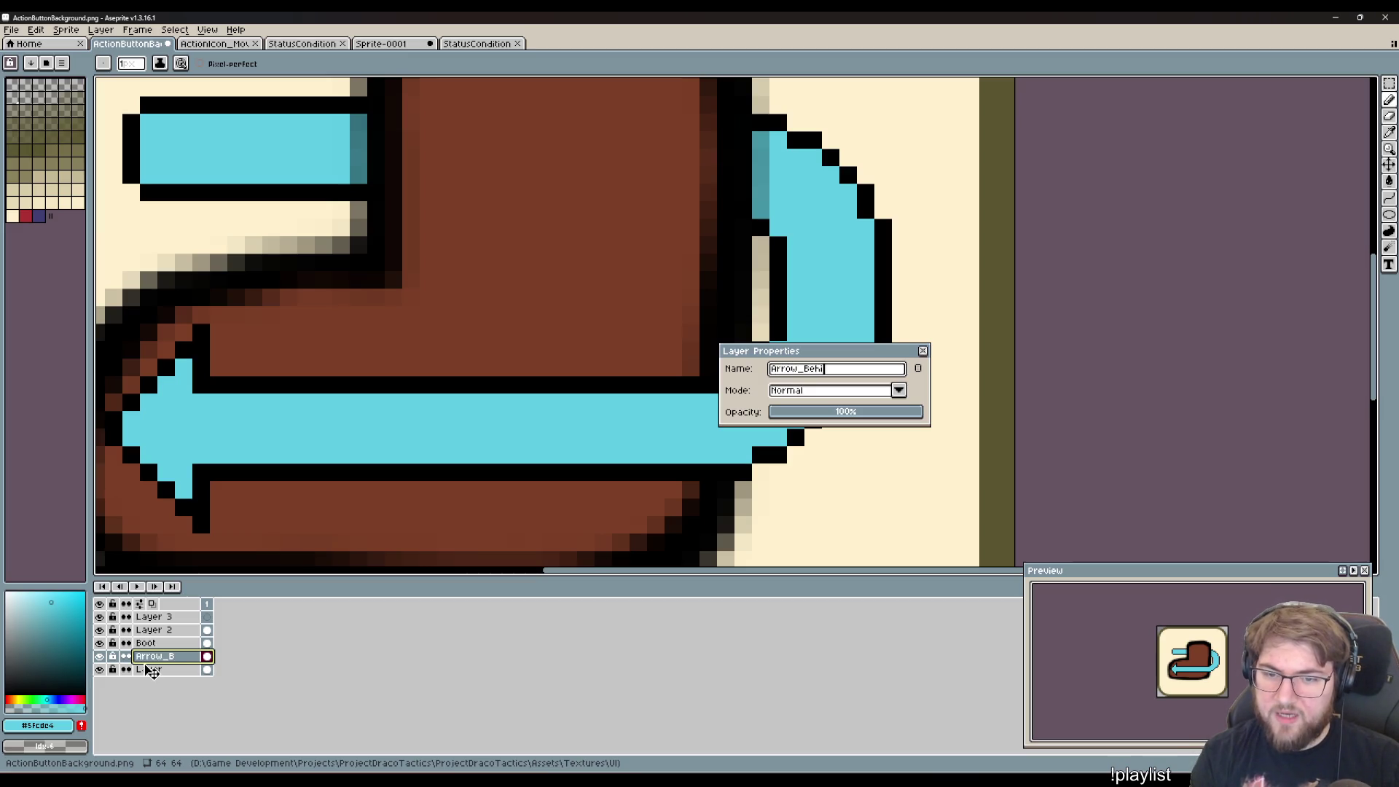
text(nd)
key(Return)
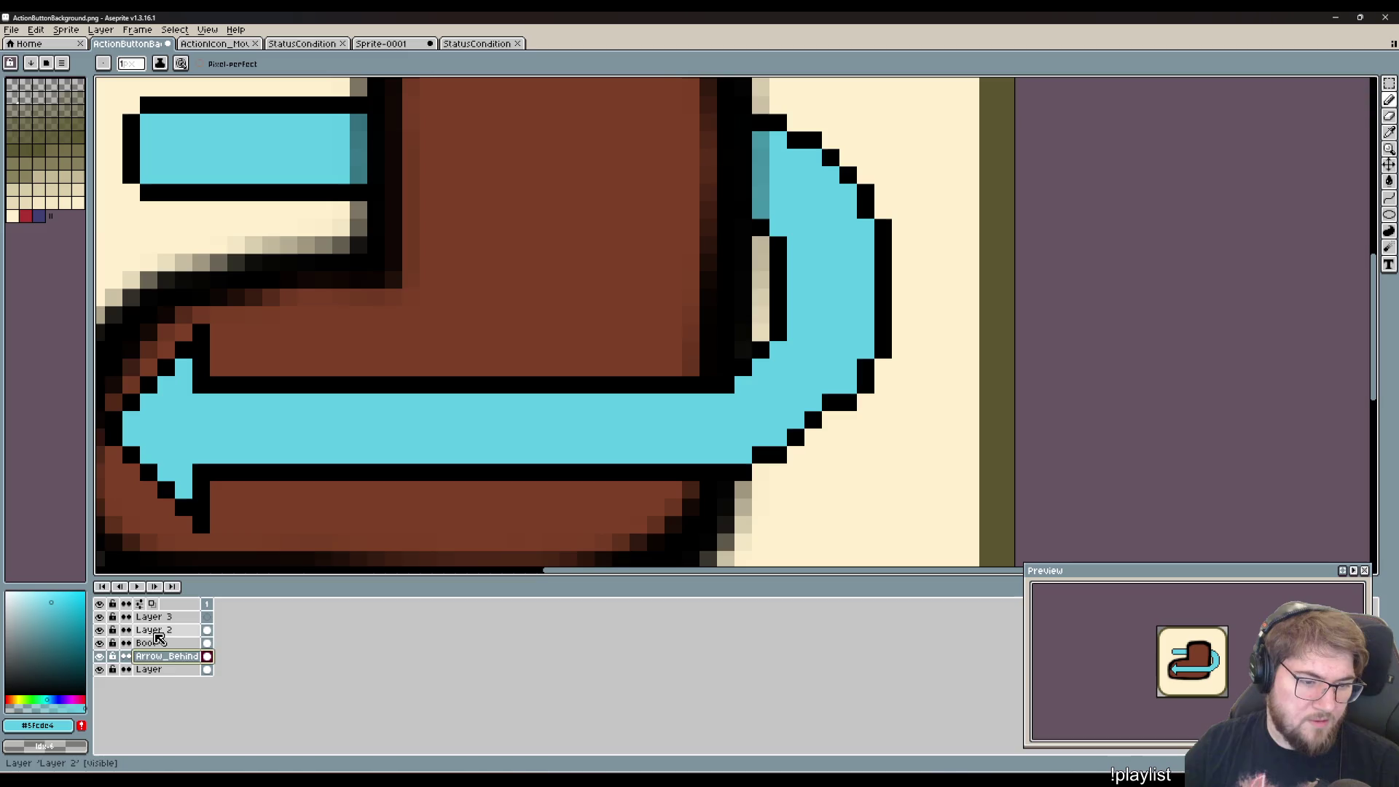
click(159, 631)
double_click(163, 631)
text(Ar)
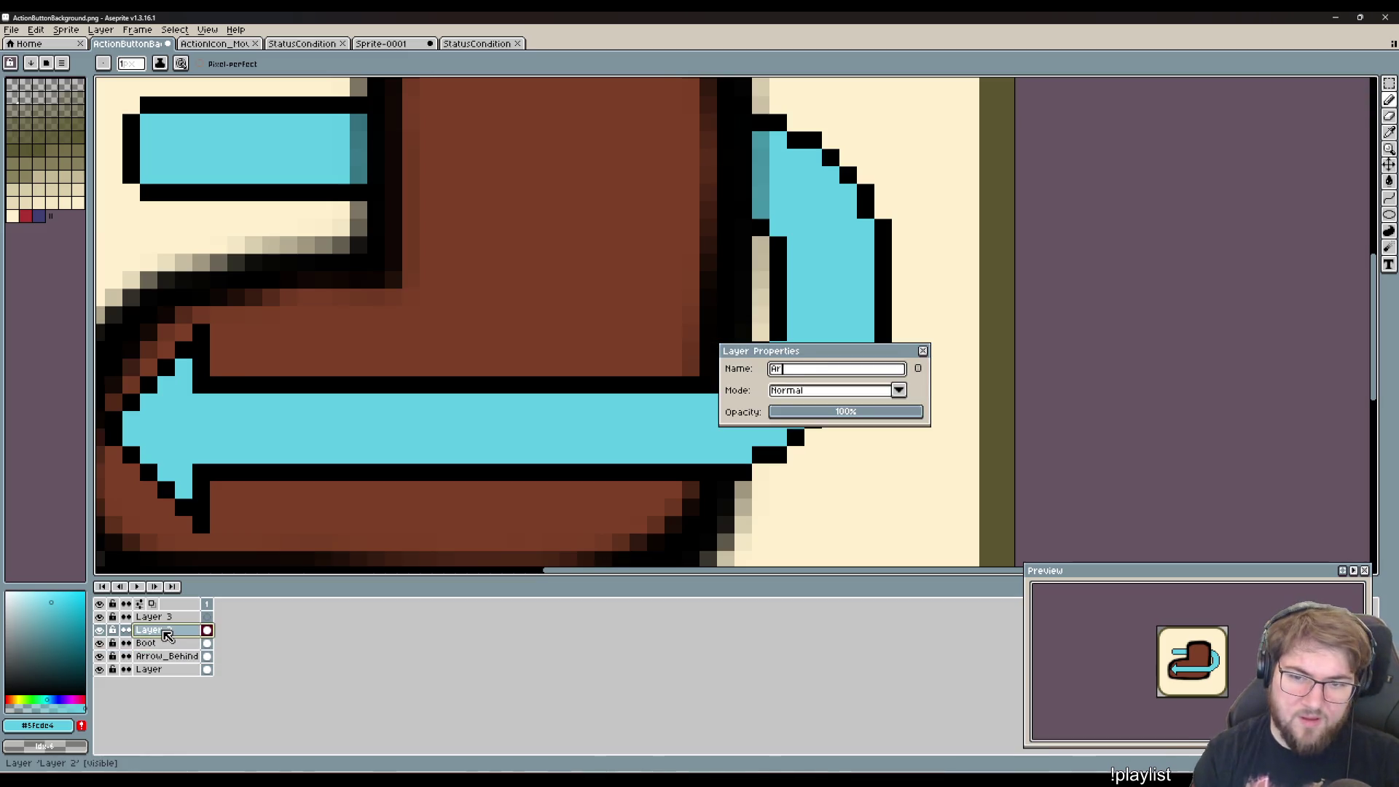
text(row_)
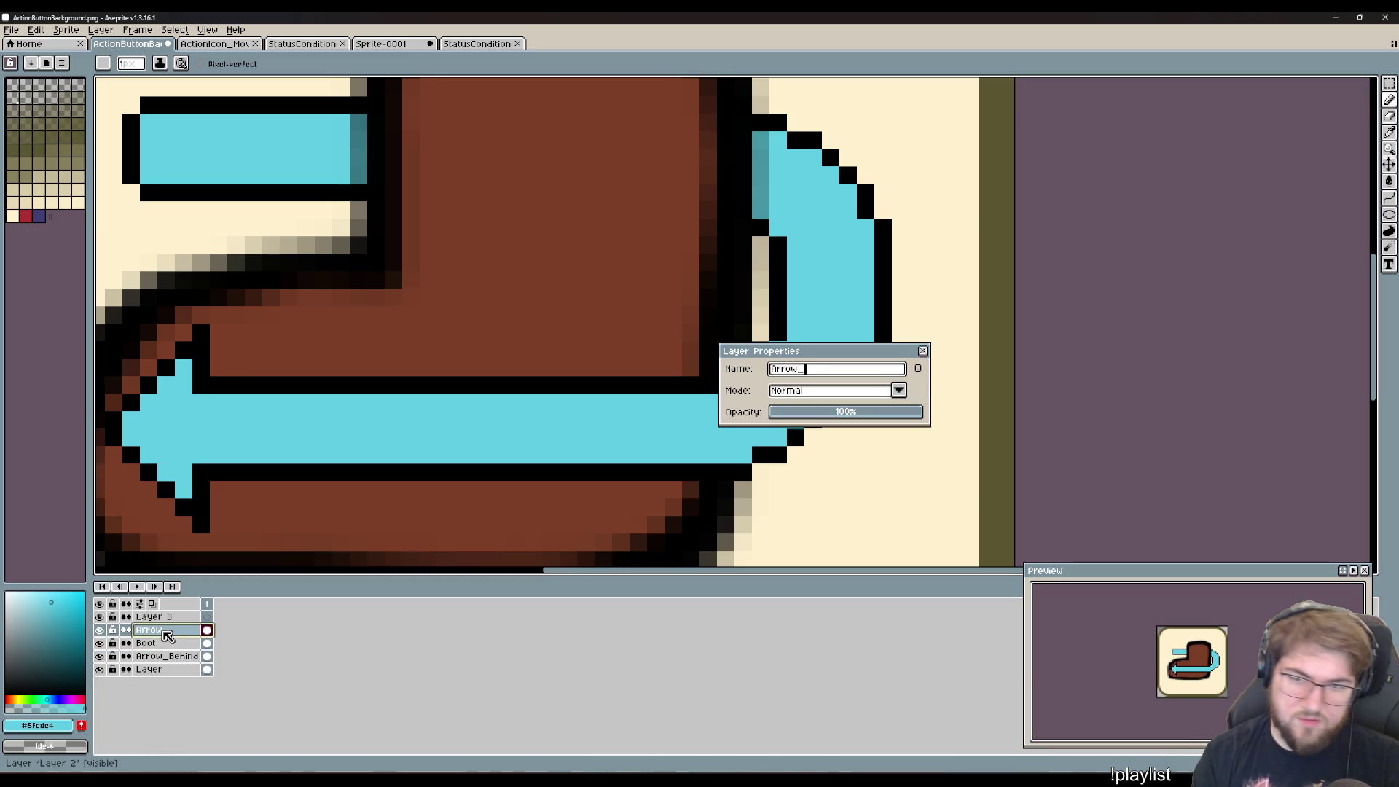
text(Front)
key(Return)
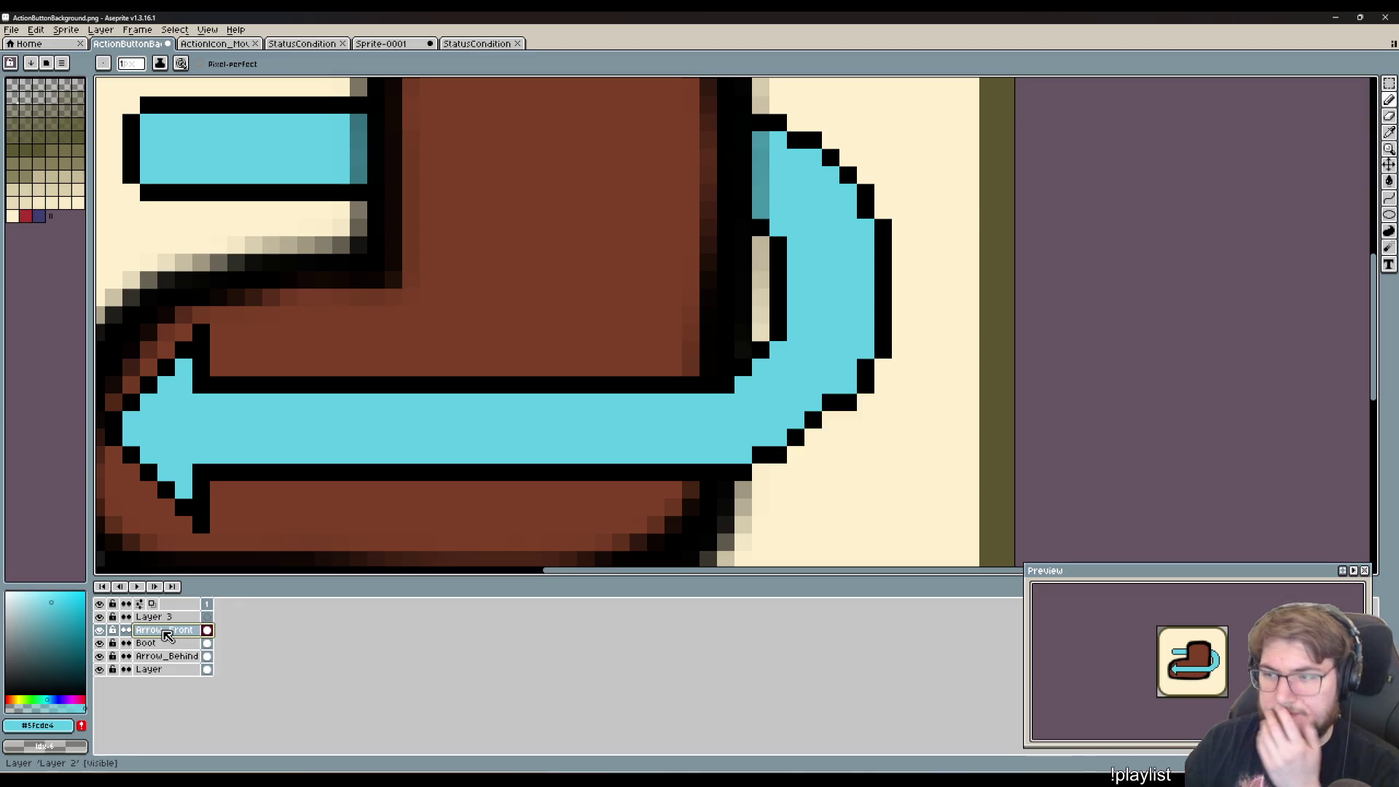
- Turn one black outline pixel on the arrow's curve cyan, then switch to the Unity editor
scroll(816, 446, up, 1)
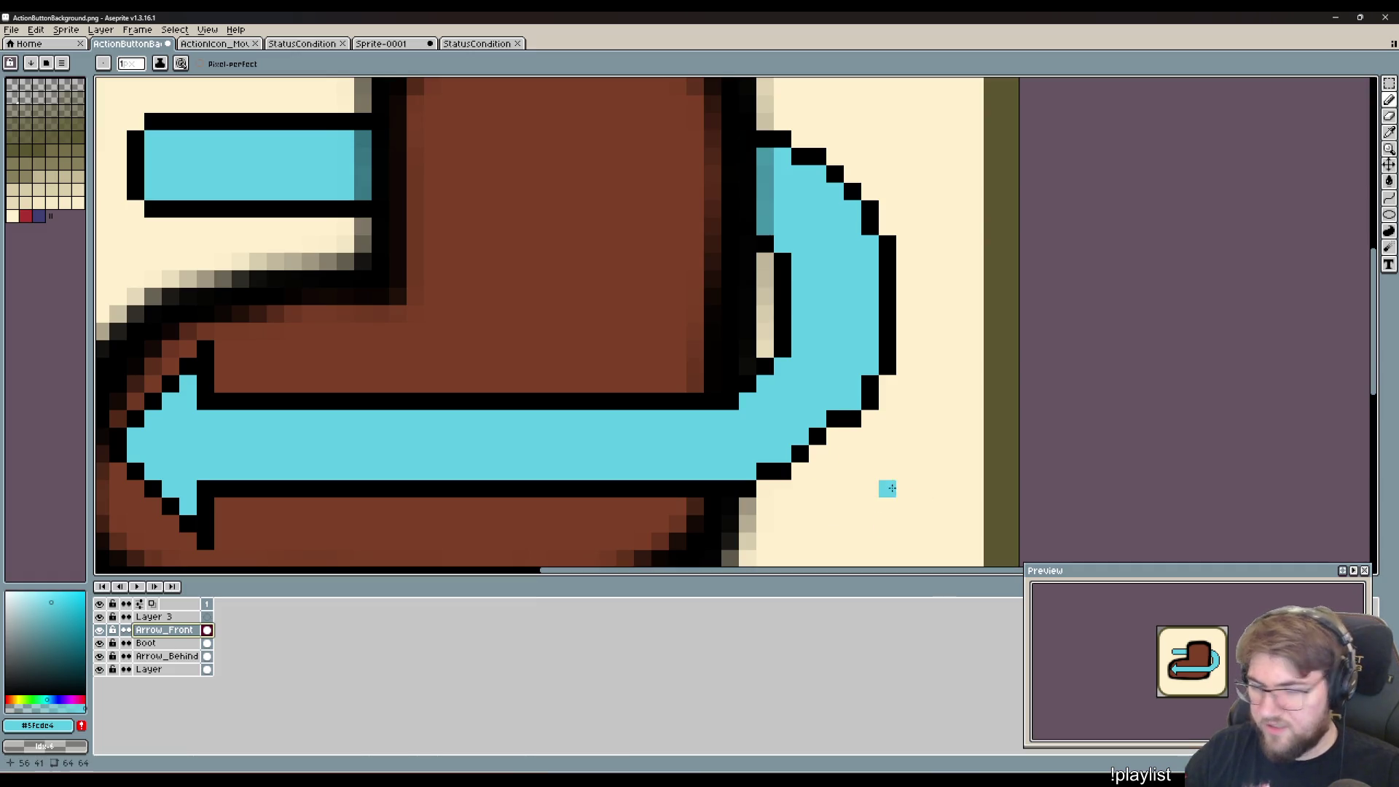
click(822, 439)
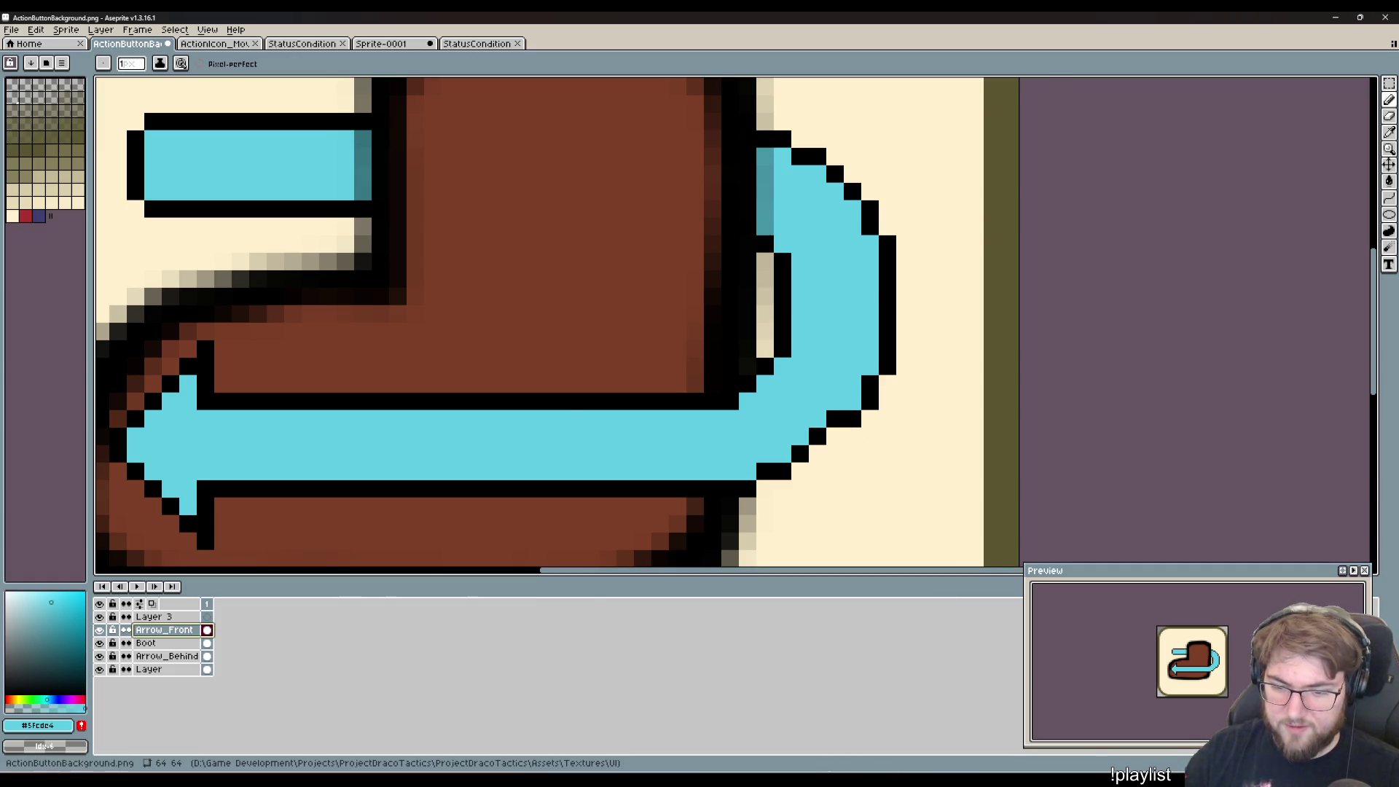
key(alt+Tab)
scroll(656, 269, down, 5)
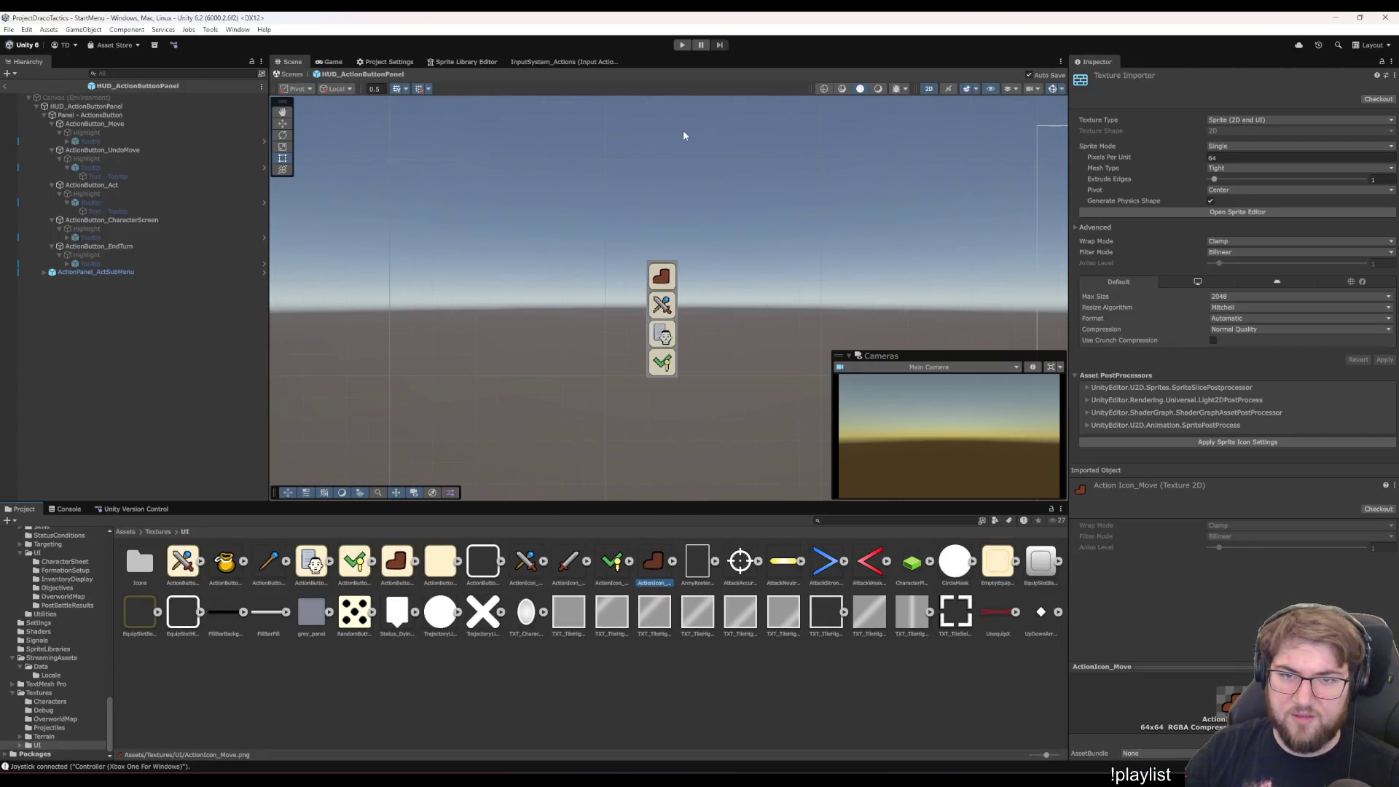
- Zoom in on the action button panel and bring up the Game view
mouse_move(682, 270)
mouse_down()
mouse_move(524, 221)
mouse_move(537, 209)
mouse_move(605, 219)
mouse_move(615, 257)
mouse_up()
scroll(614, 257, down, 2)
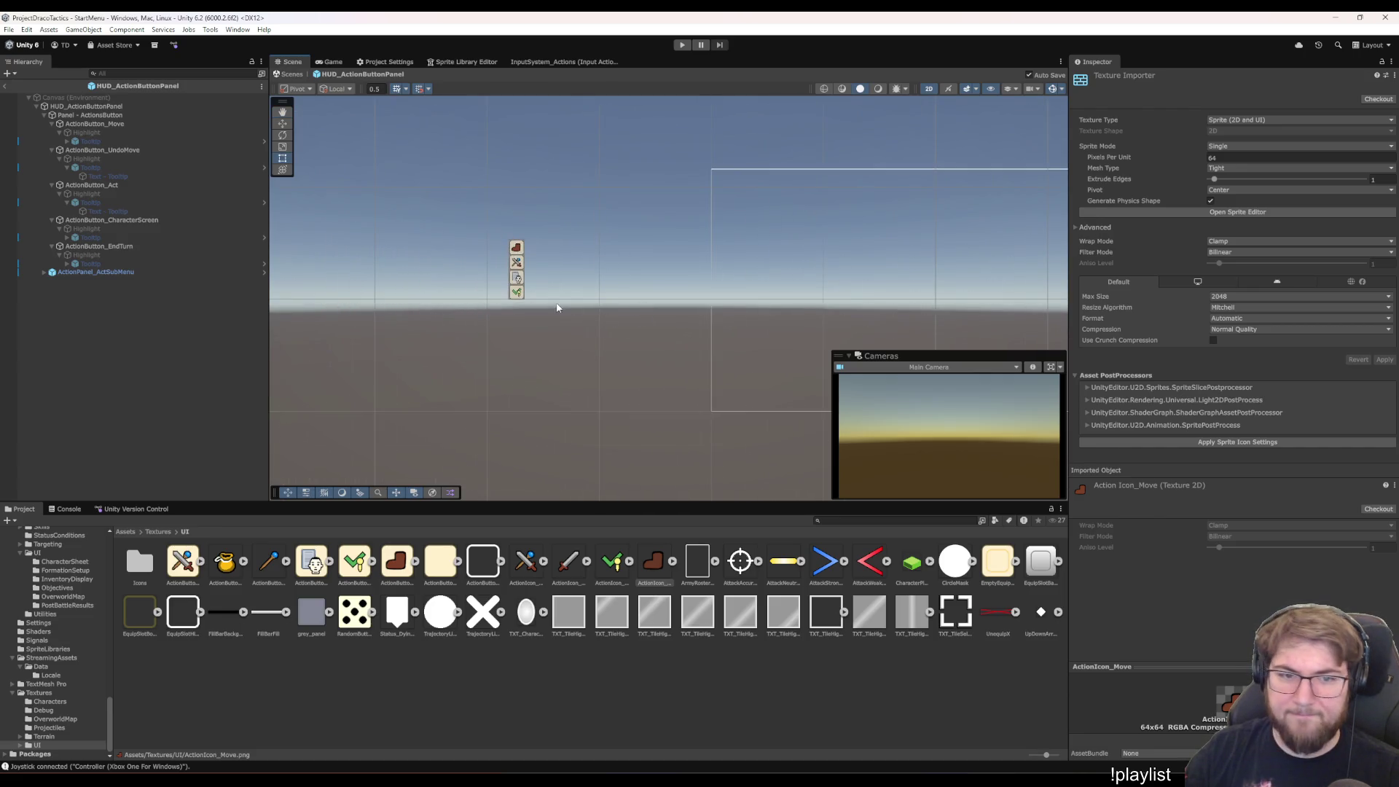
scroll(557, 307, up, 2)
drag(590, 260, 442, 281)
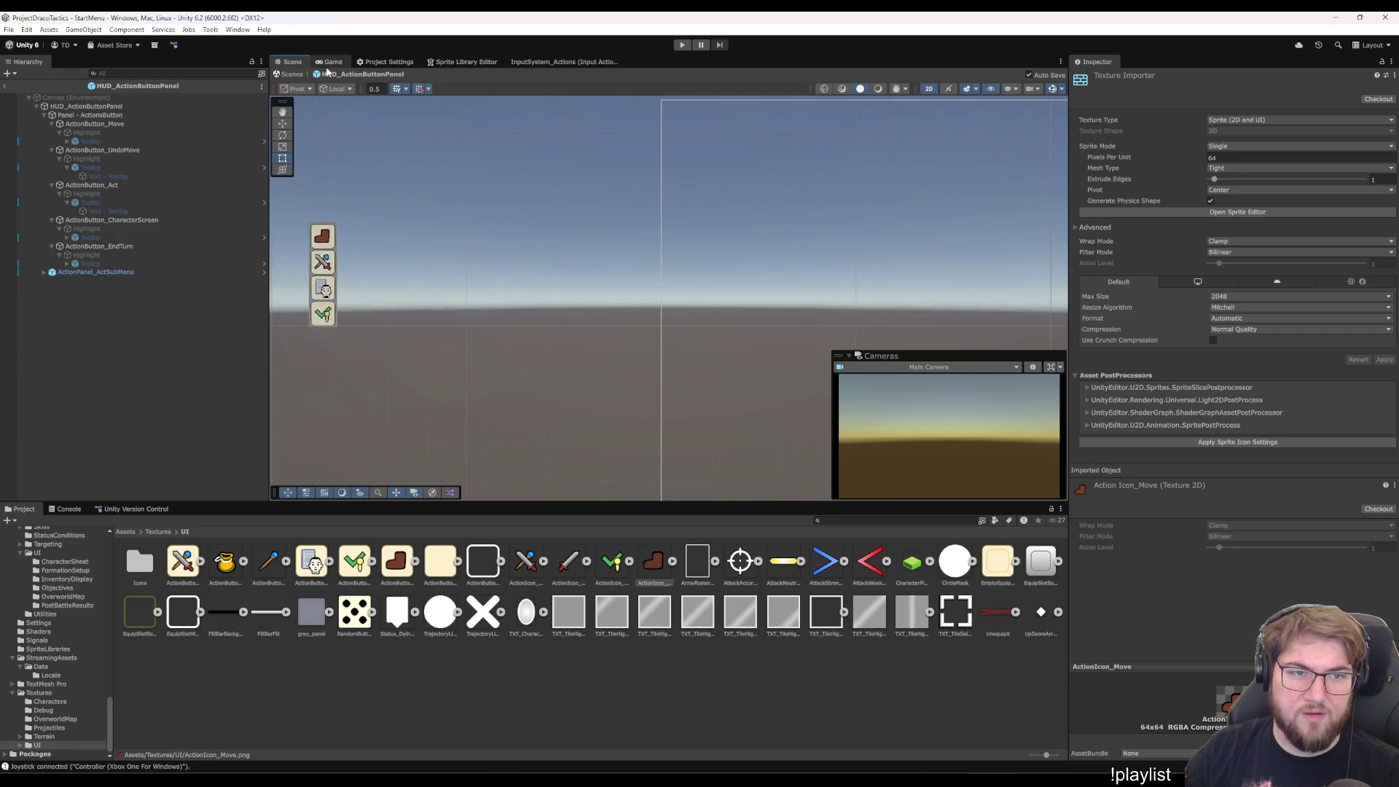
click(330, 63)
click(796, 726)
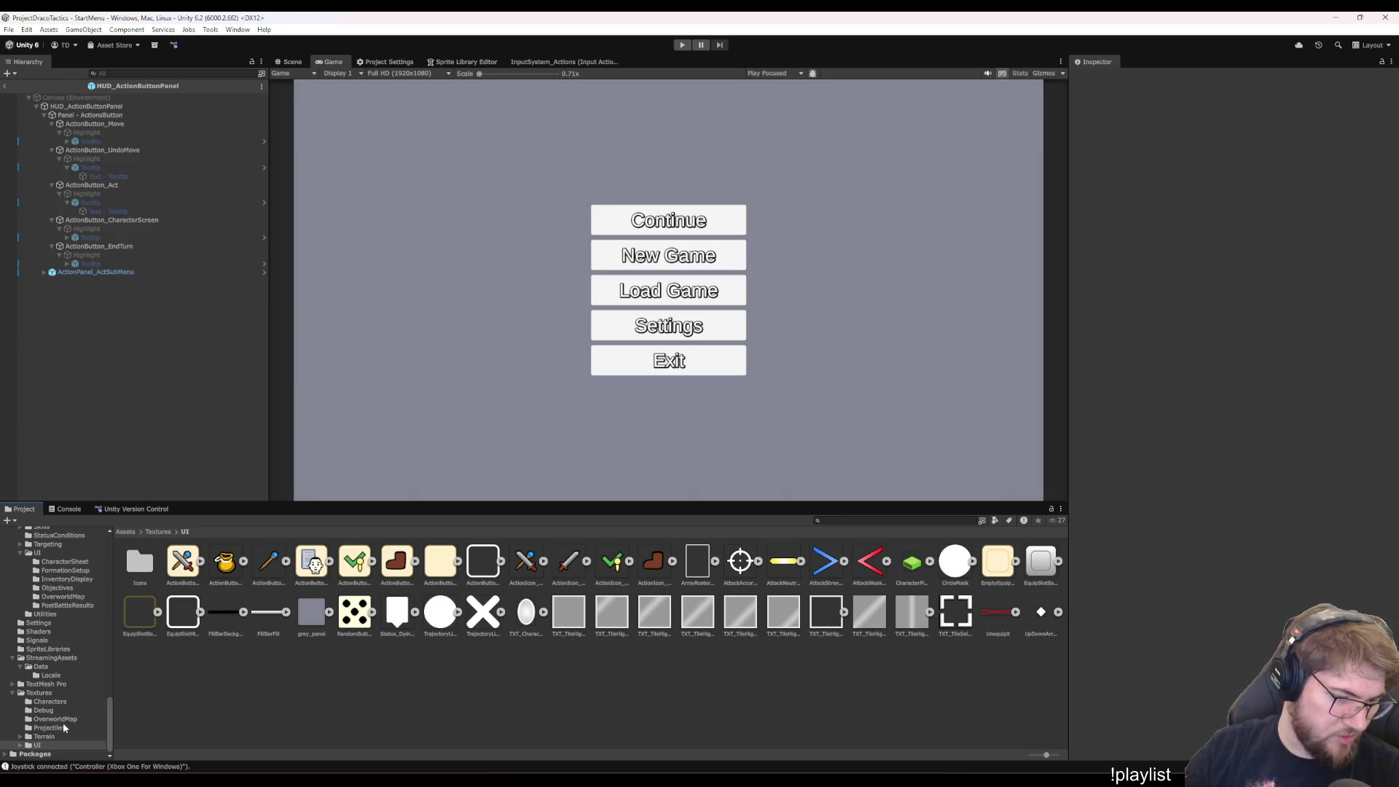
- Open the TestBattle scene from Assets/Scenes/Scenarios, then bring the Aseprite button artwork back up
scroll(51, 699, up, 10)
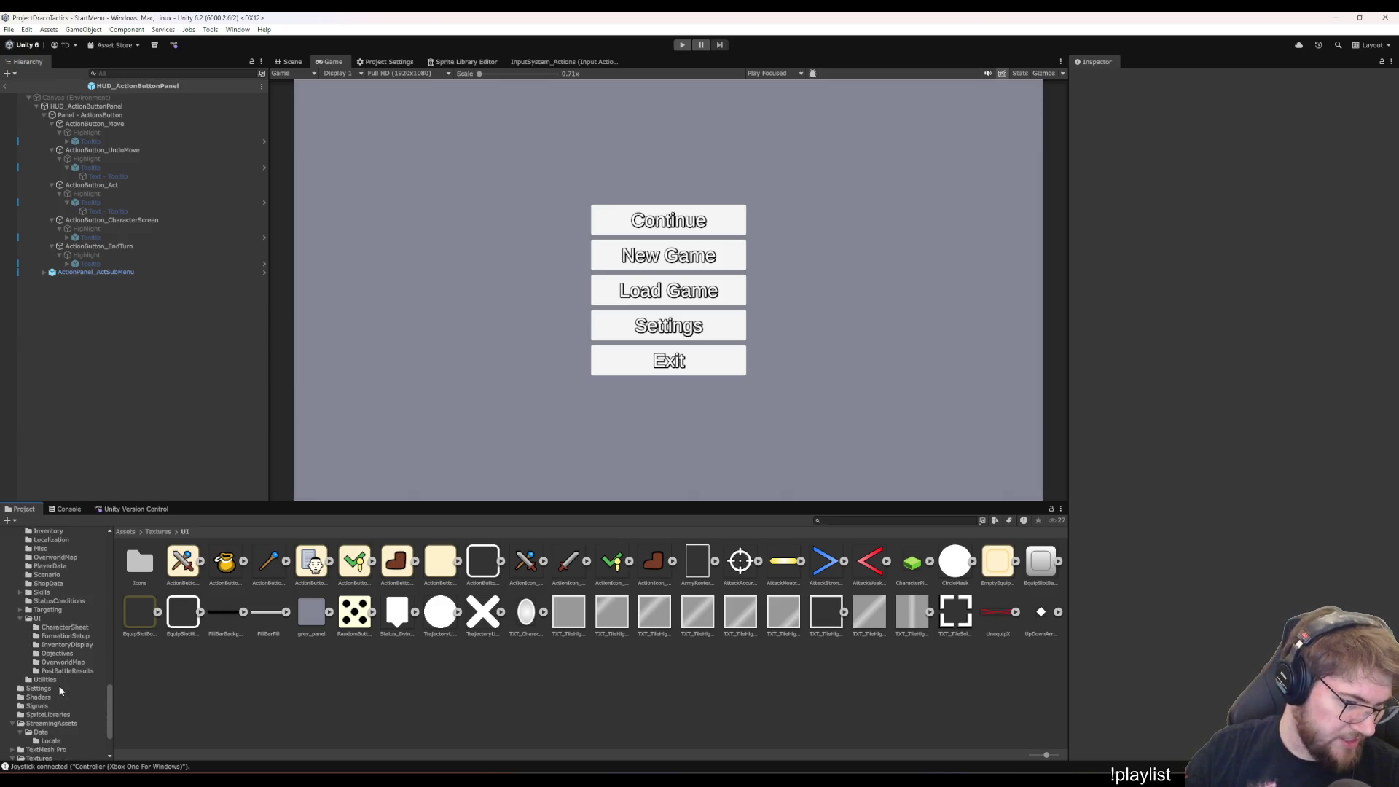
scroll(58, 683, up, 3)
click(45, 629)
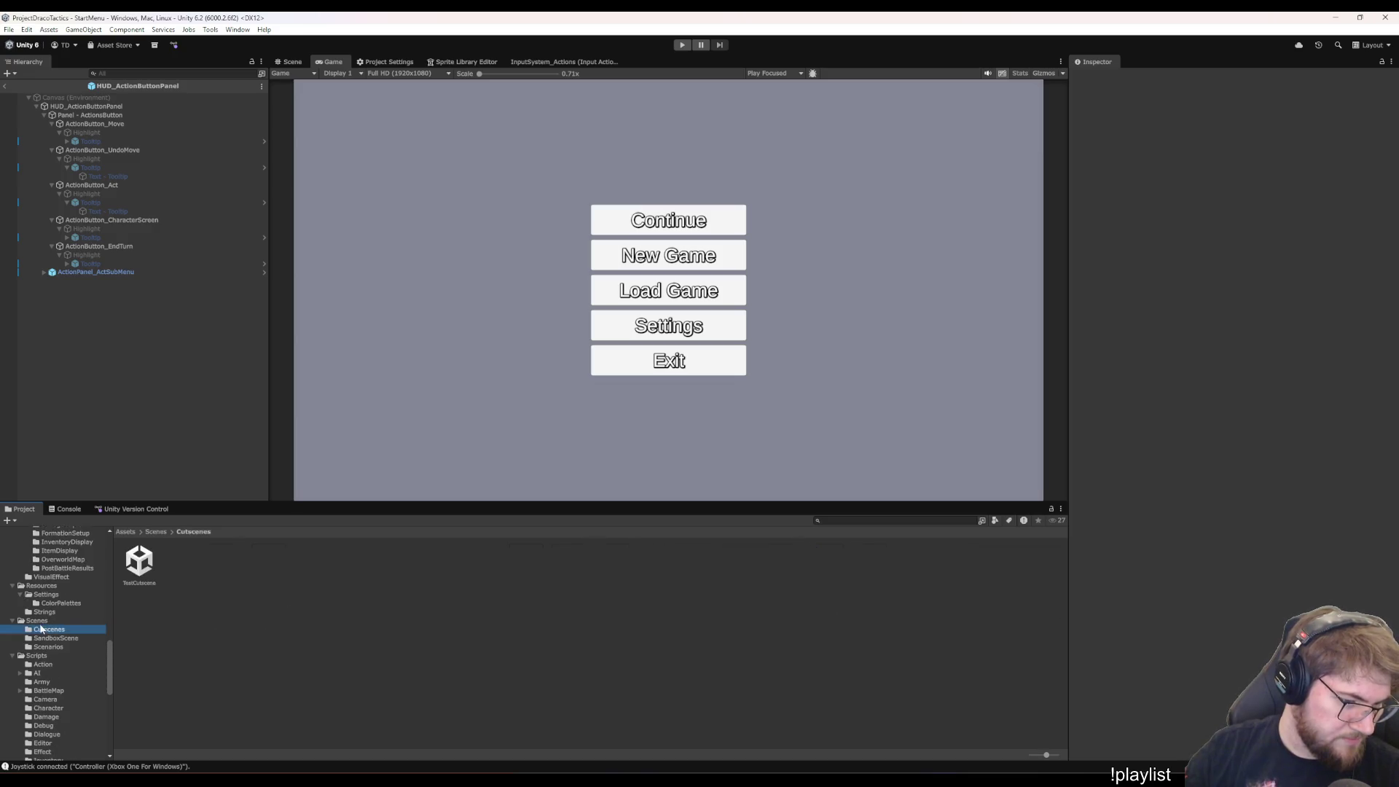
click(36, 656)
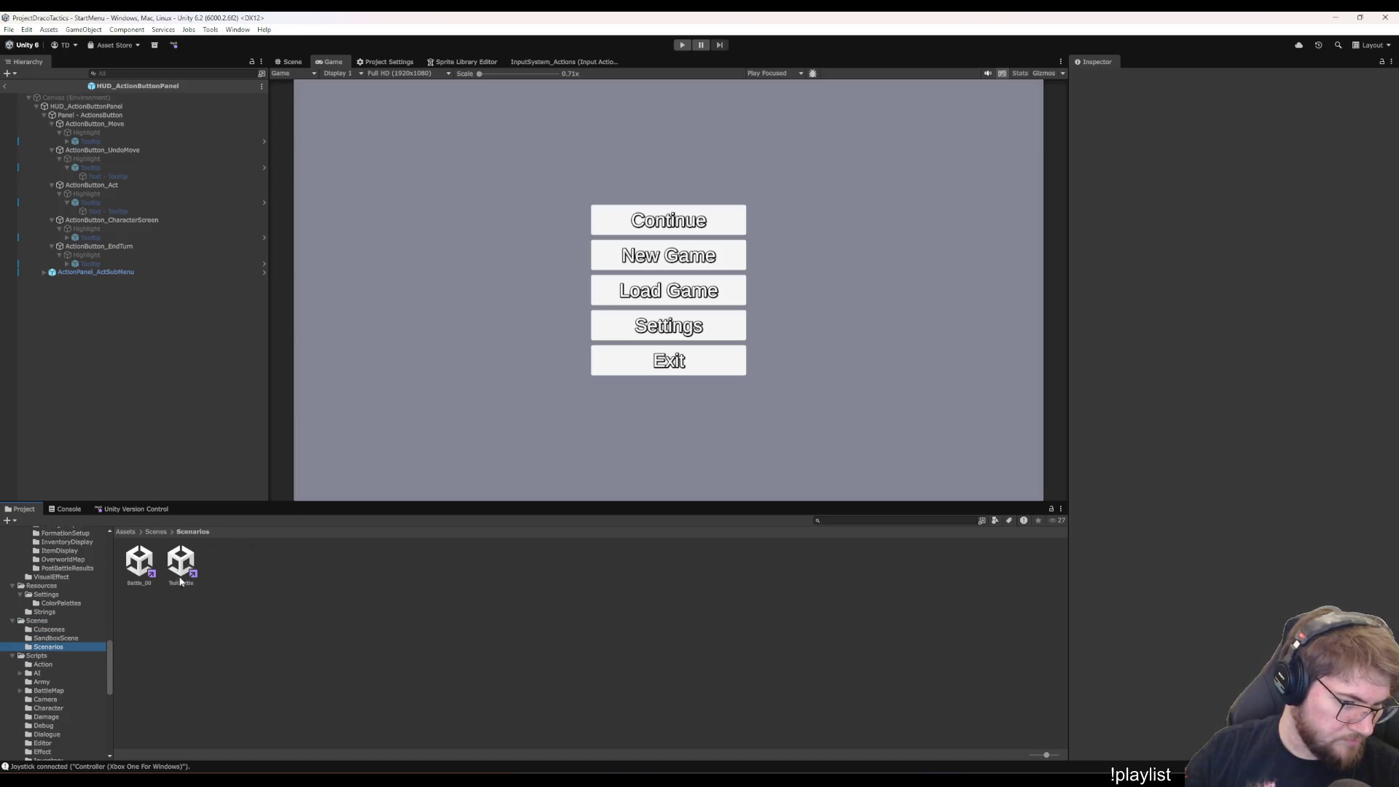
double_click(181, 576)
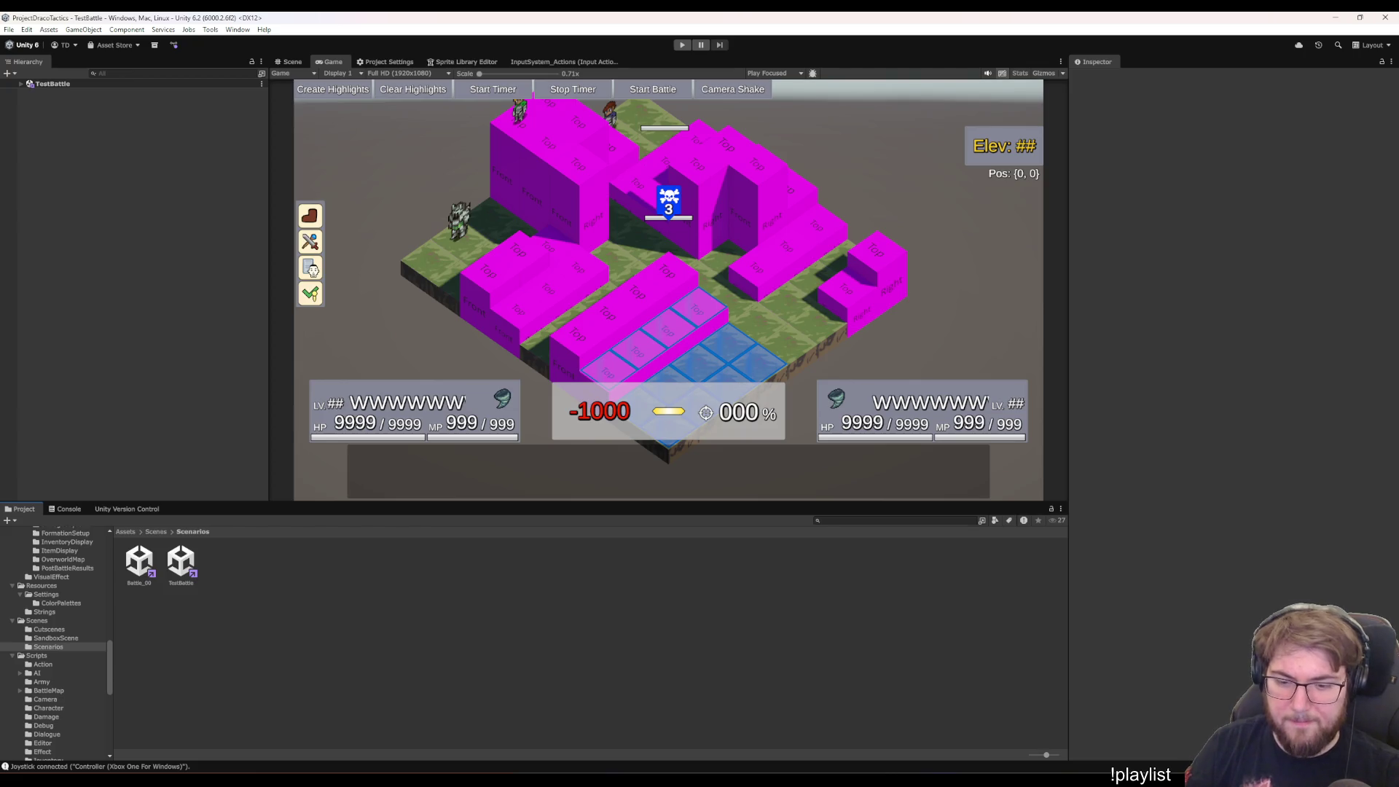
mouse_move(906, 783)
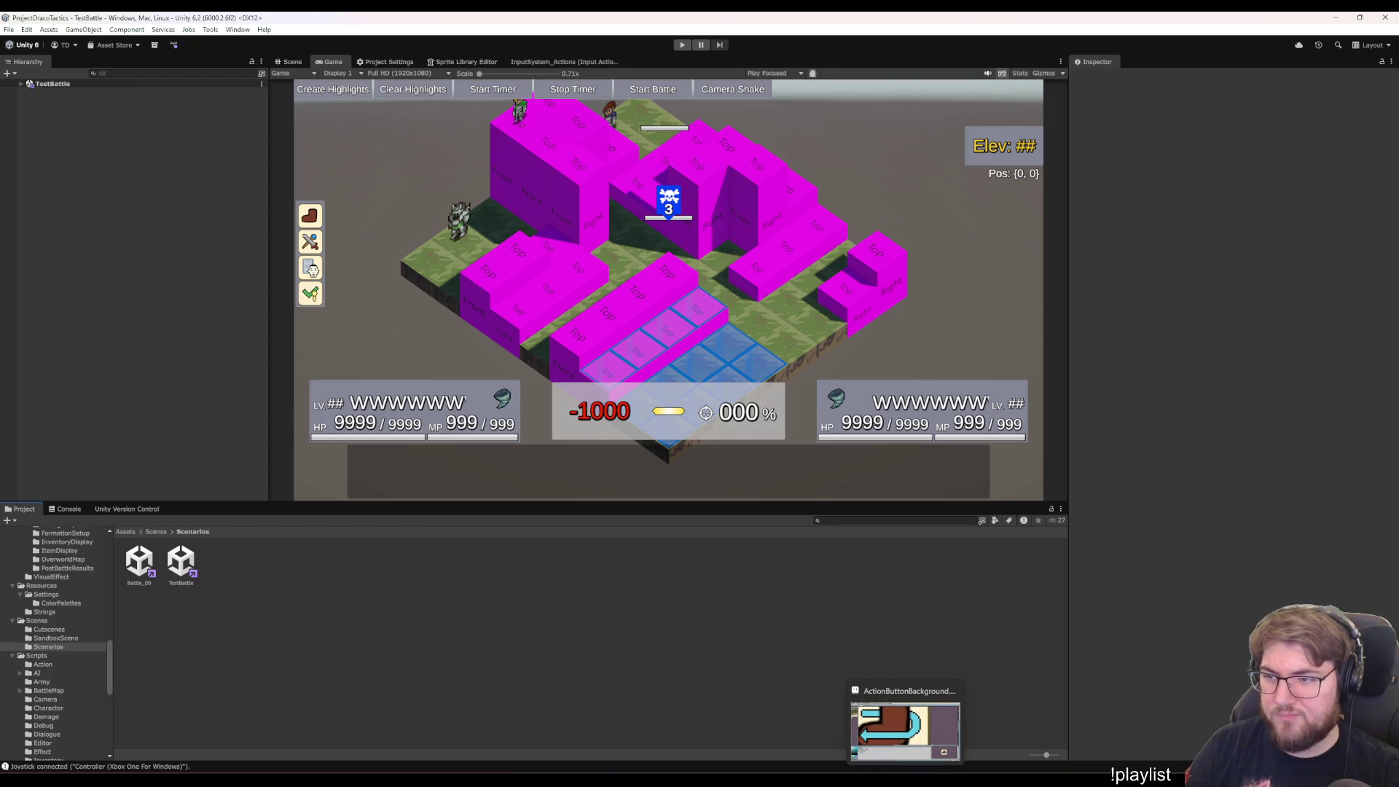
click(906, 728)
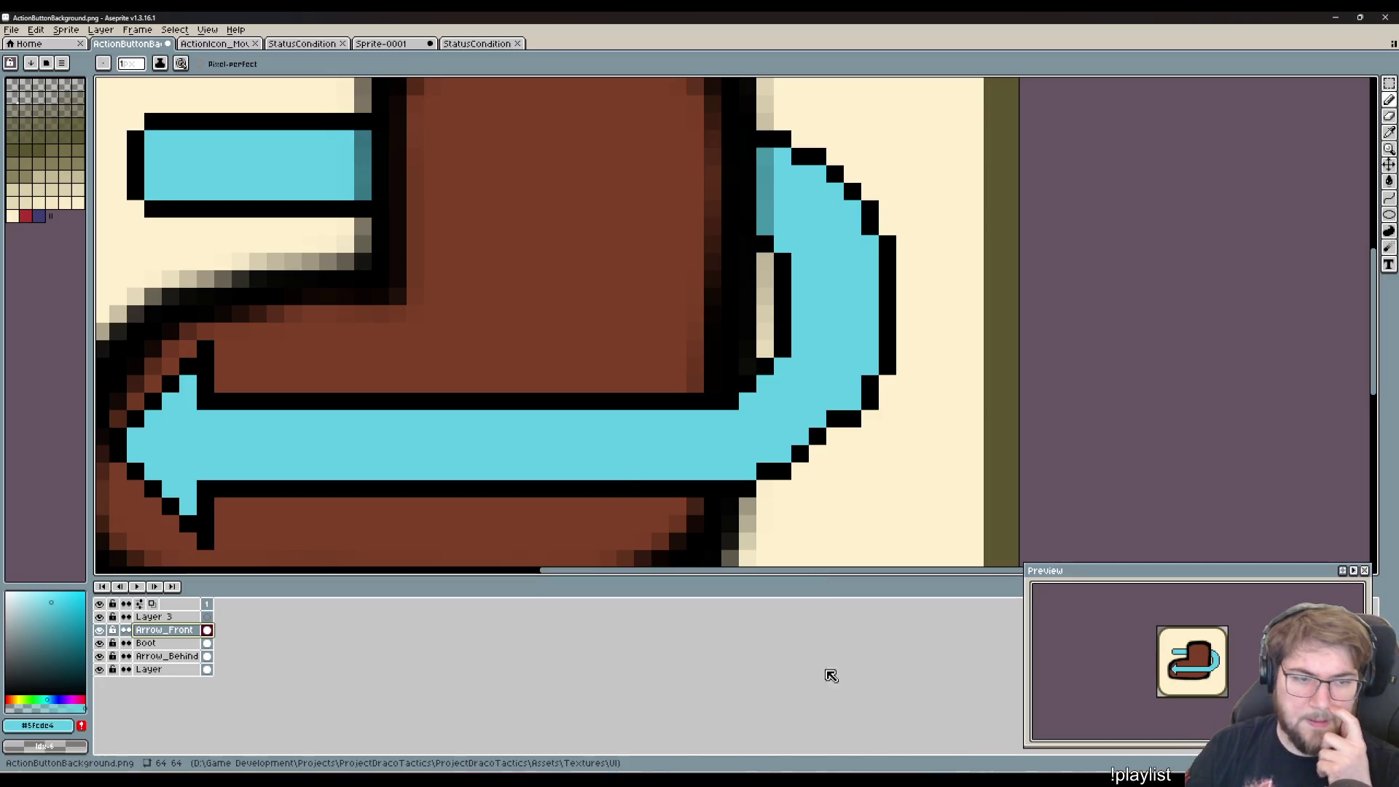
- Return to the button artwork and fill a gap in the arrow's lower-right curve with cyan
click(903, 771)
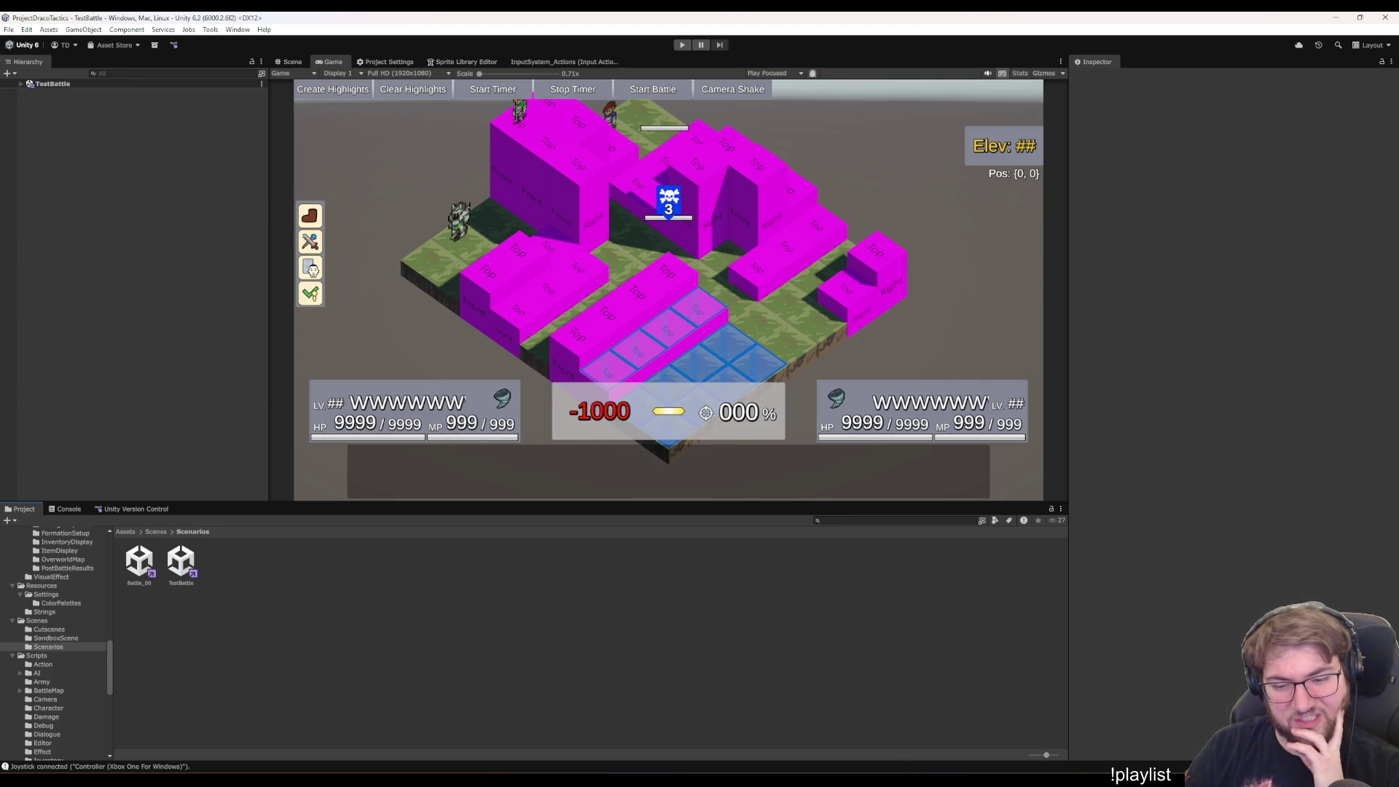
click(849, 713)
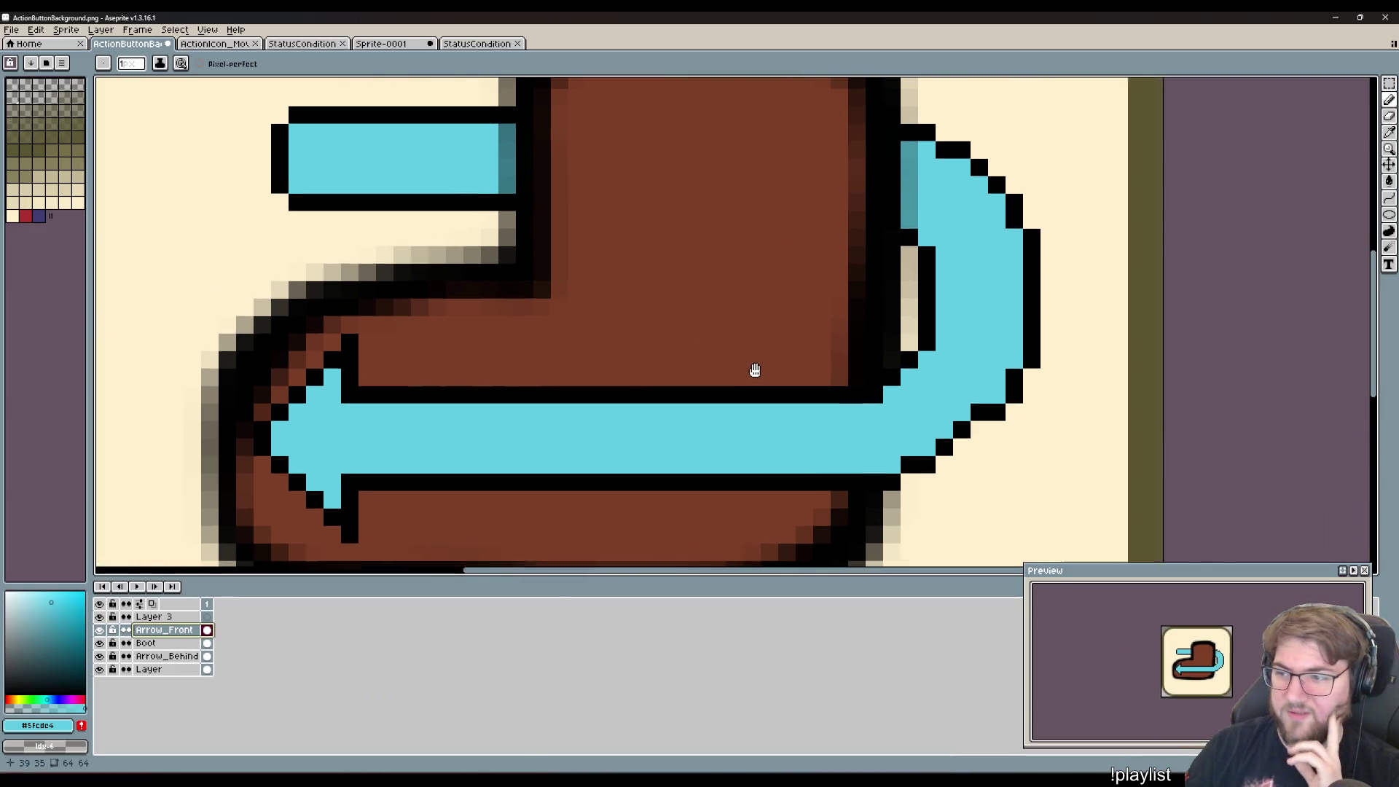
drag(755, 370, 818, 355)
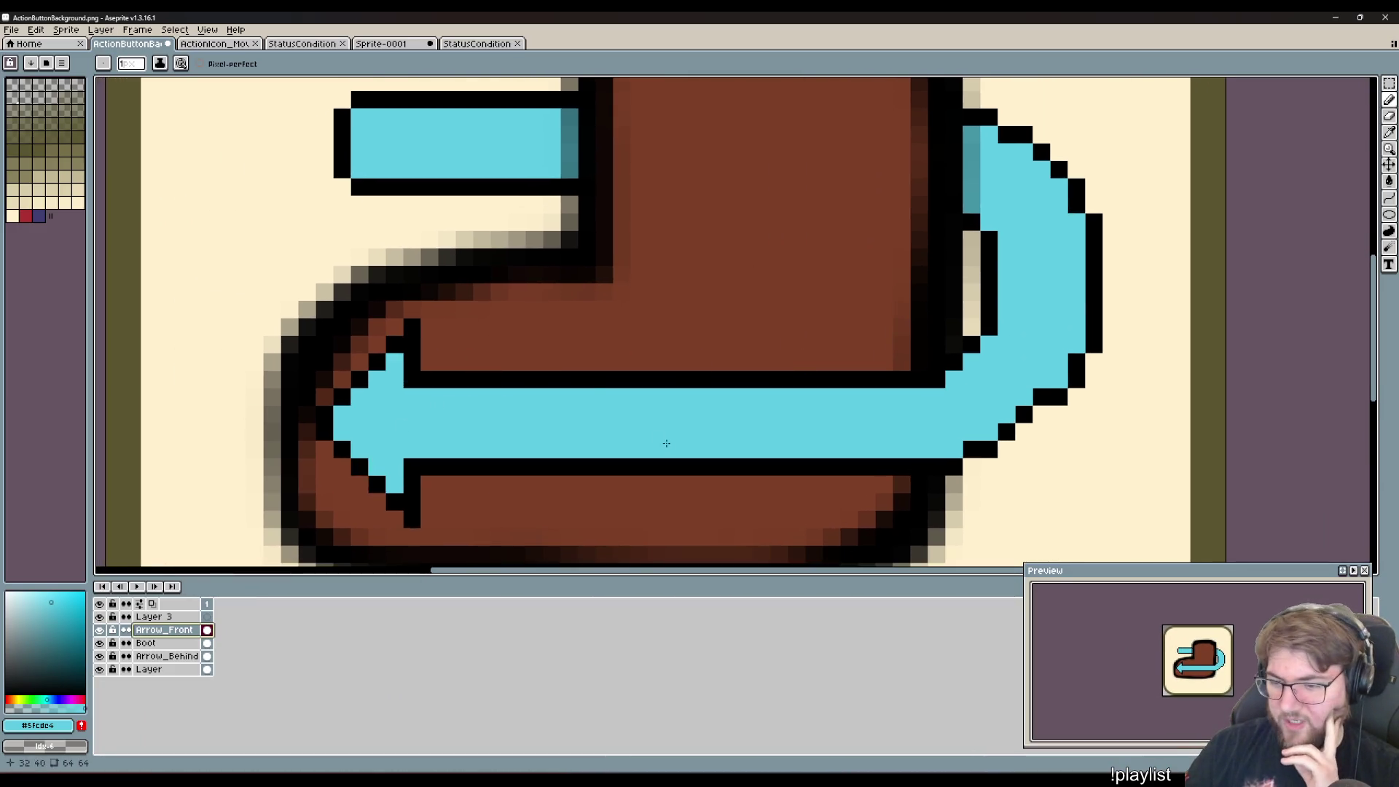
scroll(881, 393, right, 3)
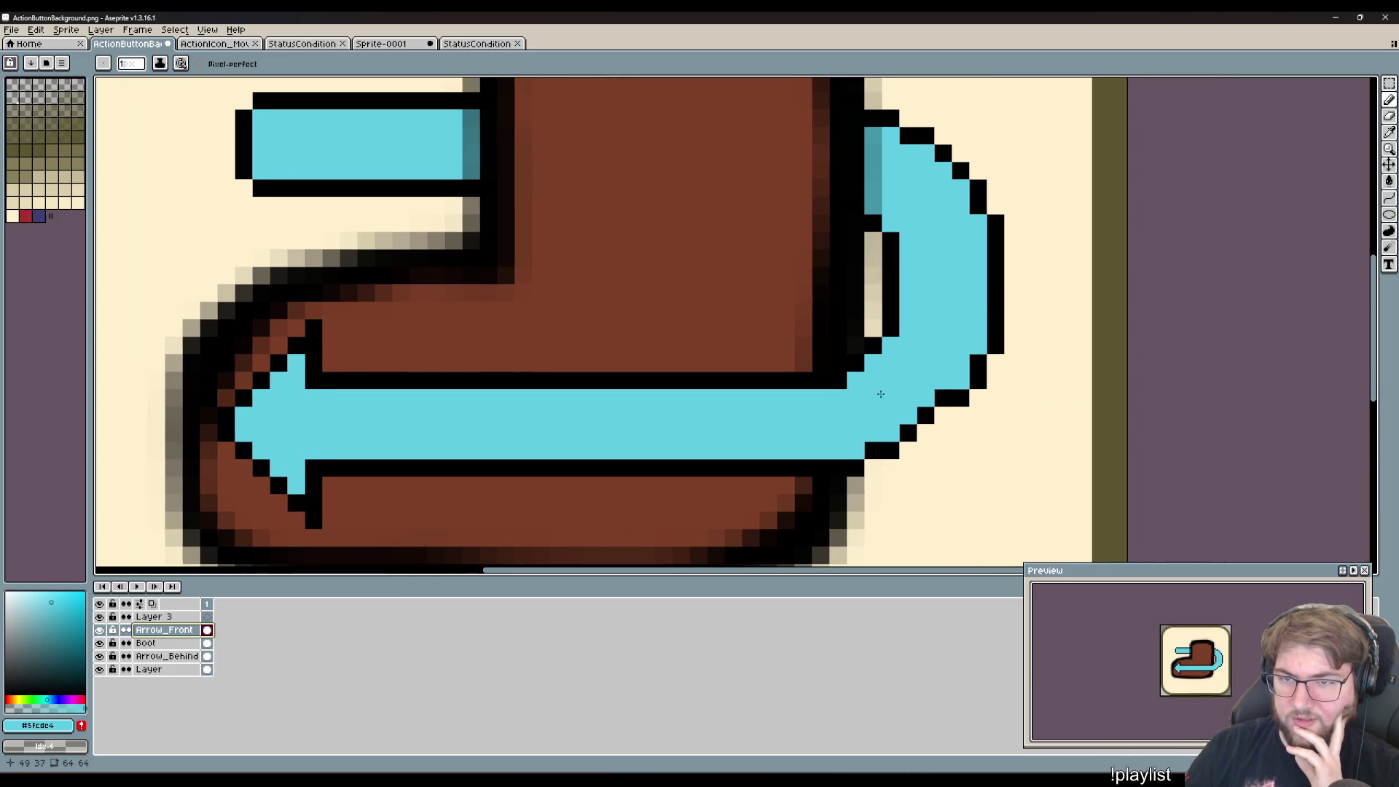
click(930, 412)
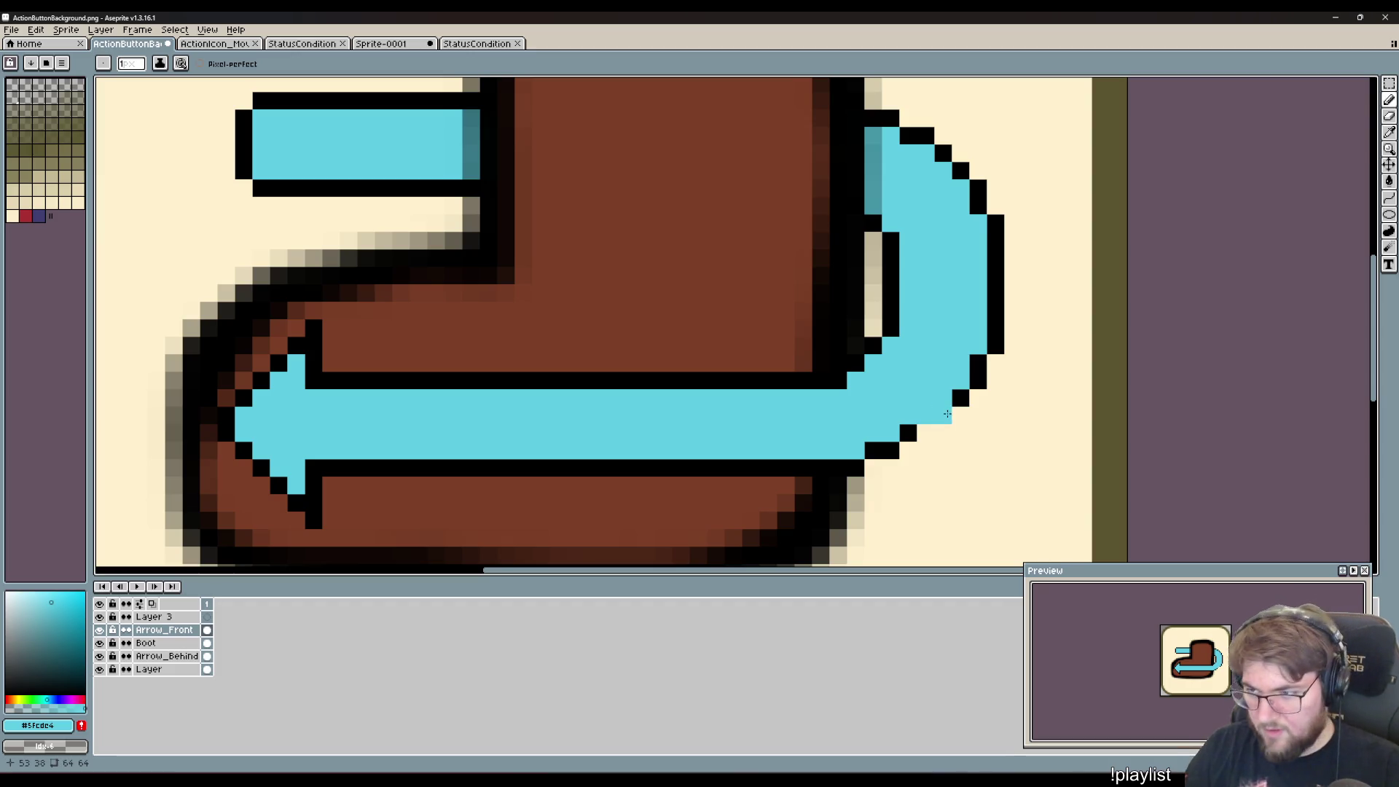
- Pick black from the outline and add outline pixels along the arrow's lower-right edge and beside the boot
key(i)
click(956, 396)
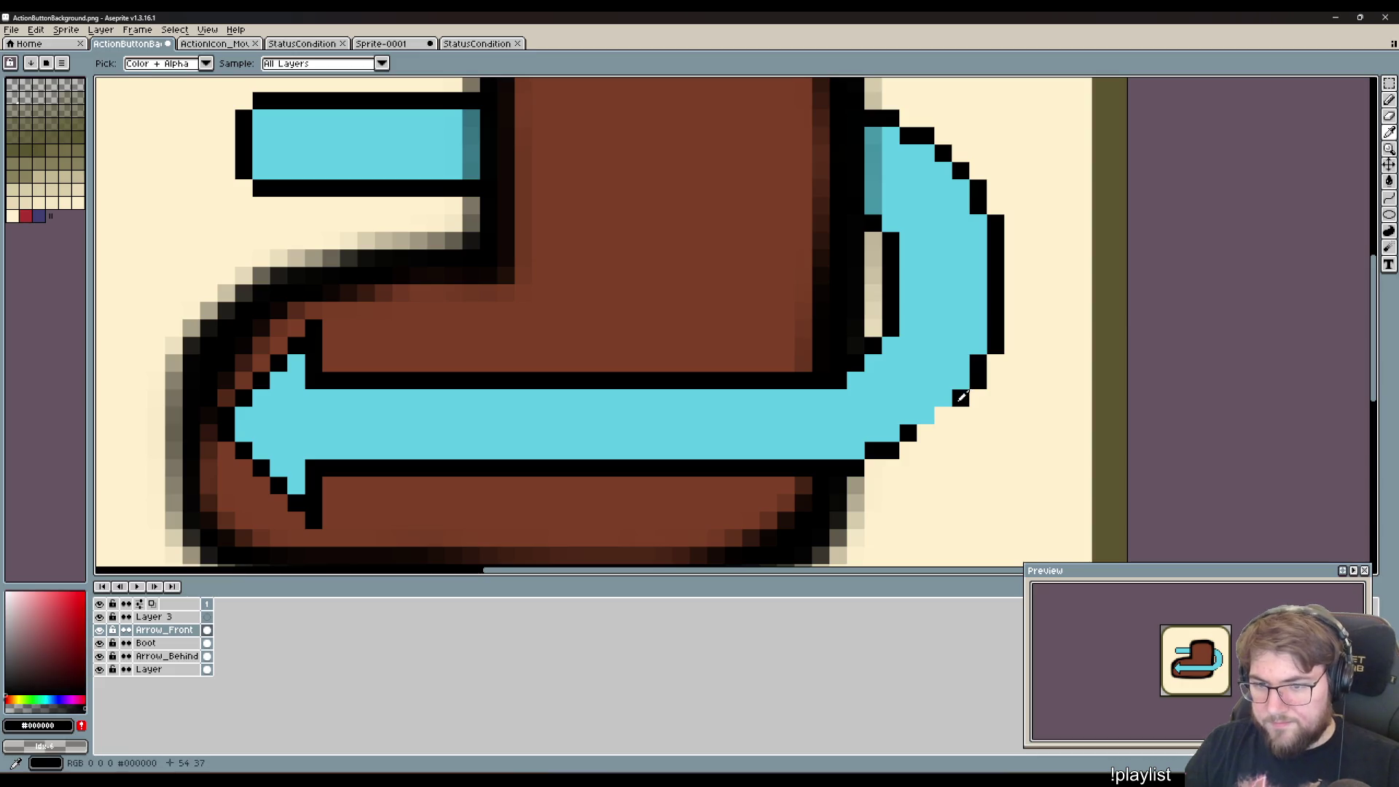
key(b)
click(943, 414)
click(922, 436)
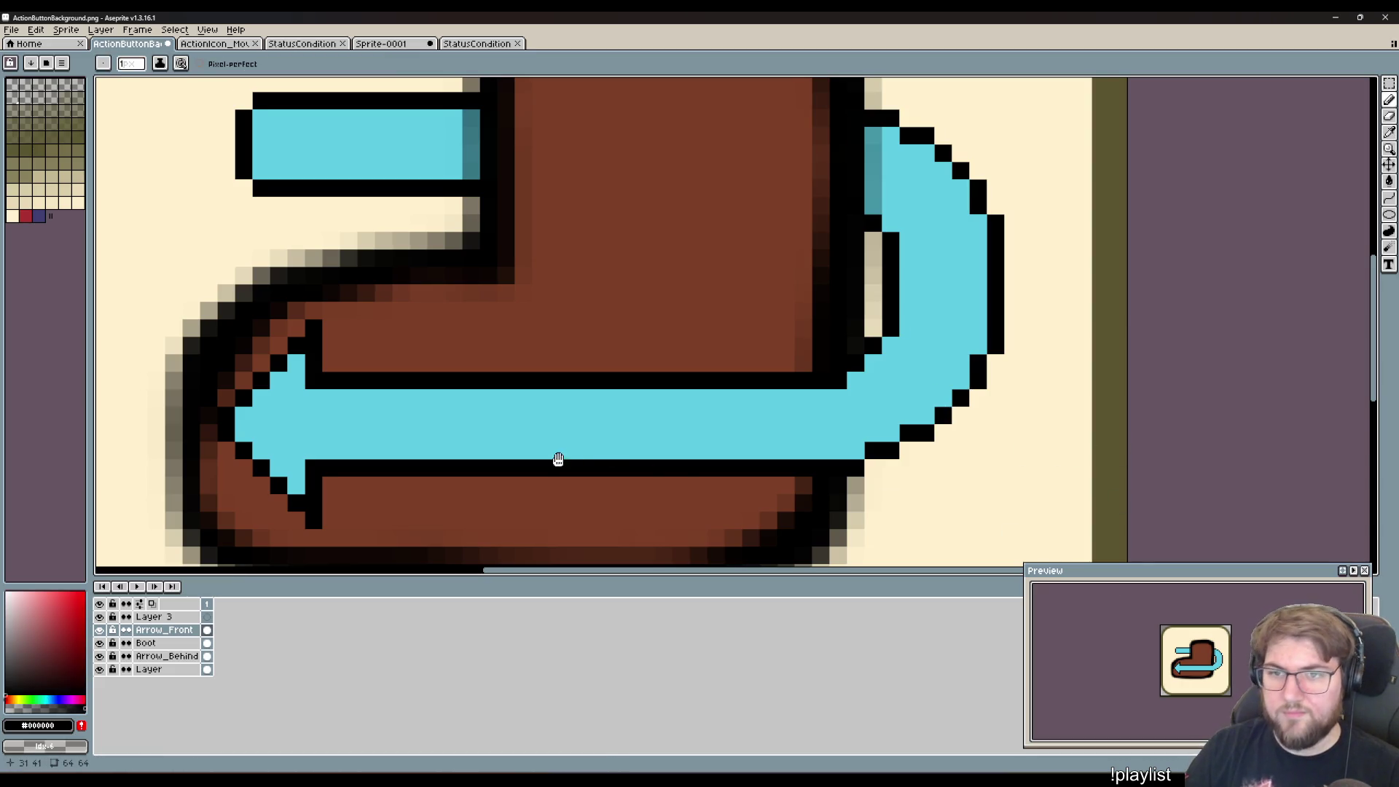
drag(559, 459, 801, 385)
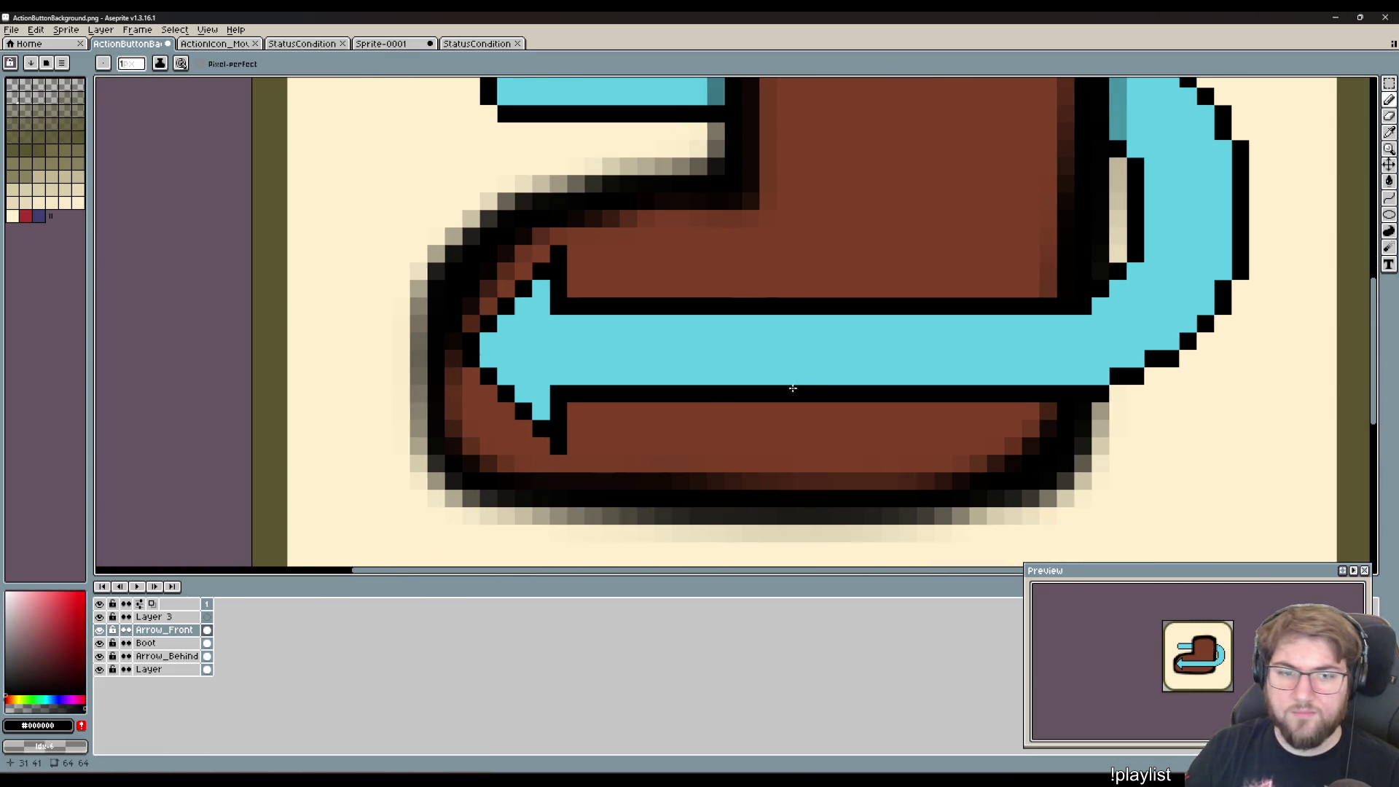
click(563, 231)
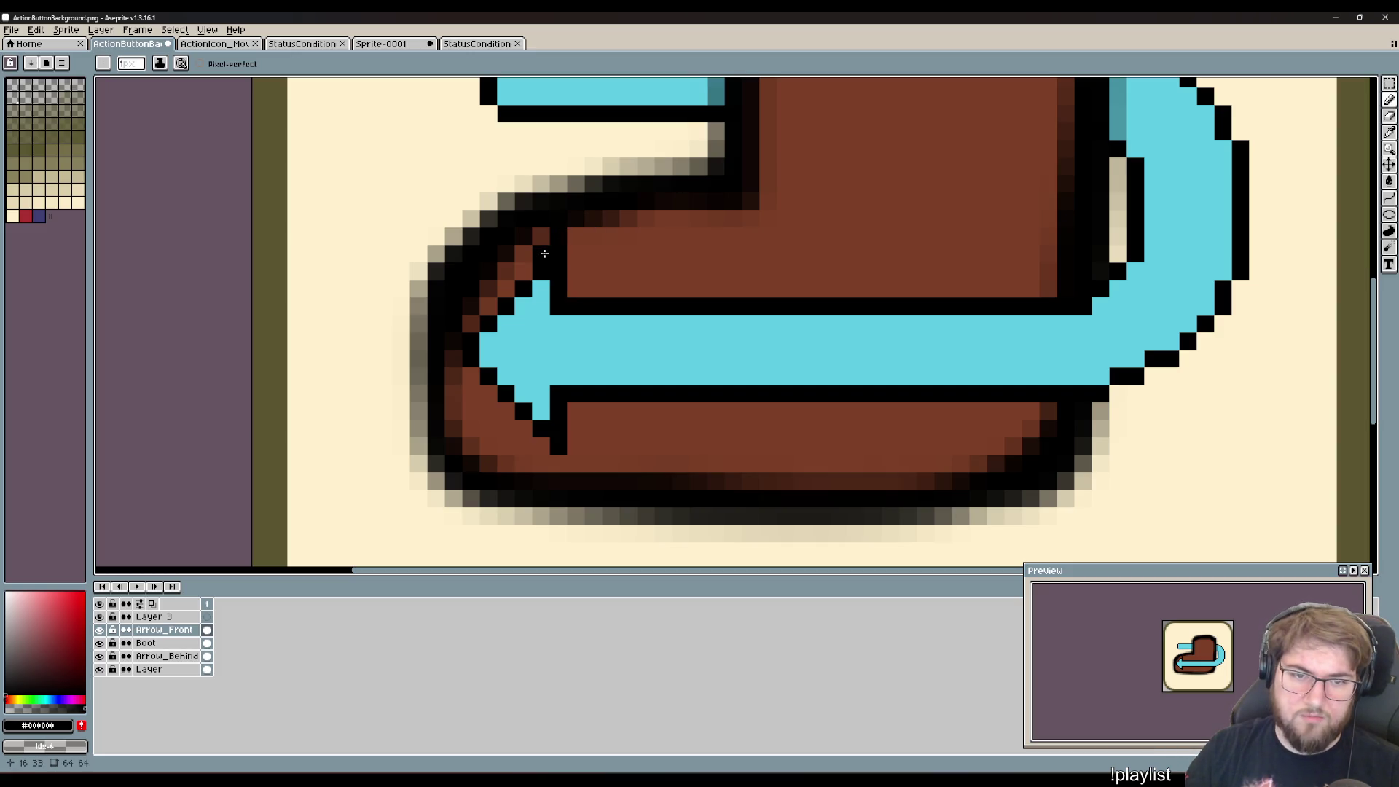
- Hide the Boot layer and extend the arrowhead's black outline diagonally down-left
click(99, 643)
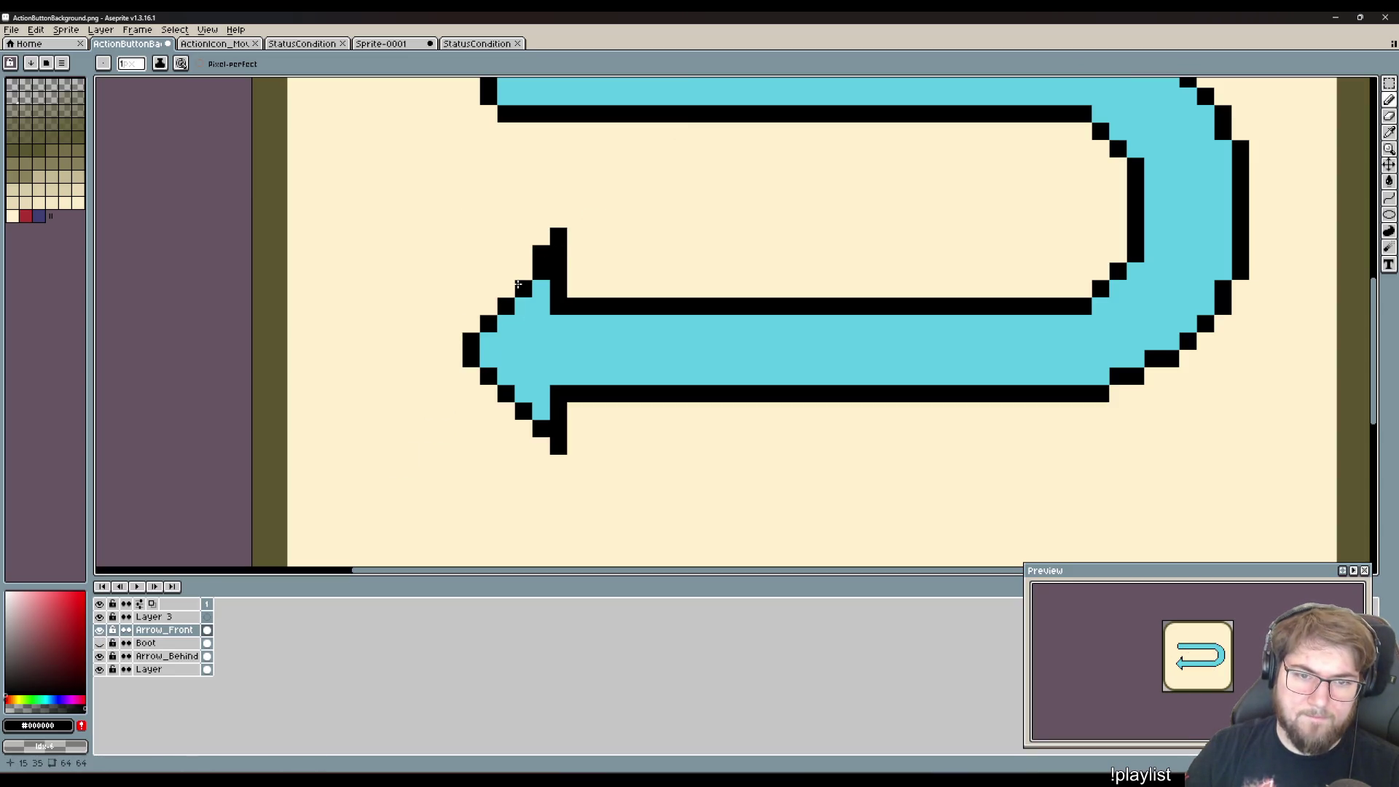
mouse_move(524, 271)
mouse_down()
mouse_move(457, 325)
mouse_move(506, 415)
mouse_up()
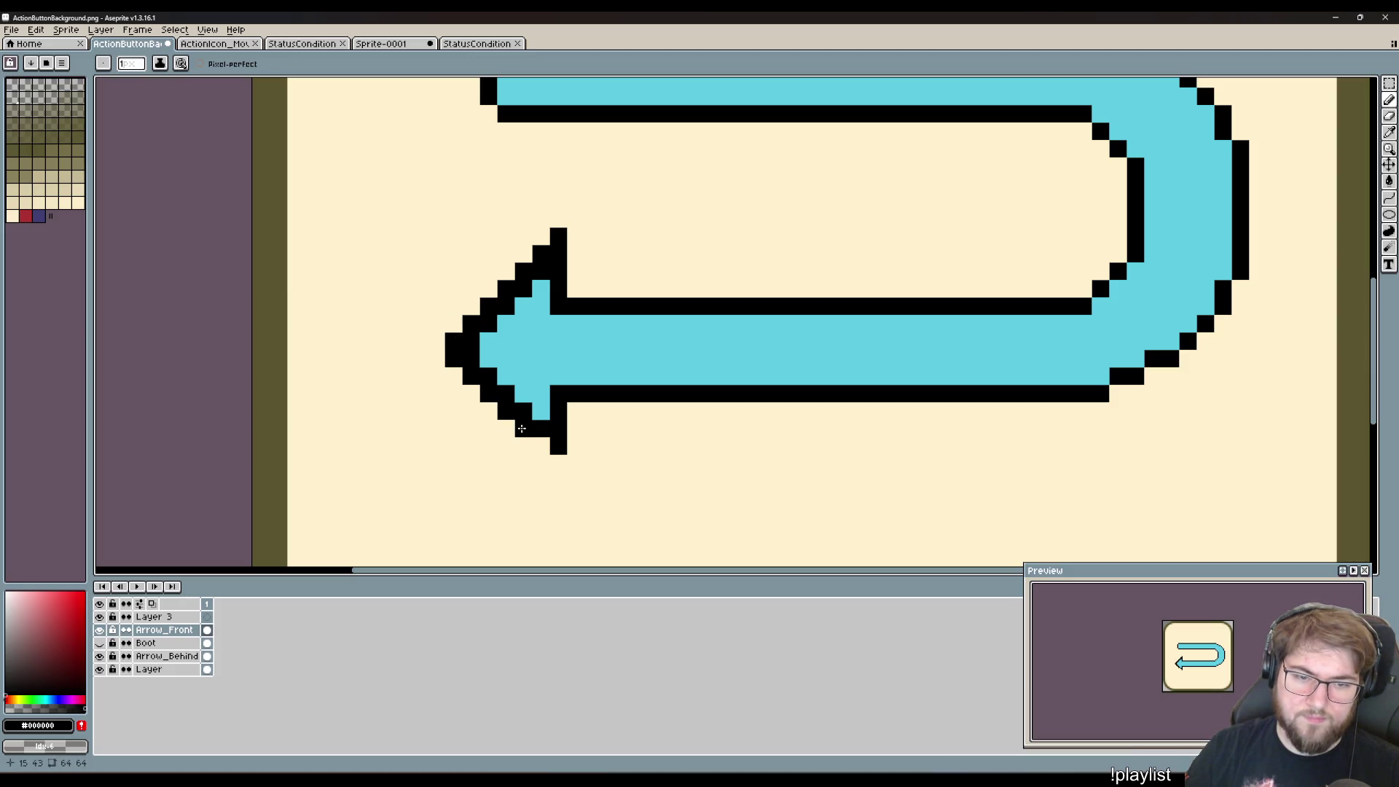
click(542, 446)
click(558, 464)
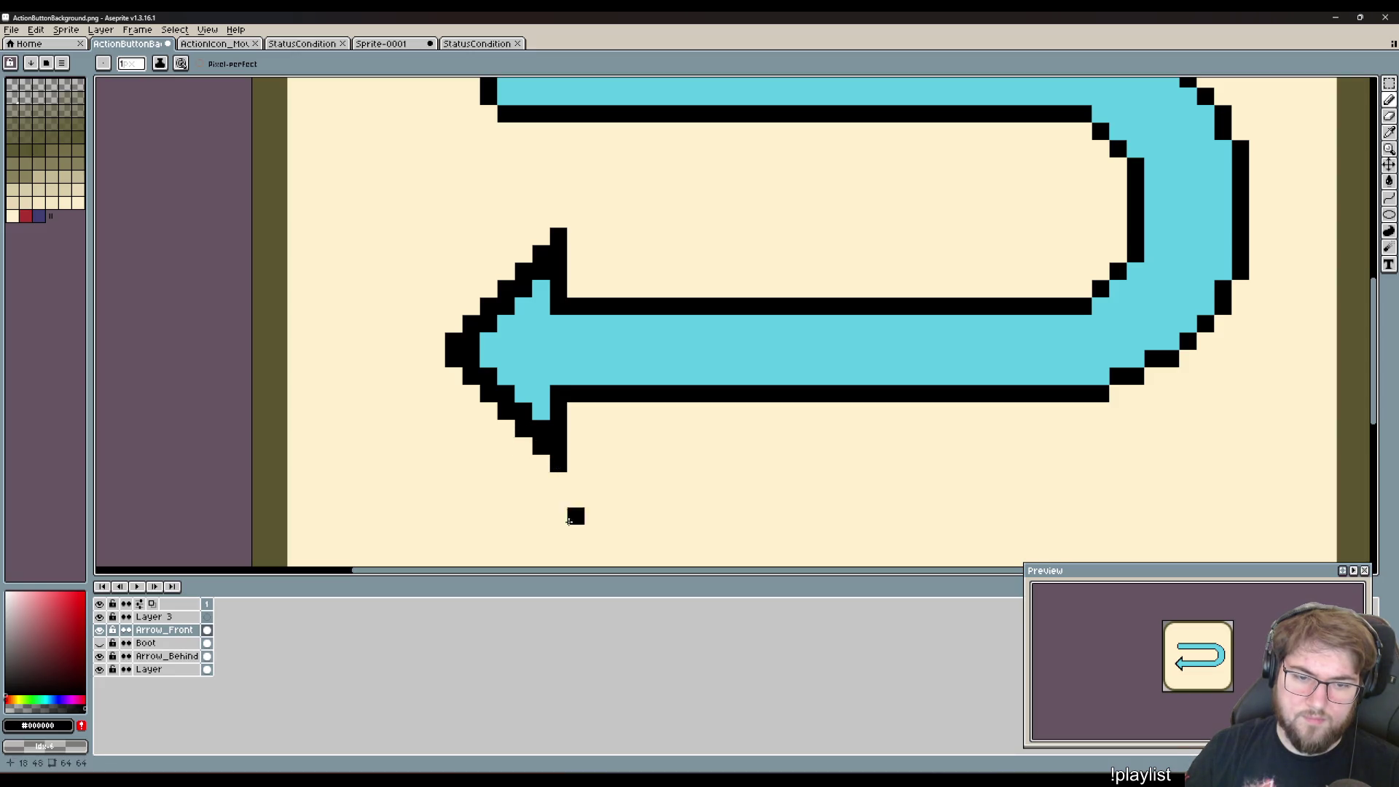
- Eyedrop the arrow's cyan, recolour the inner arrowhead outline pixels cyan, and briefly check against the boot
key(i)
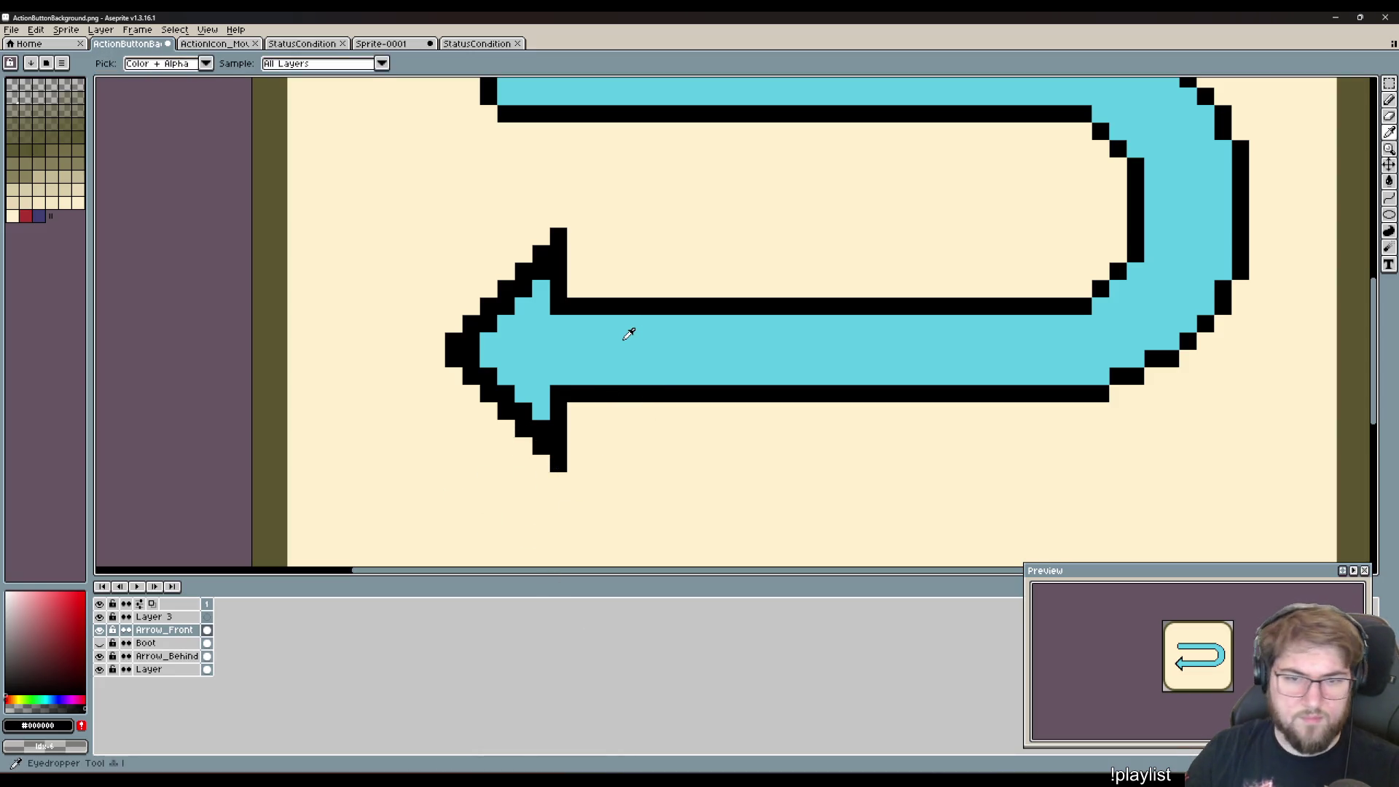
right_click(628, 333)
key(b)
right_click(543, 430)
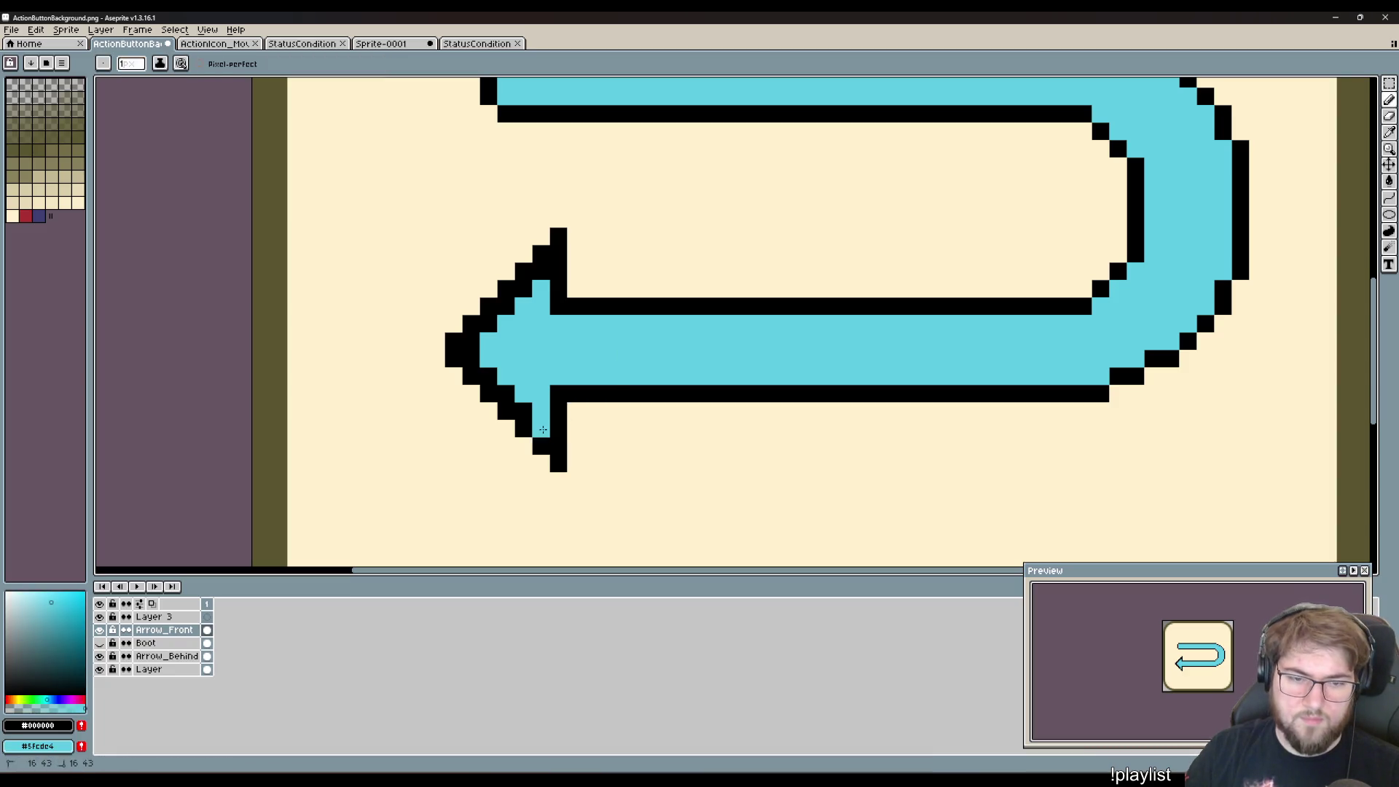
right_click(523, 412)
right_click(506, 394)
right_click(488, 376)
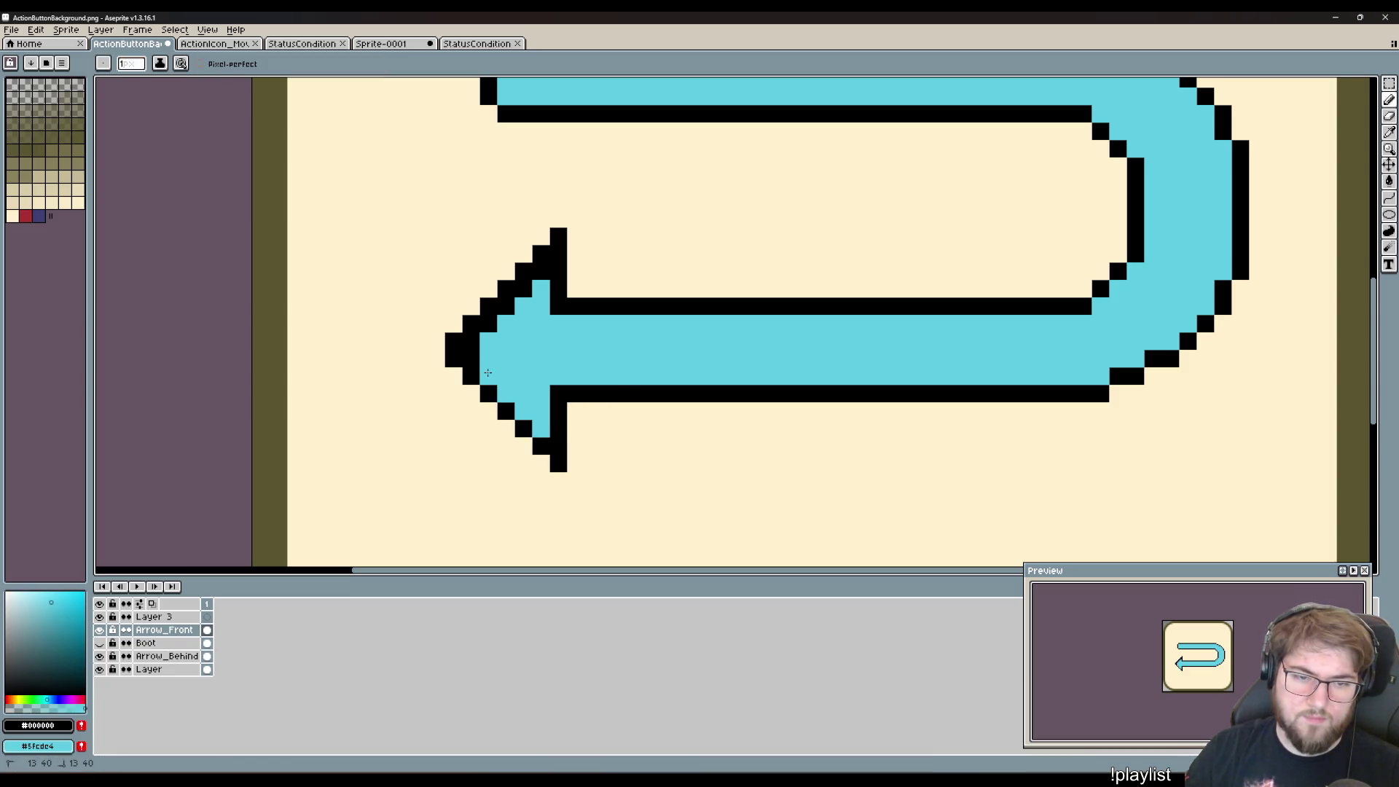
right_click(471, 359)
right_click(470, 341)
click(493, 334)
right_click(488, 341)
right_click(488, 323)
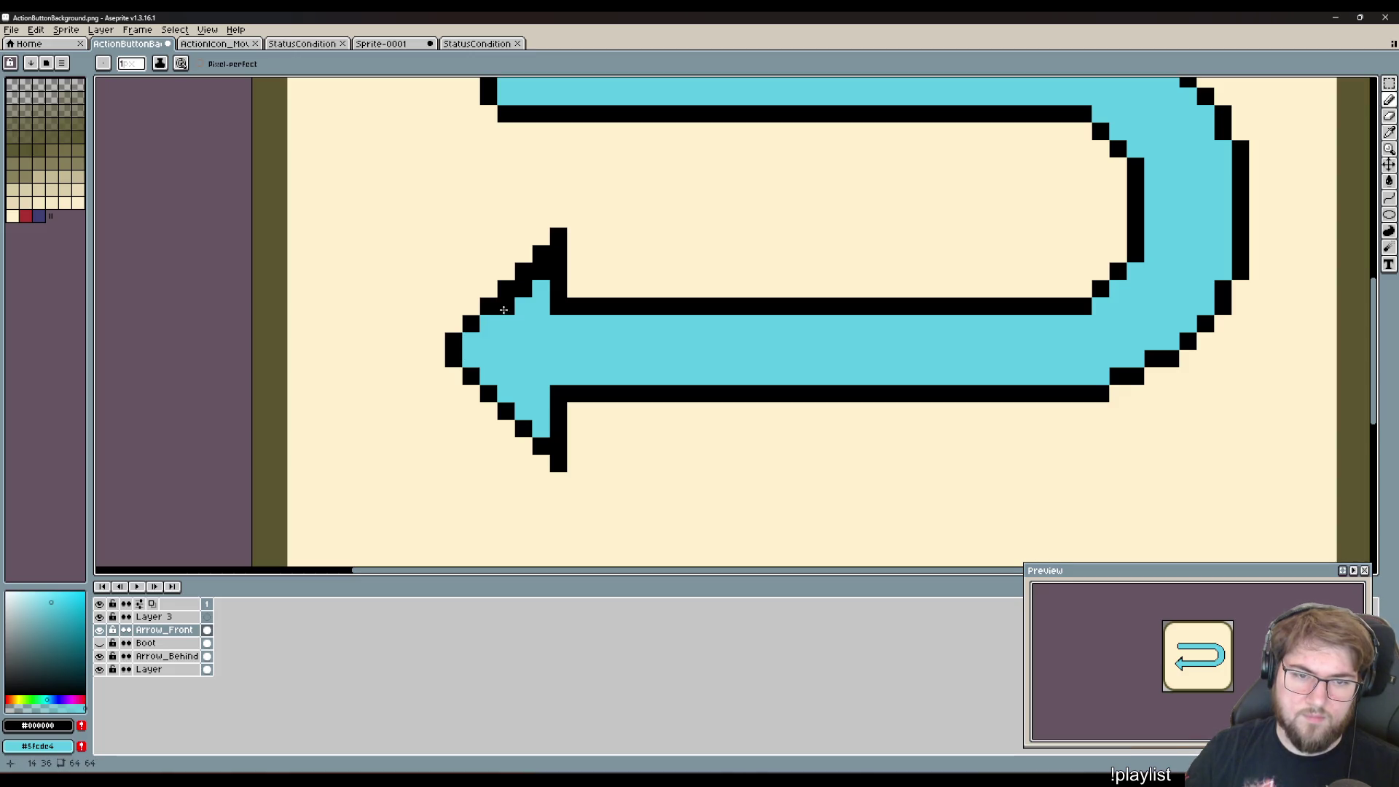
right_click(505, 306)
right_click(541, 271)
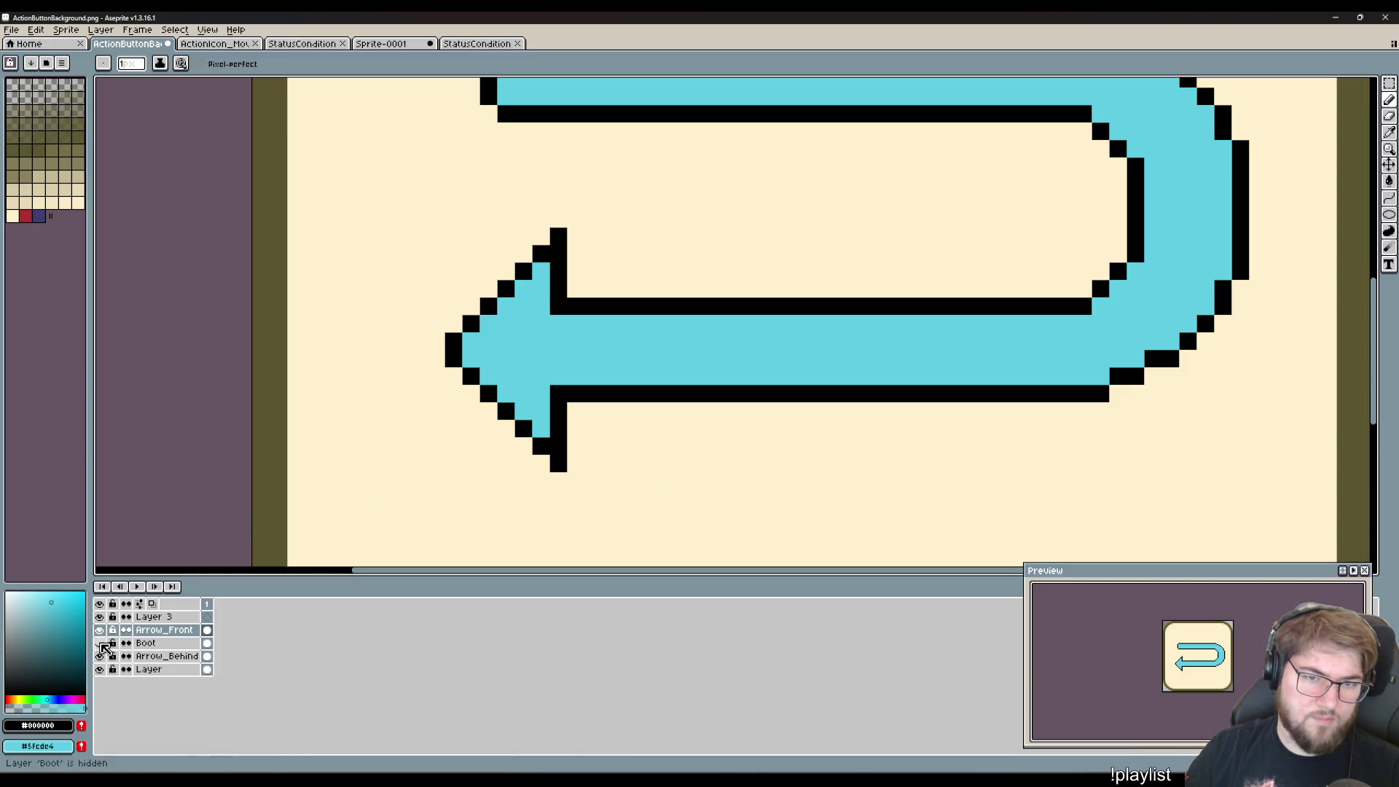
click(100, 643)
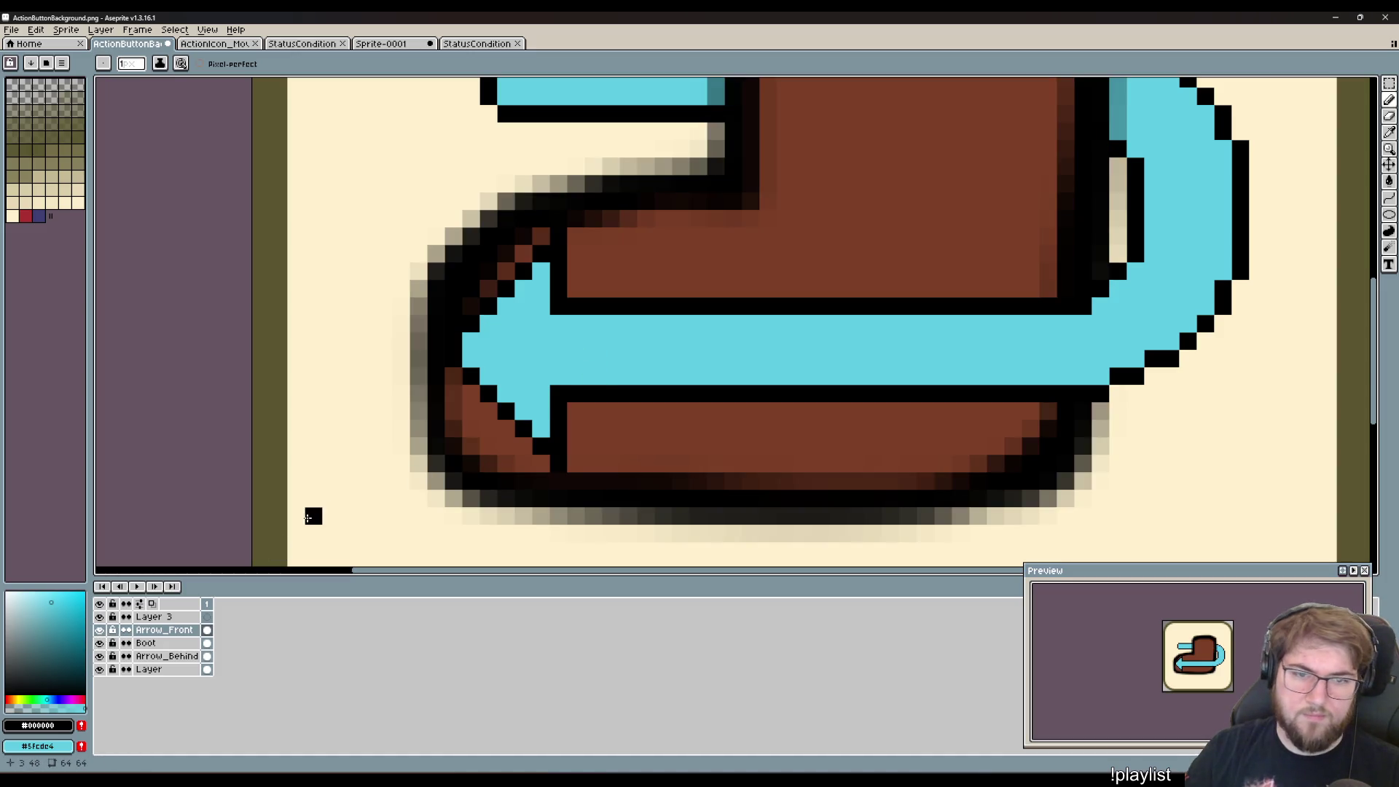
click(100, 642)
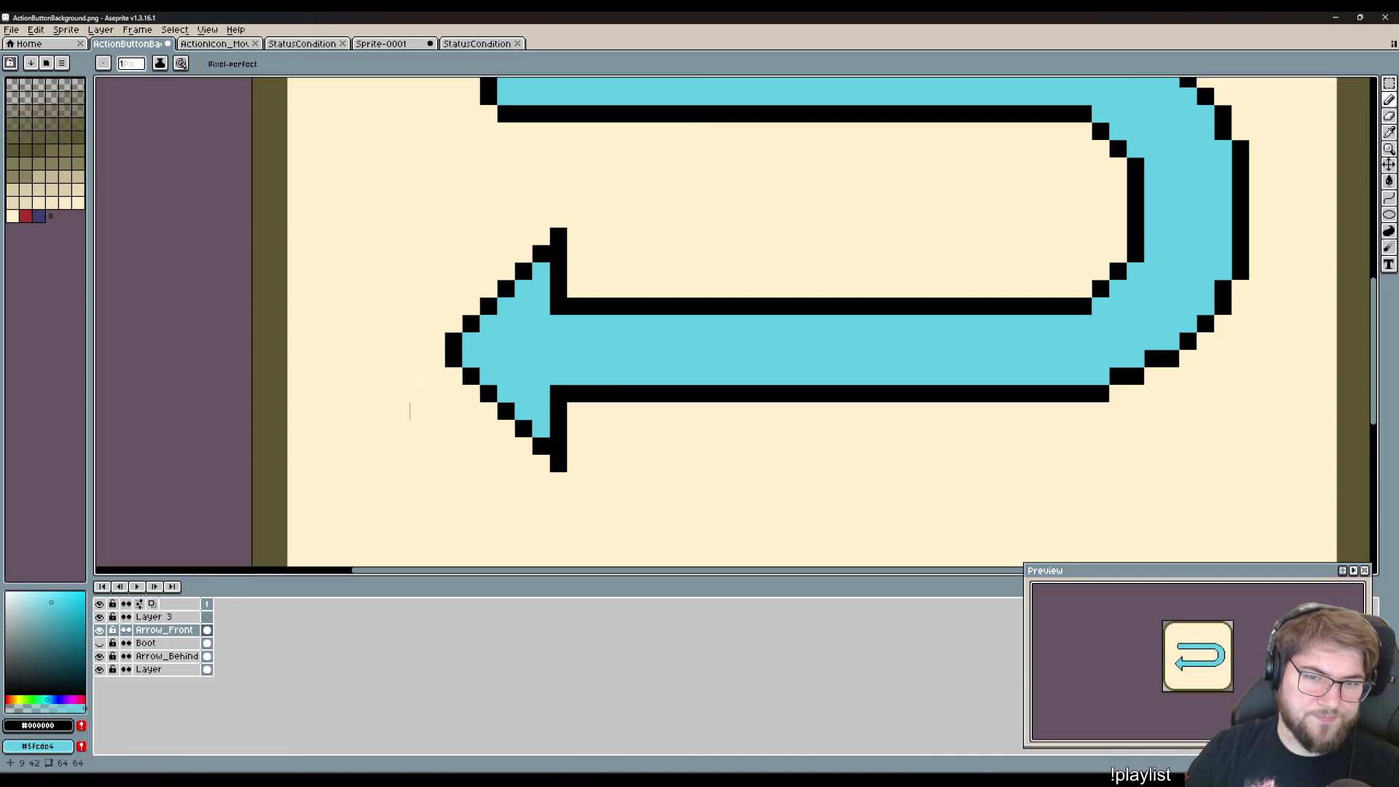
- Lengthen and thicken the arrowhead's black vertical stroke at its top and bottom ends
click(458, 327)
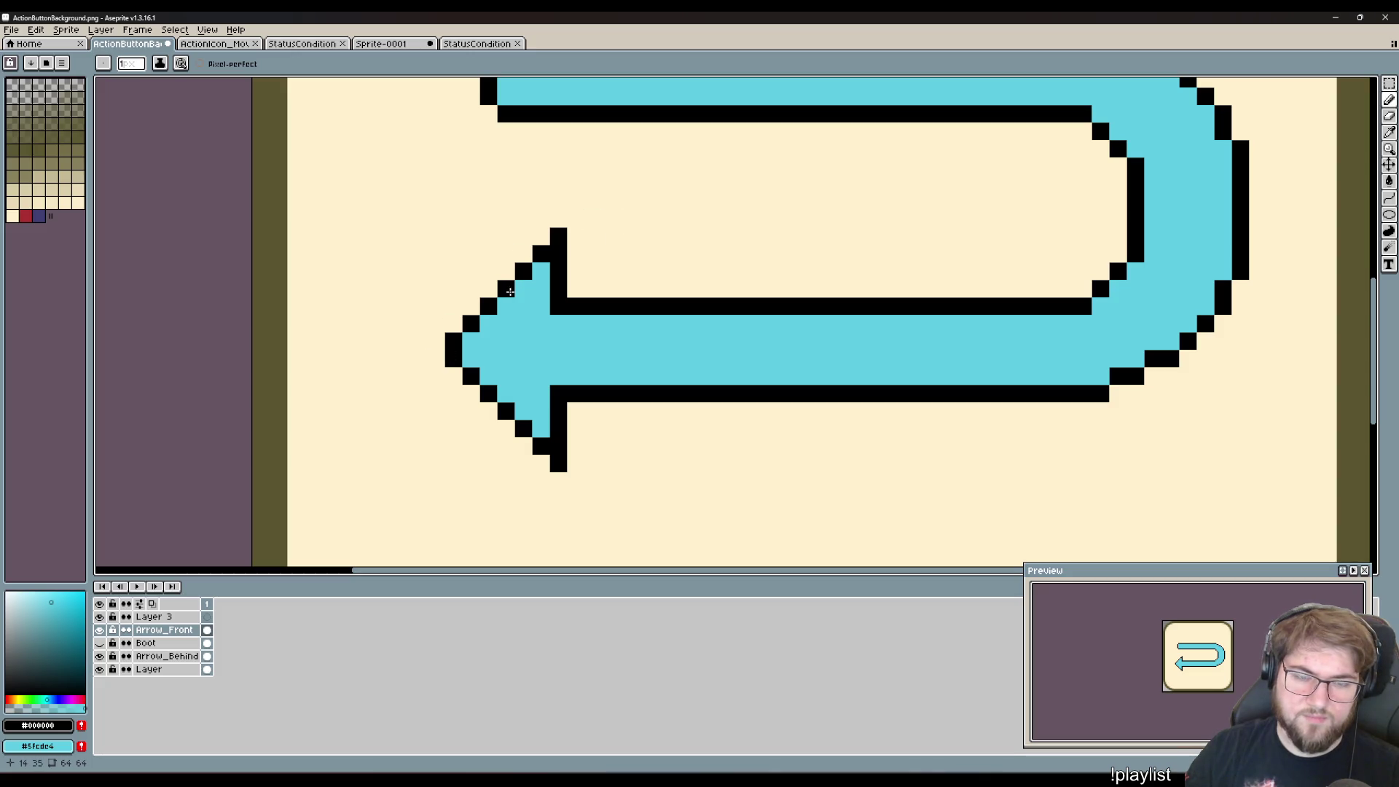
click(529, 254)
key(ctrl+z)
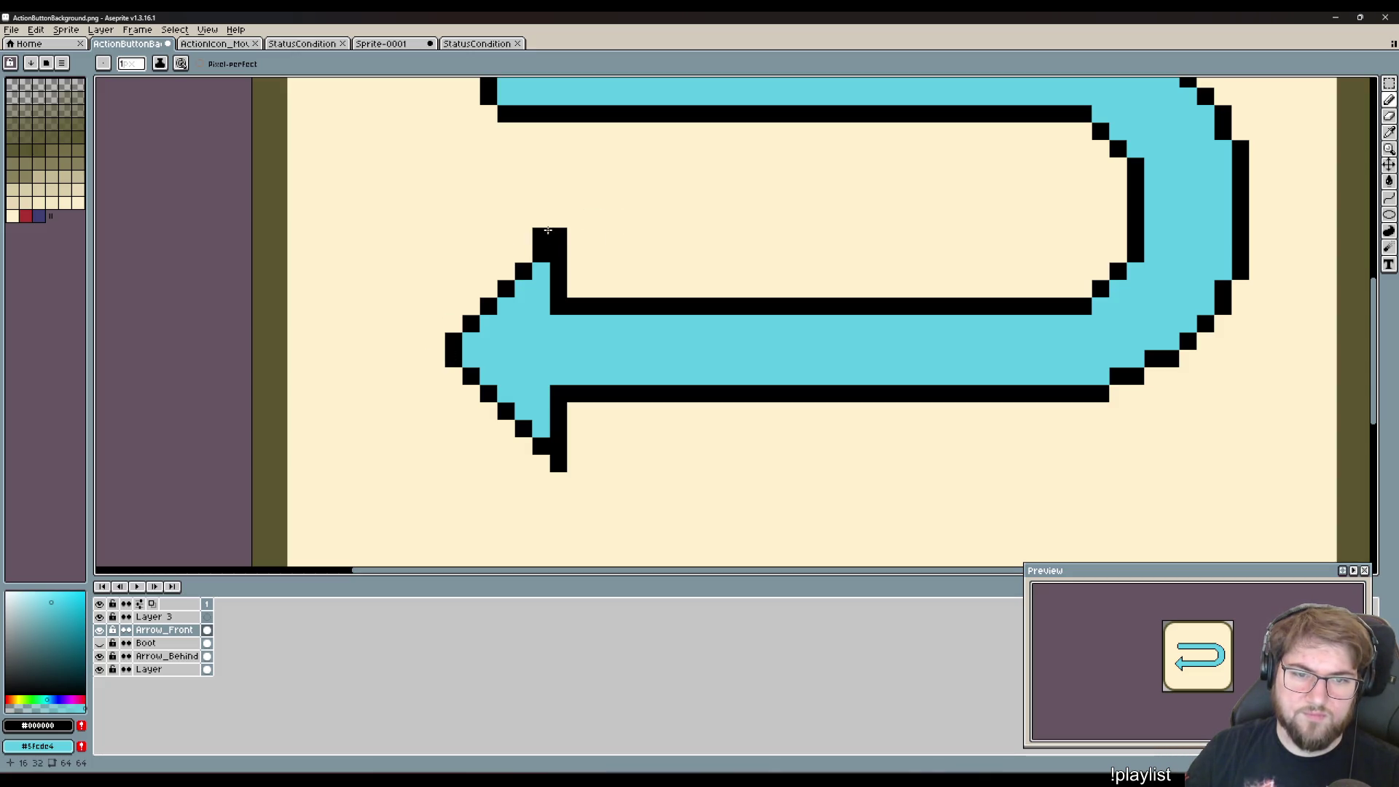
click(552, 219)
click(551, 481)
click(556, 498)
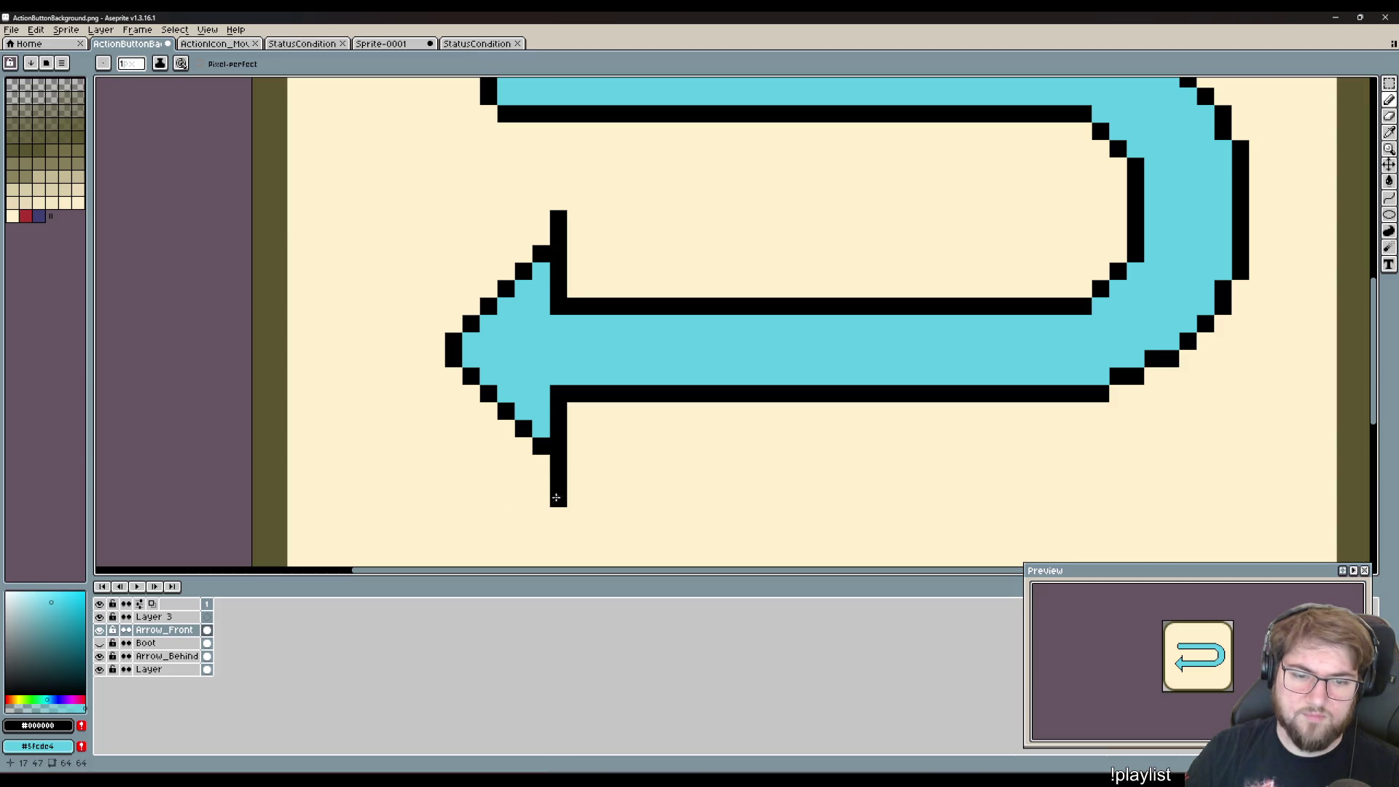
click(560, 202)
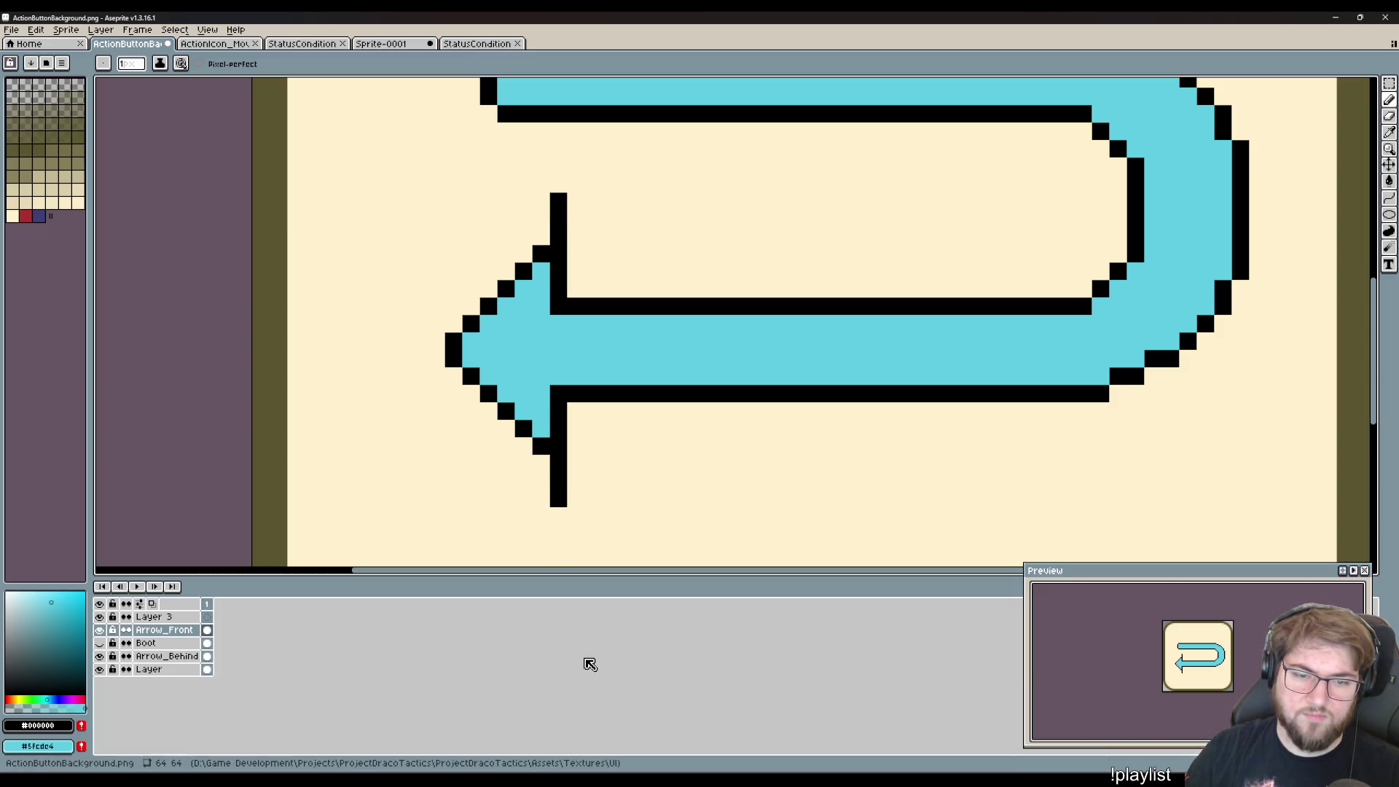
click(547, 491)
key(ctrl+z)
click(543, 481)
click(543, 465)
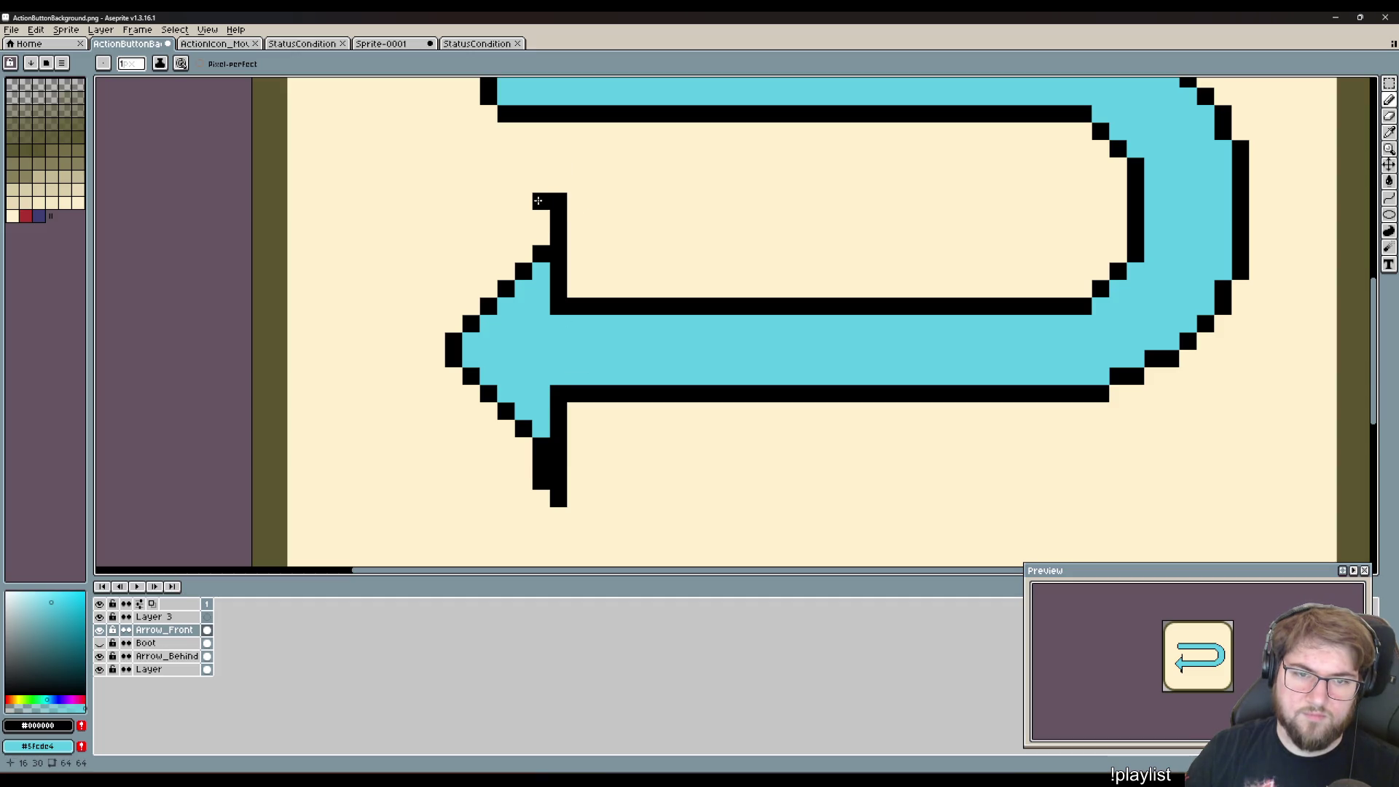
click(543, 219)
click(542, 237)
click(524, 237)
click(525, 254)
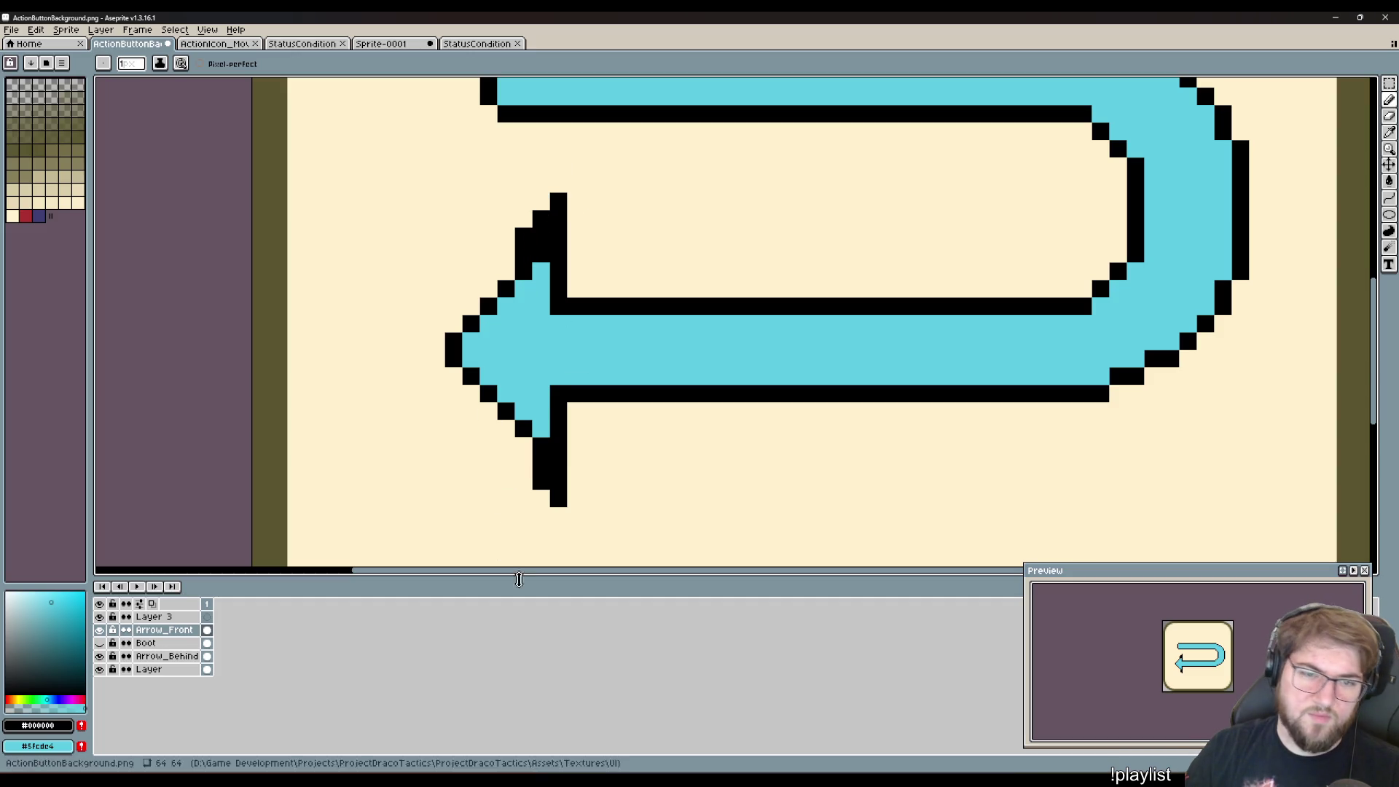
- Widen the arrowhead's black outline column by column along its left edge
click(526, 464)
click(524, 445)
click(507, 446)
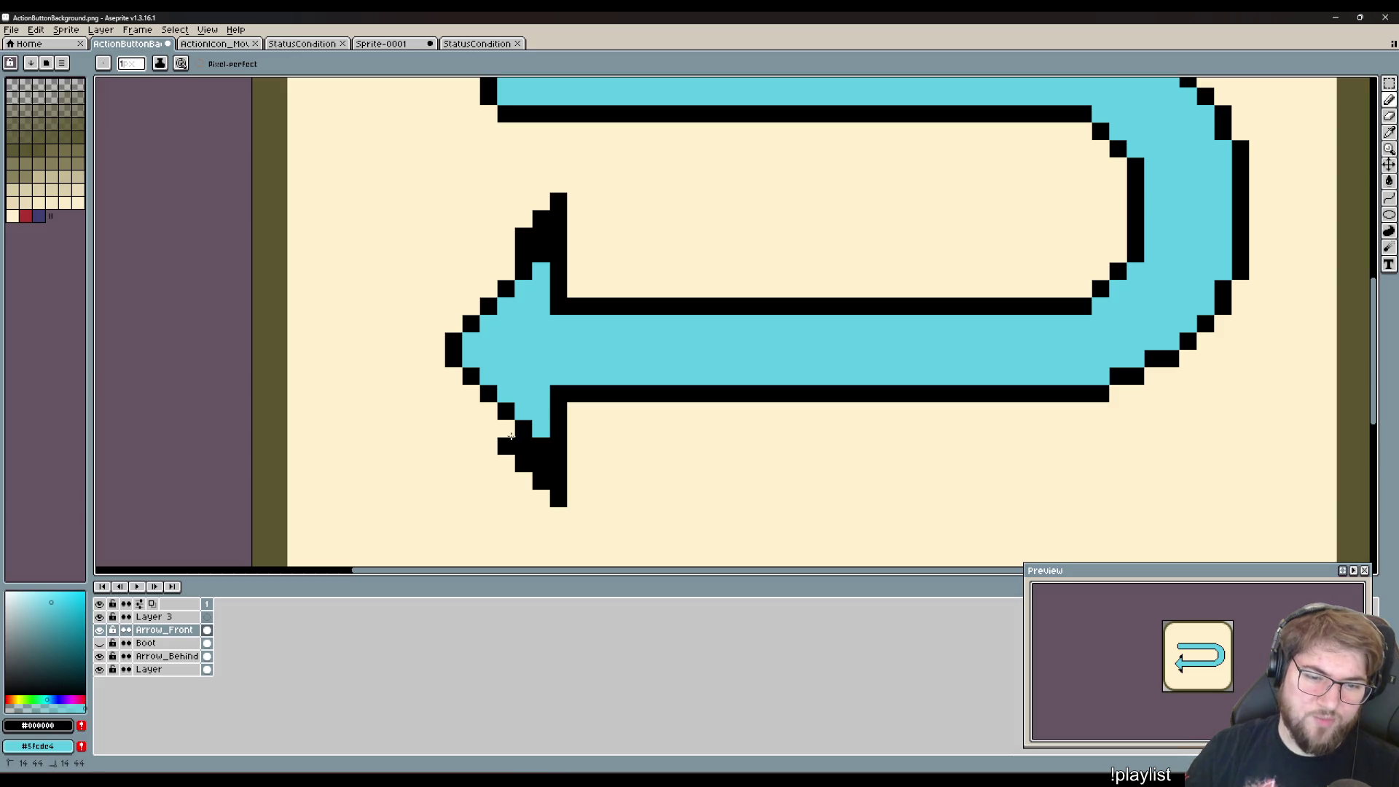
click(506, 429)
click(506, 271)
click(507, 253)
click(506, 324)
key(ctrl+z)
click(488, 481)
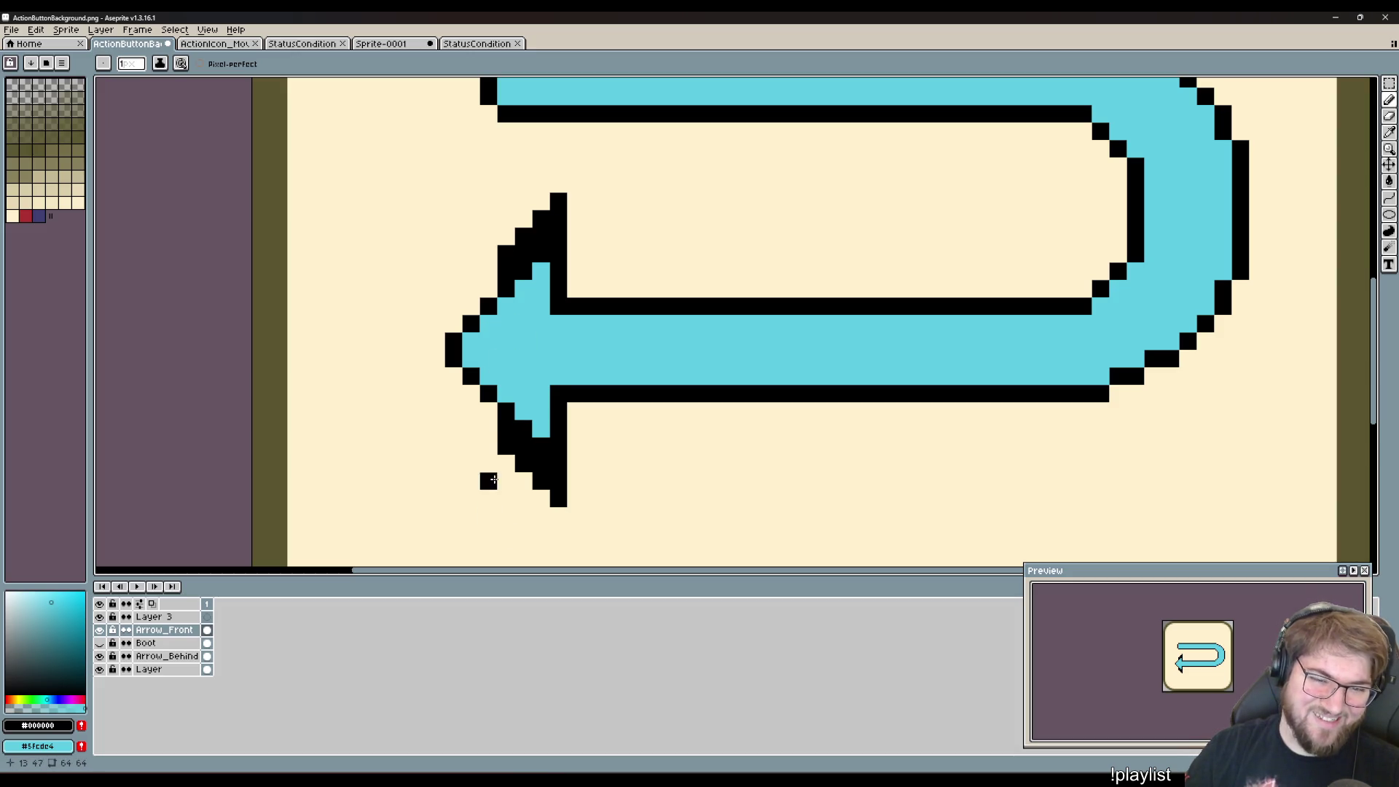
key(ctrl+z)
click(489, 428)
click(489, 411)
click(472, 236)
key(ctrl+z)
click(489, 271)
click(489, 289)
click(474, 307)
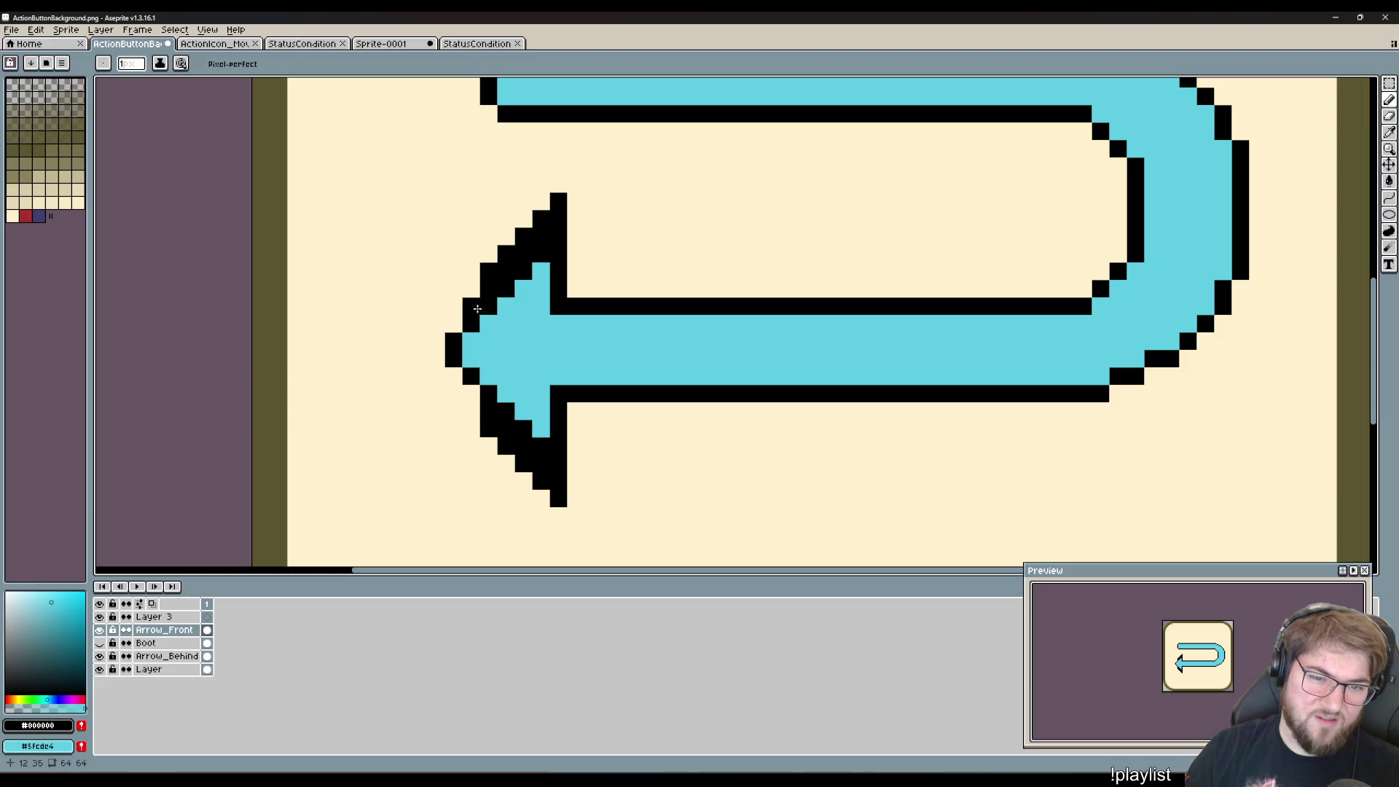
click(471, 288)
click(471, 394)
key(ctrl+z)
click(472, 428)
- Fill in the leftmost outline column and complete the black outline of the arrow tip
key(ctrl+z)
click(471, 411)
click(470, 395)
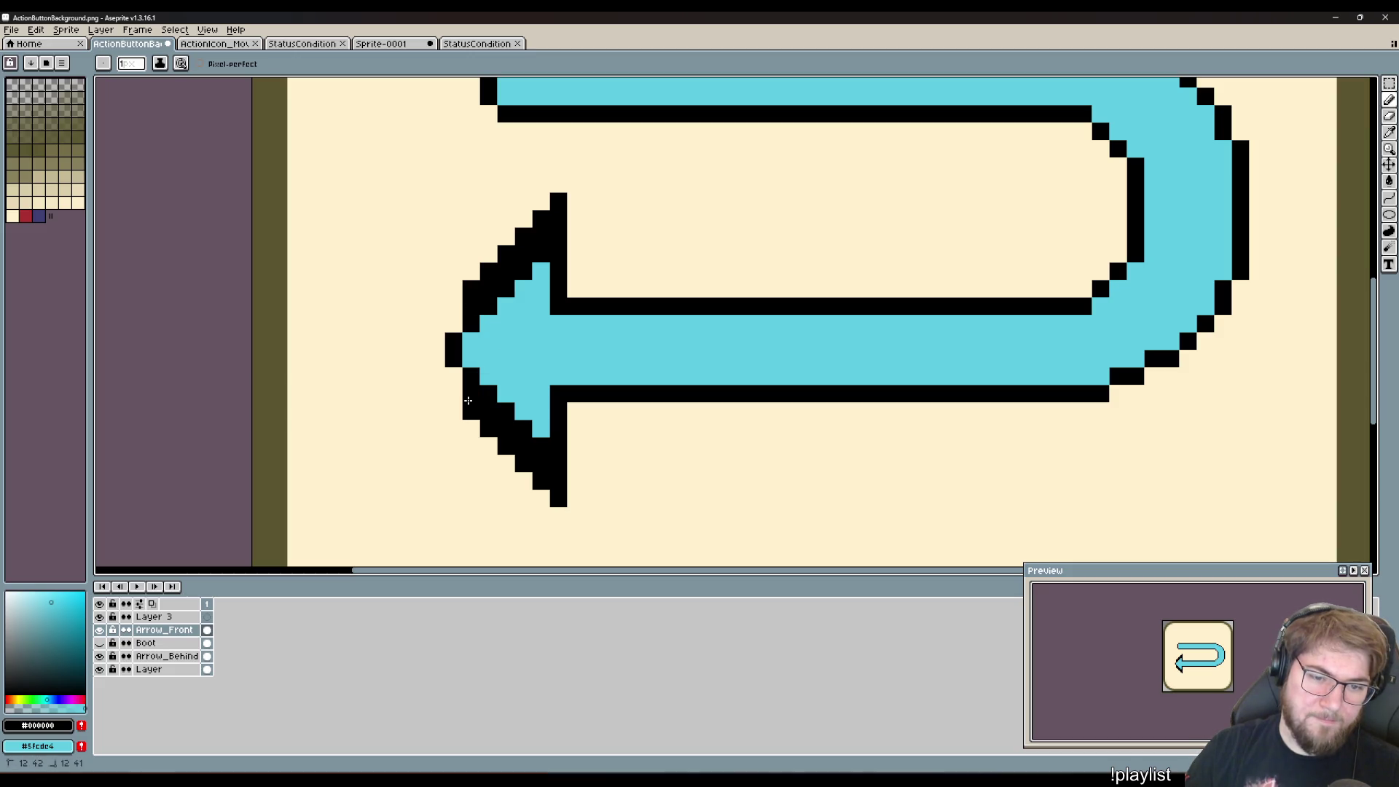
click(454, 394)
click(454, 376)
click(472, 341)
key(ctrl+z)
click(454, 324)
click(456, 306)
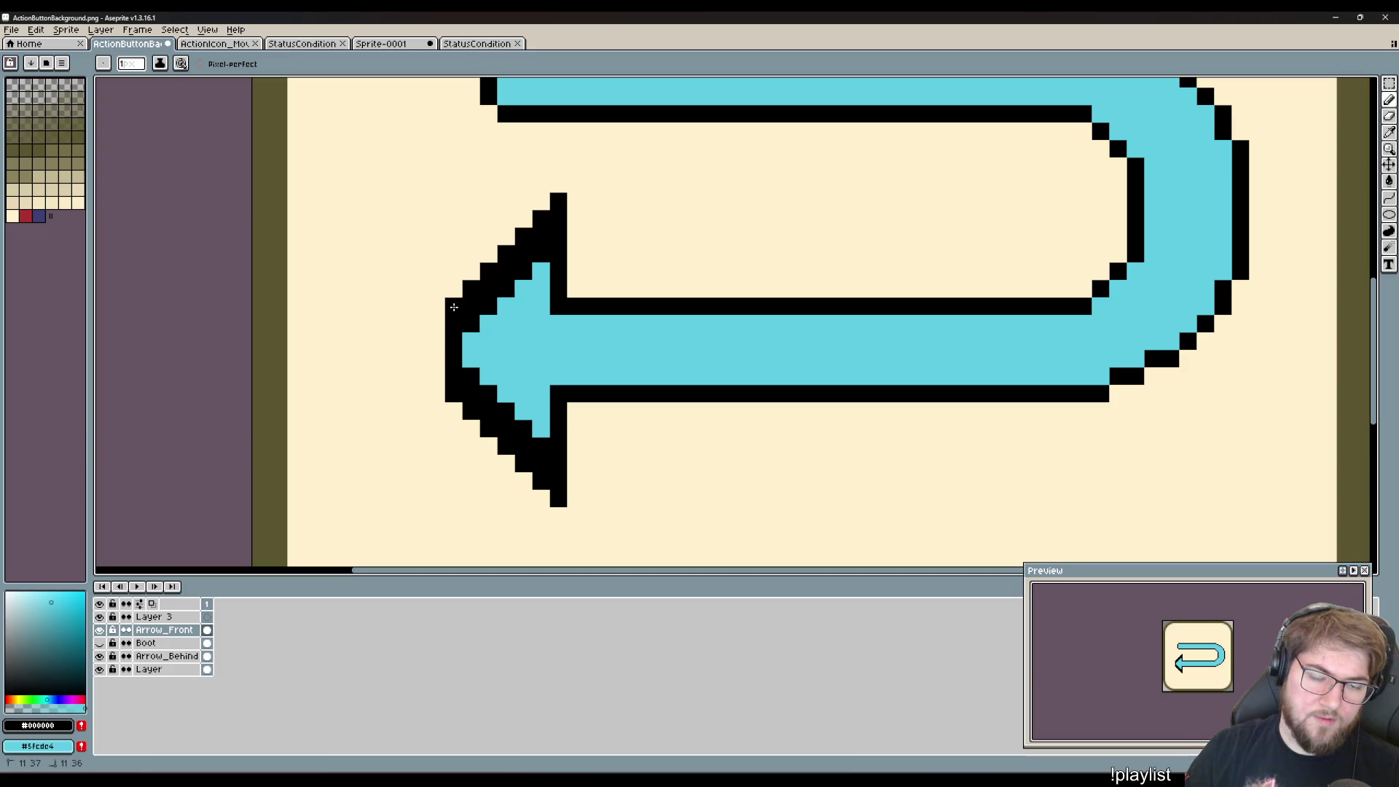
click(436, 341)
key(ctrl+z)
click(437, 329)
click(437, 376)
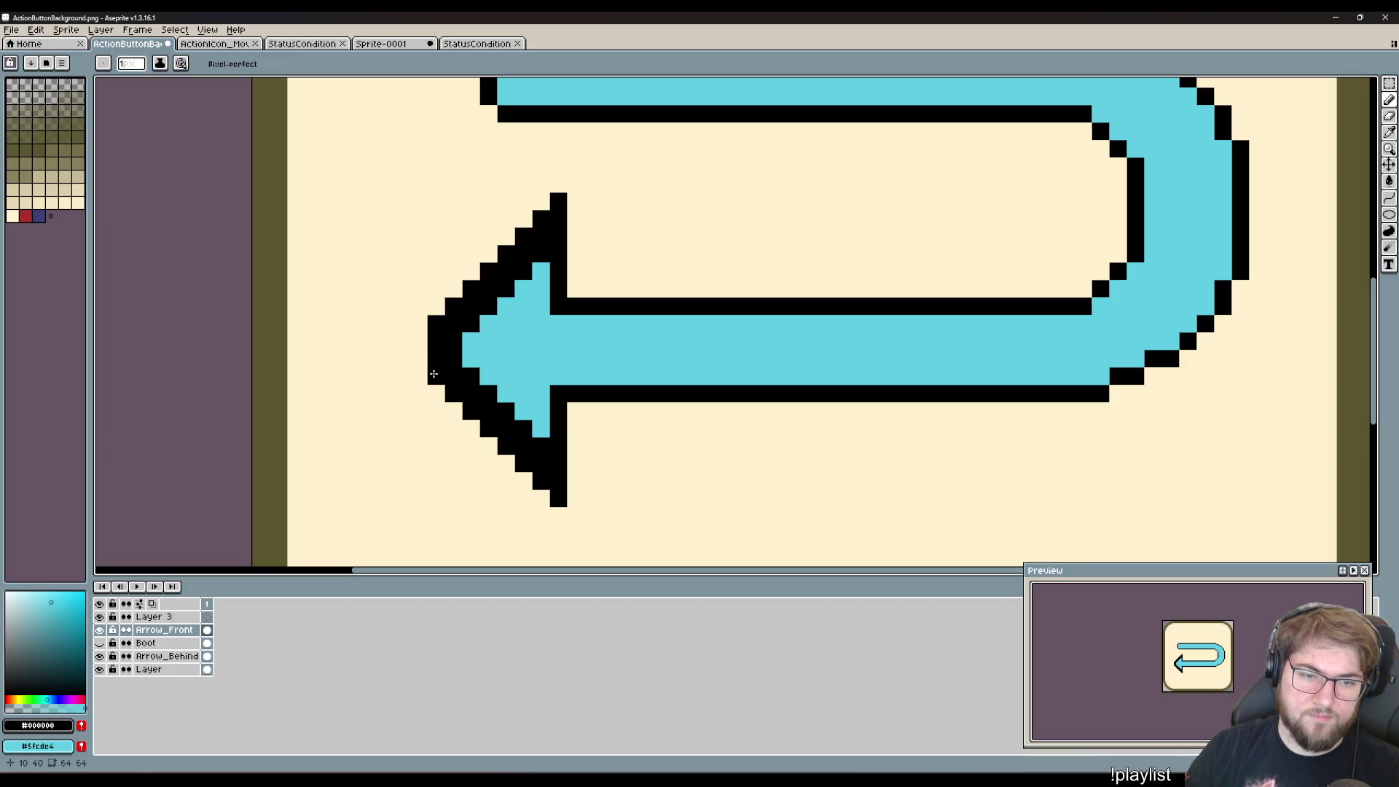
click(419, 341)
click(419, 358)
click(534, 410)
- Paint the arrowhead's interior solid cyan and show the Boot layer again
key(ctrl+z)
mouse_move(446, 364)
mouse_down()
mouse_move(450, 340)
mouse_move(484, 321)
mouse_move(528, 255)
mouse_up()
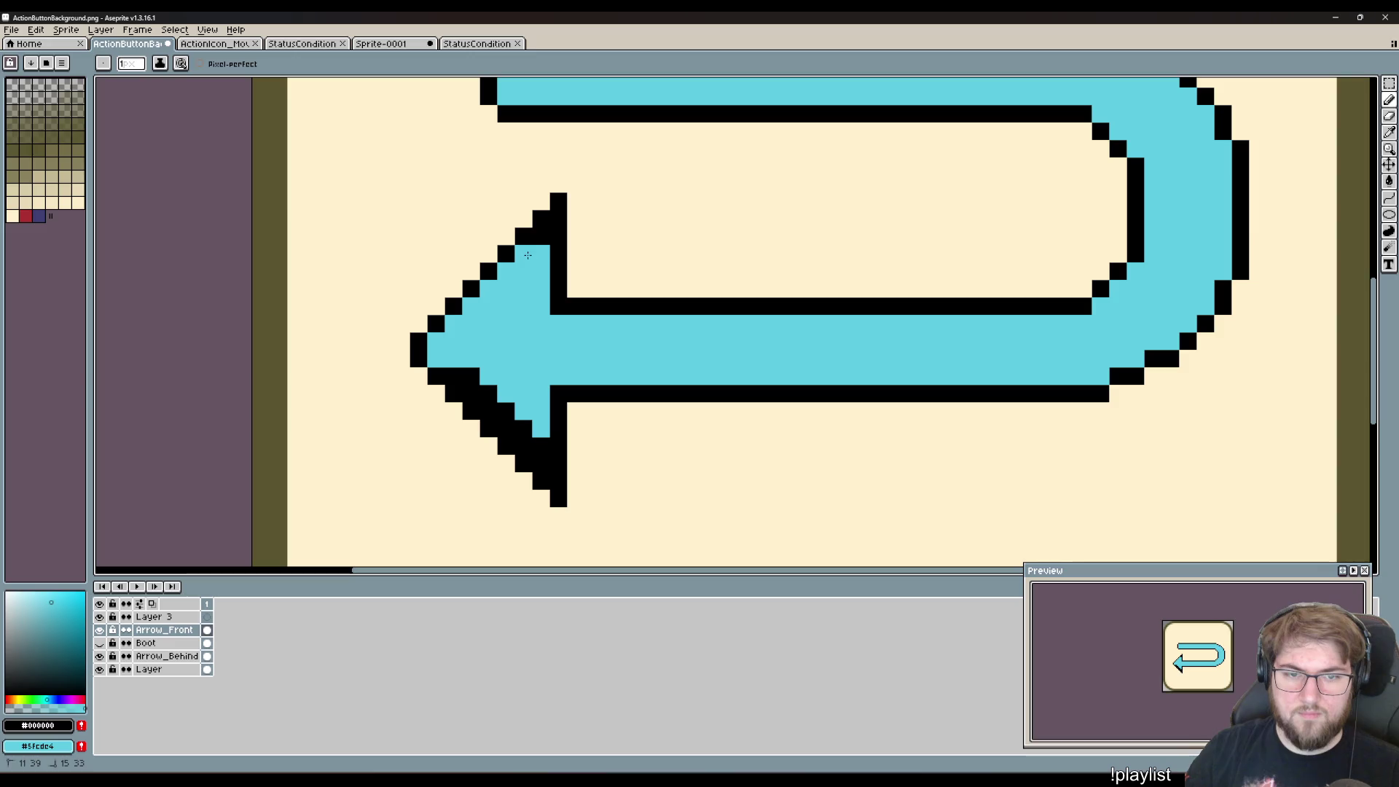
mouse_move(548, 468)
mouse_down()
mouse_move(541, 447)
mouse_move(446, 376)
mouse_up()
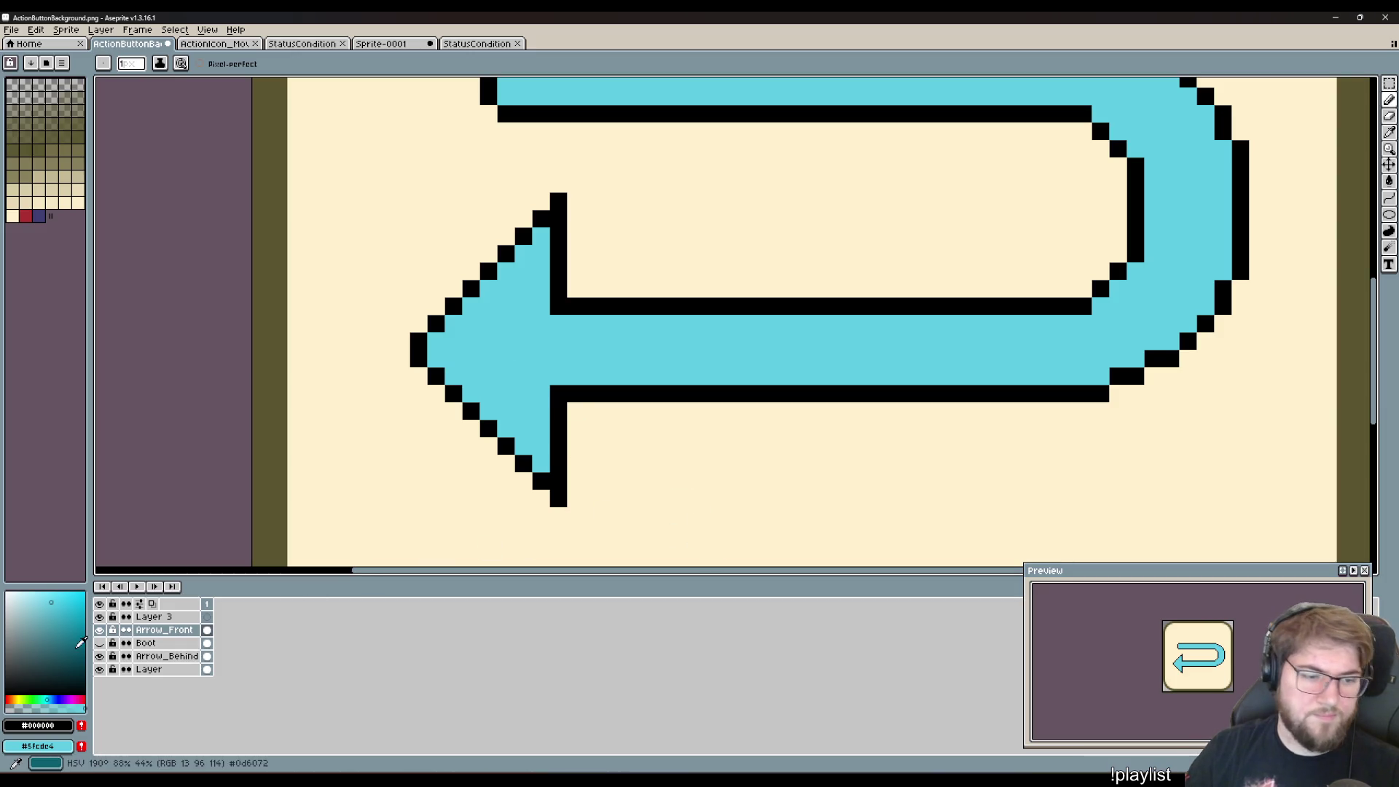
click(100, 642)
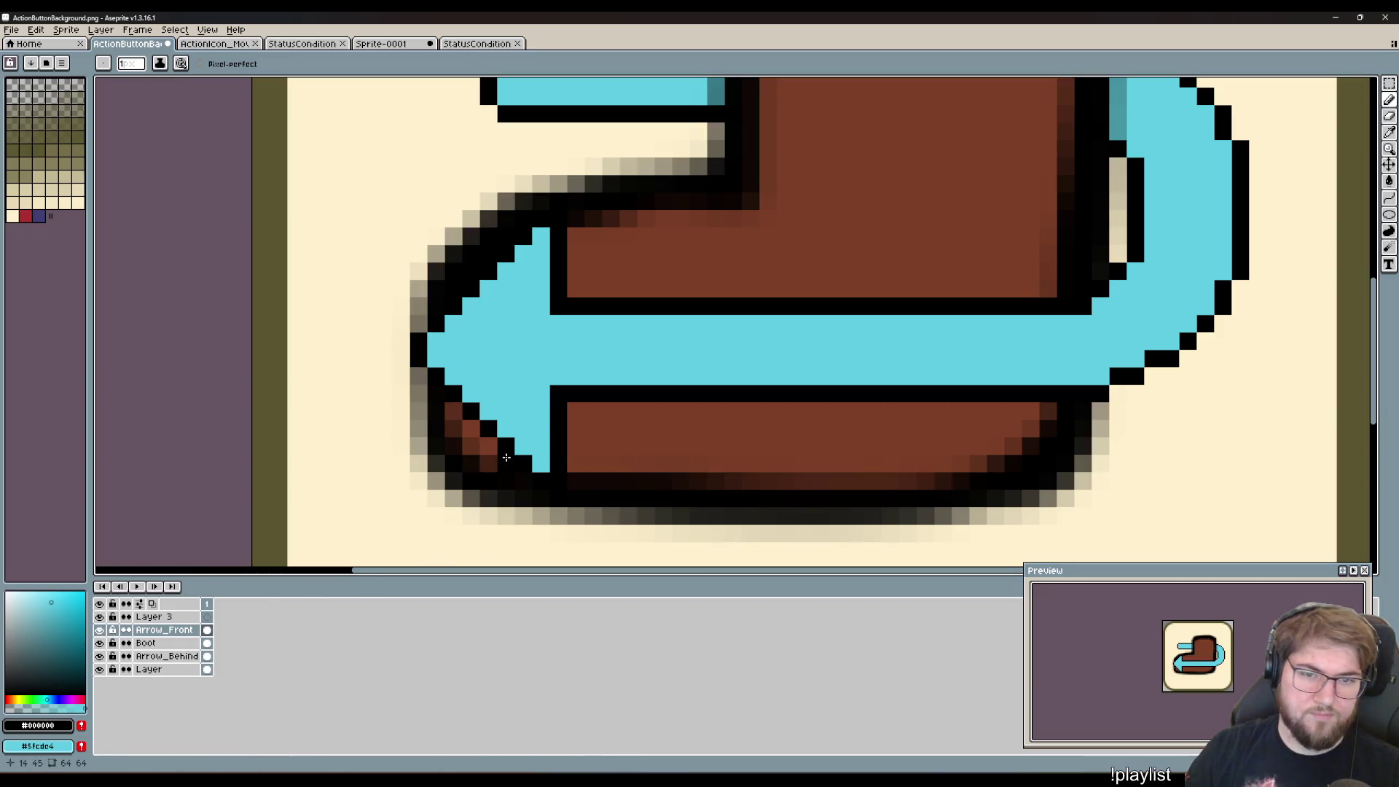
- Delete the empty Layer 3 through its Layers panel context menu
scroll(519, 463, down, 8)
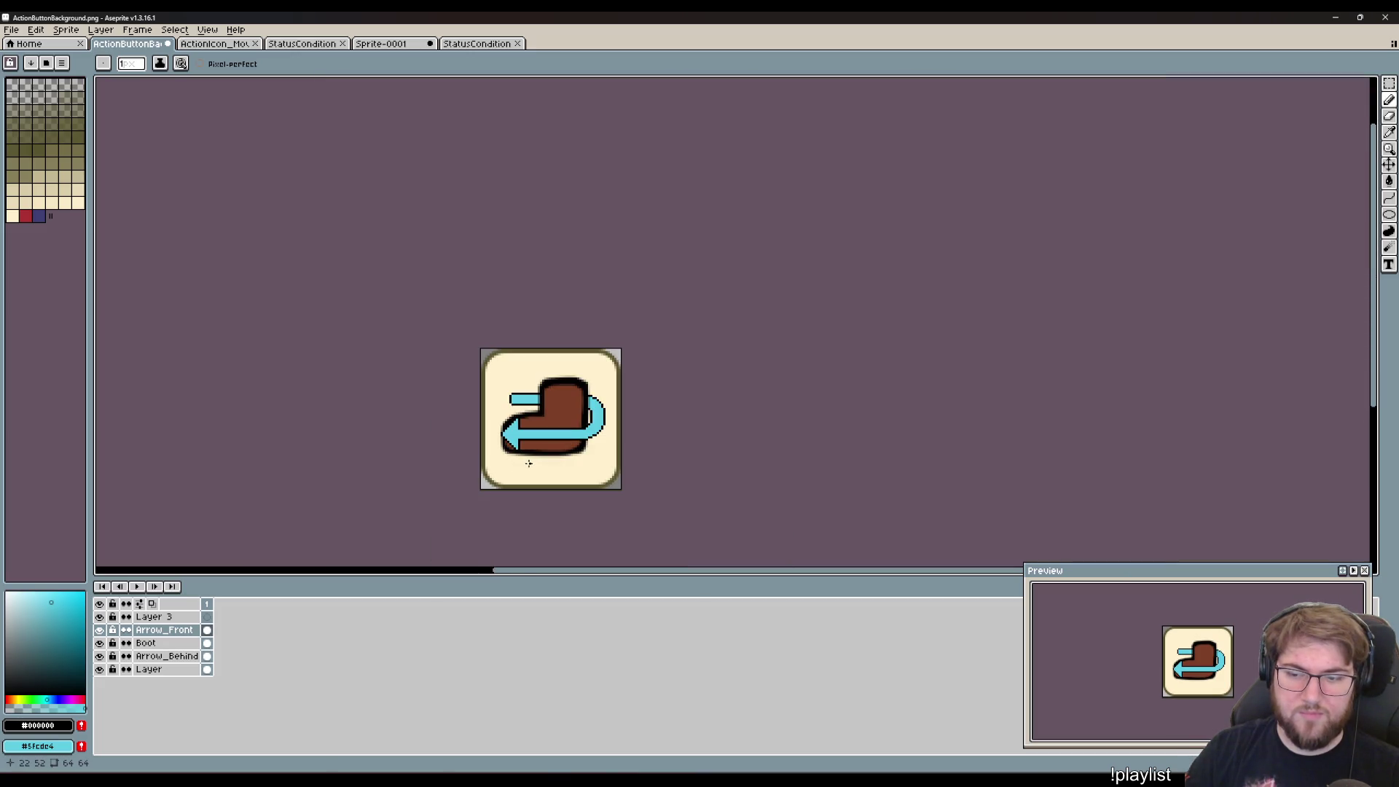
scroll(575, 470, down, 3)
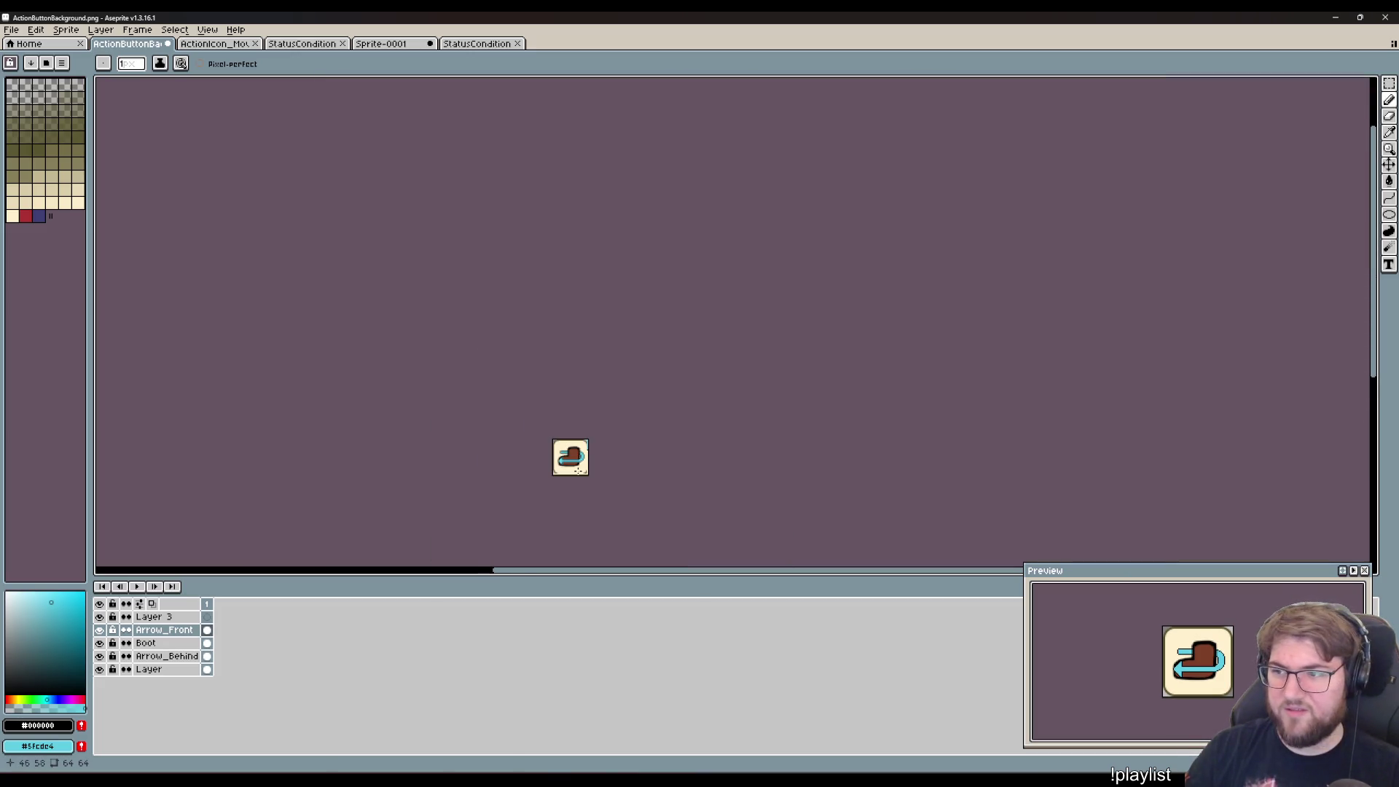
scroll(576, 474, up, 3)
drag(722, 478, 805, 321)
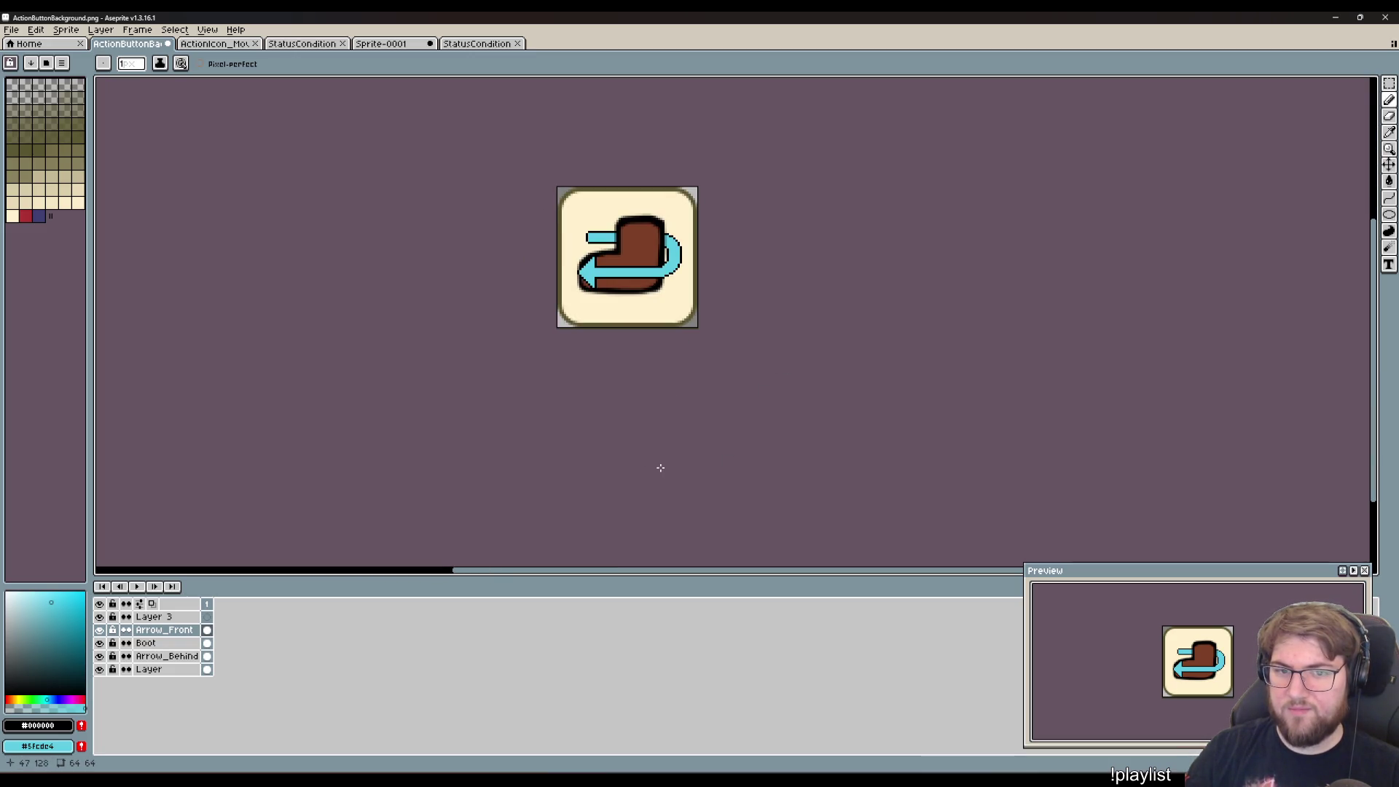
scroll(661, 467, down, 3)
scroll(660, 468, up, 2)
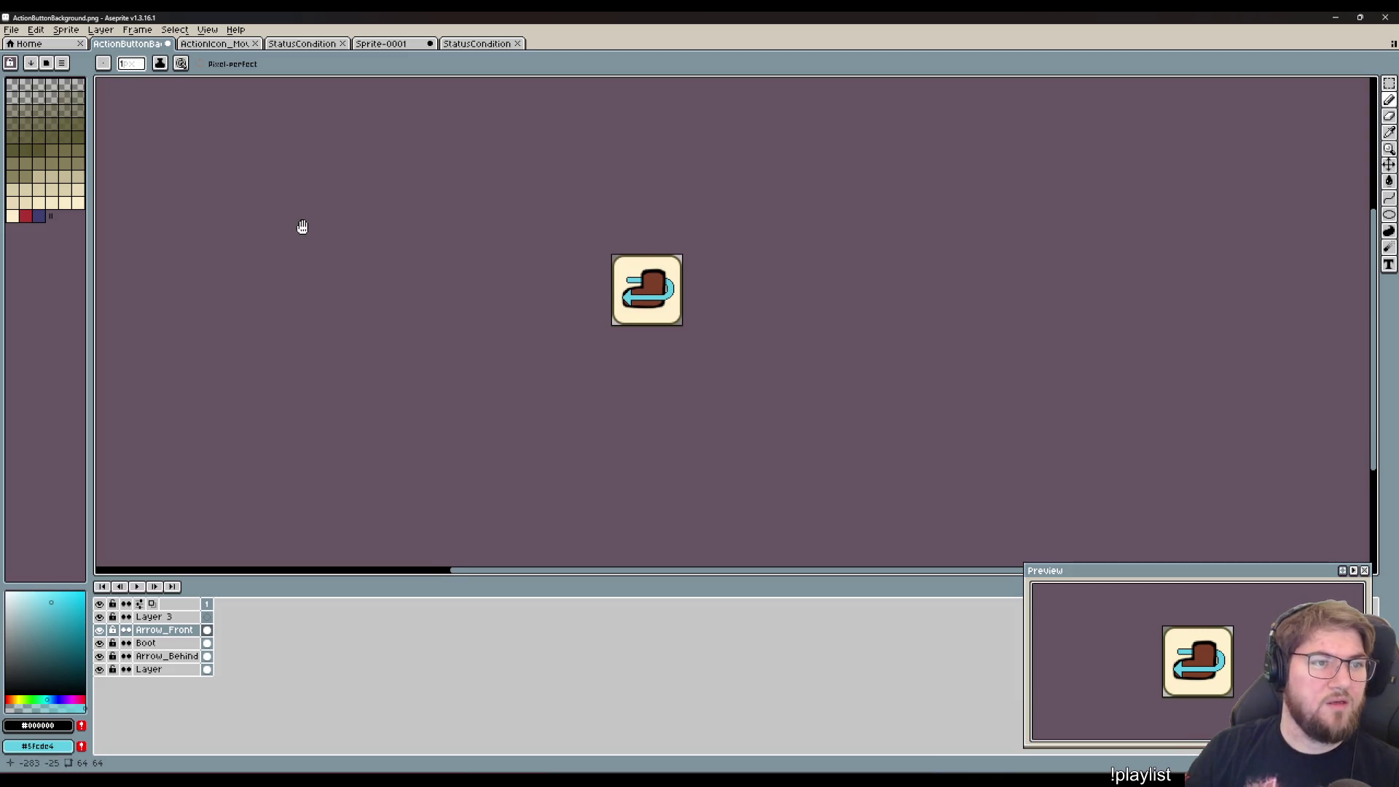
drag(303, 226, 293, 248)
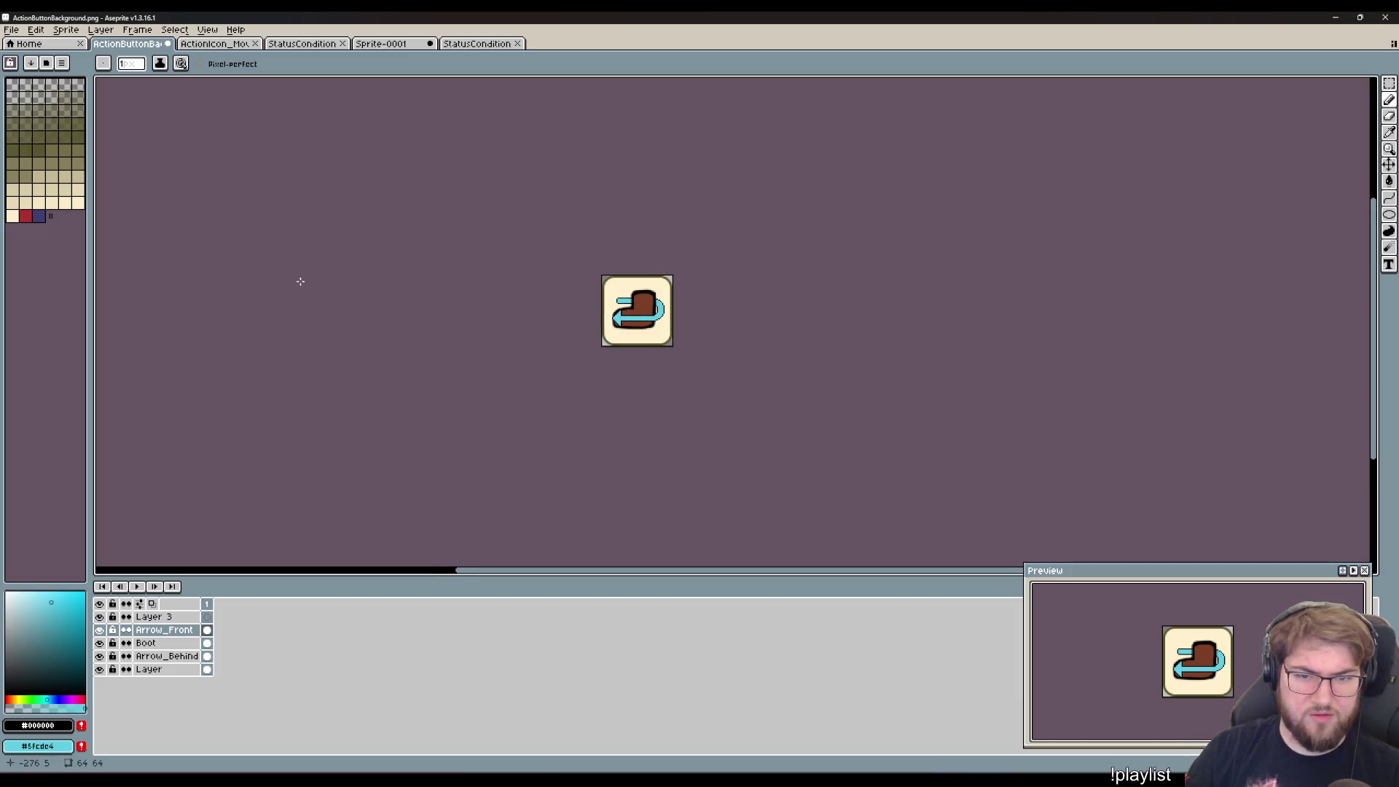
click(154, 617)
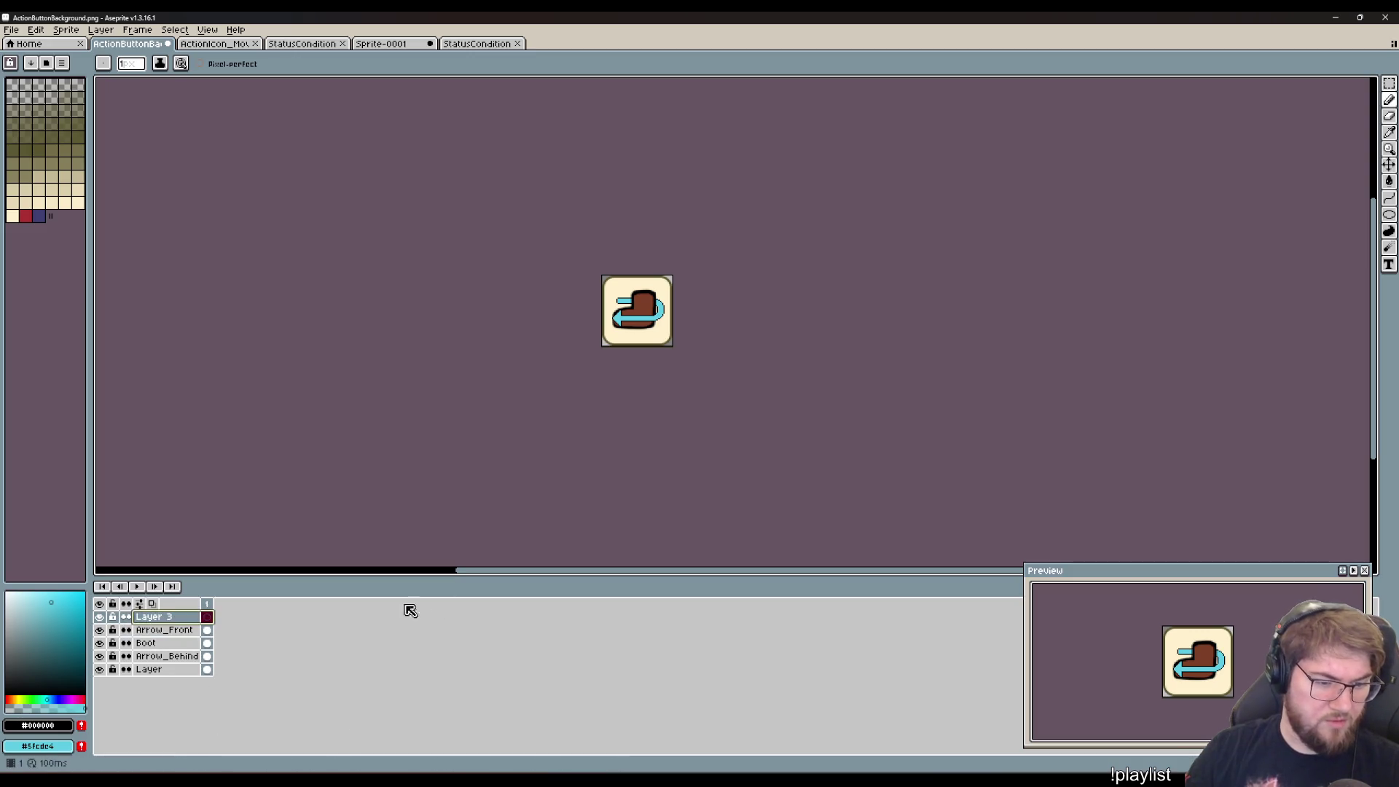
right_click(174, 619)
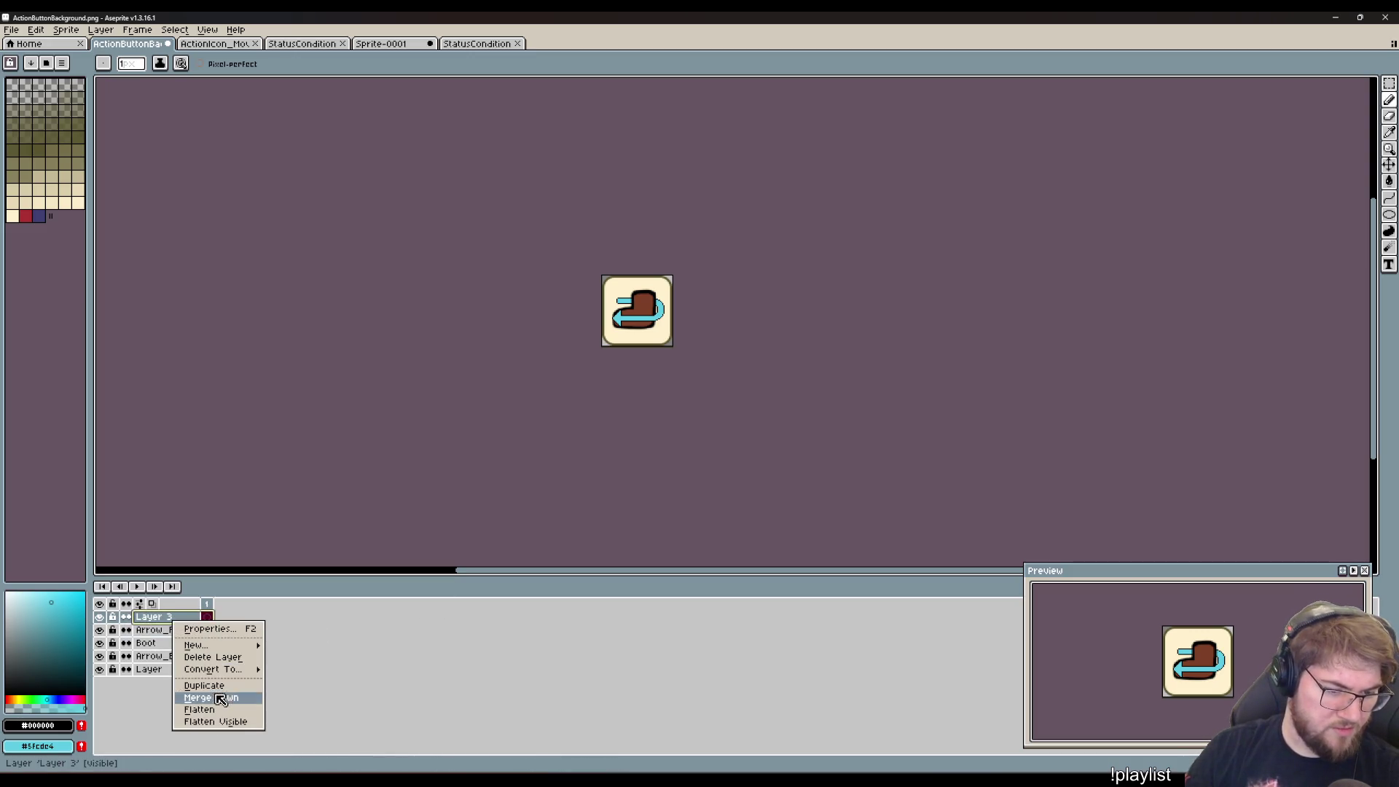
click(233, 659)
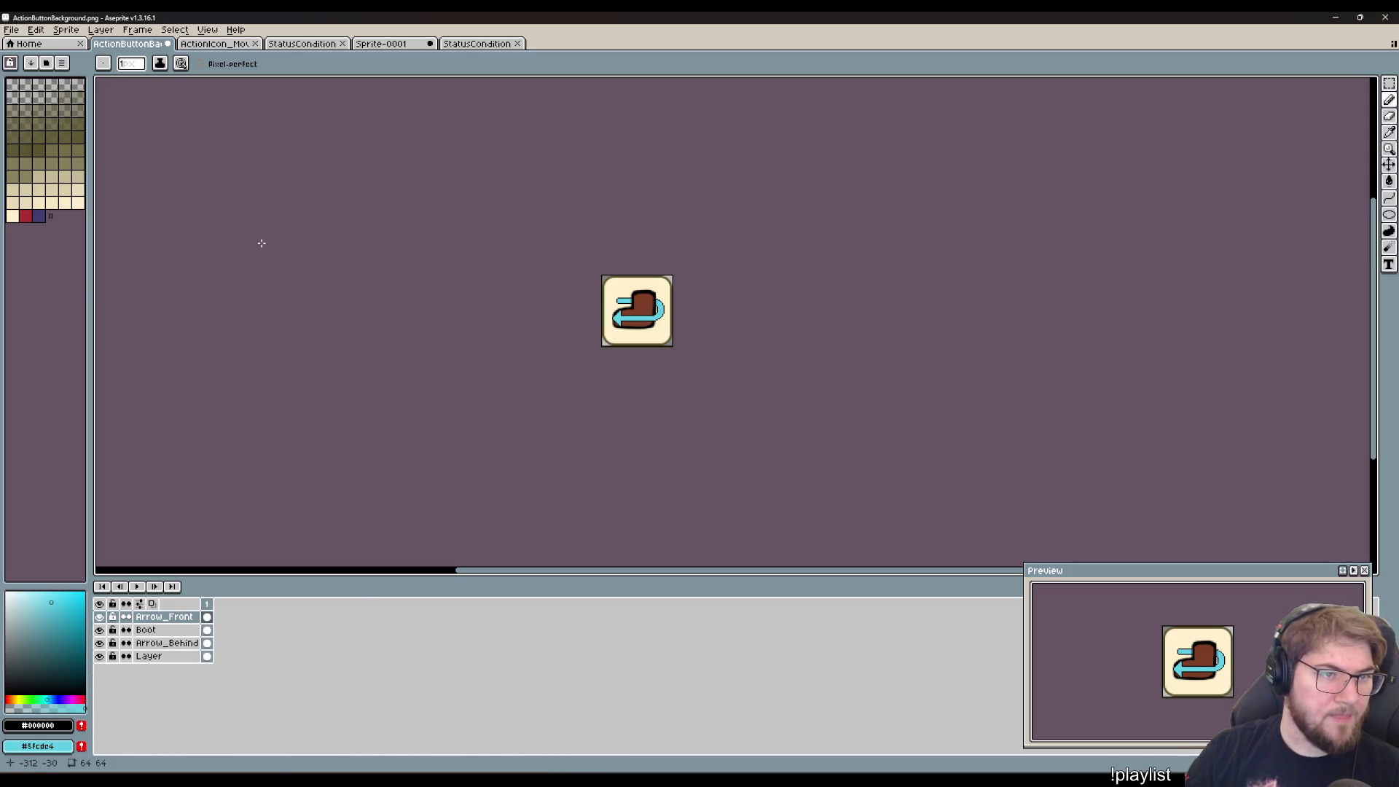
click(12, 30)
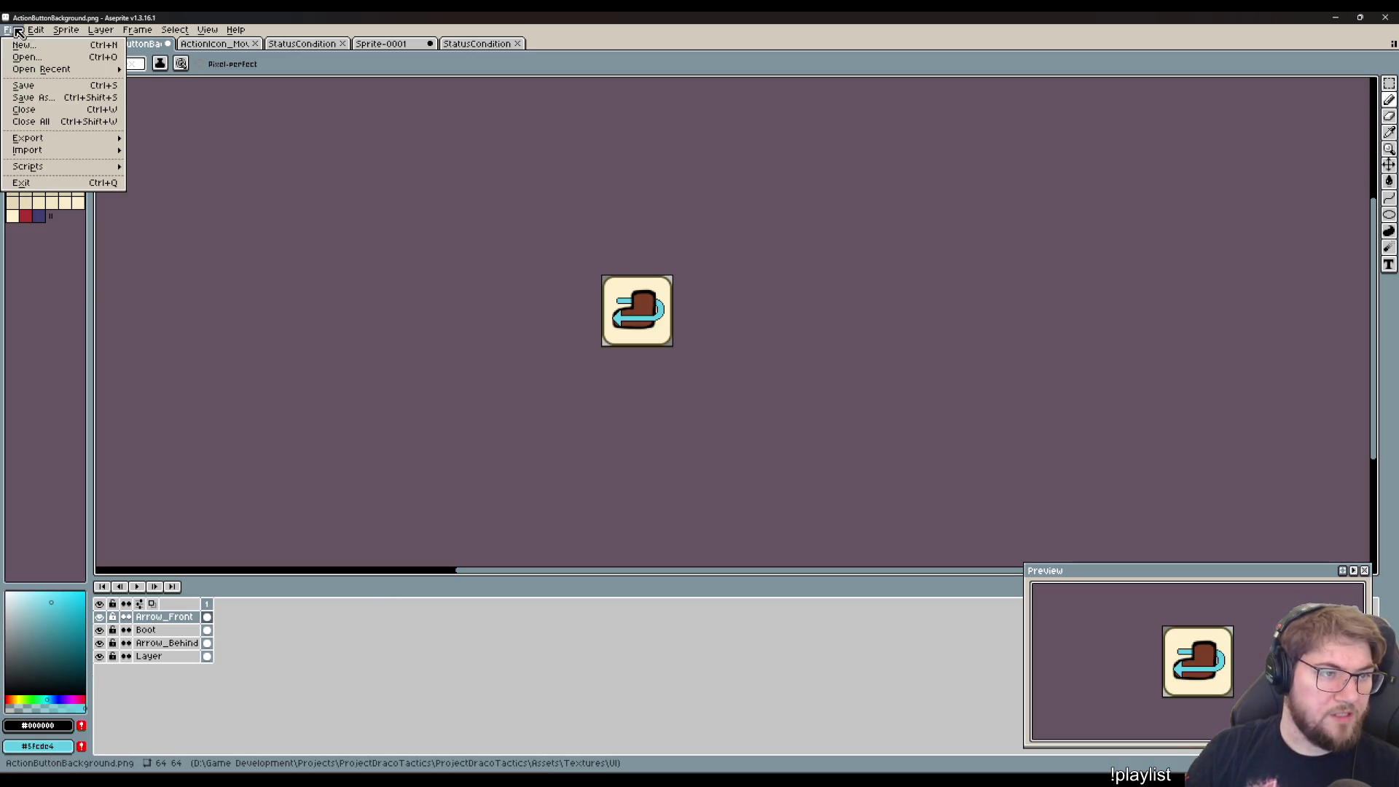
- Save the artwork as ActionButton_MoveUndo.png, accepting the PNG-without-layers warning
click(36, 98)
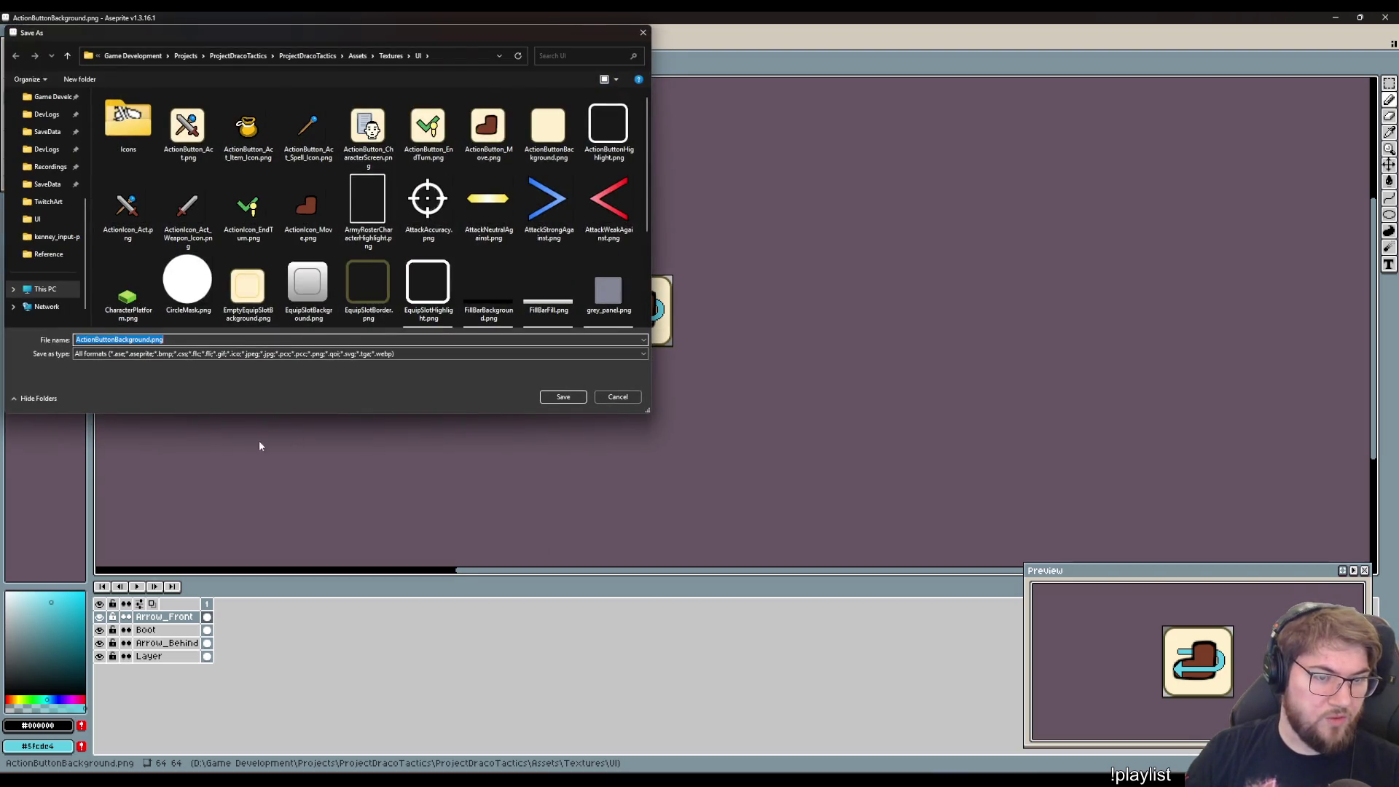
click(488, 128)
click(135, 339)
click(135, 338)
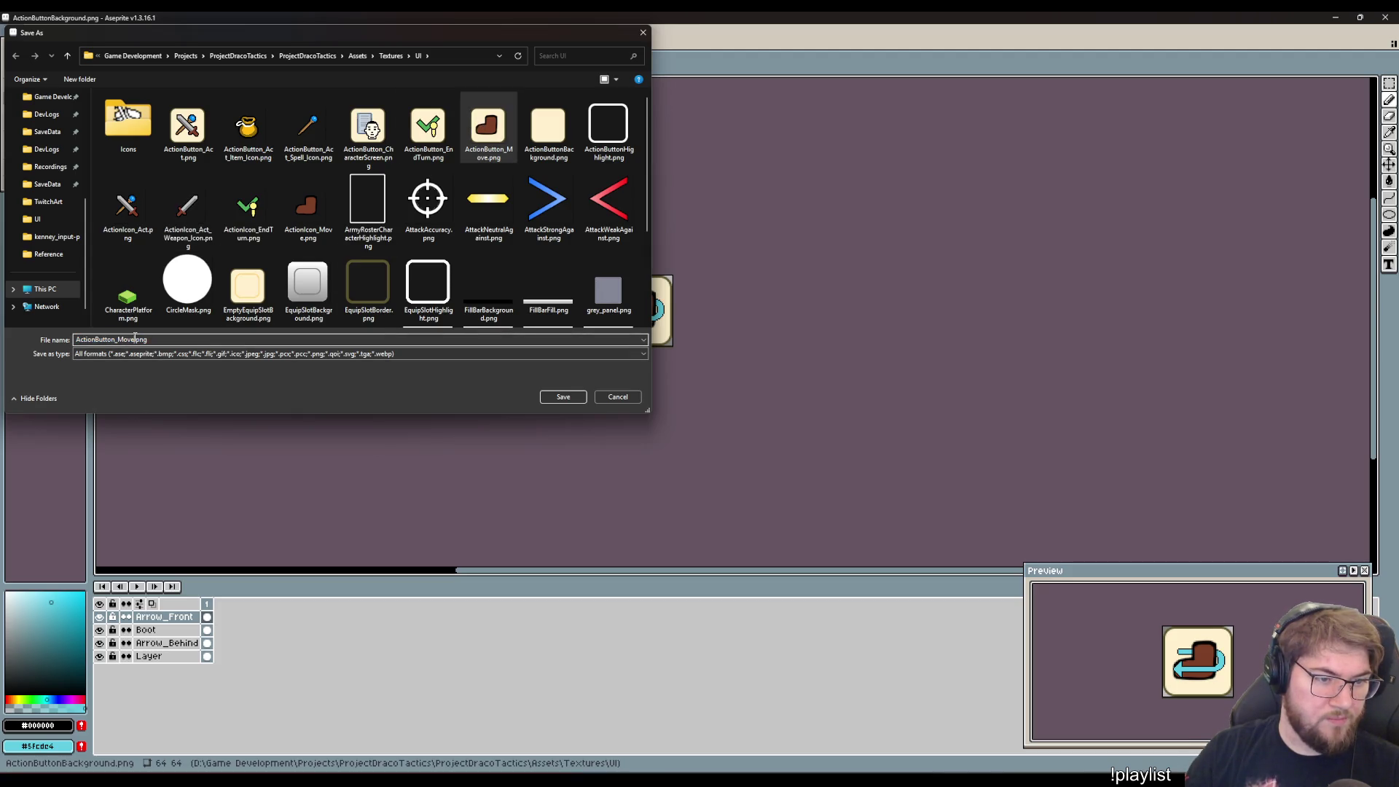
text(Undo)
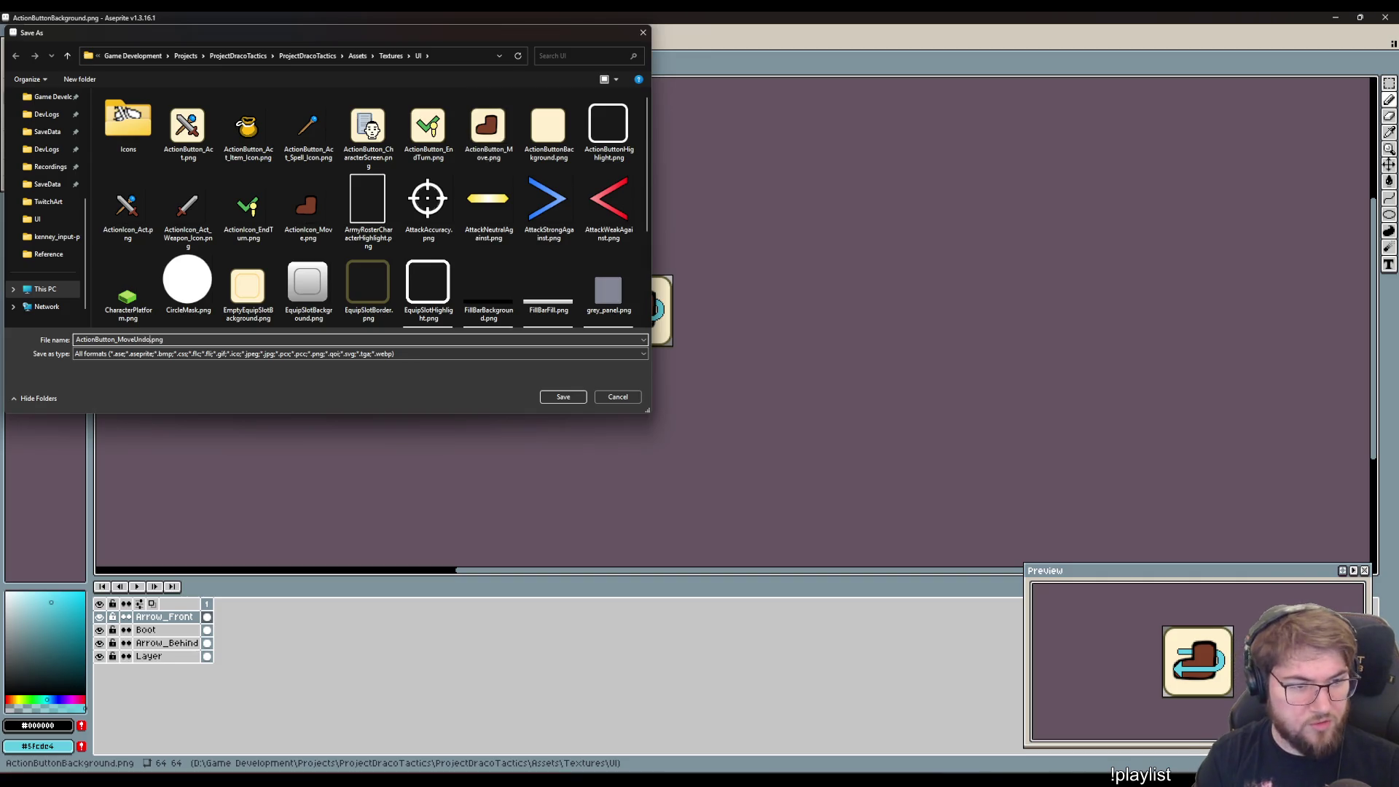
key(Return)
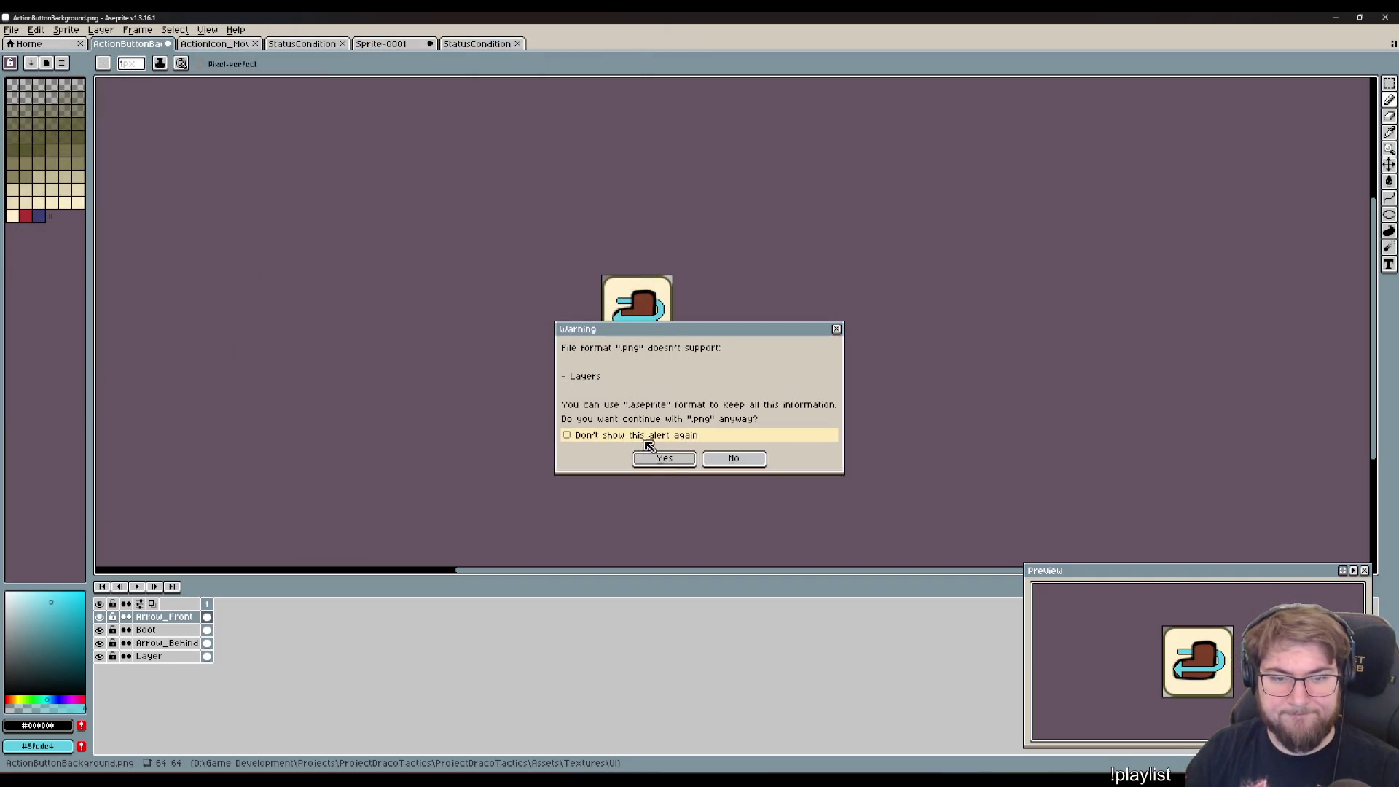
click(670, 462)
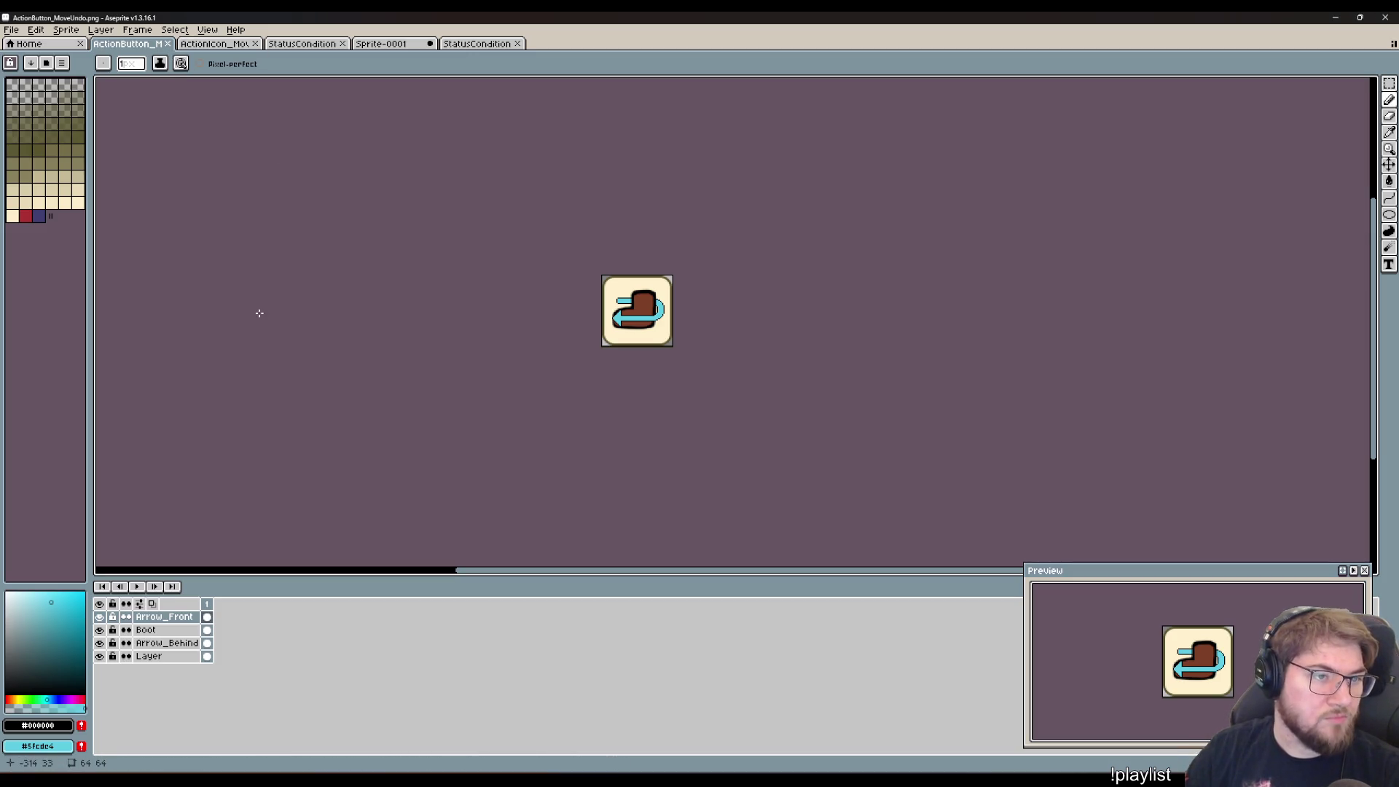
- Hide the cream background layer and merge Arrow_Front and Boot down into Arrow_Behind
click(99, 655)
click(160, 645)
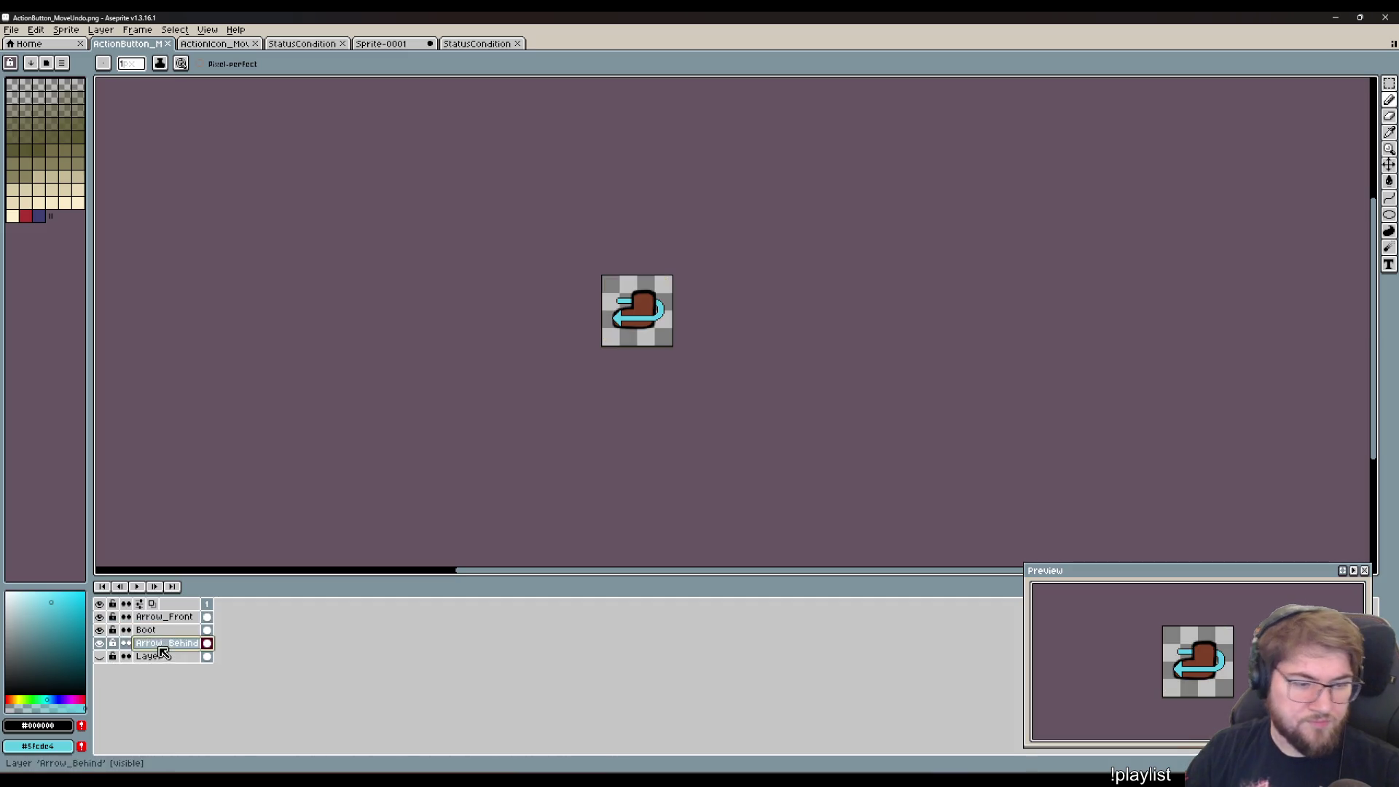
ctrl+click(164, 616)
right_click(180, 620)
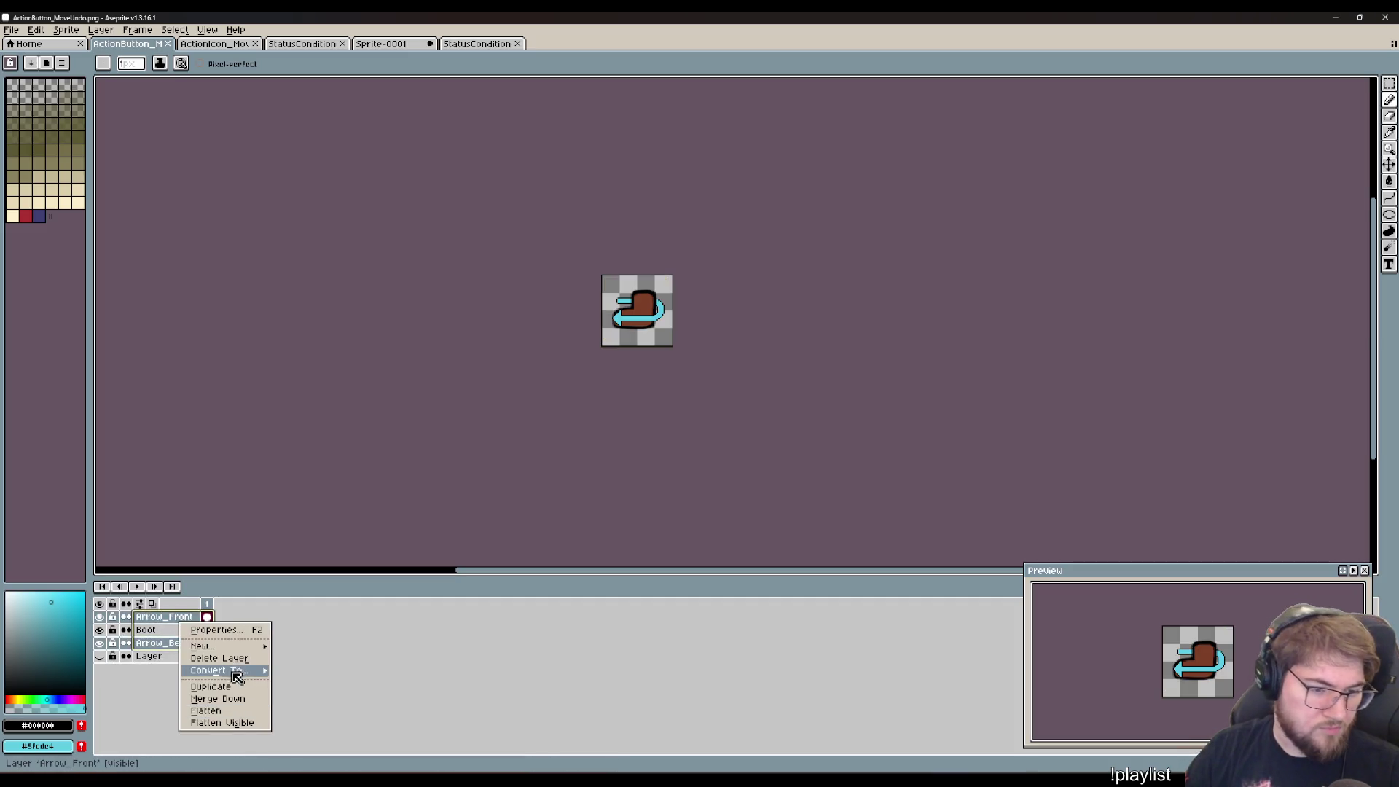
click(219, 700)
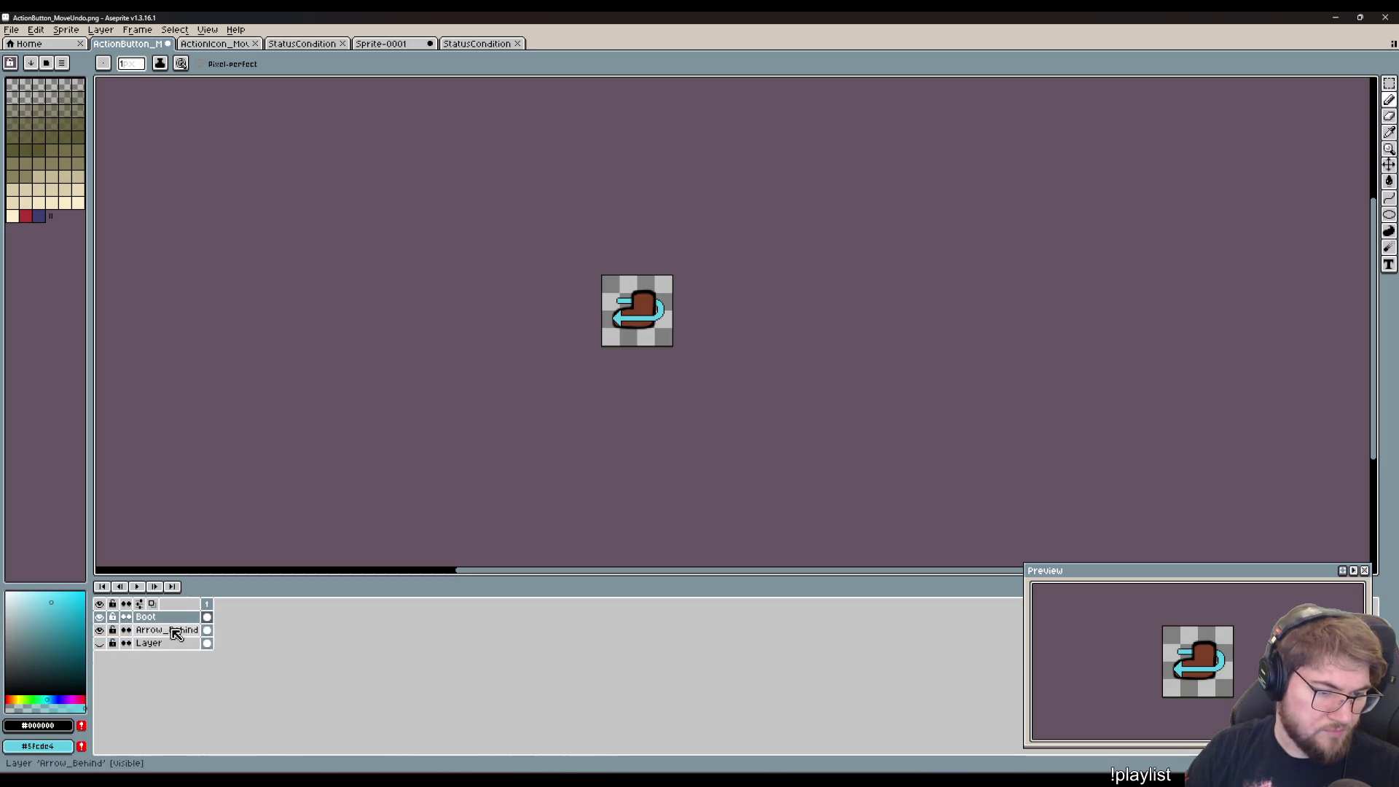
ctrl+click(164, 617)
right_click(166, 619)
click(220, 692)
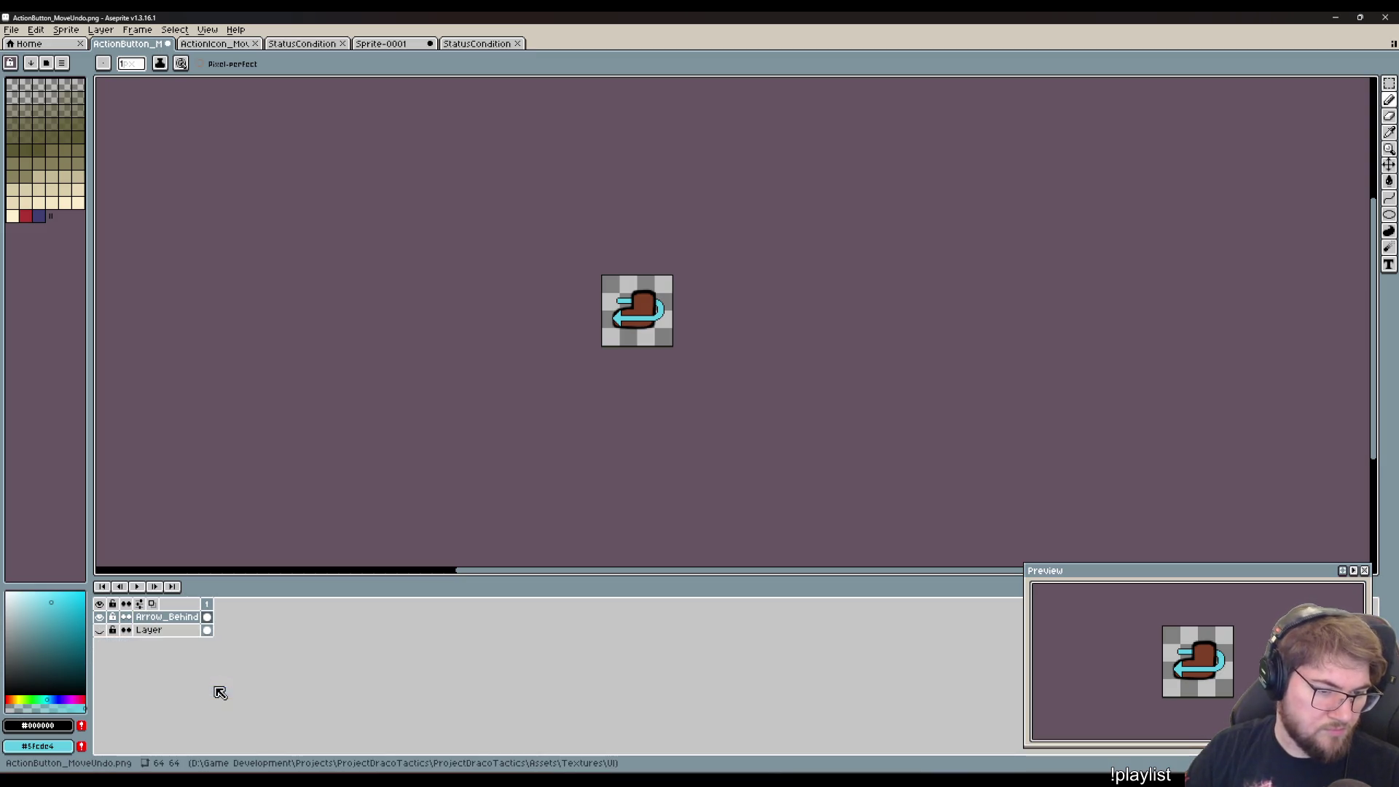
- Copy the whole boot-and-arrow canvas into a new sprite
key(ctrl+a)
key(v)
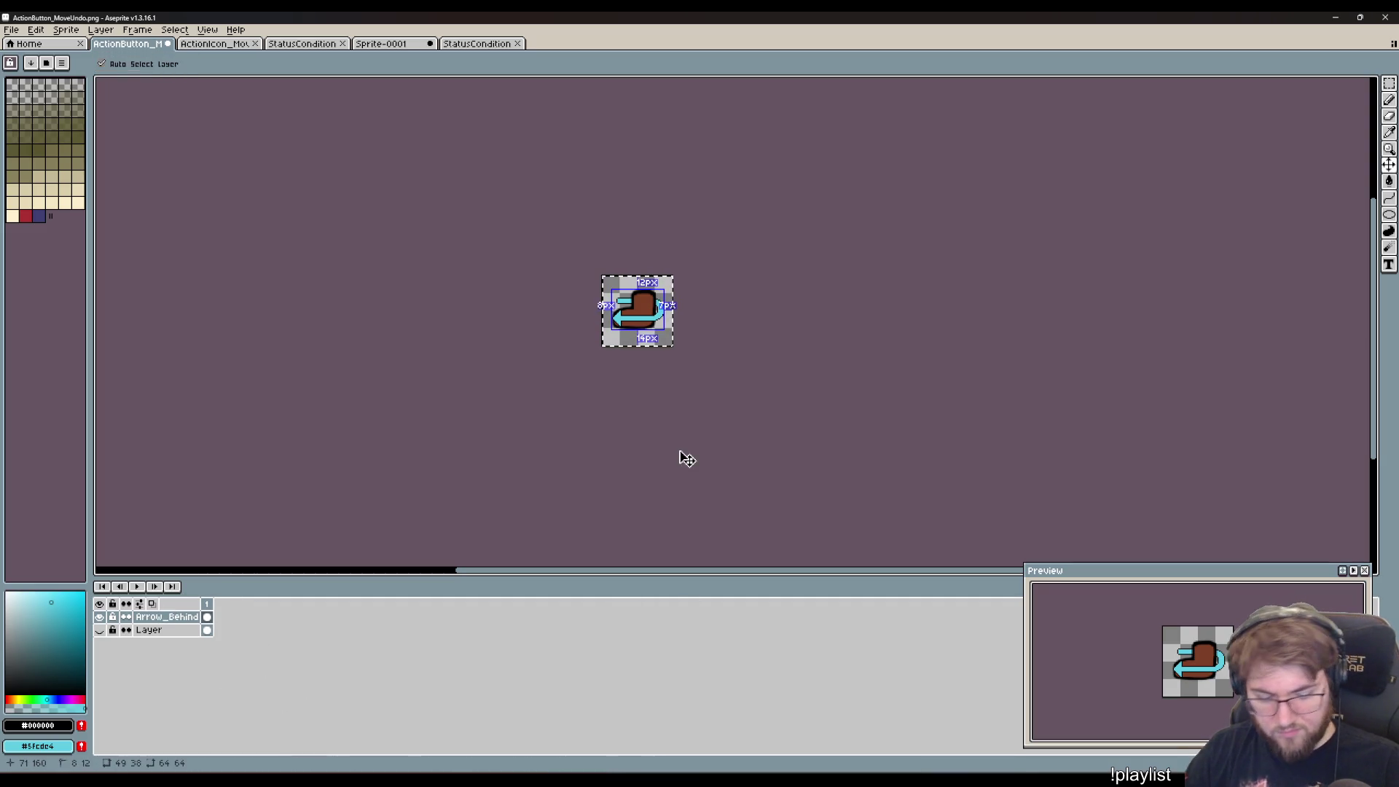
key(ctrl+c)
key(ctrl+n)
key(Return)
key(ctrl+v)
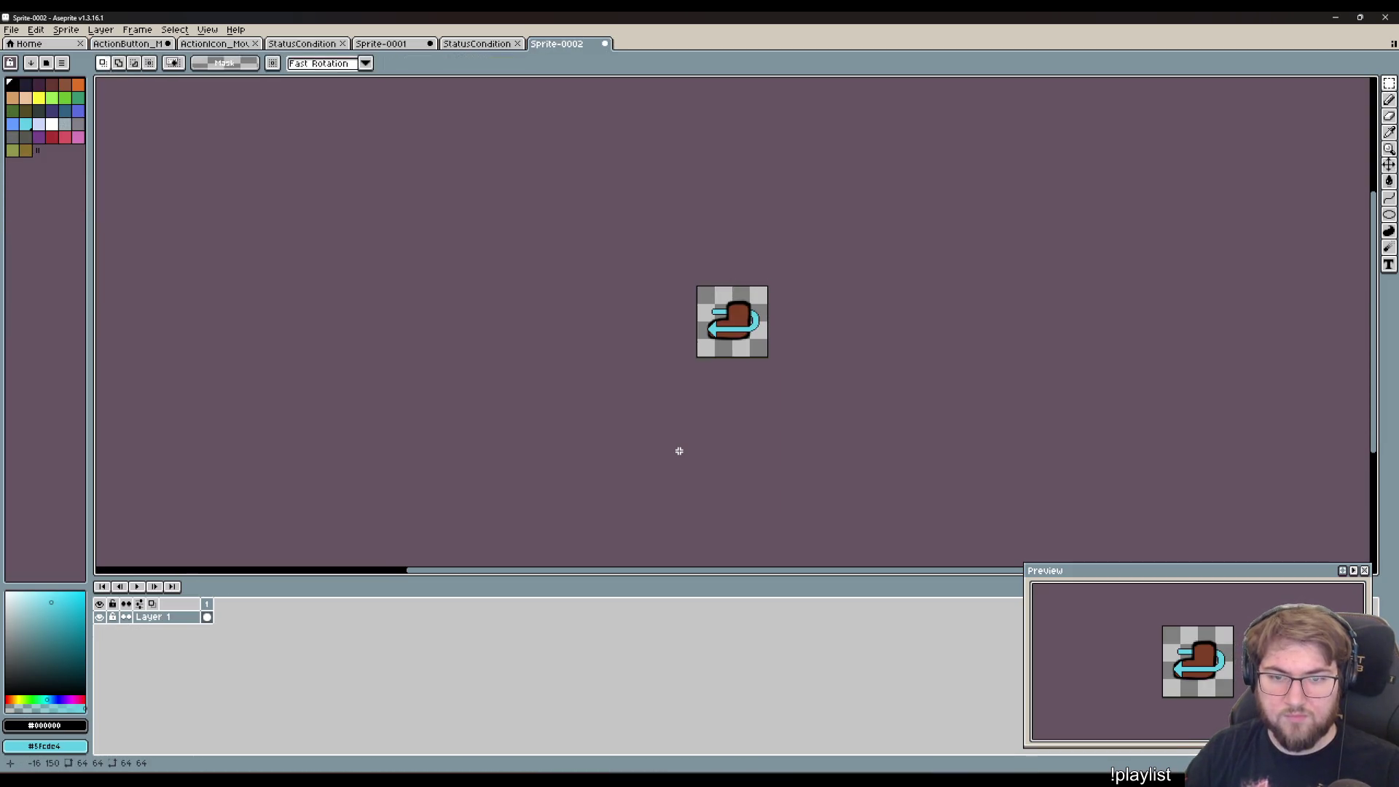
- Save the new icon sprite as ActionIcon_MoveUndo.png
click(11, 29)
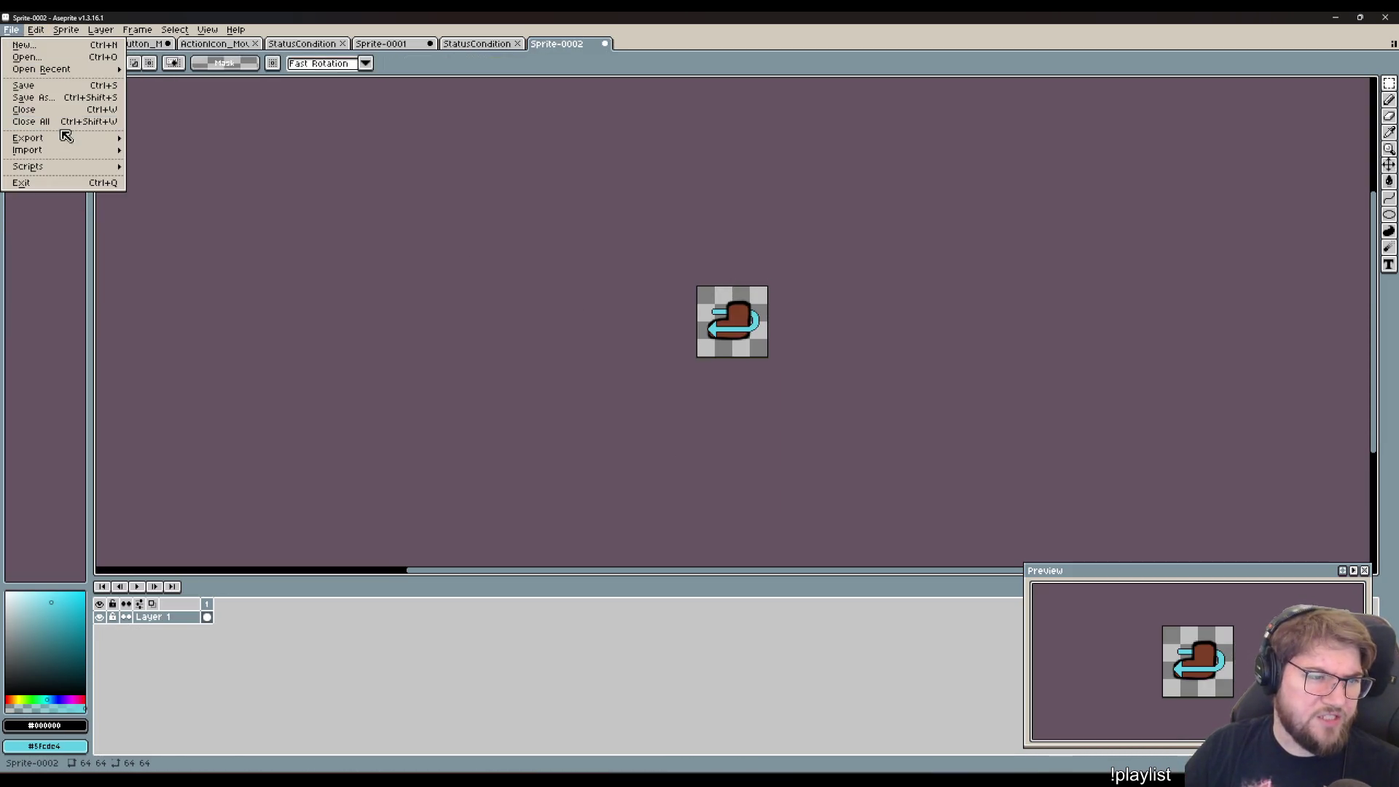
click(51, 99)
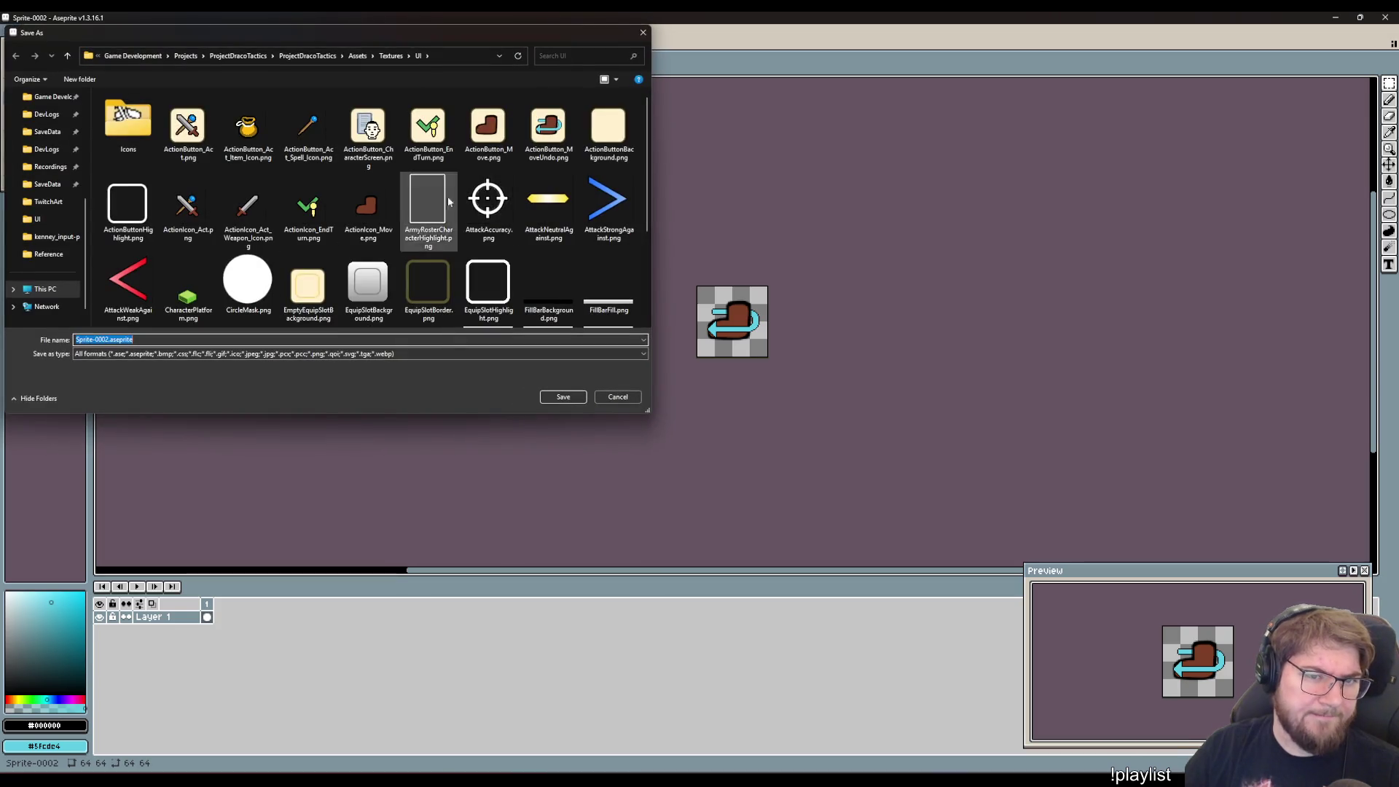
click(379, 213)
click(127, 340)
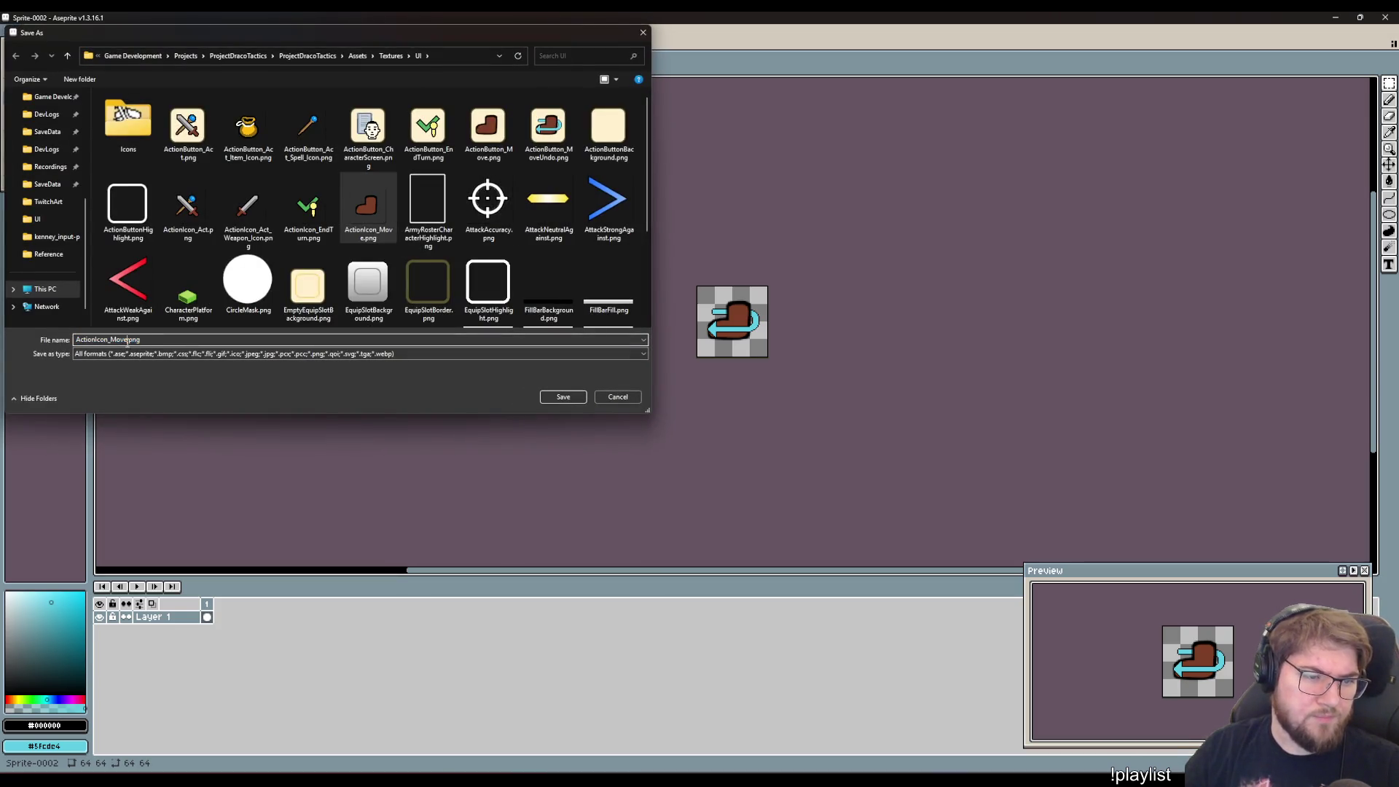
text(Undo)
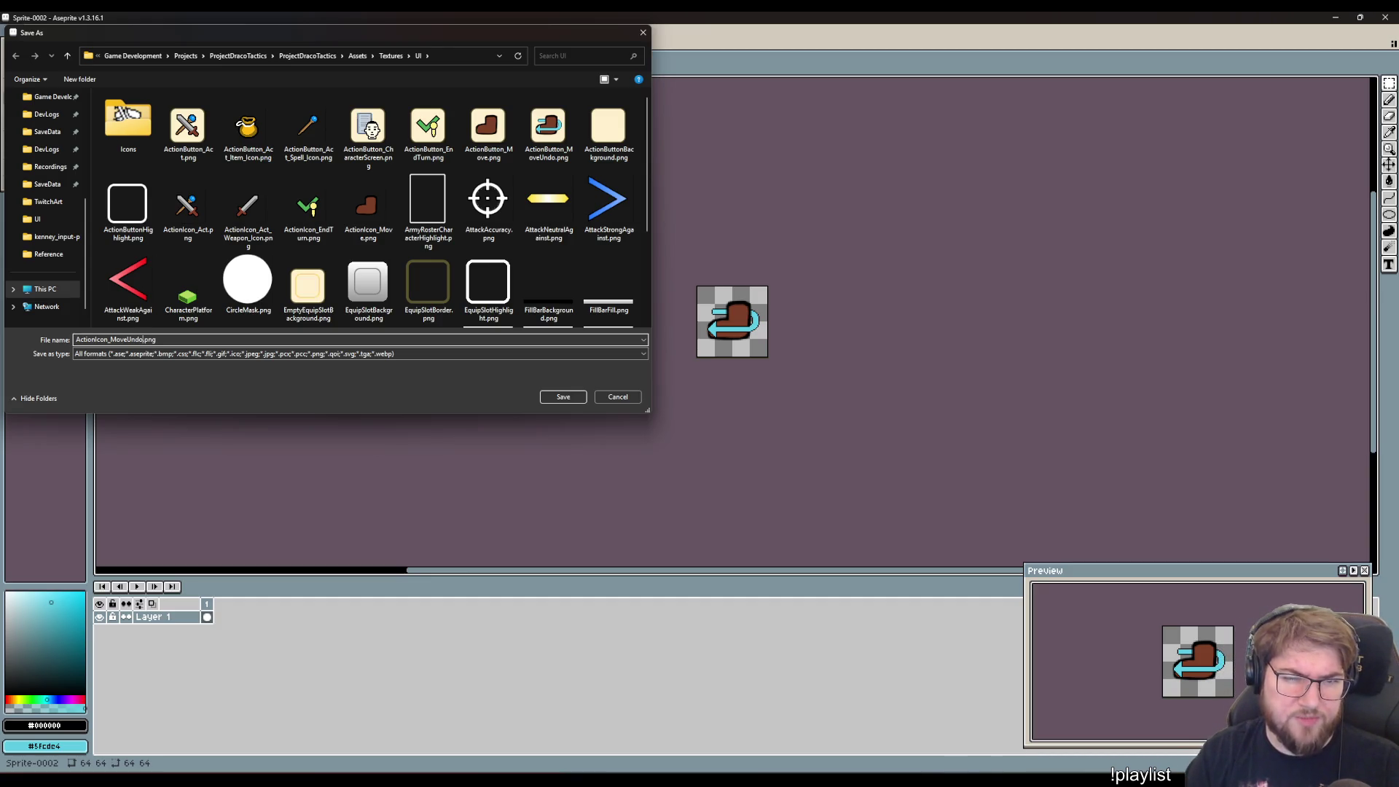
key(Return)
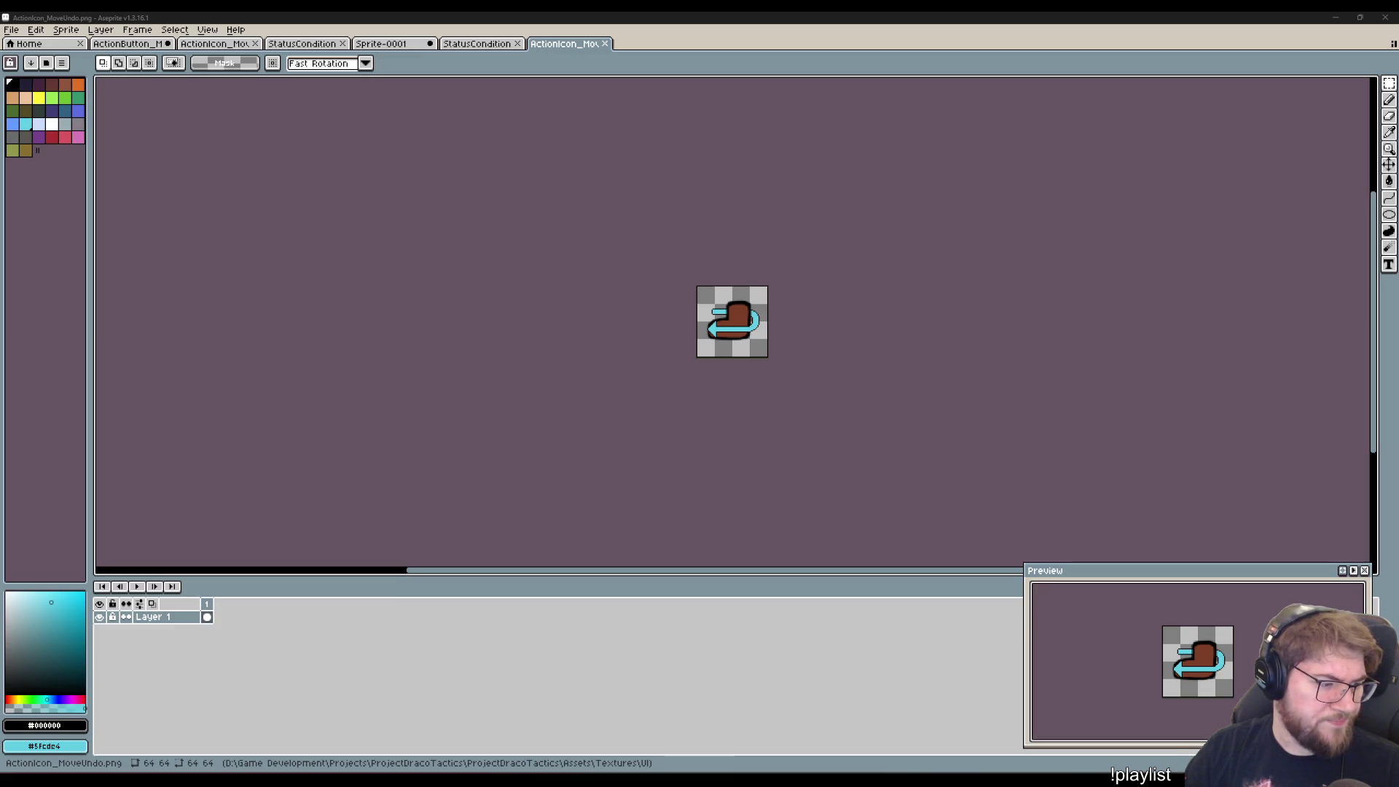
- Undo the select-all on the ActionButton_MoveUndo sprite and switch to Unity
click(428, 374)
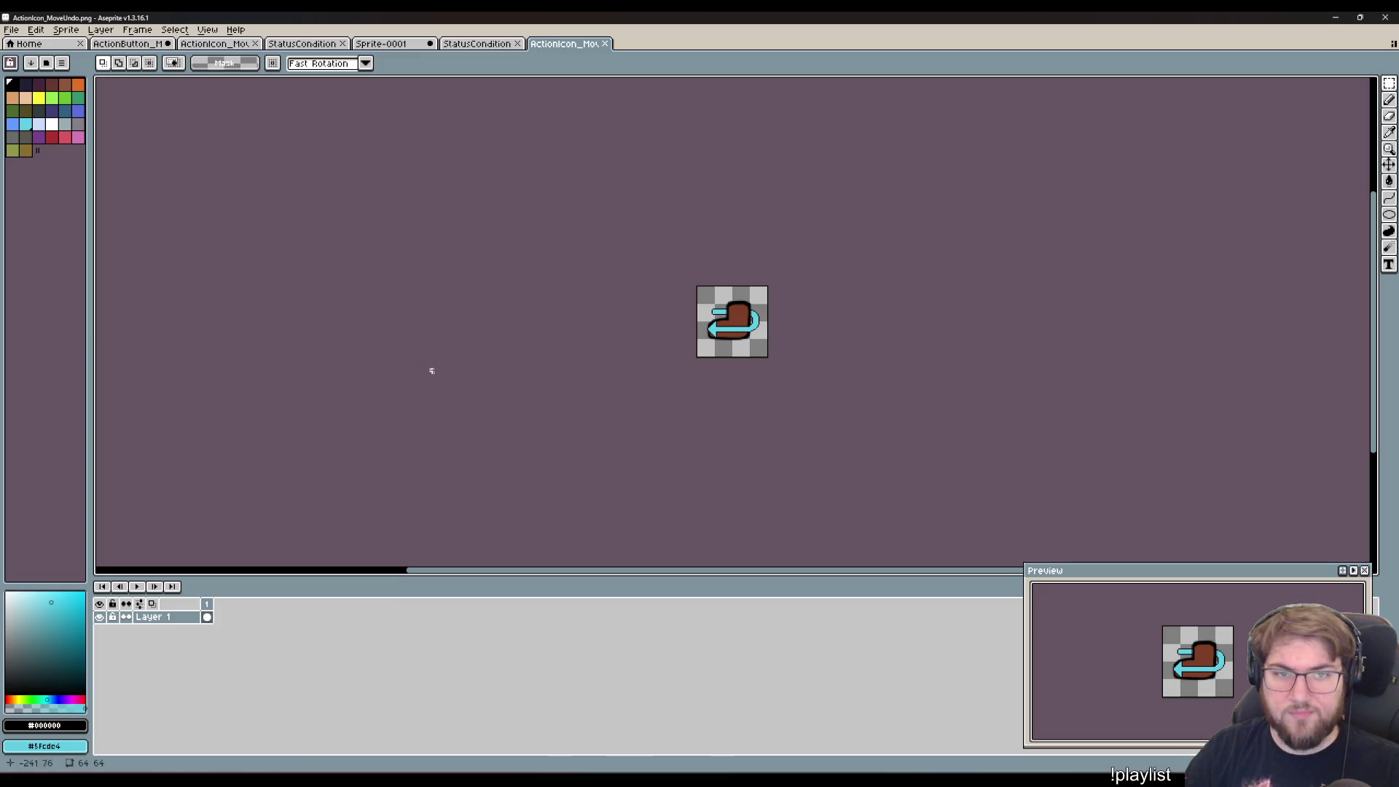
click(139, 45)
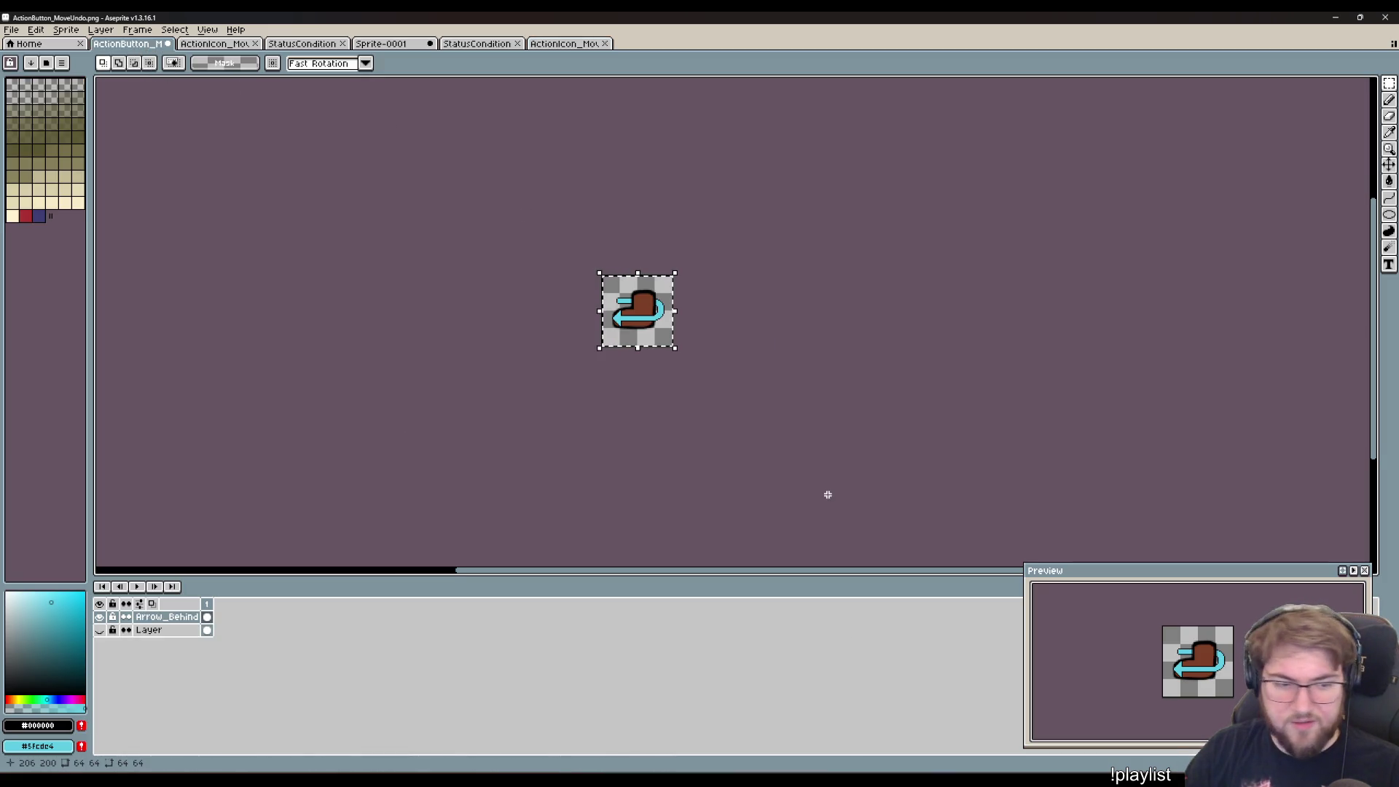
key(ctrl+z)
key(ctrl+z)
key(ctrl+z)
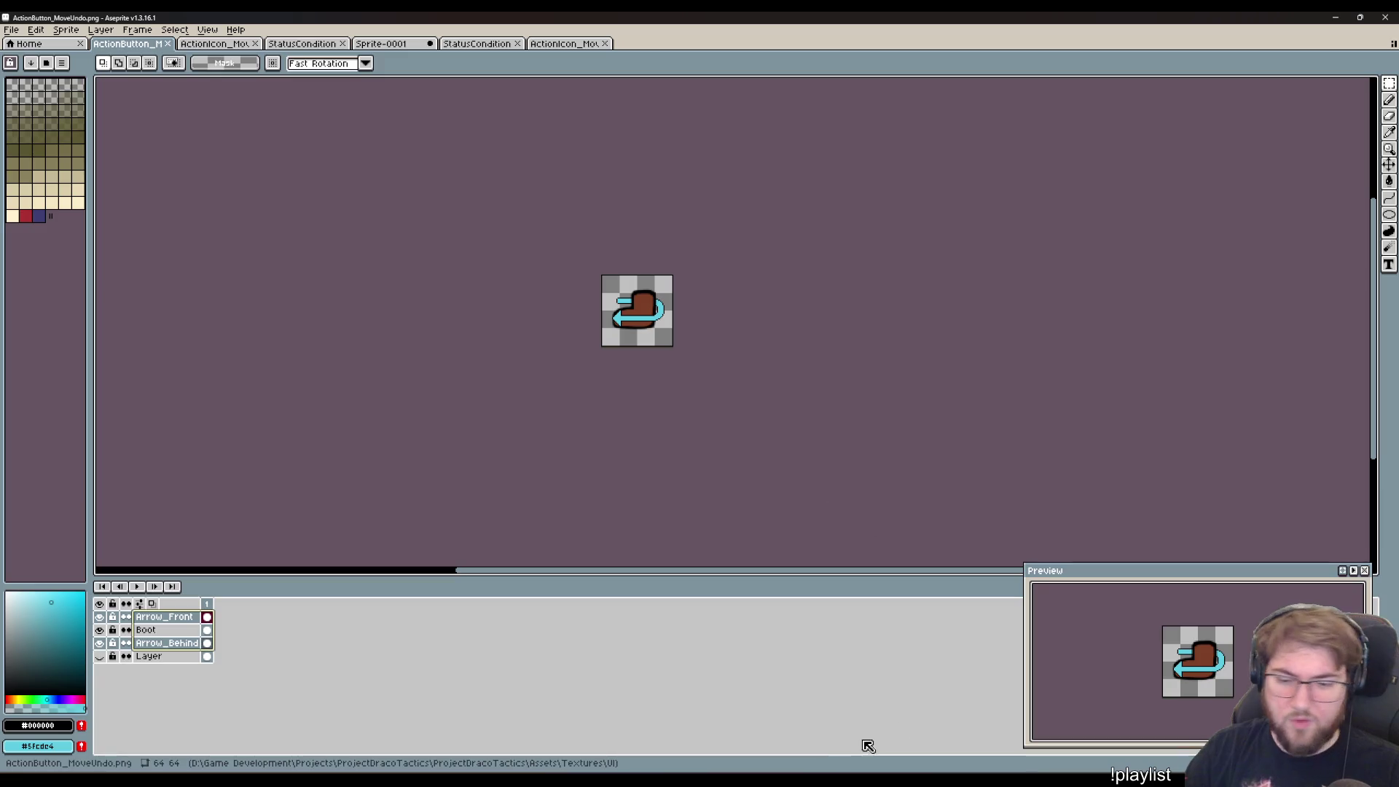
key(alt+Tab)
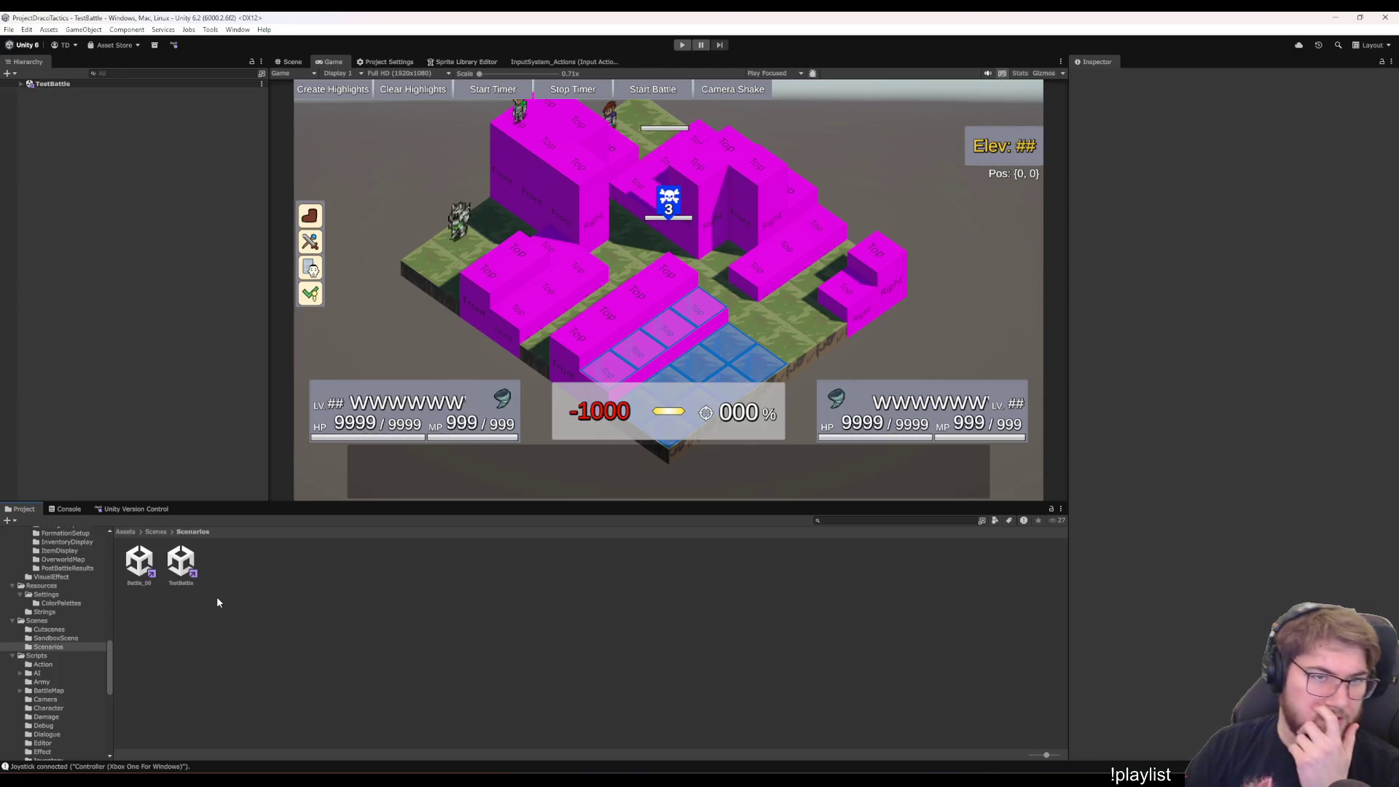